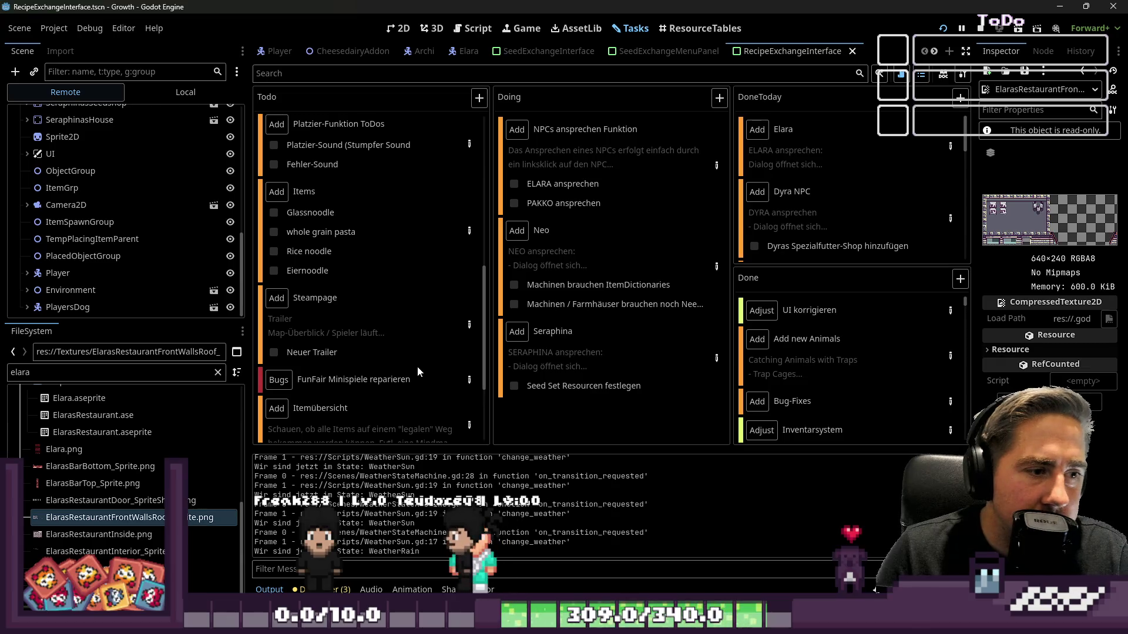
# Step: Leave the task board via the 2D and Script views, then run Growth in a debug window
pyautogui.click(397, 29)
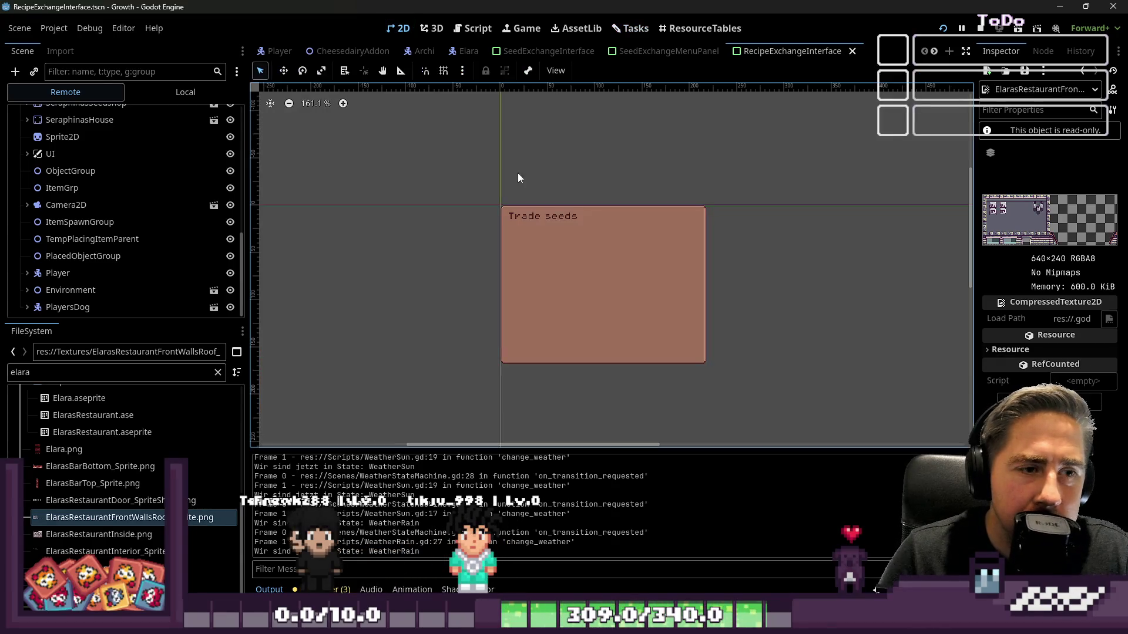
pyautogui.click(473, 28)
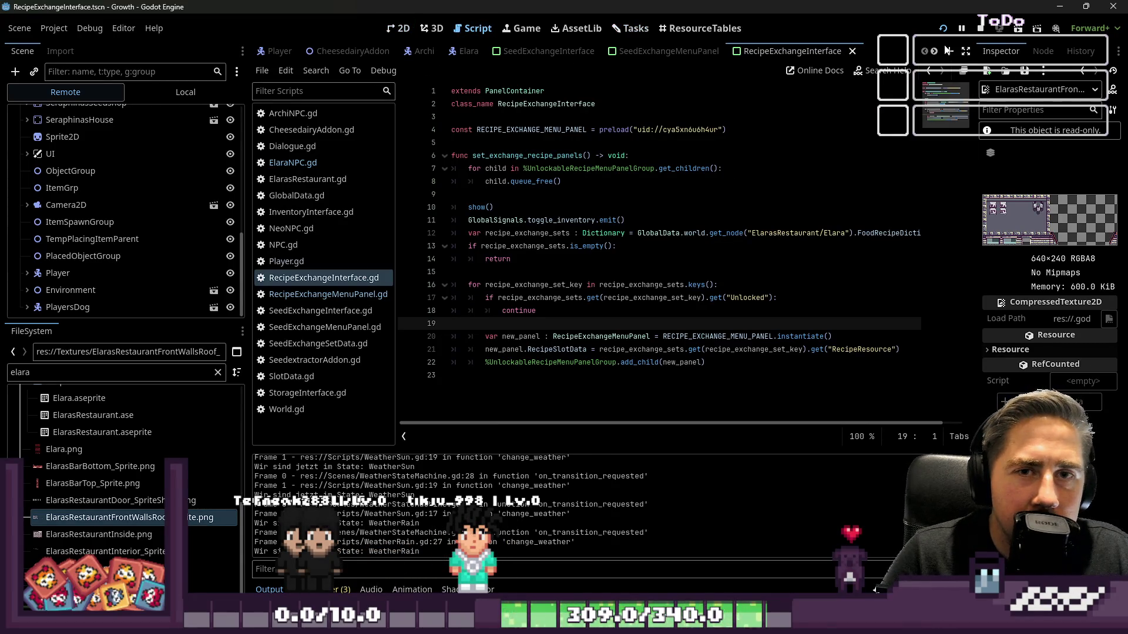
pyautogui.click(982, 30)
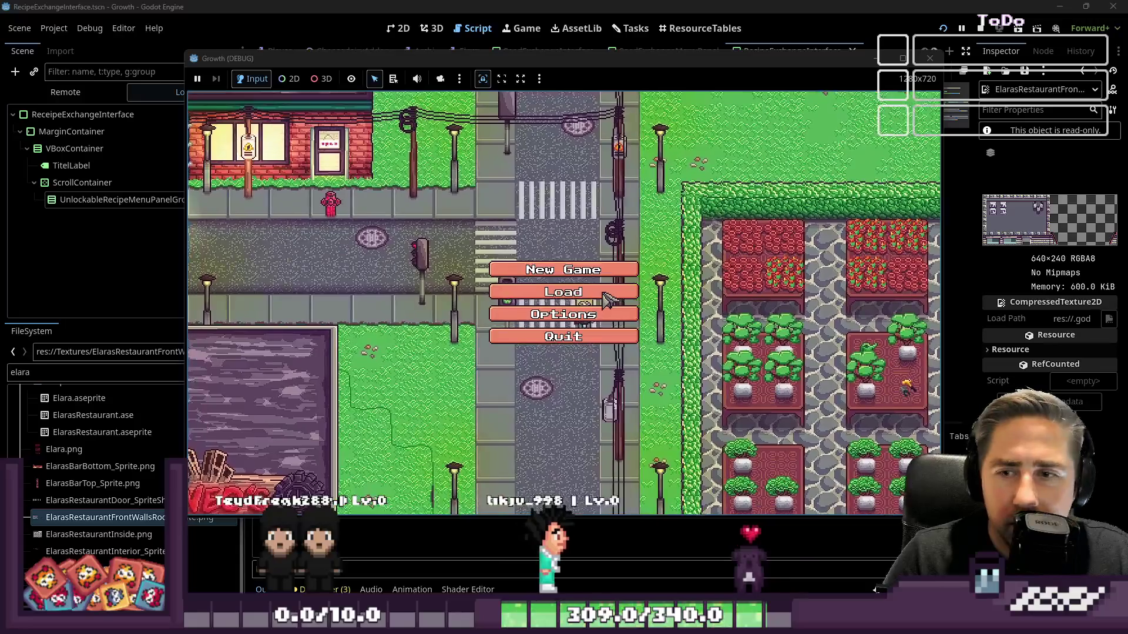
# Step: Start a new game with the character name 'asdf' and enter the world
pyautogui.click(608, 293)
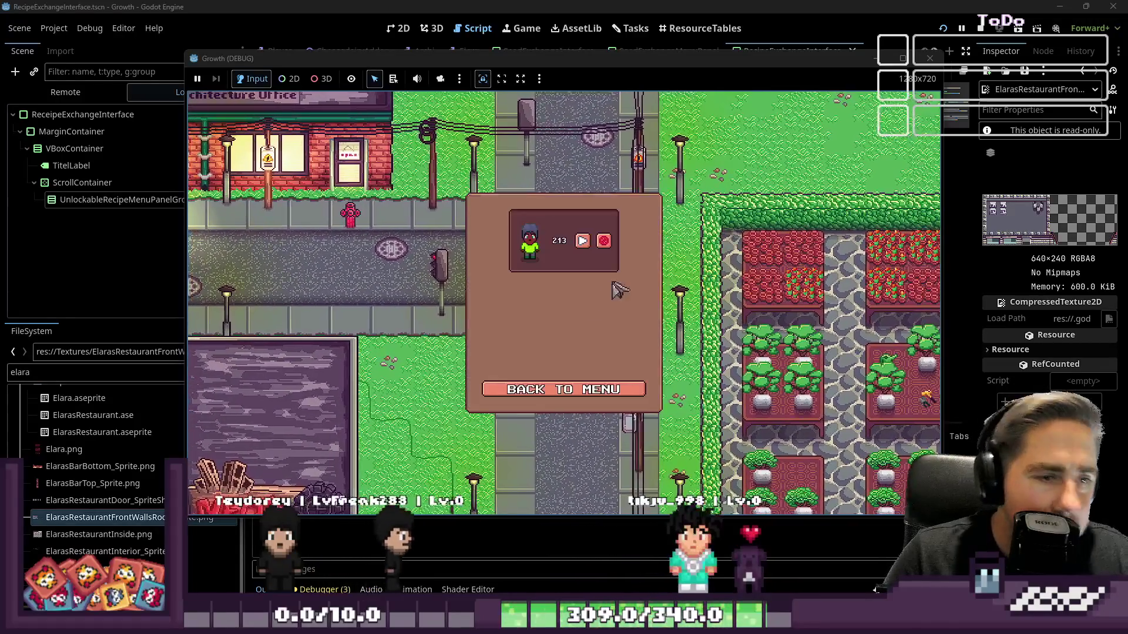
pyautogui.click(564, 390)
pyautogui.click(609, 272)
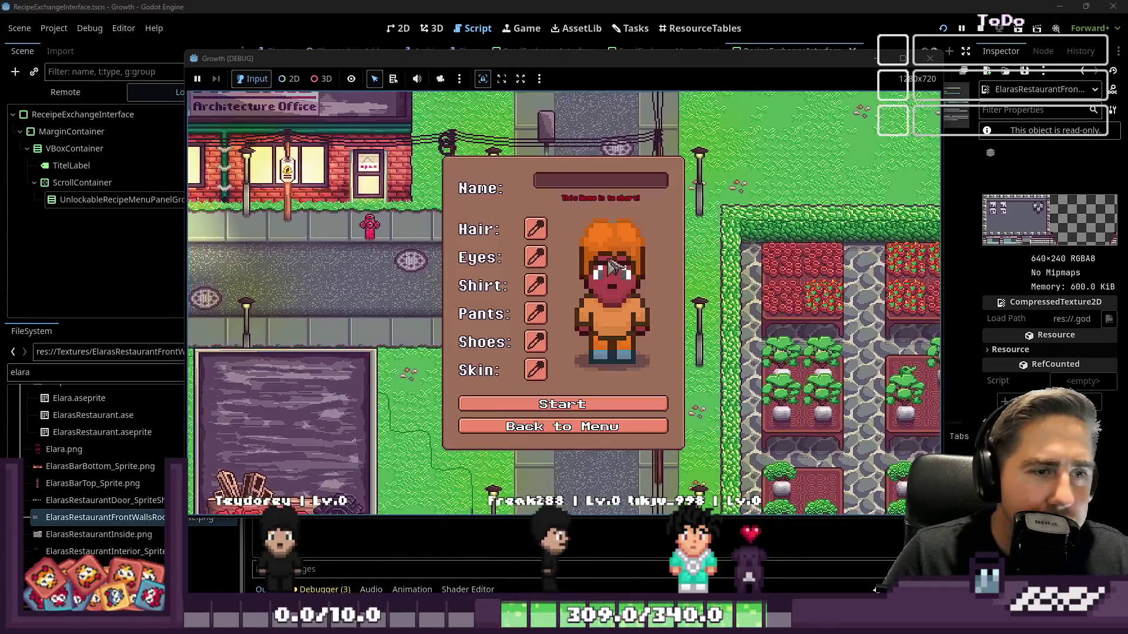
pyautogui.write('asdf')
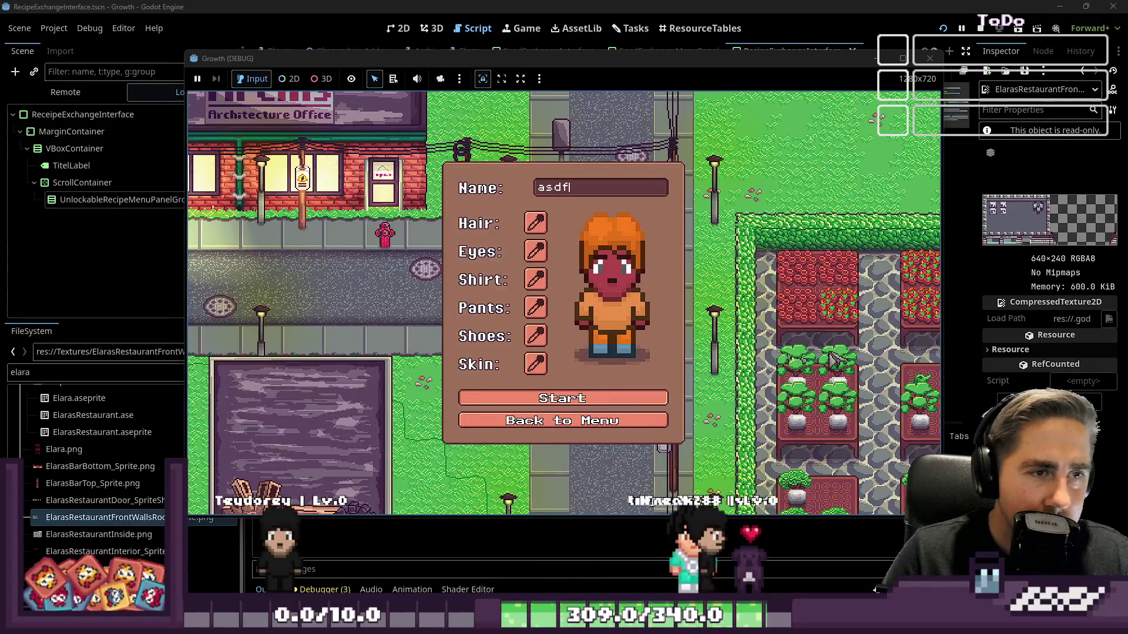
pyautogui.press('Return')
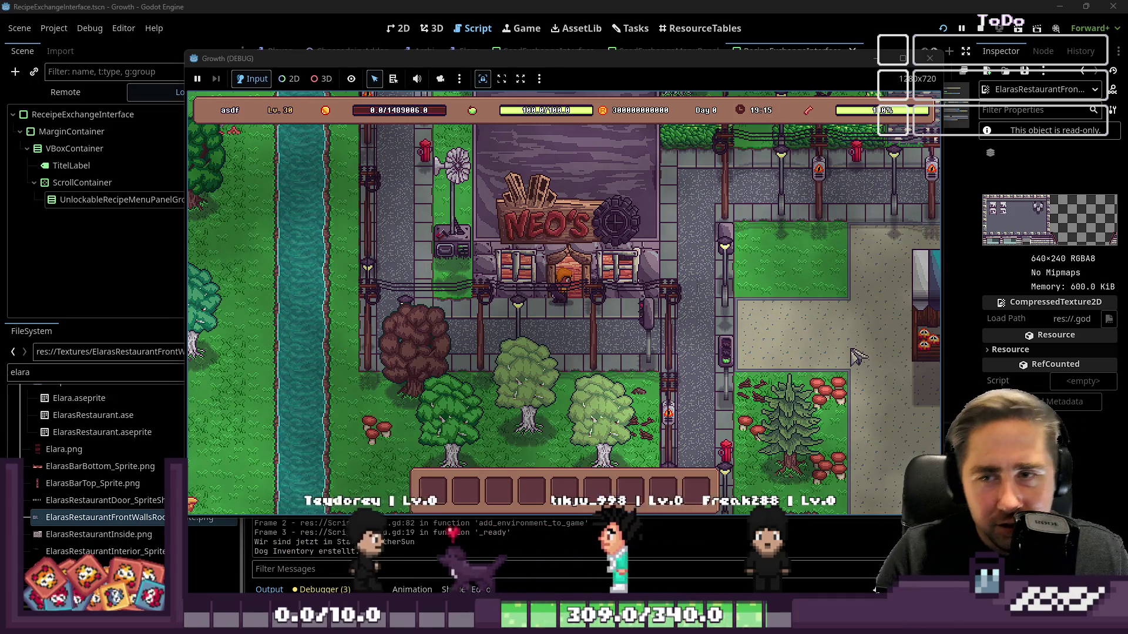
# Step: Walk the player south and east to the market fair stand and open its menu
pyautogui.press('s')
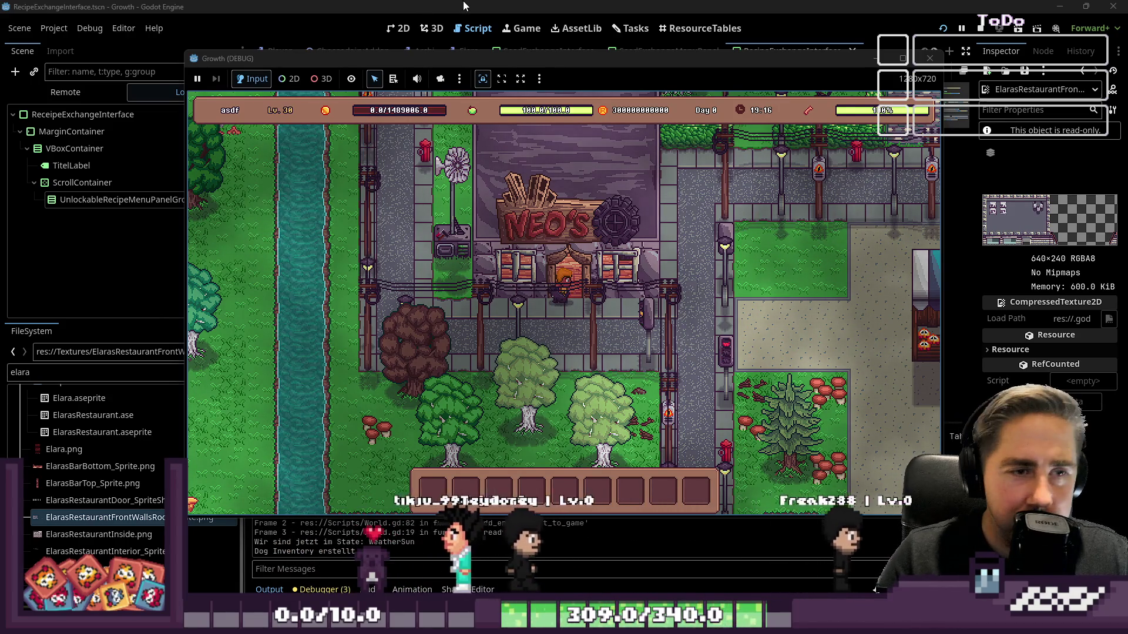
pyautogui.press('d')
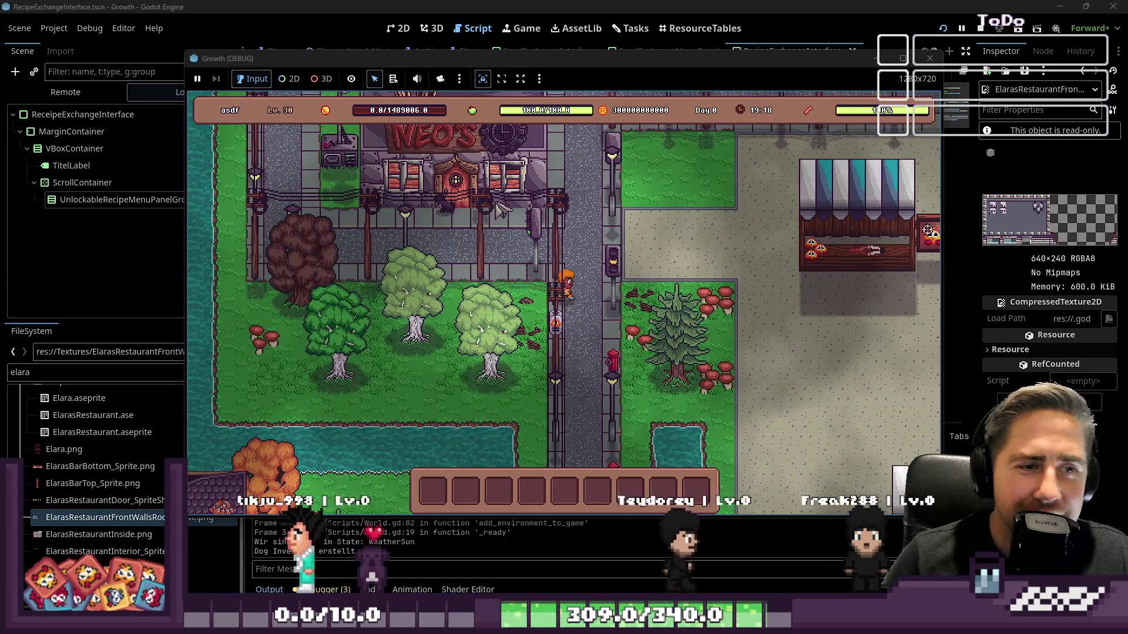
pyautogui.press('d')
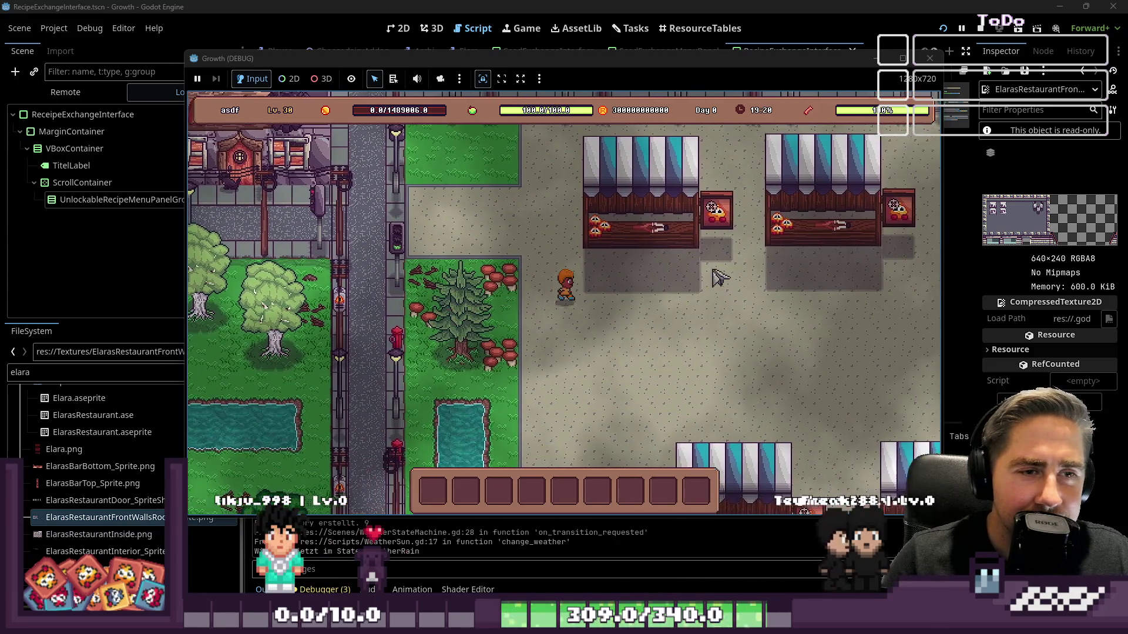
pyautogui.press('w')
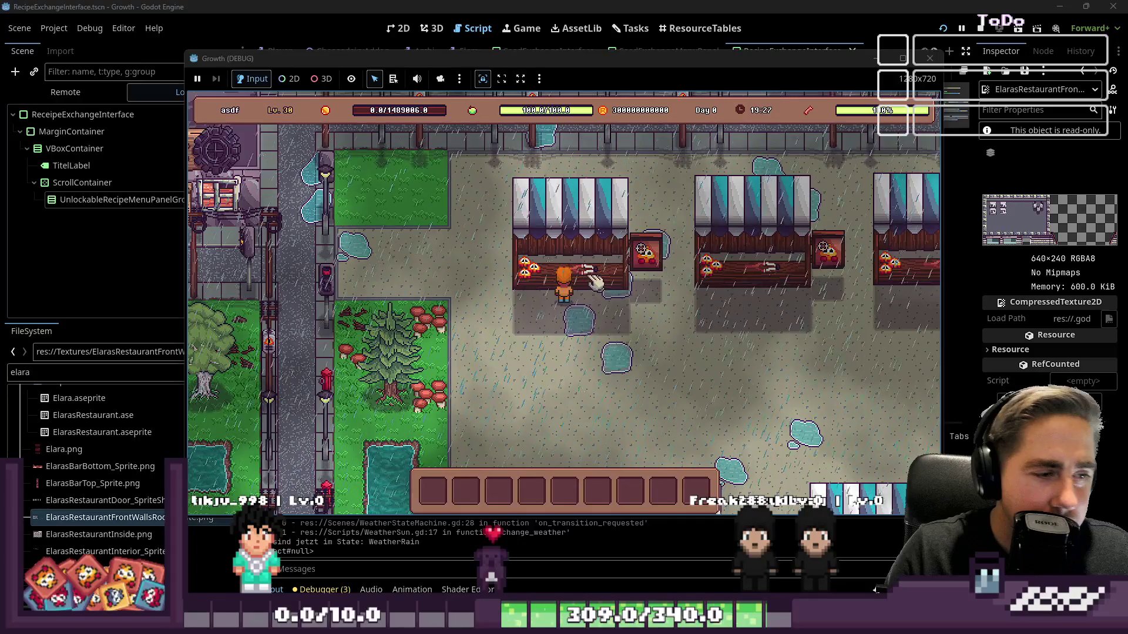
pyautogui.click(599, 282)
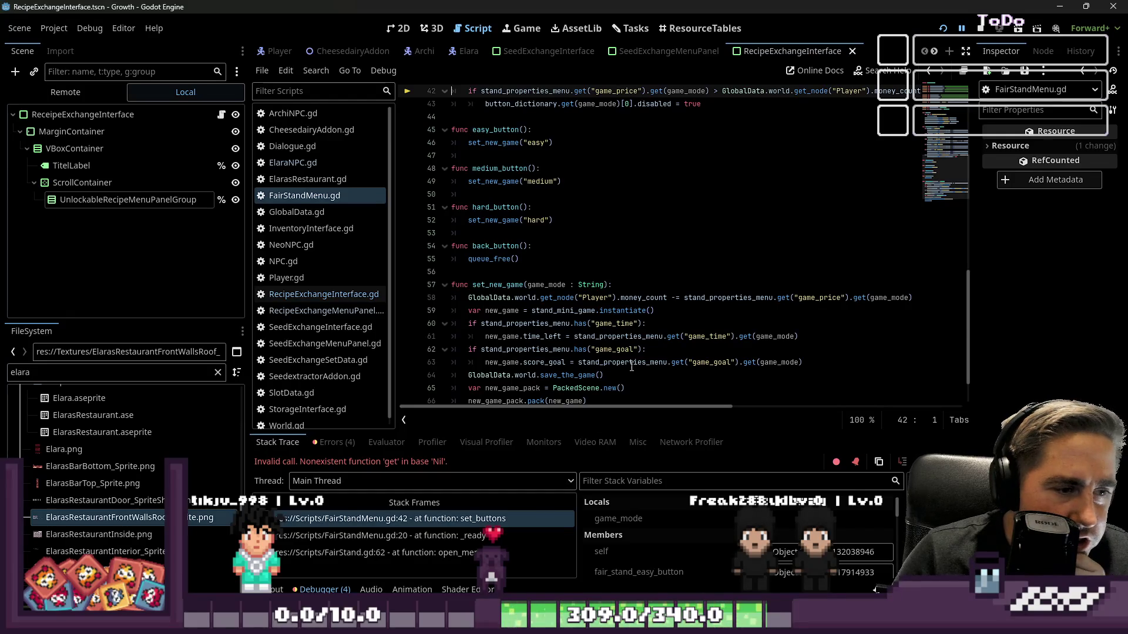
# Step: Inspect the set_buttons code in FairStandMenu.gd and stop the crashed debug session with F8
pyautogui.scroll(1, 638, 348)
pyautogui.scroll(1, 652, 352)
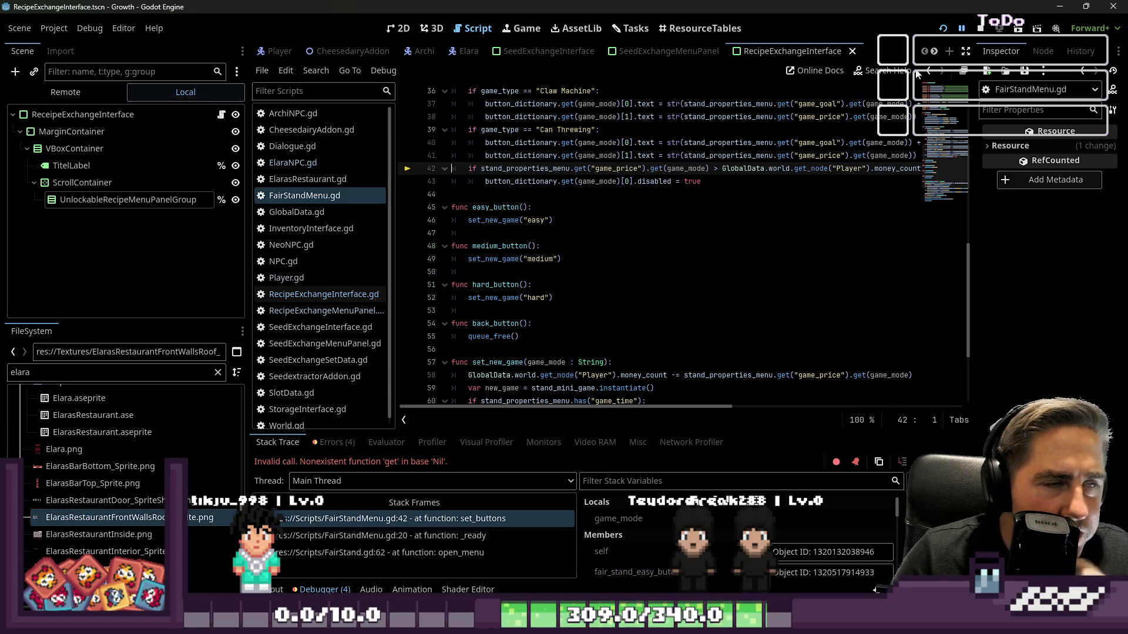
pyautogui.press('F8')
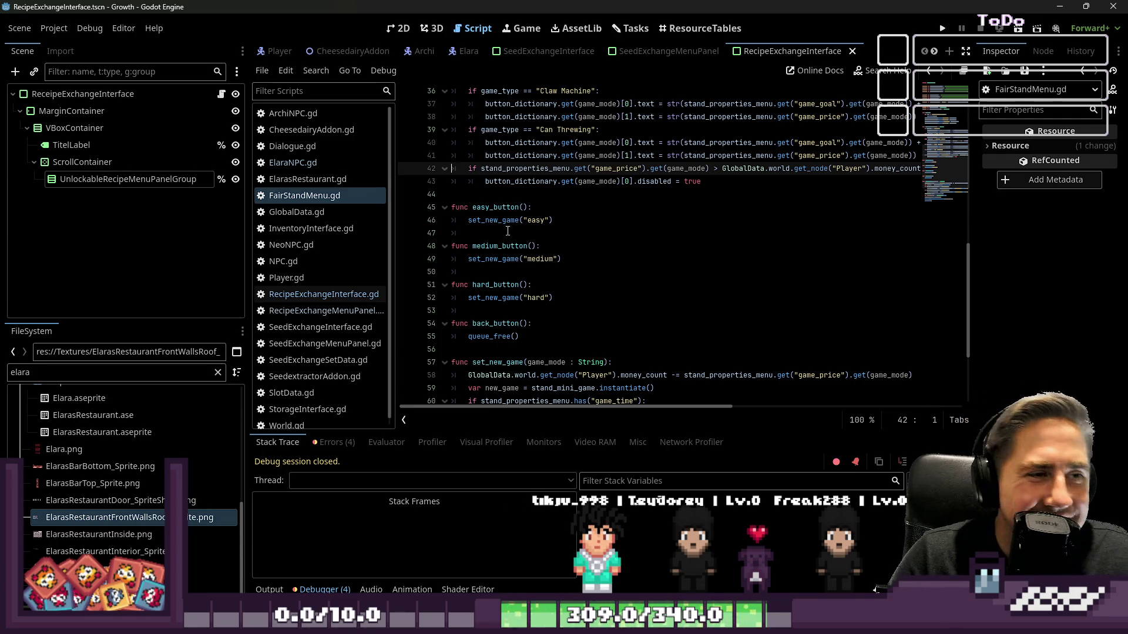
pyautogui.click(624, 200)
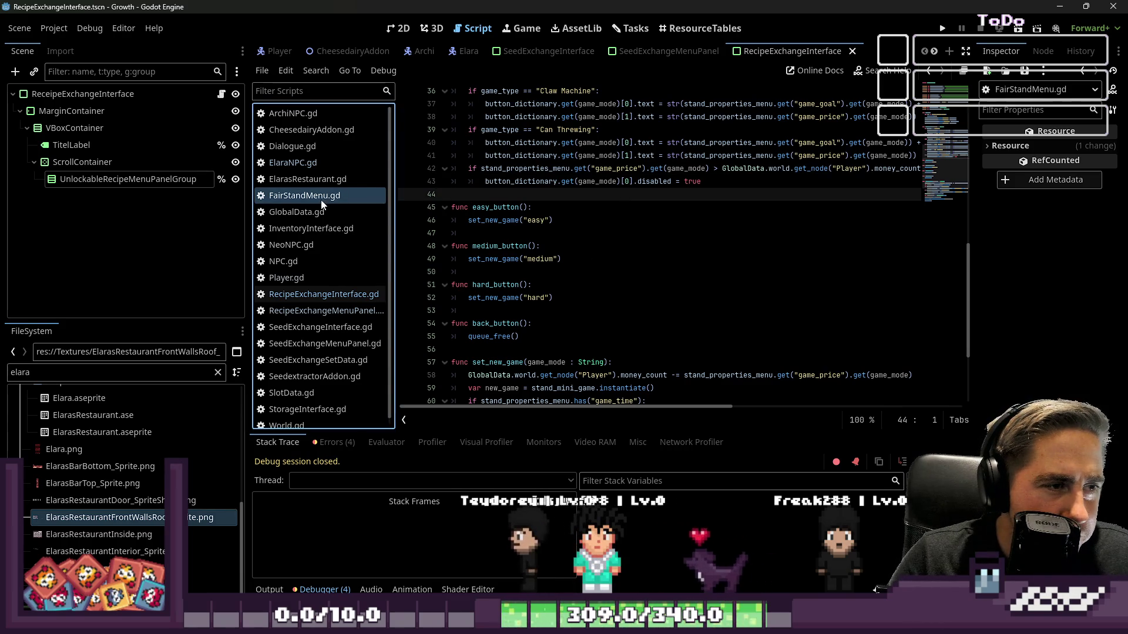
pyautogui.click(395, 26)
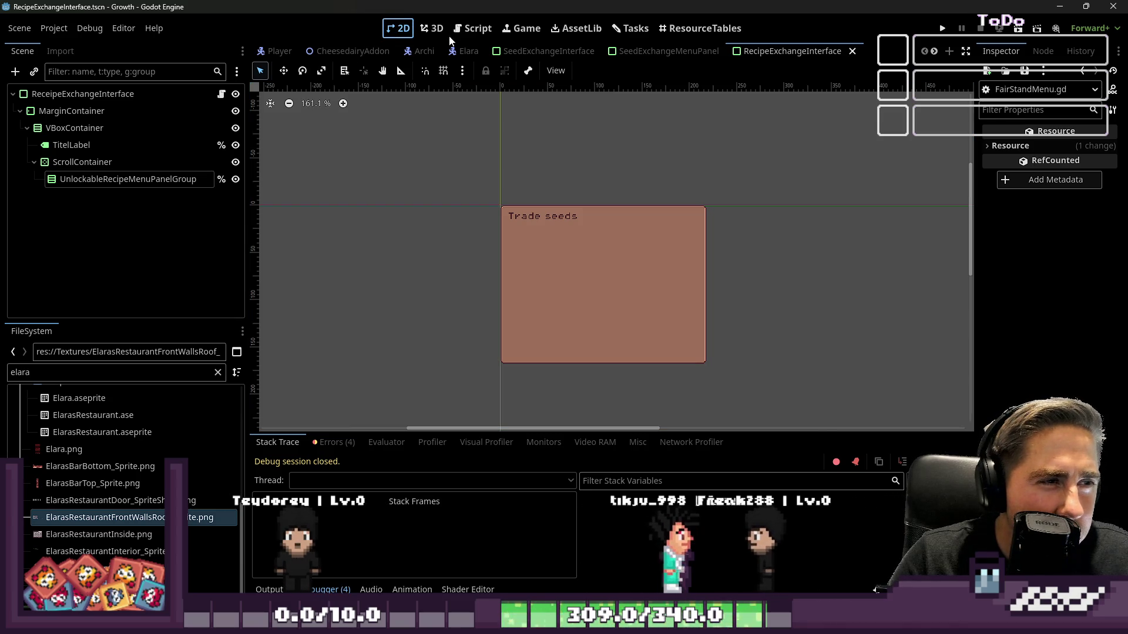
# Step: Open the World scene tab and select its world root node to show World.gd
pyautogui.scroll(-4, 455, 54)
pyautogui.scroll(4, 455, 53)
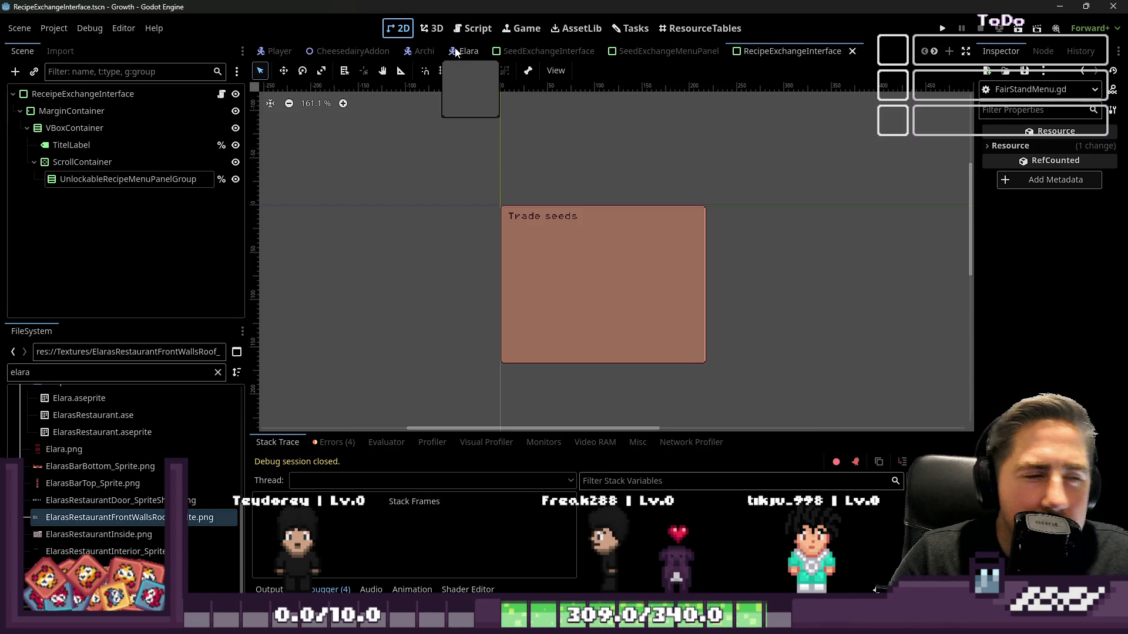
pyautogui.click(456, 32)
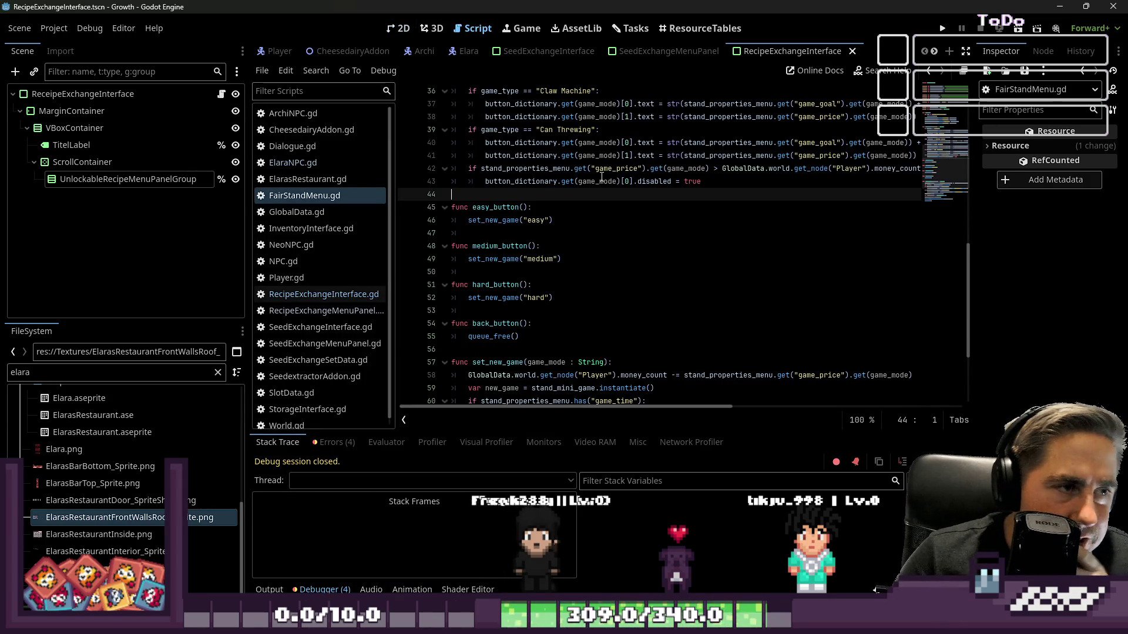
pyautogui.scroll(-4, 505, 50)
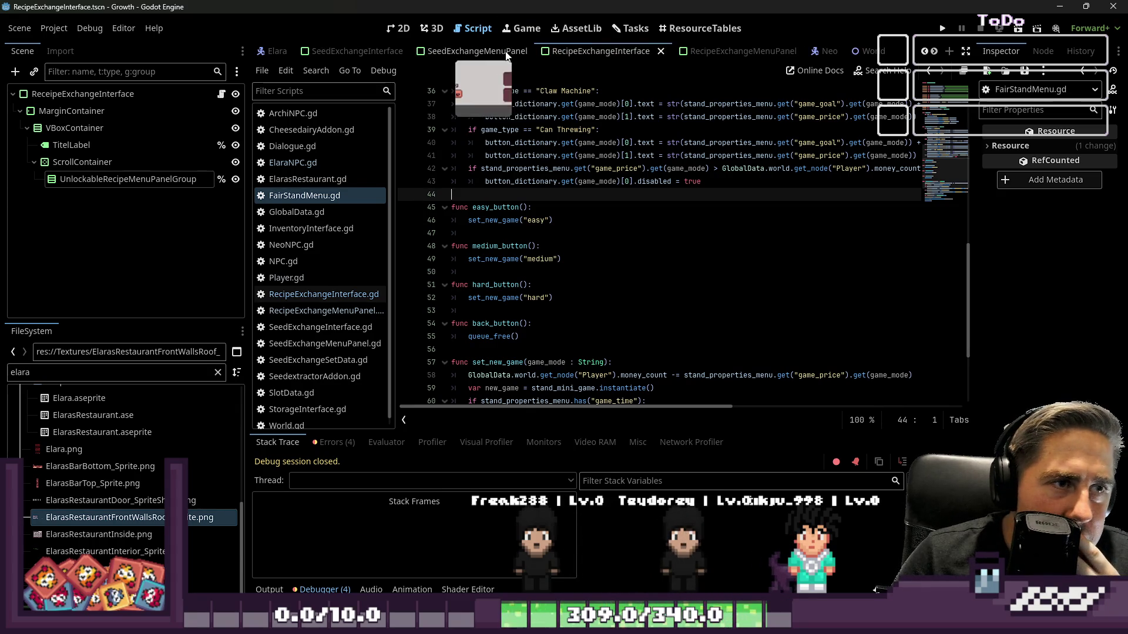
pyautogui.click(708, 53)
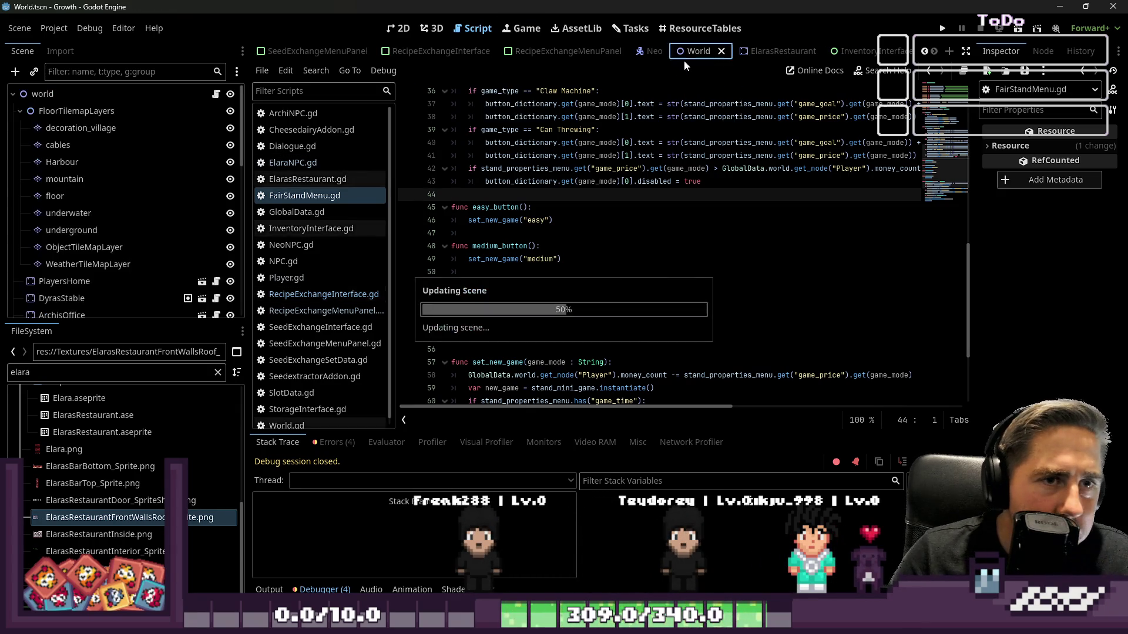
pyautogui.click(198, 94)
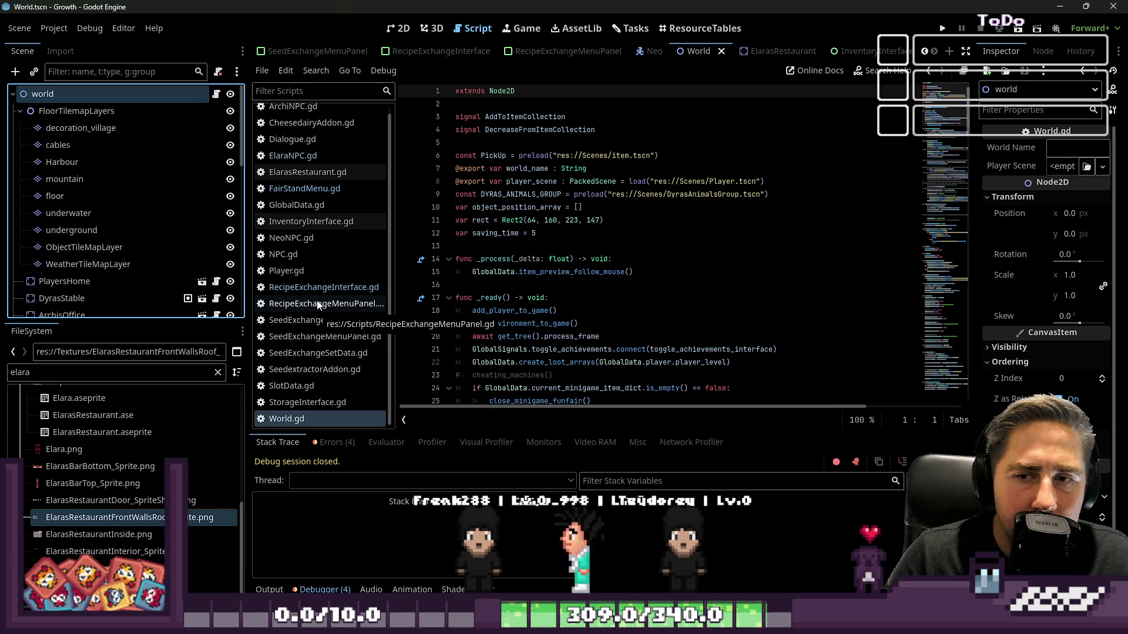
# Step: Select the FairStand node, widen the Inspector, and filter project files for 'Duck'
pyautogui.scroll(-10, 104, 193)
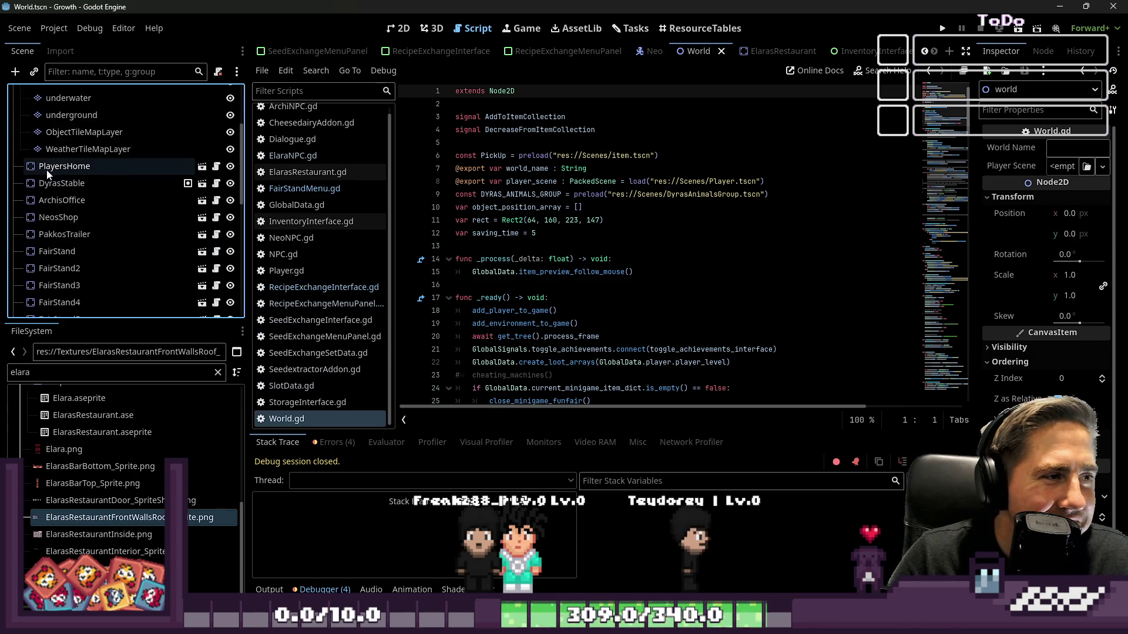
pyautogui.scroll(3, 50, 170)
pyautogui.click(61, 107)
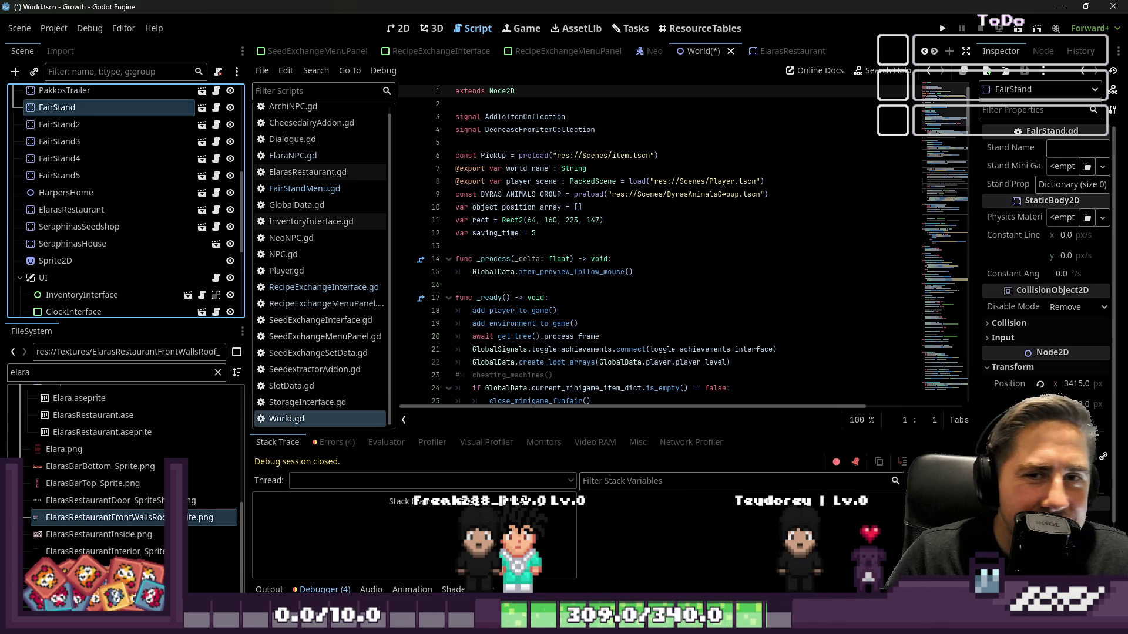
pyautogui.click(69, 108)
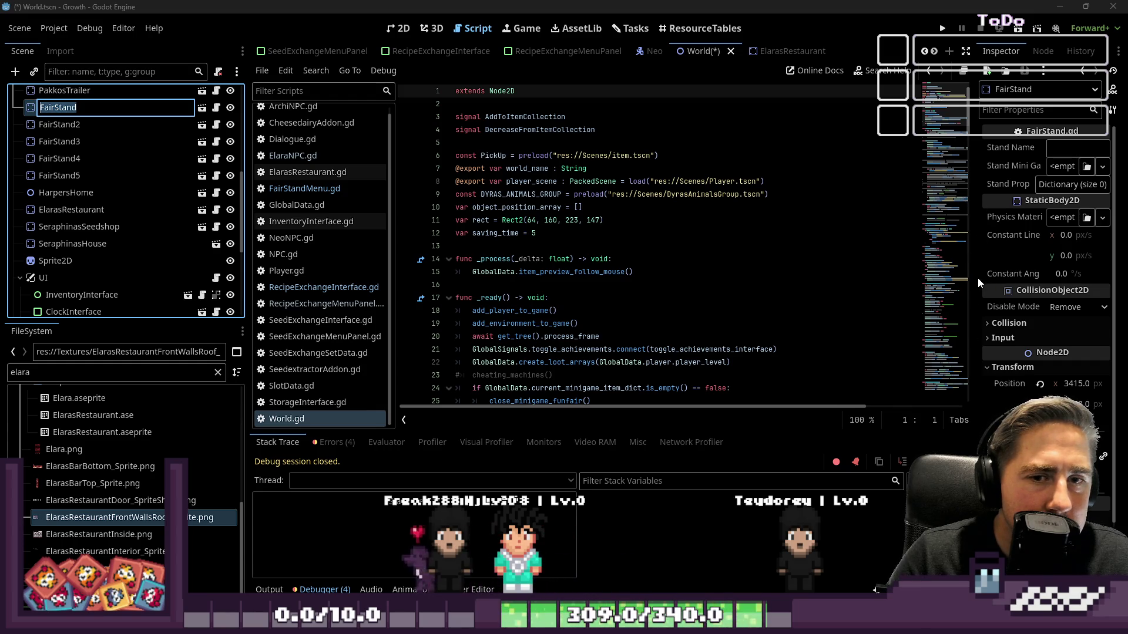
pyautogui.press('Escape')
pyautogui.moveTo(975, 293); pyautogui.dragTo(739, 293)
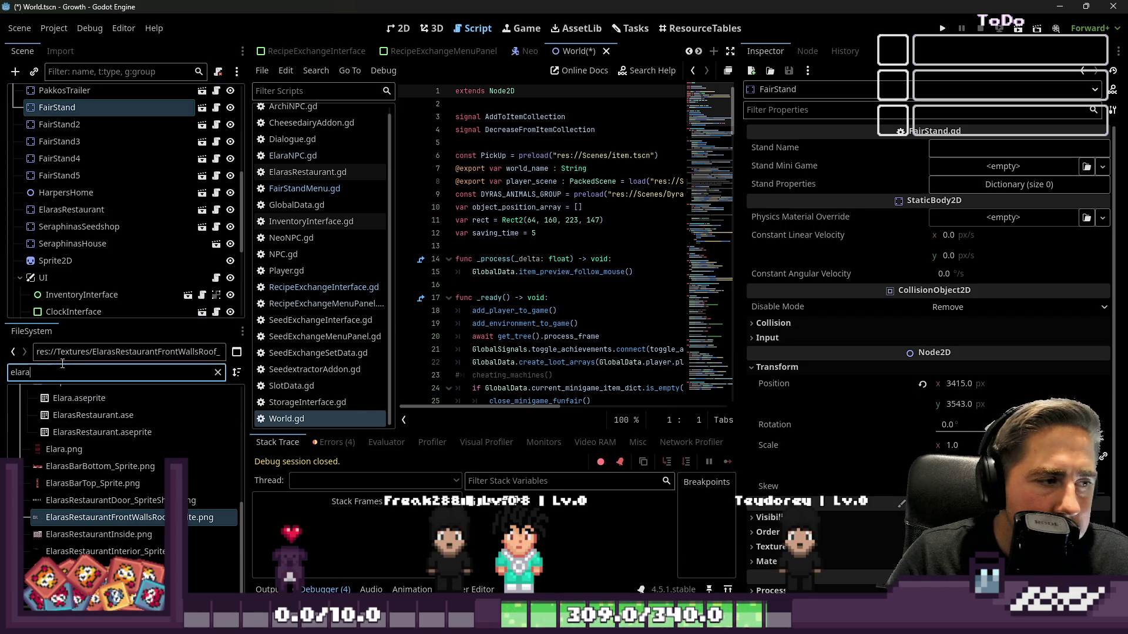
pyautogui.write('Stand')
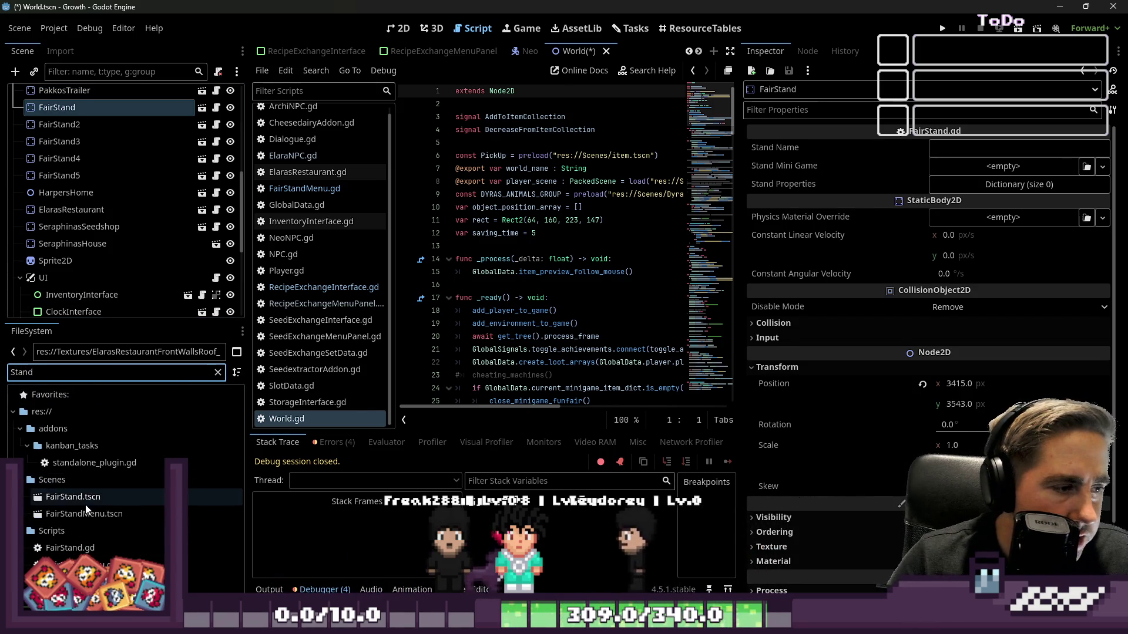
pyautogui.doubleClick(83, 373)
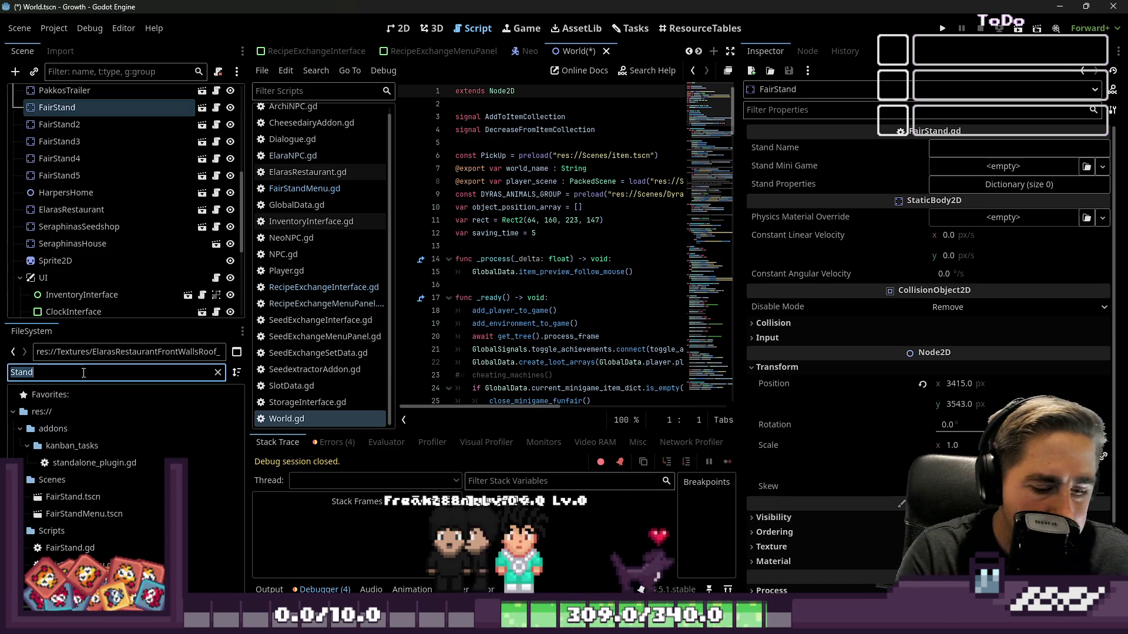
pyautogui.write('Duck')
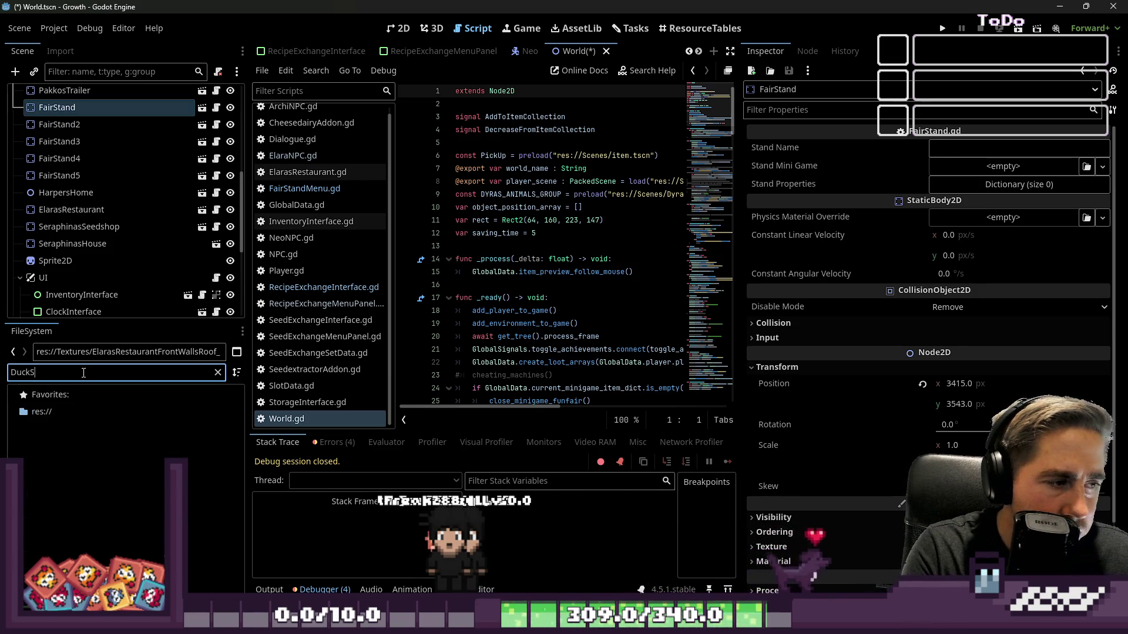
# Step: Assign fair_duck_fishing.tscn as Stand Mini Game, name the stand 'Duck Fishing', and save
pyautogui.click(118, 448)
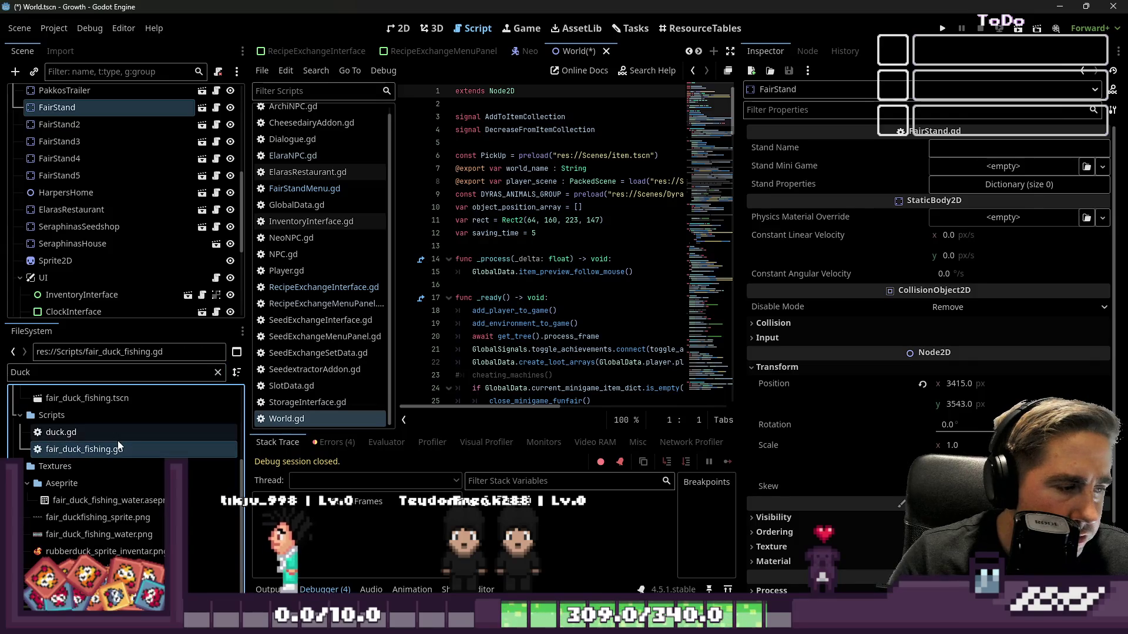
pyautogui.scroll(3, 112, 432)
pyautogui.click(75, 479)
pyautogui.moveTo(75, 483)
pyautogui.mouseDown()
pyautogui.moveTo(327, 466)
pyautogui.moveTo(519, 427)
pyautogui.mouseUp()
pyautogui.moveTo(701, 483); pyautogui.dragTo(1031, 170)
pyautogui.click(1014, 149)
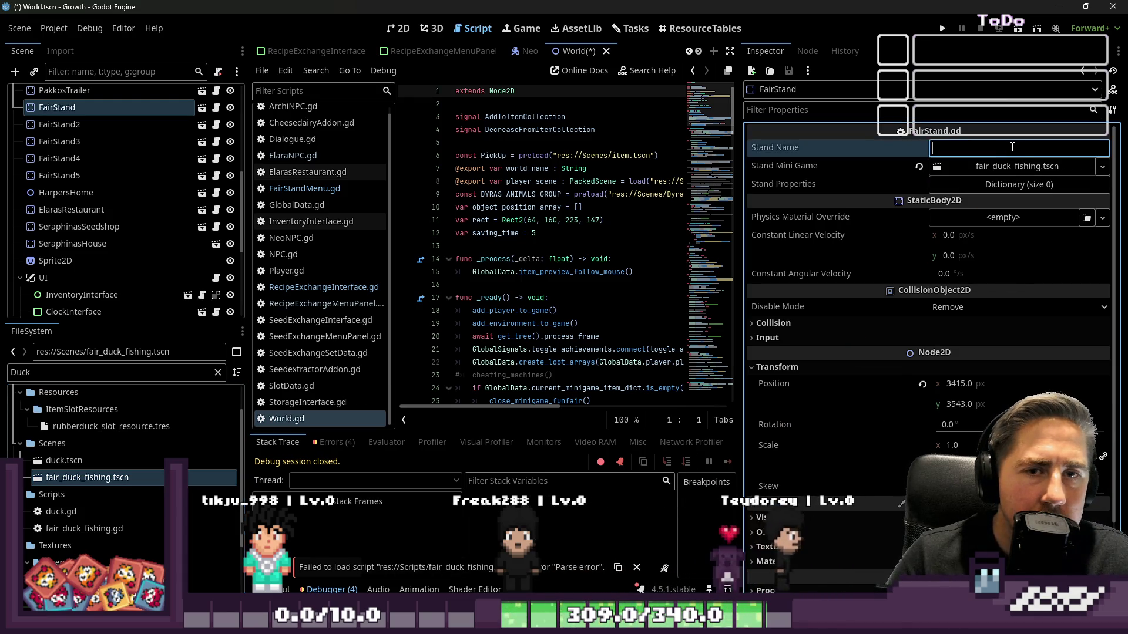
pyautogui.write('Duck Fishing')
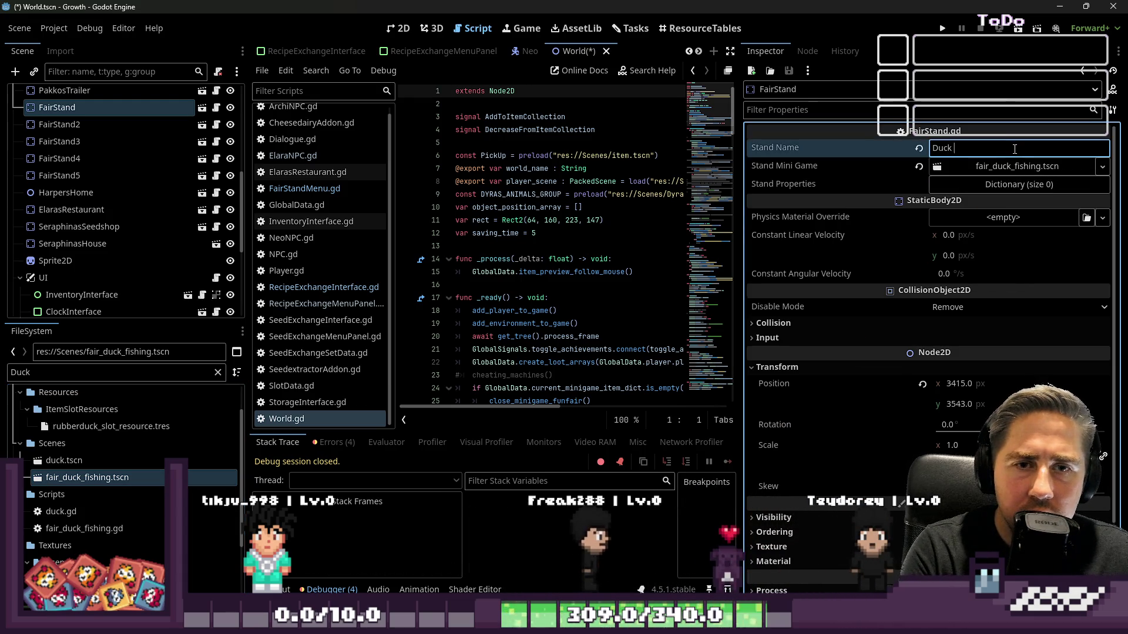
pyautogui.click(682, 143)
pyautogui.hotkey('ctrl', 's')
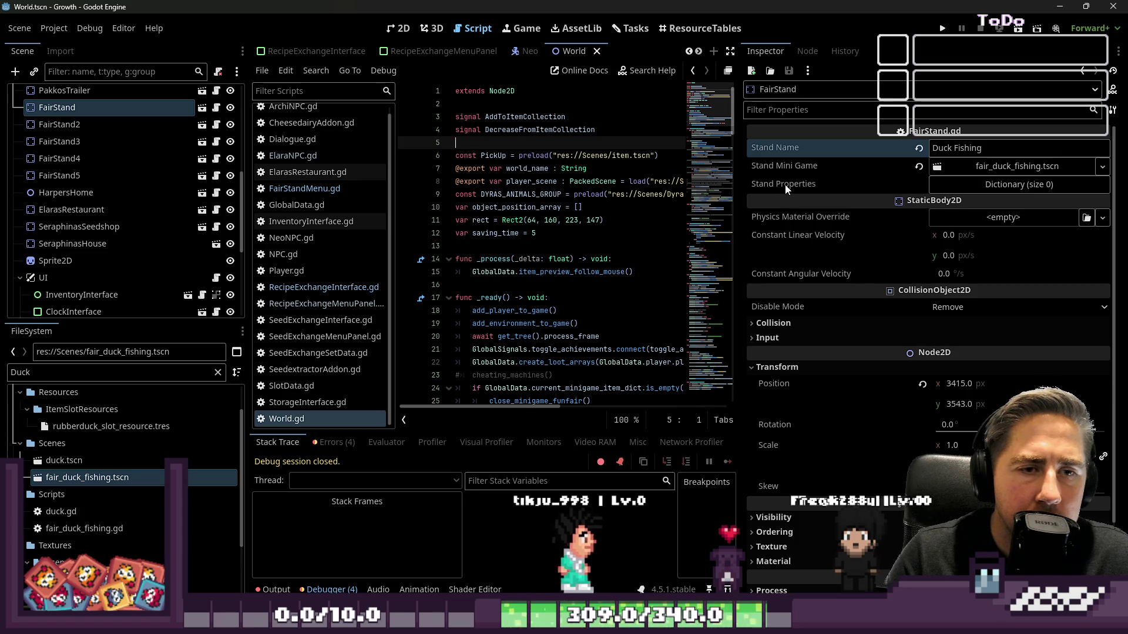
# Step: Run the game, then fix line 40's duck path in fair_duck_fishing.gd to res://Scenes/
pyautogui.click(951, 27)
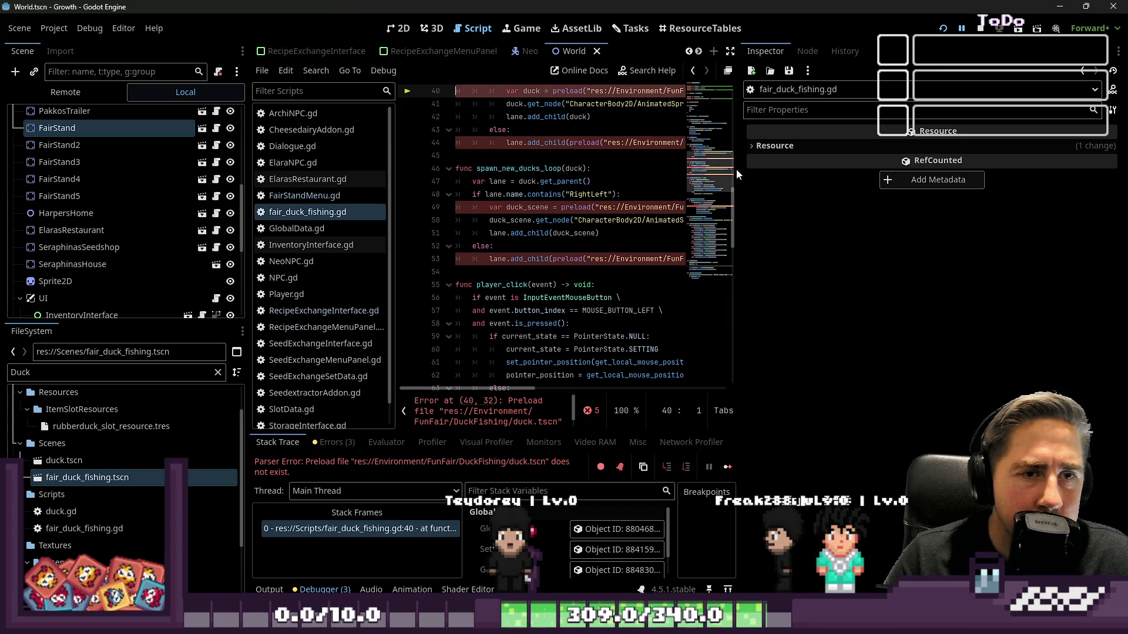
pyautogui.moveTo(737, 168); pyautogui.dragTo(998, 168)
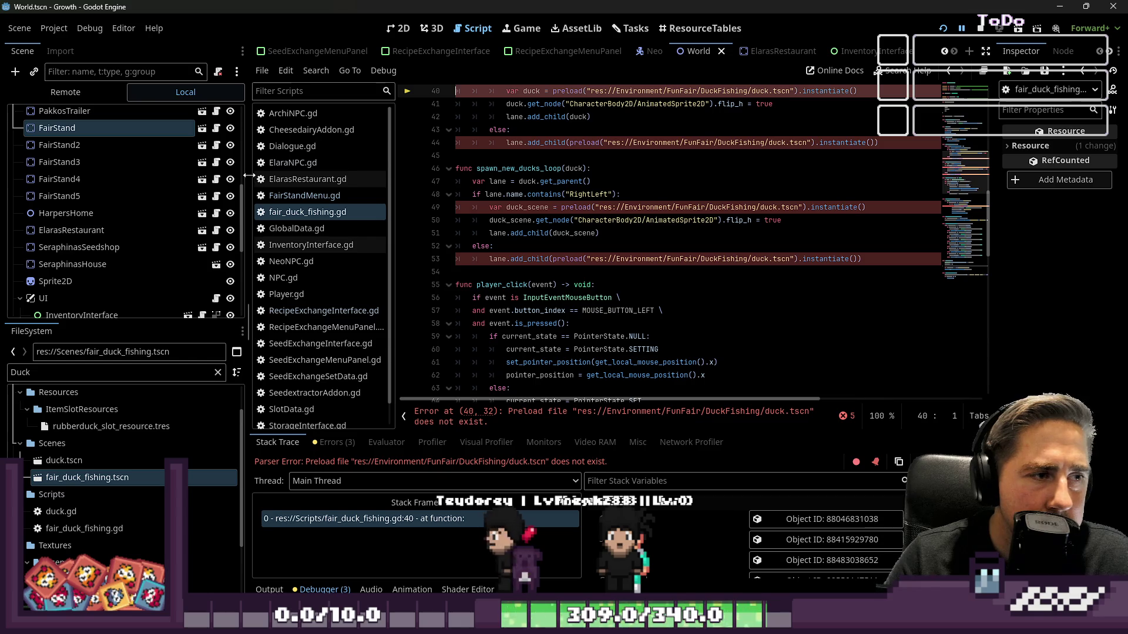
pyautogui.moveTo(249, 175); pyautogui.dragTo(162, 175)
pyautogui.scroll(2, 653, 161)
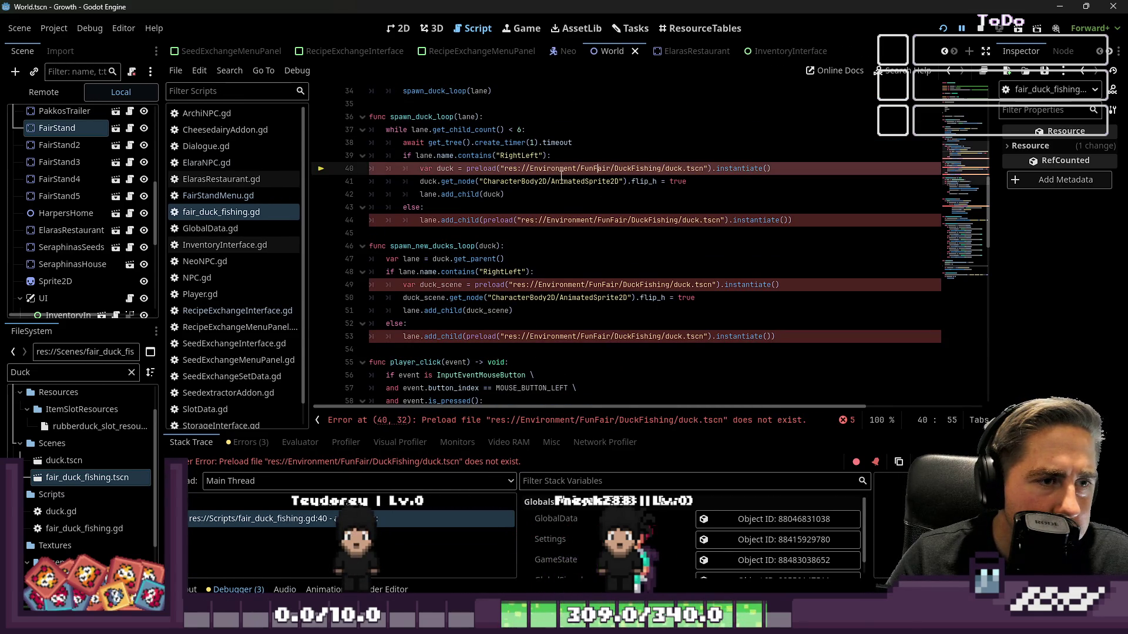
pyautogui.press('BackSpace')
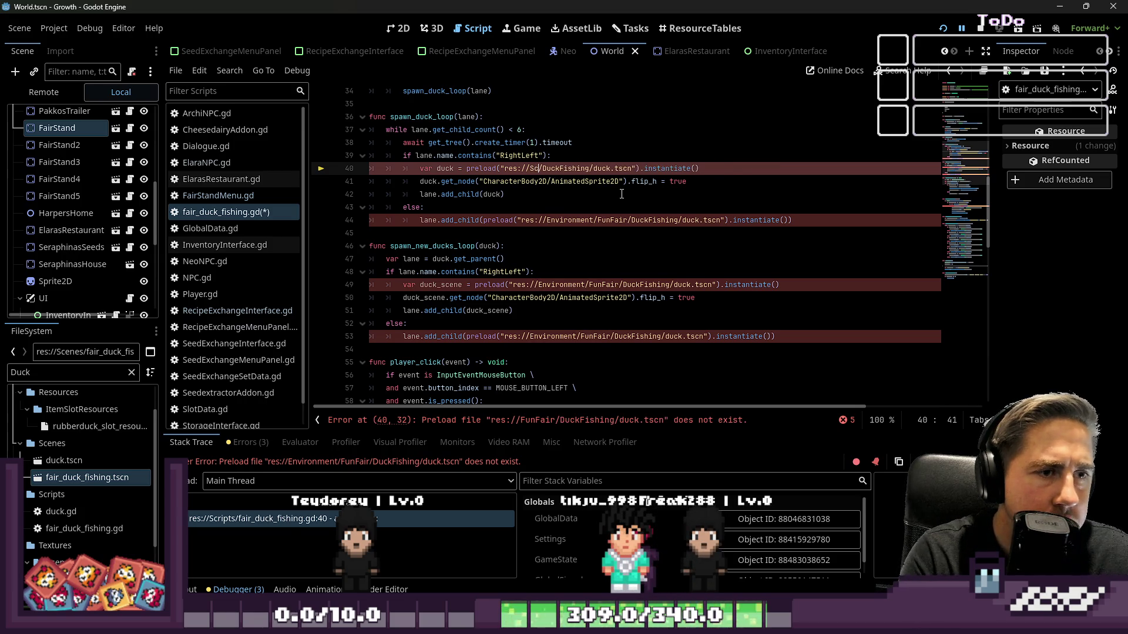
pyautogui.write('enes')
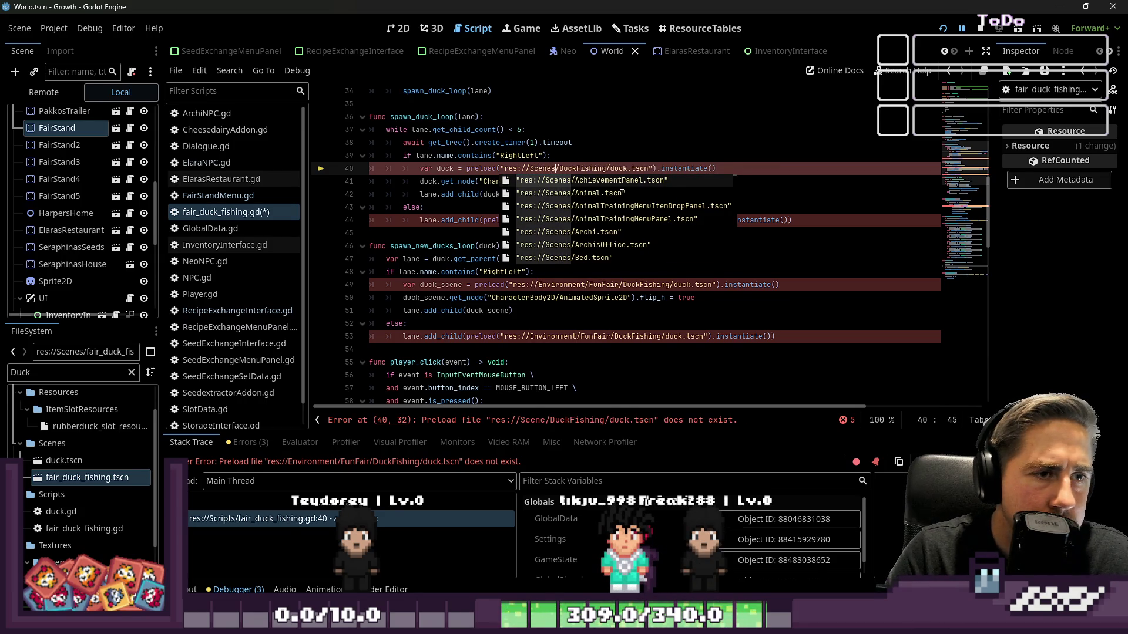
pyautogui.press('Right')
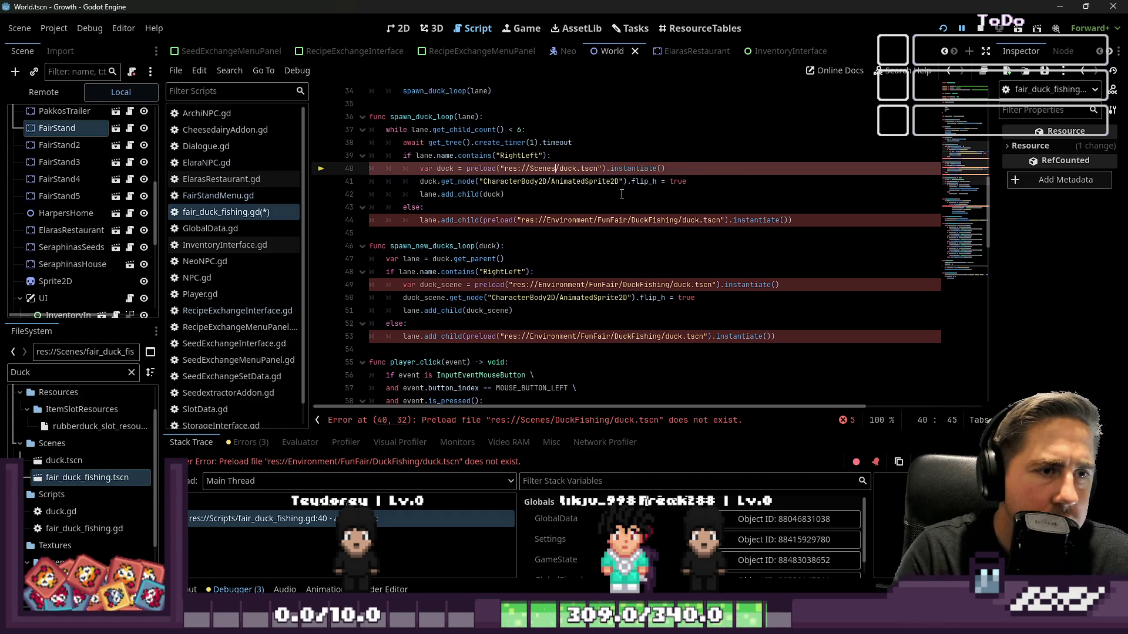
pyautogui.press('Down')
pyautogui.press('Down')
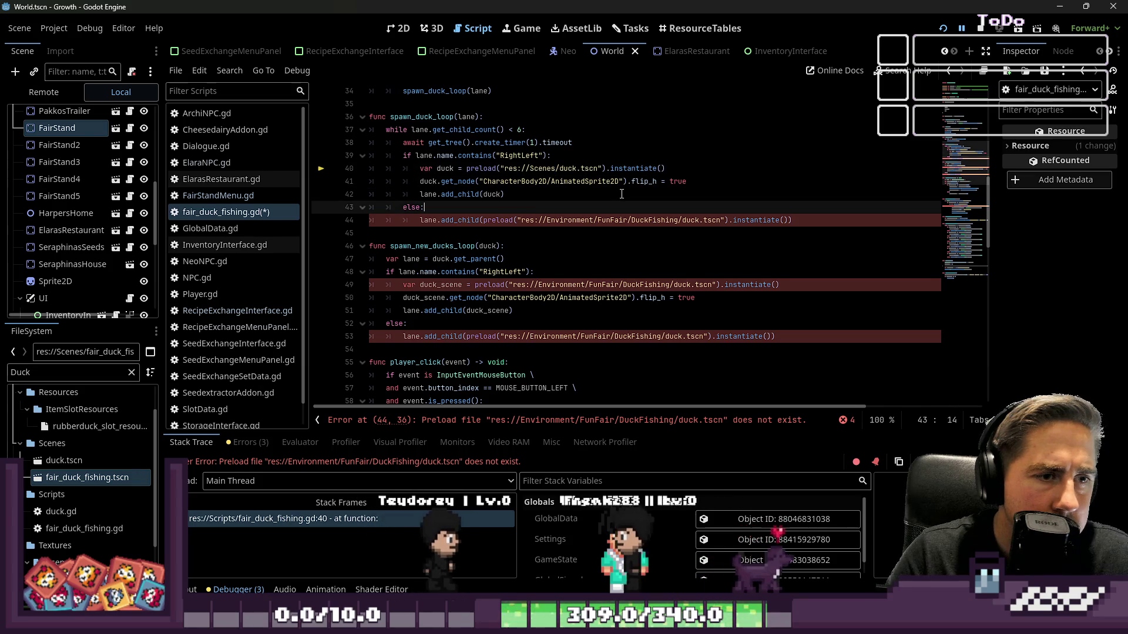
# Step: Replace the wrong folder with Scenes in the paths on lines 44, 49 and 53
pyautogui.press('Down')
pyautogui.press('Down')
pyautogui.hotkey('ctrl', 'Right')
pyautogui.hotkey('ctrl', 'Right')
pyautogui.hotkey('ctrl', 'Right')
pyautogui.hotkey('ctrl', 'shift', 'Right')
pyautogui.hotkey('ctrl', 'shift', 'Right')
pyautogui.hotkey('ctrl', 'shift', 'Right')
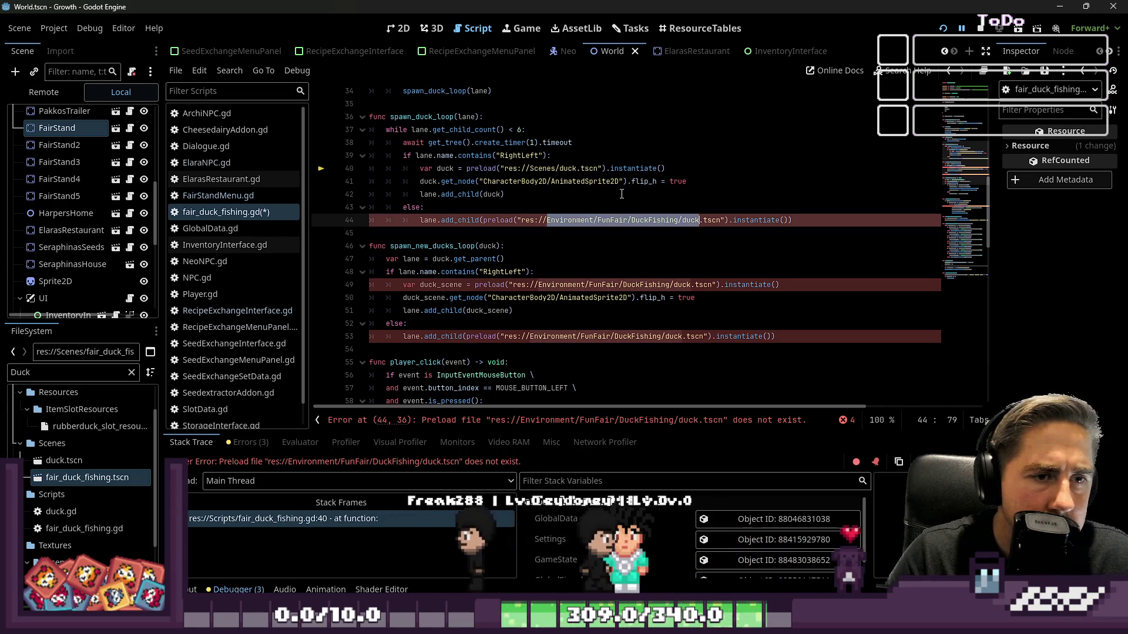
pyautogui.write('Scenes')
pyautogui.press('Down')
pyautogui.press('Down')
pyautogui.press('Down')
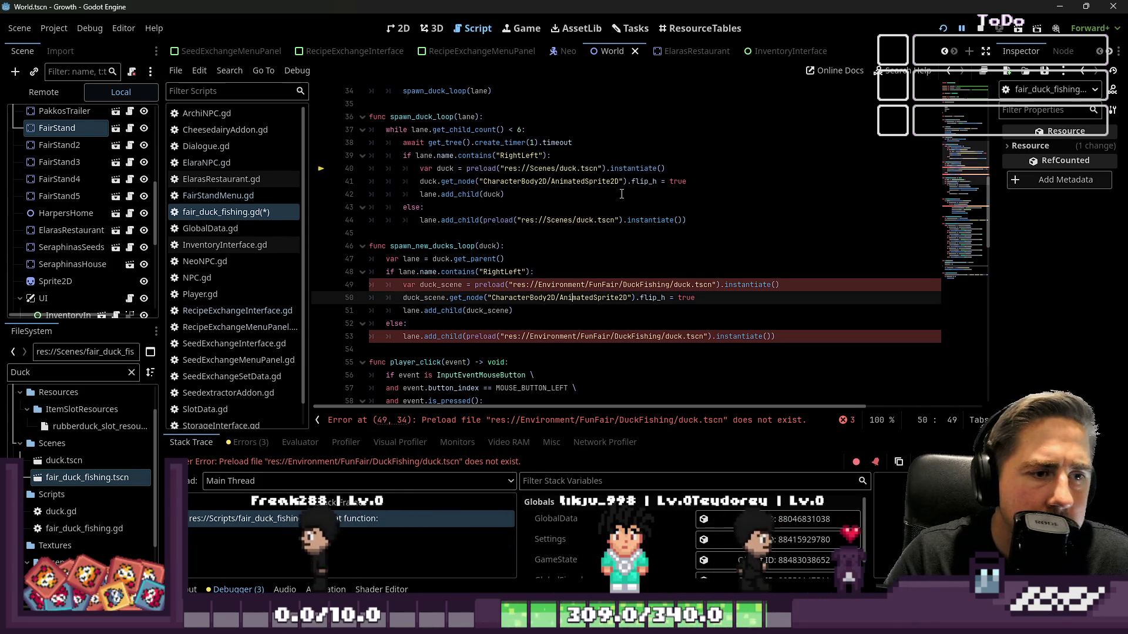
pyautogui.press('Up')
pyautogui.hotkey('ctrl', 'Left')
pyautogui.hotkey('ctrl', 'shift', 'Right')
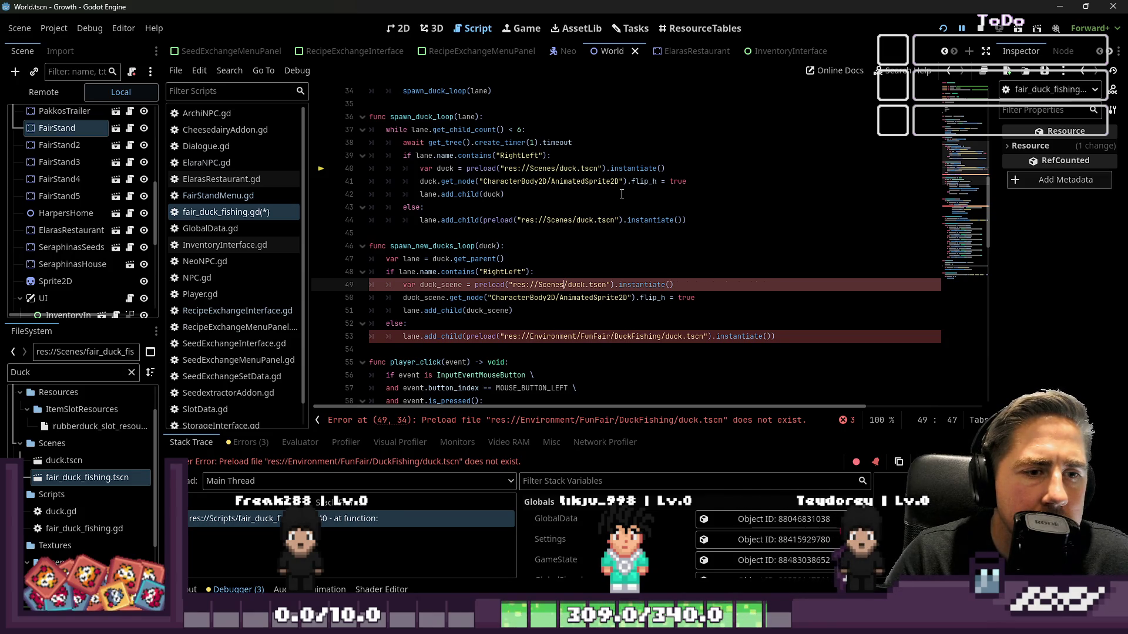
pyautogui.press('Down')
pyautogui.press('Down')
pyautogui.press('Down')
pyautogui.hotkey('ctrl', 'Left')
pyautogui.hotkey('ctrl', 'shift', 'Right')
pyautogui.hotkey('ctrl', 'shift', 'Right')
pyautogui.hotkey('ctrl', 'shift', 'Right')
pyautogui.write('Scenes')
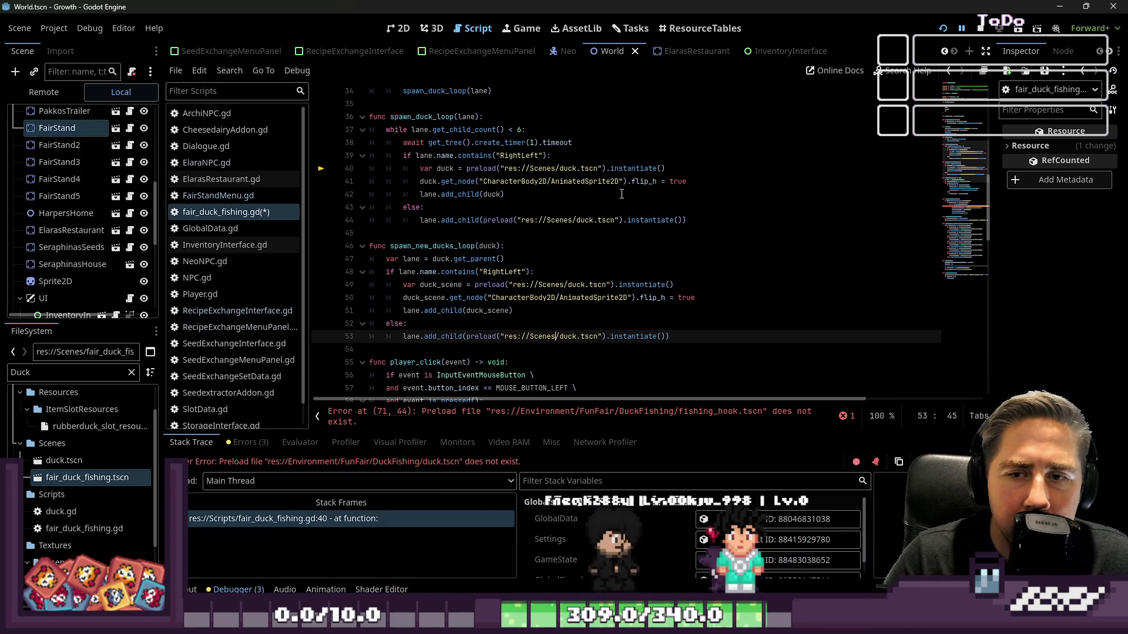
# Step: Change the fishing hook path on line 71 from Environment/FunFair/DuckFishing to Scenes
pyautogui.scroll(-1, 518, 322)
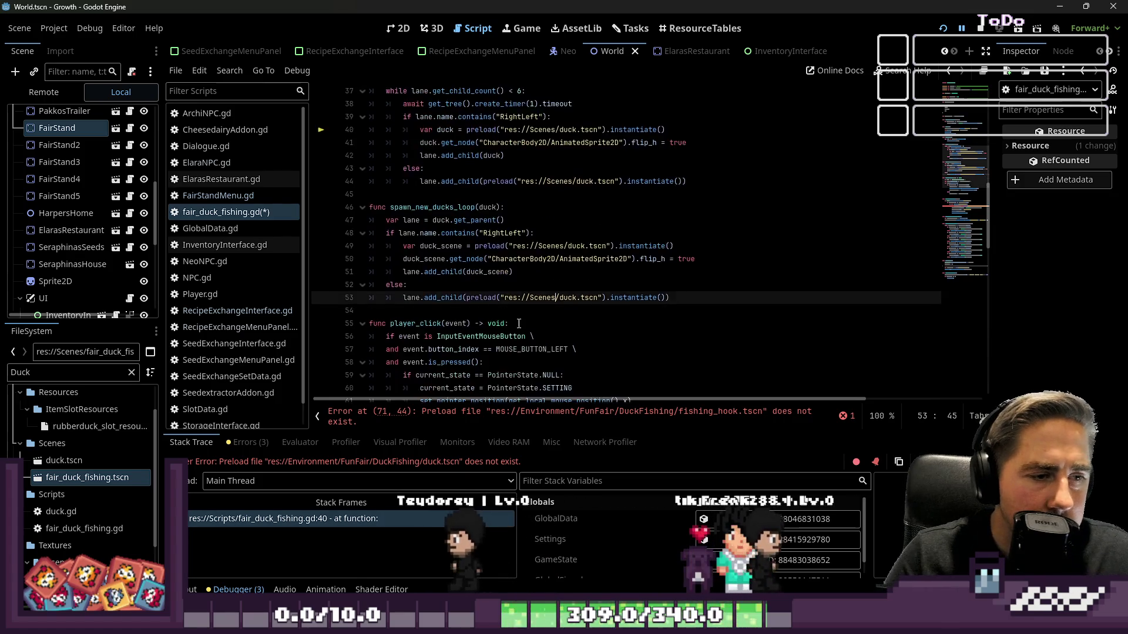
pyautogui.scroll(-3, 519, 323)
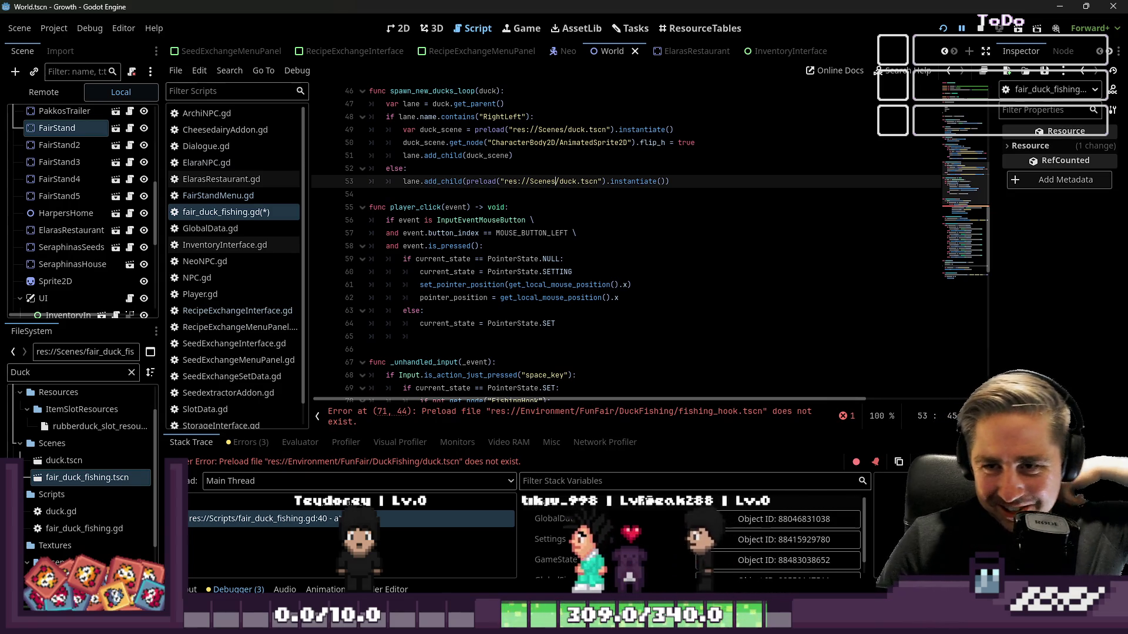
pyautogui.scroll(-4, 718, 262)
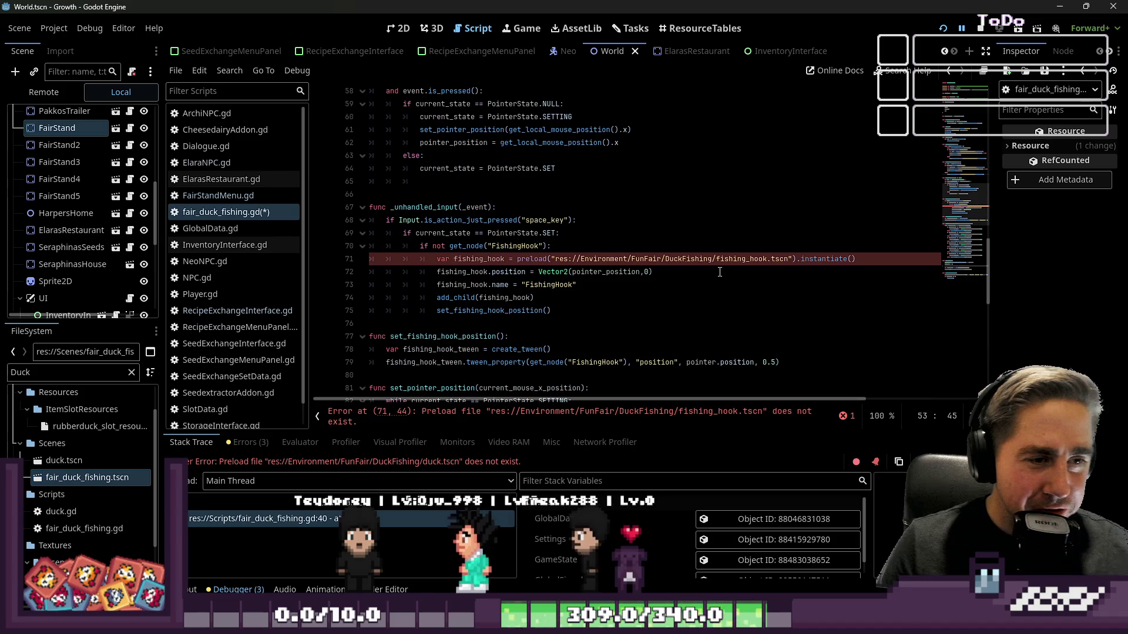
pyautogui.click(589, 259)
pyautogui.moveTo(580, 259); pyautogui.dragTo(713, 259)
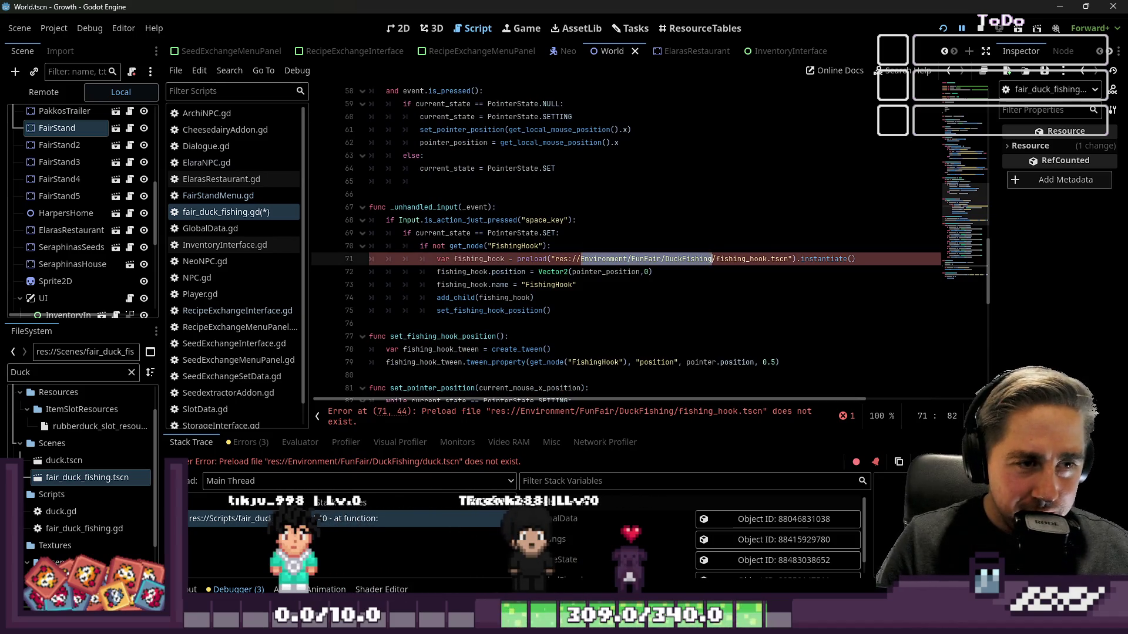
pyautogui.write('Scenes')
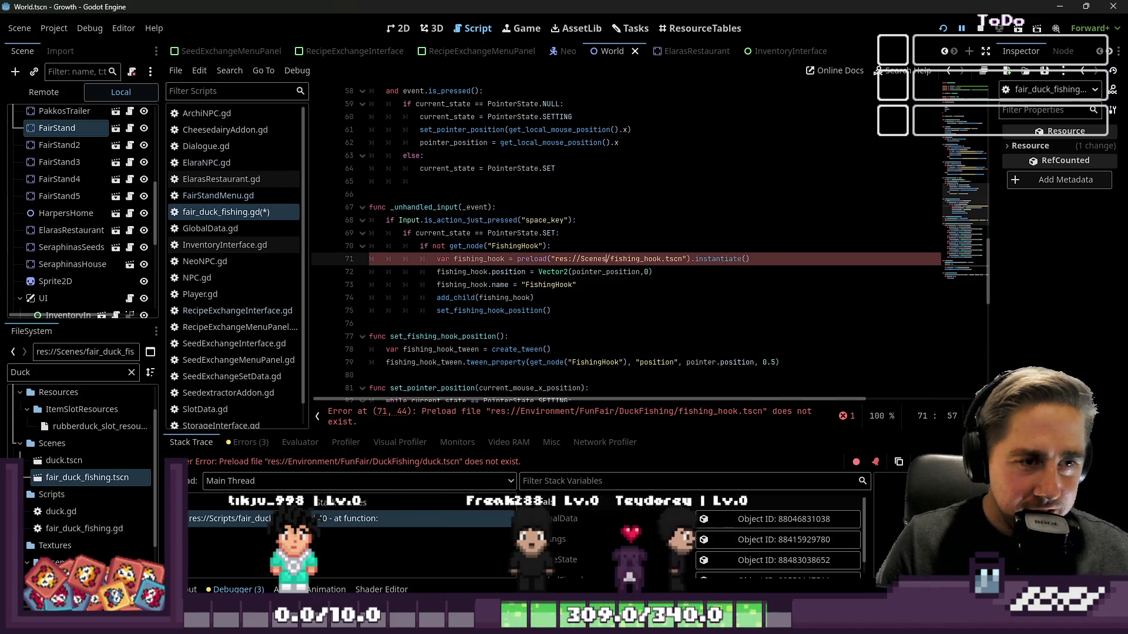
pyautogui.press('Down')
pyautogui.press('Down')
pyautogui.press('Down')
pyautogui.press('Down')
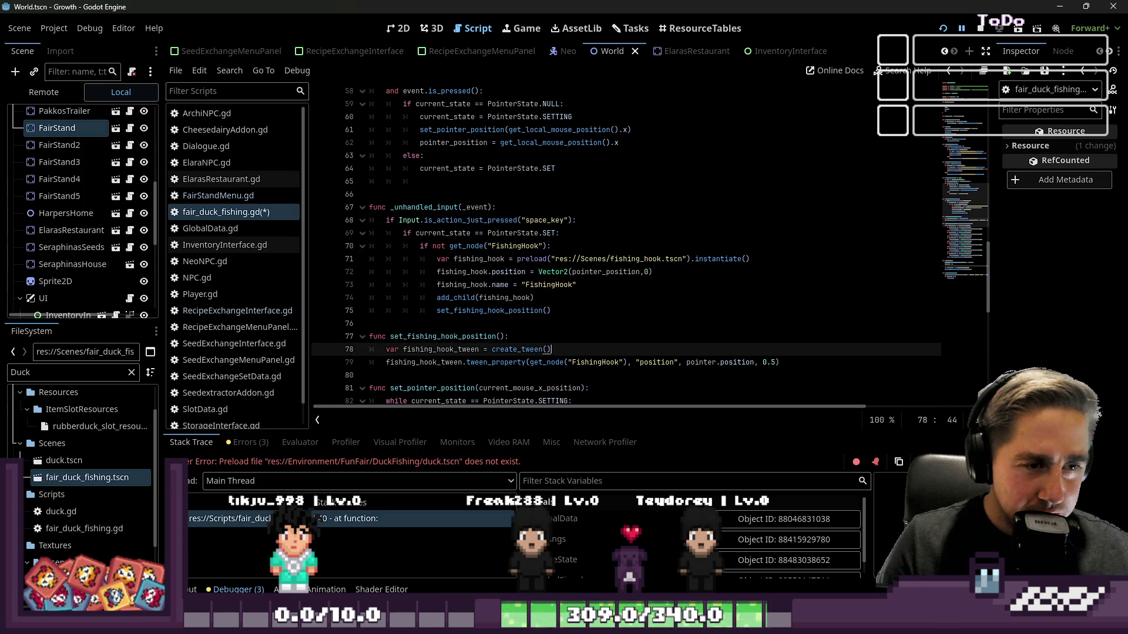
# Step: Fix the World scene load path by inserting a slash before World
pyautogui.scroll(-10, 542, 324)
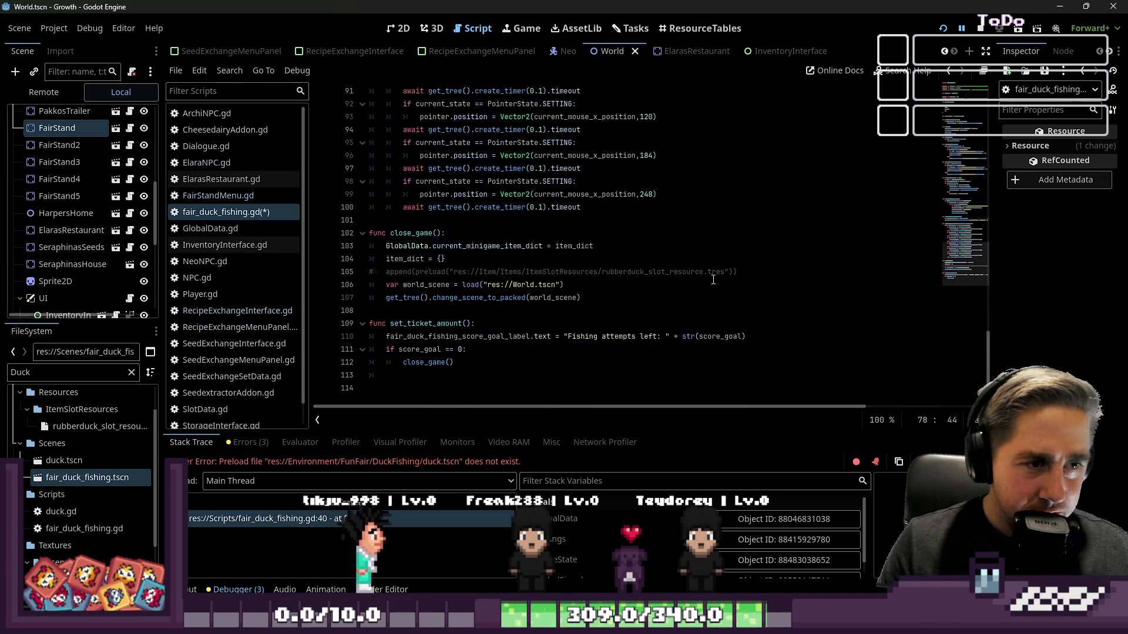
pyautogui.click(512, 284)
pyautogui.scroll(1, 517, 294)
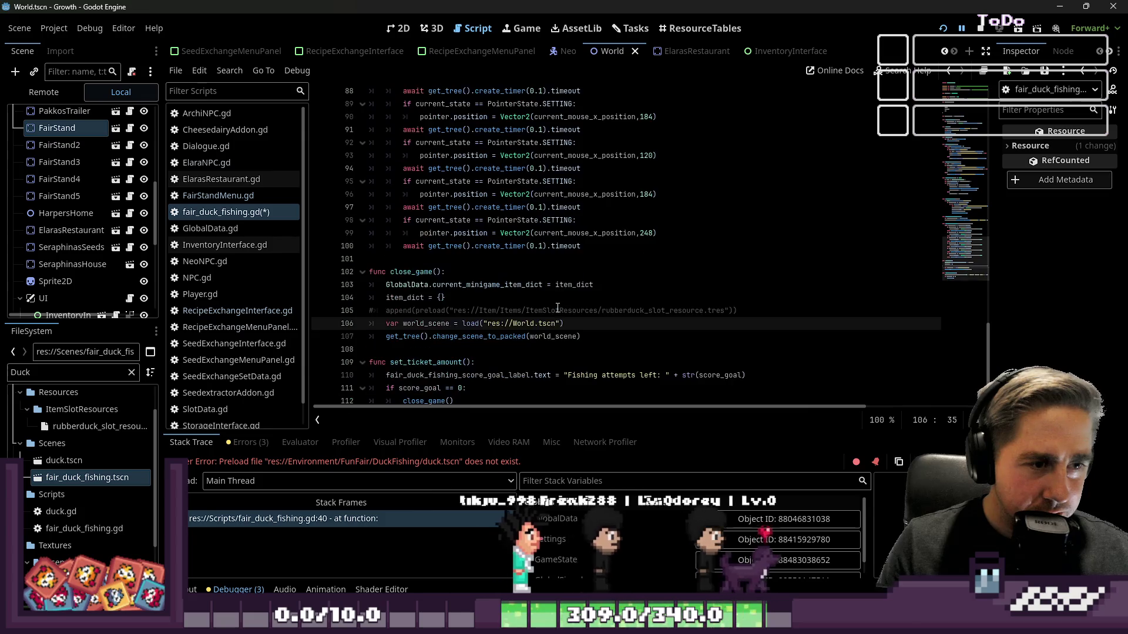
pyautogui.click(529, 272)
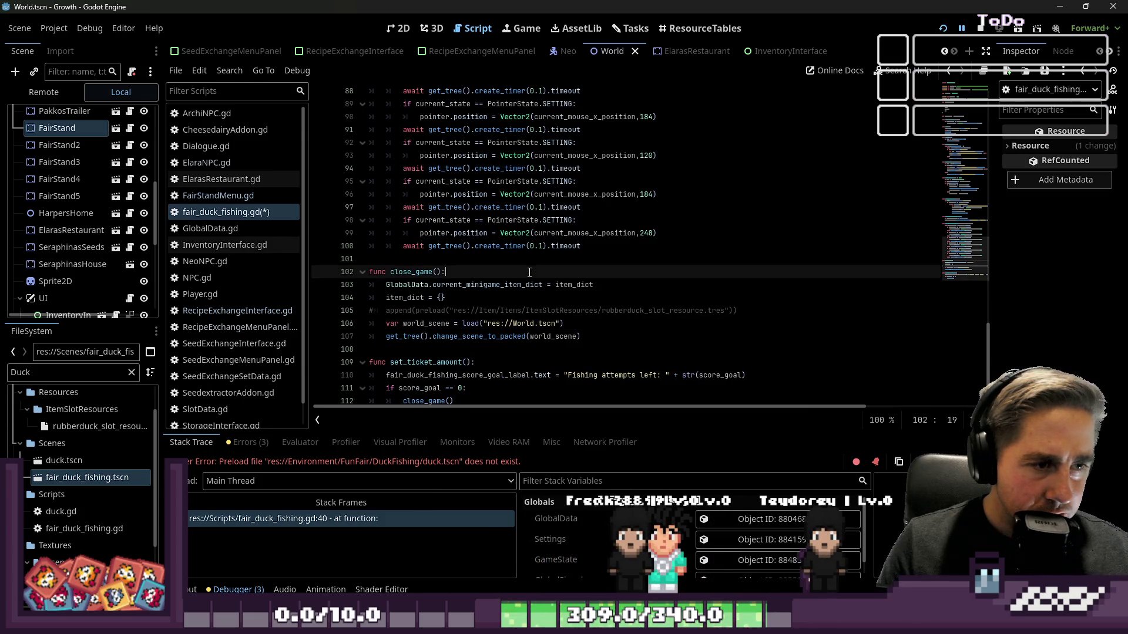
pyautogui.click(513, 324)
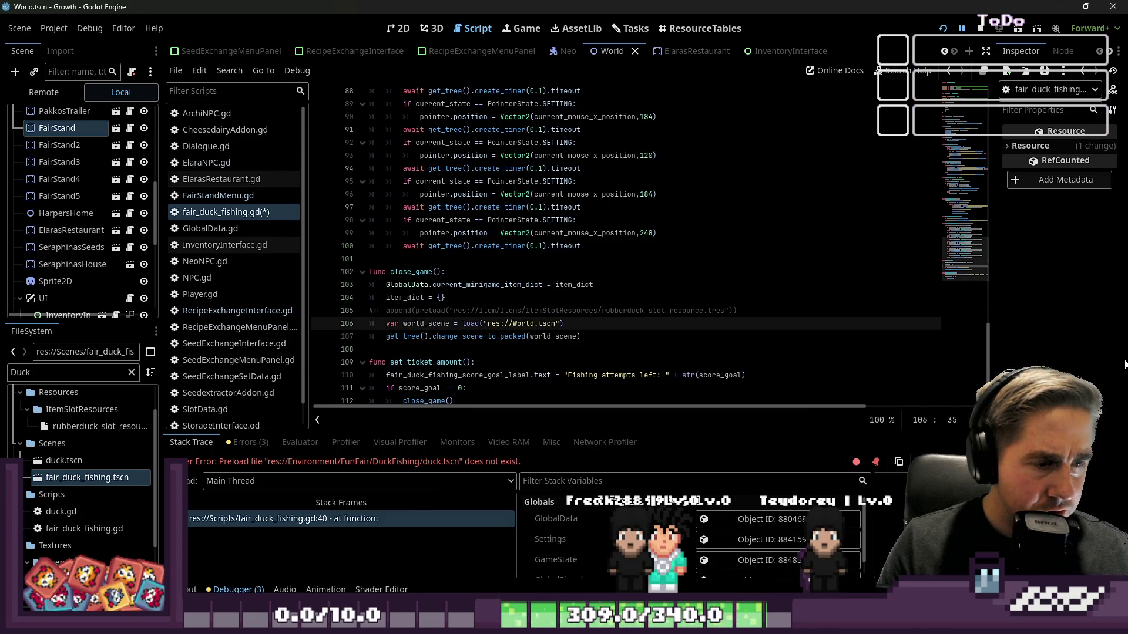
pyautogui.write('Scenes/')
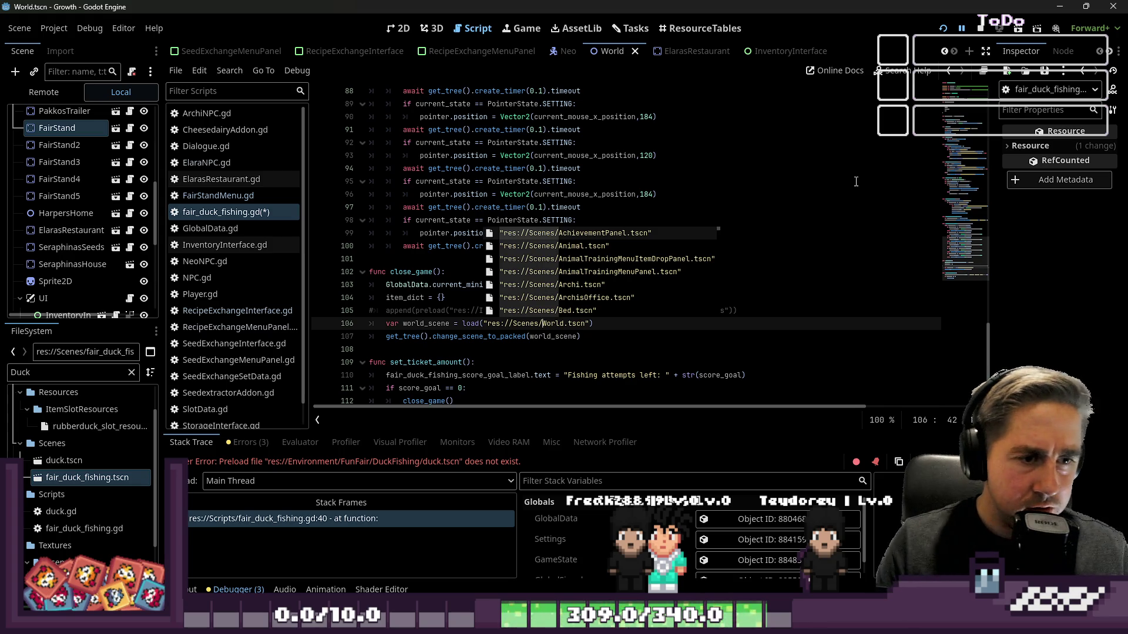
pyautogui.click(856, 182)
# Step: Save the script, dismiss the file write error, and relaunch the game
pyautogui.hotkey('ctrl', 's')
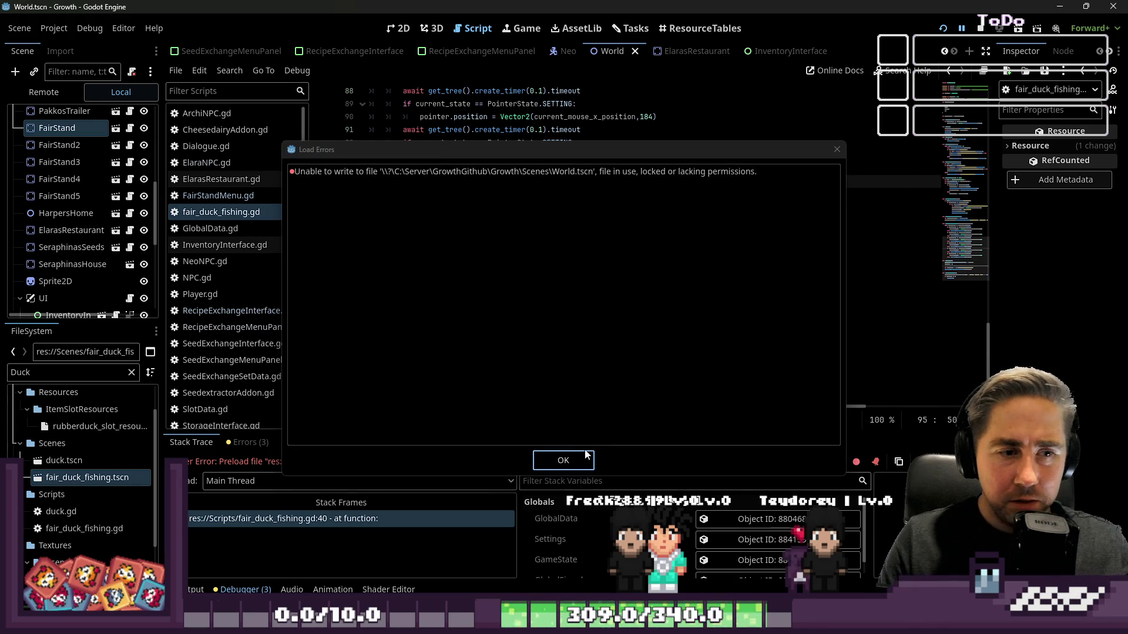
pyautogui.click(586, 454)
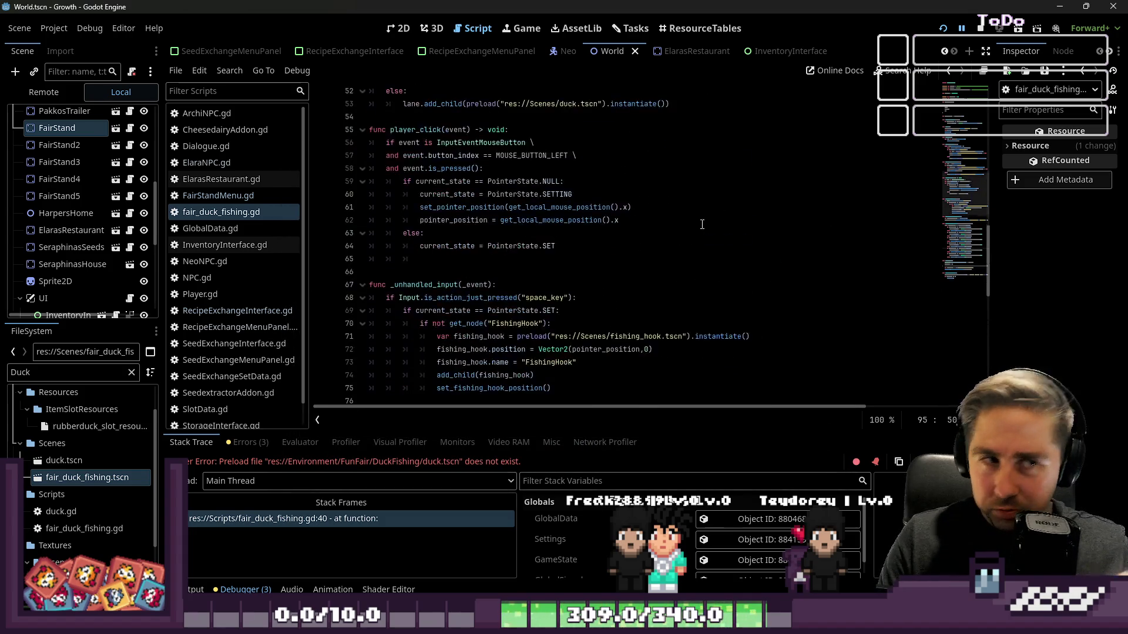
pyautogui.click(942, 28)
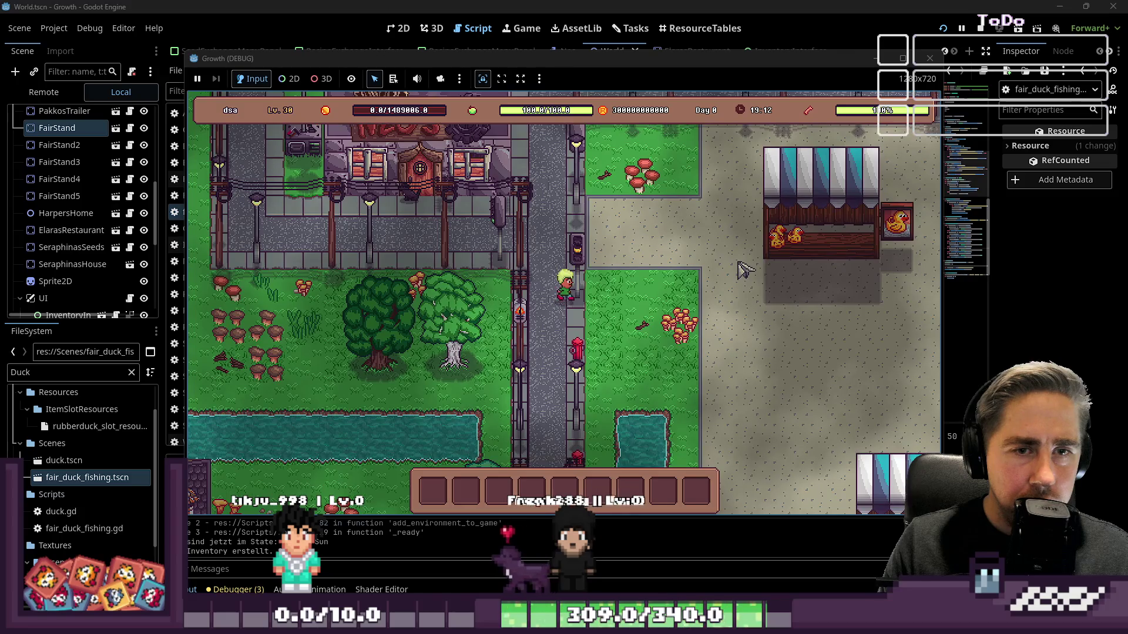
# Step: Walk the character across the market plaza up to the duck stall and interact with it
pyautogui.press('Right')
pyautogui.press('Down')
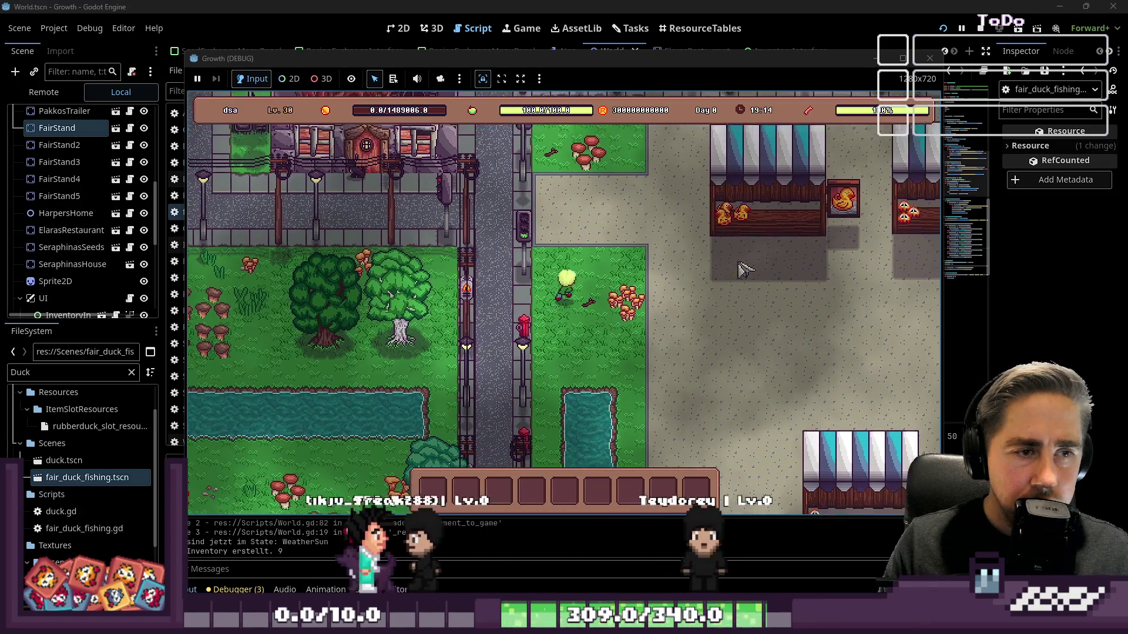
pyautogui.press('Right')
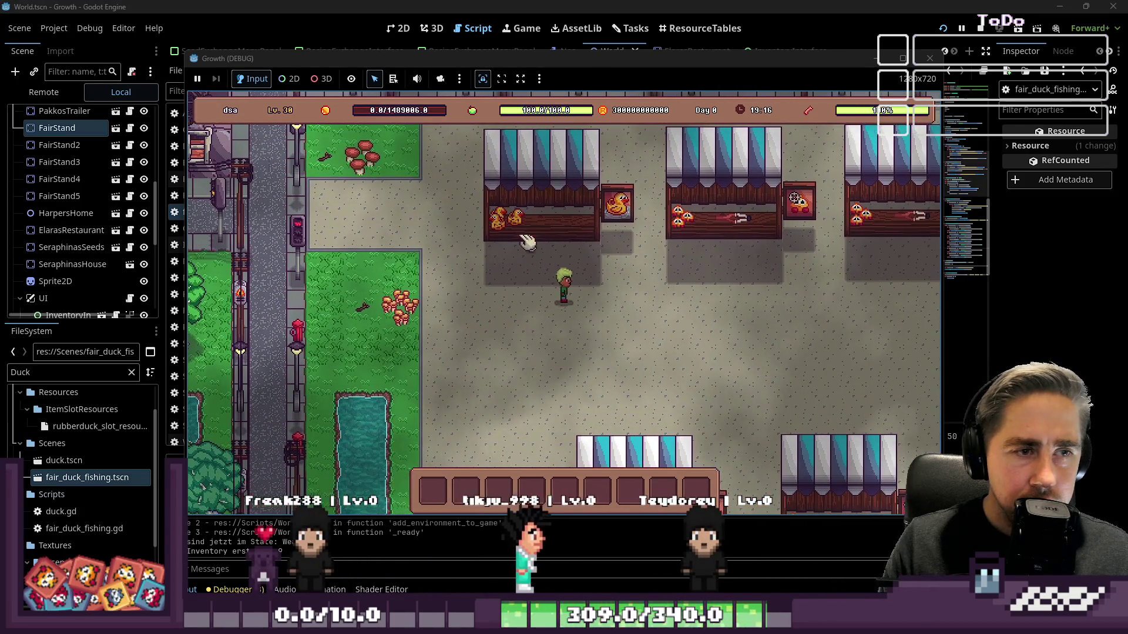
pyautogui.press('Up')
pyautogui.press('Left')
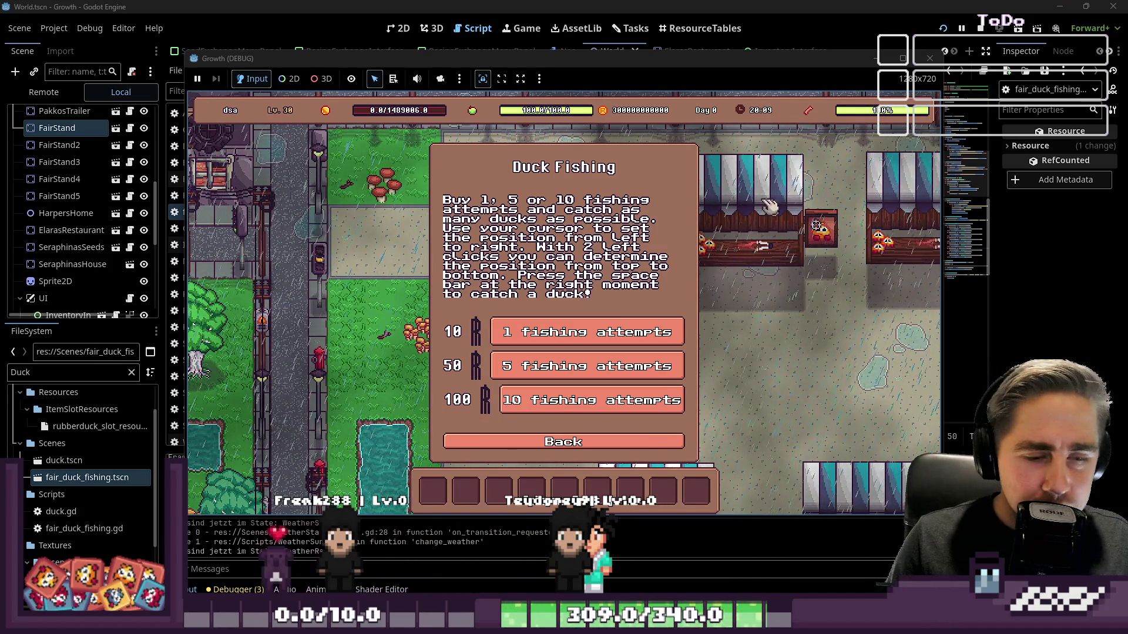
# Step: Buy one fishing attempt in the Duck Fishing dialog and drop the hook into a lane
pyautogui.moveTo(745, 58)
pyautogui.mouseDown()
pyautogui.moveTo(731, 13)
pyautogui.moveTo(756, 71)
pyautogui.mouseUp()
pyautogui.moveTo(514, 69)
pyautogui.mouseDown()
pyautogui.moveTo(551, 55)
pyautogui.moveTo(526, 51)
pyautogui.mouseUp()
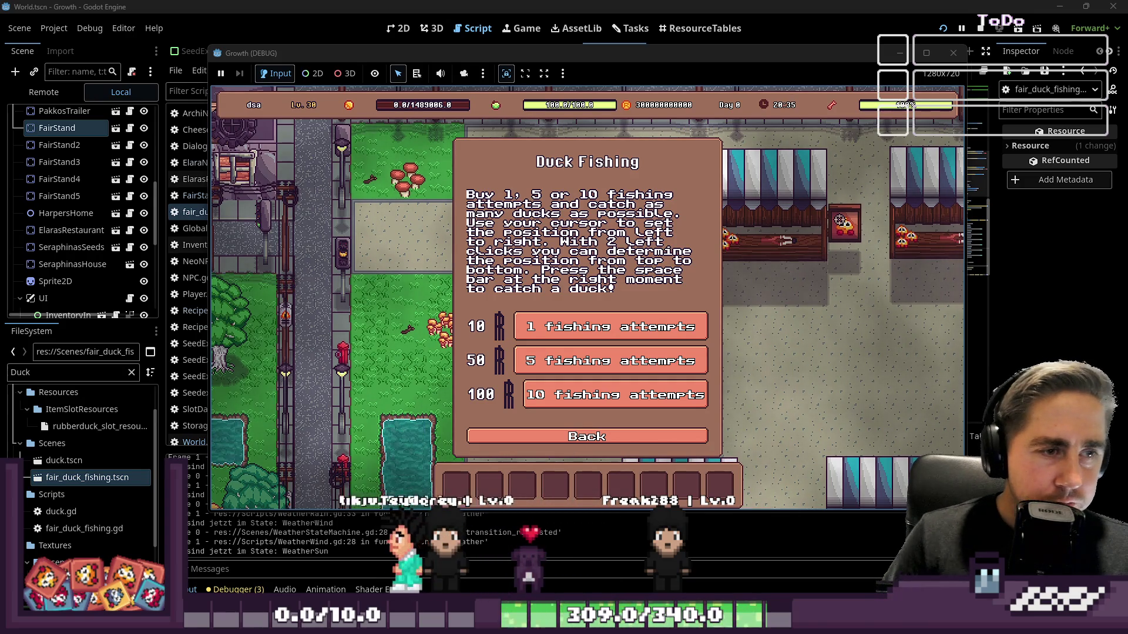
pyautogui.click(595, 325)
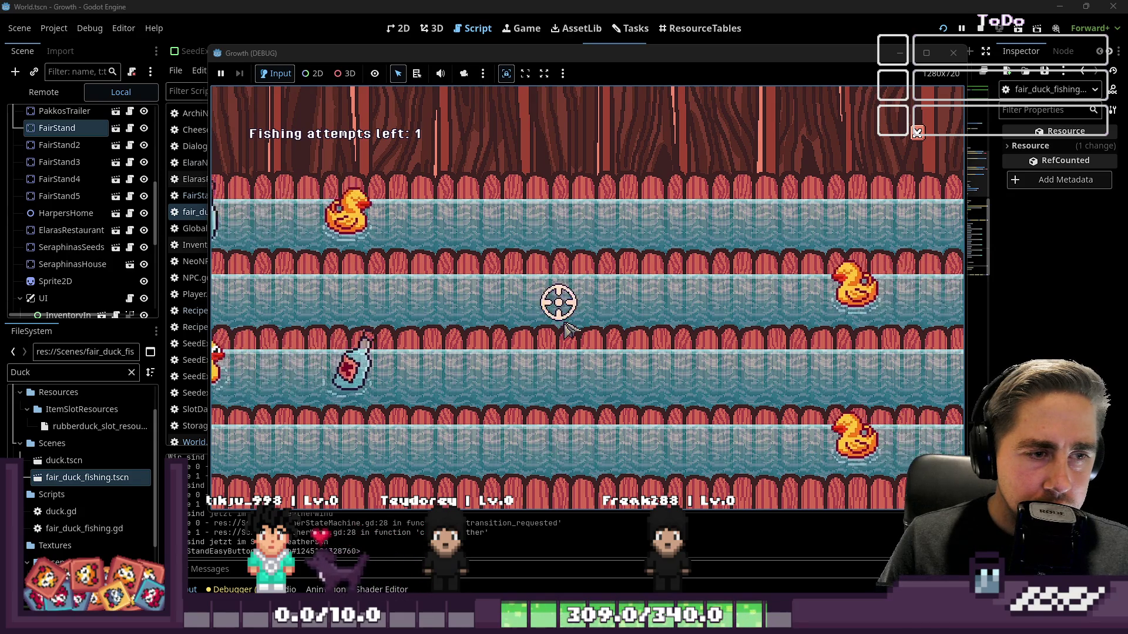
pyautogui.click(567, 330)
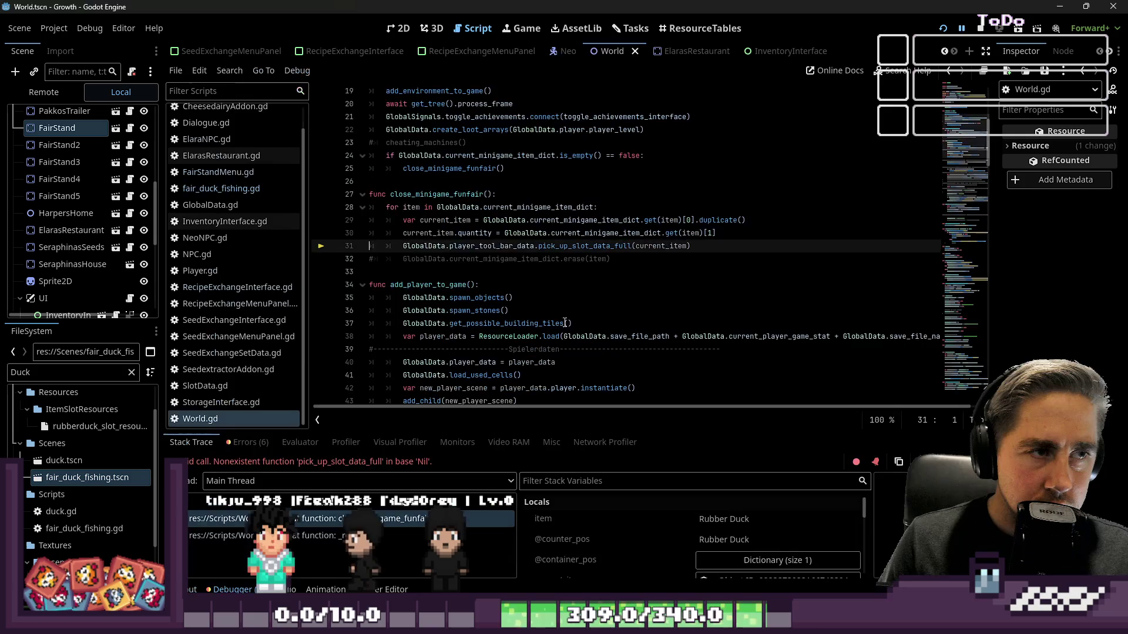
# Step: Change World.gd line 31 to GlobalData.world.get_node("InventoryInterface"), removing the pick_up_slot_data_full call
pyautogui.click(549, 261)
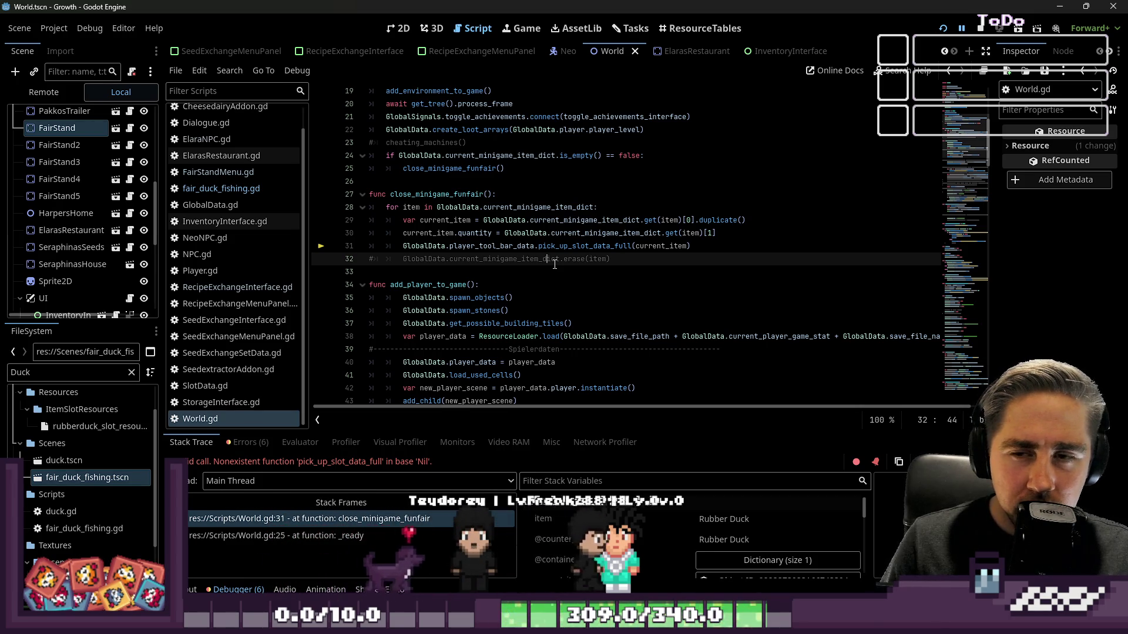
pyautogui.click(594, 247)
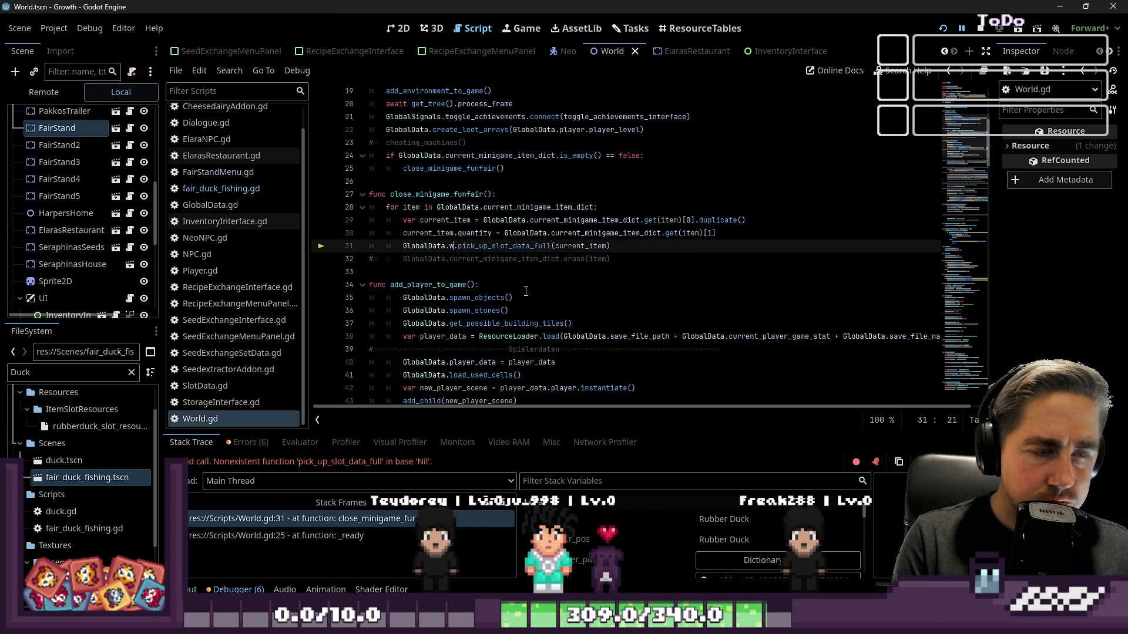
pyautogui.write('orld.get_node("InventoryInterface')
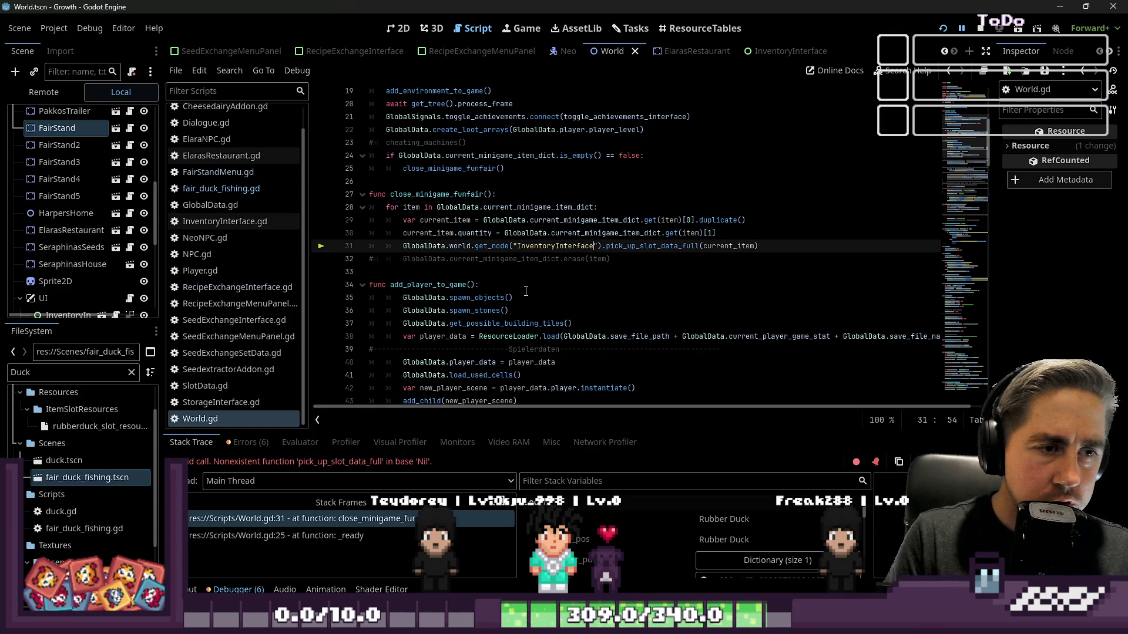
pyautogui.hotkey('ctrl', 'shift', 'Right')
pyautogui.hotkey('ctrl', 'shift', 'Right')
pyautogui.hotkey('ctrl', 'shift', 'Right')
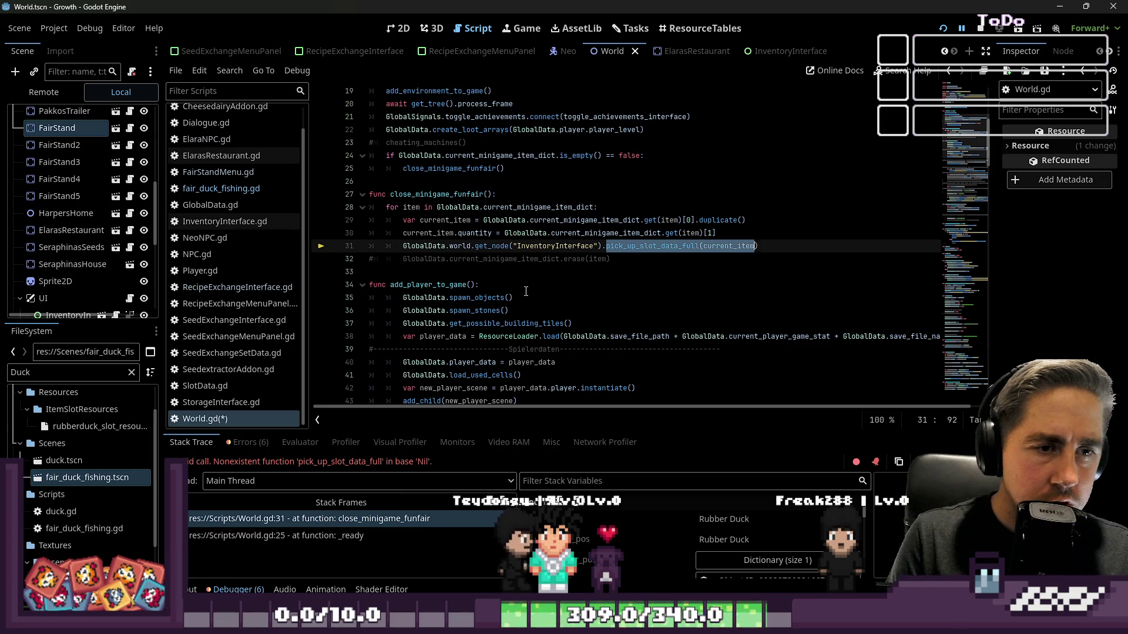
pyautogui.write('.')
pyautogui.scroll(2, 264, 163)
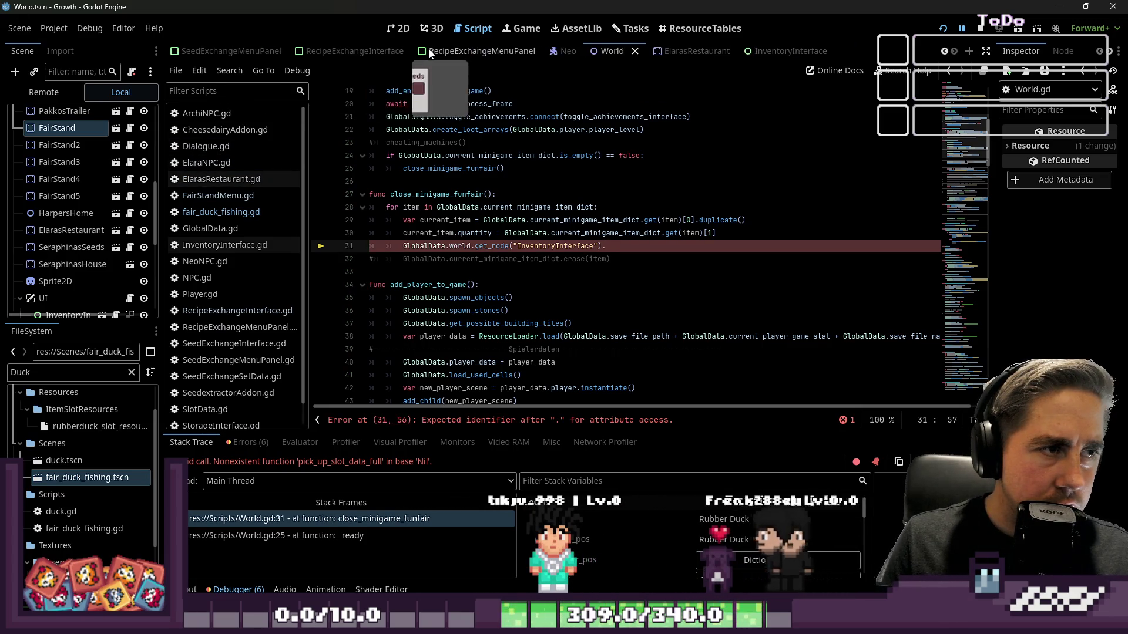
pyautogui.click(790, 51)
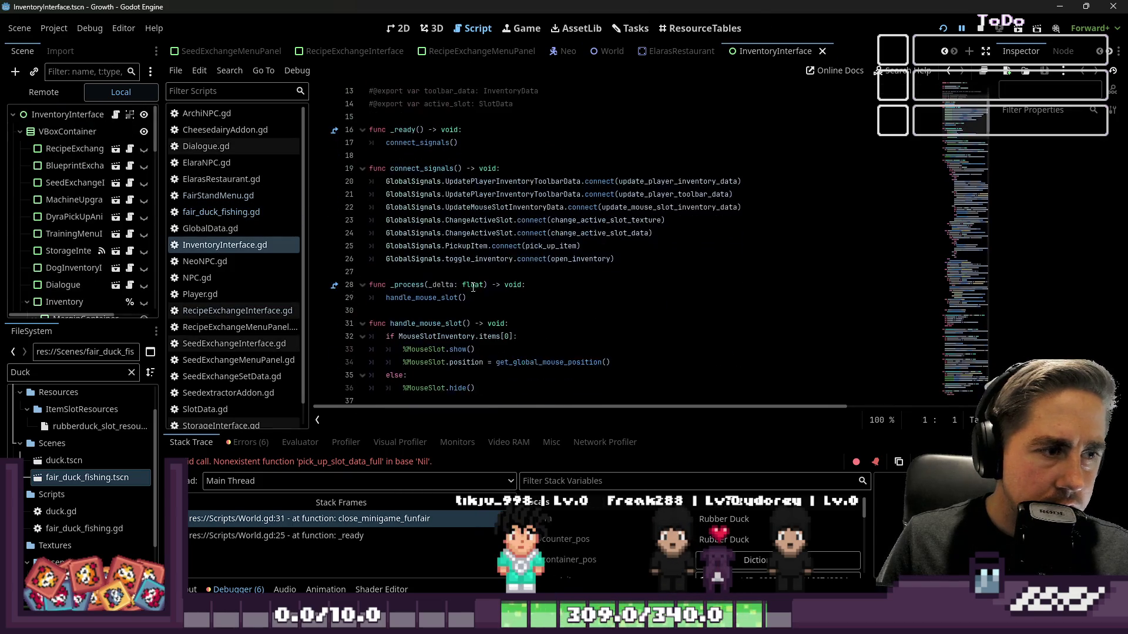
# Step: Scroll through InventoryInterface.gd past drop_item and select the pick_up_item function name on line 204
pyautogui.scroll(-20, 471, 272)
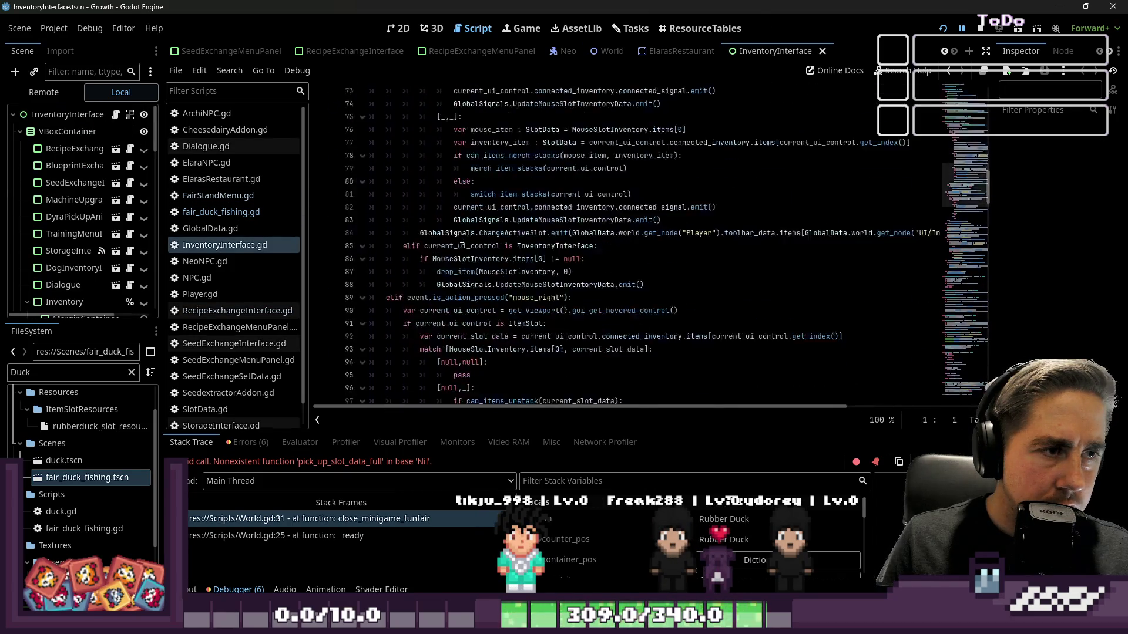
pyautogui.scroll(-12, 461, 240)
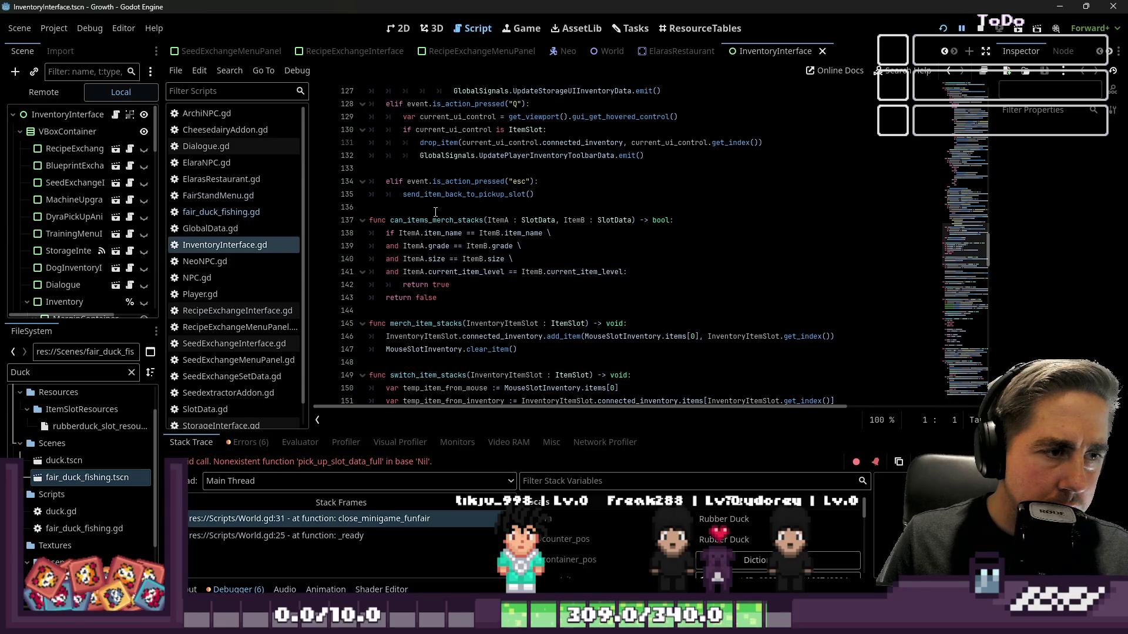
pyautogui.scroll(6, 435, 212)
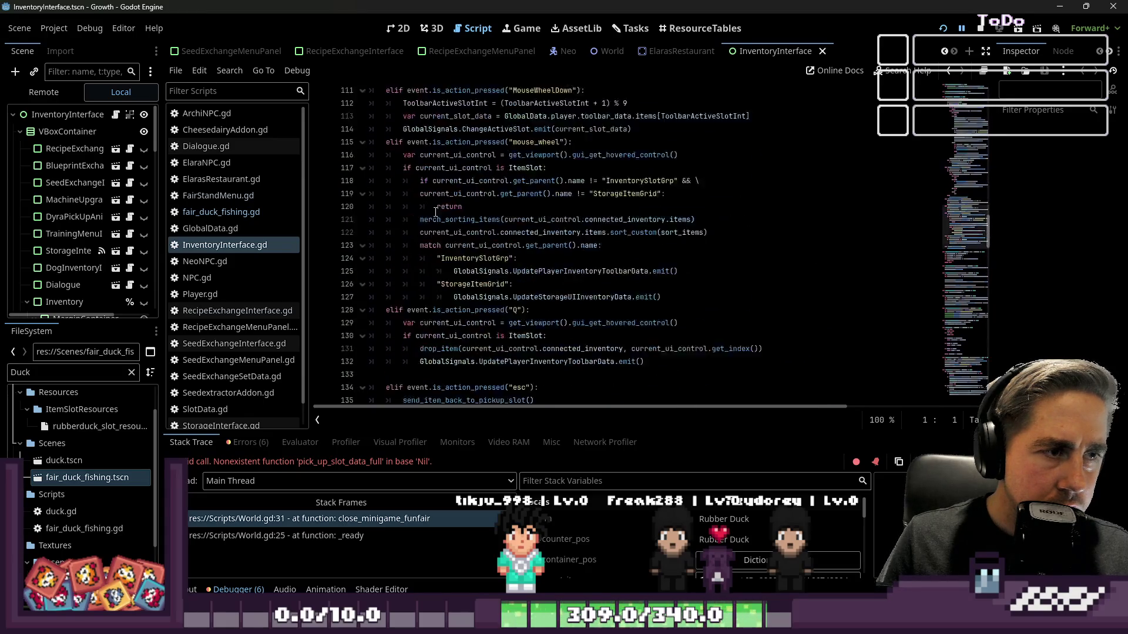
pyautogui.scroll(-11, 447, 205)
pyautogui.scroll(-5, 456, 201)
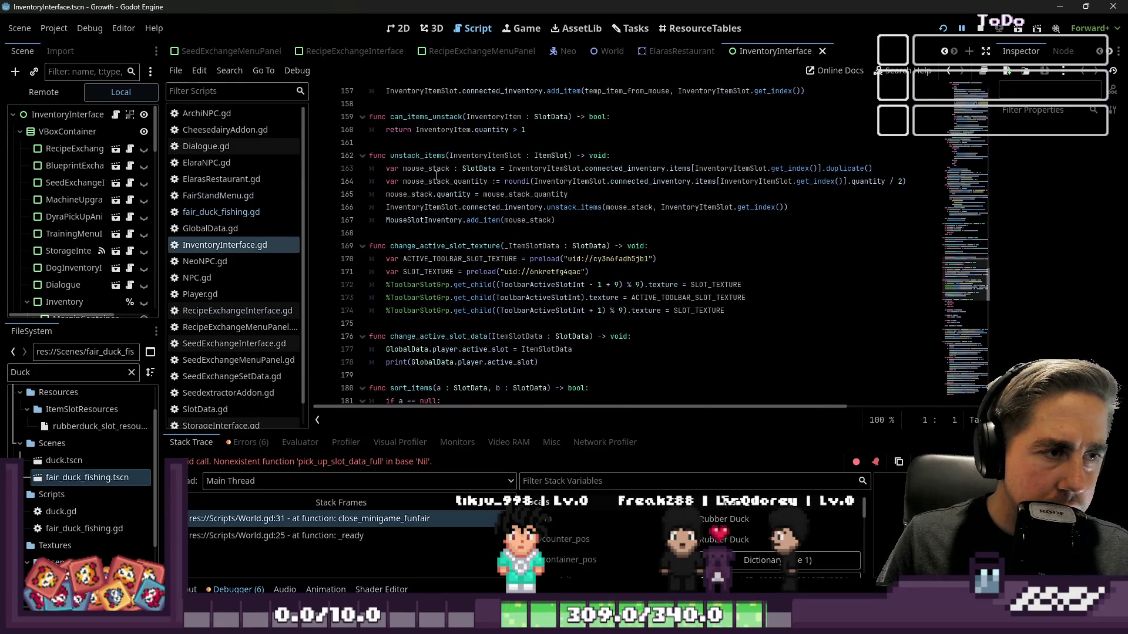
pyautogui.scroll(-10, 423, 246)
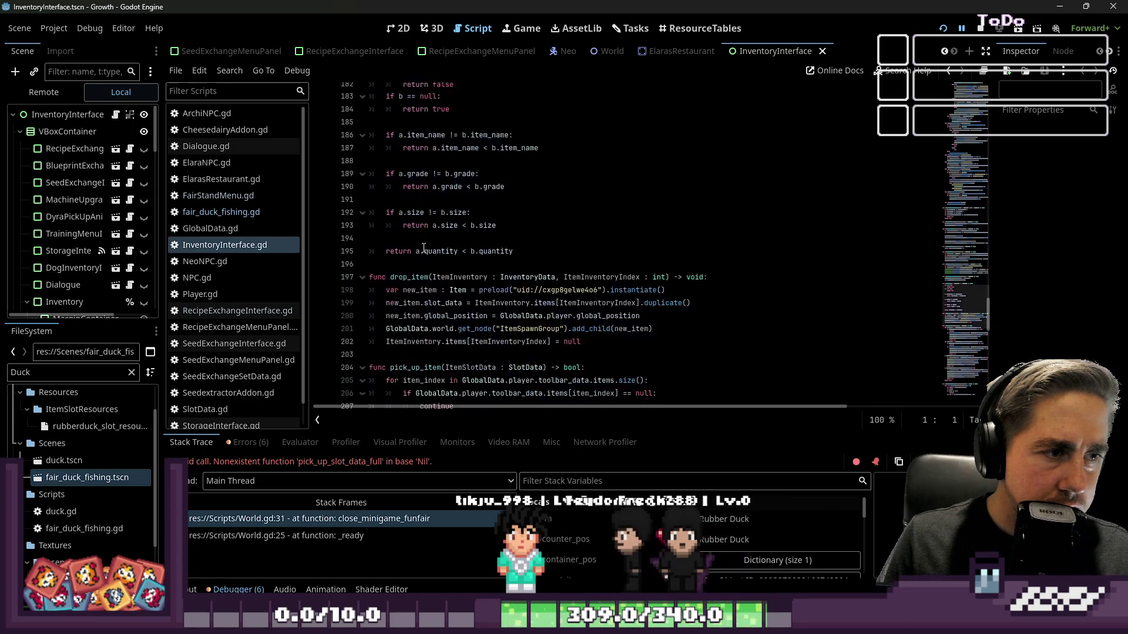
pyautogui.click(420, 219)
pyautogui.doubleClick(423, 310)
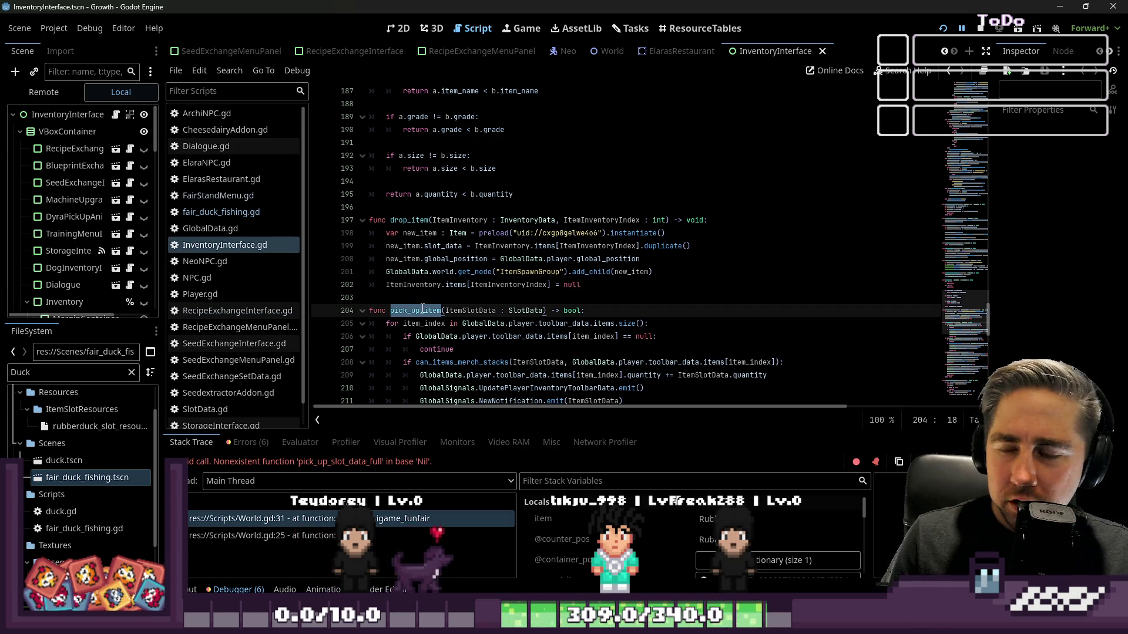
pyautogui.click(253, 213)
# Step: Finish line 31 of World.gd as pick_up_item(current_item), then save and relaunch the game
pyautogui.scroll(-5, 662, 297)
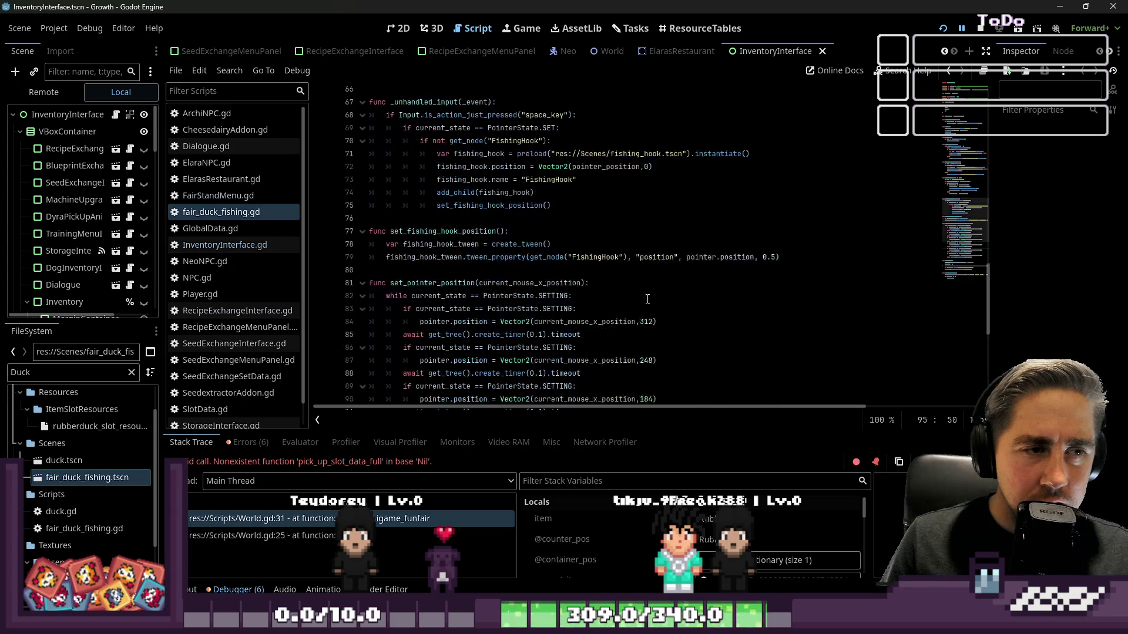
pyautogui.click(219, 195)
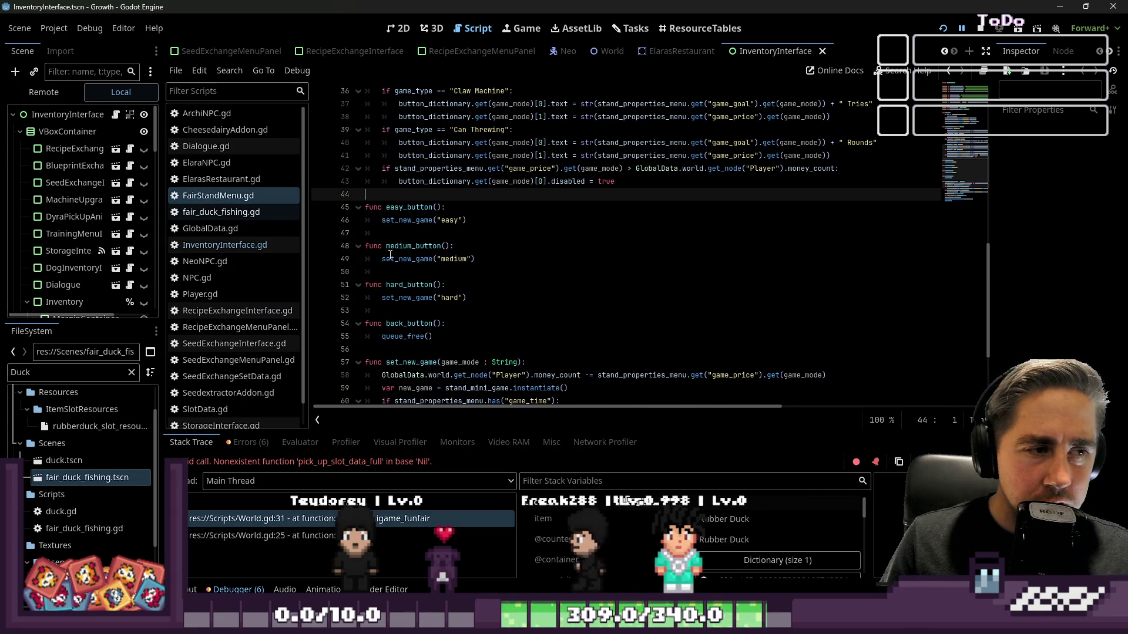
pyautogui.click(350, 520)
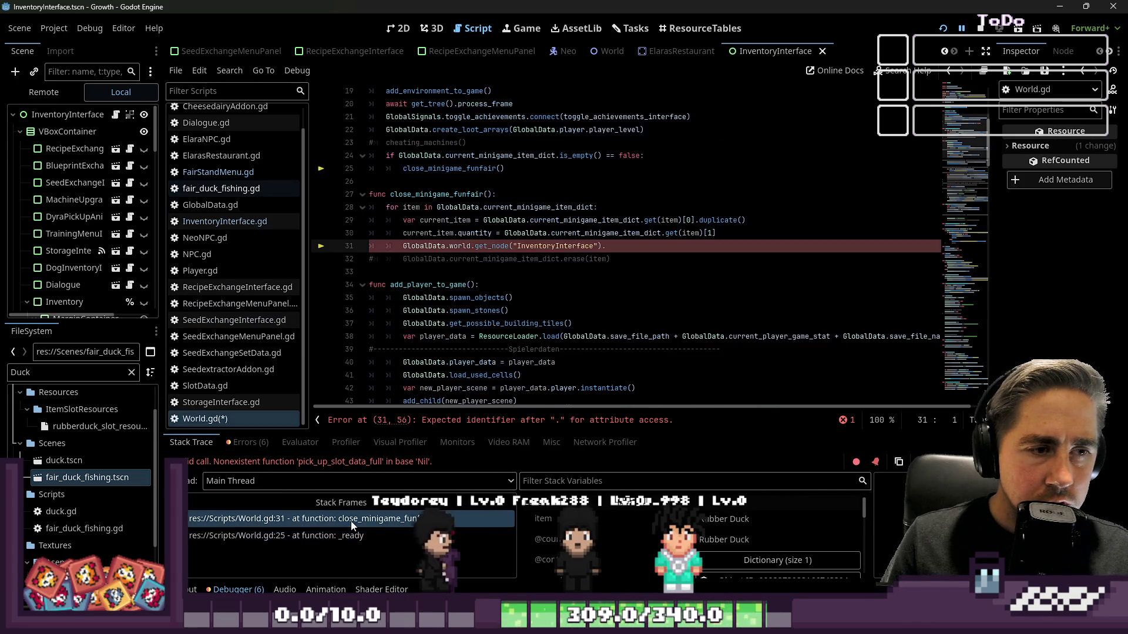
pyautogui.click(621, 250)
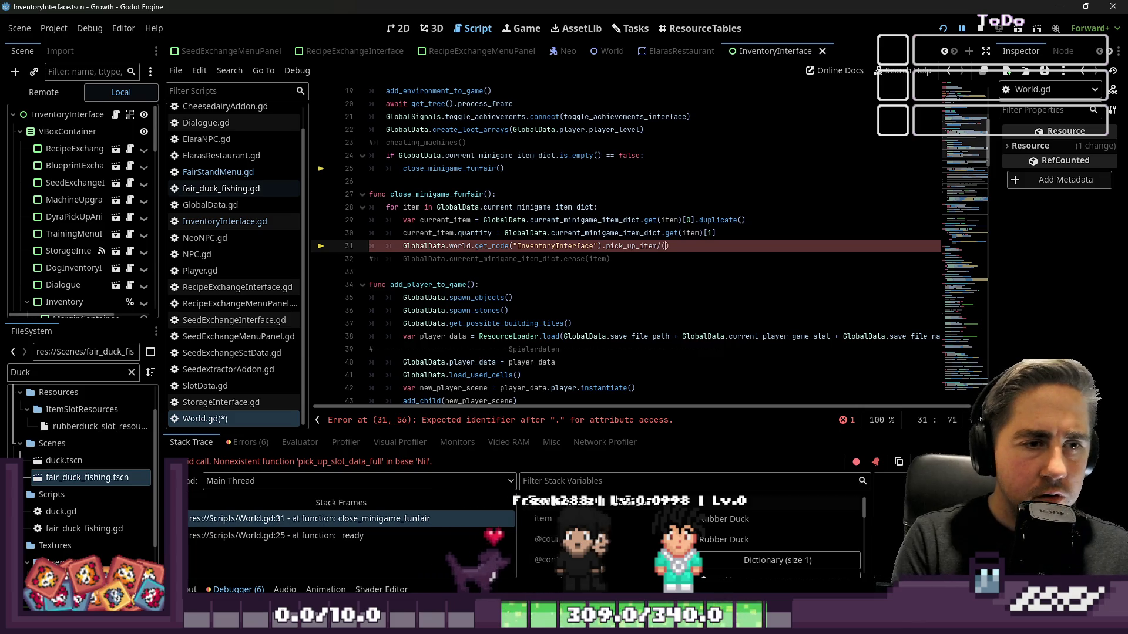
pyautogui.write('(cur')
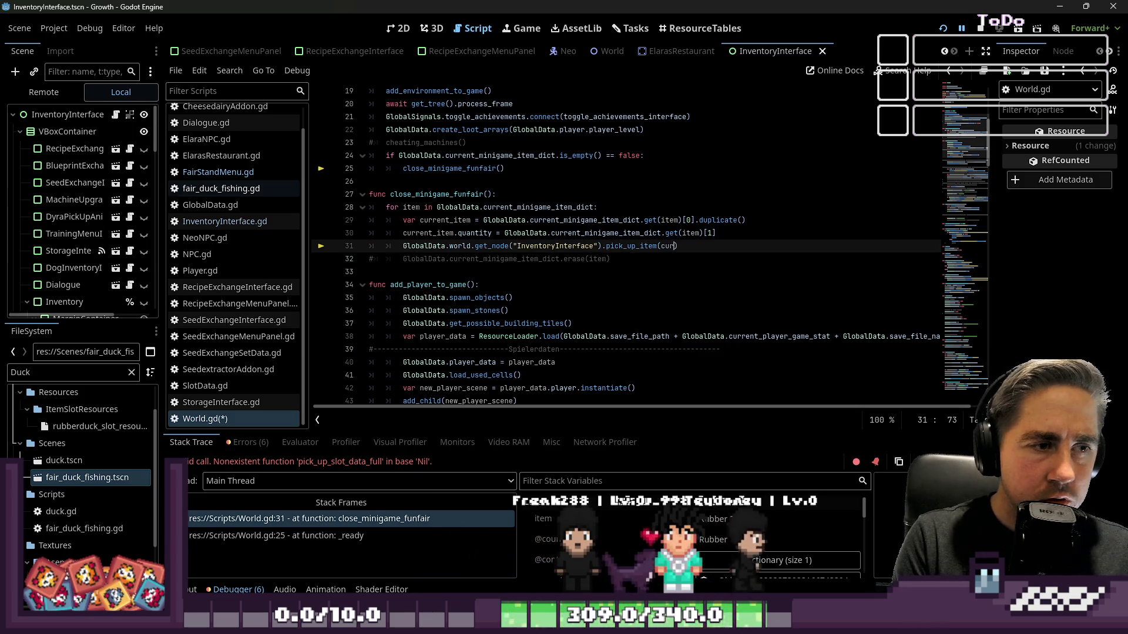
pyautogui.write('rent_item')
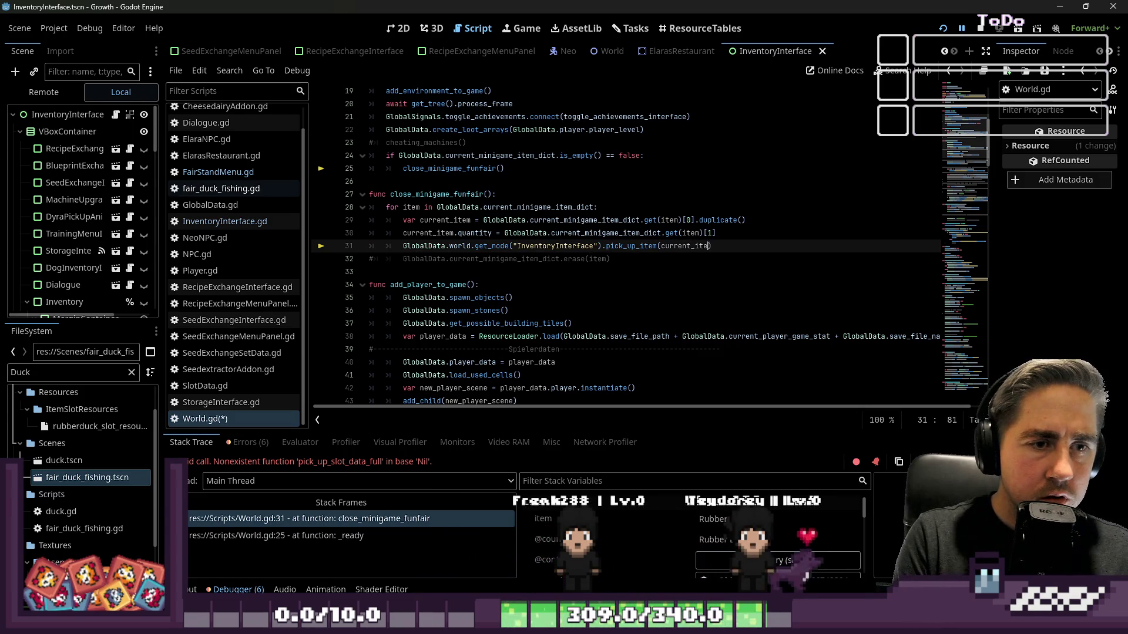
pyautogui.click(943, 28)
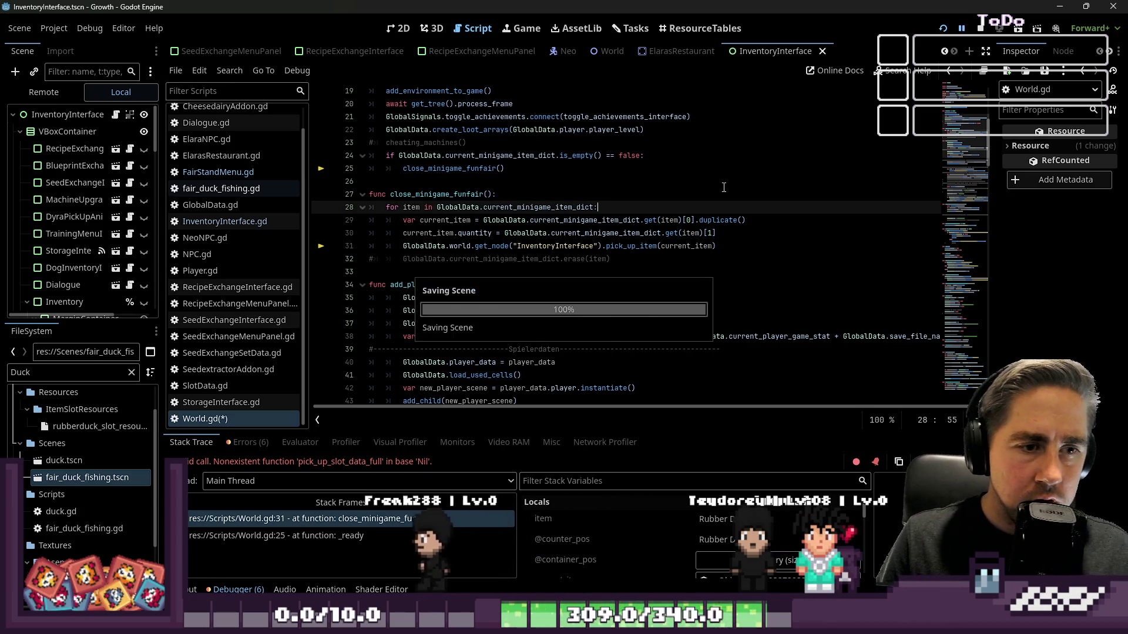
# Step: Walk back to the duck stall and buy a single fishing attempt
pyautogui.press('s')
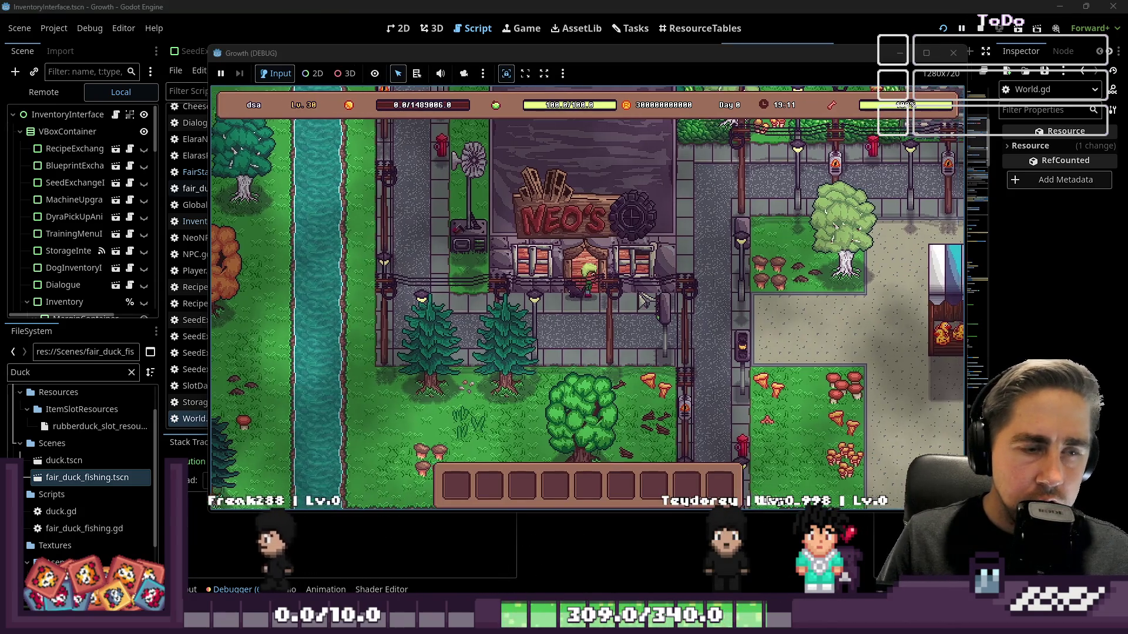
pyautogui.press('d')
pyautogui.press('d')
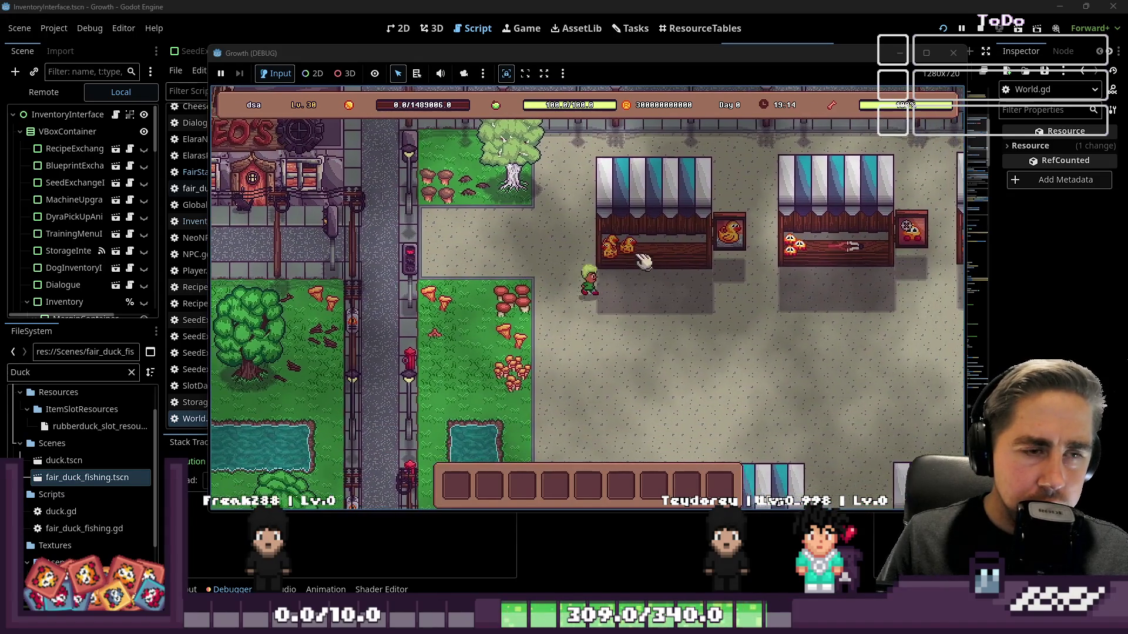
pyautogui.press('e')
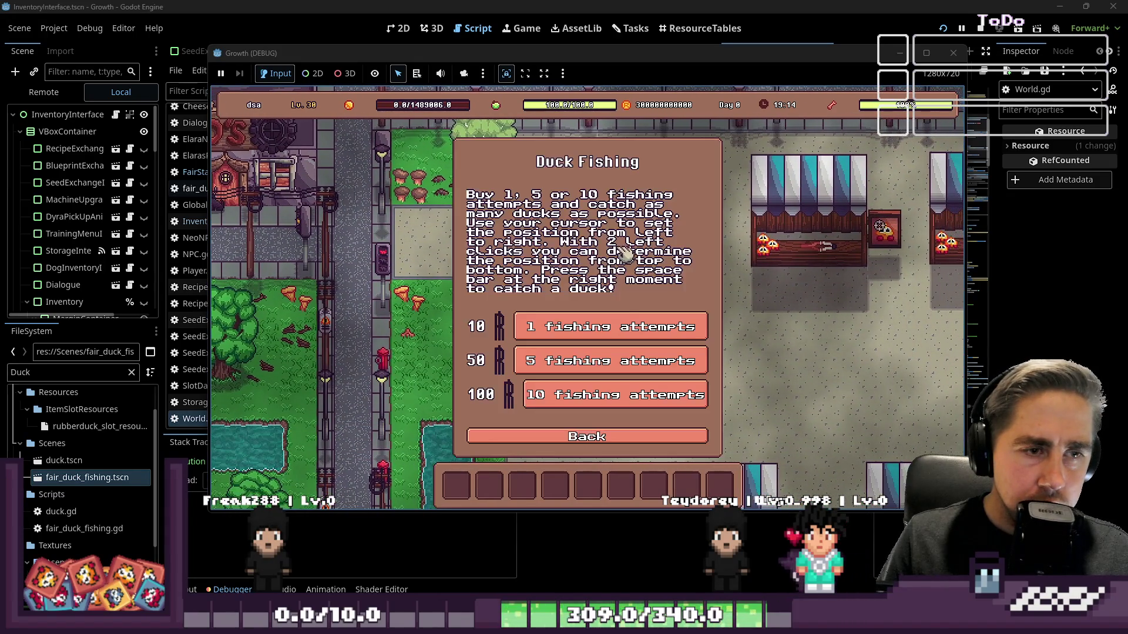
pyautogui.click(600, 327)
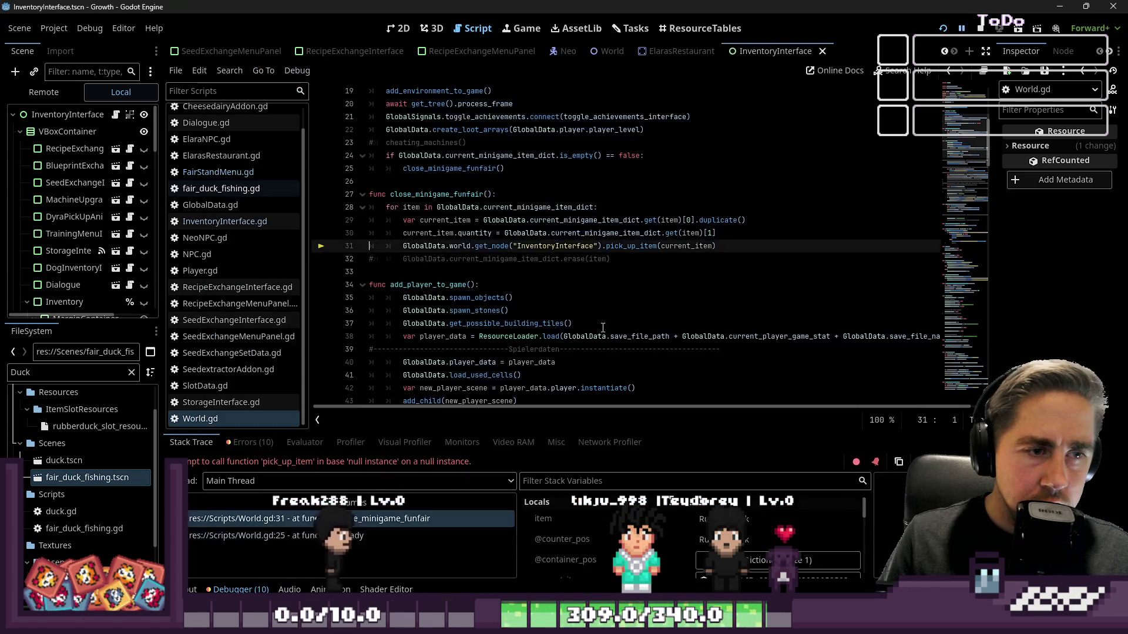
# Step: Prefix line 31's get_node path with UI/ to target UI/InventoryInterface, then rerun the game
pyautogui.click(611, 282)
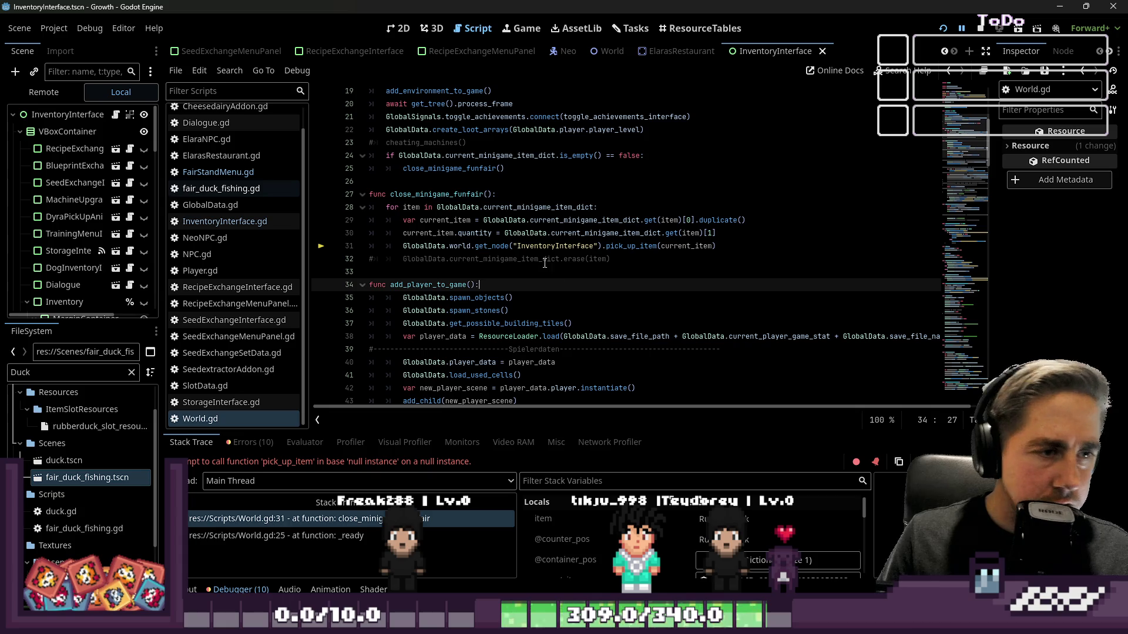
pyautogui.click(517, 244)
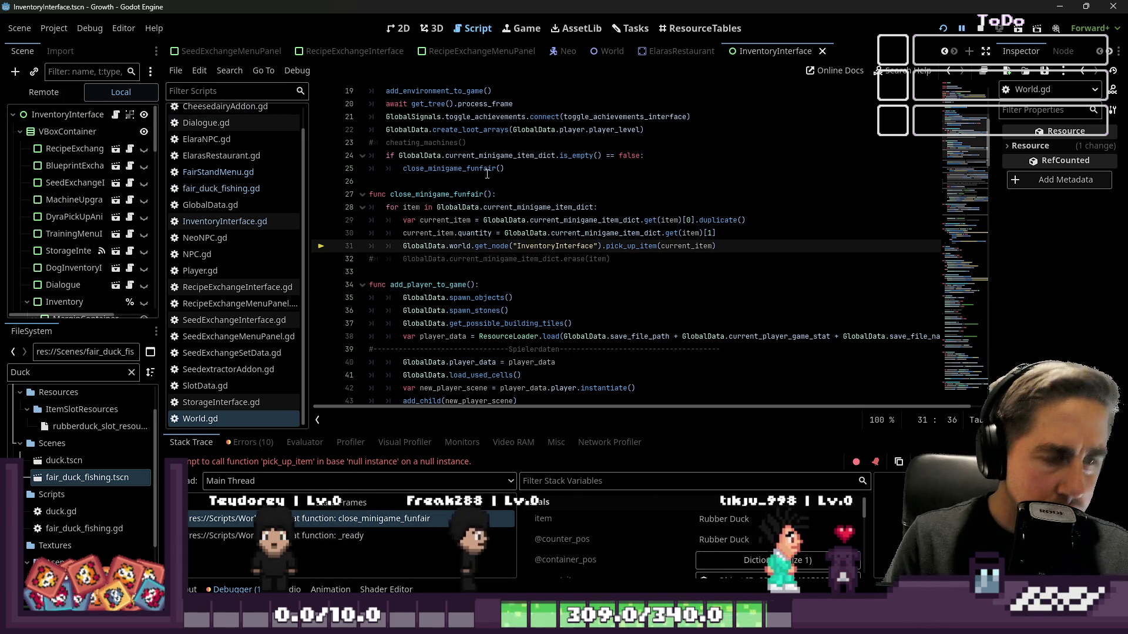
pyautogui.write('UI/')
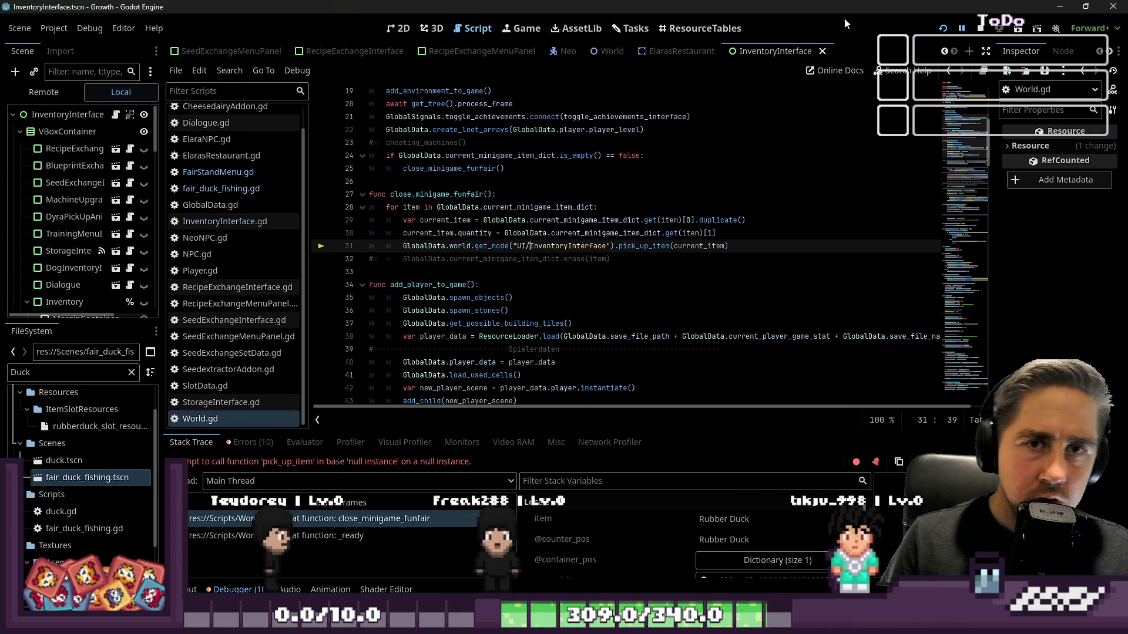
pyautogui.press('F5')
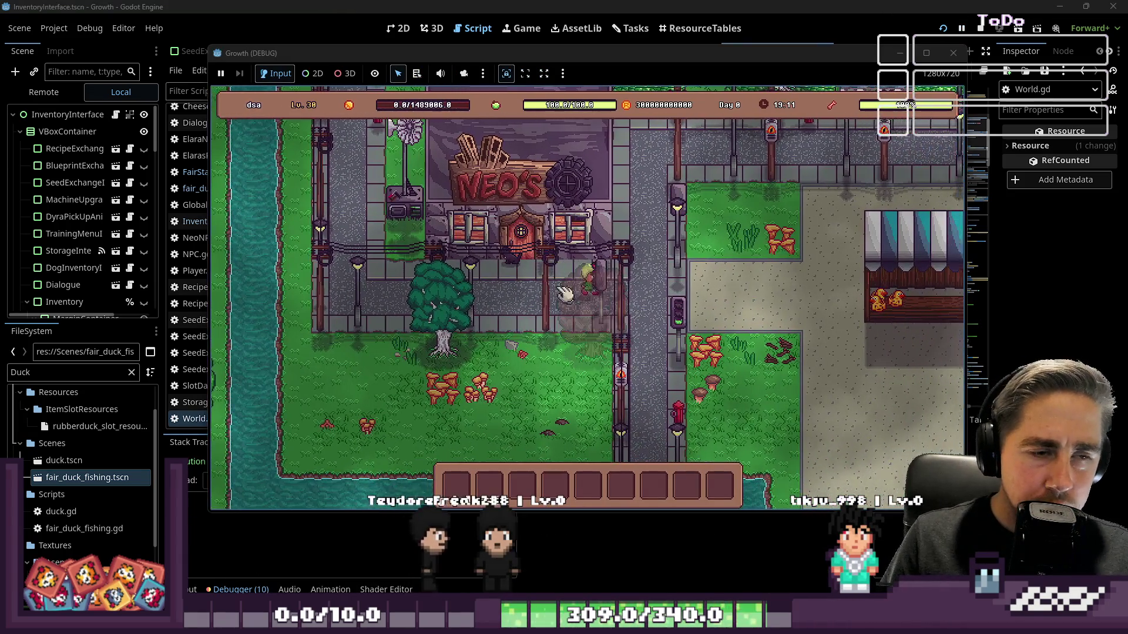
# Step: Walk to the duck stall, buy one fishing attempt, aim across the lanes and fish a duck
pyautogui.press('d')
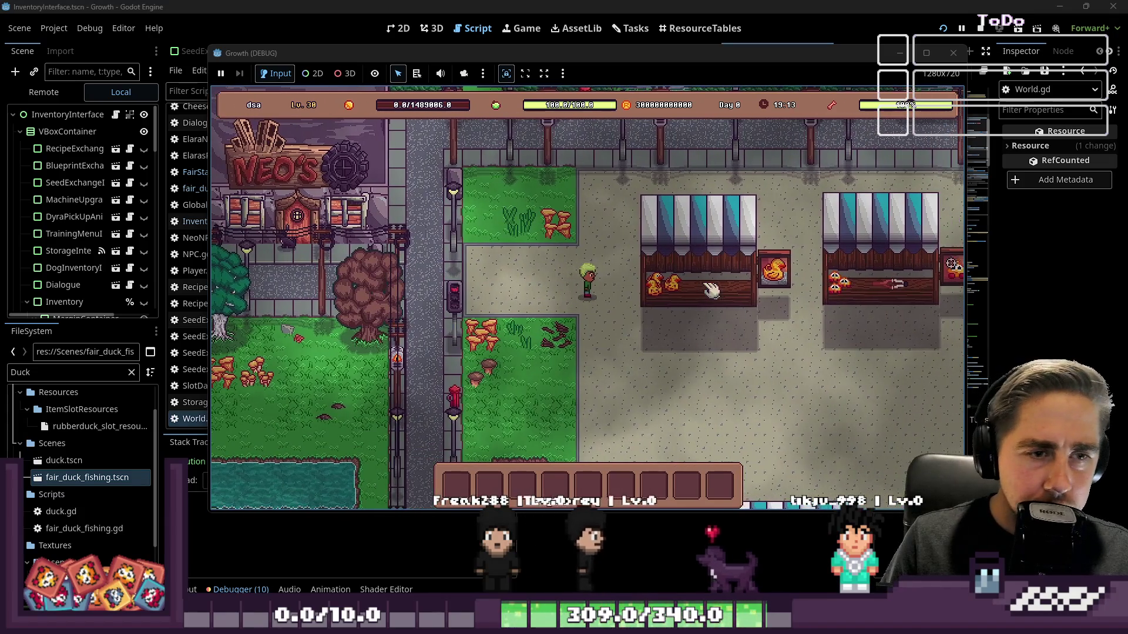
pyautogui.press('d')
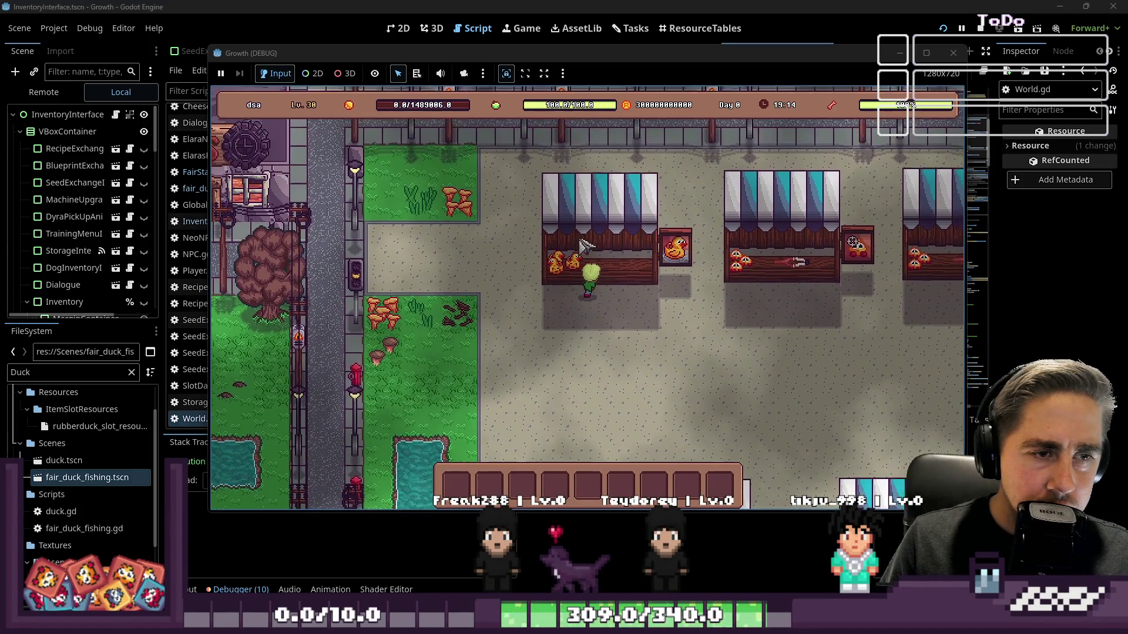
pyautogui.press('e')
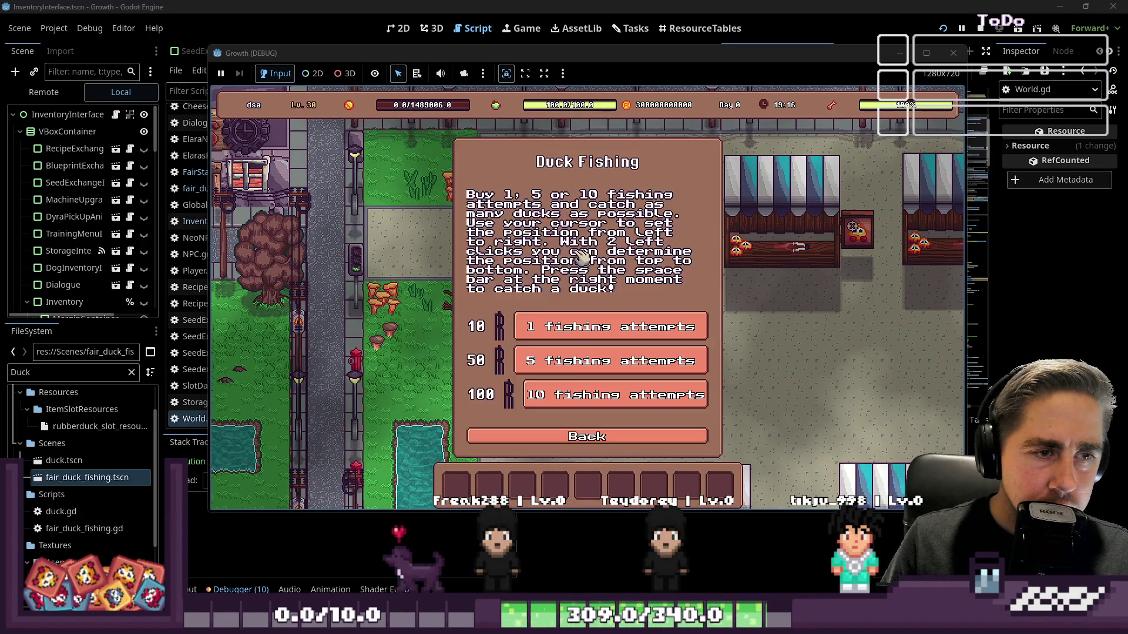
pyautogui.click(579, 329)
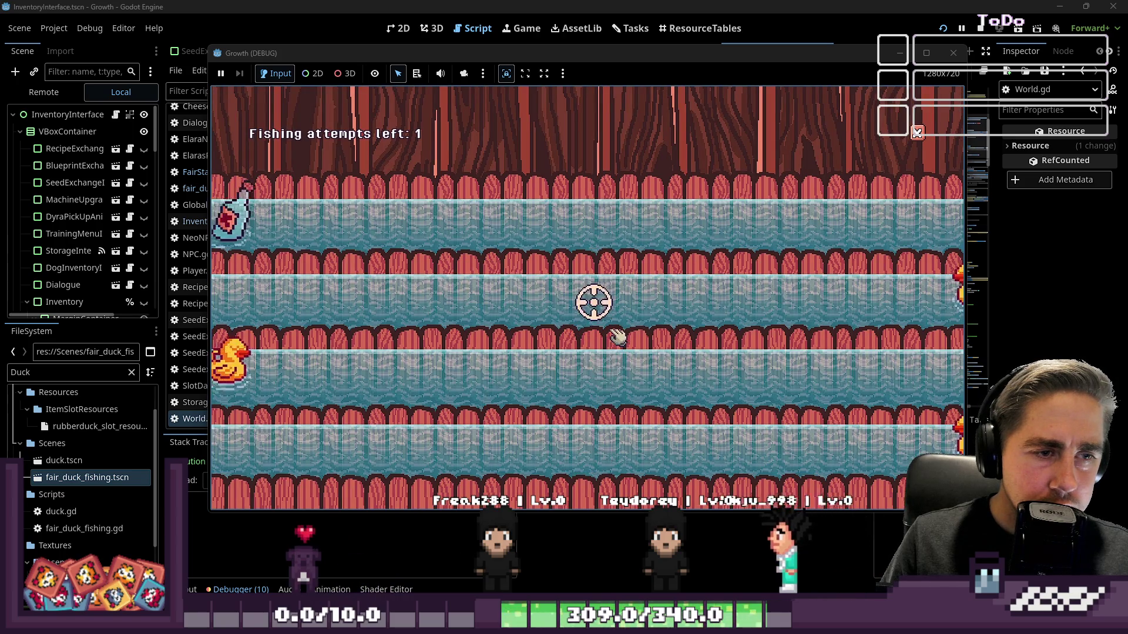
pyautogui.press('w')
pyautogui.press('s')
pyautogui.press('s')
pyautogui.press('s')
pyautogui.press('w')
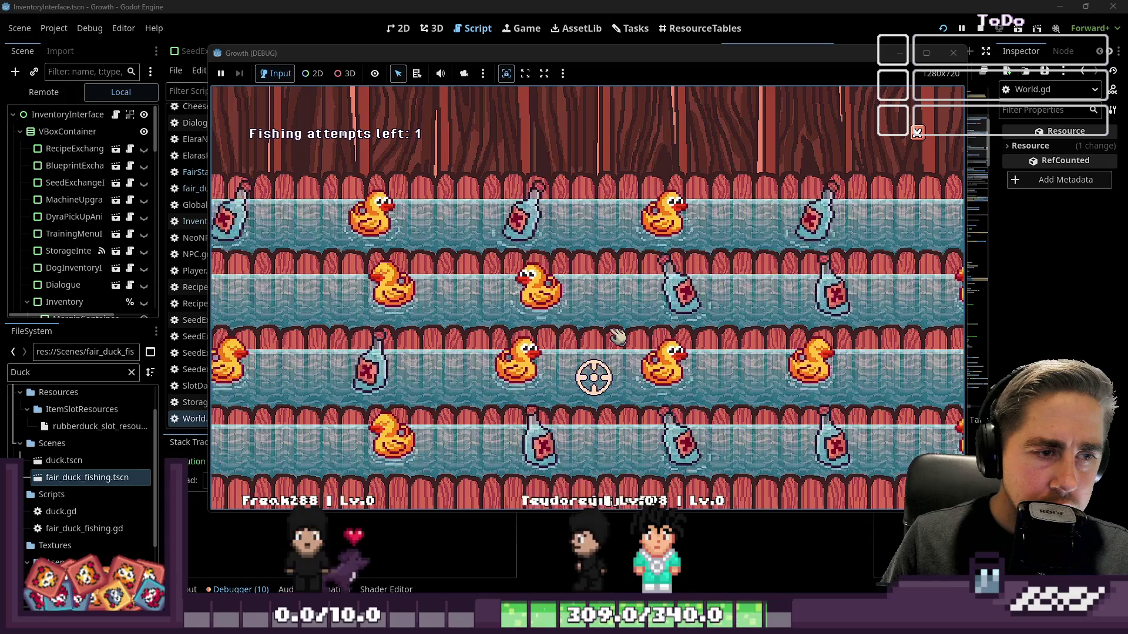
pyautogui.click(605, 376)
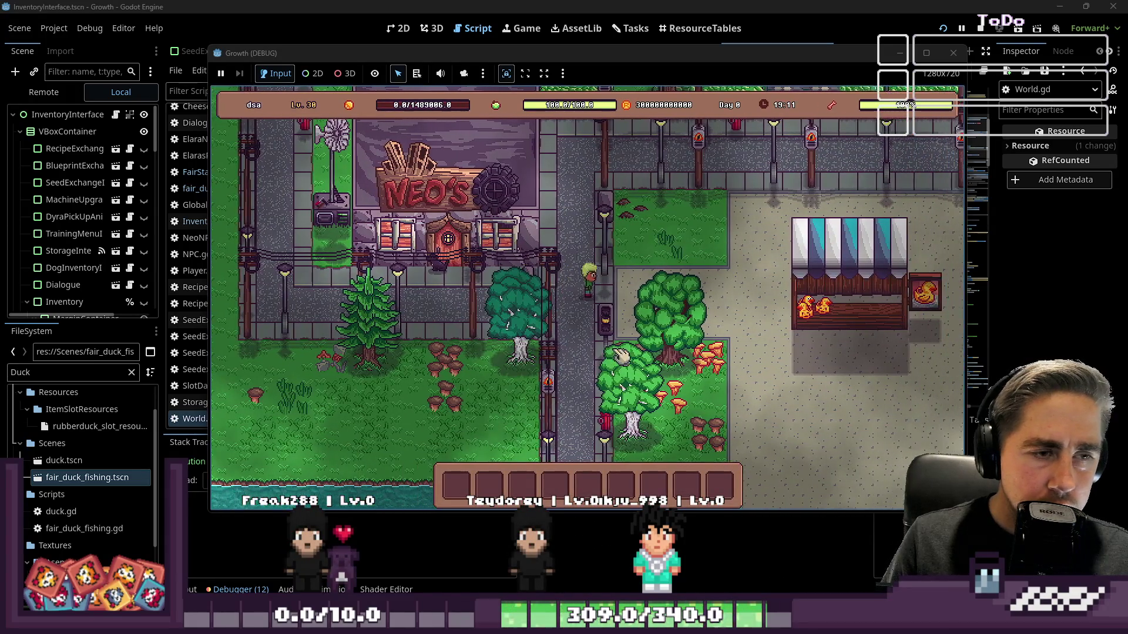
# Step: Return to the duck stall, buy another single attempt, and take the final shots
pyautogui.press('d')
pyautogui.press('s')
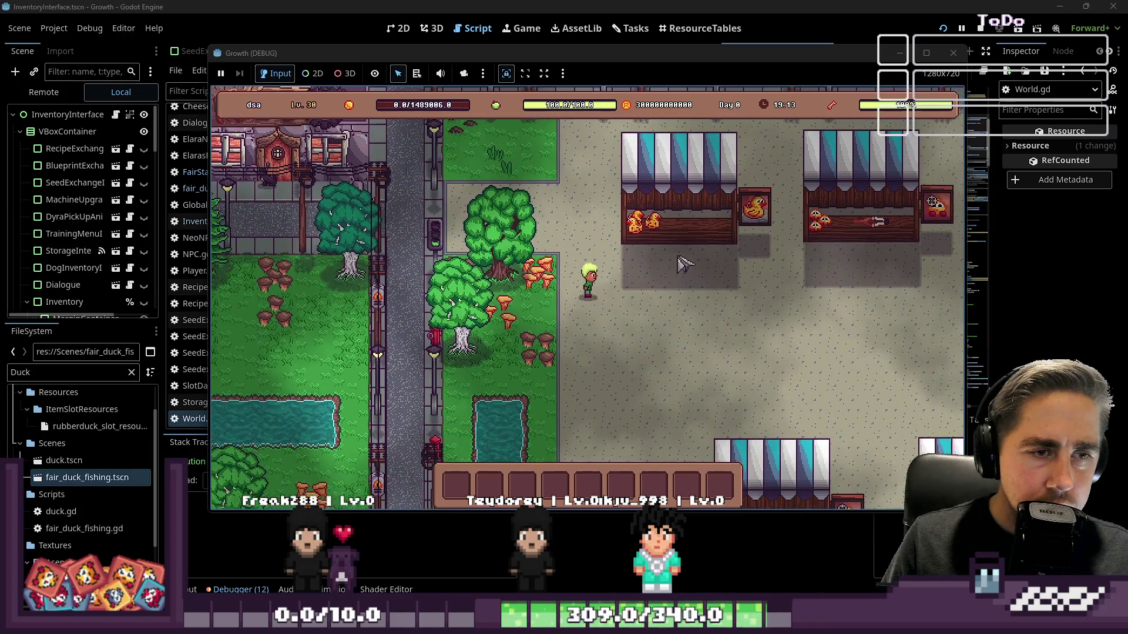
pyautogui.press('e')
pyautogui.click(570, 325)
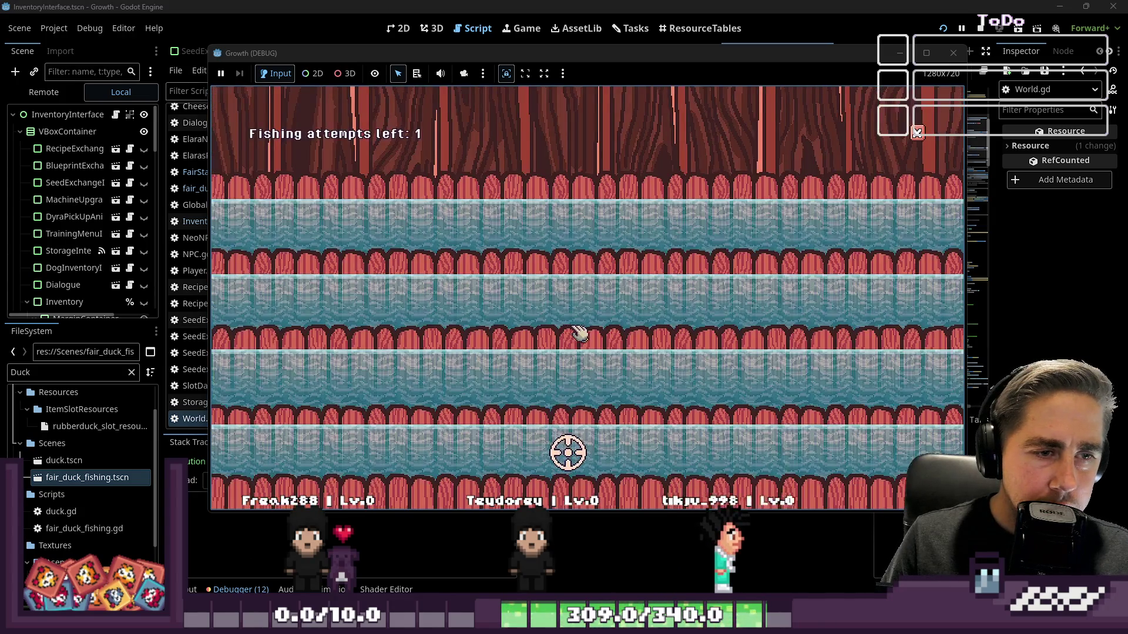
pyautogui.click(614, 306)
pyautogui.click(606, 298)
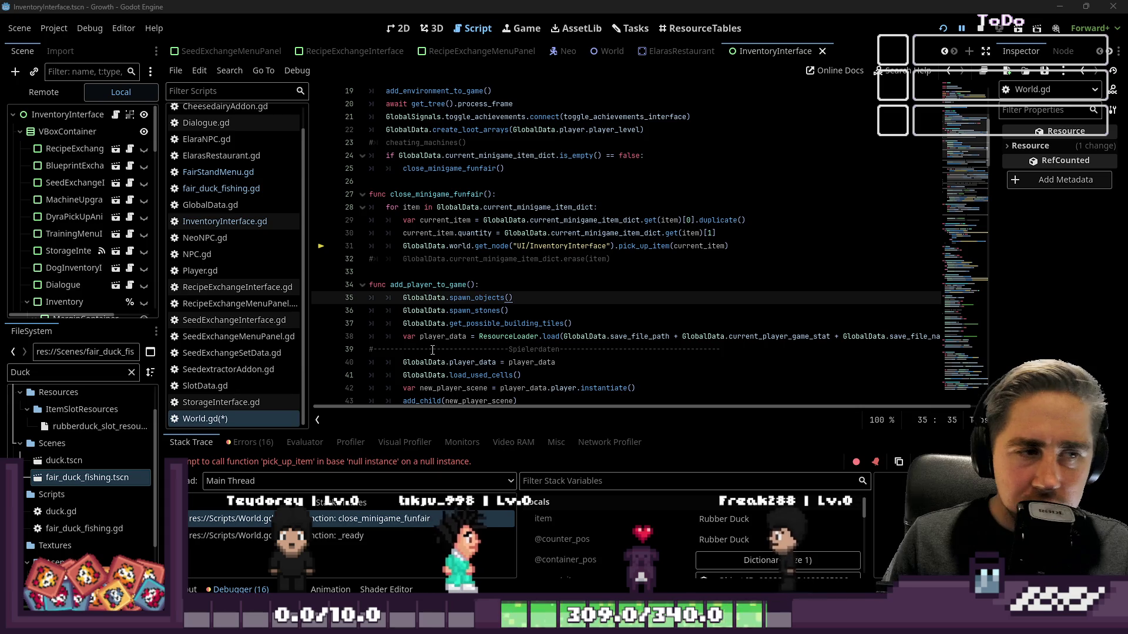
pyautogui.press('Up')
pyautogui.press('Up')
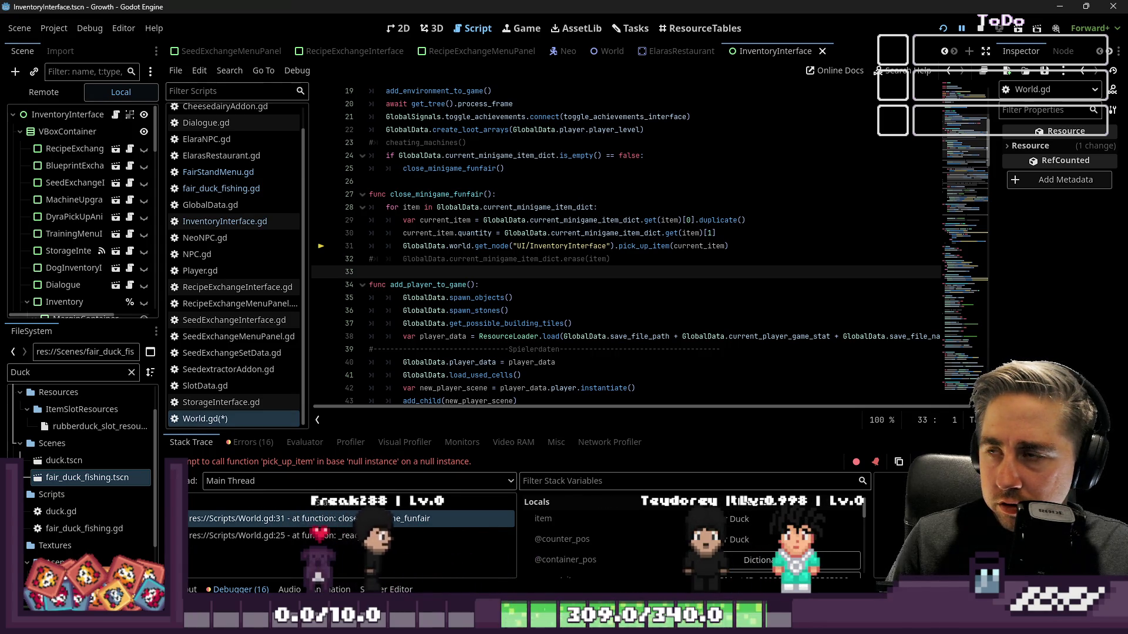
pyautogui.click(597, 204)
pyautogui.click(542, 297)
pyautogui.click(536, 272)
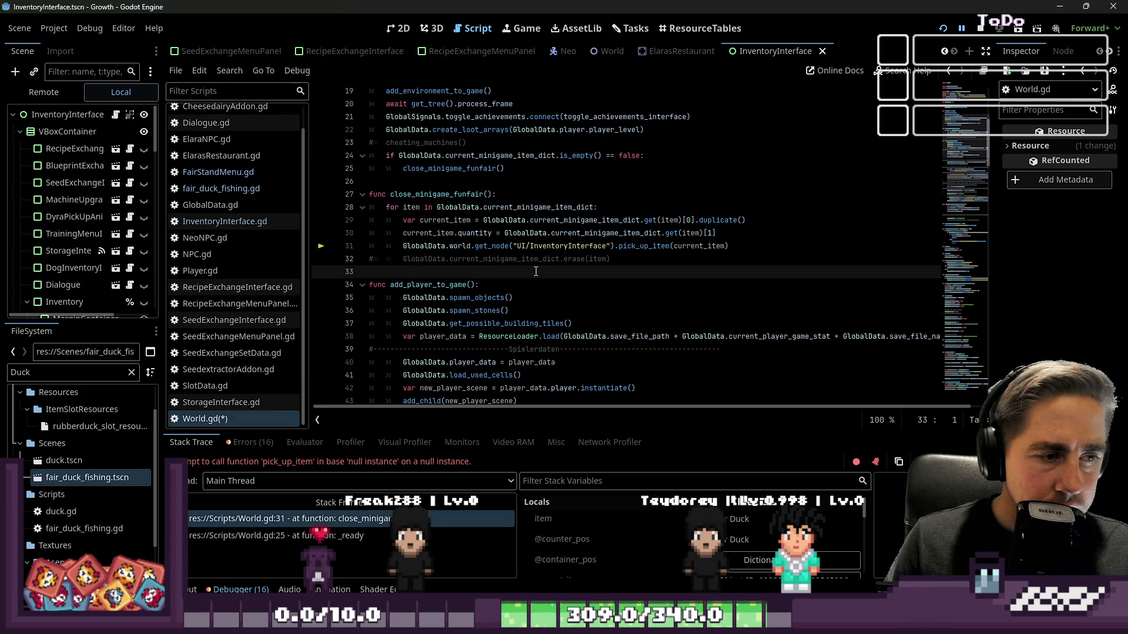
pyautogui.click(640, 246)
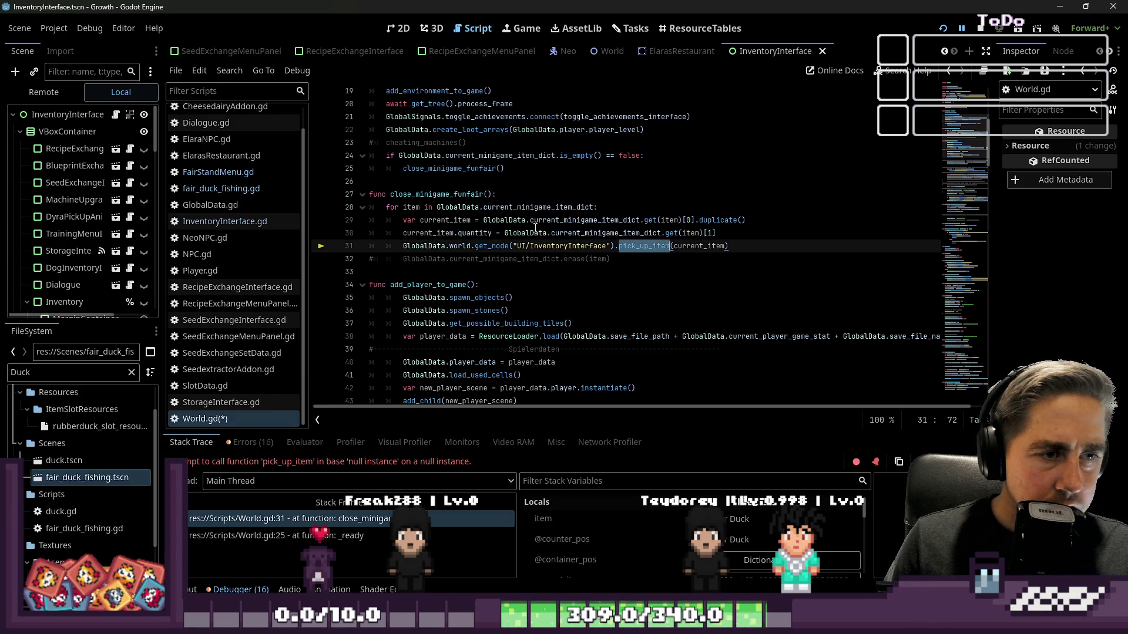
pyautogui.doubleClick(521, 246)
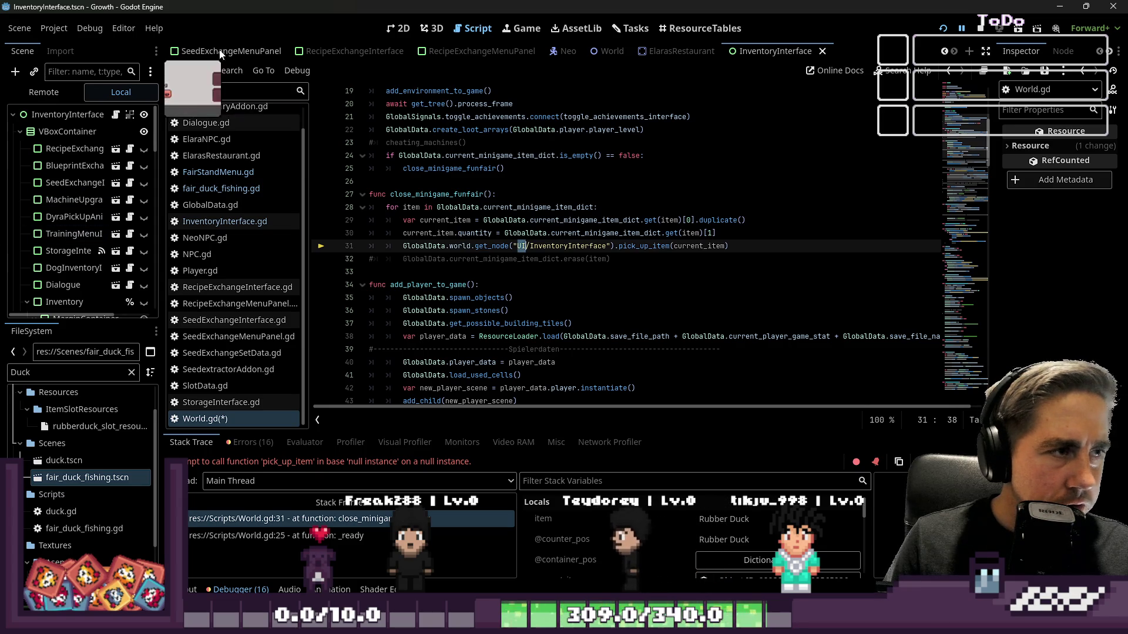
# Step: Switch the editor to the World scene tab to show its node tree
pyautogui.scroll(5, 212, 55)
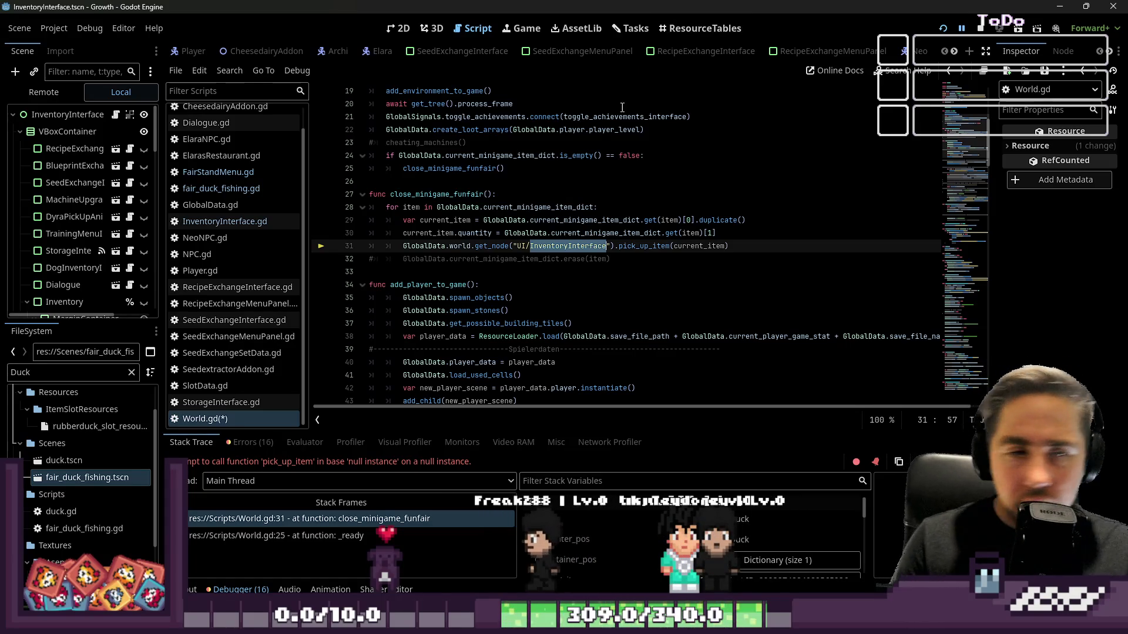
pyautogui.moveTo(611, 120)
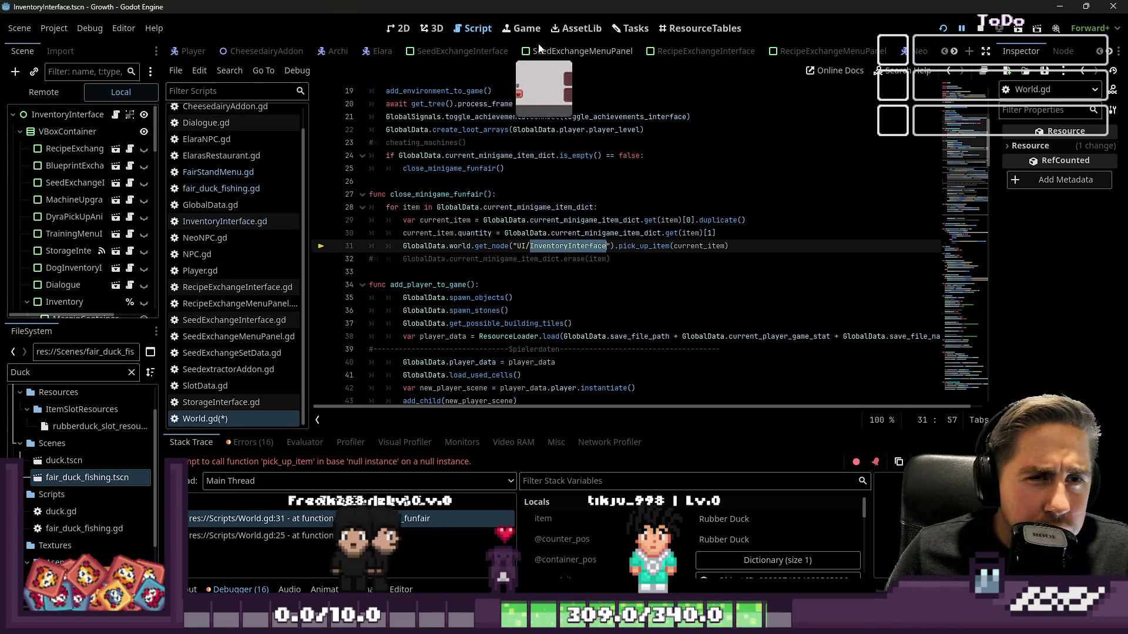
pyautogui.scroll(-4, 399, 53)
pyautogui.scroll(-1, 399, 54)
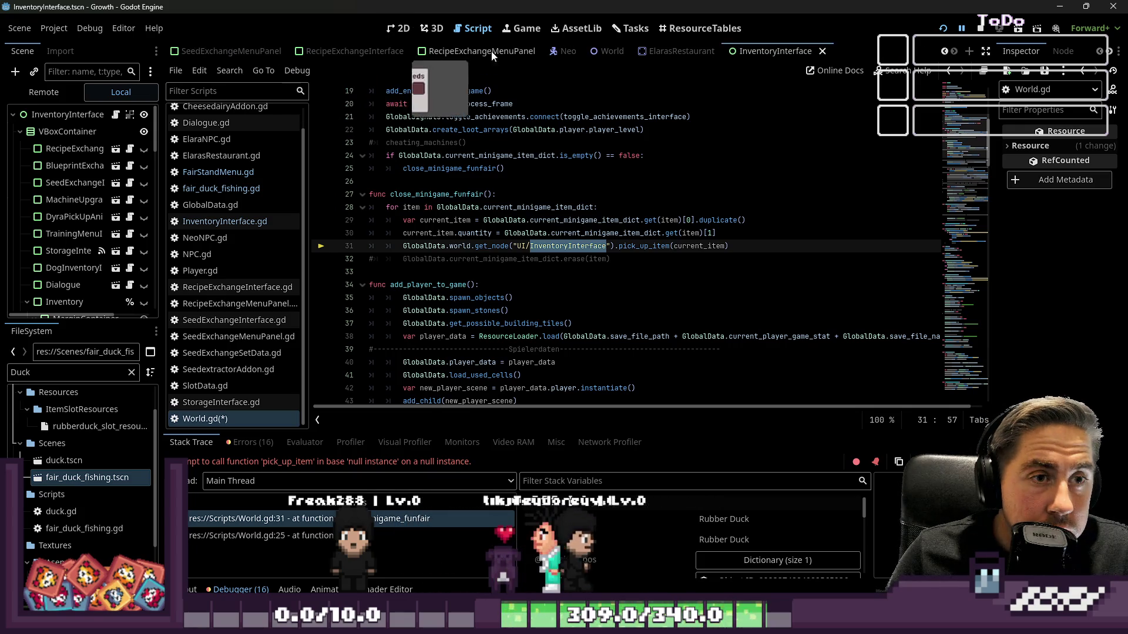
pyautogui.click(591, 54)
pyautogui.scroll(4, 55, 209)
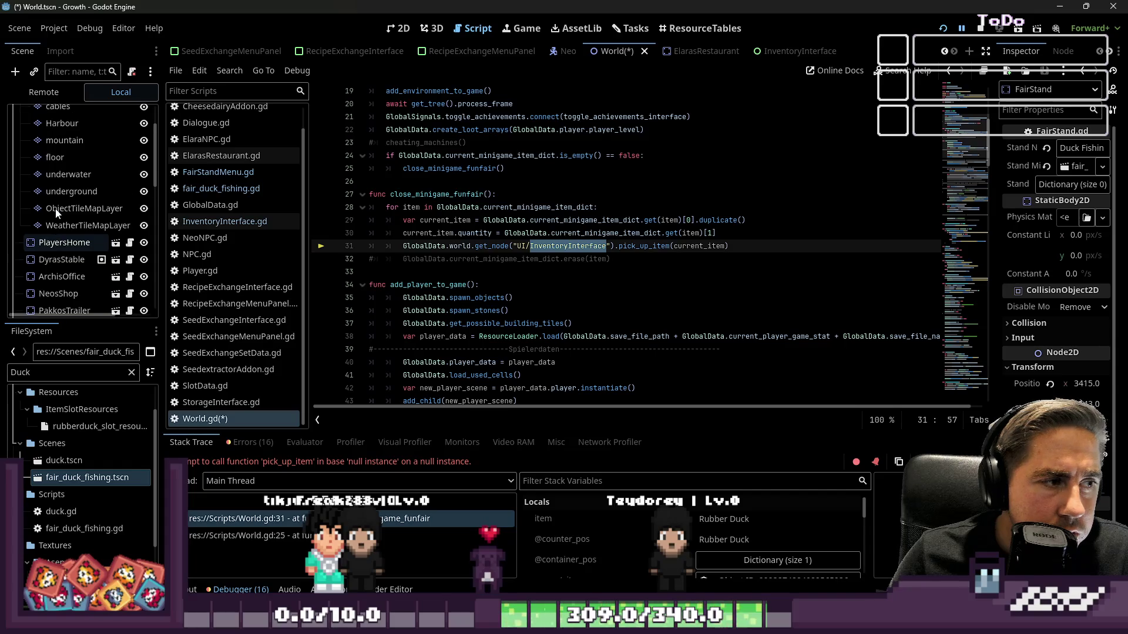
# Step: Collapse the FloorTilemapLayers group and expand the UI node in the World scene tree
pyautogui.click(19, 132)
pyautogui.scroll(-3, 35, 206)
pyautogui.click(20, 253)
pyautogui.scroll(-3, 35, 253)
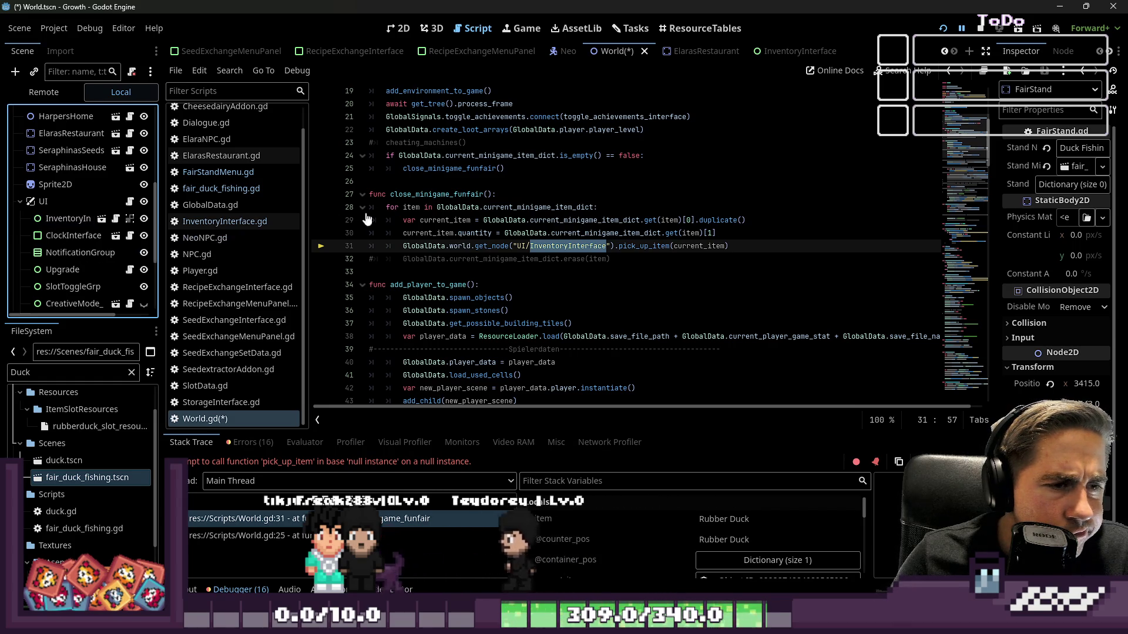
# Step: Inspect World.gd lines 28–33 around the failing get_node call
pyautogui.click(483, 207)
pyautogui.click(497, 246)
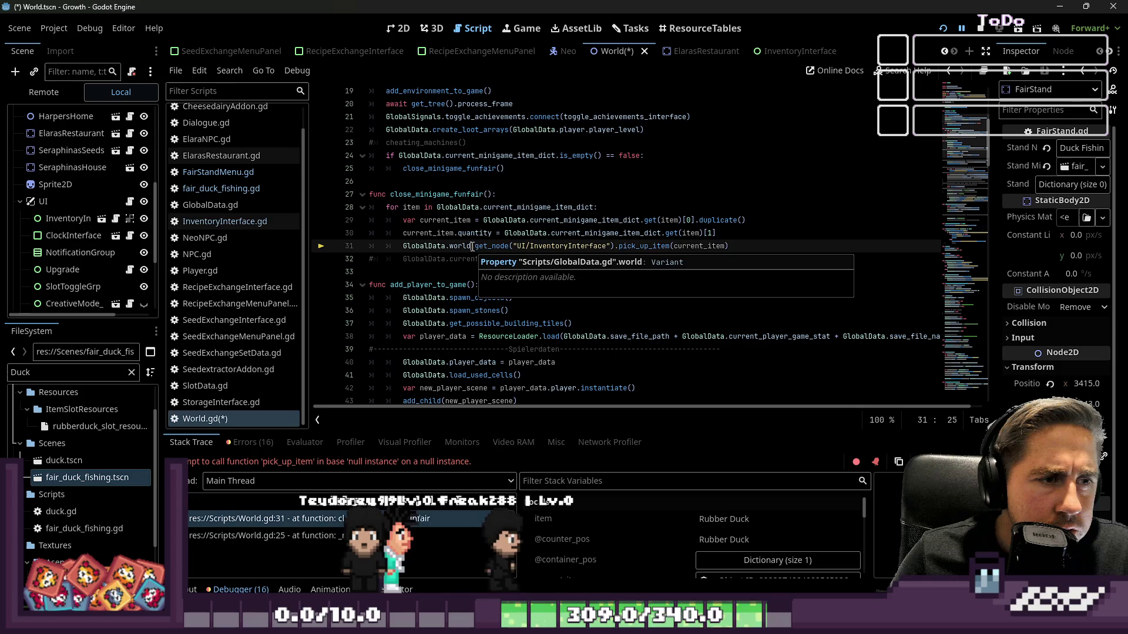
pyautogui.click(600, 232)
pyautogui.click(414, 255)
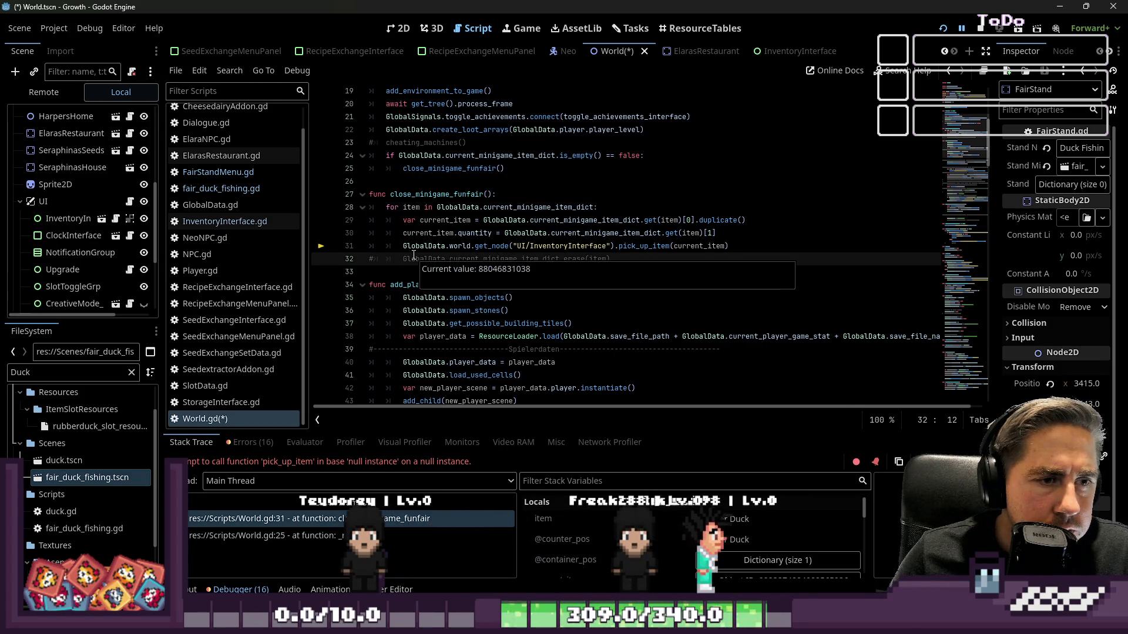
pyautogui.click(415, 272)
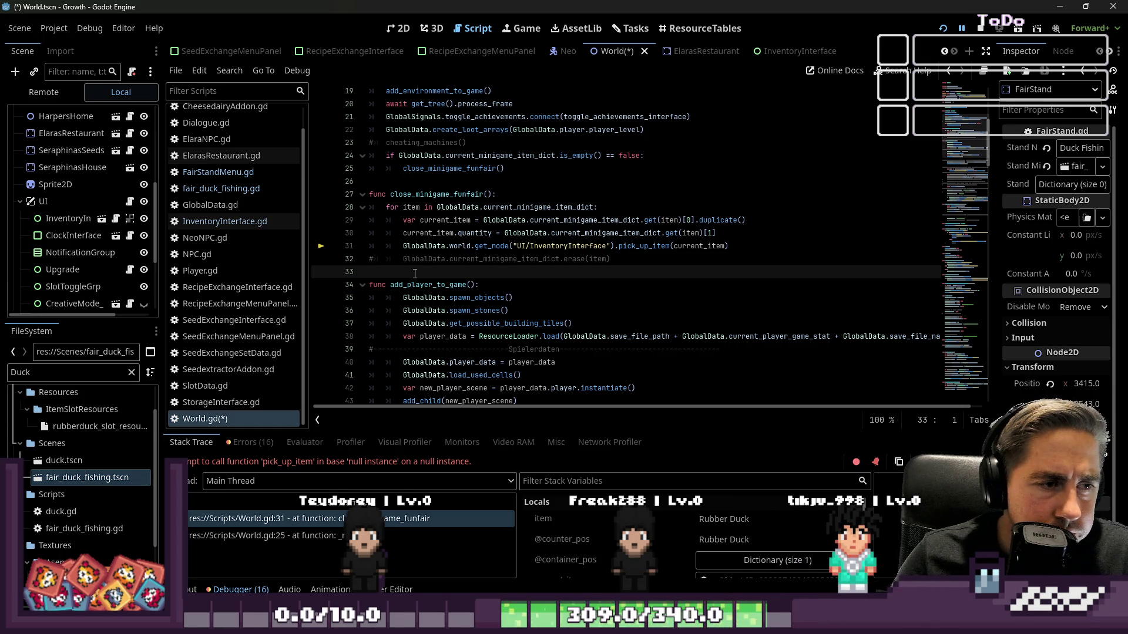
# Step: Review close_minigame_funfair and _ready's empty-dictionary check, then return to line 31's pick_up_item call
pyautogui.scroll(1, 414, 273)
pyautogui.doubleClick(436, 234)
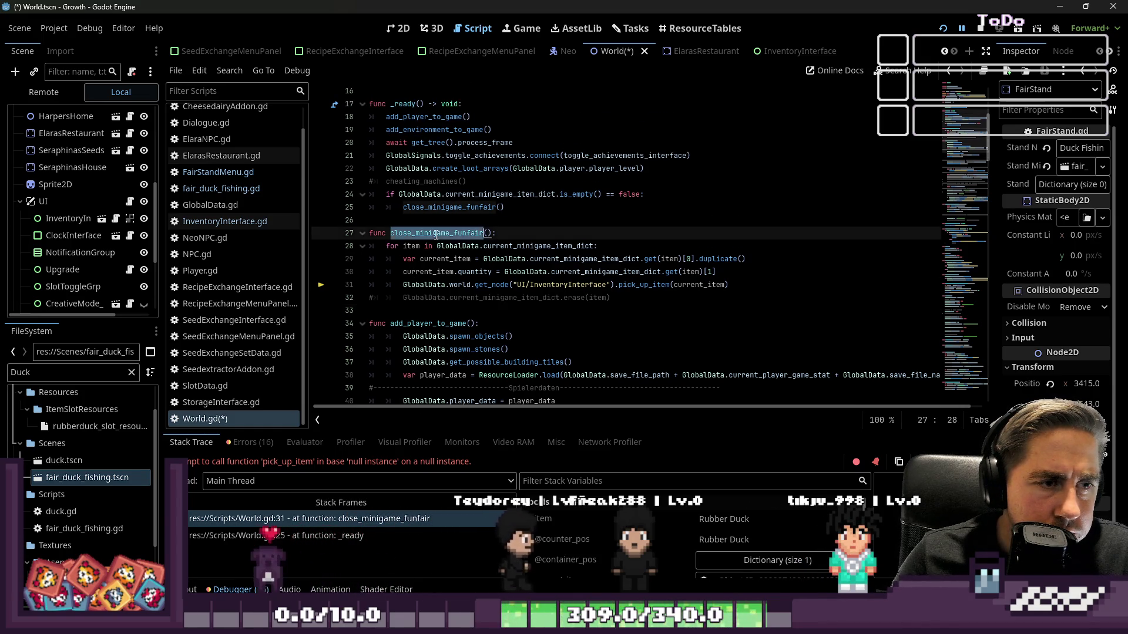
pyautogui.scroll(3, 436, 234)
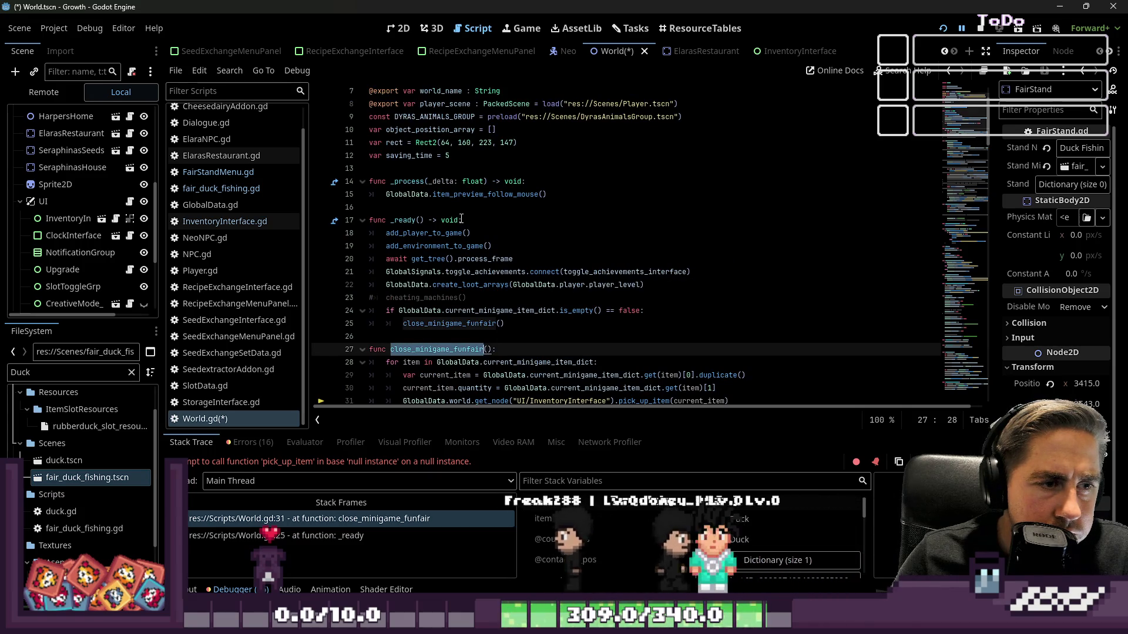
pyautogui.scroll(-2, 461, 219)
pyautogui.click(512, 222)
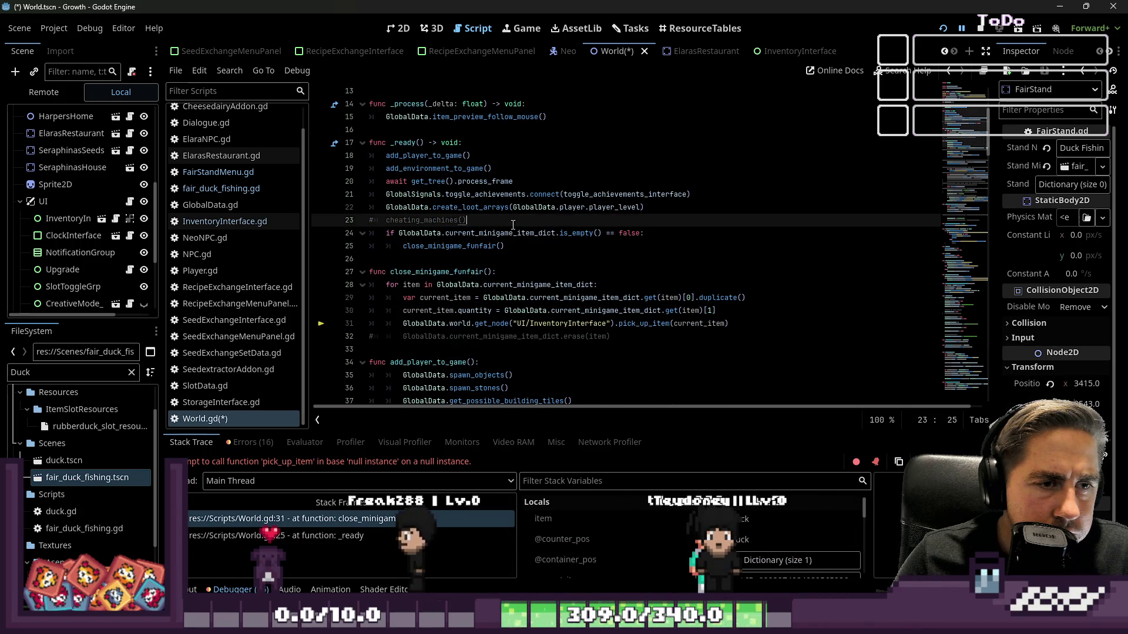
pyautogui.click(518, 259)
pyautogui.click(523, 246)
pyautogui.click(528, 234)
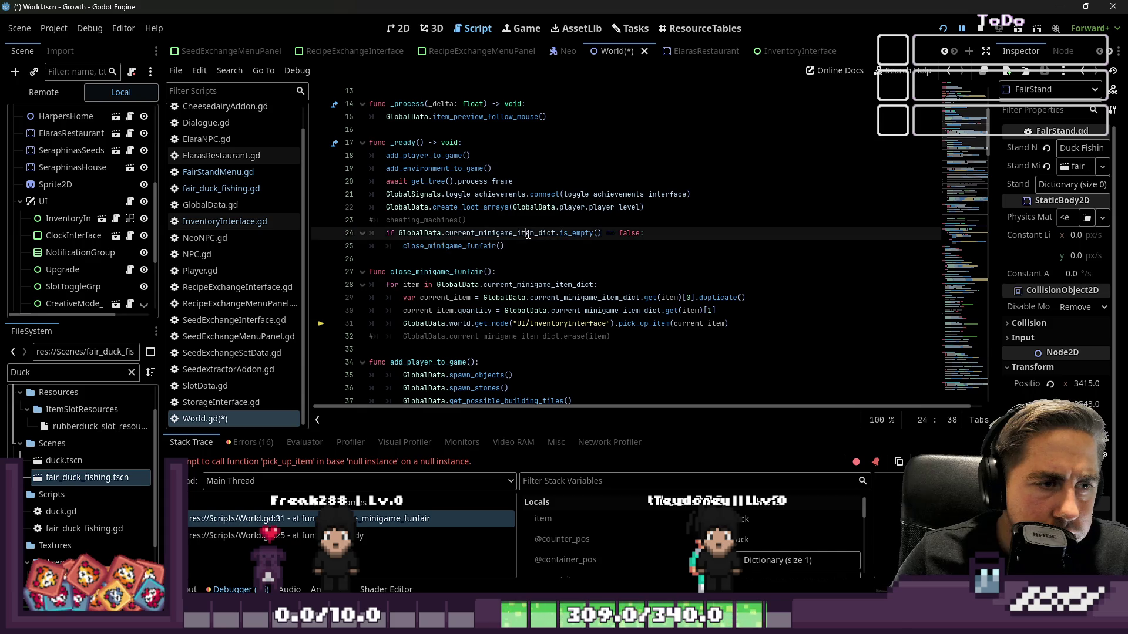
pyautogui.scroll(-1, 503, 237)
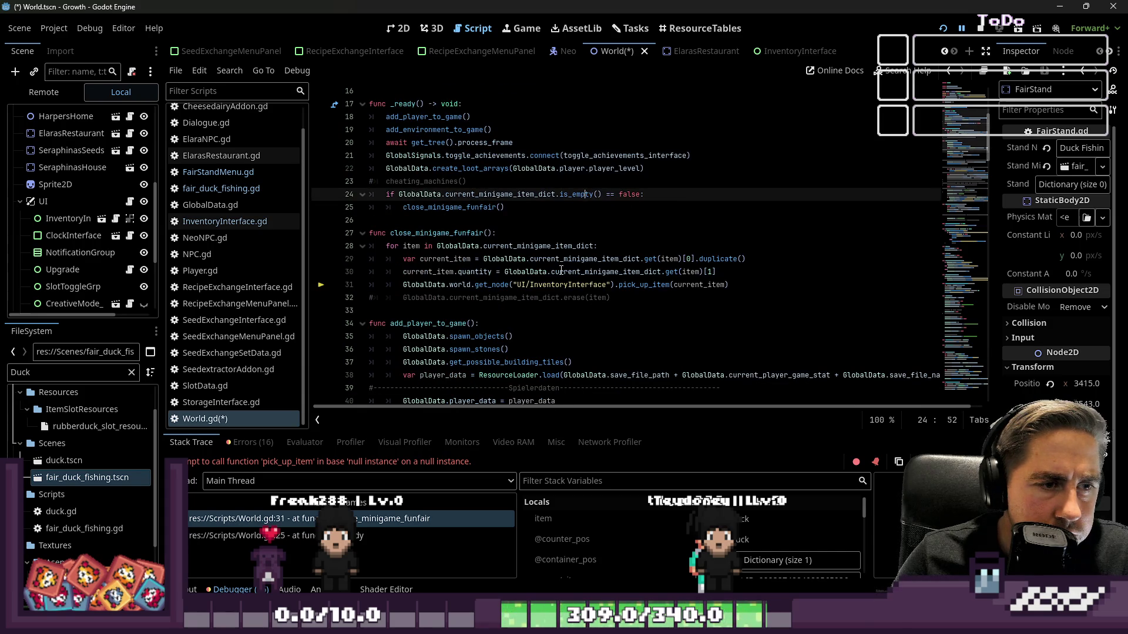
pyautogui.click(555, 286)
pyautogui.press('Home')
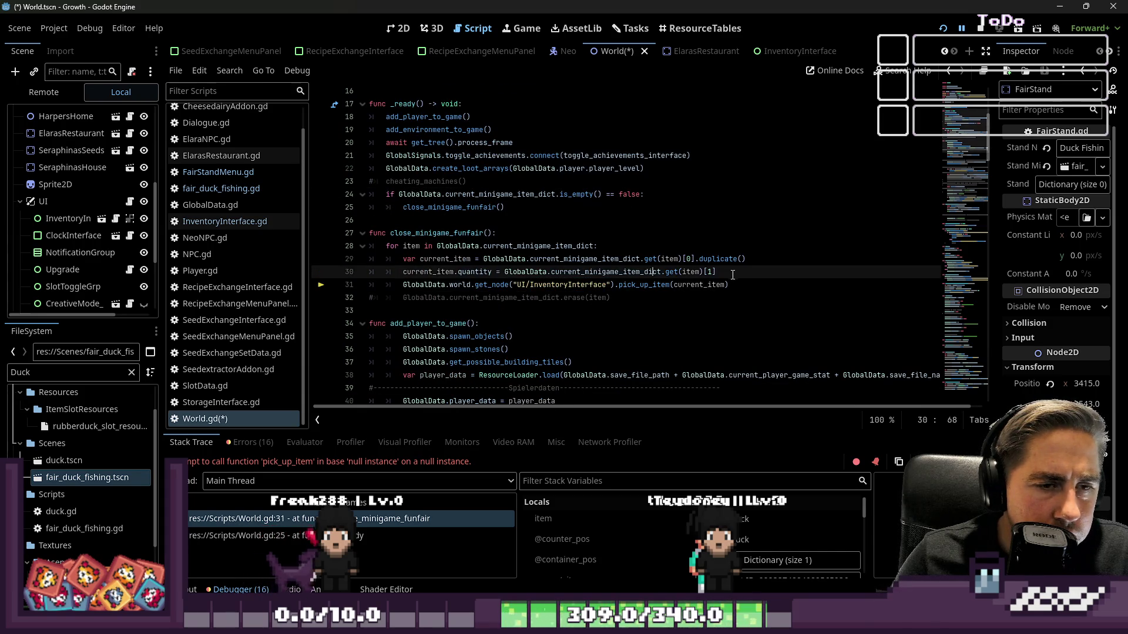
# Step: Open a new line after line 23 in _ready, discarding a false start above pick_up_item
pyautogui.hotkey('ctrl', 'shift', 'Return')
pyautogui.write('awai')
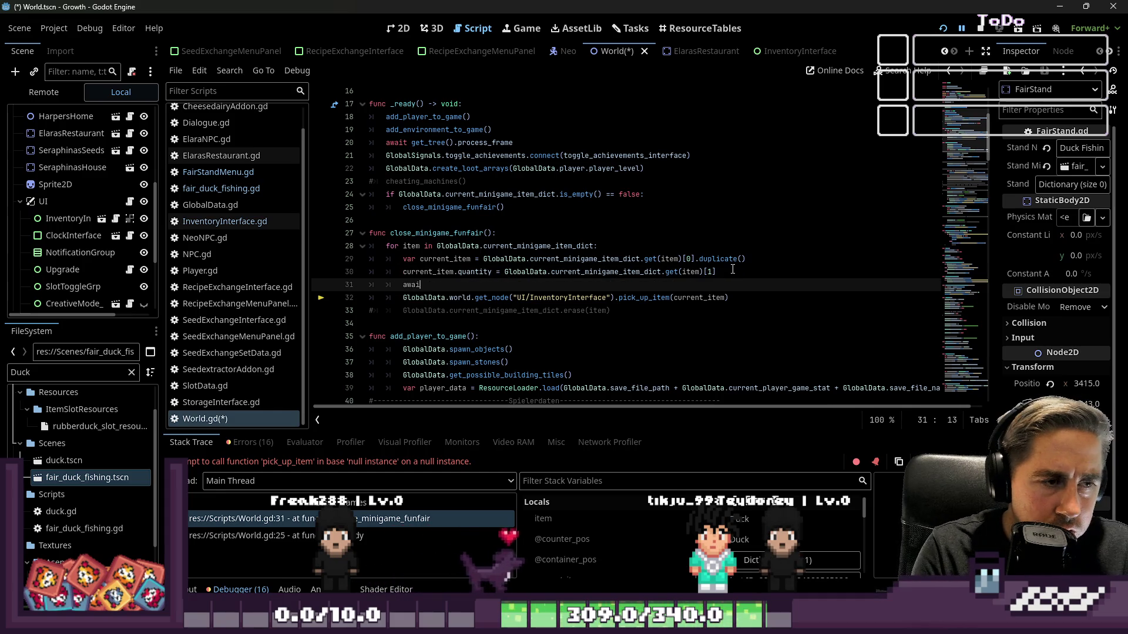
pyautogui.write('t')
pyautogui.press('BackSpace')
pyautogui.press('BackSpace')
pyautogui.press('BackSpace')
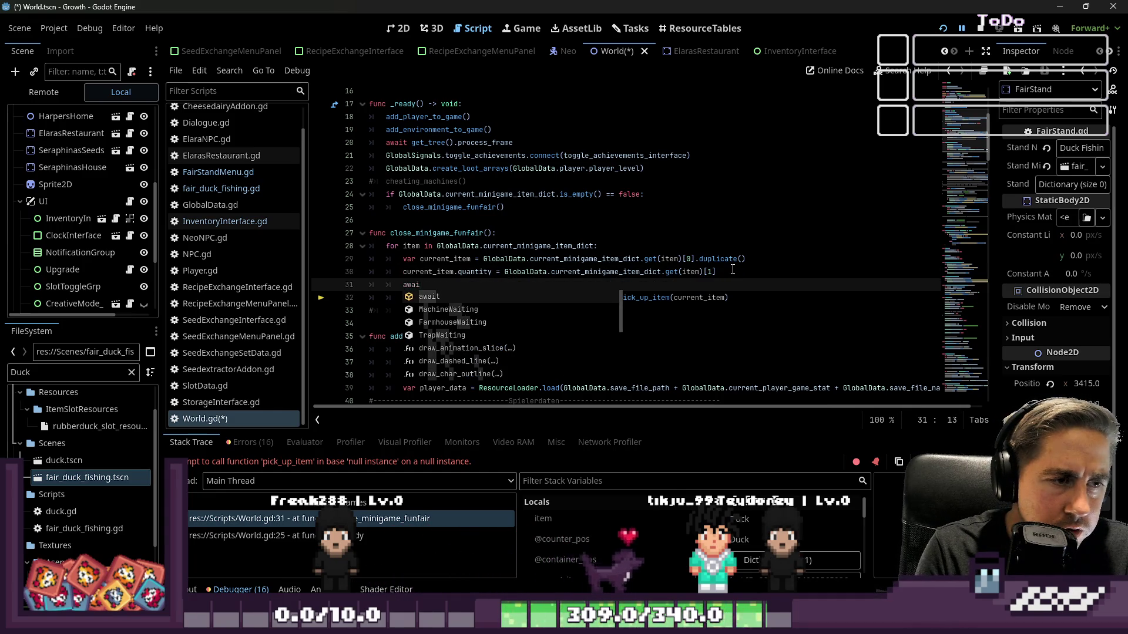
pyautogui.press('Up')
pyautogui.press('Up')
pyautogui.press('Up')
pyautogui.press('Up')
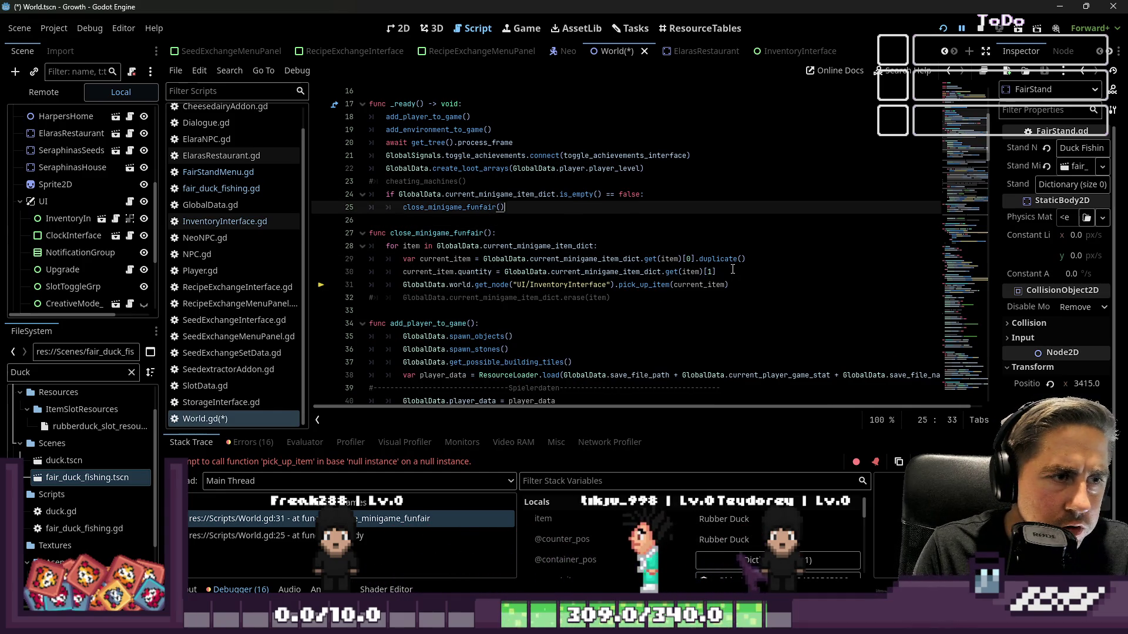
pyautogui.press('Return')
# Step: Write 'await get_tree().create_timer(1).timeout' on the indented new line and run the game
pyautogui.write('await')
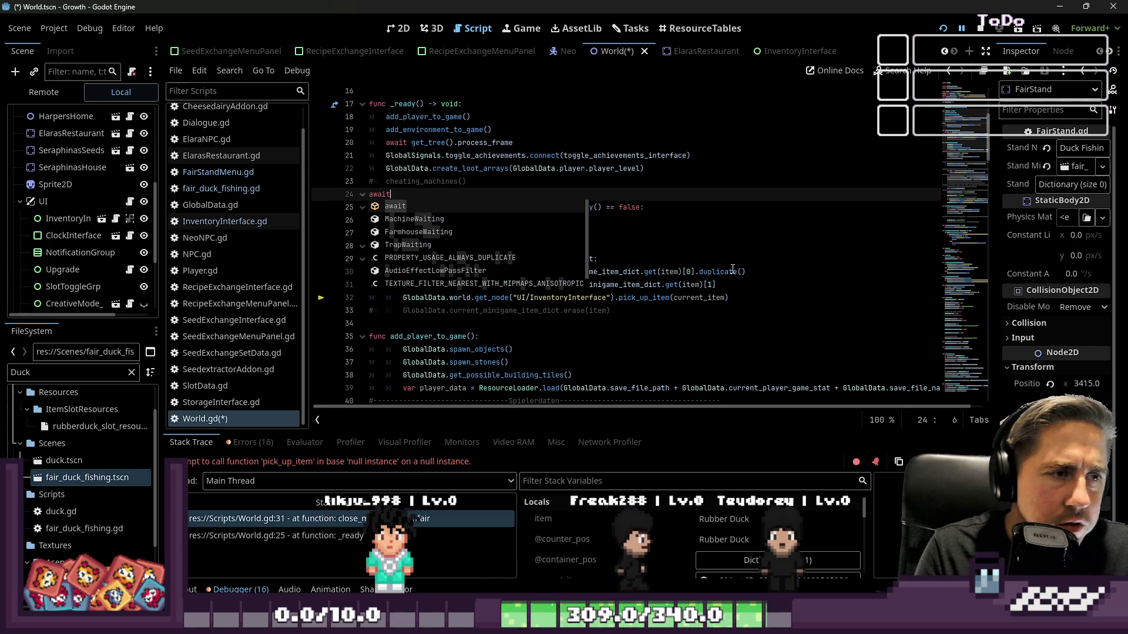
pyautogui.press('Escape')
pyautogui.press('Home')
pyautogui.press('Tab')
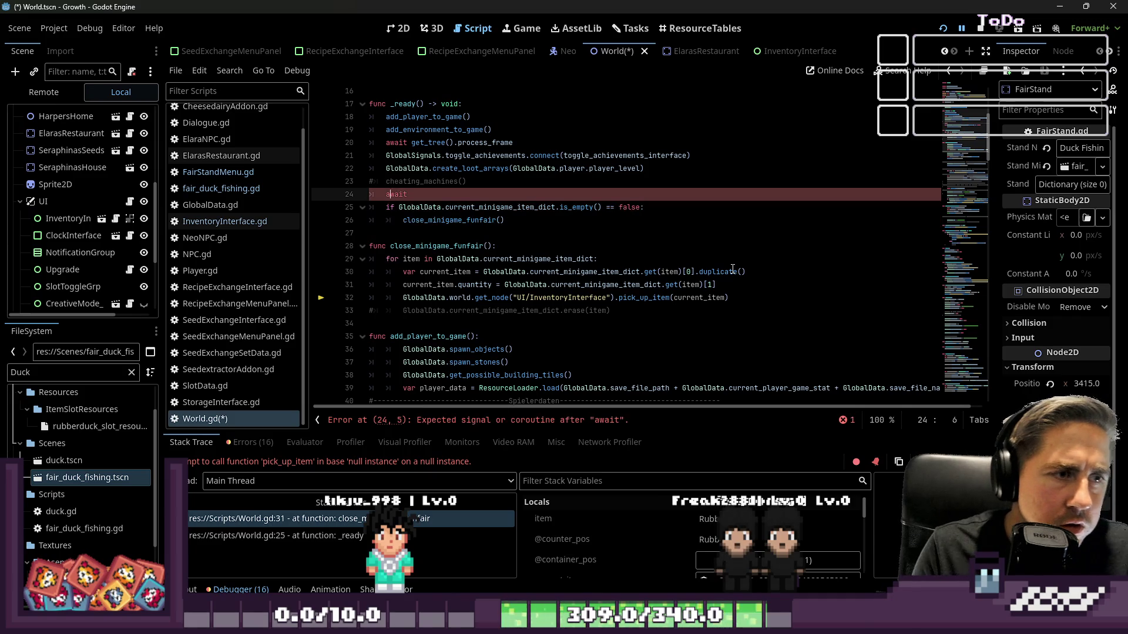
pyautogui.press('Right')
pyautogui.press('Left')
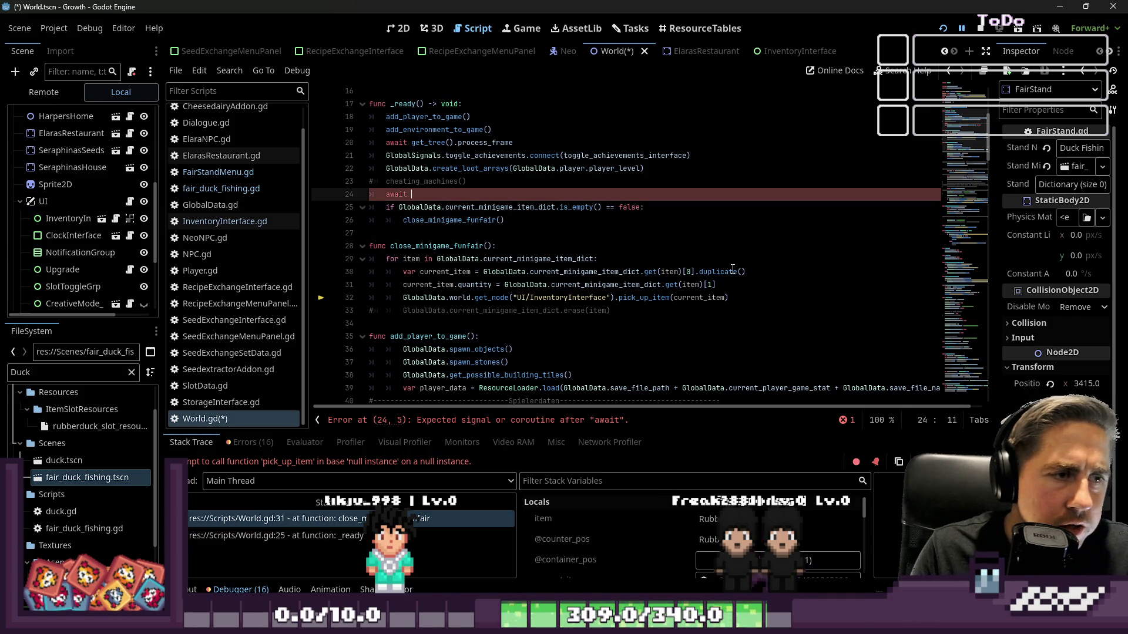
pyautogui.write('get_tree().t')
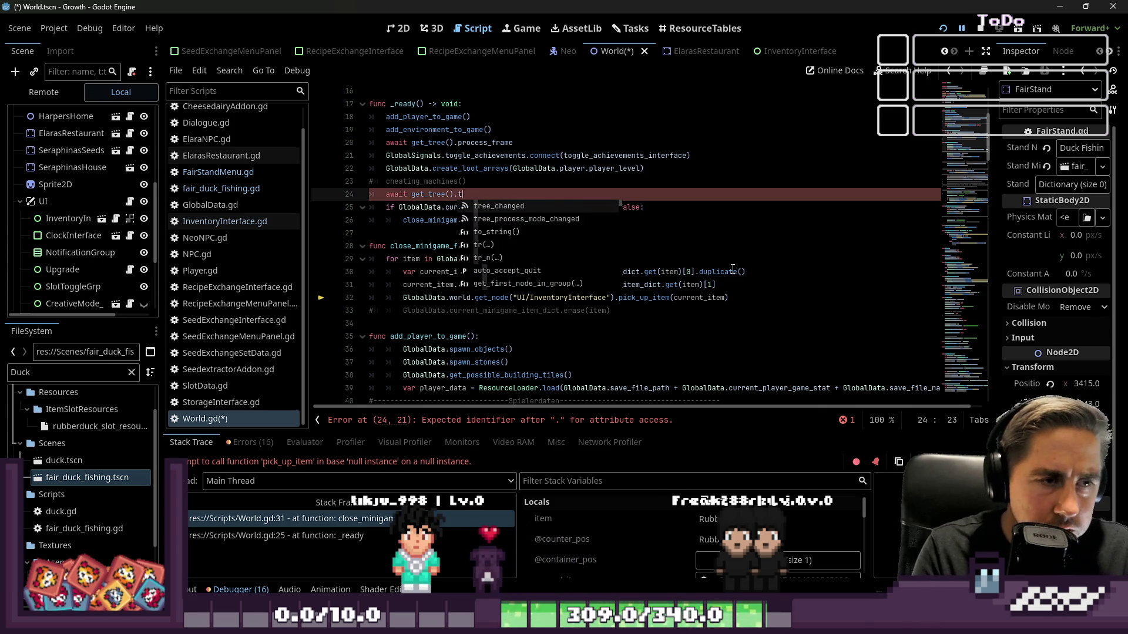
pyautogui.press('BackSpace')
pyautogui.write('create_timer(1).timeout')
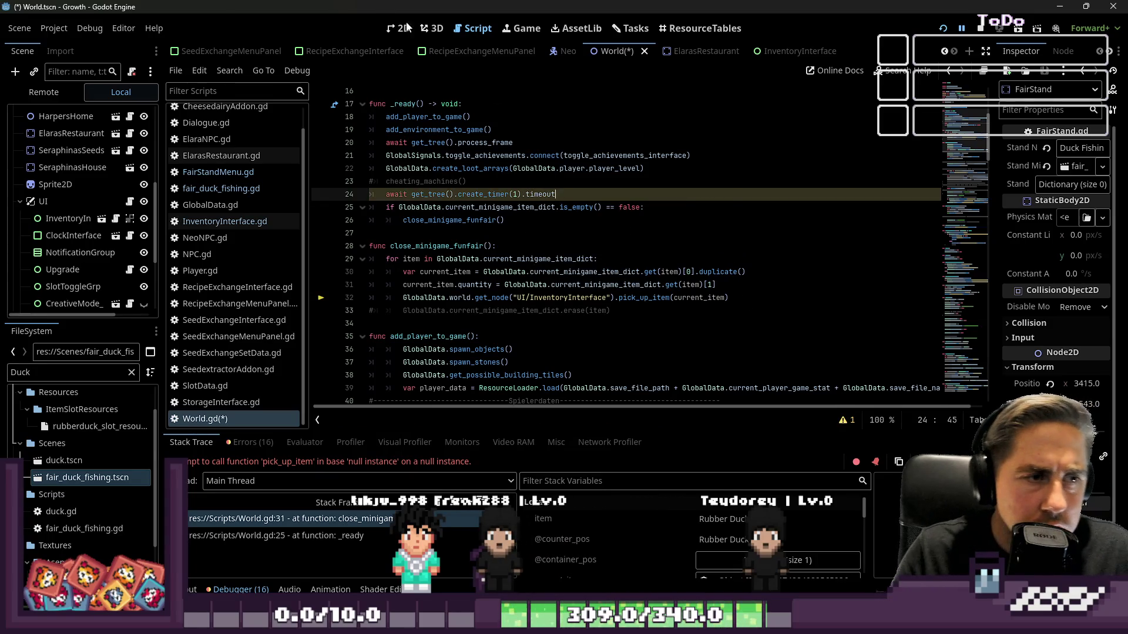
pyautogui.press('F5')
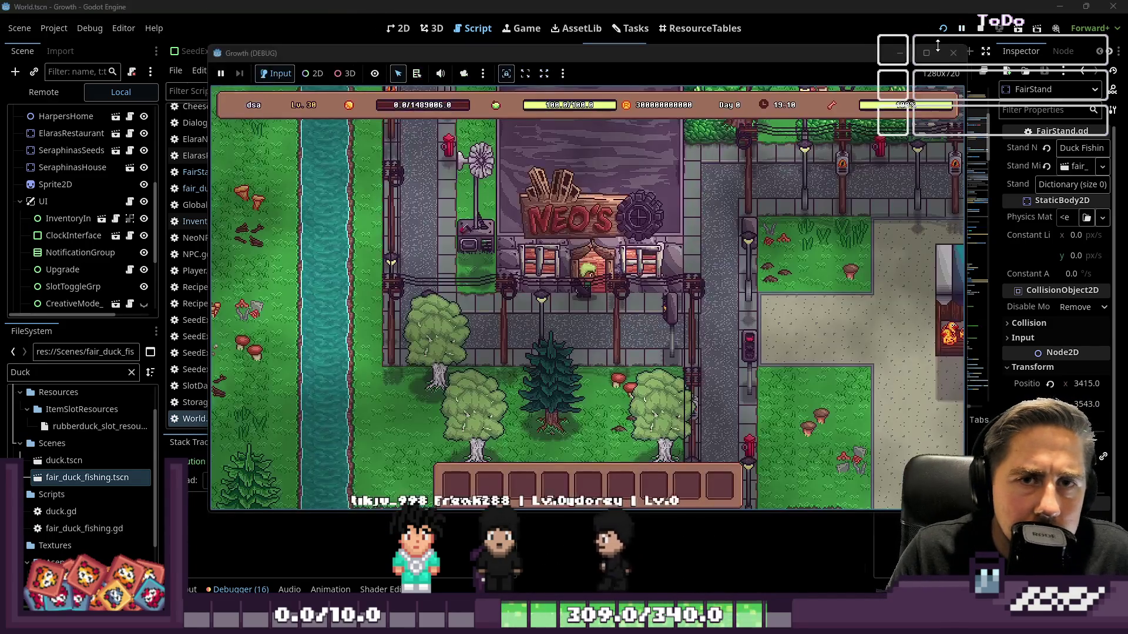
# Step: Walk to the duck stand and buy one fishing attempt to start a round
pyautogui.press('s')
pyautogui.press('d')
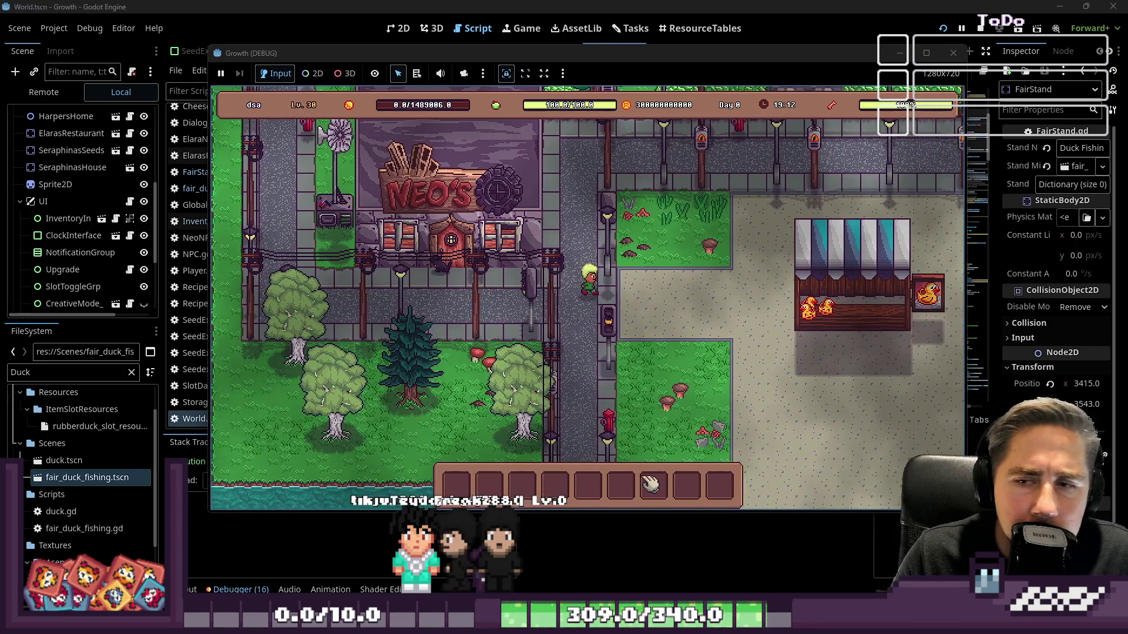
pyautogui.press('d')
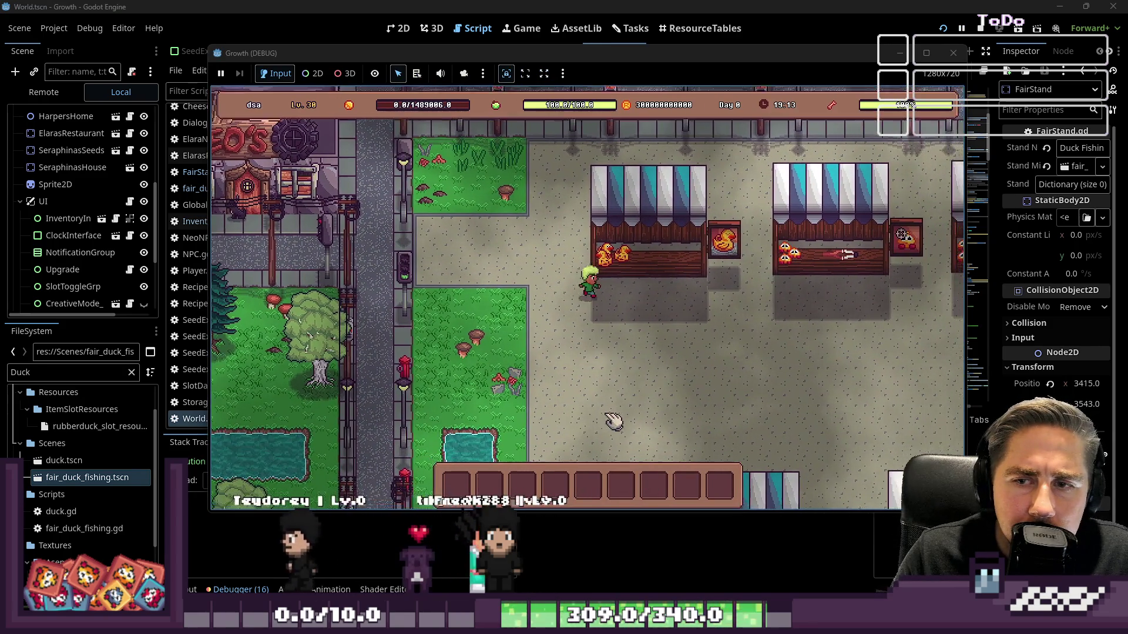
pyautogui.click(647, 262)
pyautogui.click(616, 334)
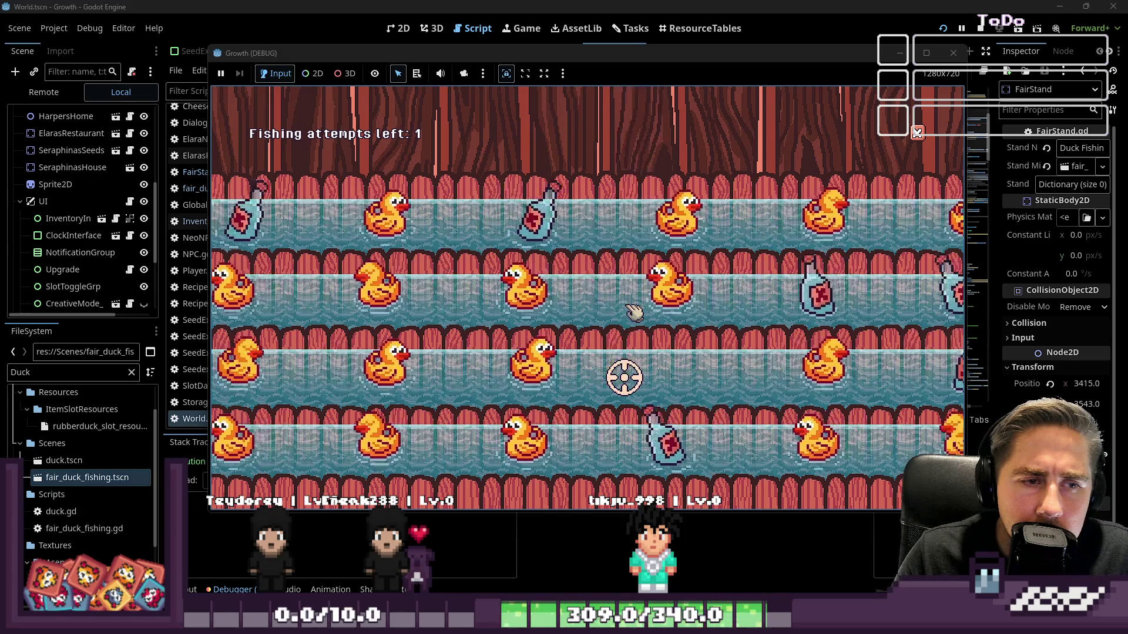
# Step: Fish for ducks, buying more attempts at the stand, until the last attempt is used
pyautogui.click(634, 311)
pyautogui.press('d')
pyautogui.press('s')
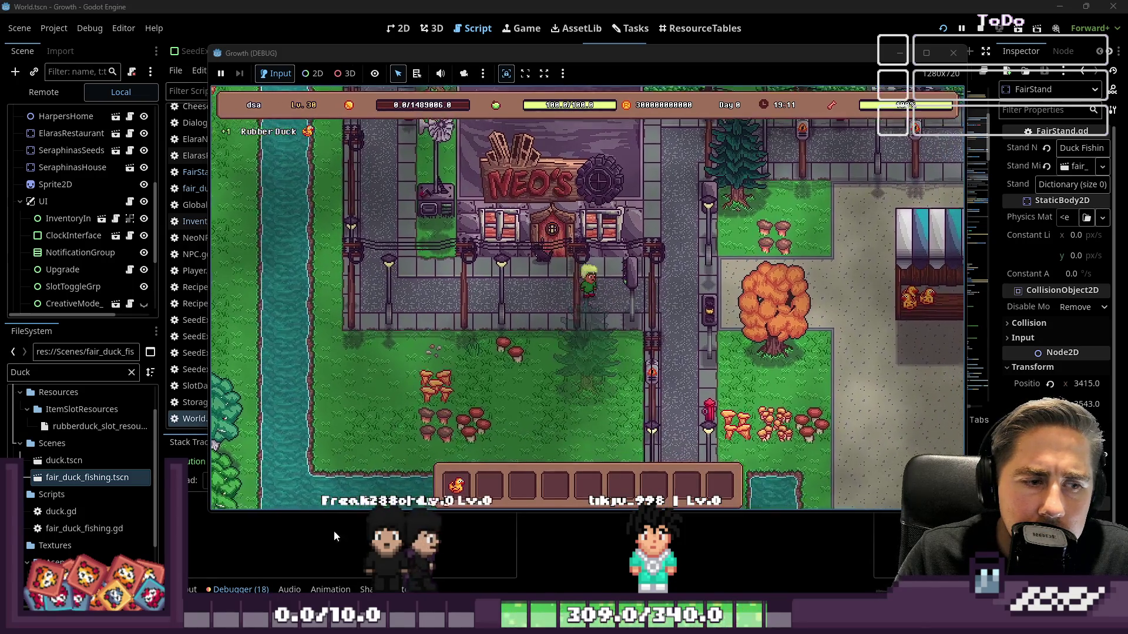
pyautogui.moveTo(460, 488)
pyautogui.press('d')
pyautogui.press('s')
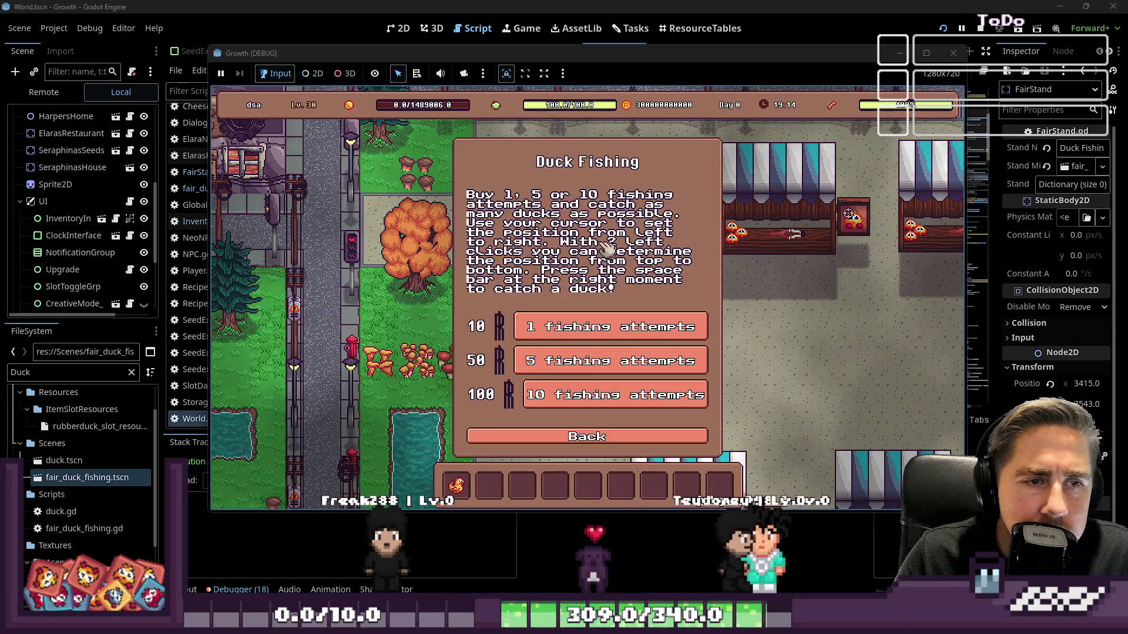
pyautogui.click(588, 362)
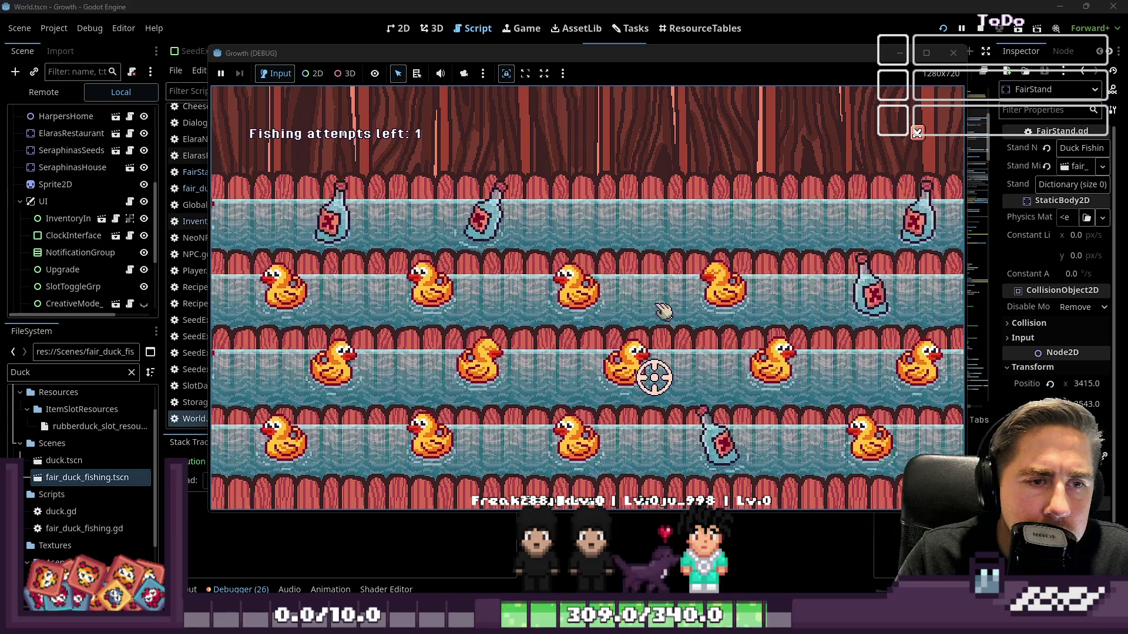
pyautogui.click(664, 311)
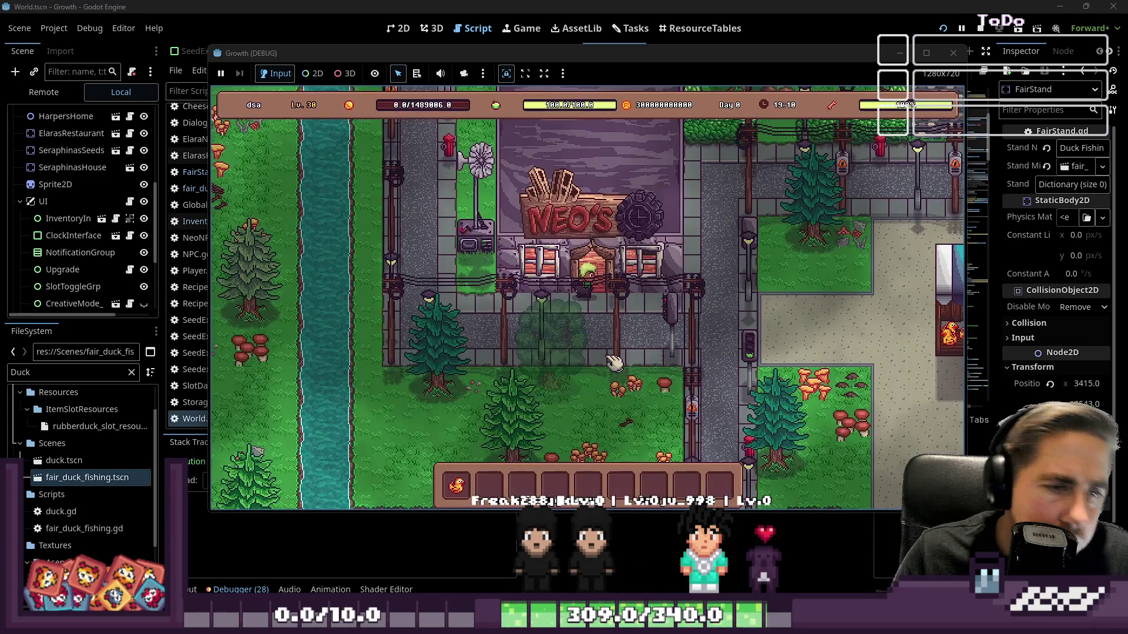
# Step: Walk past the duck stand and move the Rubber Duck between the first two hotbar slots
pyautogui.press('s')
pyautogui.press('d')
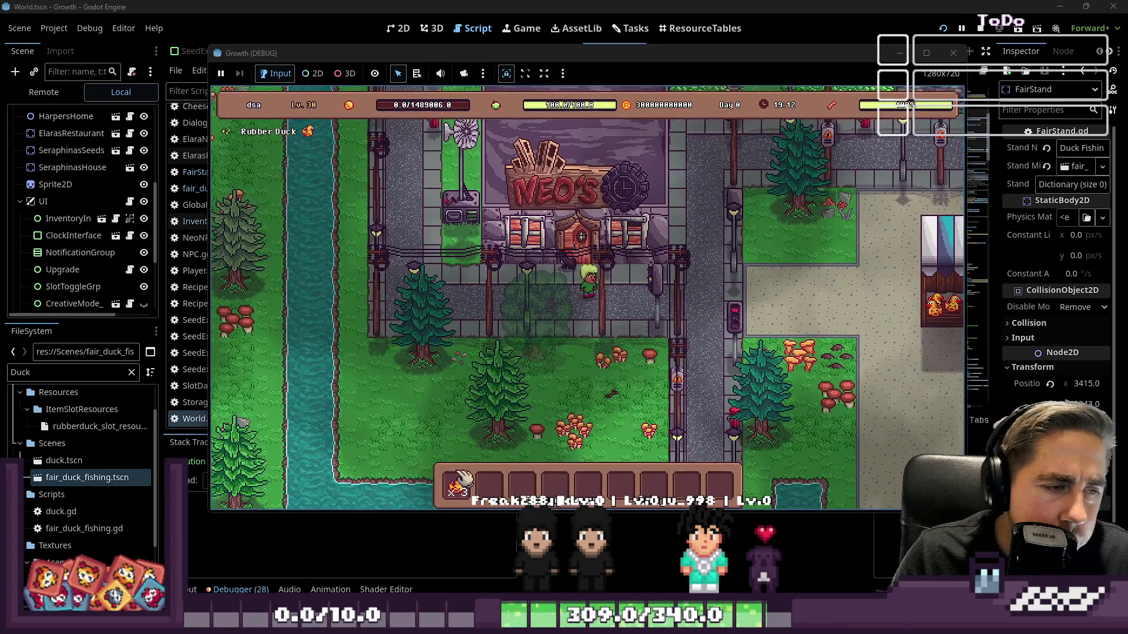
pyautogui.press('d')
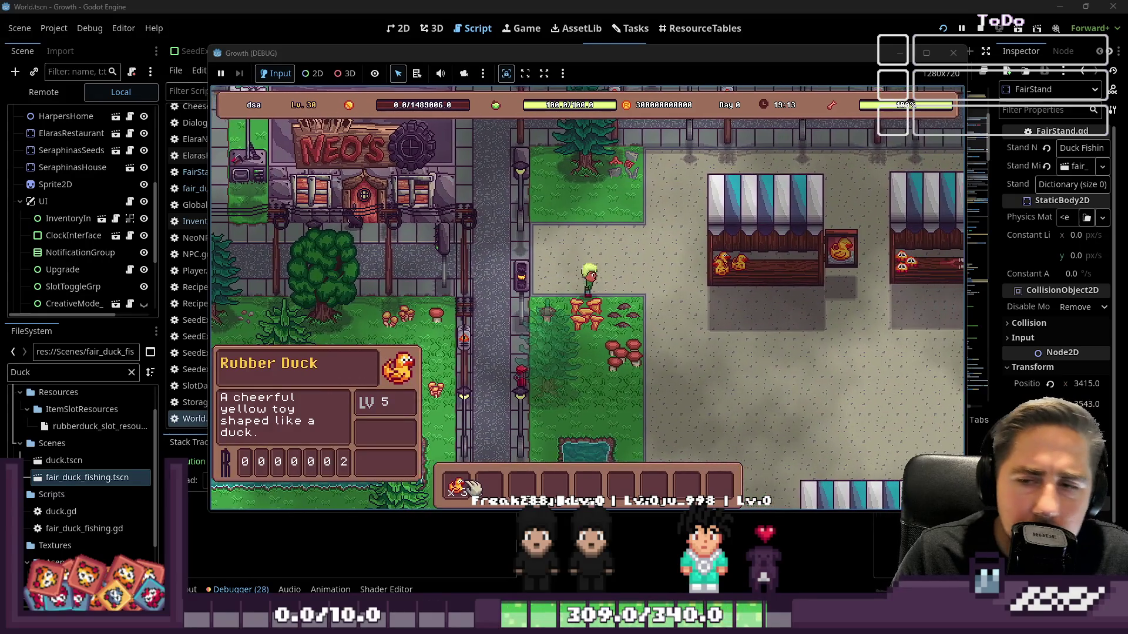
pyautogui.press('d')
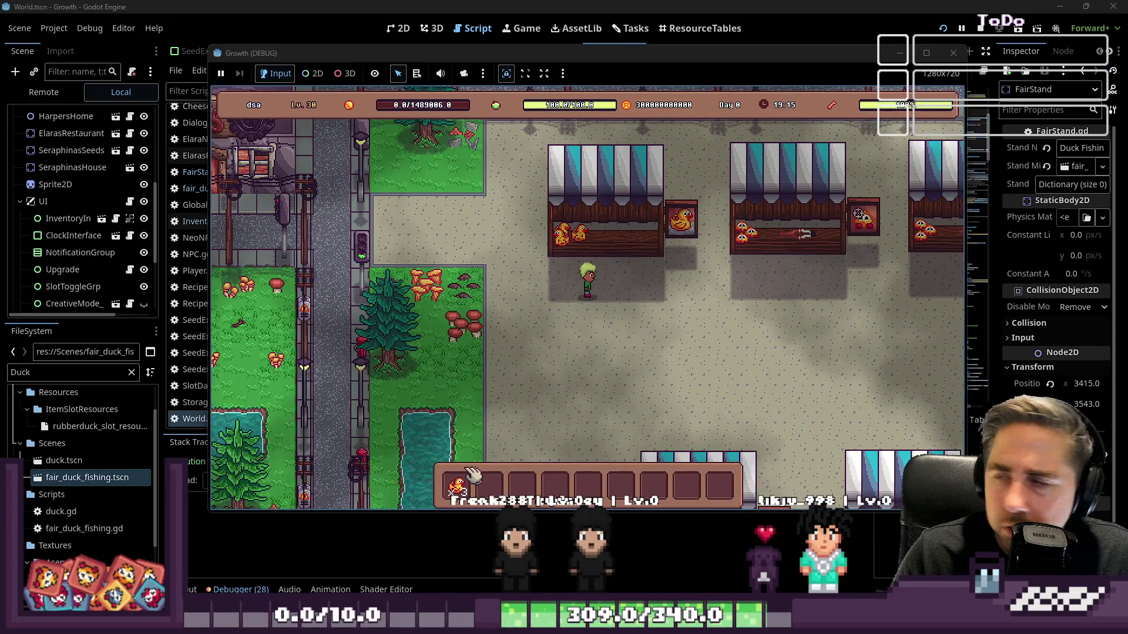
pyautogui.press('a')
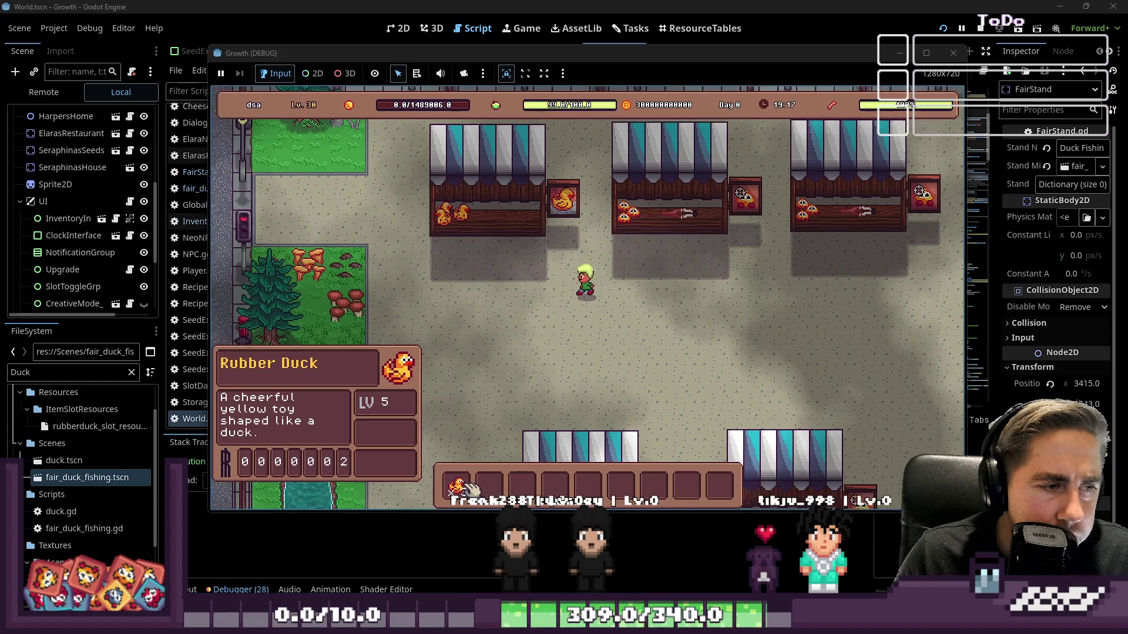
pyautogui.moveTo(466, 489); pyautogui.dragTo(491, 487)
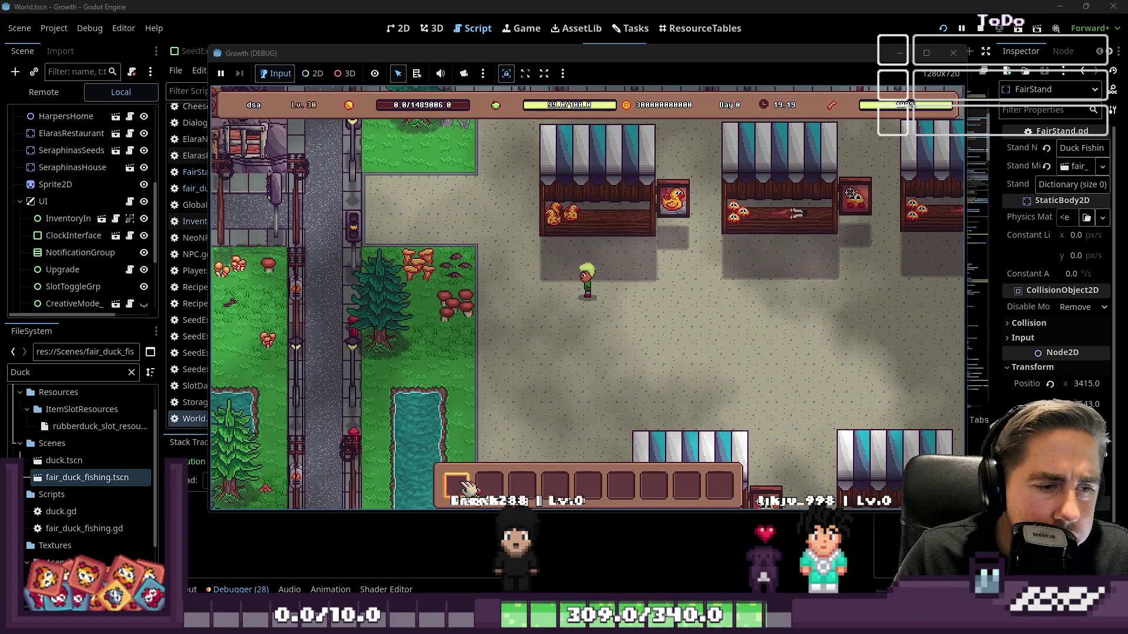
pyautogui.click(467, 489)
# Step: Walk left toward Neo's and close the running game
pyautogui.press('w')
pyautogui.press('a')
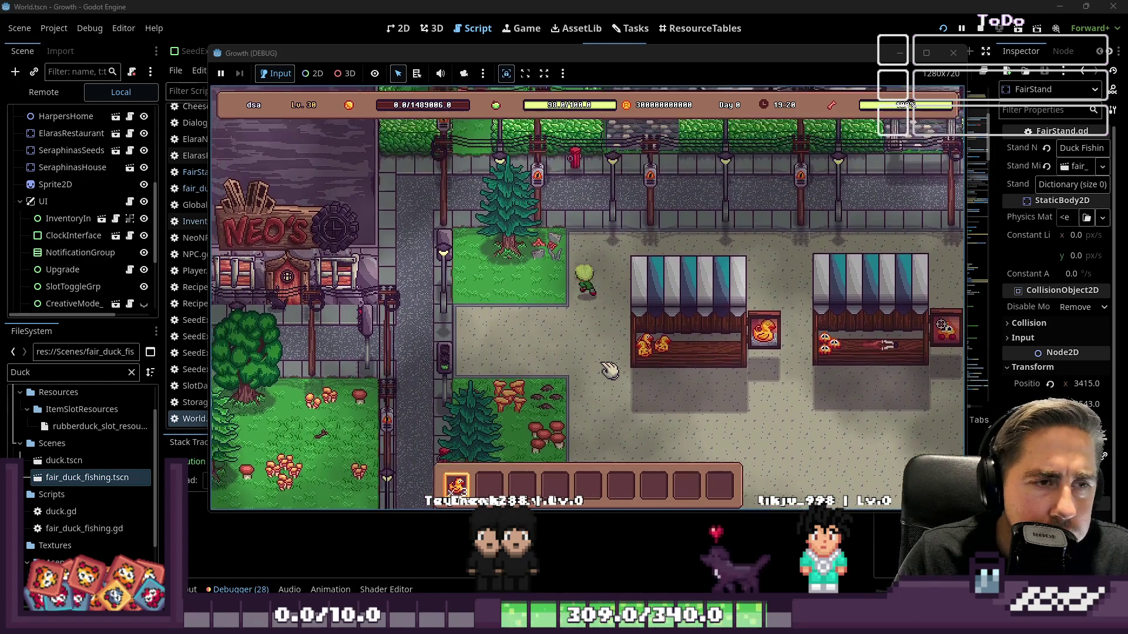
pyautogui.press('a')
pyautogui.press('s')
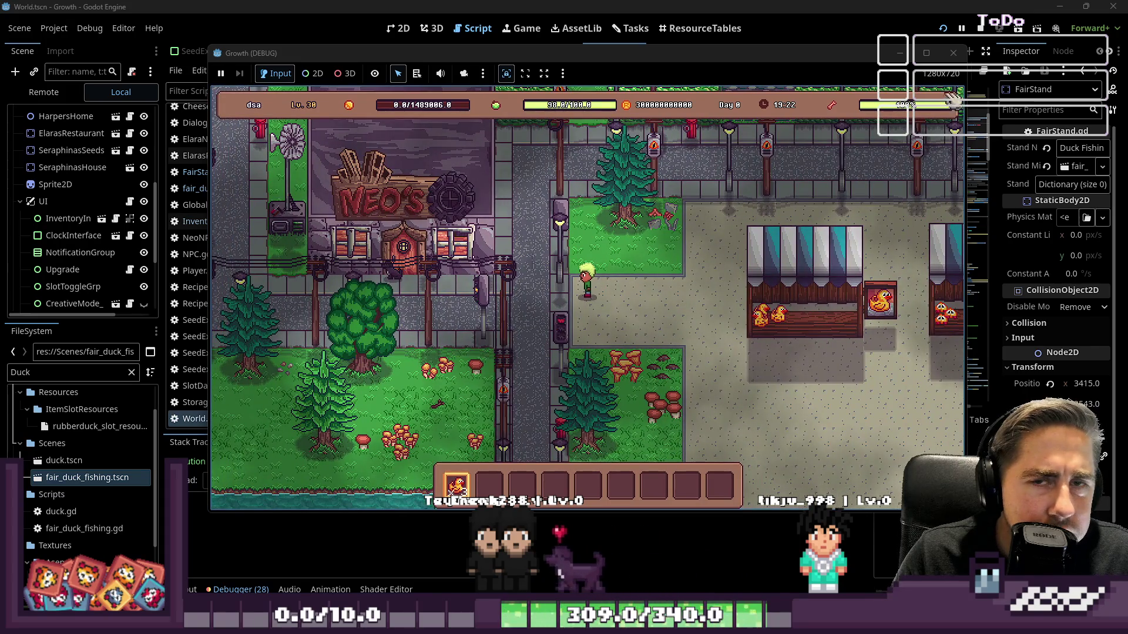
pyautogui.click(951, 56)
# Step: Delete the one-second await timer line from _ready in World.gd
pyautogui.click(553, 194)
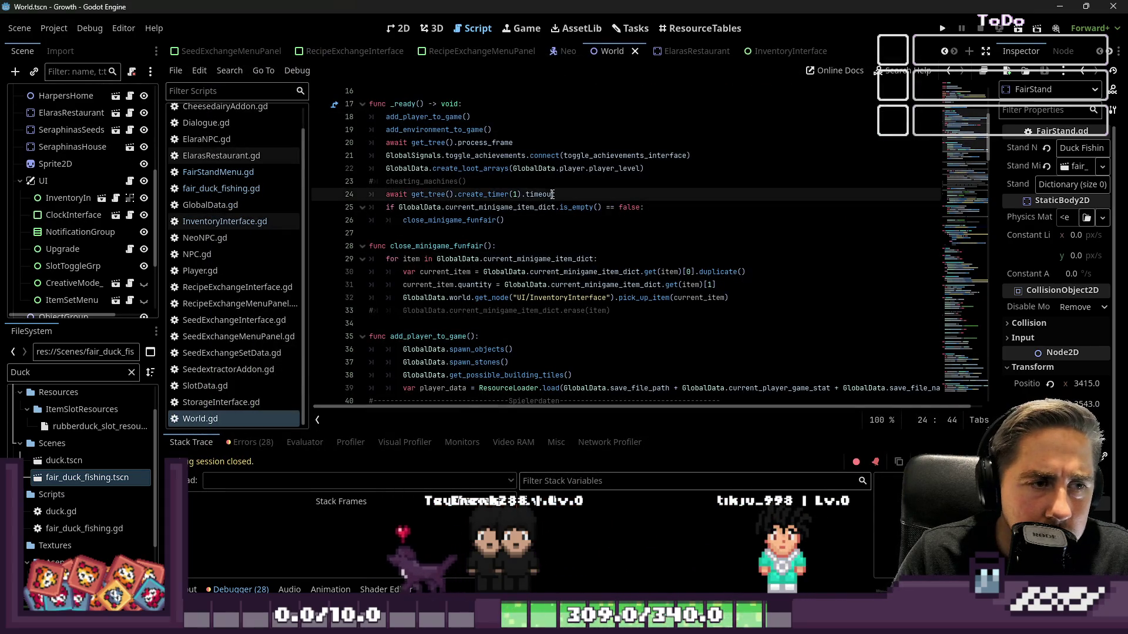
pyautogui.moveTo(558, 194); pyautogui.dragTo(333, 190)
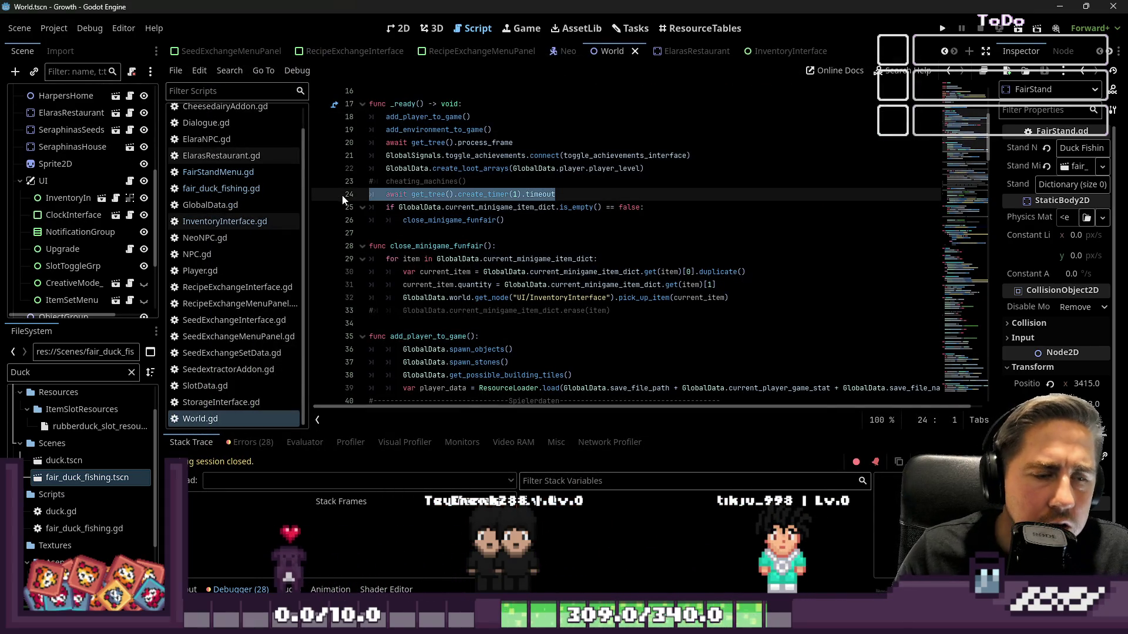
pyautogui.press('BackSpace')
pyautogui.press('BackSpace')
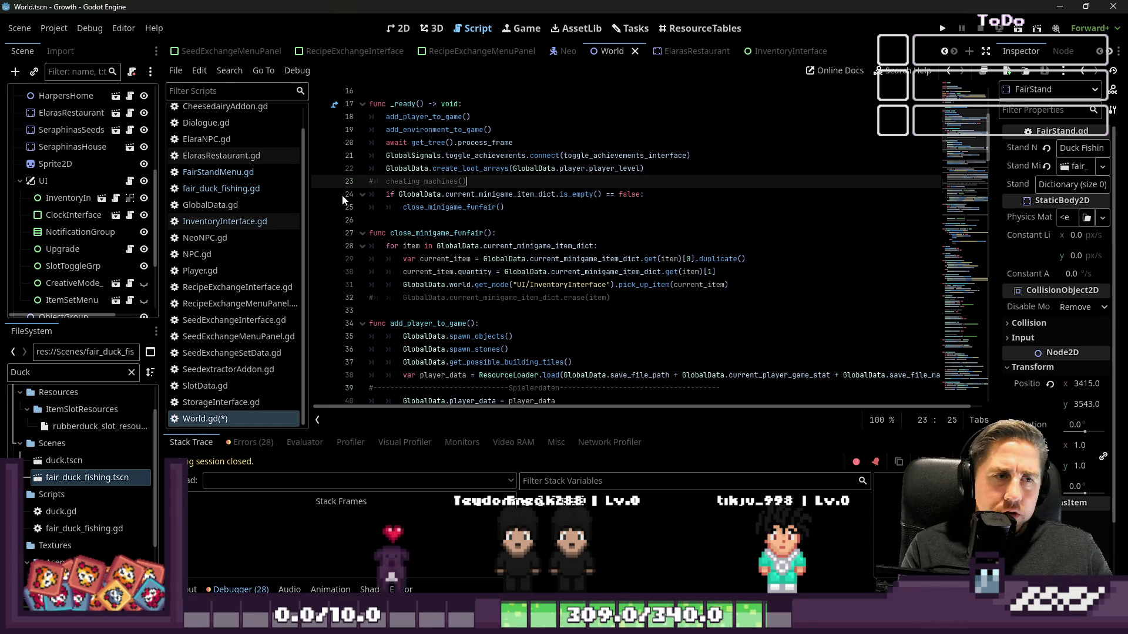
# Step: Put await before line 31's pick_up_item call and run the project
pyautogui.click(542, 285)
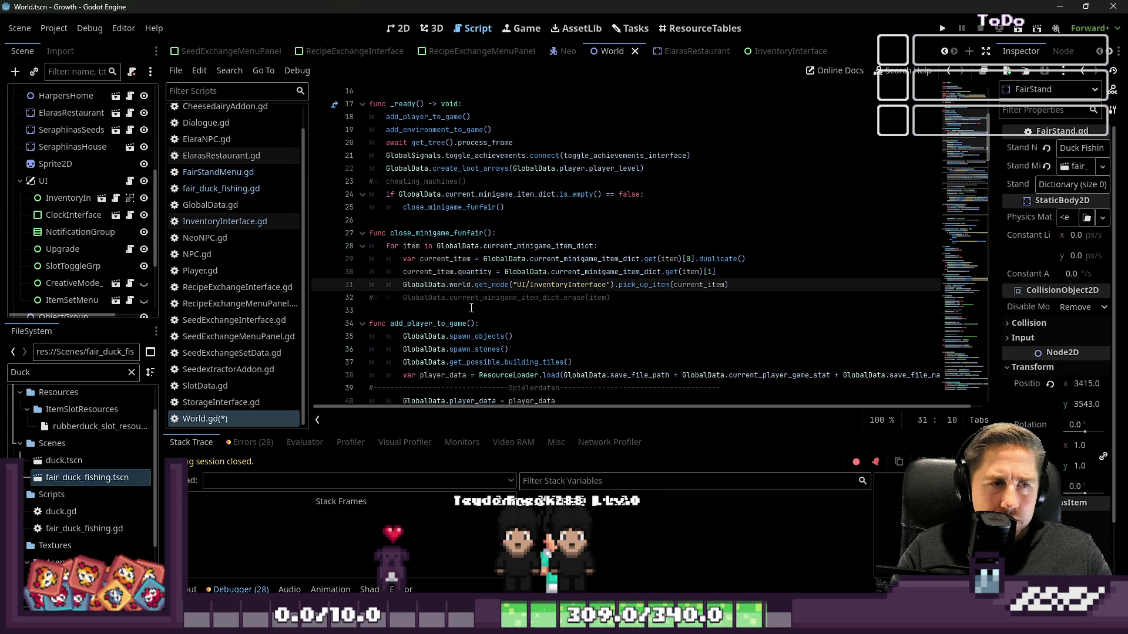
pyautogui.write('await')
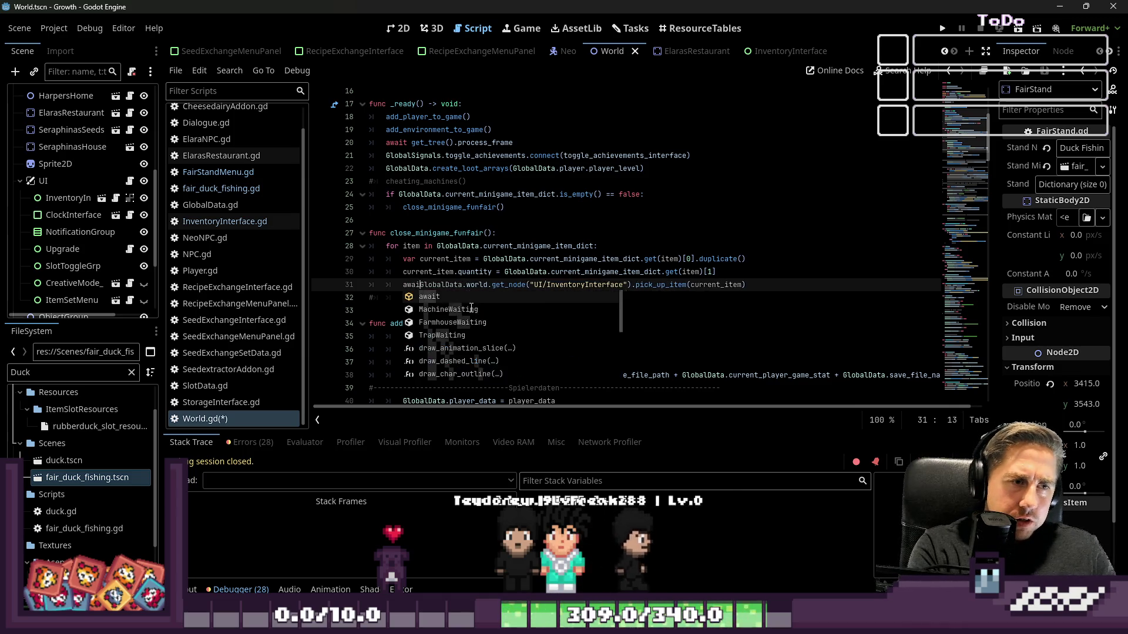
pyautogui.press('Escape')
pyautogui.click(517, 207)
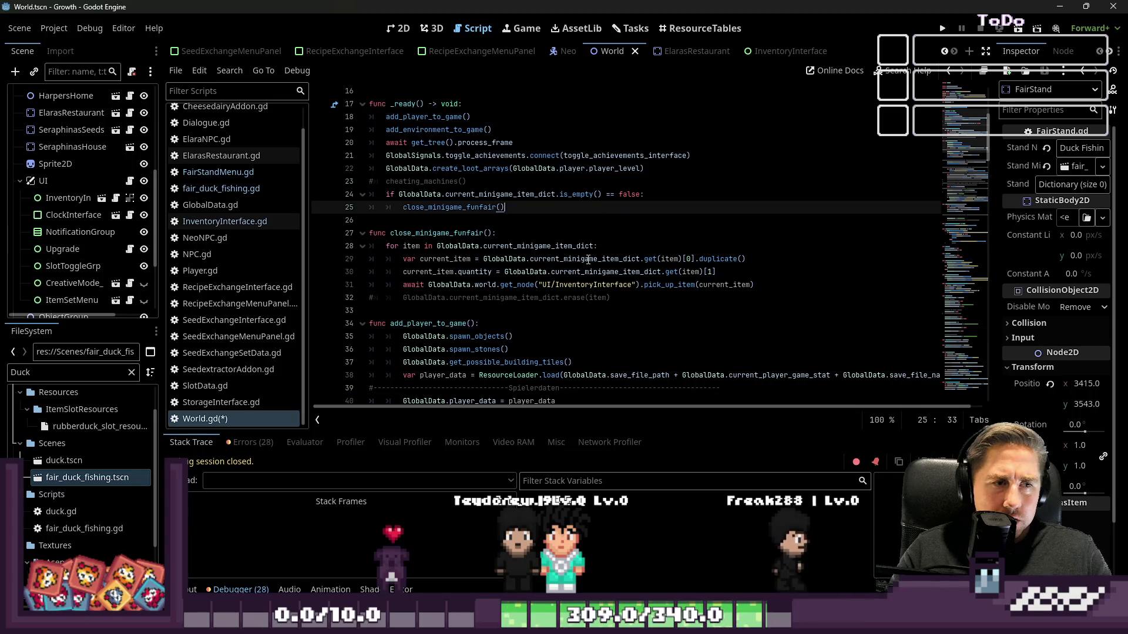
pyautogui.click(941, 31)
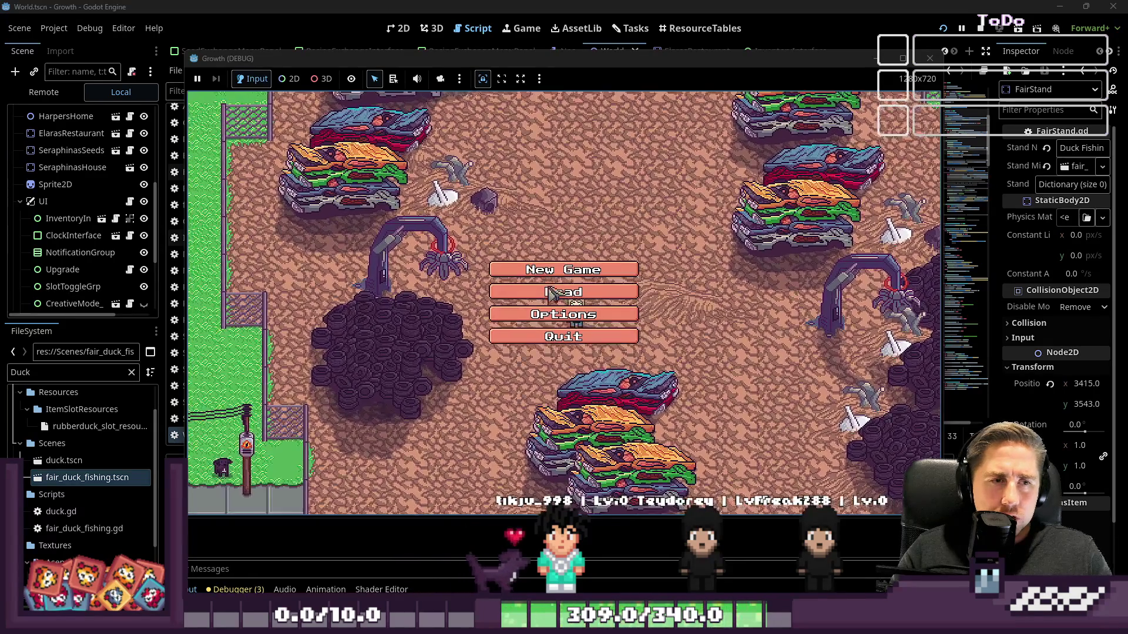
# Step: Load the saved game and relaunch into the world
pyautogui.click(579, 267)
pyautogui.click(581, 242)
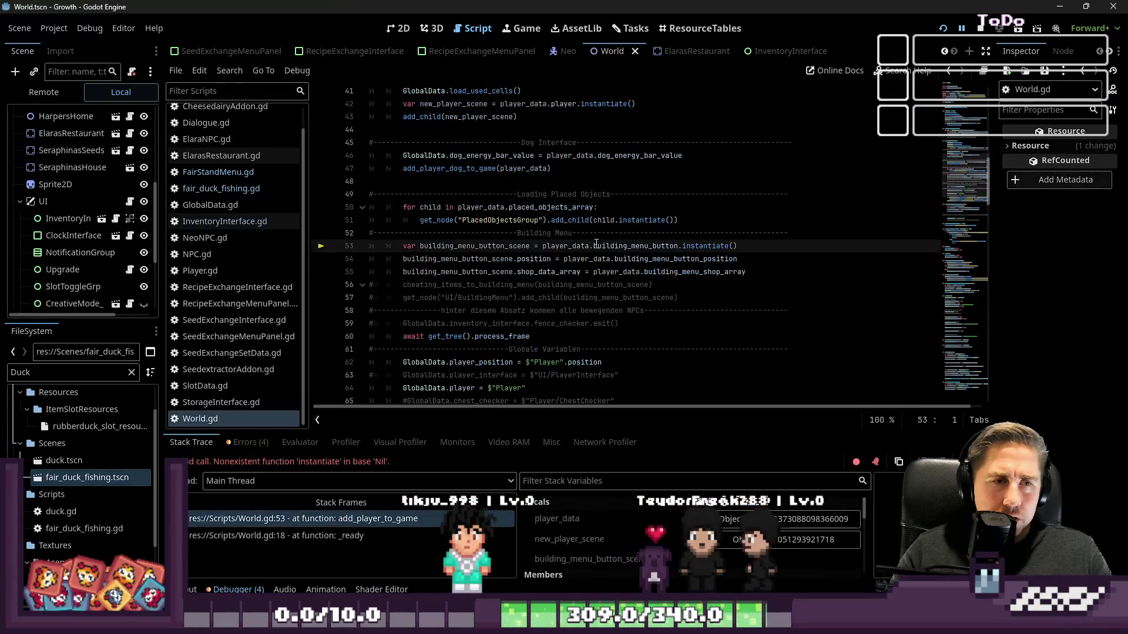
pyautogui.click(961, 29)
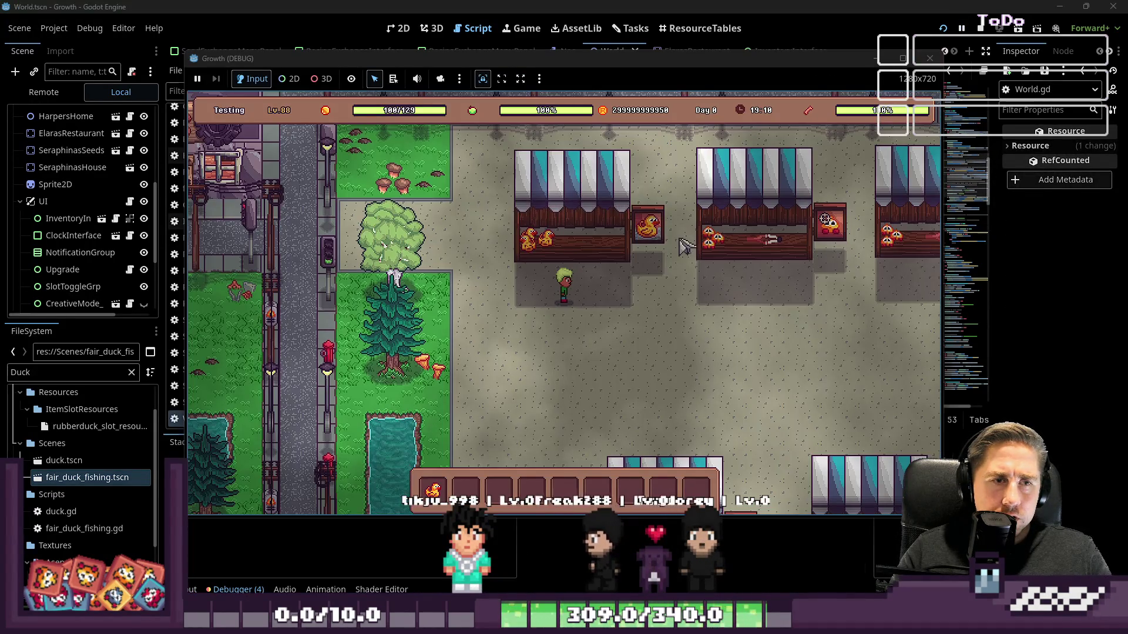
# Step: Buy one Duck Fishing attempt, catch a duck in the bottom lane, and jump to the World.gd error
pyautogui.click(577, 260)
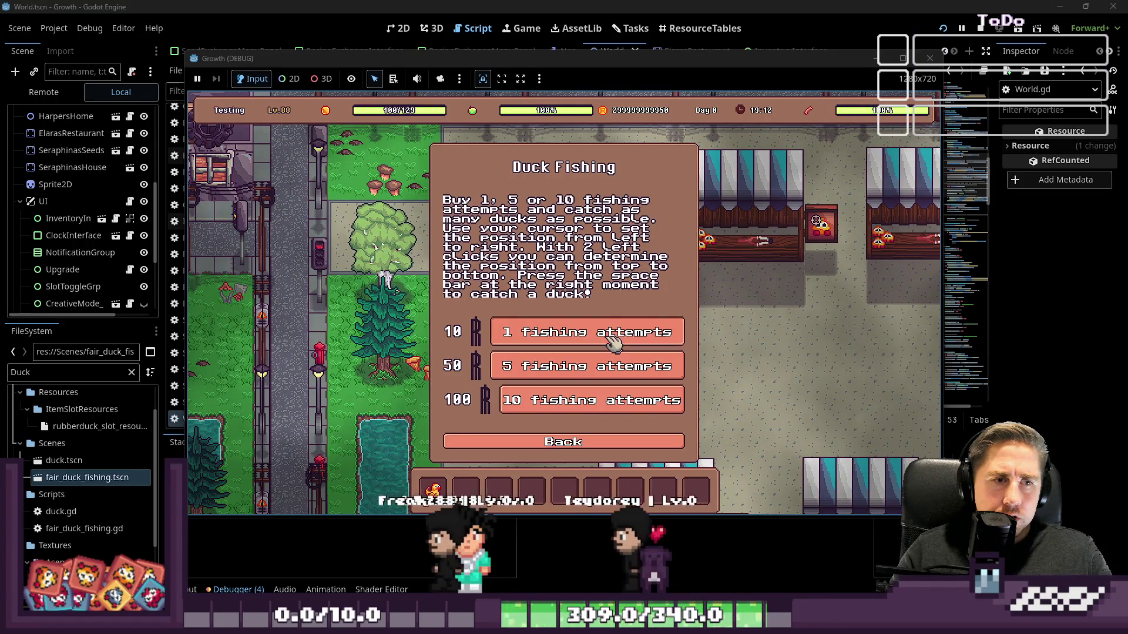
pyautogui.click(635, 327)
pyautogui.press('Down')
pyautogui.press('Down')
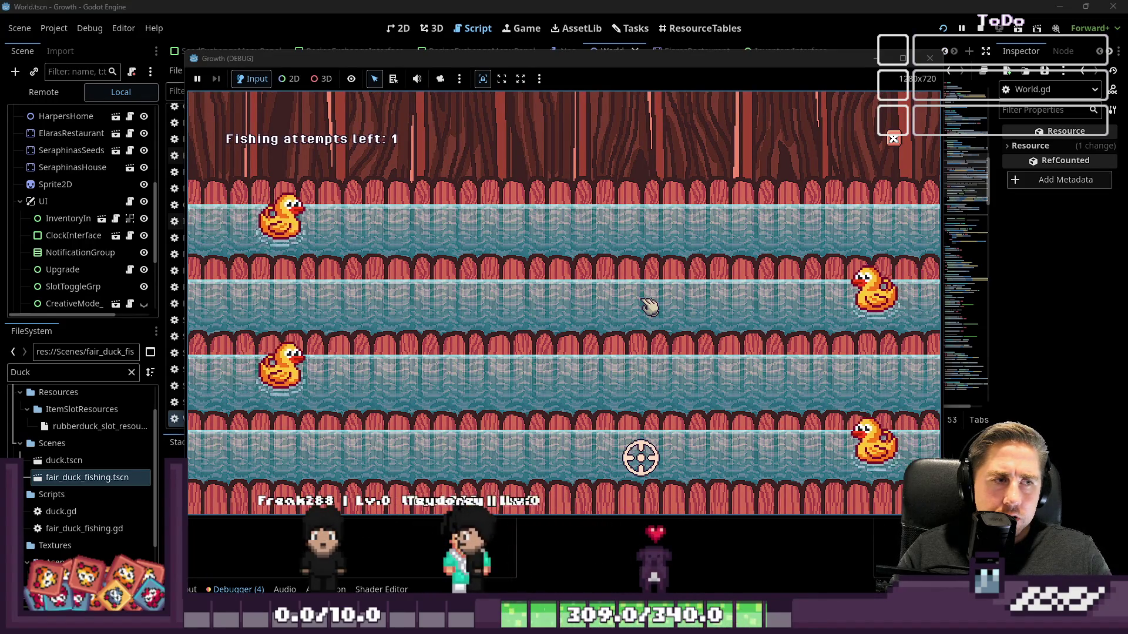
pyautogui.press('space')
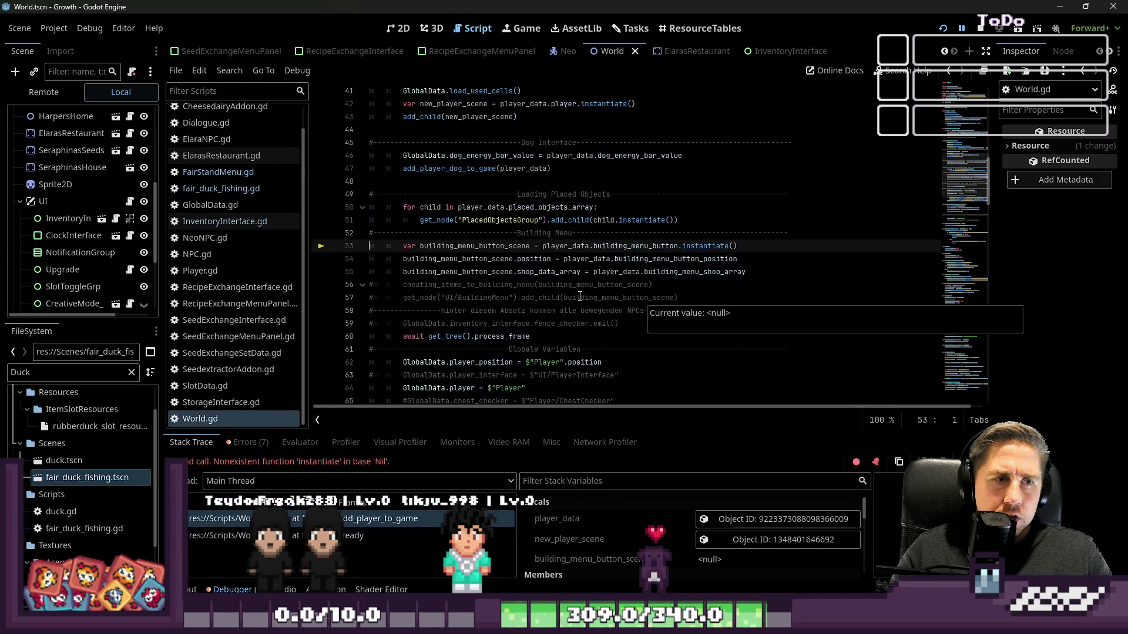
pyautogui.click(578, 297)
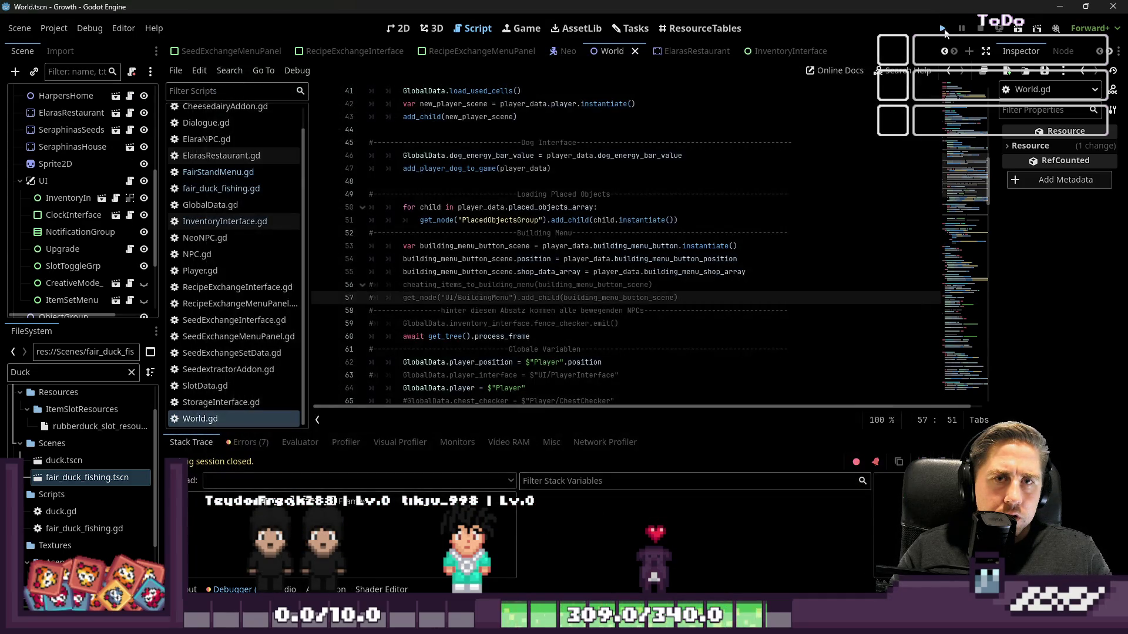
# Step: Restart the game and begin a New Game with a character named 'sad'
pyautogui.click(943, 29)
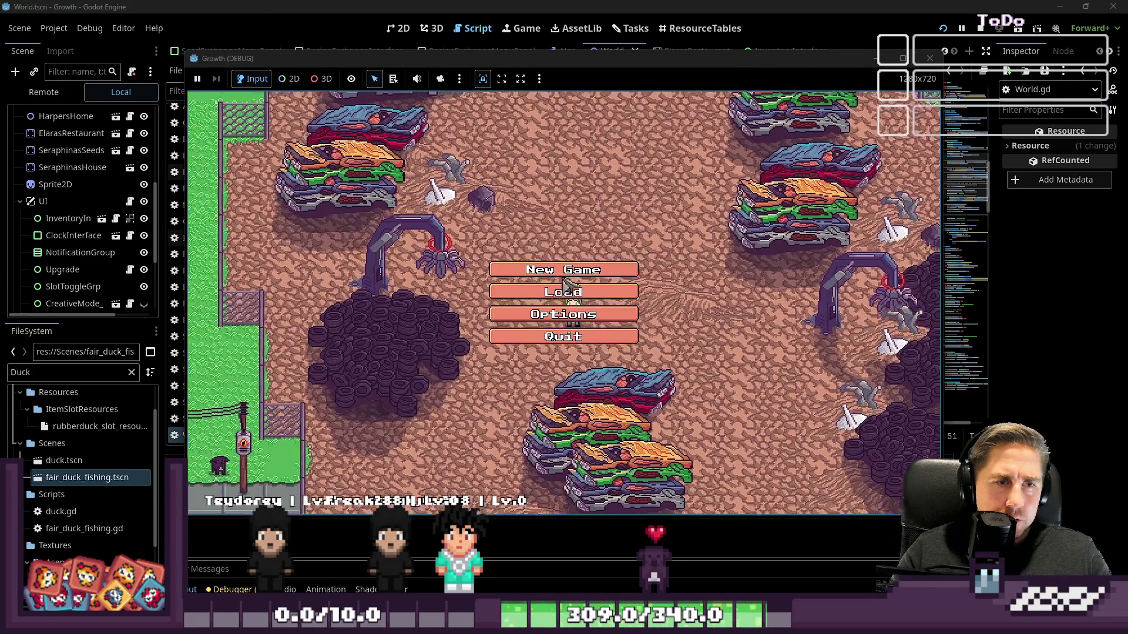
pyautogui.click(541, 264)
pyautogui.write('sad')
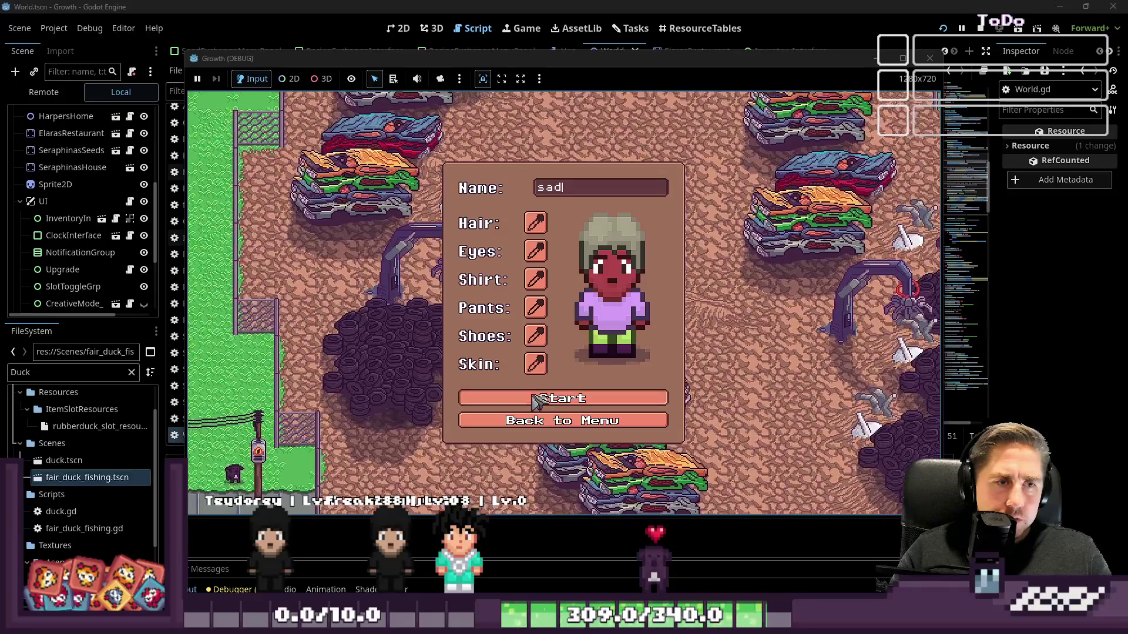
pyautogui.click(640, 397)
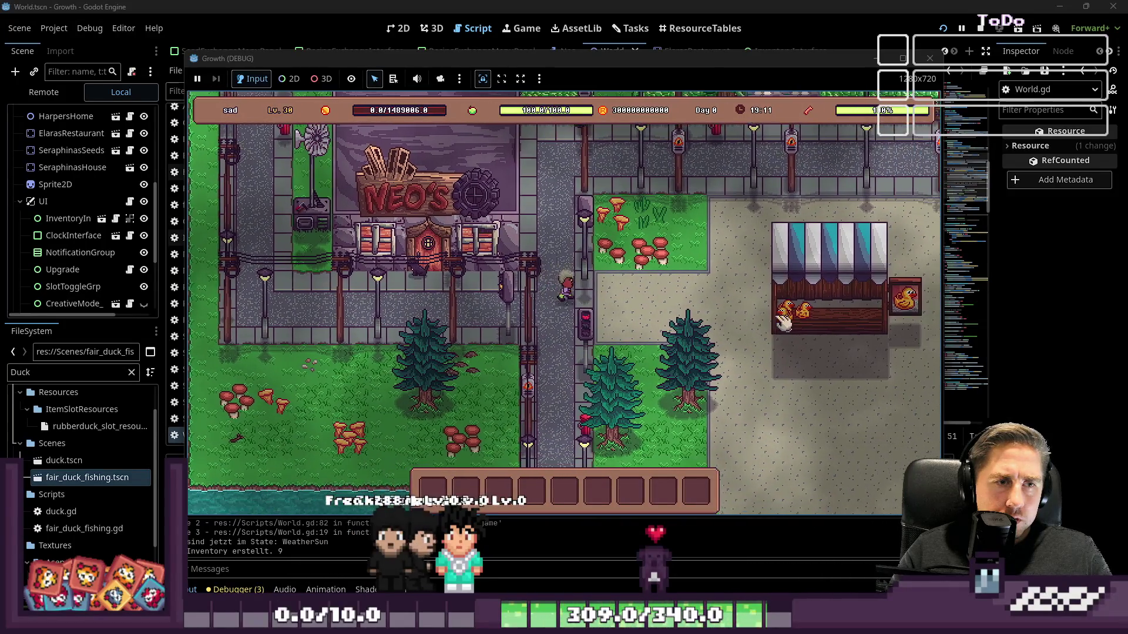
# Step: Walk to the duck stall, buy one fishing attempt and catch a rubber duck
pyautogui.press('d')
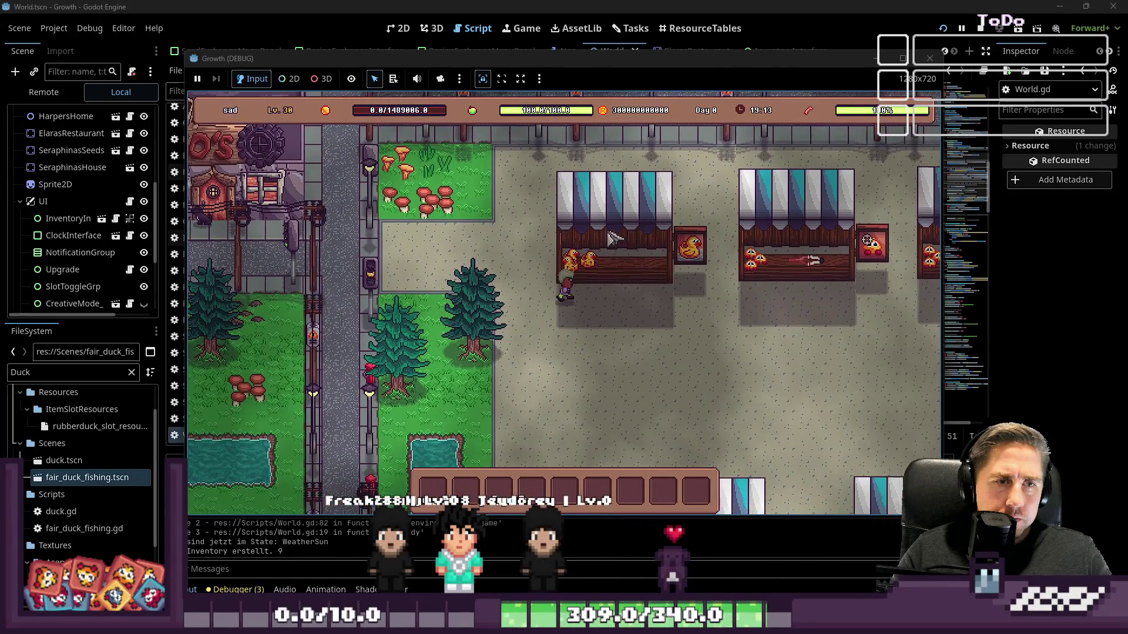
pyautogui.click(596, 257)
pyautogui.click(595, 335)
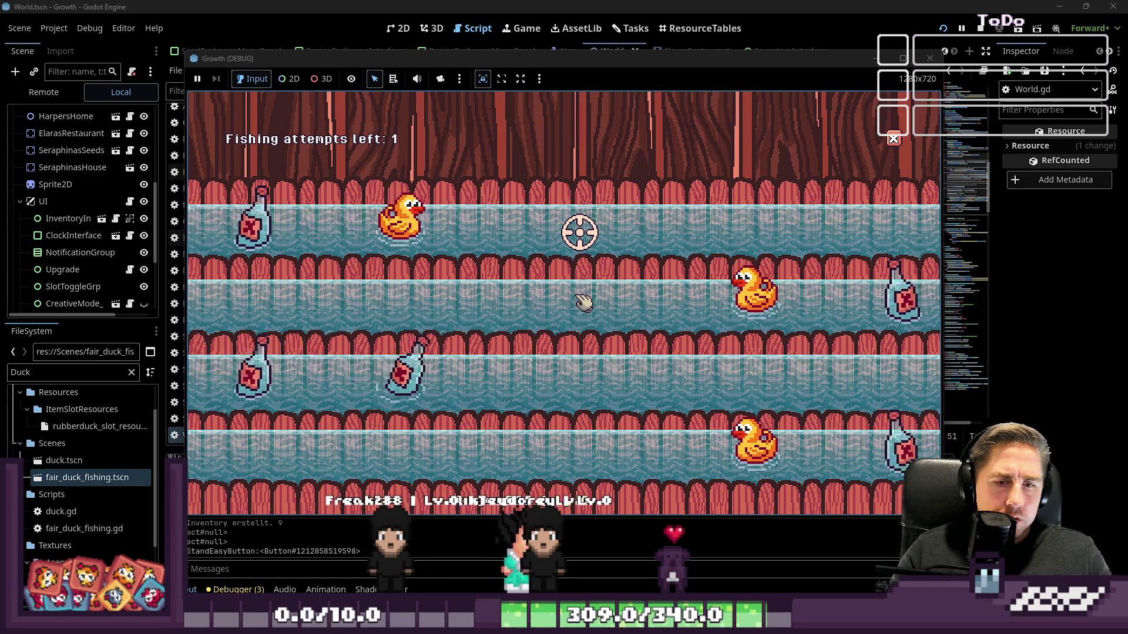
pyautogui.click(582, 301)
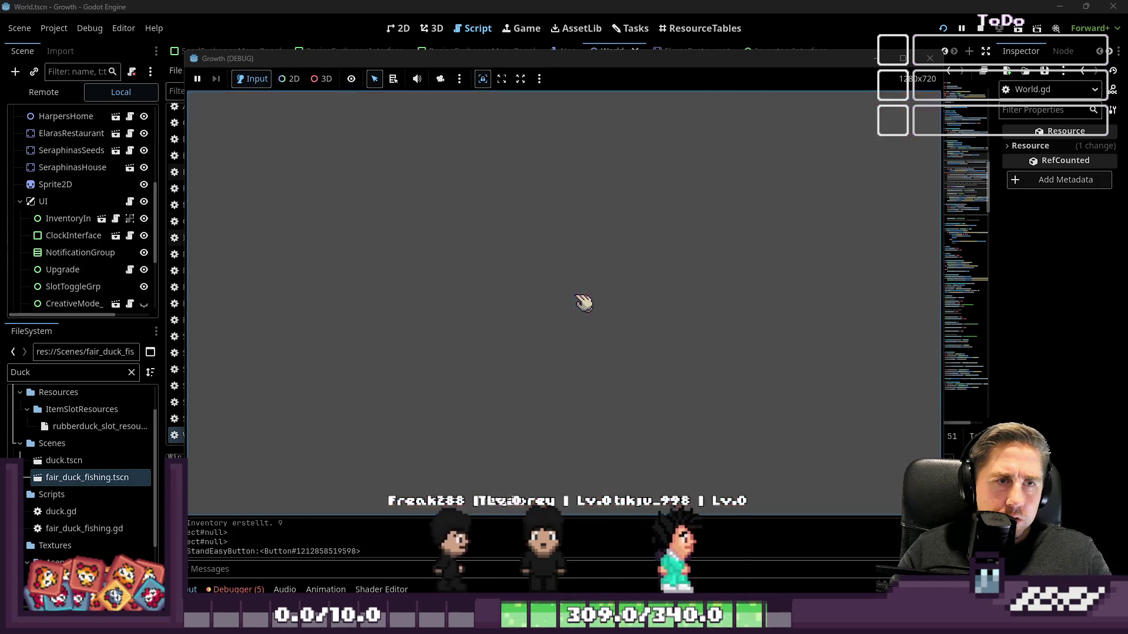
# Step: Buy a second attempt, catch a duck two lanes up, then stop the game with F8
pyautogui.press('d')
pyautogui.press('s')
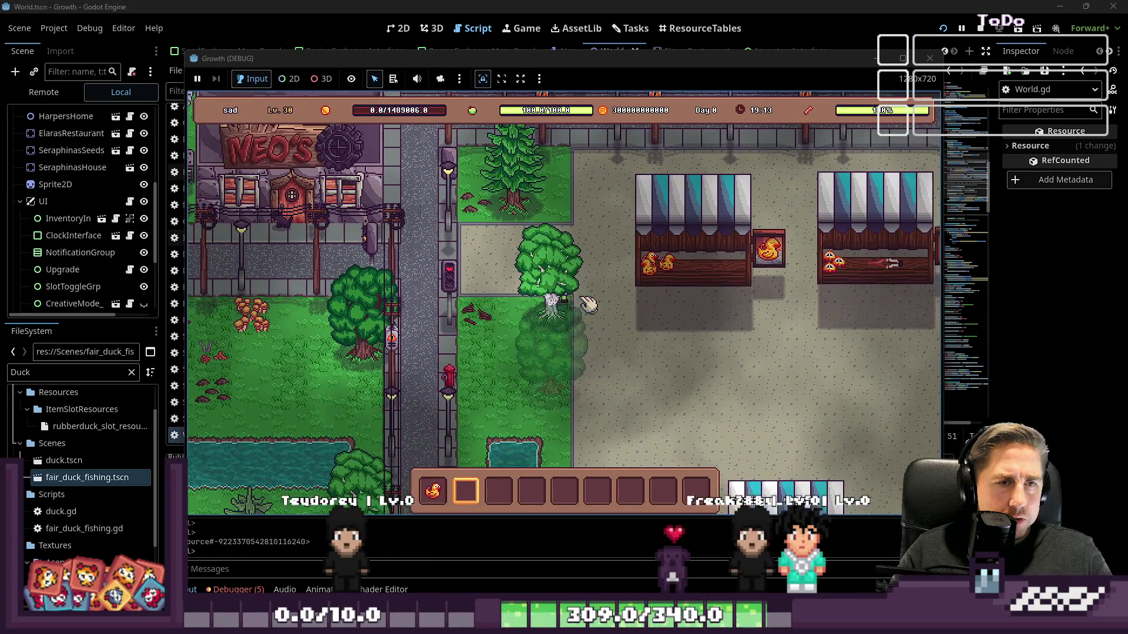
pyautogui.click(585, 263)
pyautogui.click(591, 346)
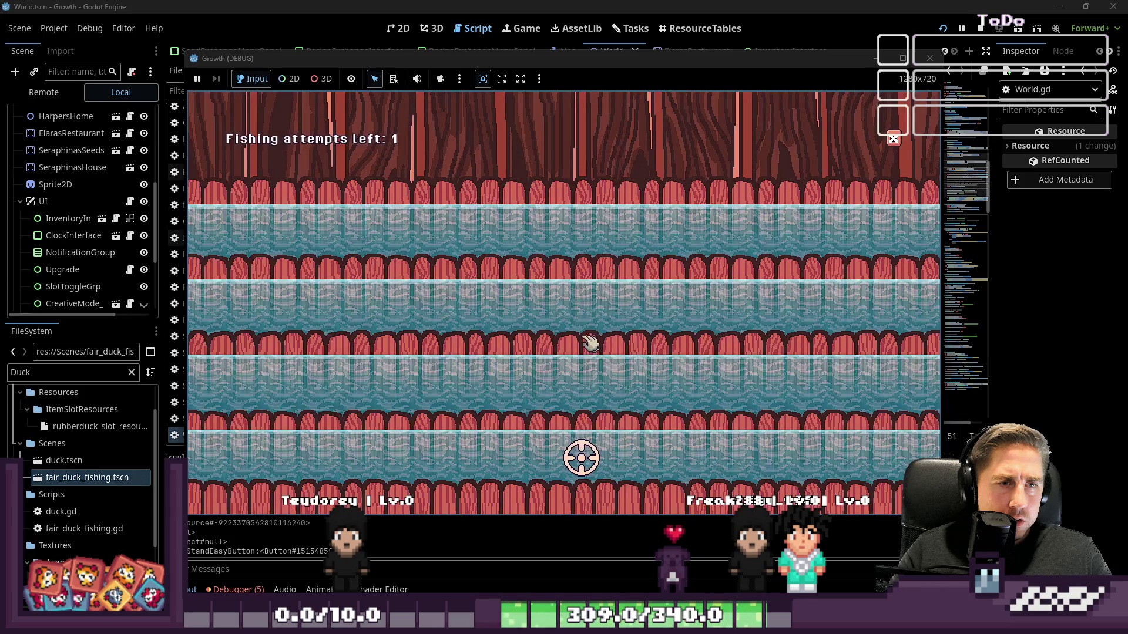
pyautogui.press('w')
pyautogui.press('w')
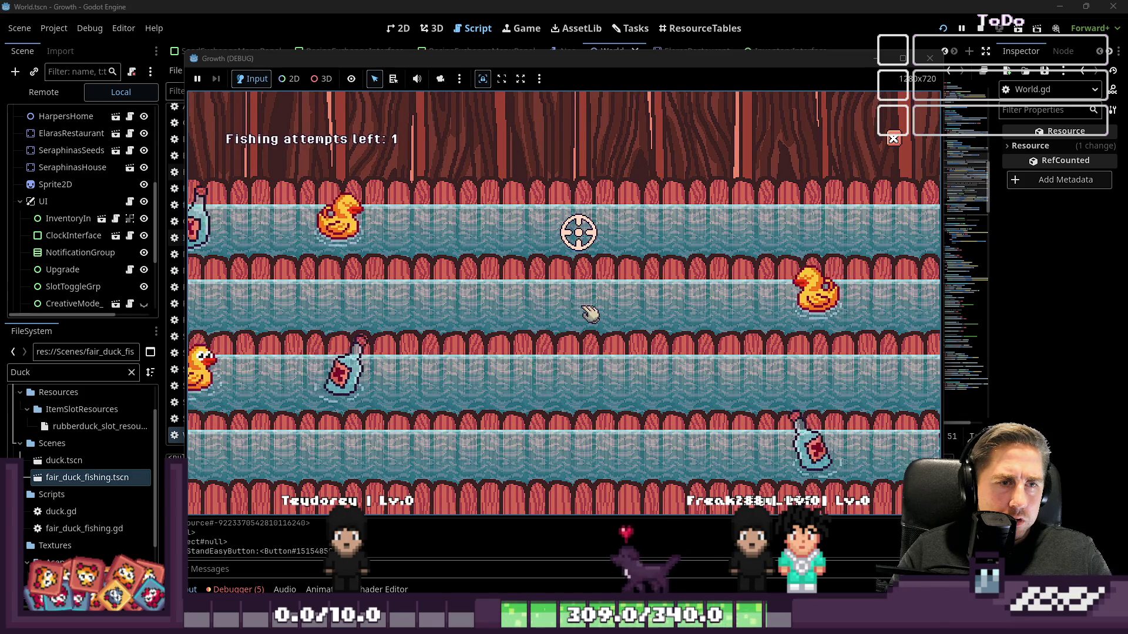
pyautogui.press('space')
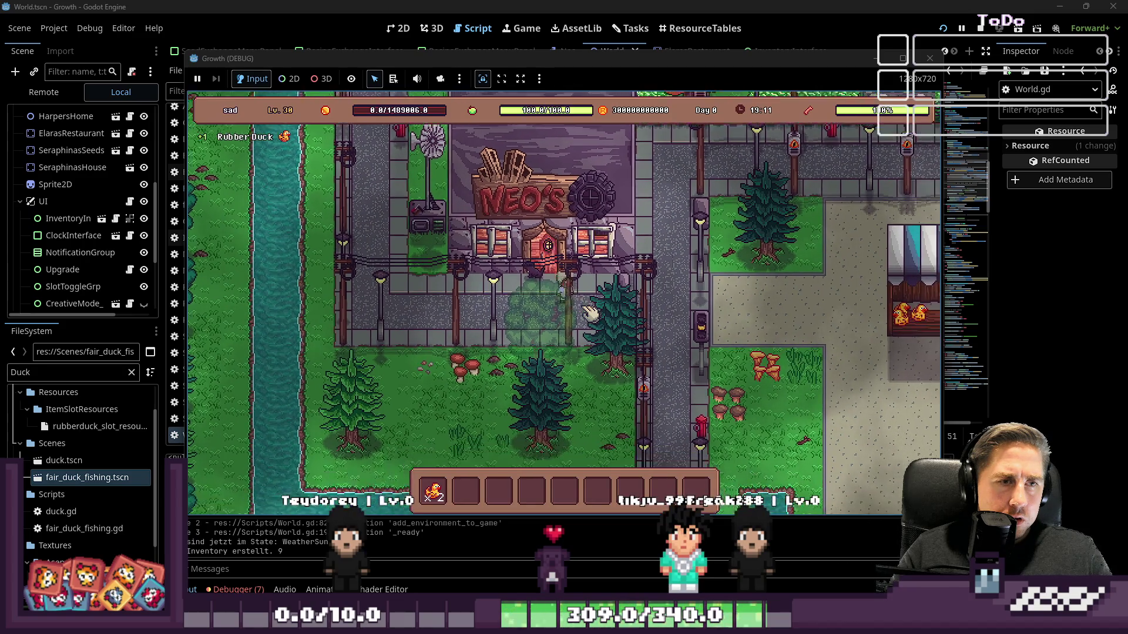
pyautogui.press('F8')
pyautogui.scroll(10, 489, 247)
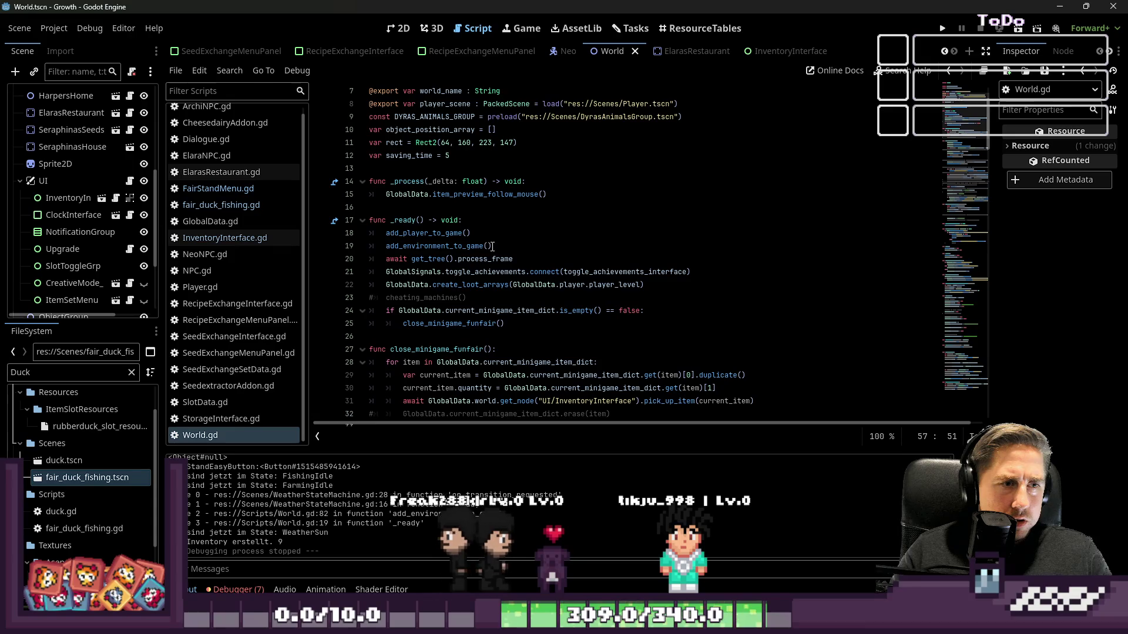
pyautogui.click(487, 299)
pyautogui.moveTo(505, 324); pyautogui.dragTo(370, 311)
pyautogui.scroll(-5, 468, 269)
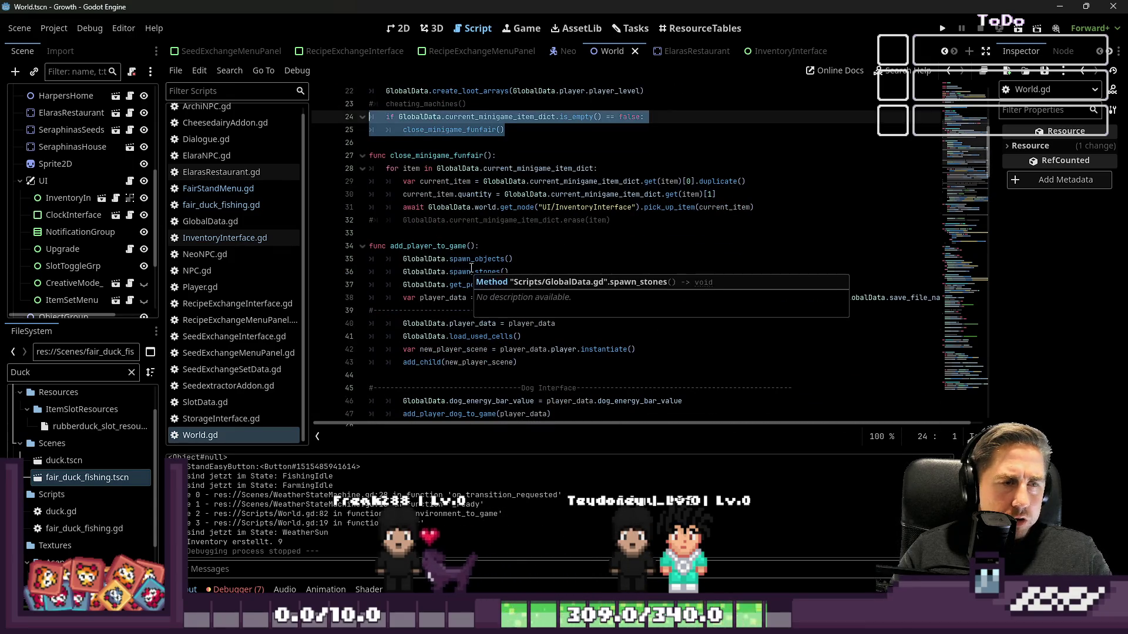
pyautogui.scroll(1, 470, 268)
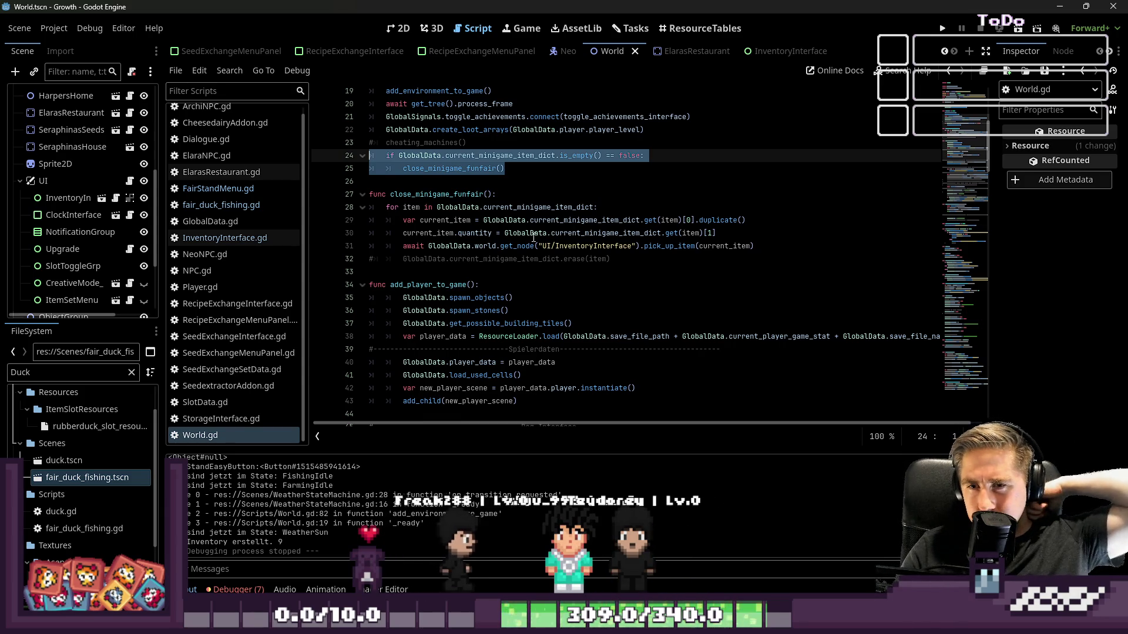
pyautogui.scroll(-3, 571, 295)
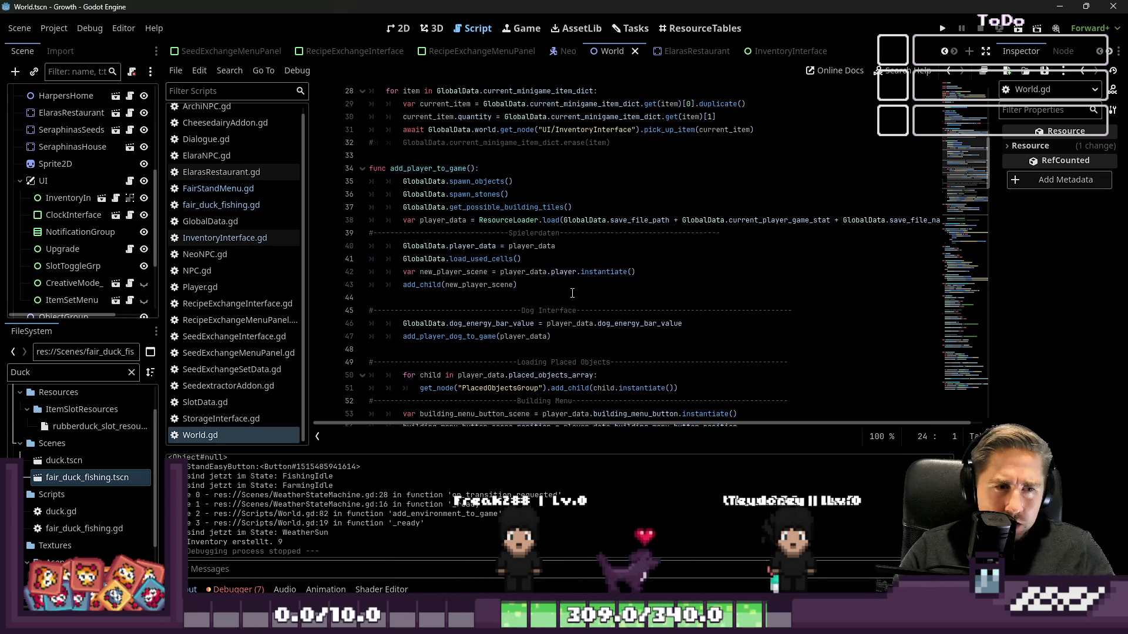
pyautogui.scroll(-3, 571, 292)
# Step: Switch to the World scene's 2D canvas and select the FairStand4 stall on the plaza
pyautogui.scroll(-2, 572, 293)
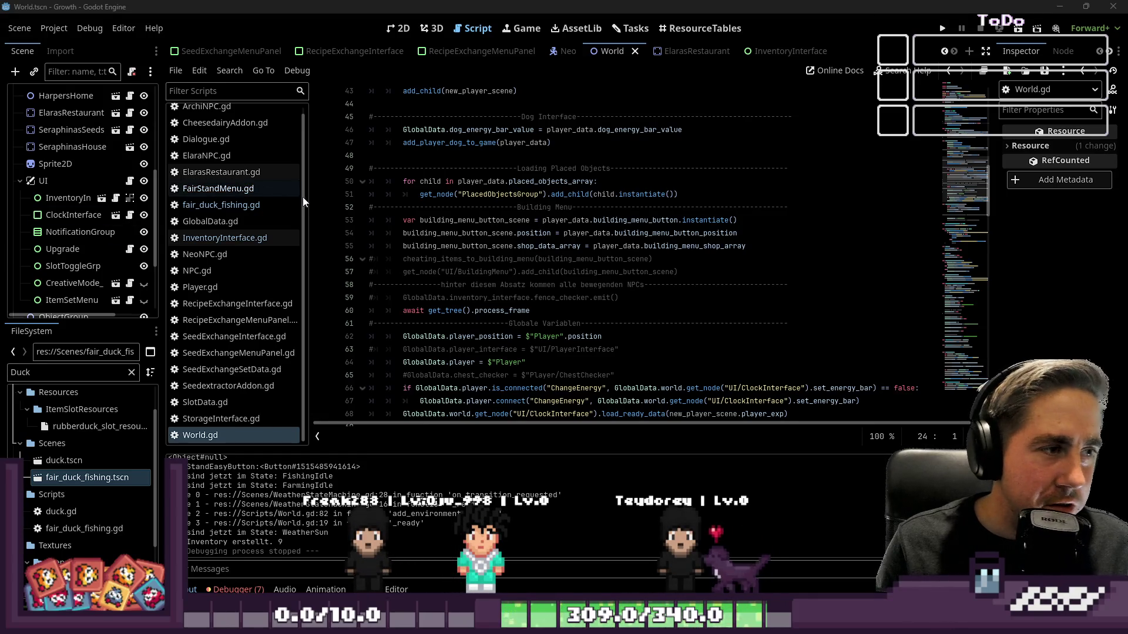
pyautogui.click(397, 28)
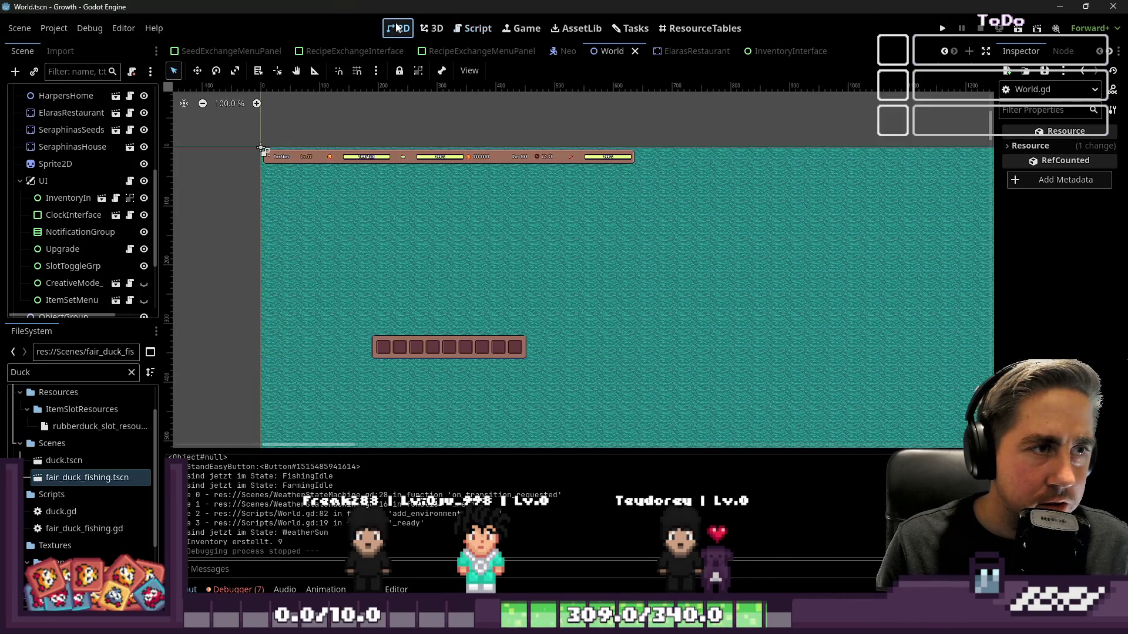
pyautogui.scroll(-10, 496, 235)
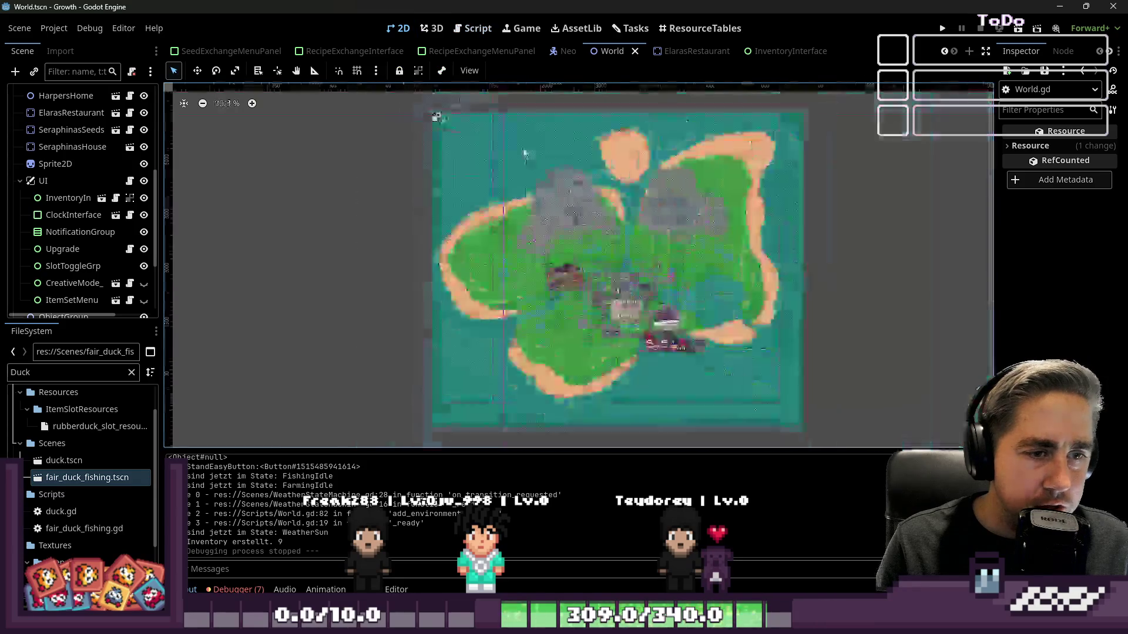
pyautogui.scroll(12, 619, 279)
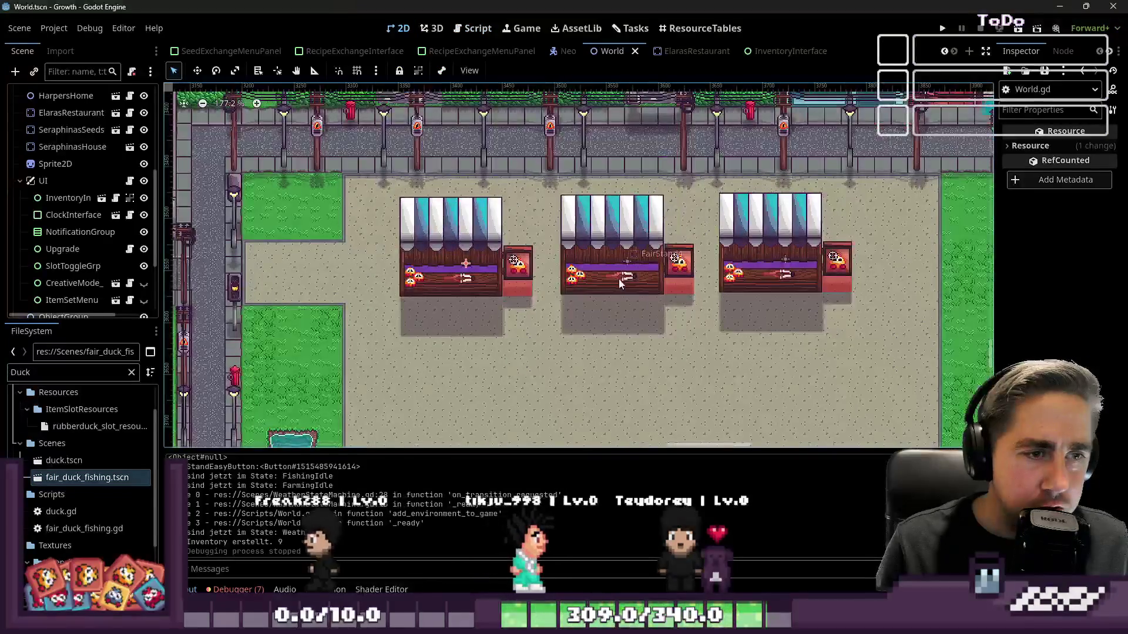
pyautogui.click(618, 278)
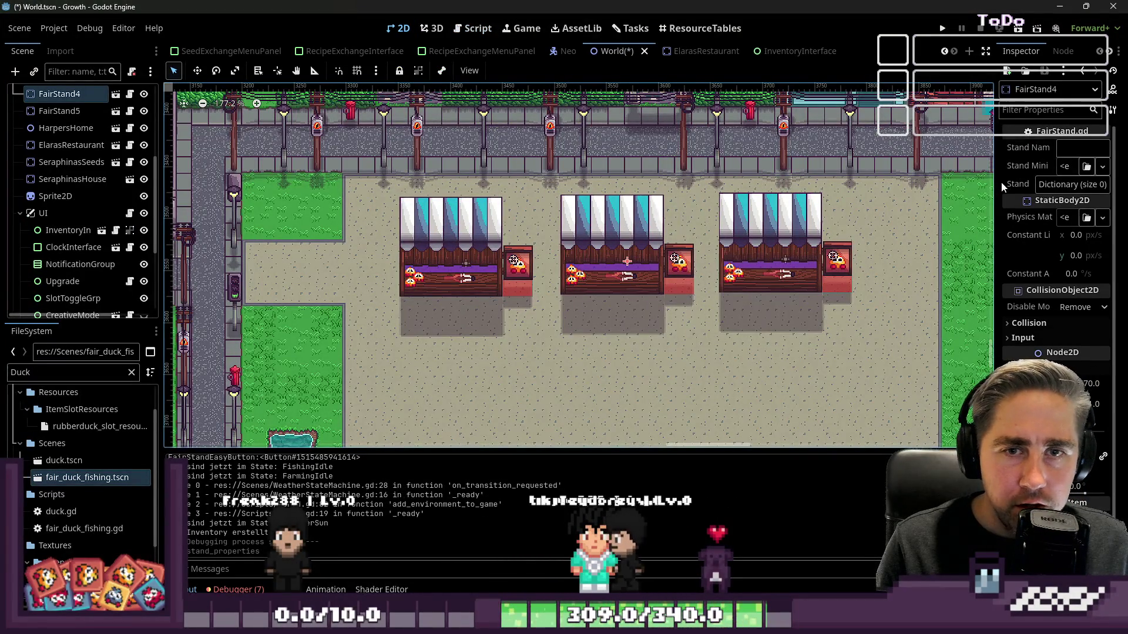
# Step: Widen the Inspector and type 'Lot' into the stall's Stand Name field
pyautogui.moveTo(1000, 181); pyautogui.dragTo(840, 182)
pyautogui.click(1044, 148)
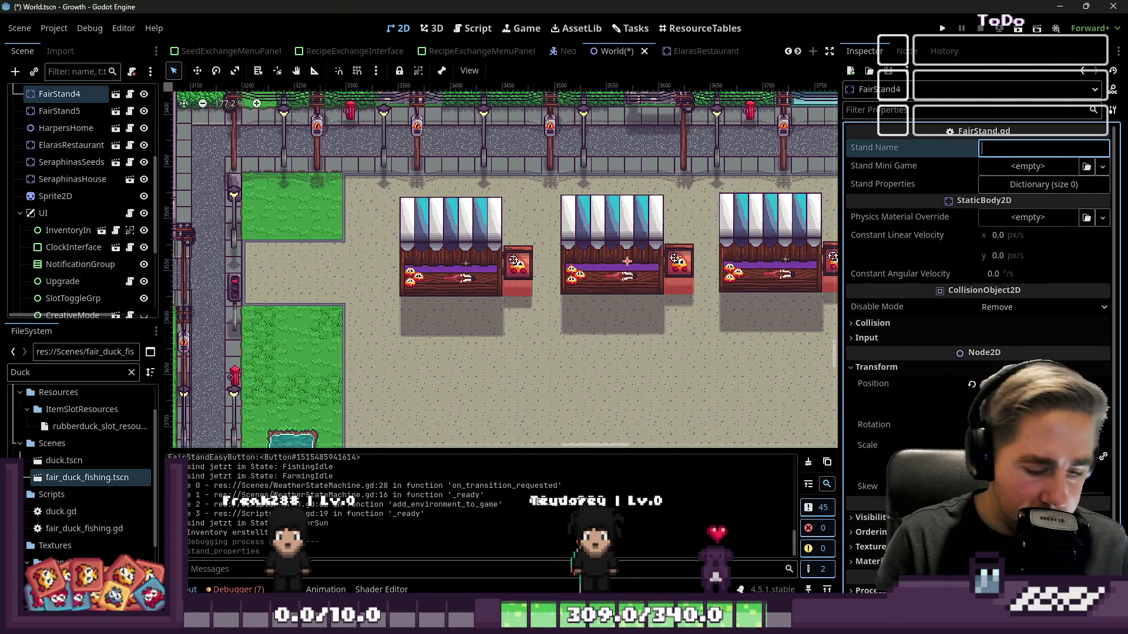
pyautogui.write('Lottery')
# Step: Set fair_lottery.tscn, found by searching 'Lottery', as the Stand Mini Game and run the project
pyautogui.click(101, 379)
pyautogui.write('Lotter')
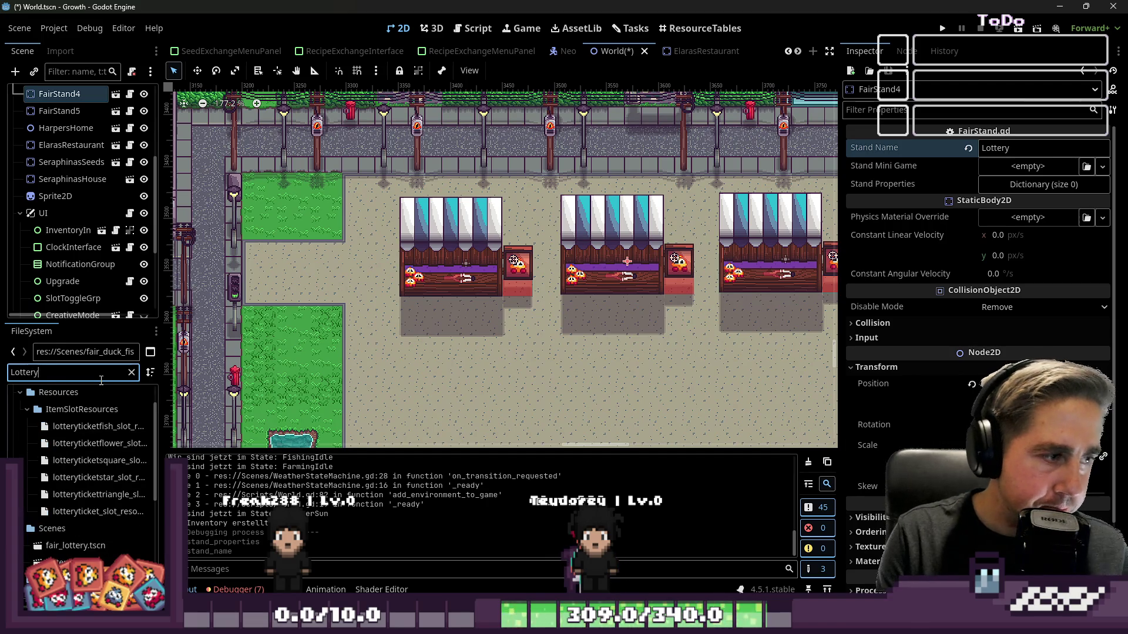
pyautogui.write('y')
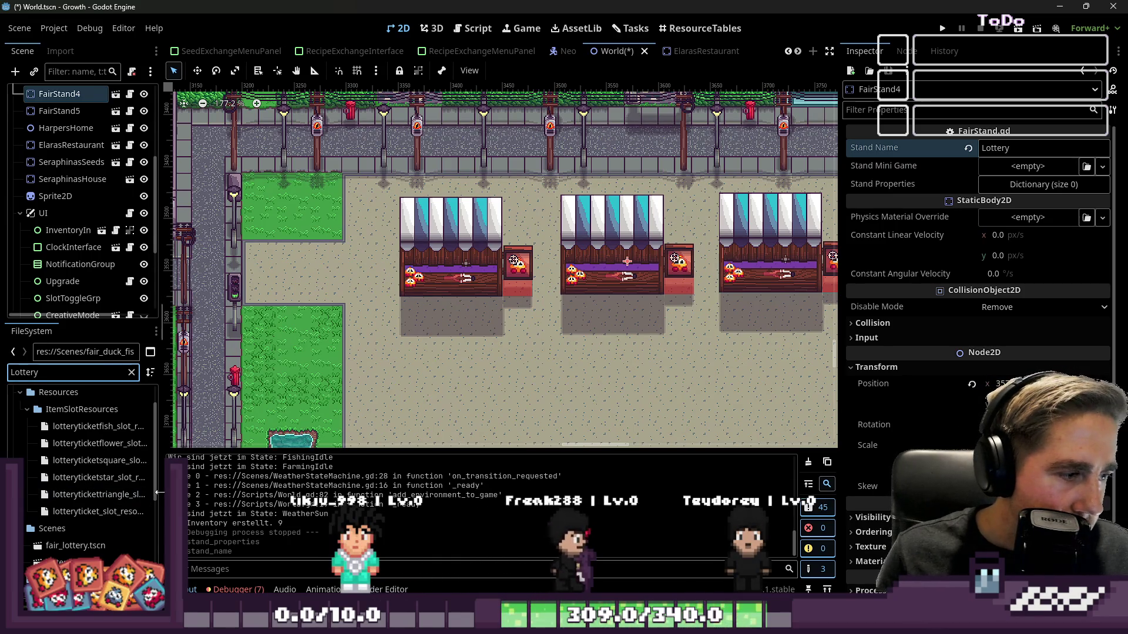
pyautogui.moveTo(159, 492); pyautogui.dragTo(248, 481)
pyautogui.scroll(-3, 79, 555)
pyautogui.moveTo(75, 492)
pyautogui.mouseDown()
pyautogui.moveTo(646, 264)
pyautogui.moveTo(1034, 177)
pyautogui.moveTo(1023, 168)
pyautogui.mouseUp()
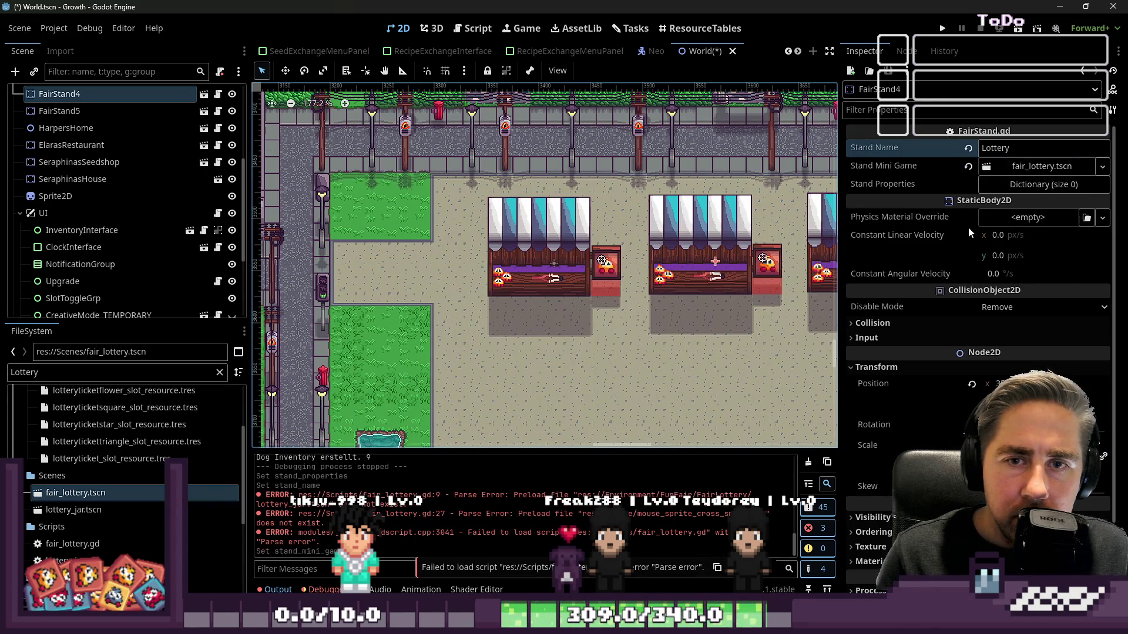
pyautogui.click(942, 28)
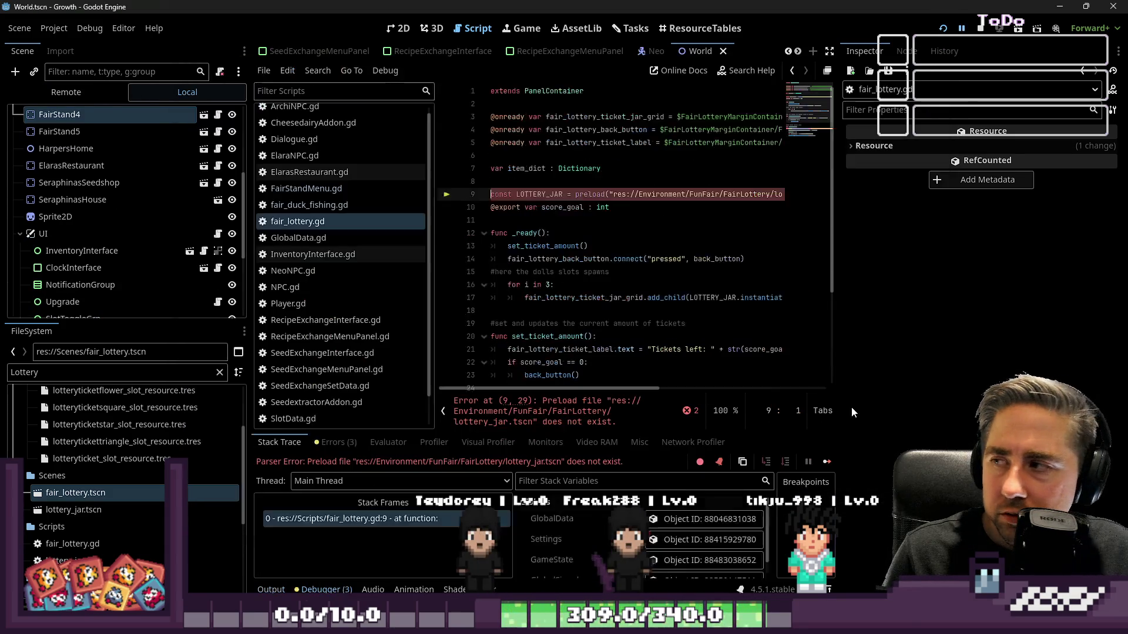
# Step: Correct the lottery jar preload in fair_lottery.gd to res://Scenes/lottery_jar.tscn
pyautogui.click(630, 236)
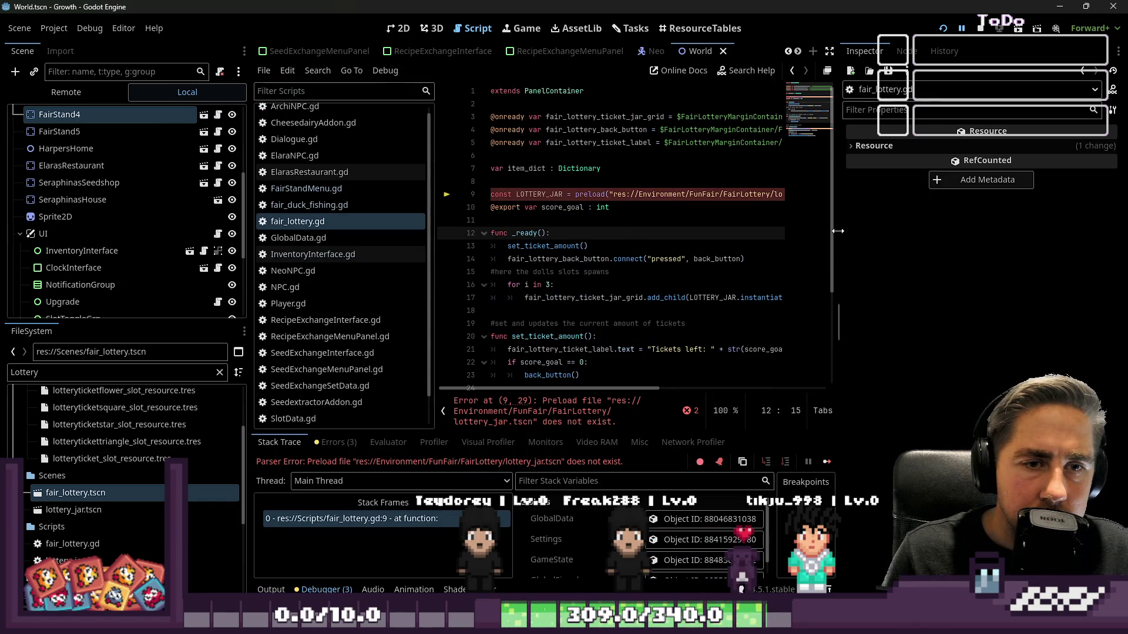
pyautogui.moveTo(838, 231); pyautogui.dragTo(996, 226)
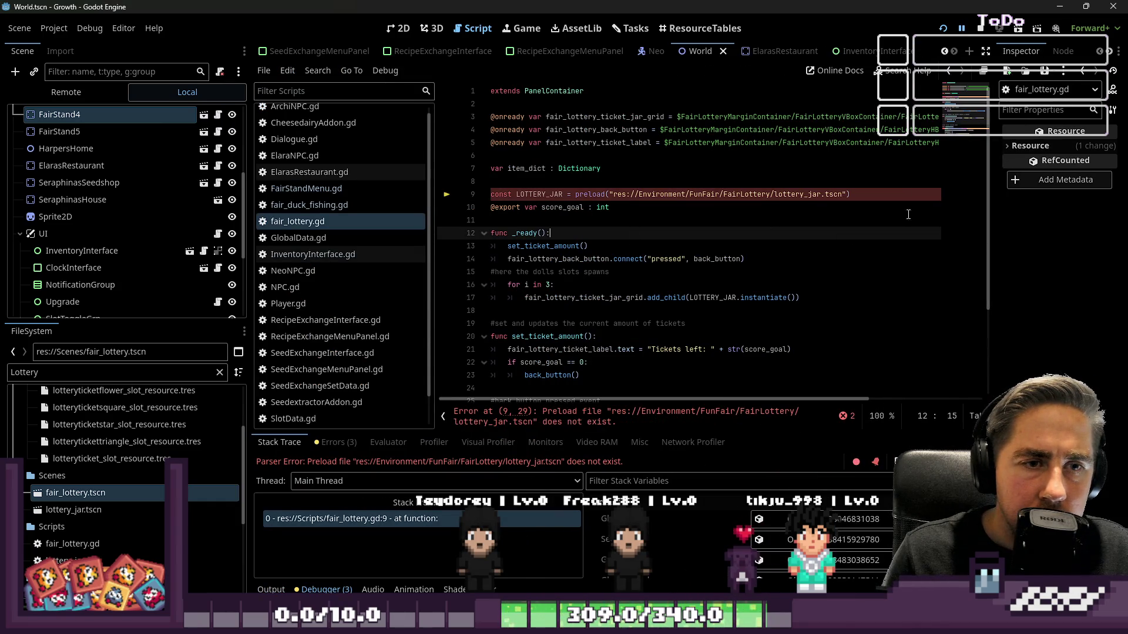
pyautogui.click(774, 195)
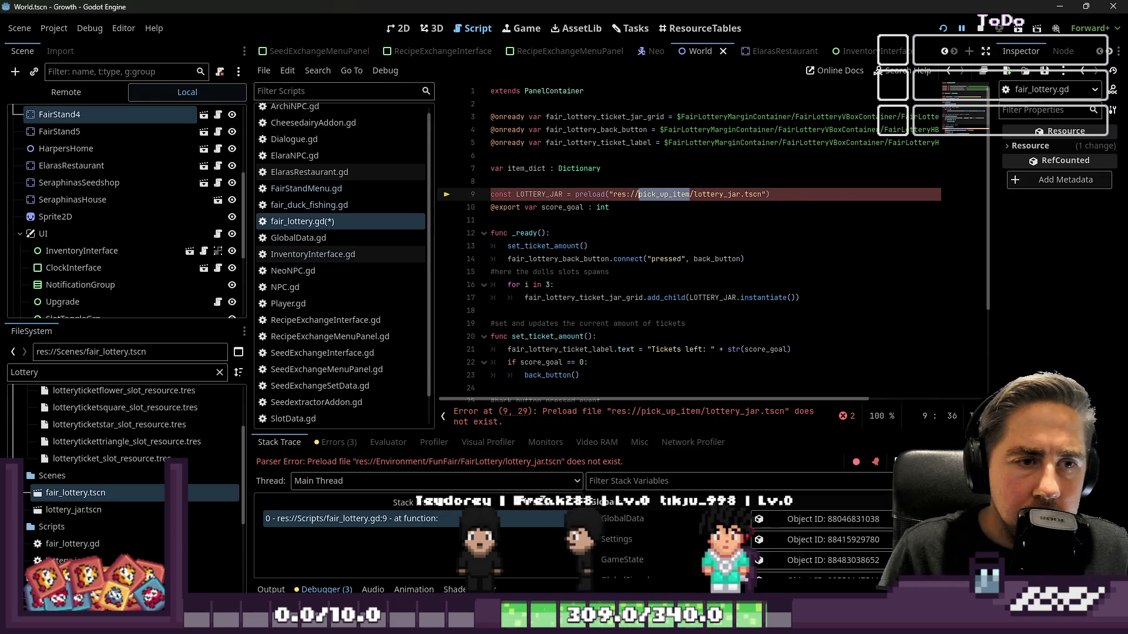
pyautogui.press('BackSpace')
pyautogui.write('enes')
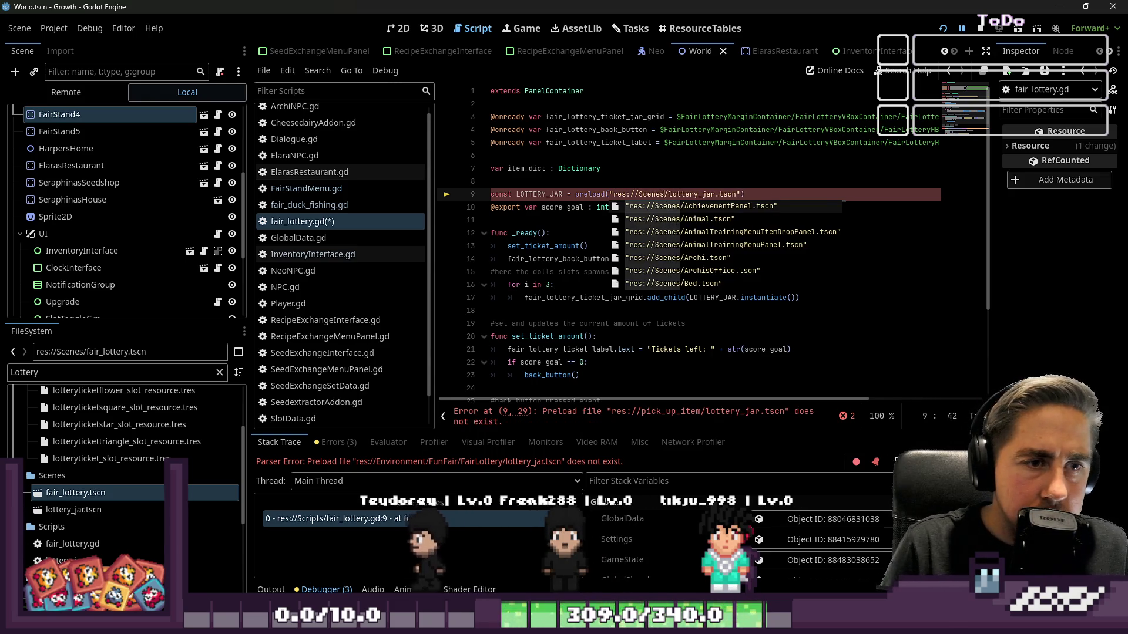
pyautogui.press('Escape')
pyautogui.press('Down')
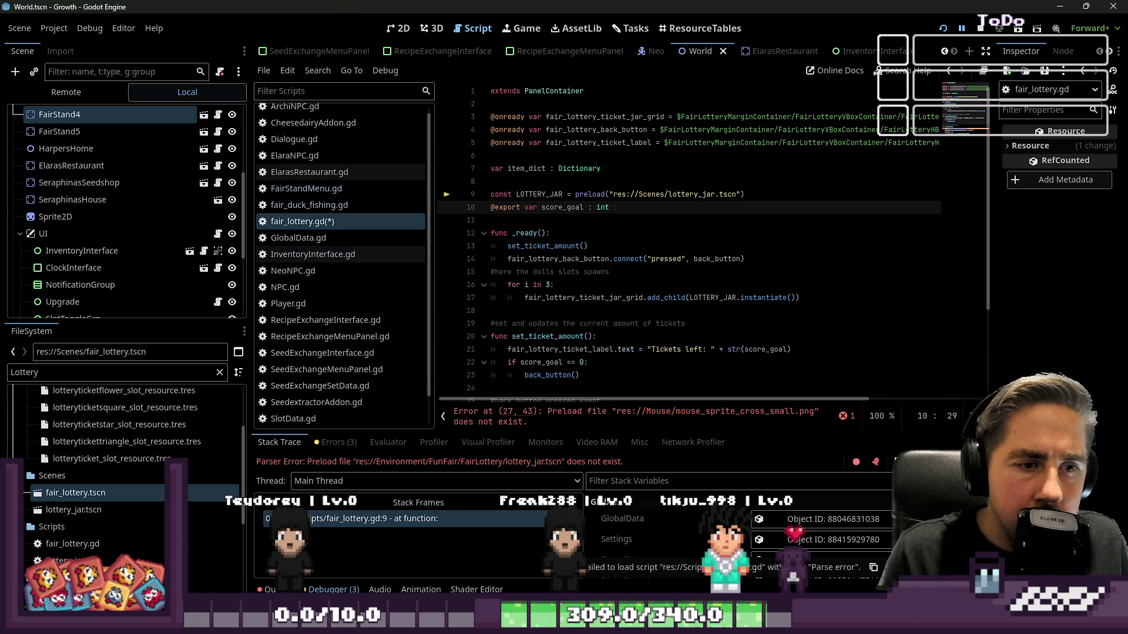
pyautogui.scroll(-3, 702, 315)
# Step: Change the cursor image preload to res://Textures/mouse_sprite_cross_small.png
pyautogui.click(701, 311)
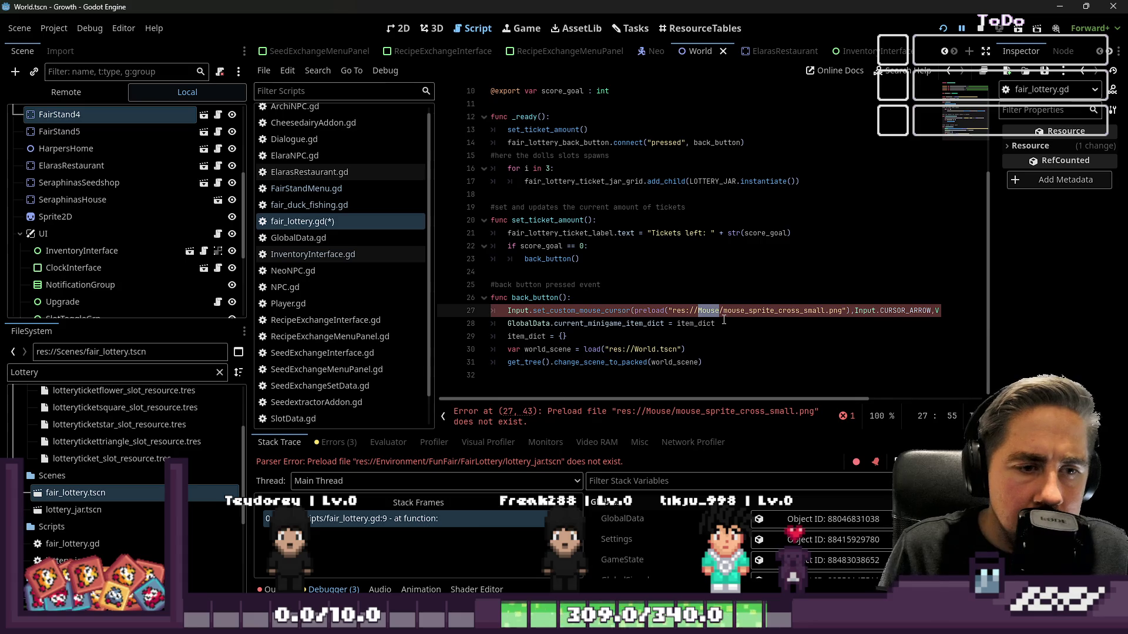
pyautogui.press('BackSpace')
pyautogui.press('BackSpace')
pyautogui.press('BackSpace')
pyautogui.write('extu')
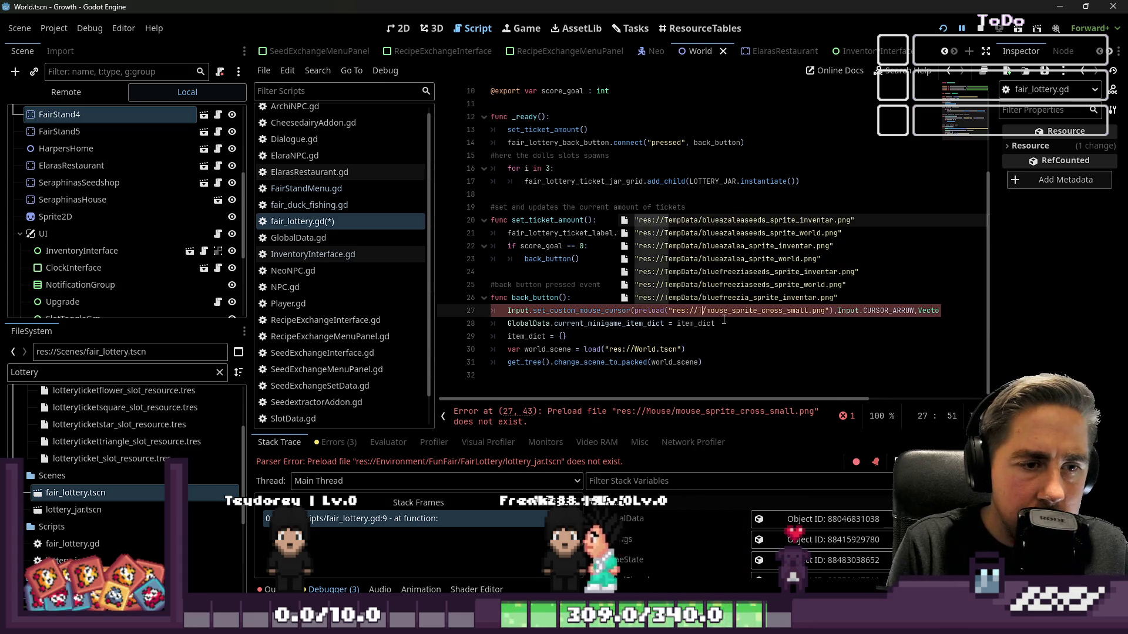
pyautogui.write('s')
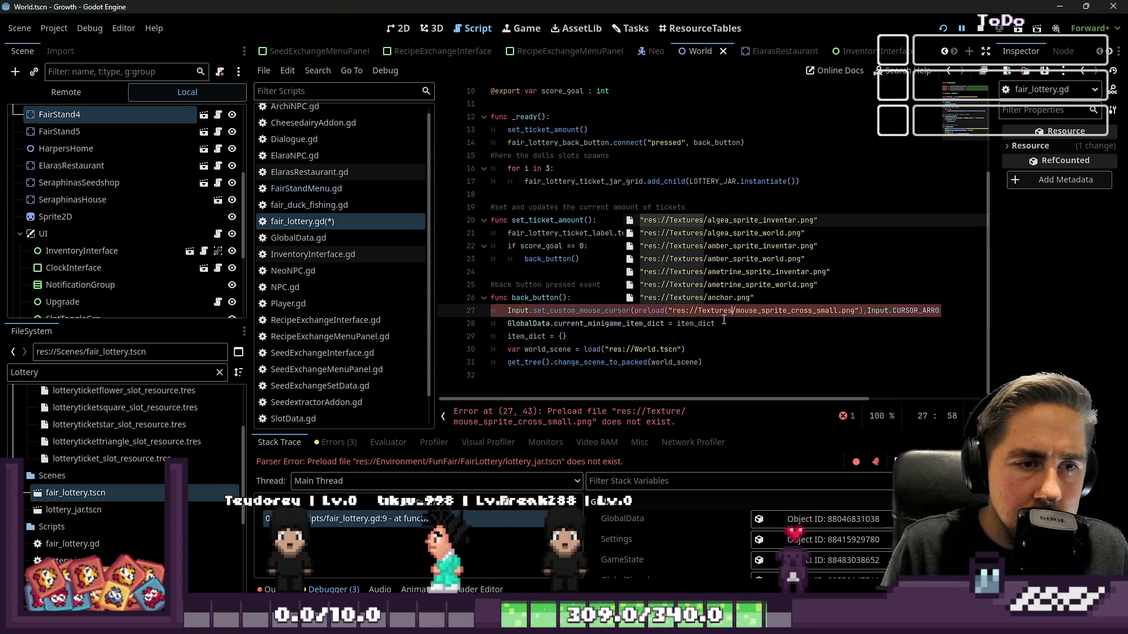
pyautogui.press('Escape')
pyautogui.scroll(3, 704, 264)
pyautogui.click(641, 247)
pyautogui.scroll(-3, 690, 199)
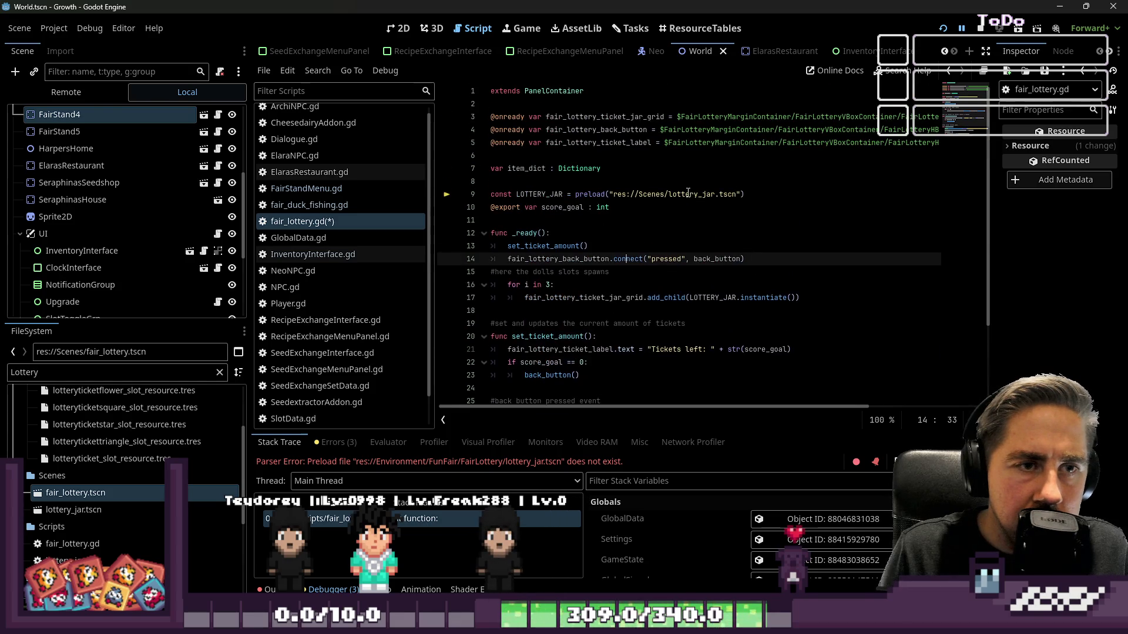
# Step: Check path suggestions for the World scene preload, then rerun the project
pyautogui.click(637, 362)
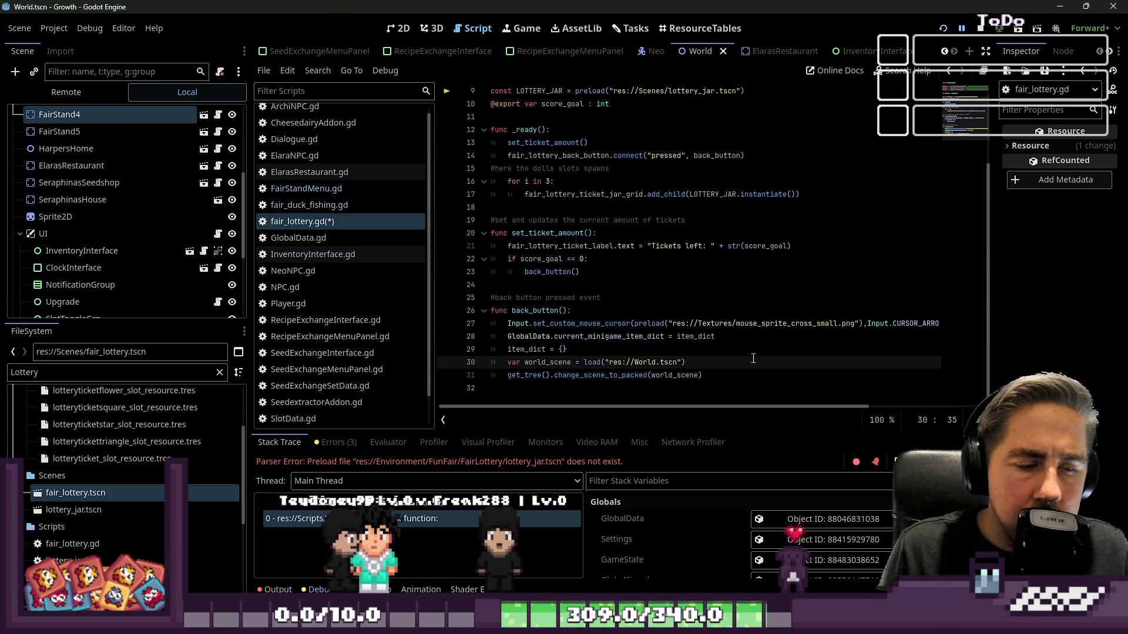
pyautogui.hotkey('ctrl', 'space')
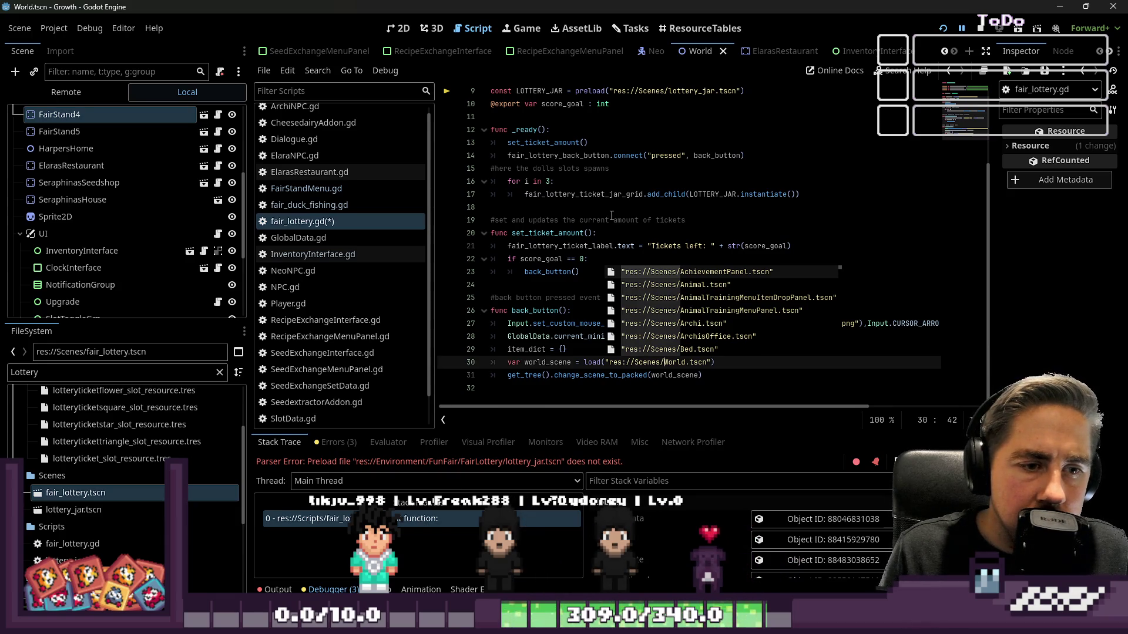
pyautogui.press('Down')
pyautogui.press('Down')
pyautogui.press('Down')
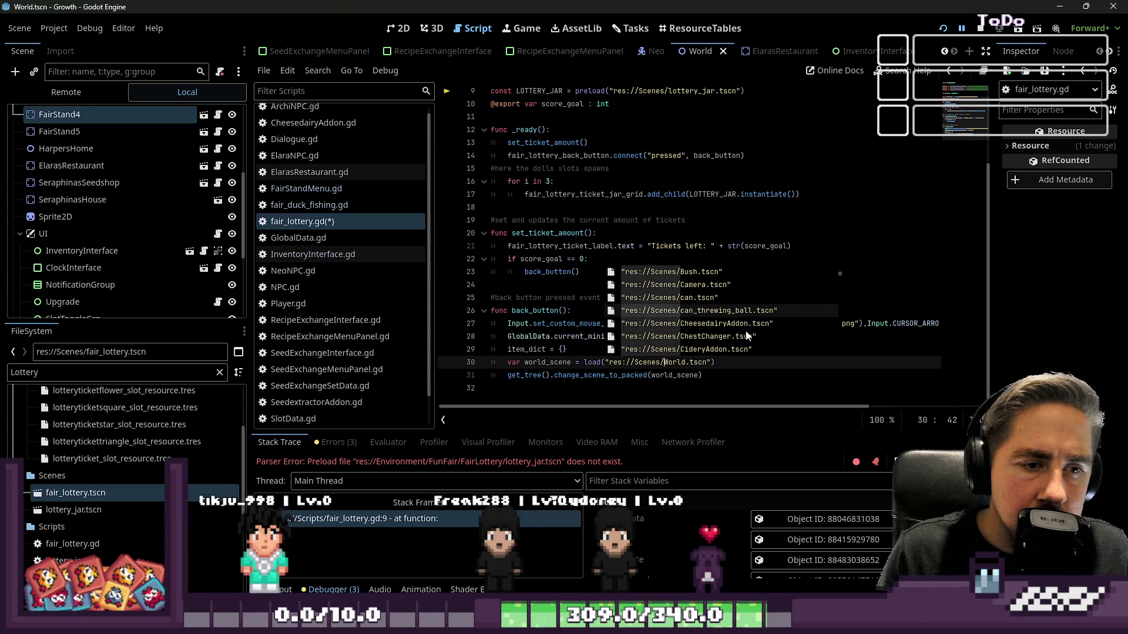
pyautogui.click(708, 272)
pyautogui.scroll(2, 708, 317)
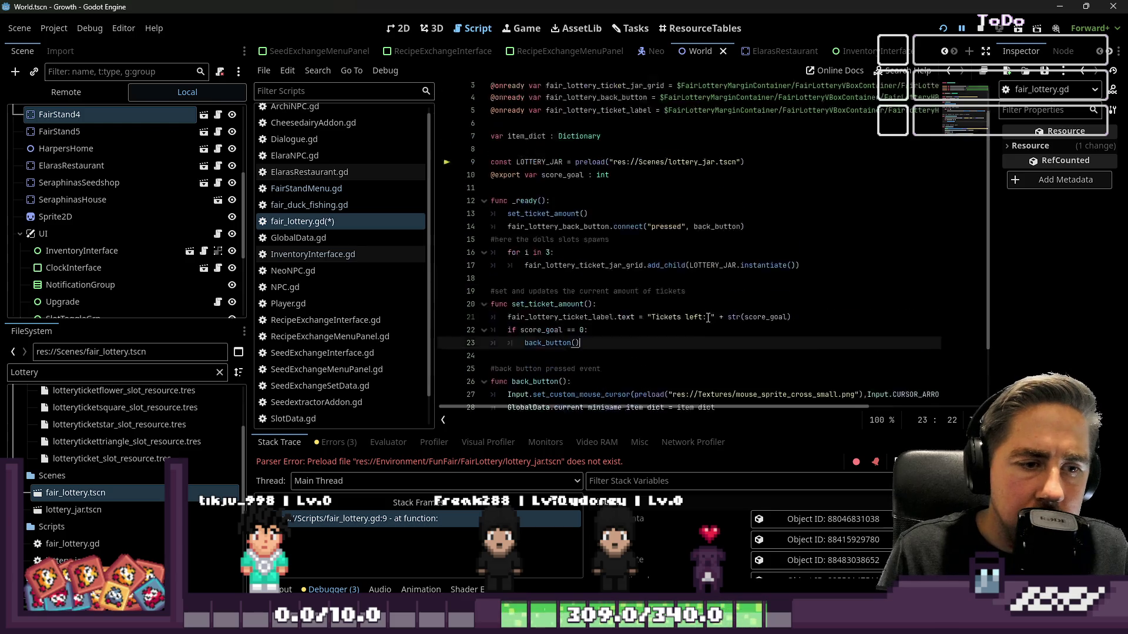
pyautogui.scroll(2, 707, 318)
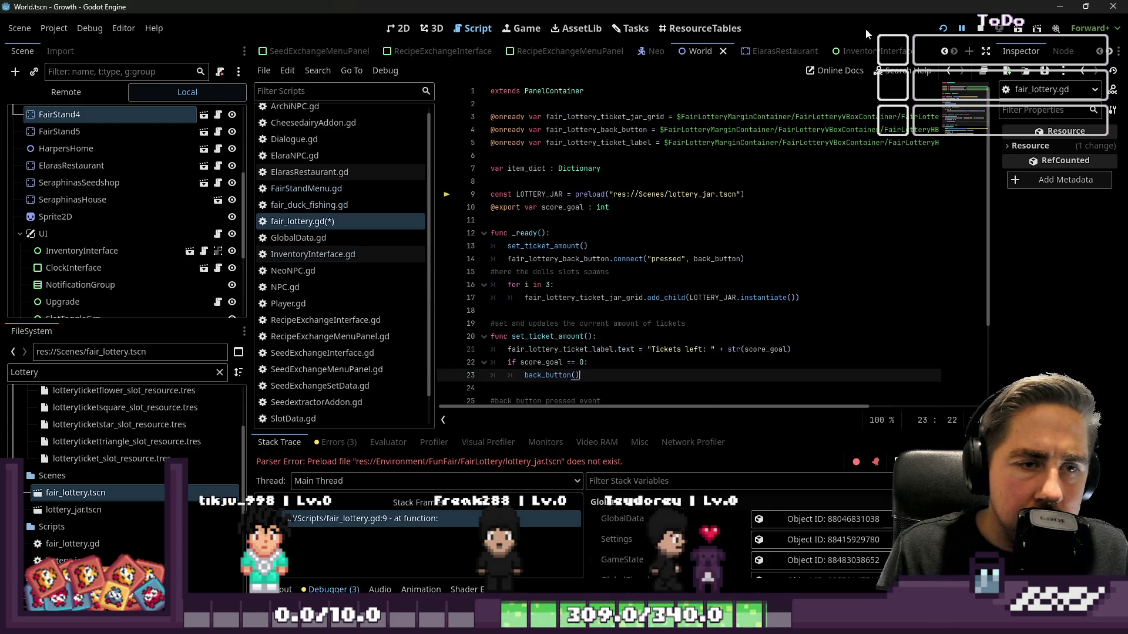
pyautogui.click(939, 34)
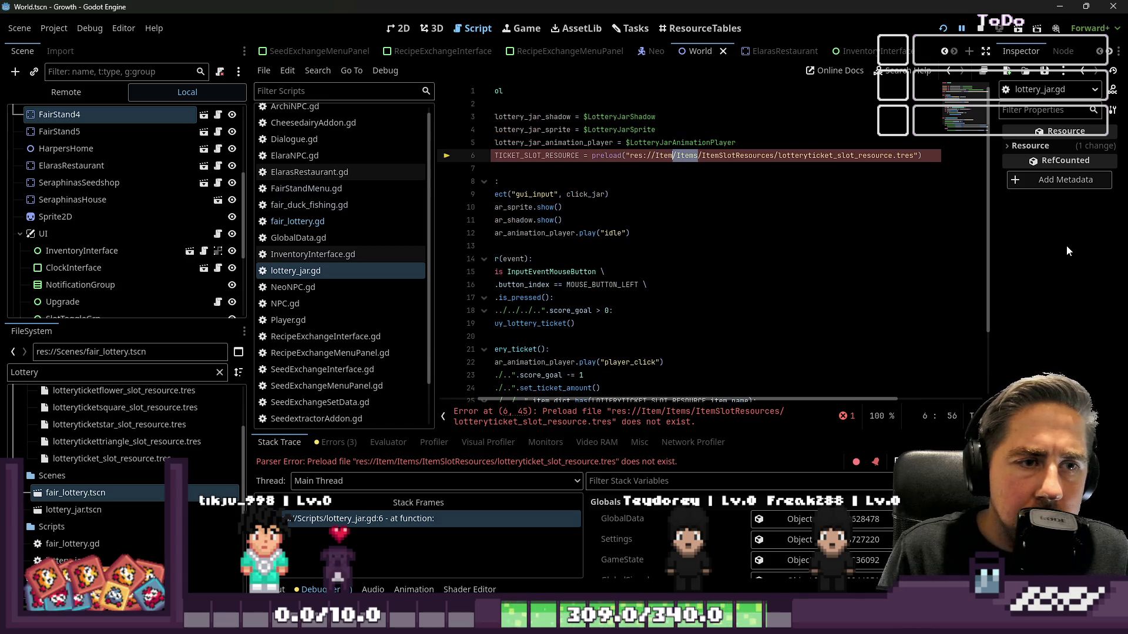
# Step: Begin retyping the ticket preload folder in lottery_jar.gd as Resources/ItemSlotResources
pyautogui.hotkey('ctrl', 'shift', 'Left')
pyautogui.write('Resour')
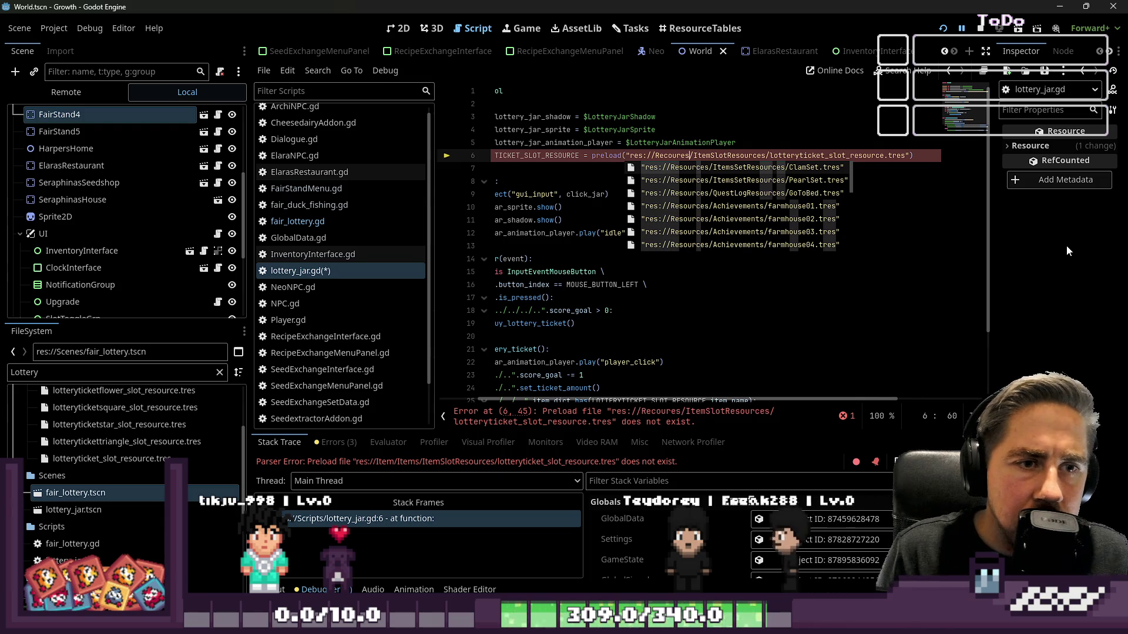
pyautogui.press('BackSpace')
pyautogui.press('BackSpace')
pyautogui.press('BackSpace')
pyautogui.write('rces/')
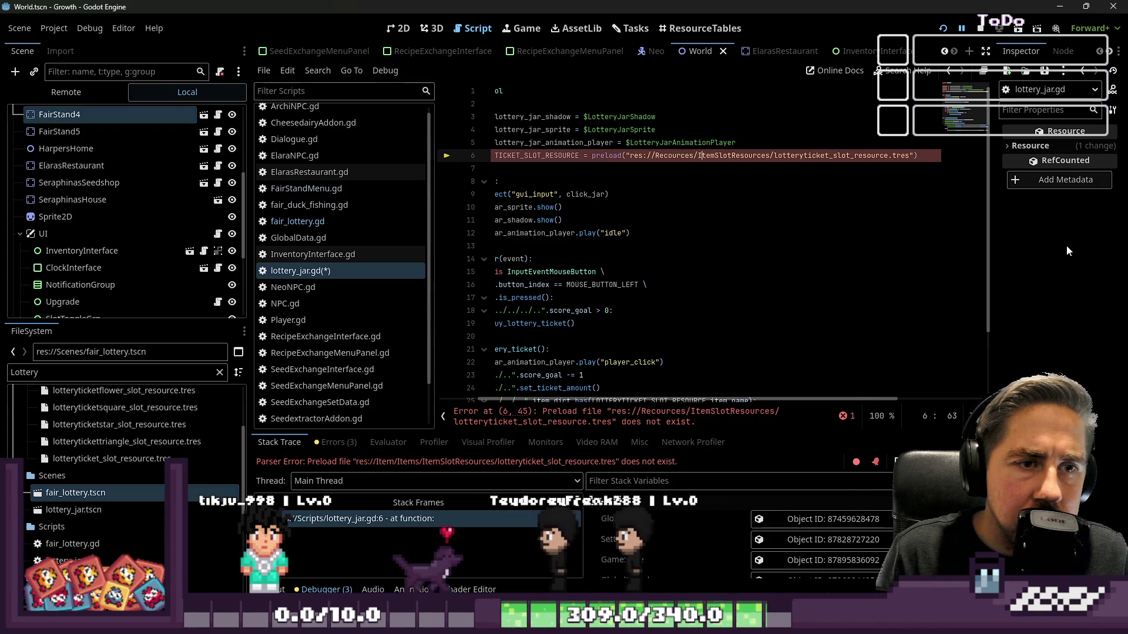
pyautogui.write('Sl')
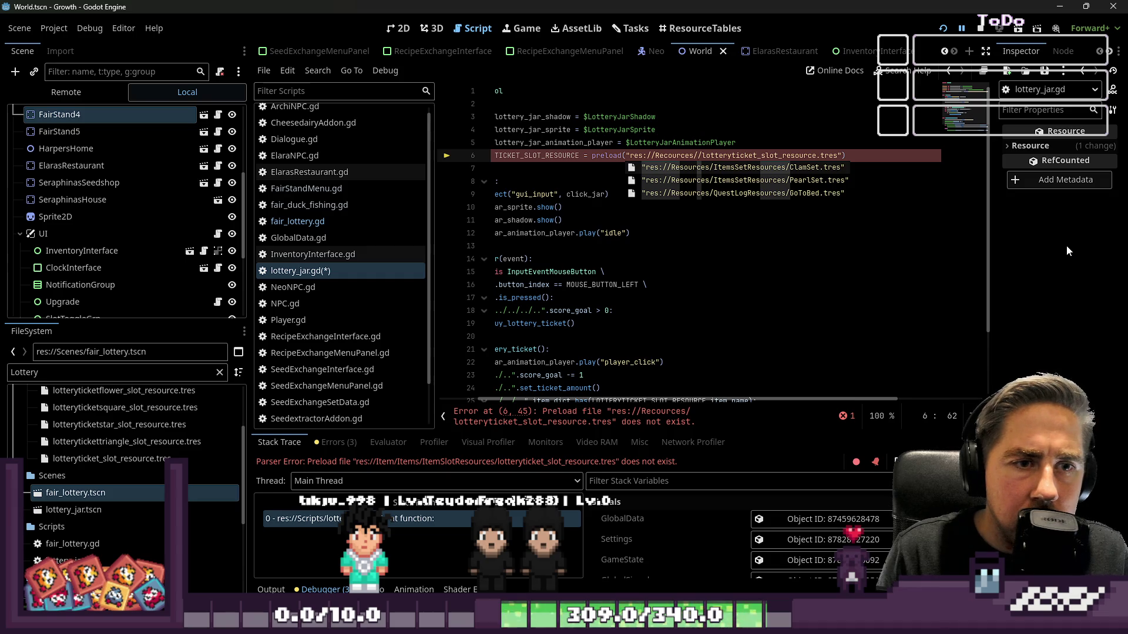
pyautogui.write('ItemSlotResources')
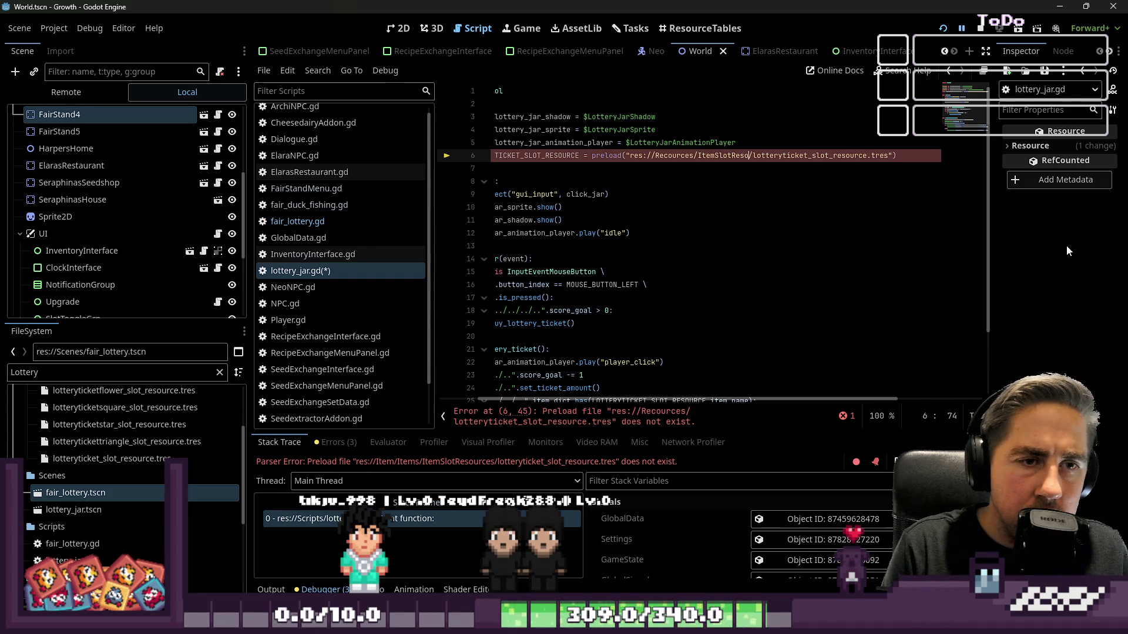
pyautogui.press('BackSpace')
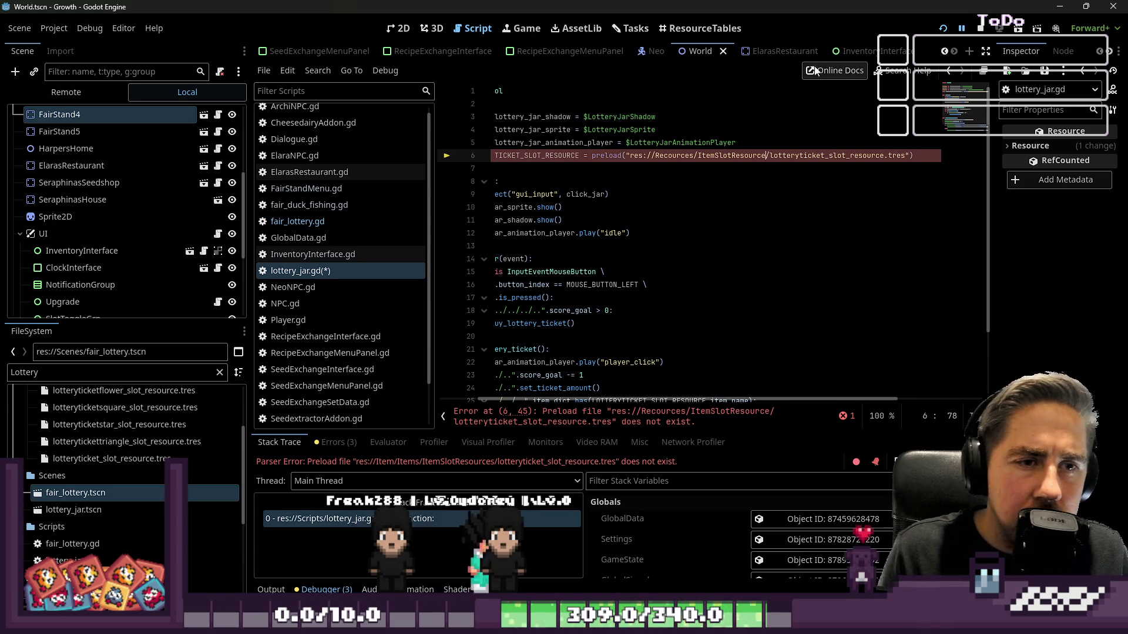
pyautogui.scroll(3, 47, 452)
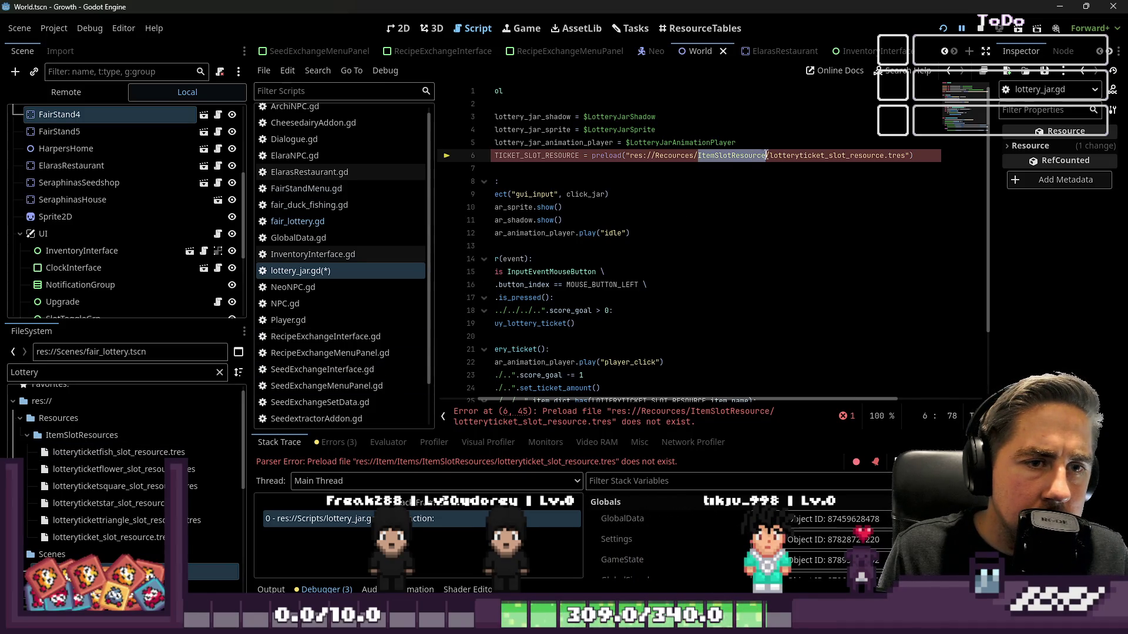
pyautogui.write('s')
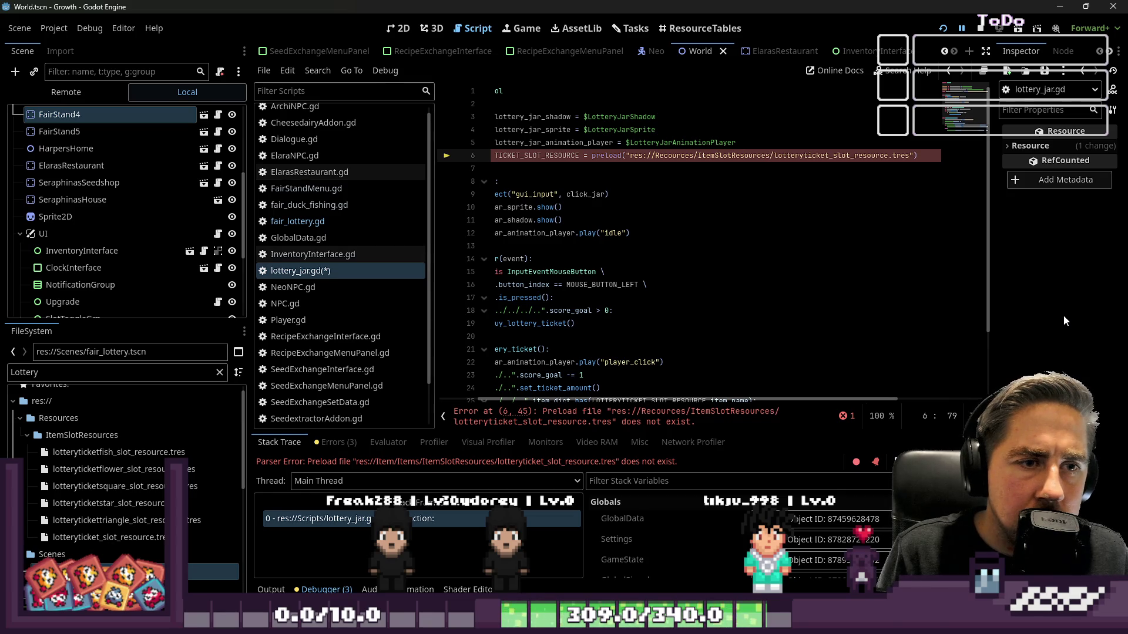
# Step: Finish the path res://Resources/ItemSlotResources/lotteryticket_slot_resource.tres and save with Ctrl+S
pyautogui.hotkey('ctrl', 'shift', 'Left')
pyautogui.hotkey('ctrl', 'shift', 'Left')
pyautogui.write('Scene')
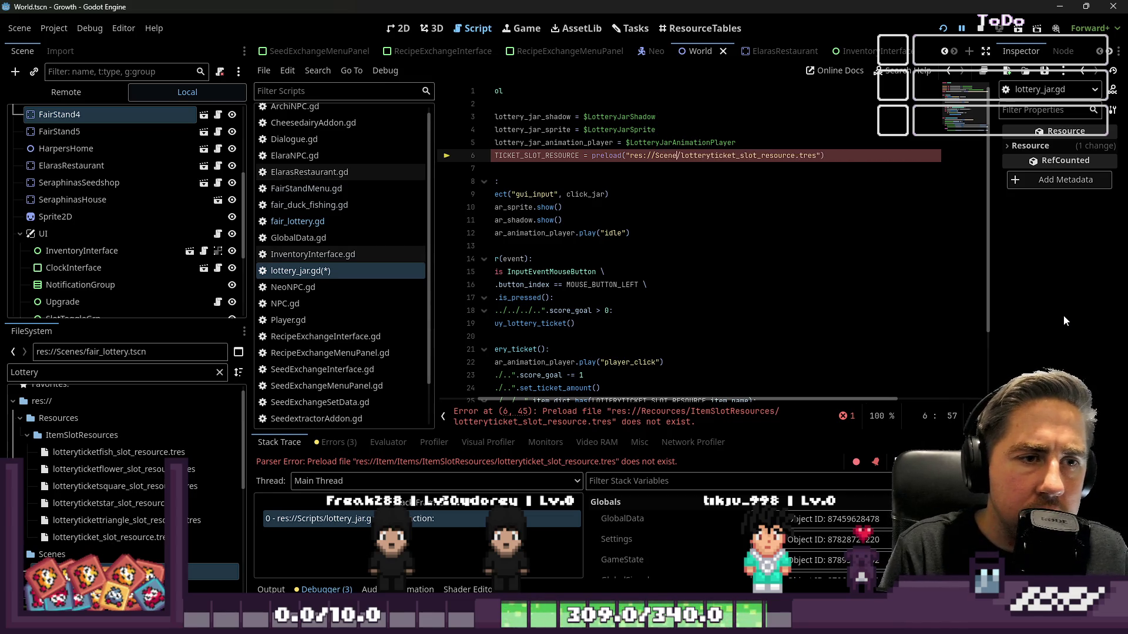
pyautogui.write('s')
pyautogui.press('Right')
pyautogui.press('Left')
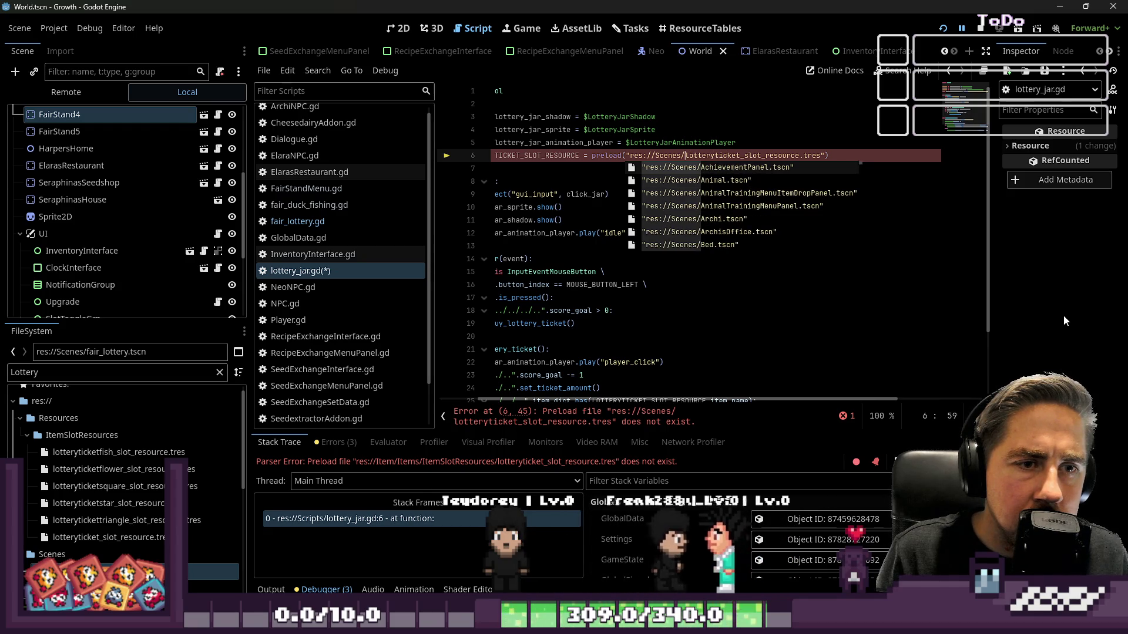
pyautogui.hotkey('ctrl', 'BackSpace')
pyautogui.write('Resourc')
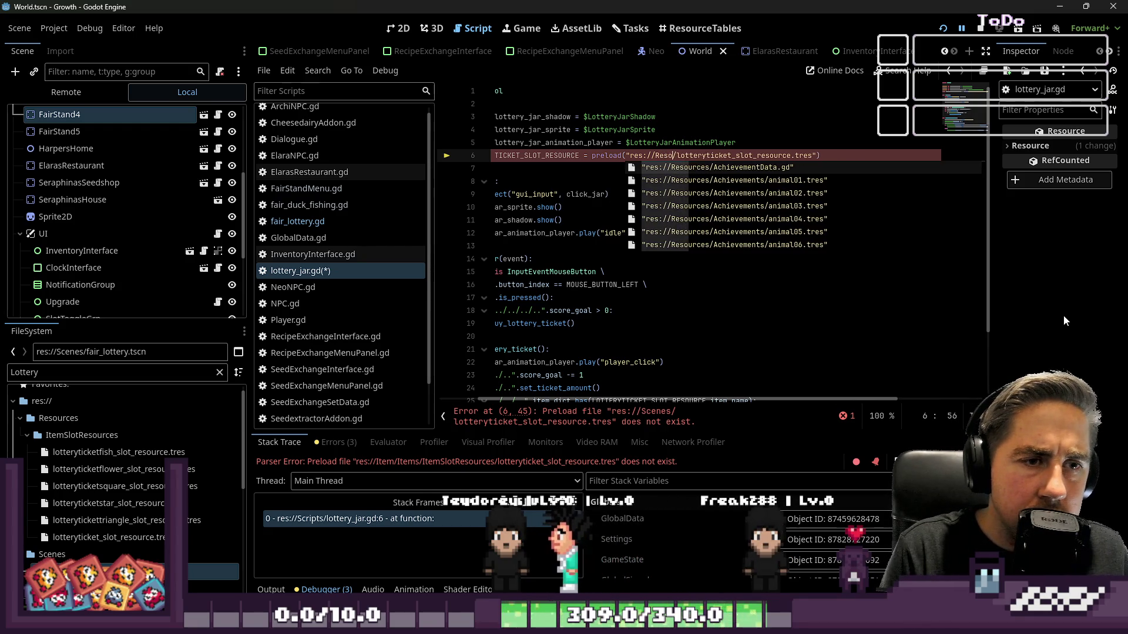
pyautogui.write('es/I')
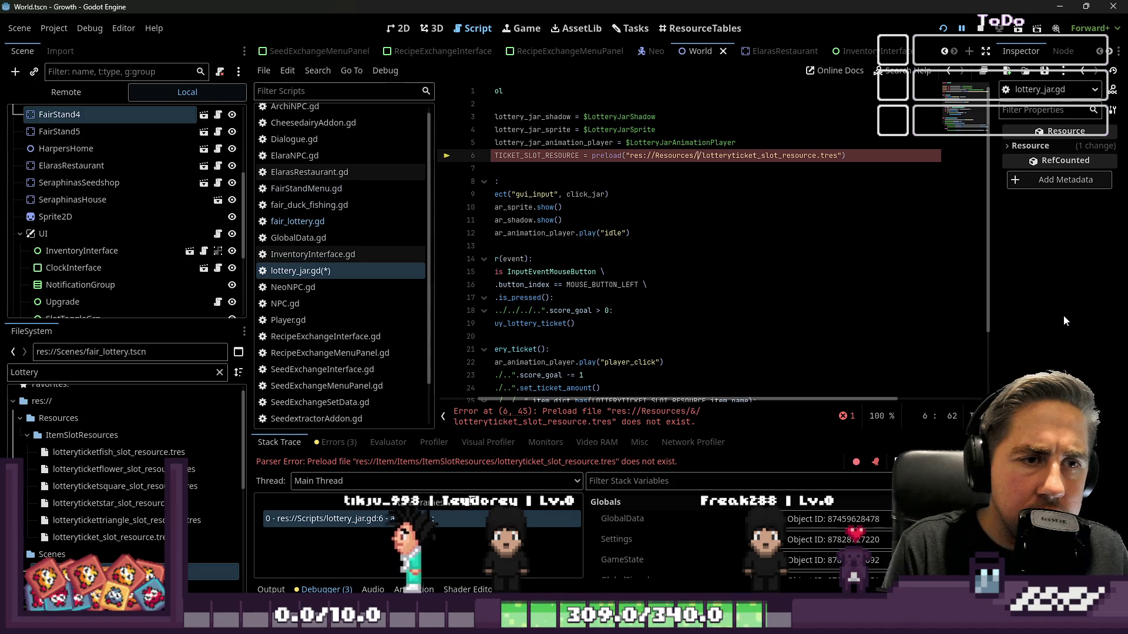
pyautogui.write('temSlotR')
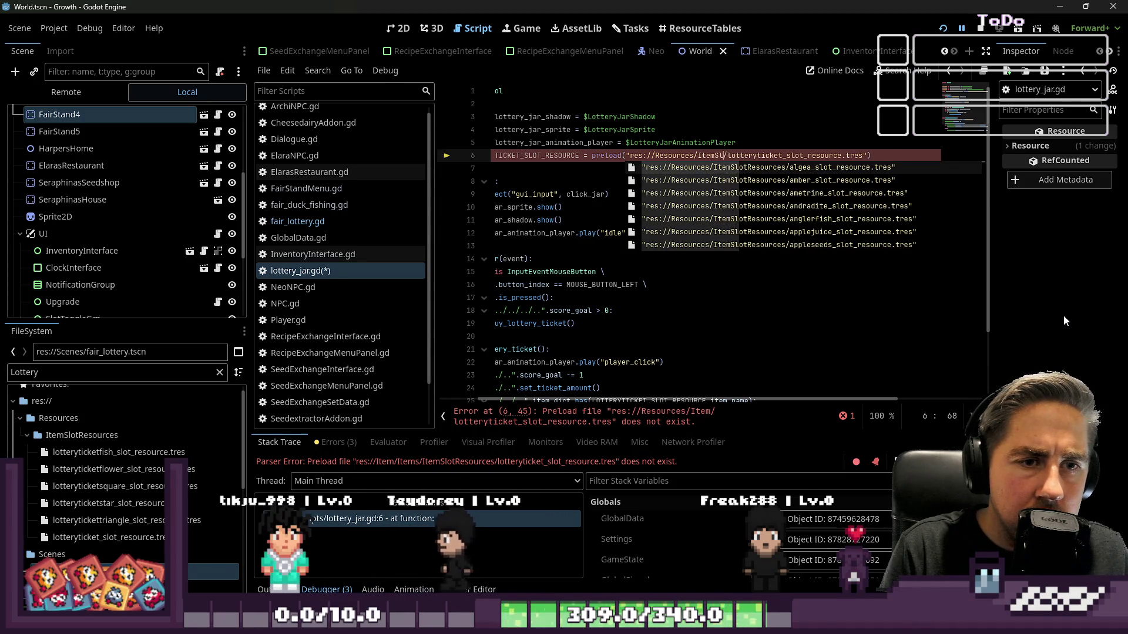
pyautogui.write('esources')
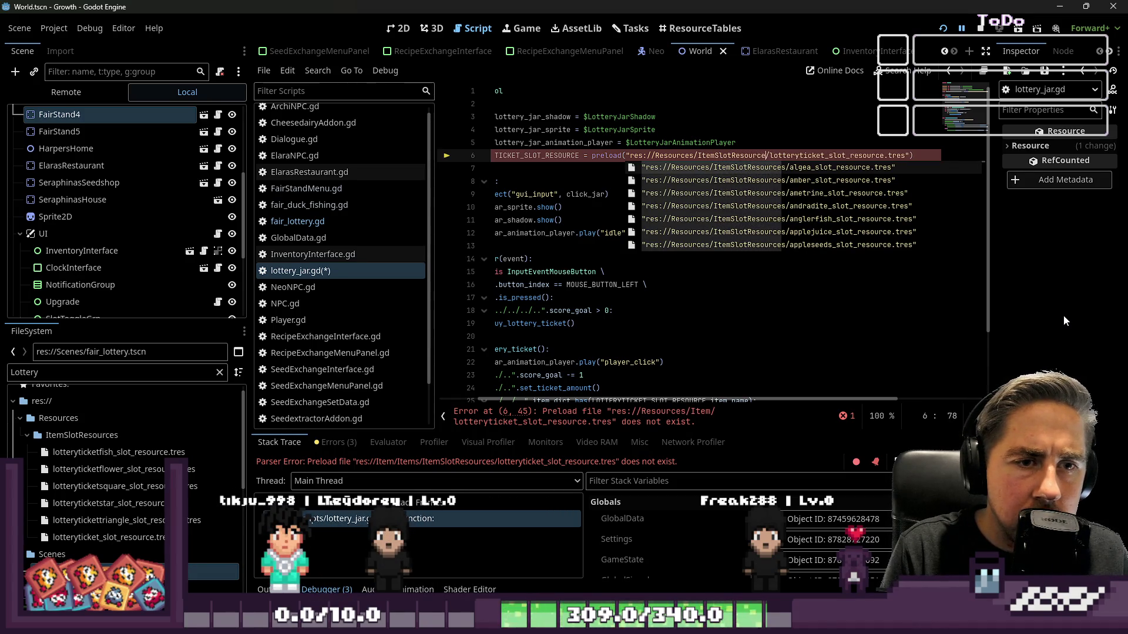
pyautogui.press('Escape')
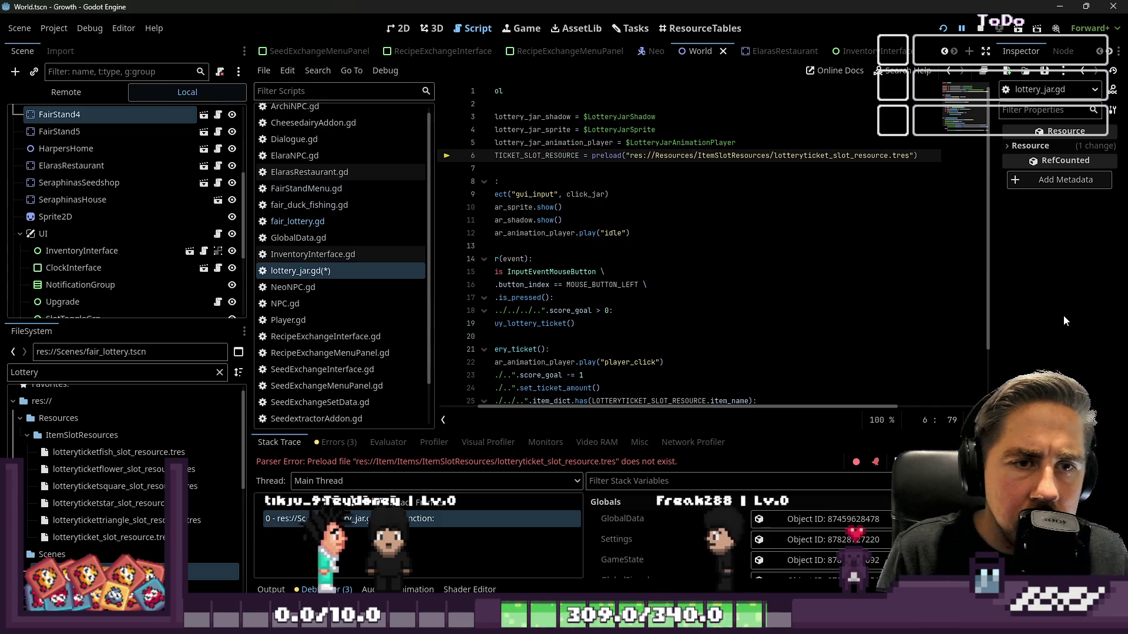
pyautogui.press('Down')
pyautogui.hotkey('ctrl', 's')
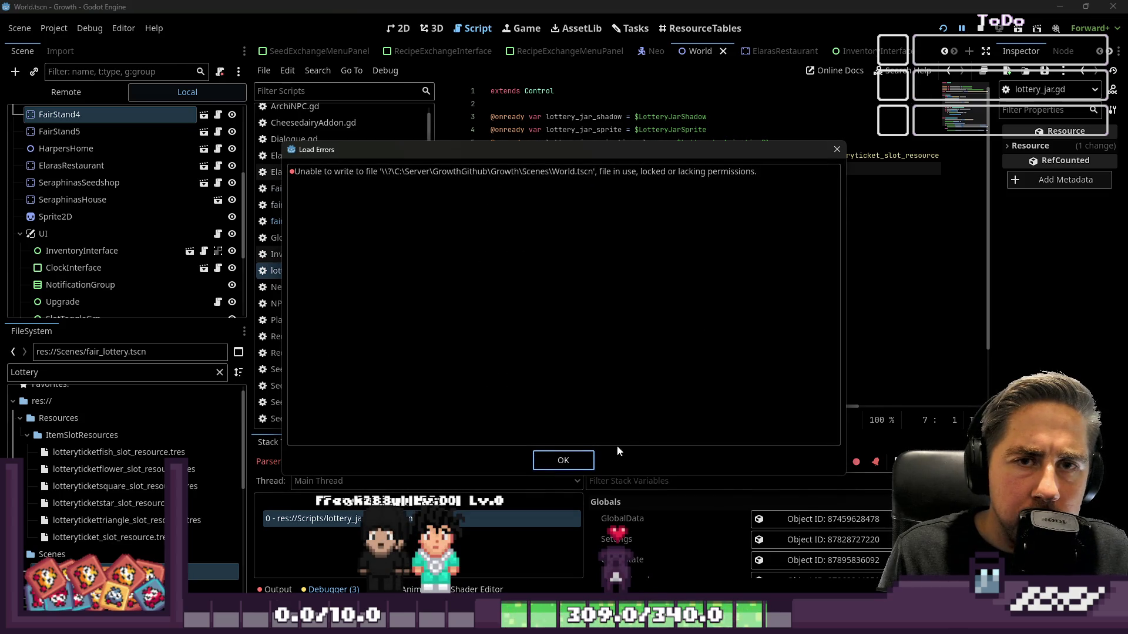
# Step: Dismiss the file write error, rerun the game and start a New Game
pyautogui.click(563, 460)
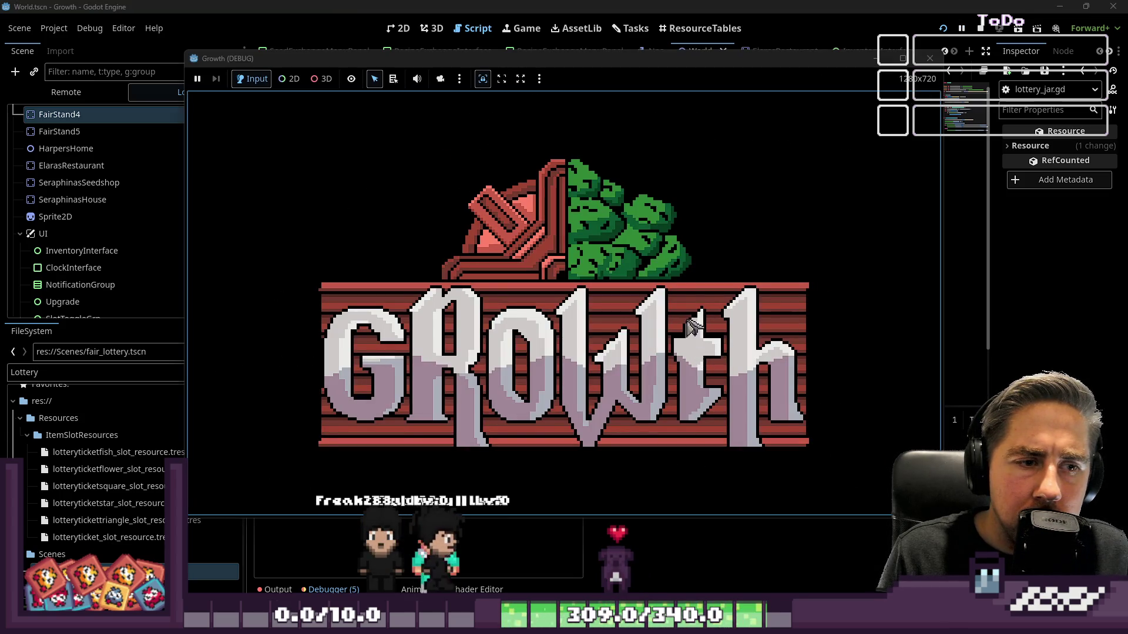
pyautogui.click(990, 33)
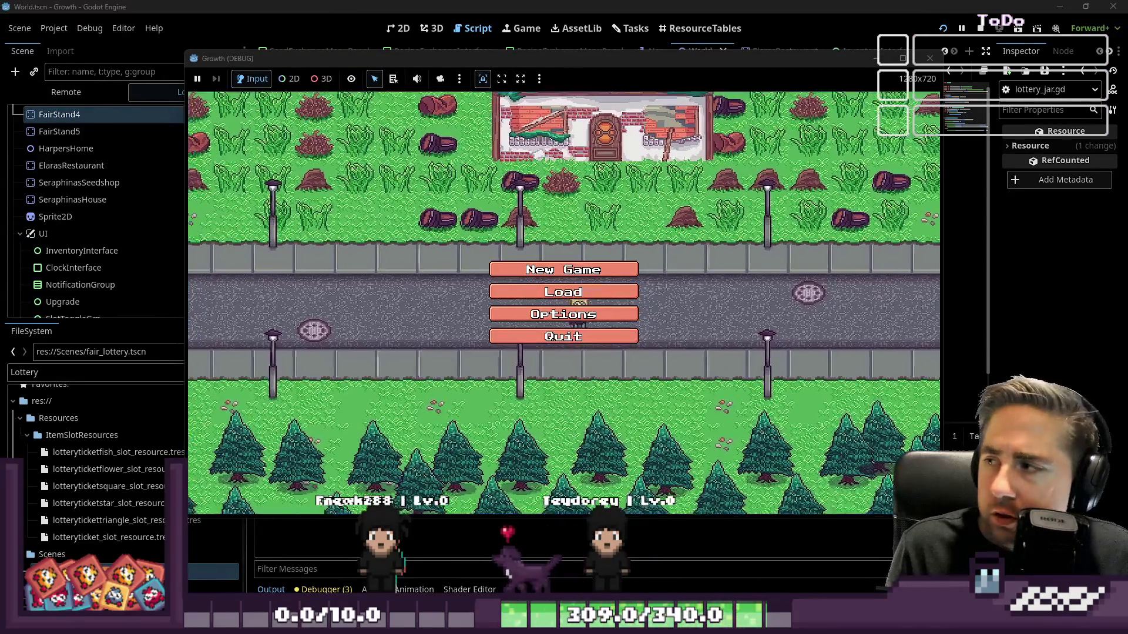
pyautogui.click(563, 292)
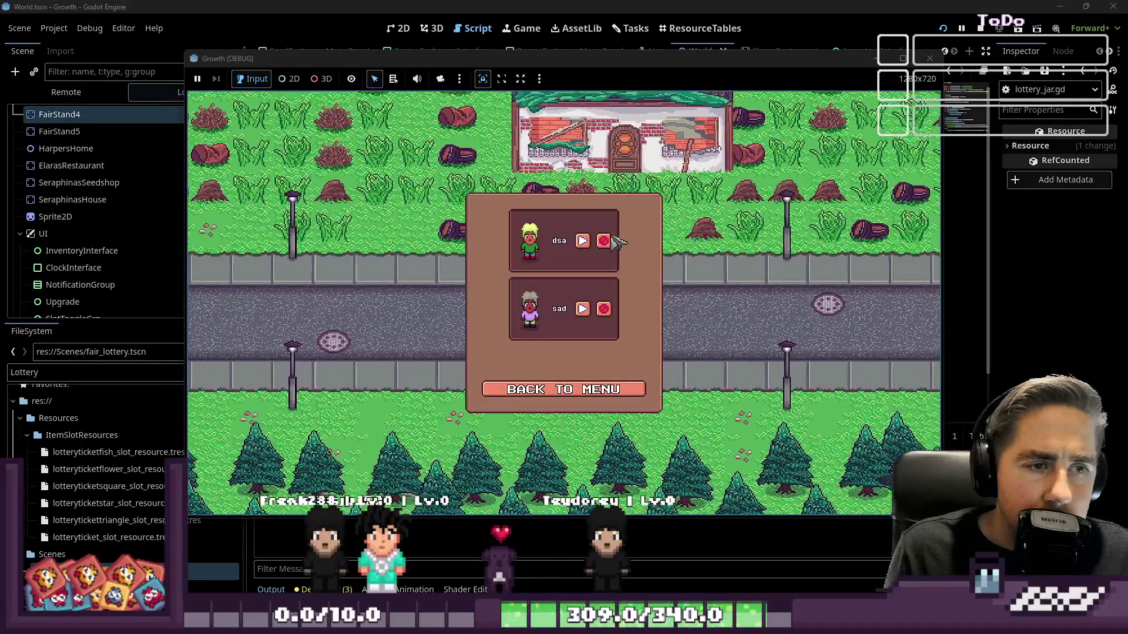
pyautogui.click(561, 392)
pyautogui.click(563, 270)
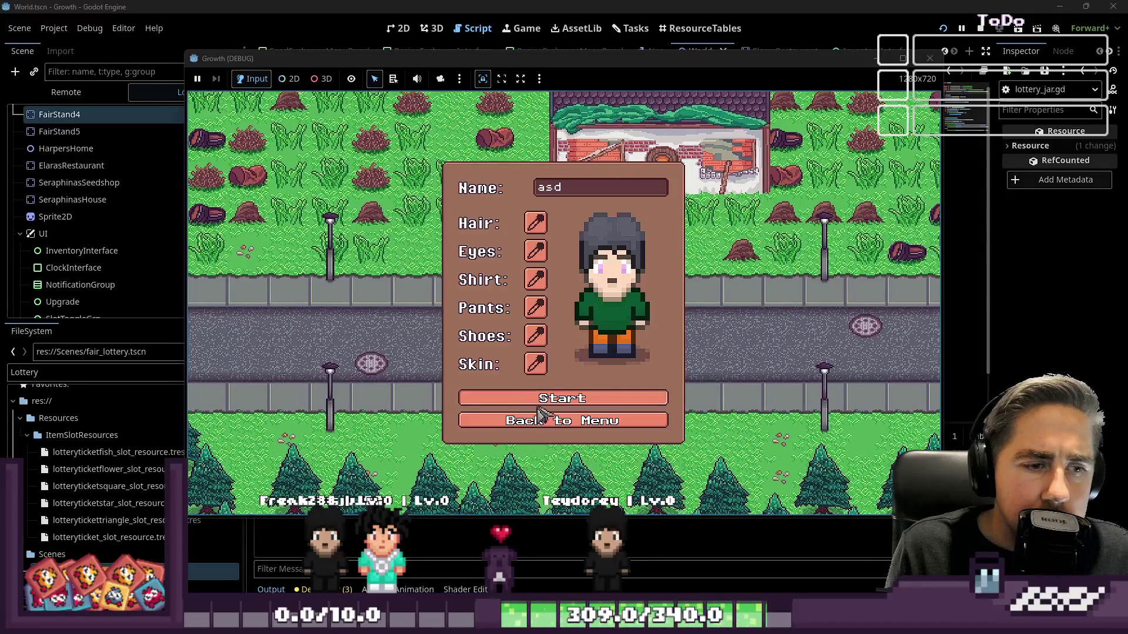
pyautogui.click(546, 399)
# Step: Walk past the duck stall to the jar stall, buy one lottery ticket and pick a jar
pyautogui.press('s')
pyautogui.press('d')
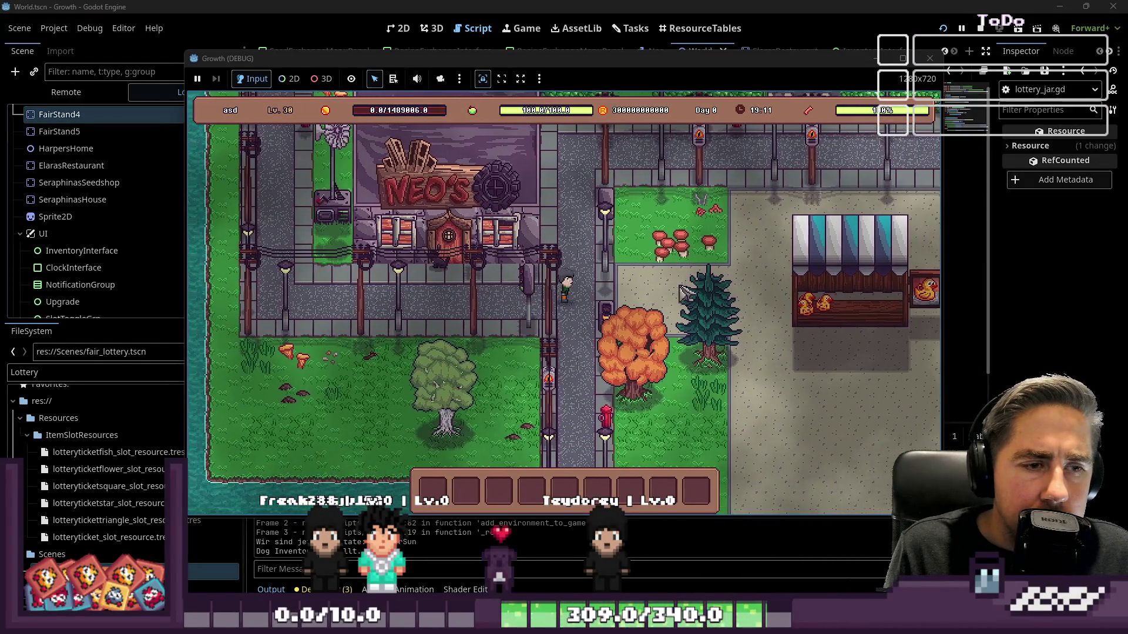
pyautogui.press('d')
pyautogui.press('s')
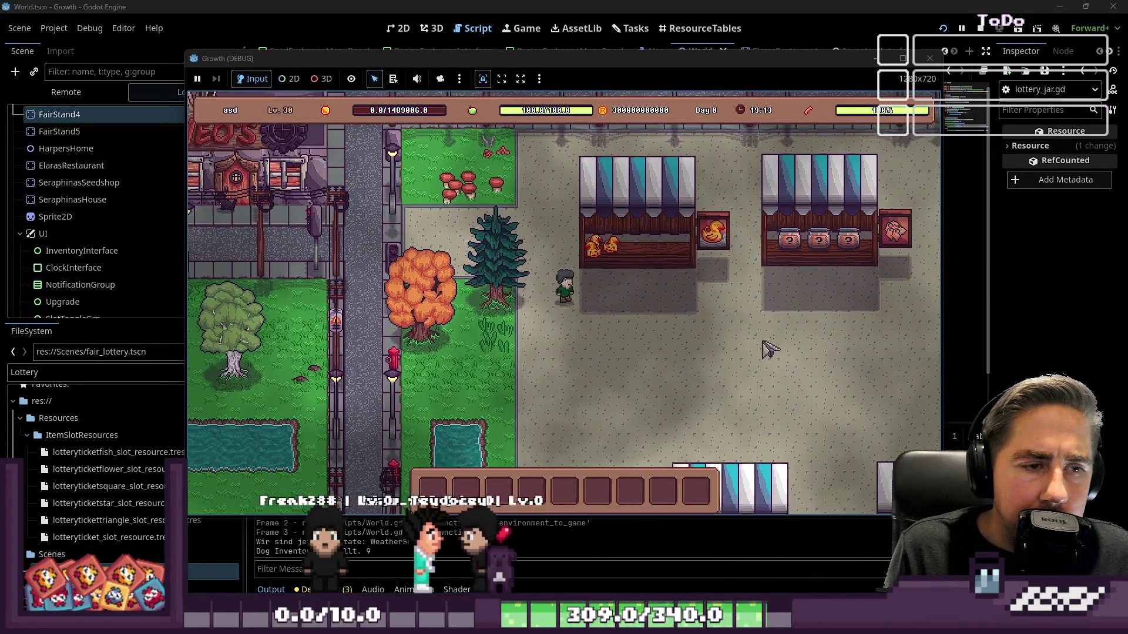
pyautogui.press('d')
pyautogui.press('w')
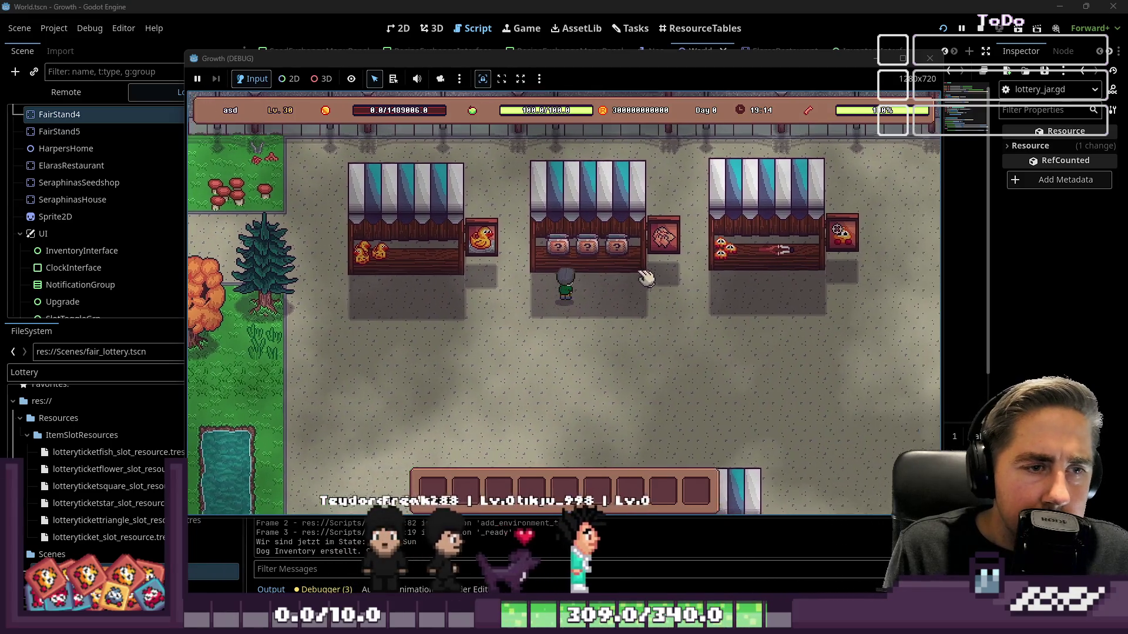
pyautogui.click(581, 271)
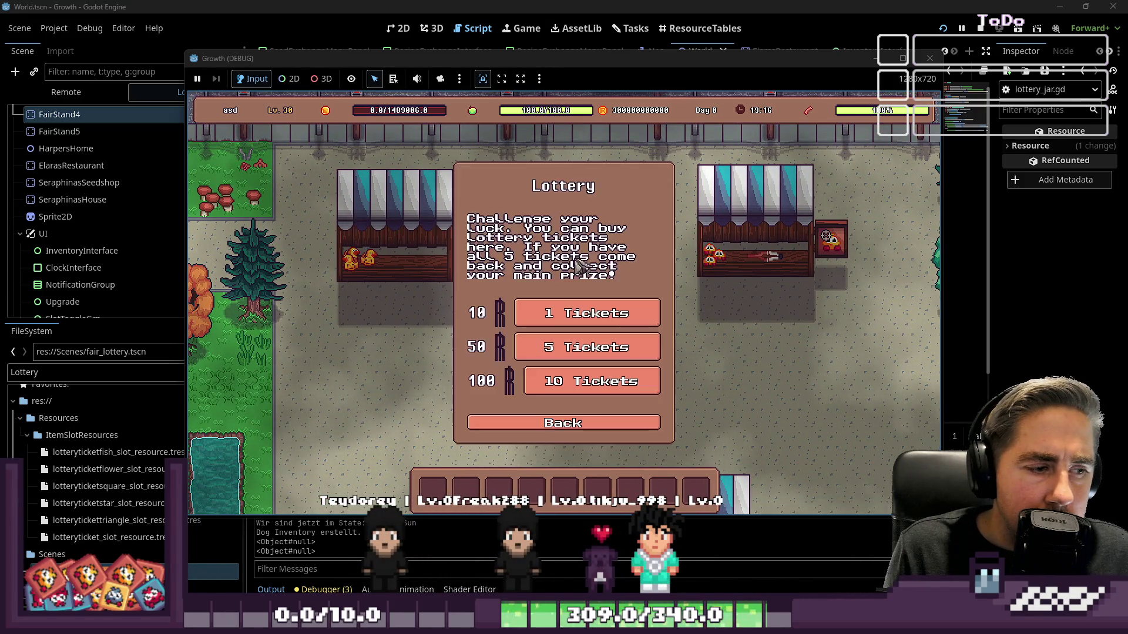
pyautogui.click(586, 321)
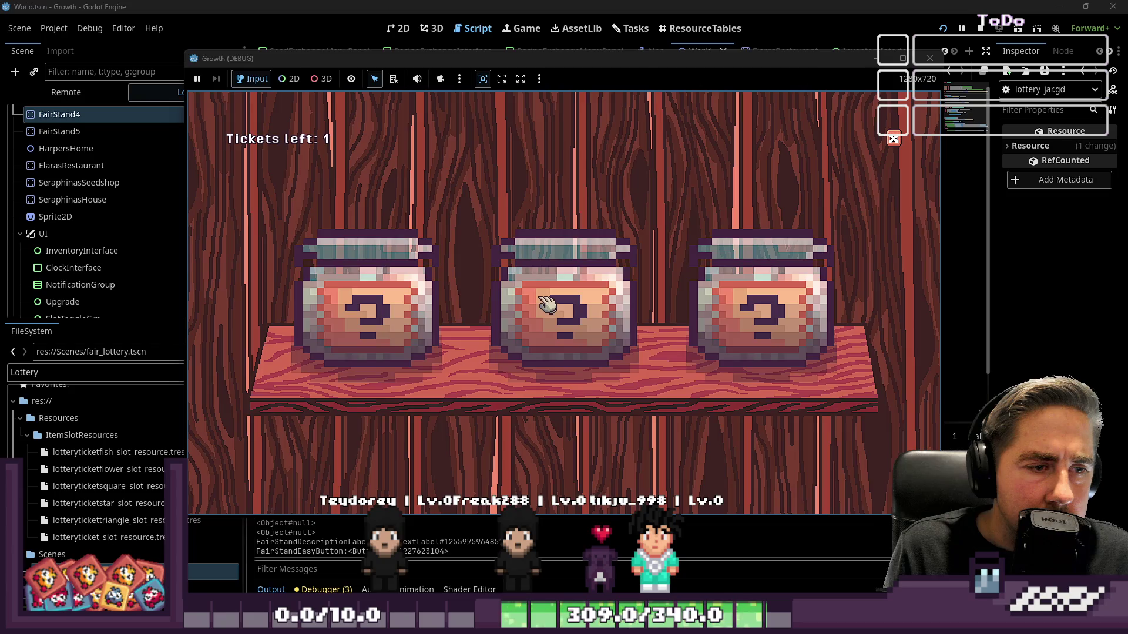
pyautogui.click(547, 303)
pyautogui.scroll(3, 700, 260)
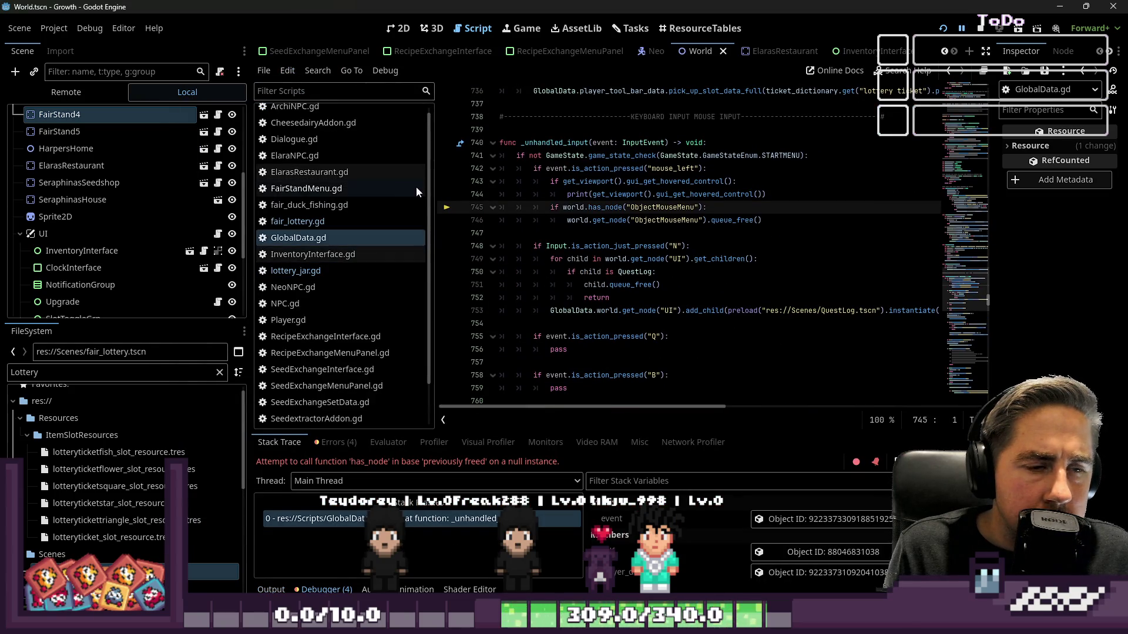
# Step: Narrow the docks and add '&&' after 'if world' on GlobalData.gd line 745
pyautogui.moveTo(432, 223)
pyautogui.mouseDown()
pyautogui.moveTo(257, 267)
pyautogui.moveTo(168, 273)
pyautogui.mouseUp()
pyautogui.click(483, 194)
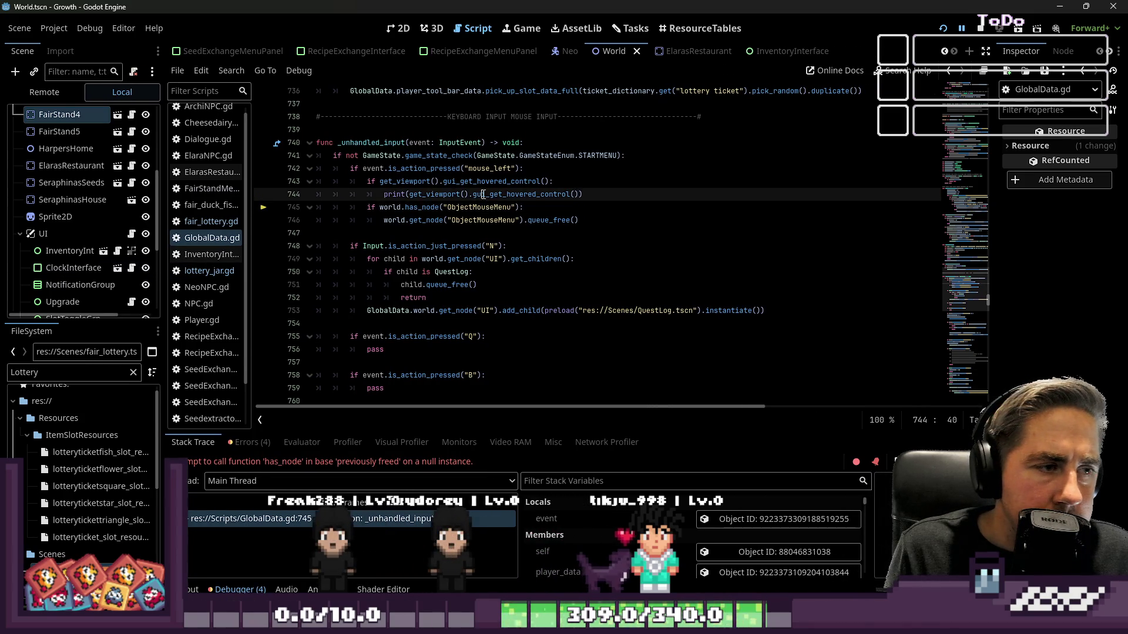
pyautogui.doubleClick(466, 213)
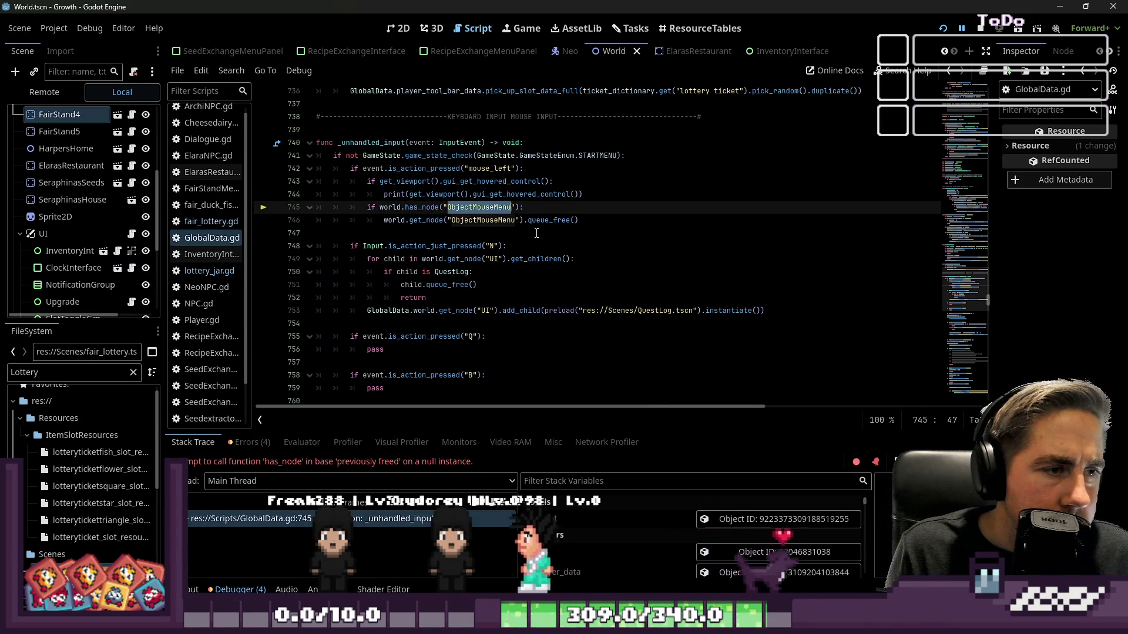
pyautogui.click(498, 221)
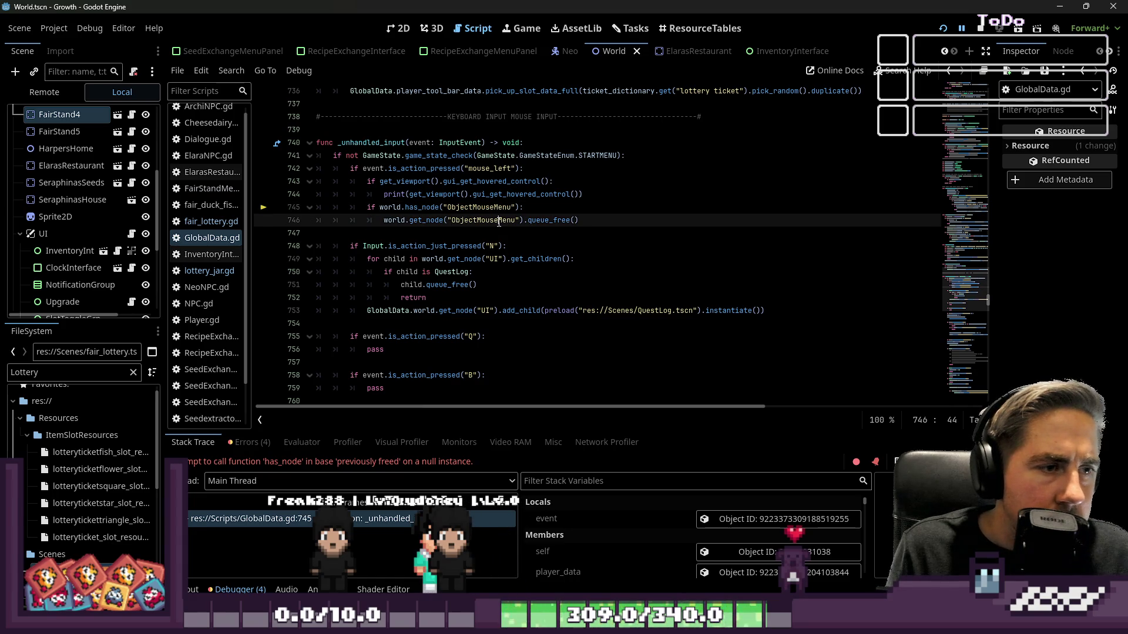
pyautogui.scroll(2, 499, 219)
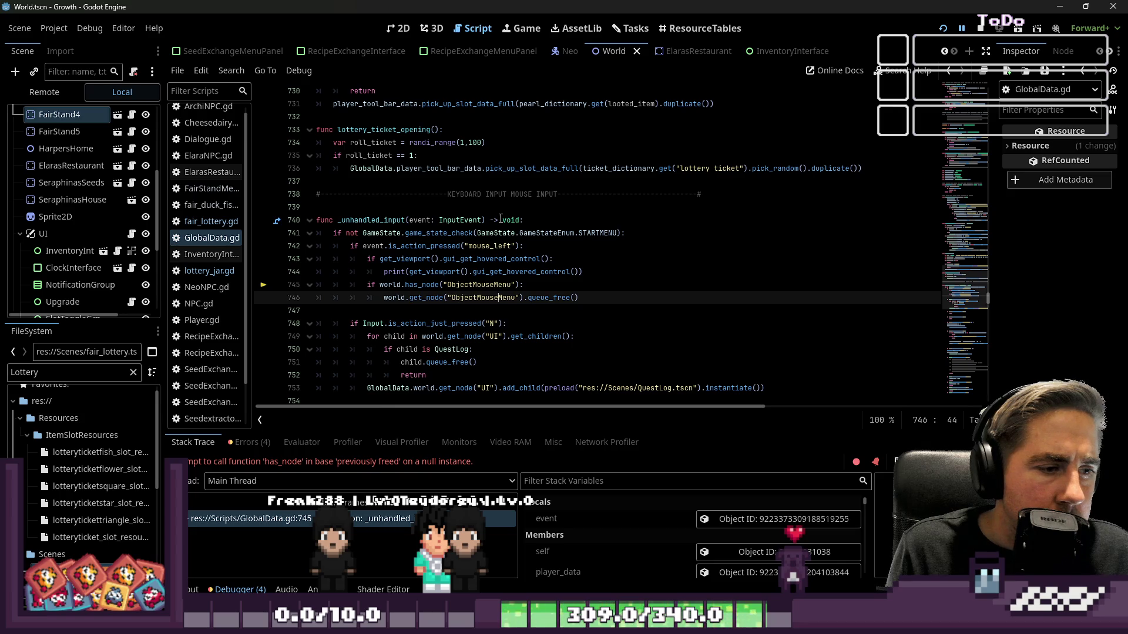
pyautogui.scroll(-1, 501, 219)
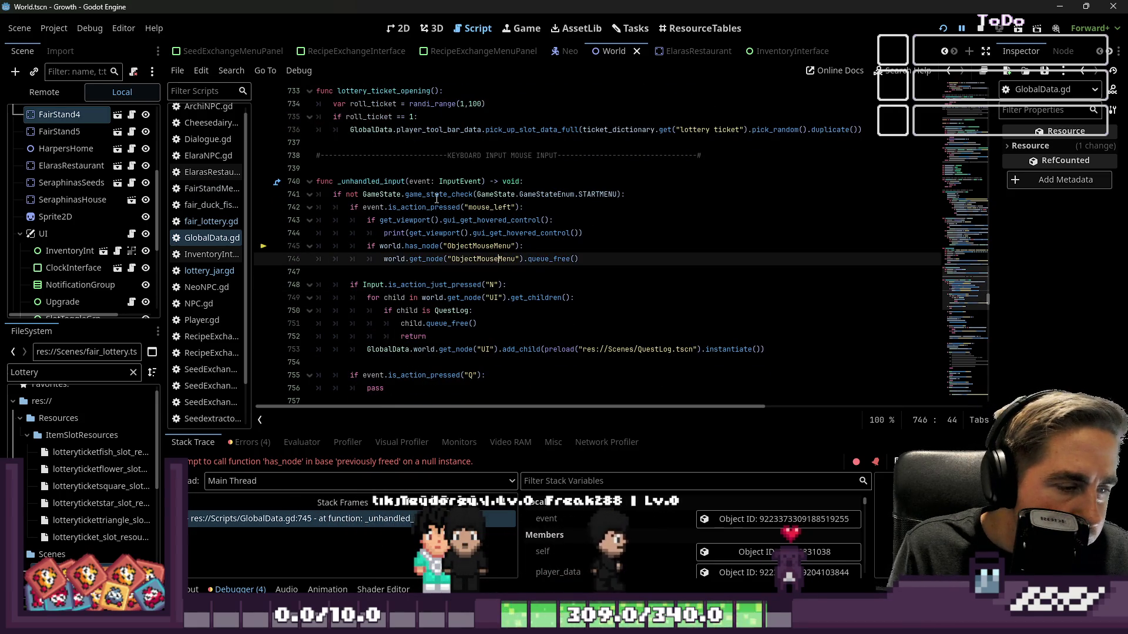
pyautogui.click(377, 246)
pyautogui.write('world')
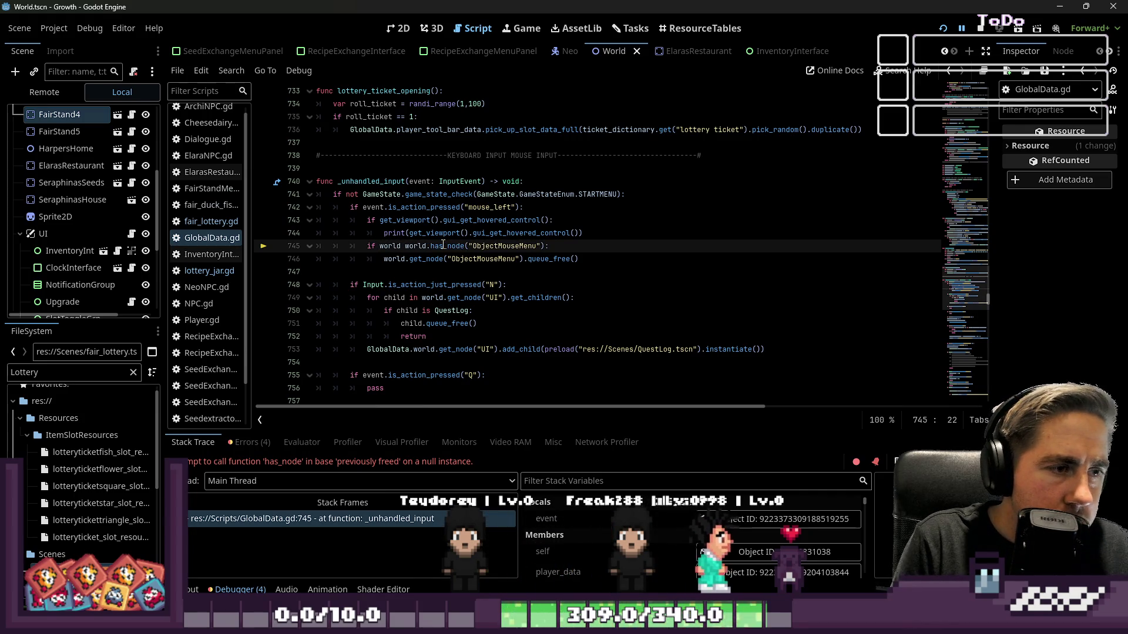
pyautogui.write('&&')
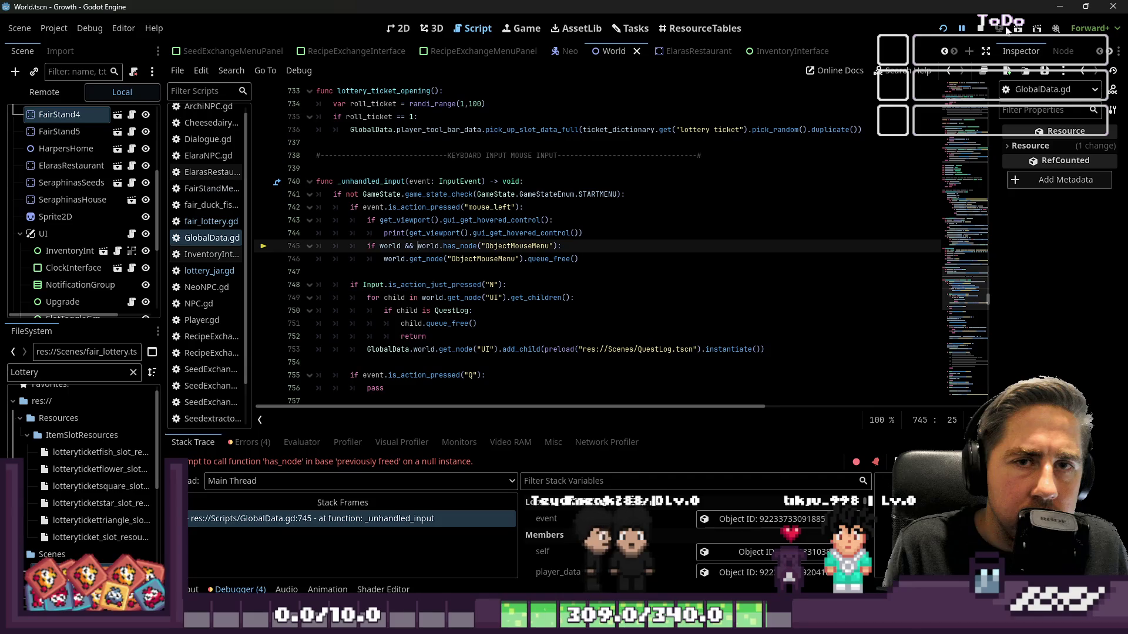
# Step: Resume the game, walk to the lottery stall, buy one ticket and pick a jar
pyautogui.click(962, 28)
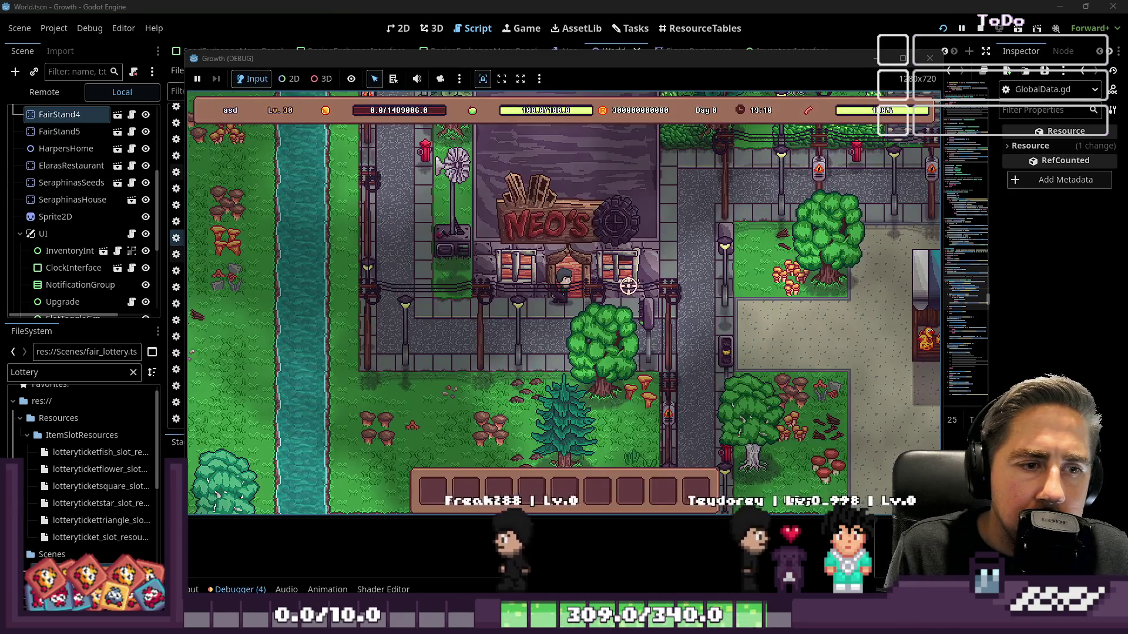
pyautogui.press('d')
pyautogui.press('s')
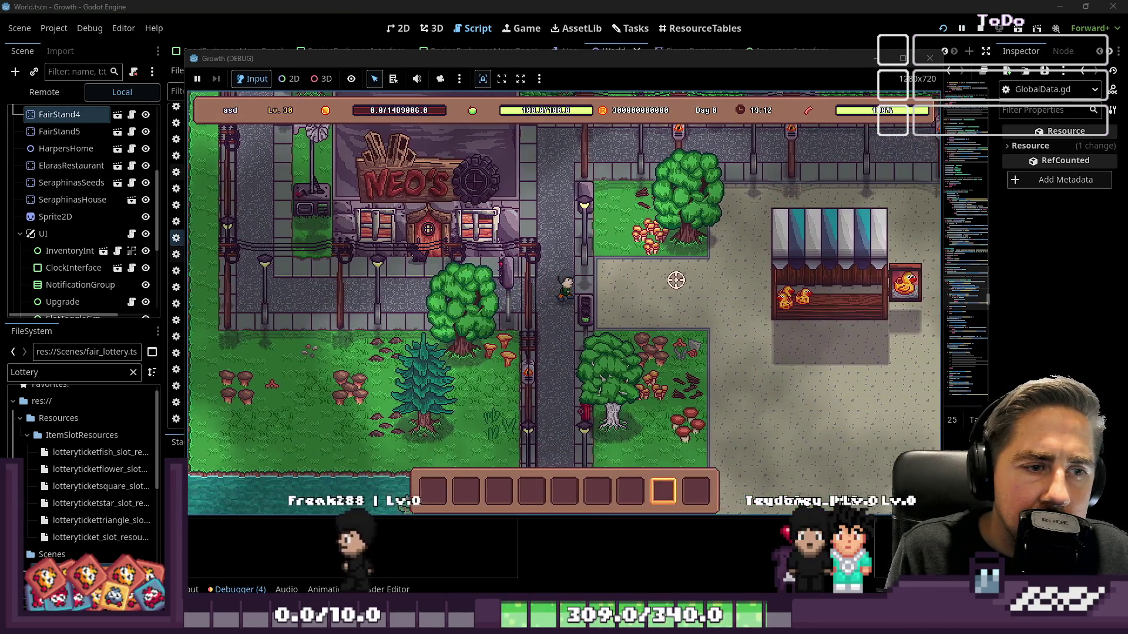
pyautogui.press('d')
pyautogui.scroll(3, 676, 280)
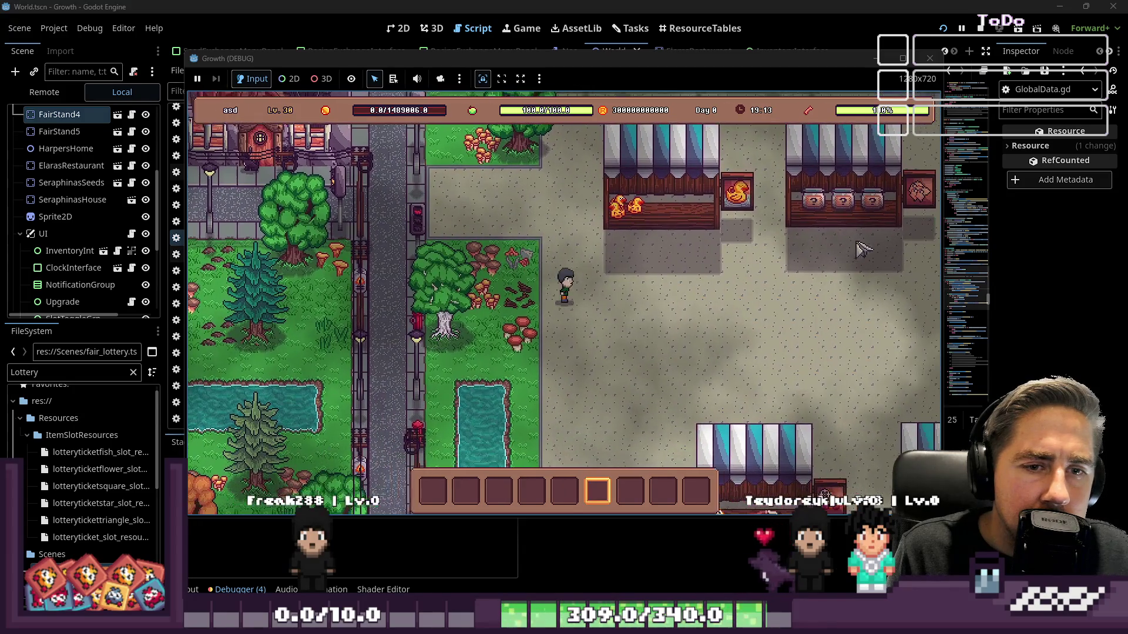
pyautogui.press('d')
pyautogui.press('w')
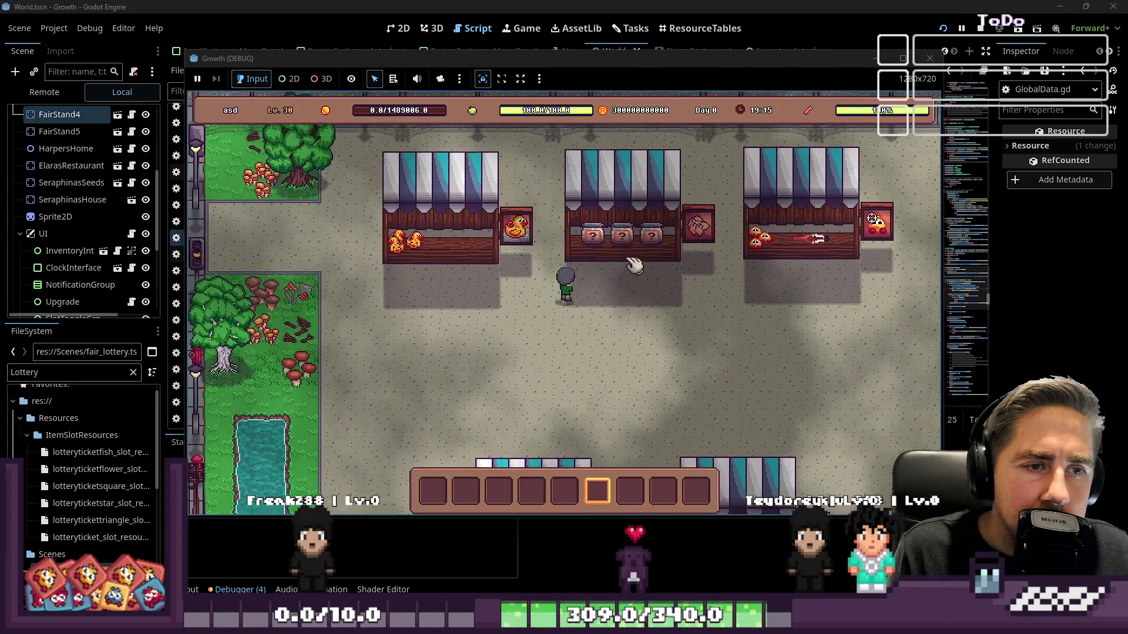
pyautogui.press('w')
pyautogui.click(581, 258)
pyautogui.click(596, 310)
pyautogui.click(582, 300)
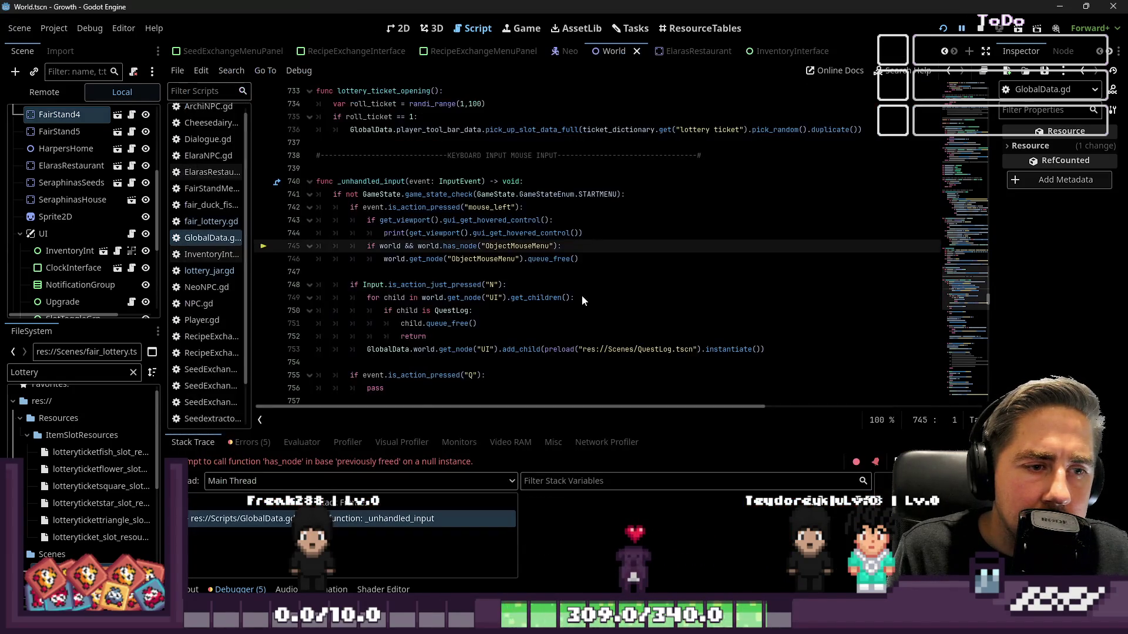
# Step: Inspect 'world' on line 745 and remove the stray await
pyautogui.click(487, 272)
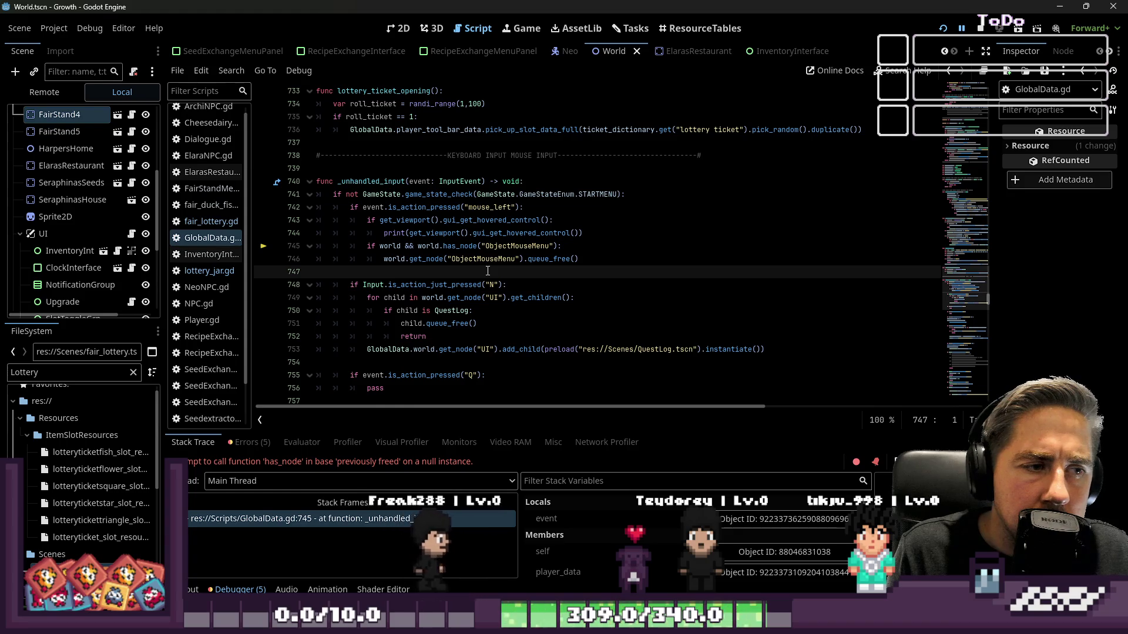
pyautogui.doubleClick(390, 246)
pyautogui.moveTo(408, 247)
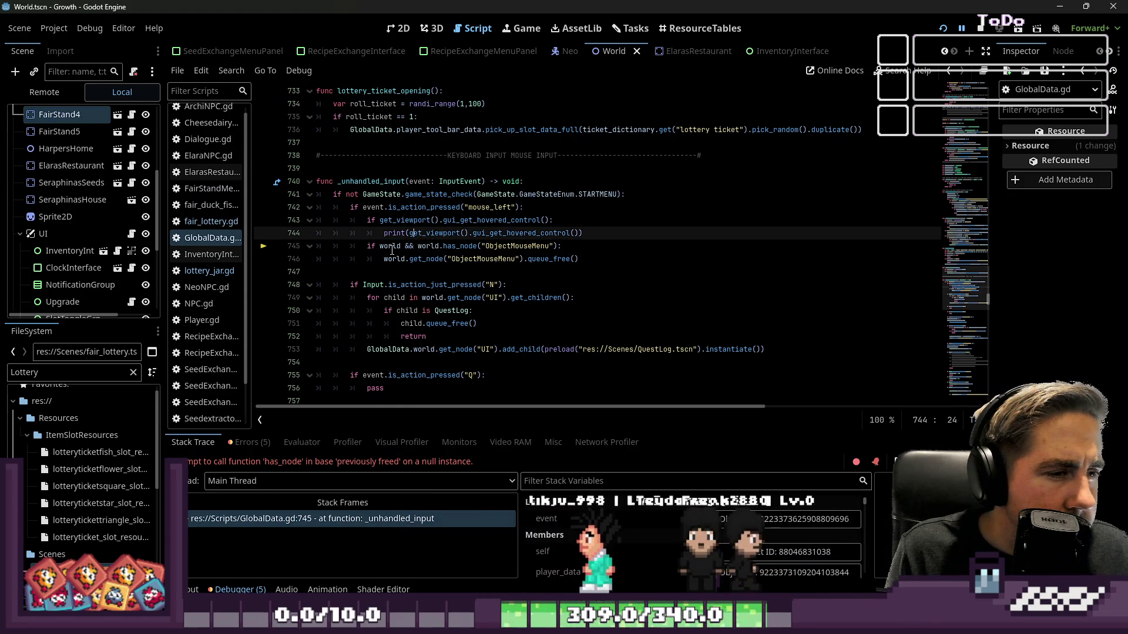
pyautogui.click(397, 246)
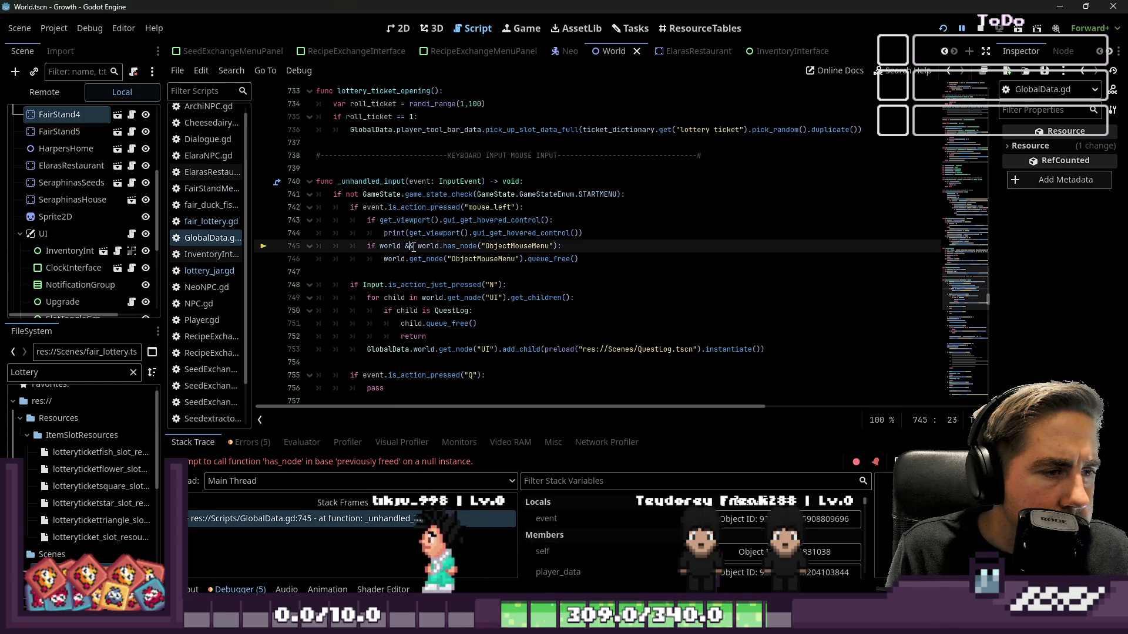
pyautogui.moveTo(397, 246); pyautogui.dragTo(380, 246)
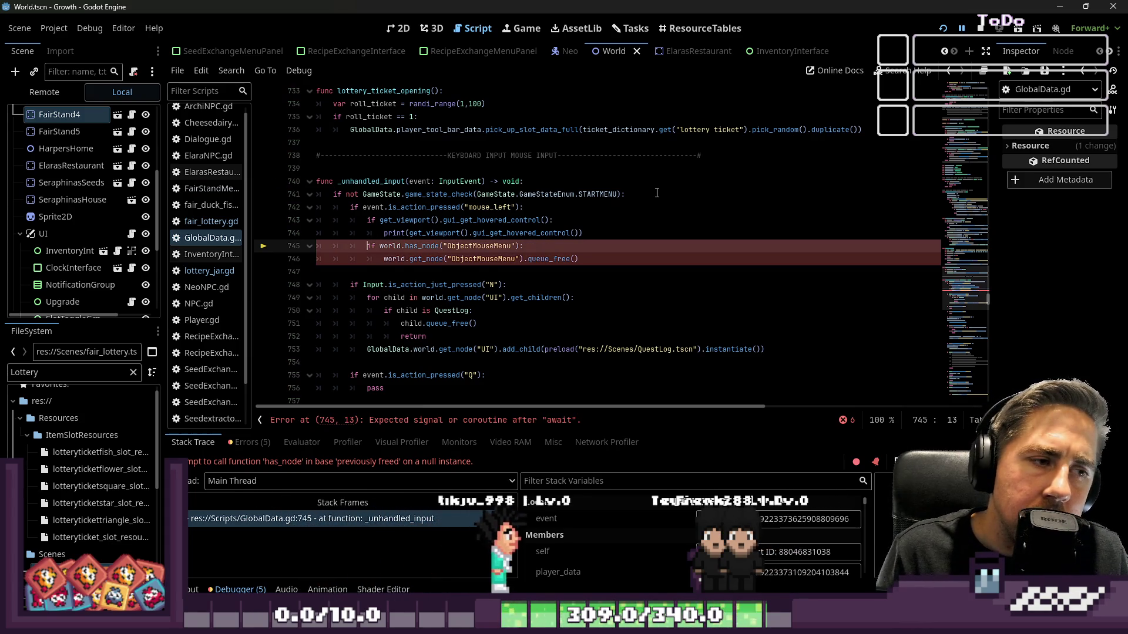
pyautogui.hotkey('ctrl', 'z')
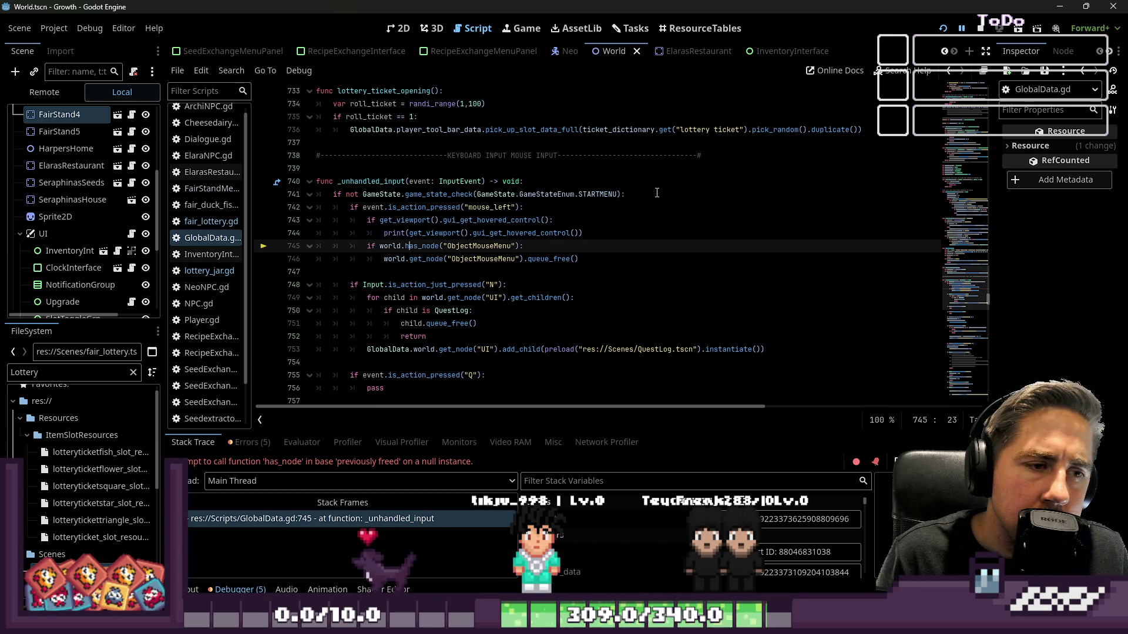
# Step: Comment out the ObjectMouseMenu lines 745–746 with Ctrl+K and launch the game
pyautogui.press('Down')
pyautogui.press('Down')
pyautogui.press('Up')
pyautogui.press('End')
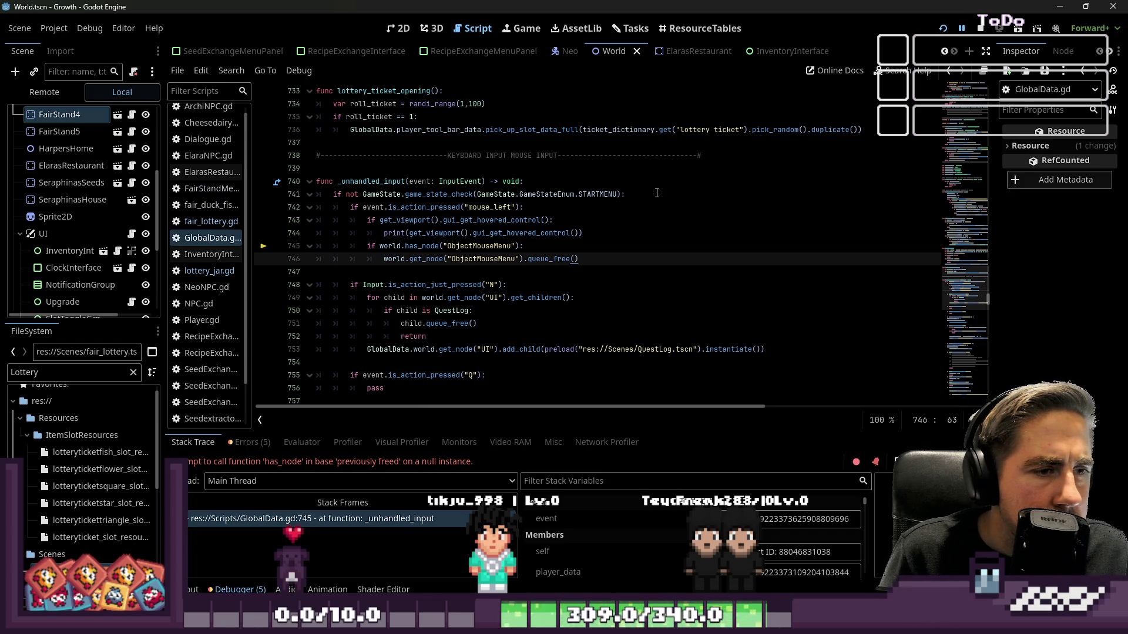
pyautogui.press('Up')
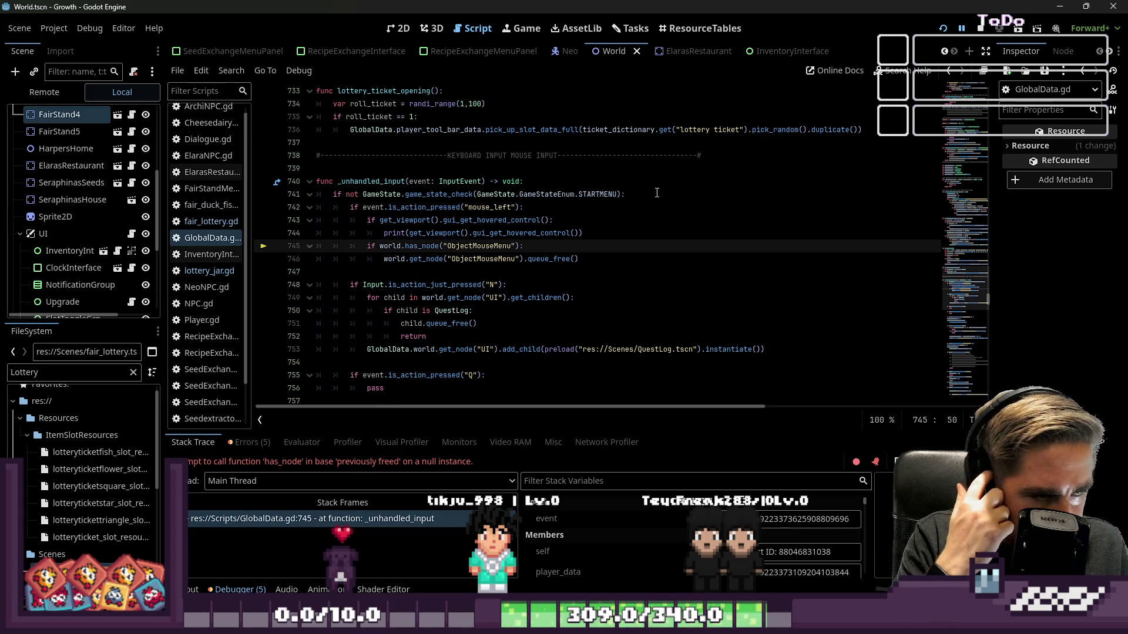
pyautogui.press('Home')
pyautogui.press('Home')
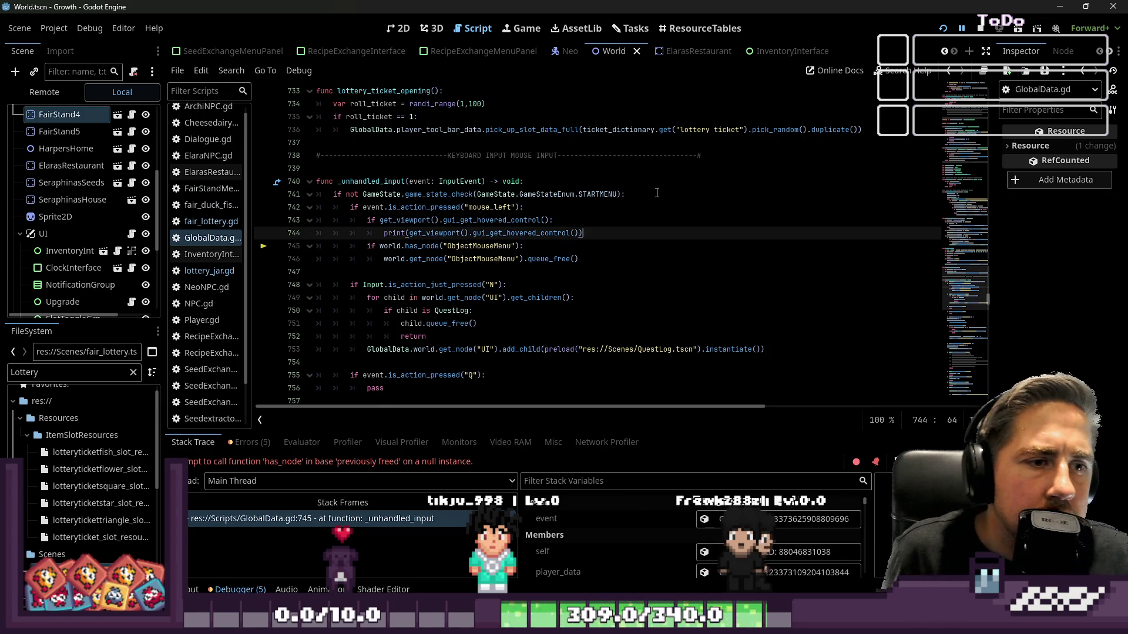
pyautogui.hotkey('shift', 'Down')
pyautogui.hotkey('shift', 'End')
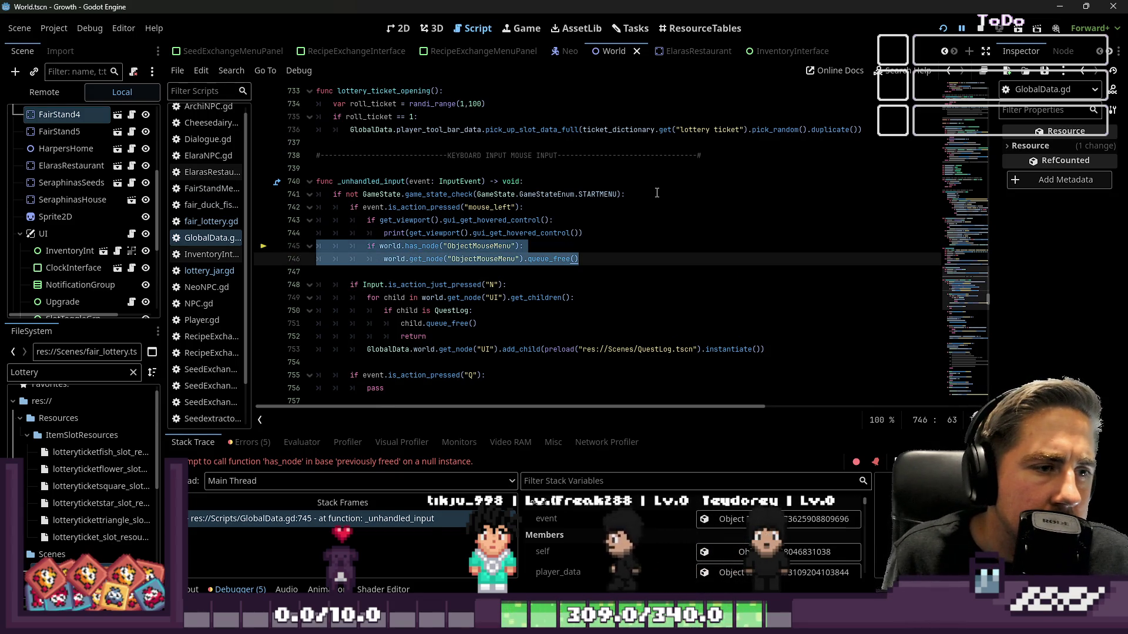
pyautogui.hotkey('ctrl', 'k')
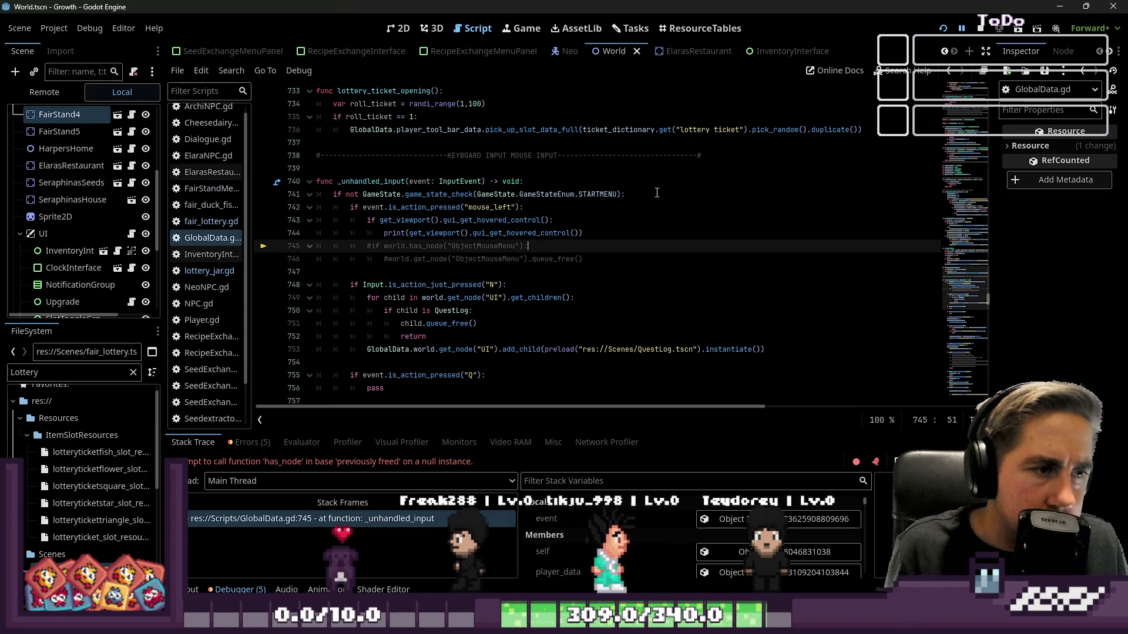
pyautogui.click(960, 29)
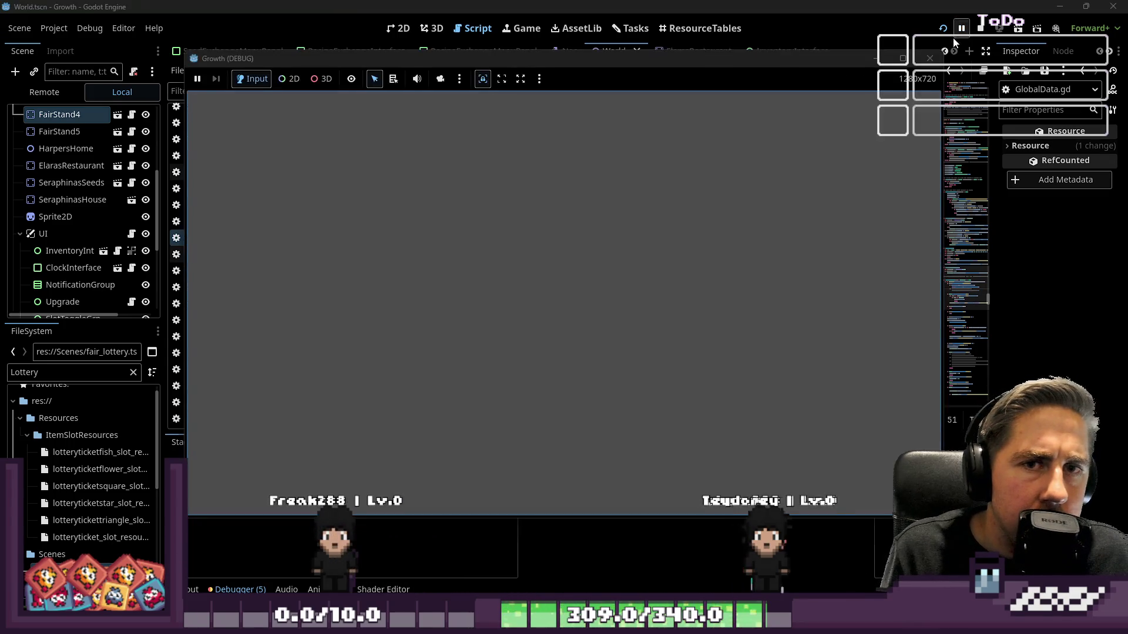
# Step: Walk to the Lottery stall, buy a ticket and pick a jar
pyautogui.press('d')
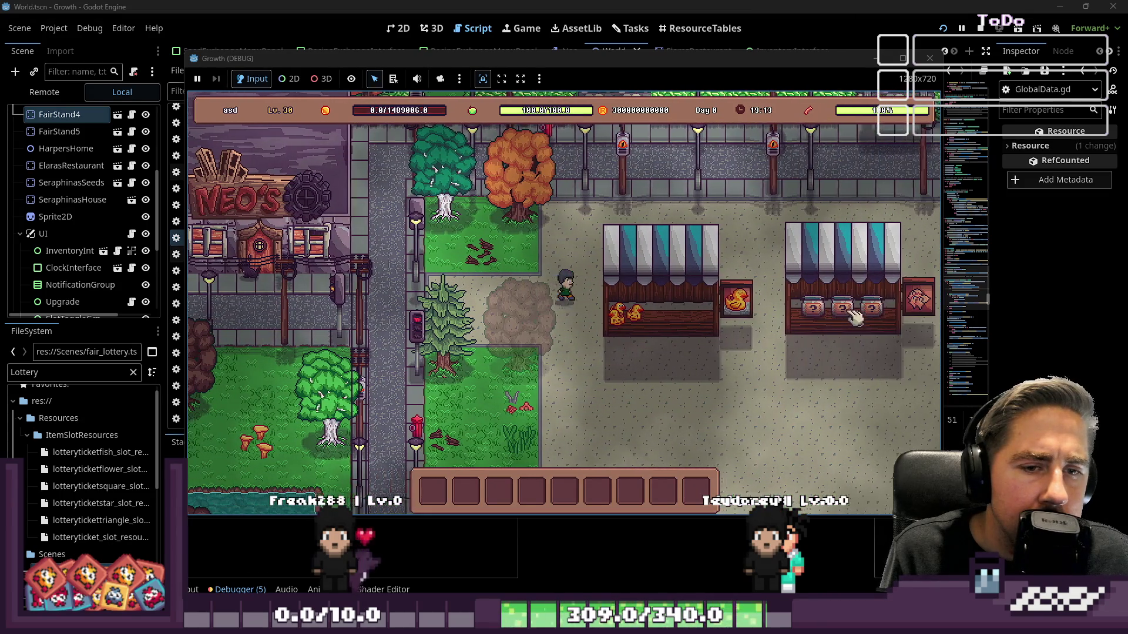
pyautogui.press('s')
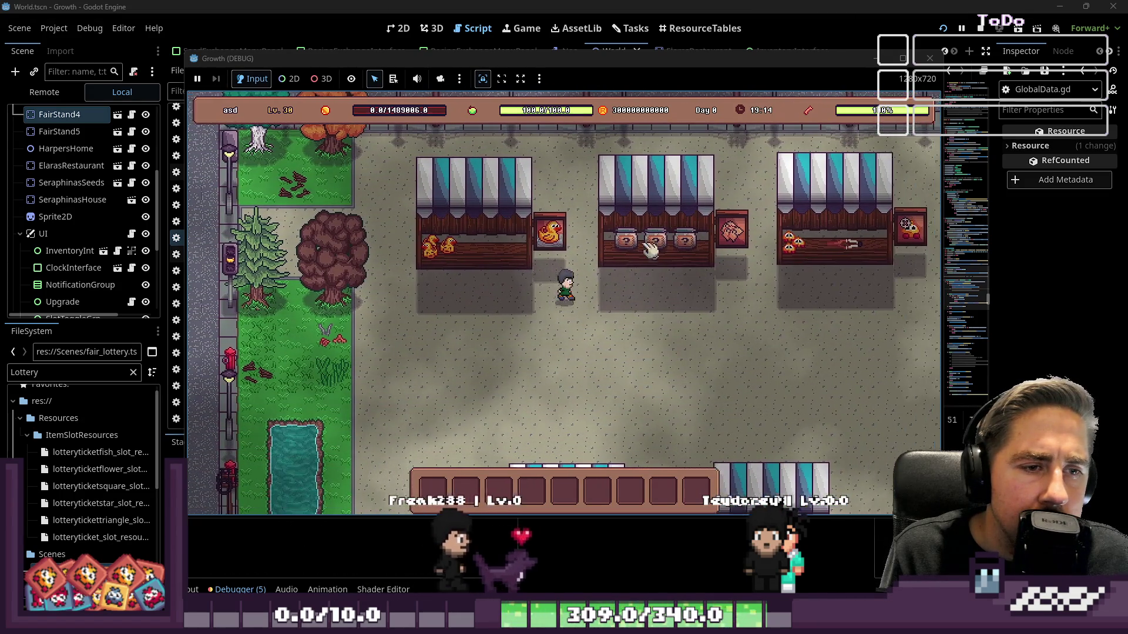
pyautogui.click(589, 257)
pyautogui.click(572, 320)
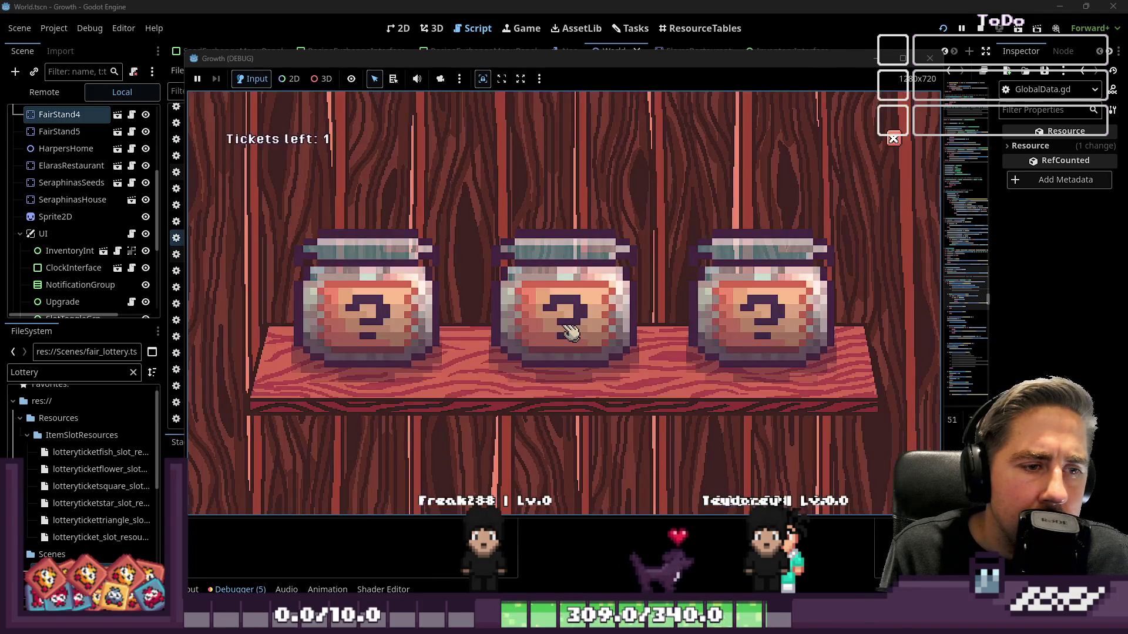
pyautogui.click(572, 315)
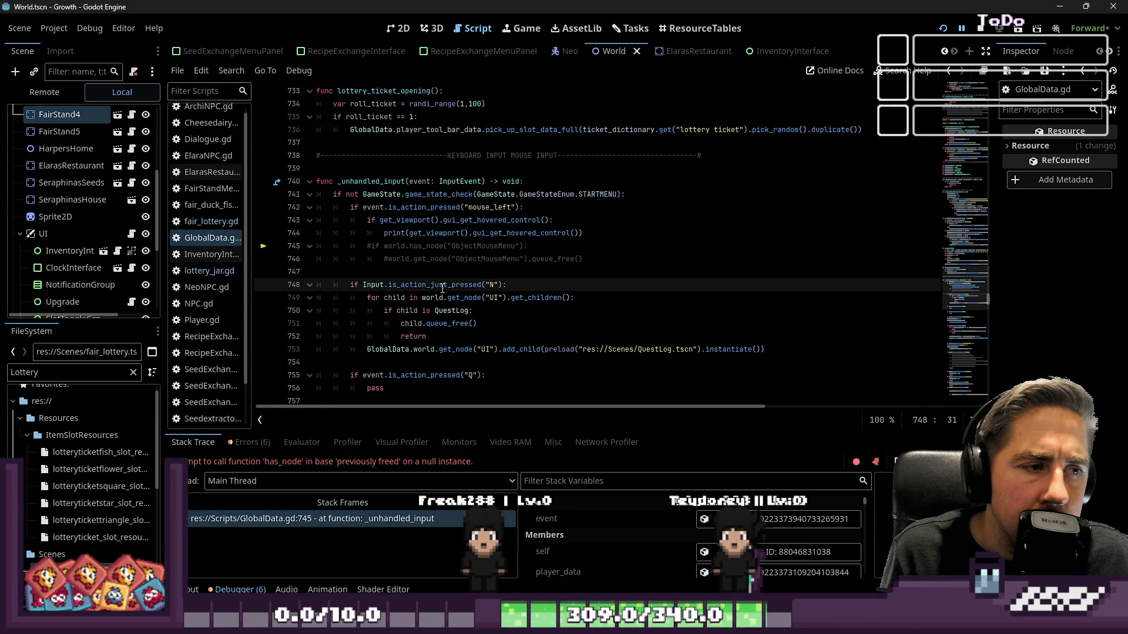
# Step: Save GlobalData.gd, restart the game and buy one ticket at the Lottery stall
pyautogui.hotkey('ctrl', 's')
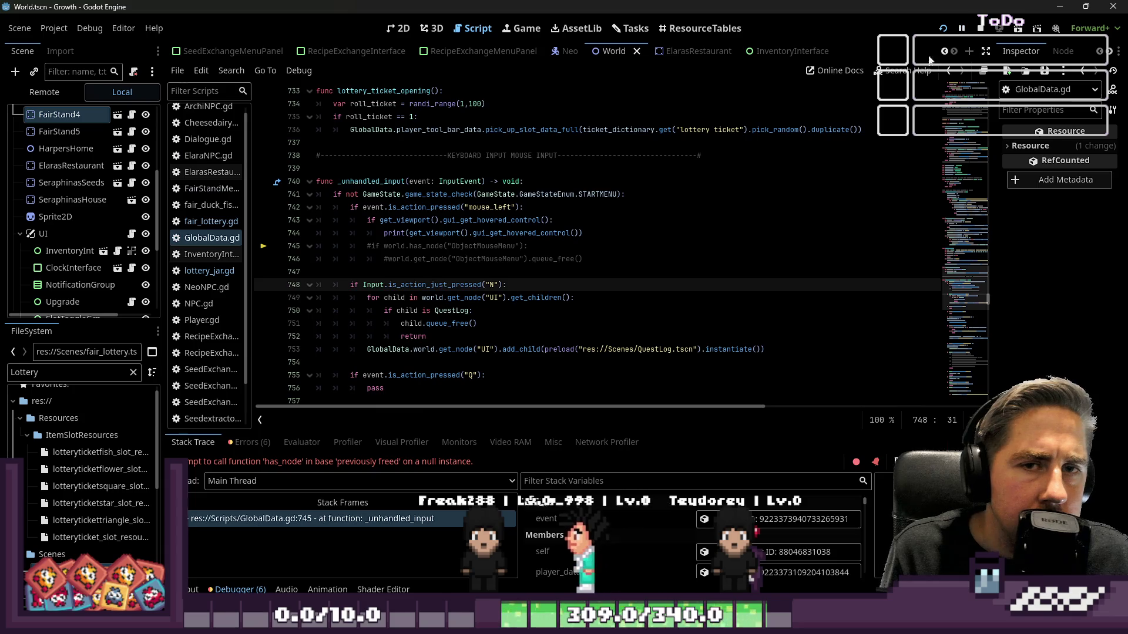
pyautogui.click(943, 30)
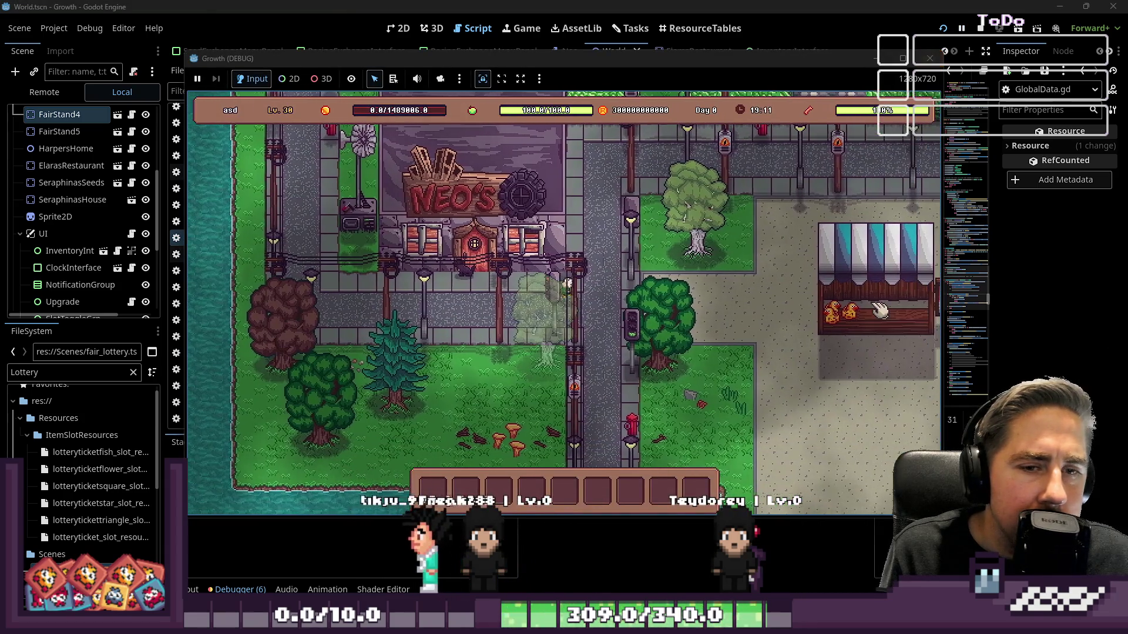
pyautogui.press('d')
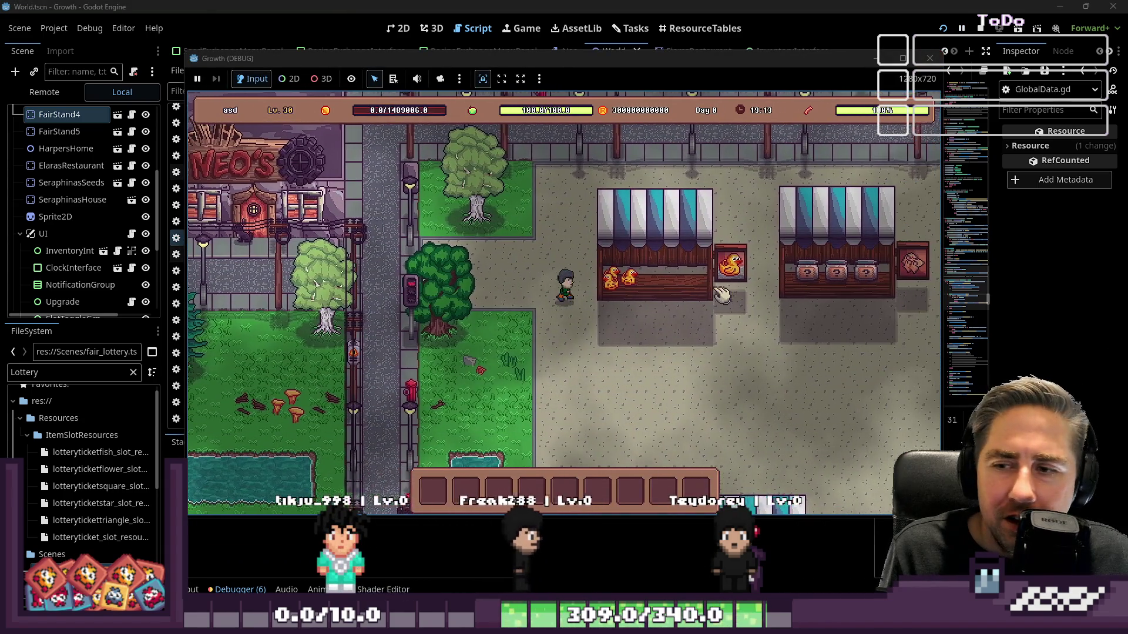
pyautogui.press('d')
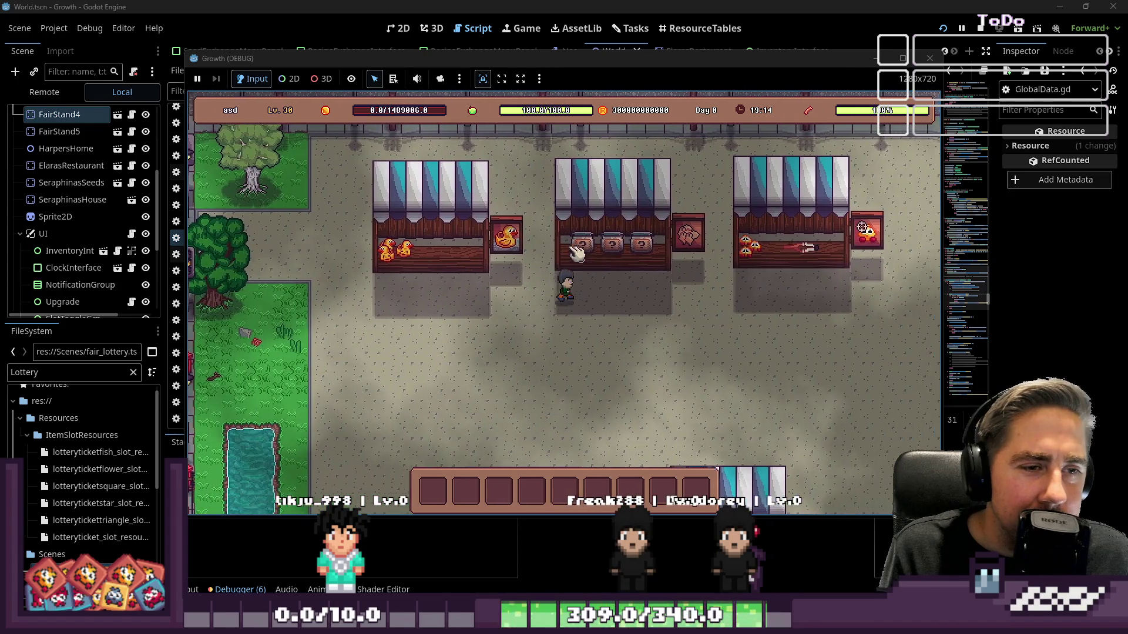
pyautogui.click(583, 254)
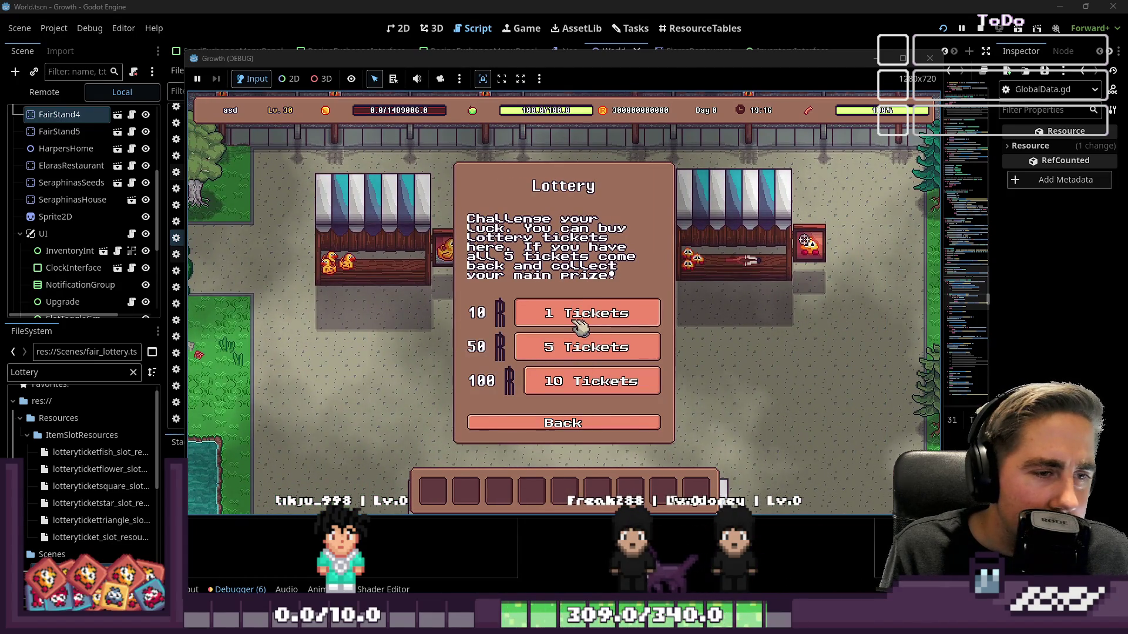
pyautogui.click(580, 325)
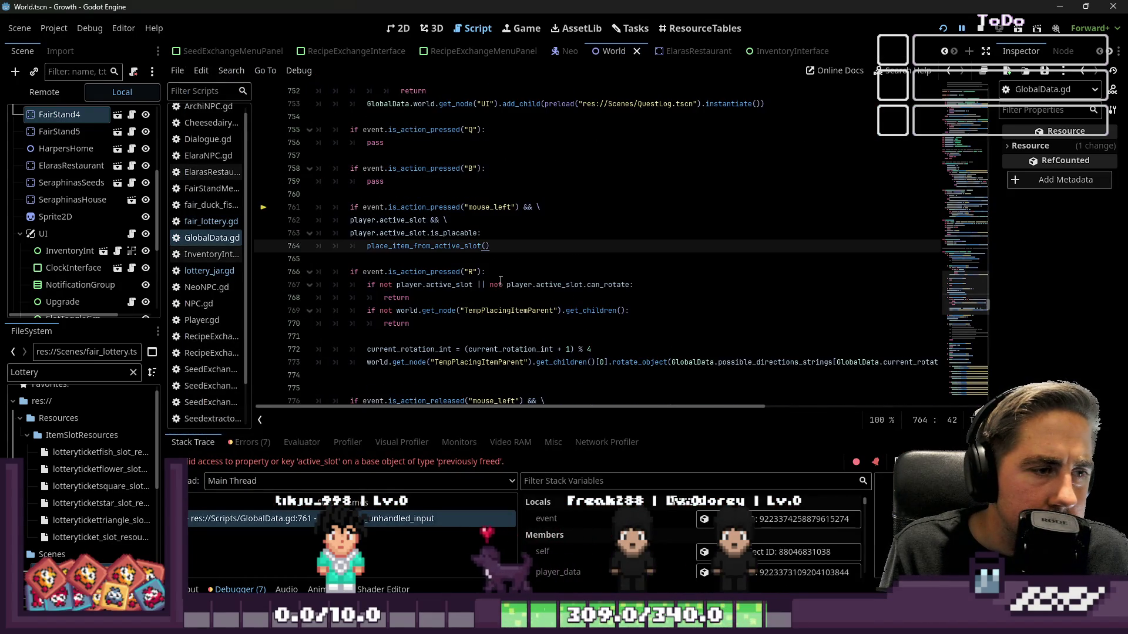
pyautogui.scroll(6, 500, 280)
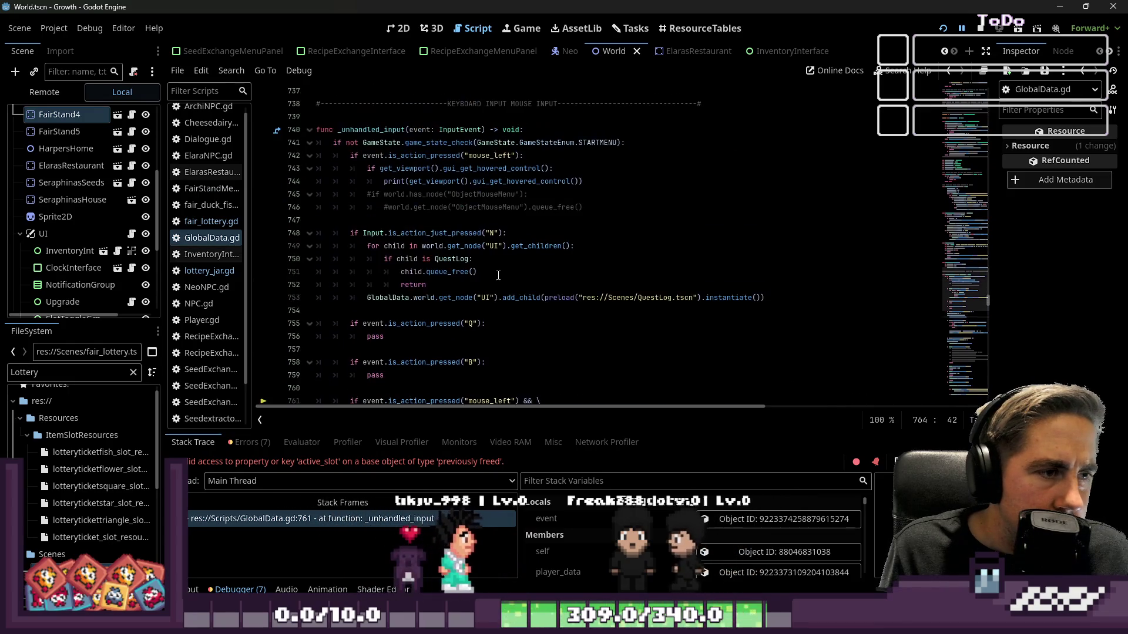
pyautogui.scroll(-5, 499, 274)
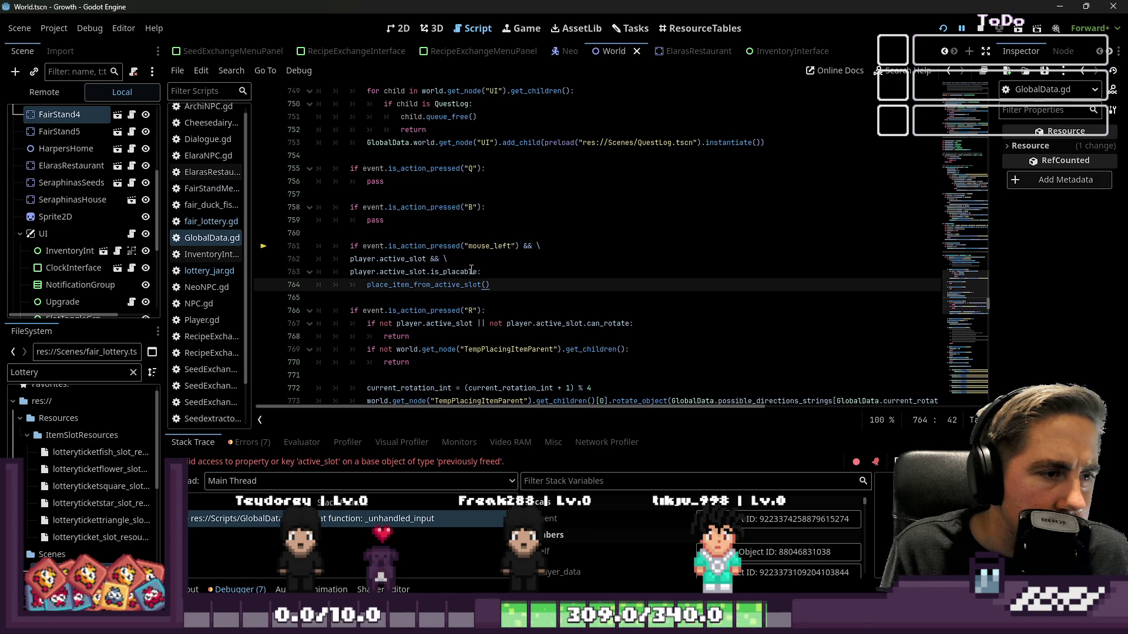
pyautogui.click(397, 262)
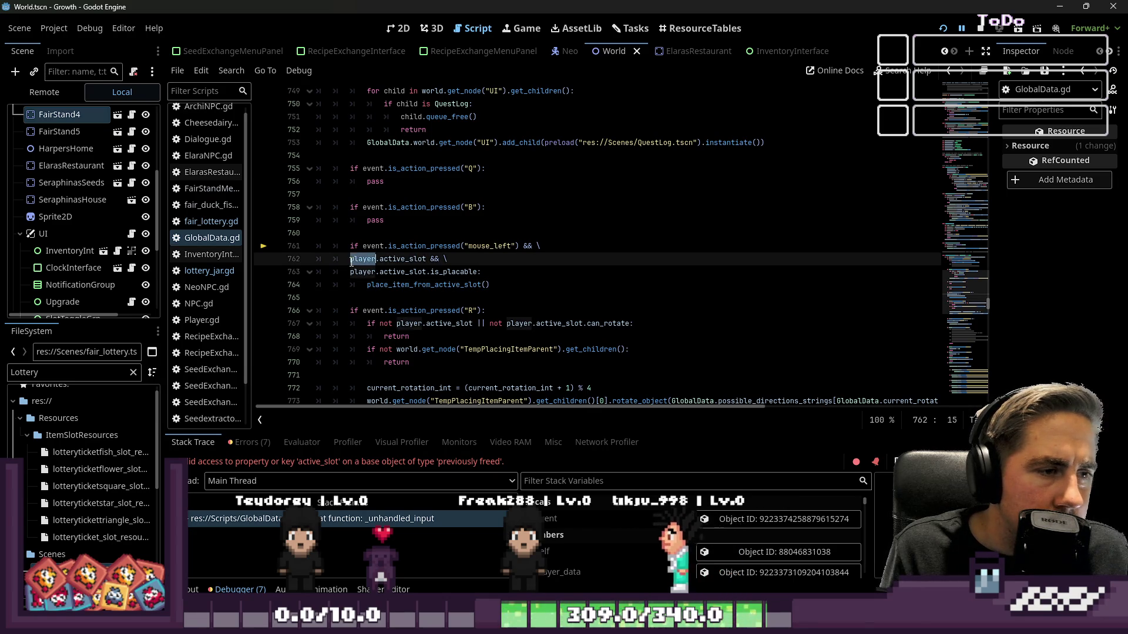
pyautogui.click(380, 236)
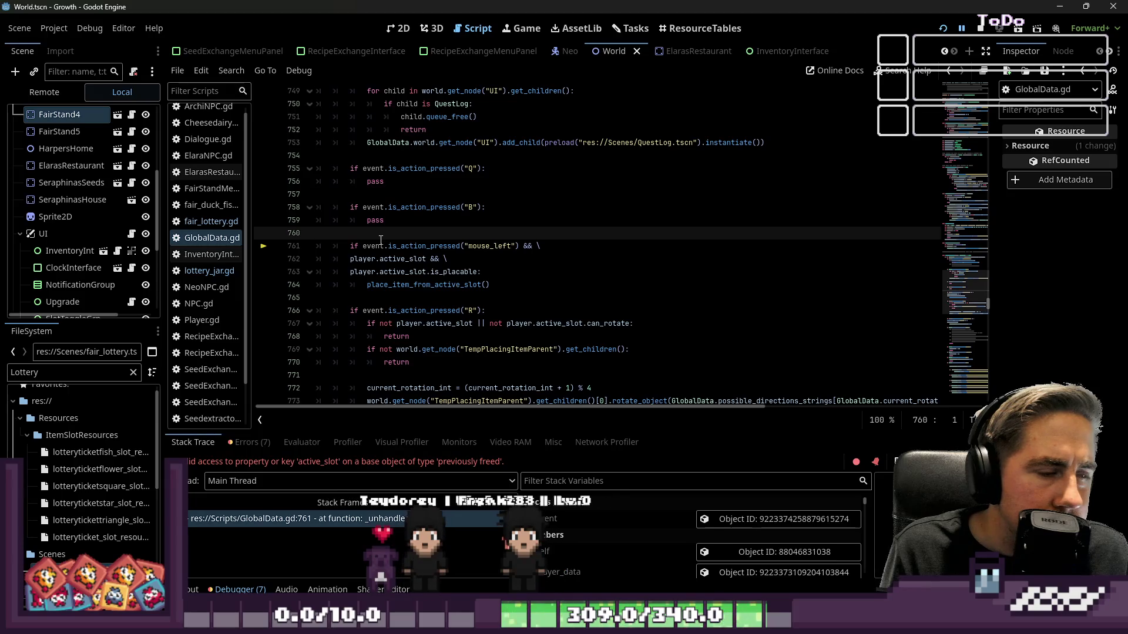
pyautogui.scroll(7, 382, 235)
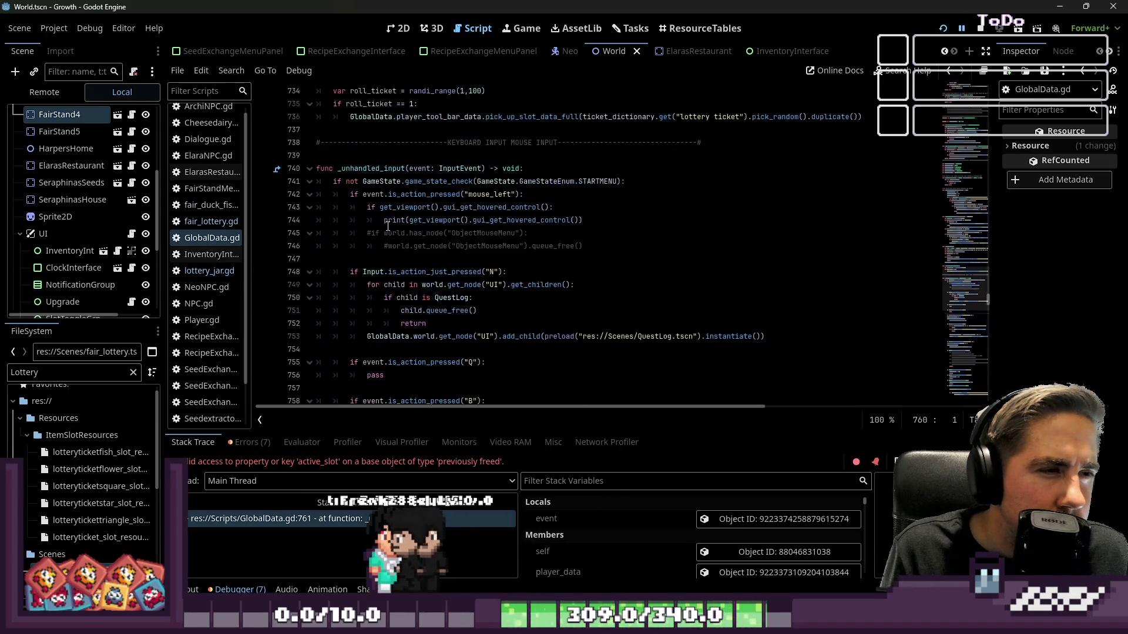
pyautogui.scroll(-1, 383, 223)
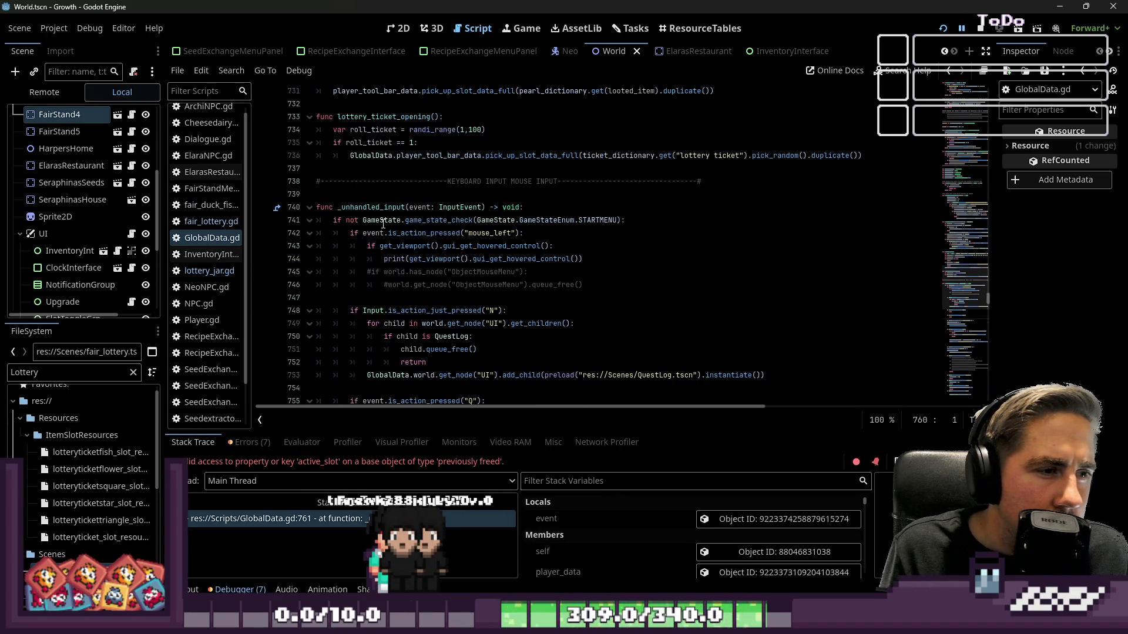
pyautogui.click(544, 196)
pyautogui.click(524, 220)
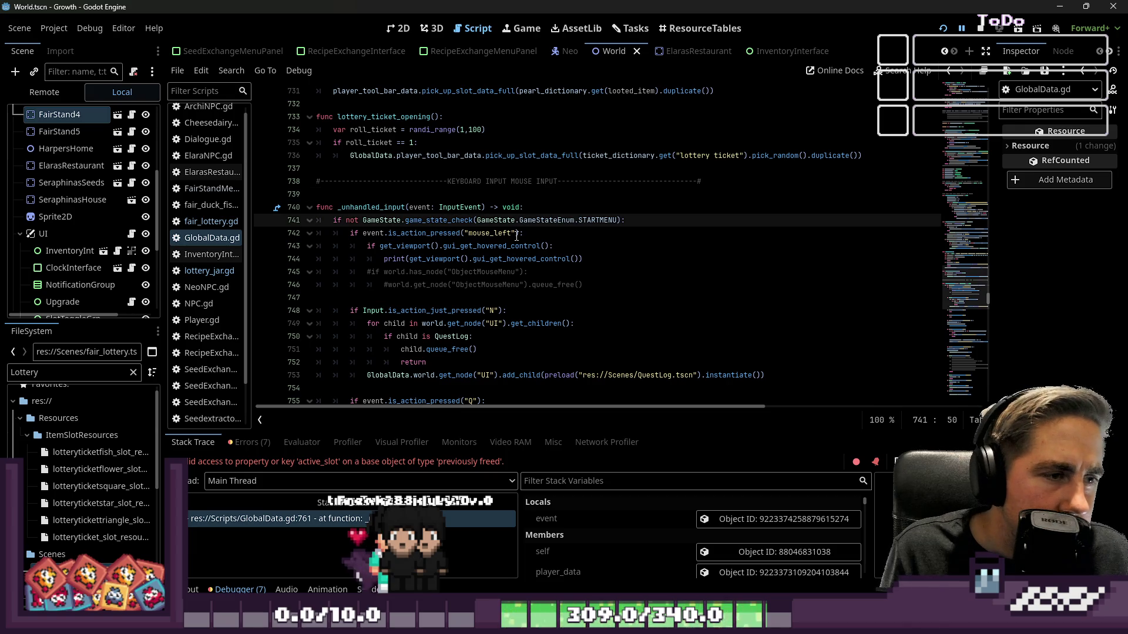
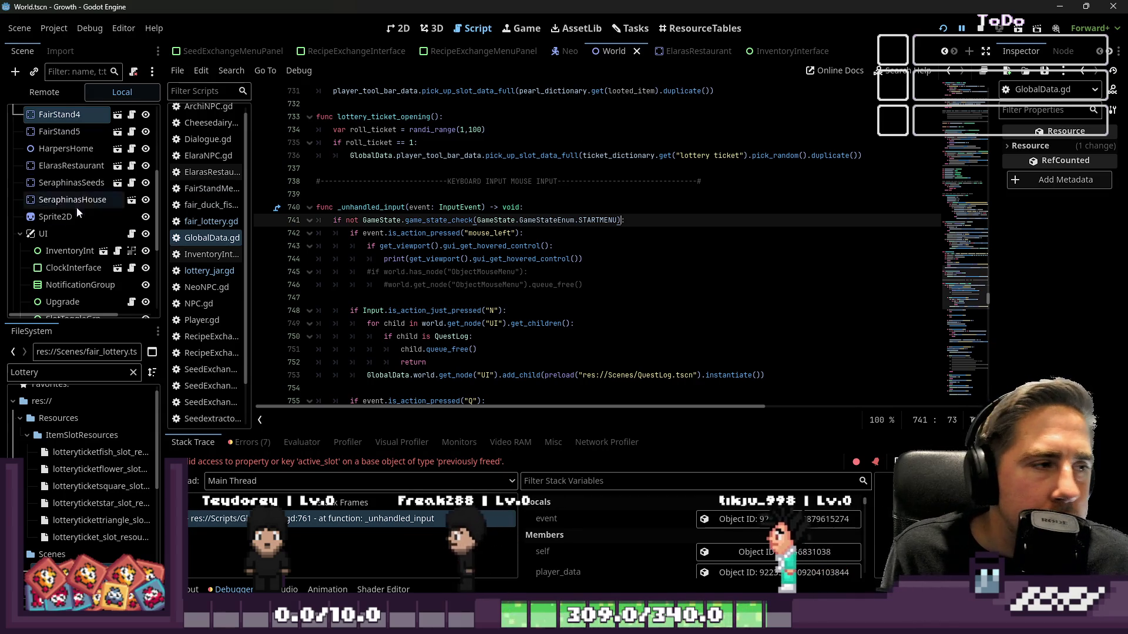
# Step: Filter the FileSystem dock for 'GameState' and open GameState.gd
pyautogui.doubleClick(78, 372)
pyautogui.write('GameState')
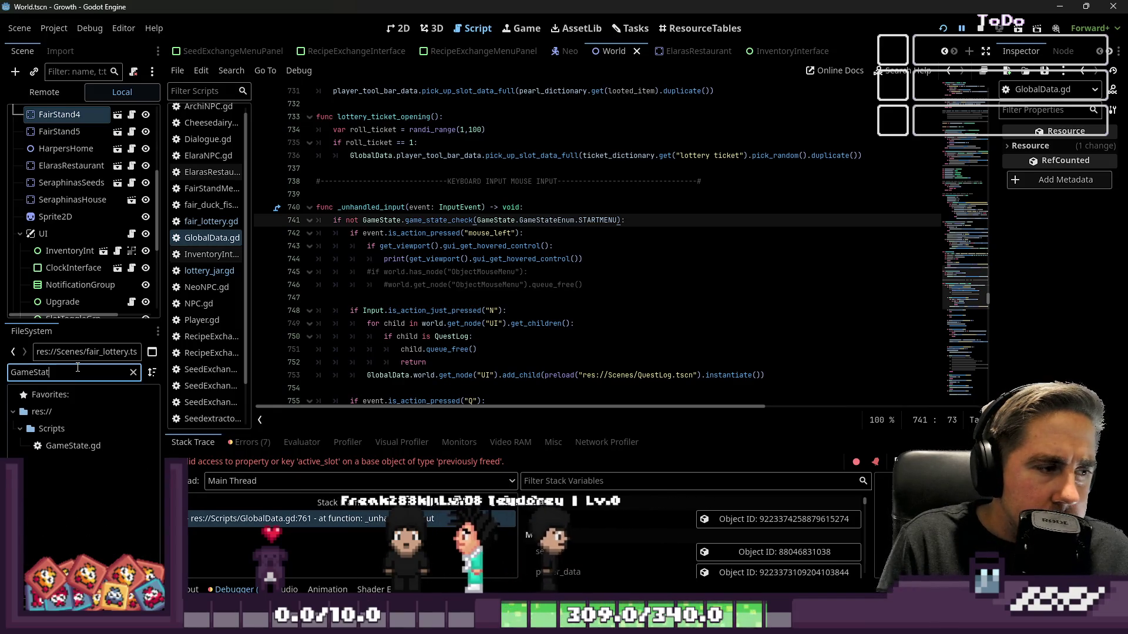
pyautogui.click(103, 447)
pyautogui.doubleClick(103, 446)
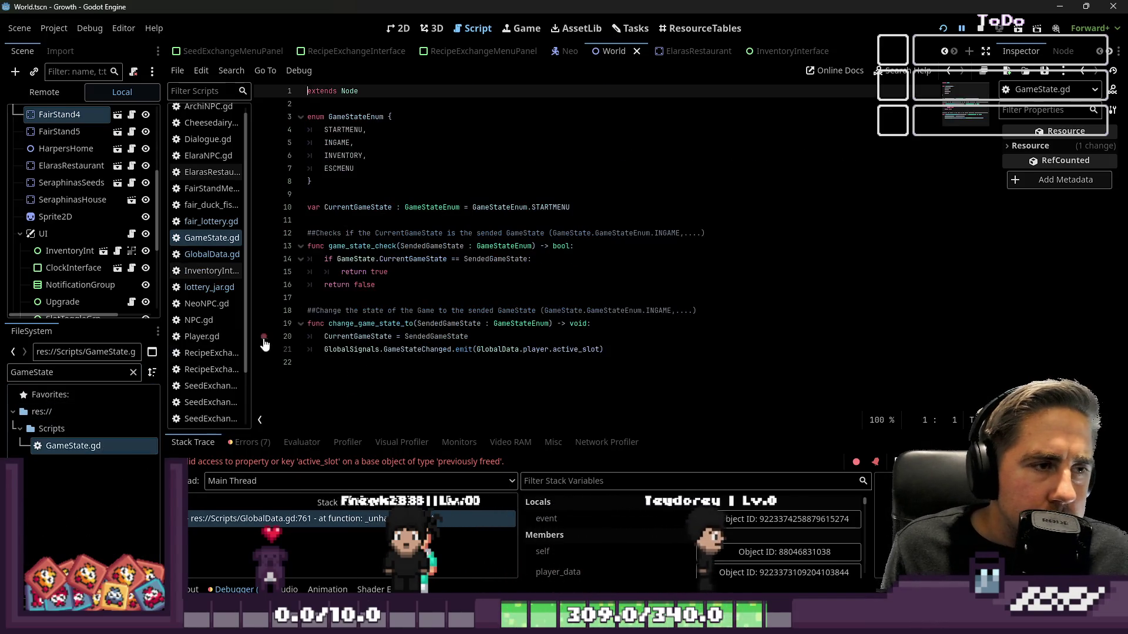
# Step: Add a FAIRSTAND entry after INVENTORY in GameStateEnum
pyautogui.click(439, 145)
pyautogui.click(379, 160)
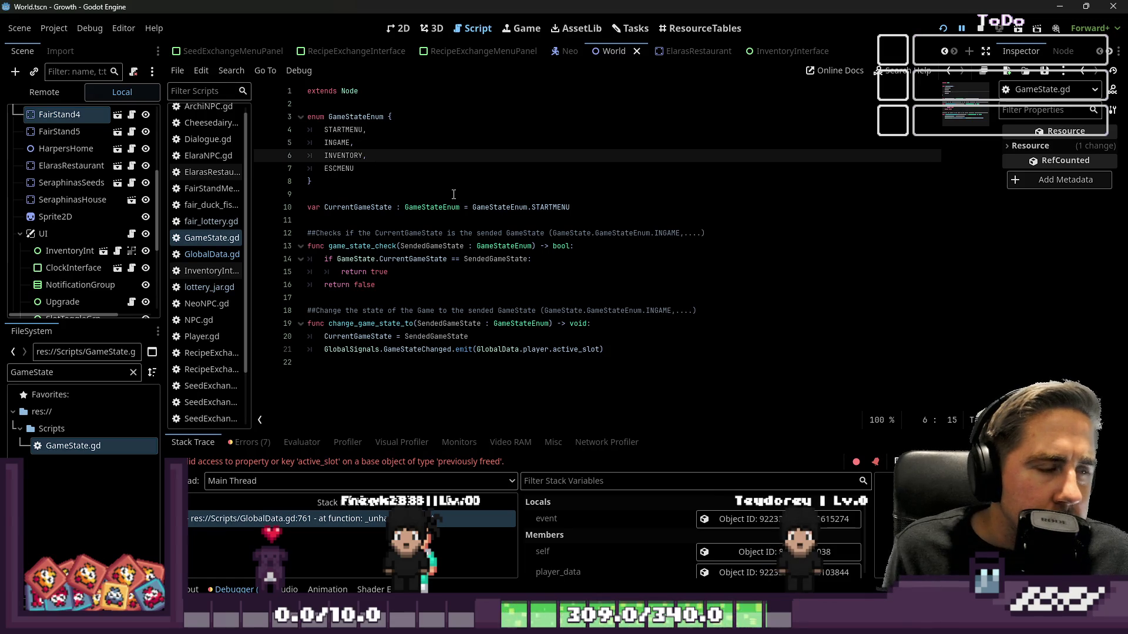
pyautogui.press('Return')
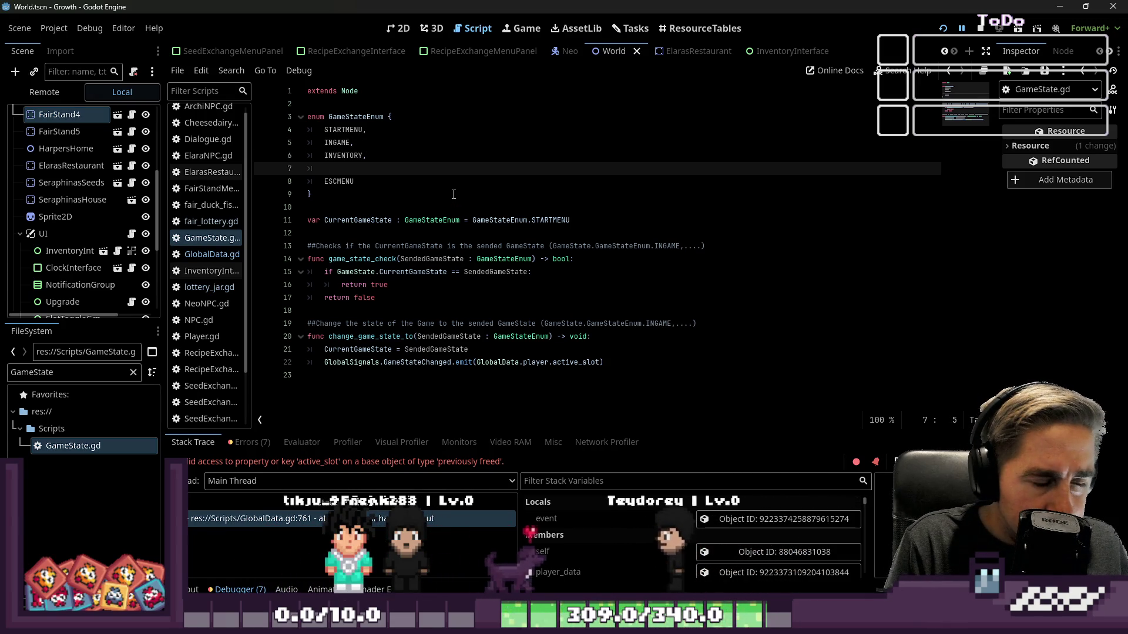
pyautogui.write('FAIRSTAND_GAME')
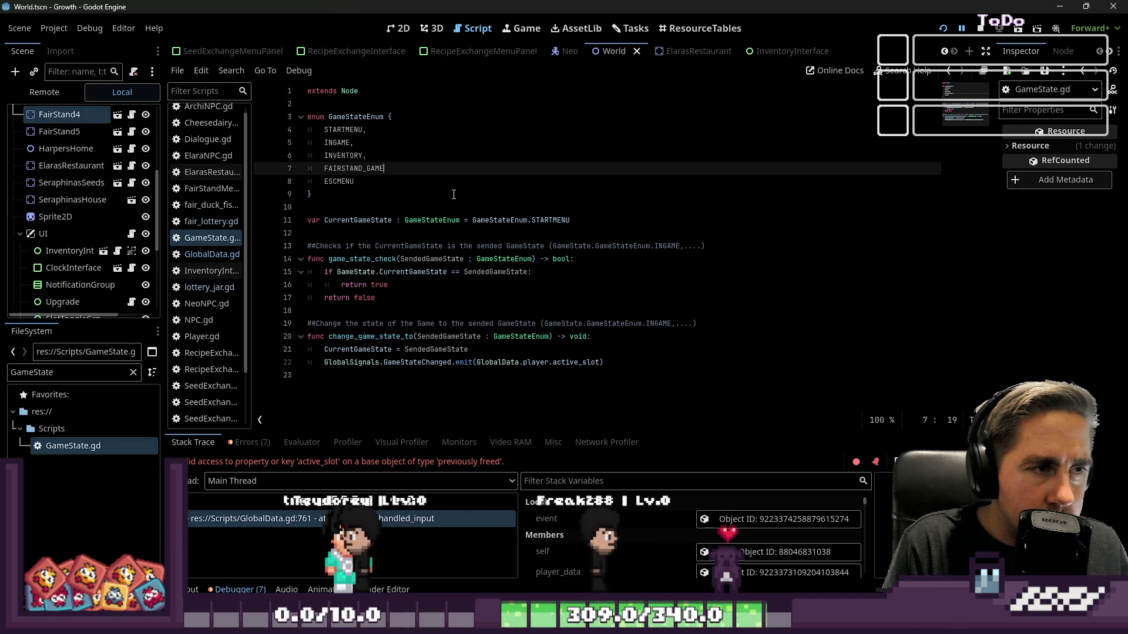
pyautogui.hotkey('ctrl', 'shift', 'Left')
pyautogui.write('F')
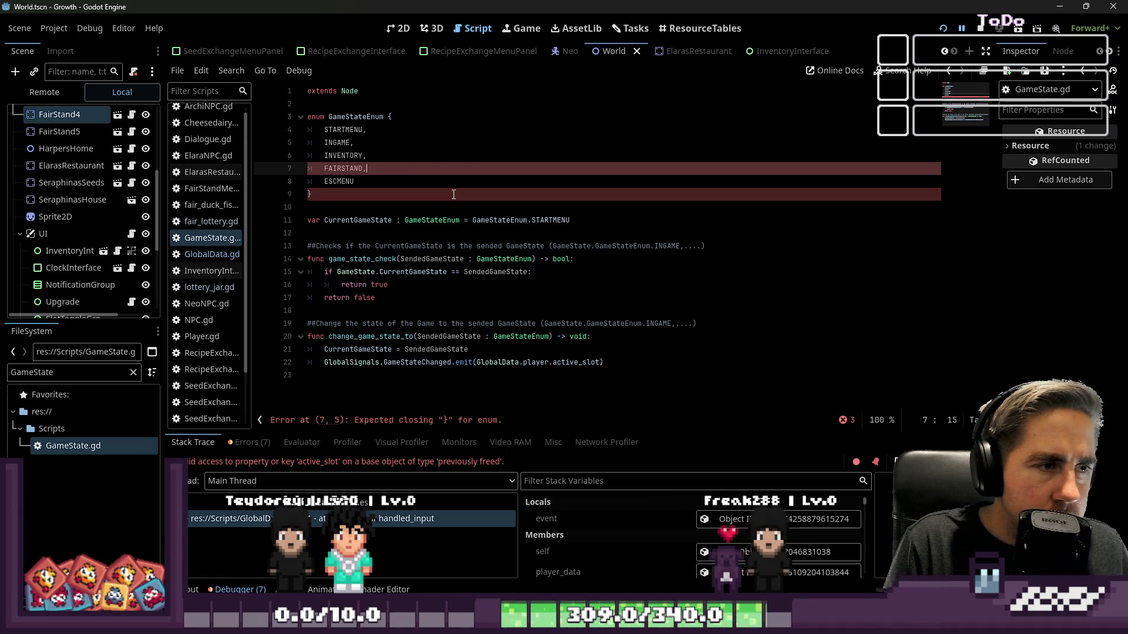
pyautogui.press('Left')
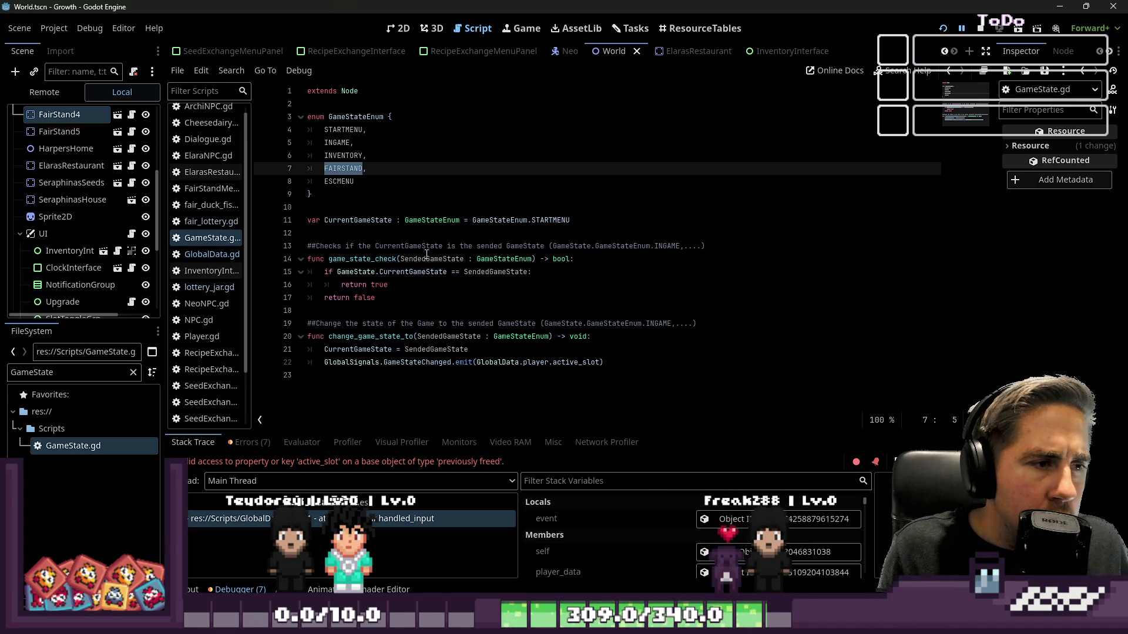
# Step: Review game_state_check and change_game_state_to, widen the script list, save GameState.gd
pyautogui.doubleClick(370, 259)
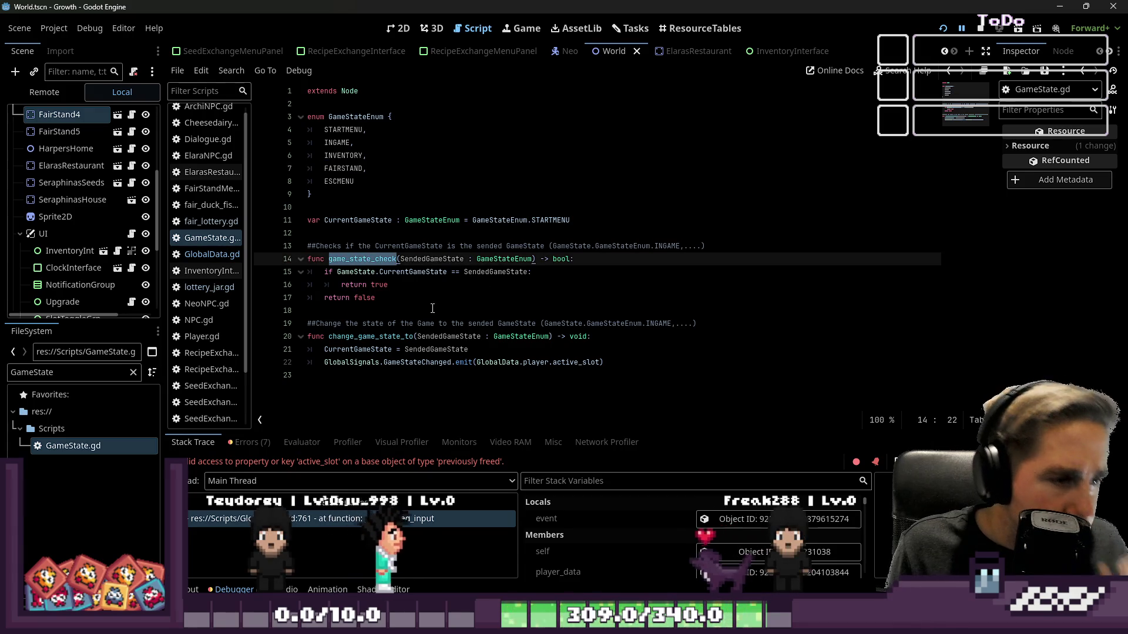
pyautogui.doubleClick(370, 336)
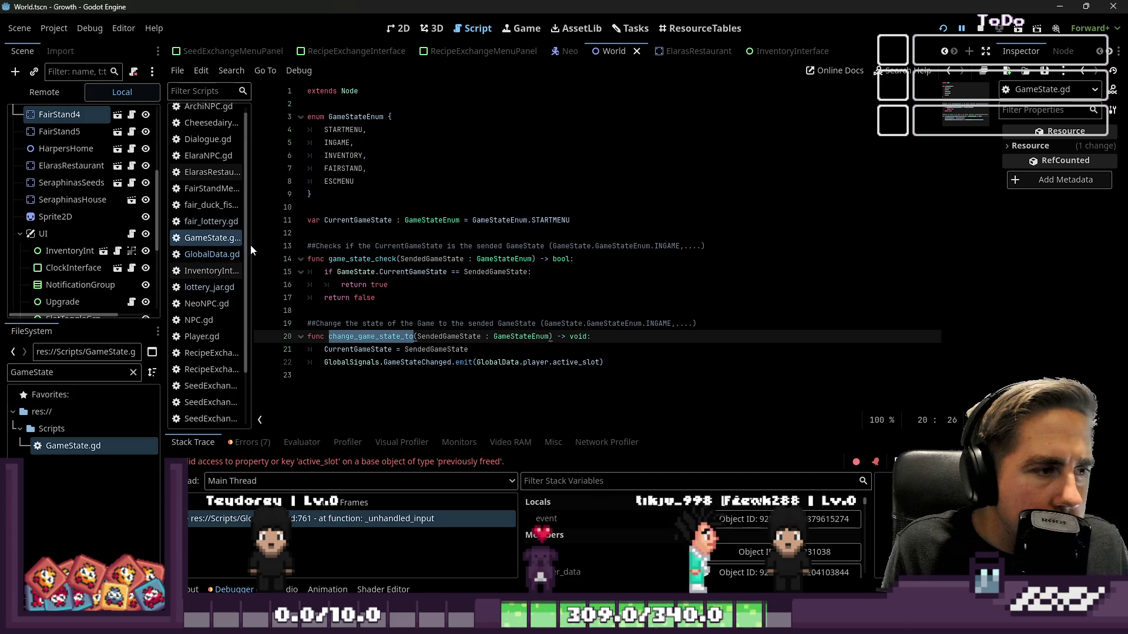
pyautogui.moveTo(253, 245); pyautogui.dragTo(316, 226)
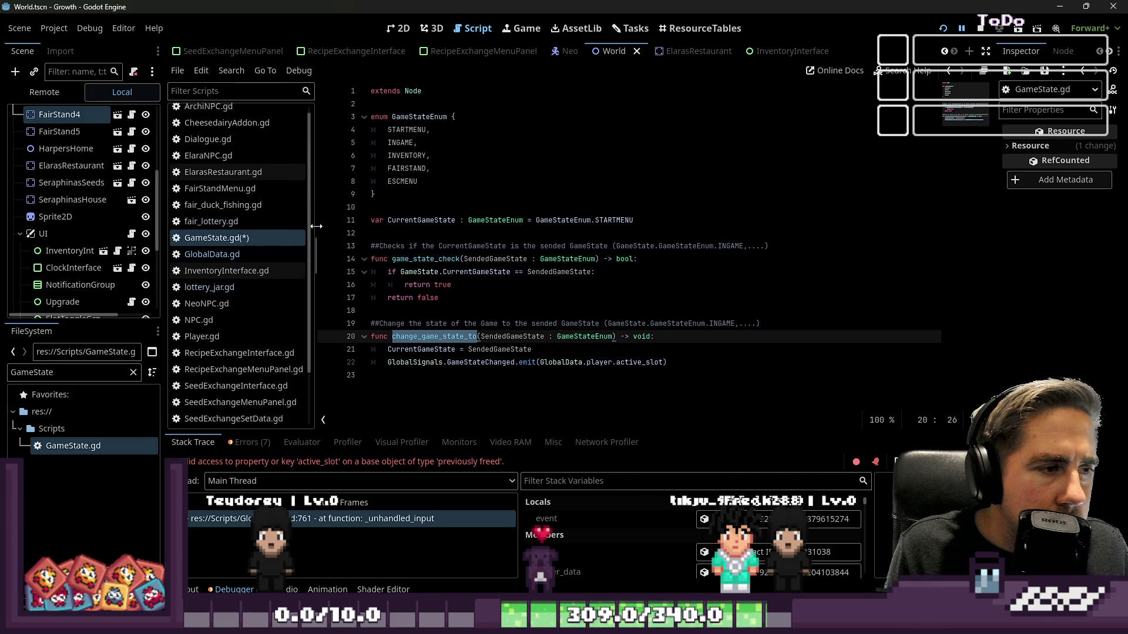
pyautogui.click(339, 182)
pyautogui.hotkey('ctrl', 's')
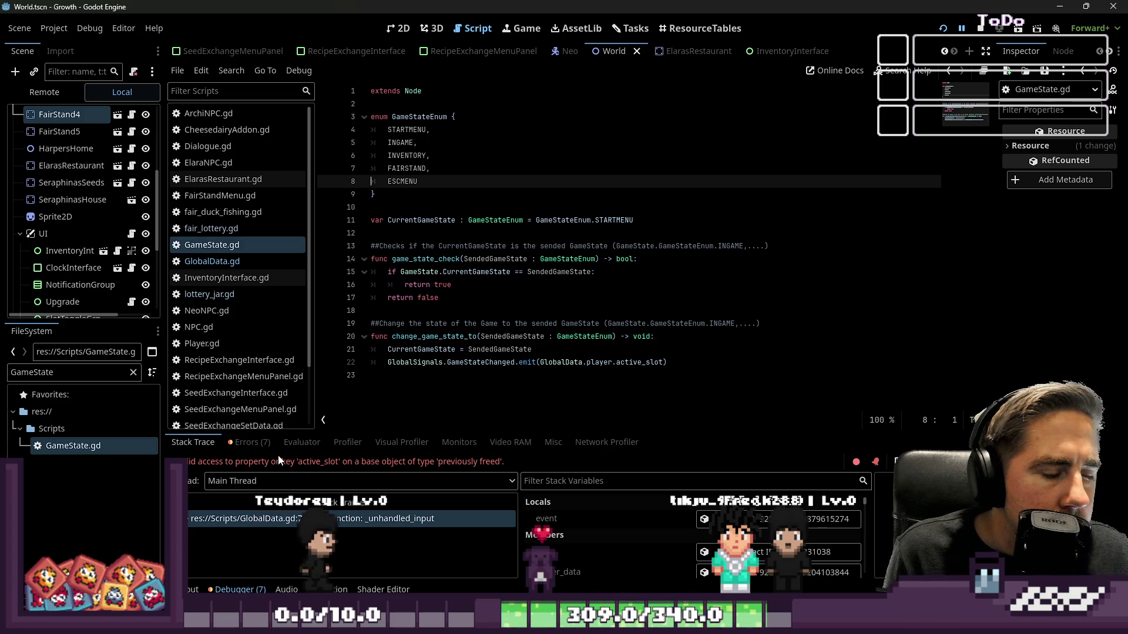
pyautogui.hotkey('ctrl', 'shift', 'd')
pyautogui.hotkey('ctrl', 'shift', 'f')
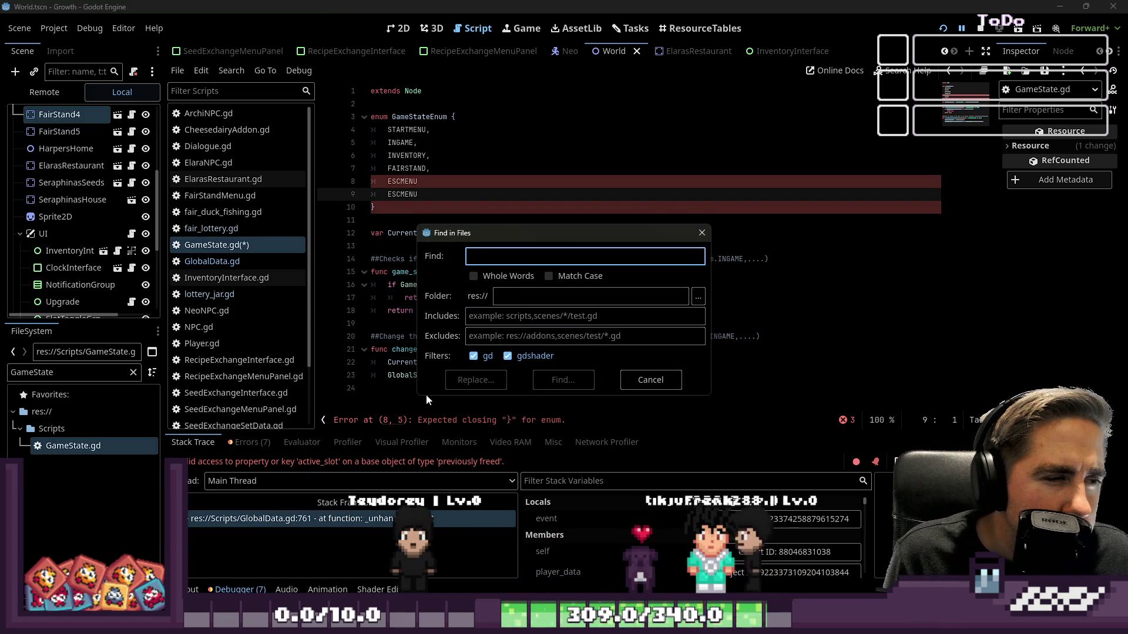
# Step: Dismiss the file search and inspect _ready in fair_lottery.gd
pyautogui.press('Escape')
pyautogui.scroll(-3, 271, 315)
pyautogui.scroll(3, 267, 313)
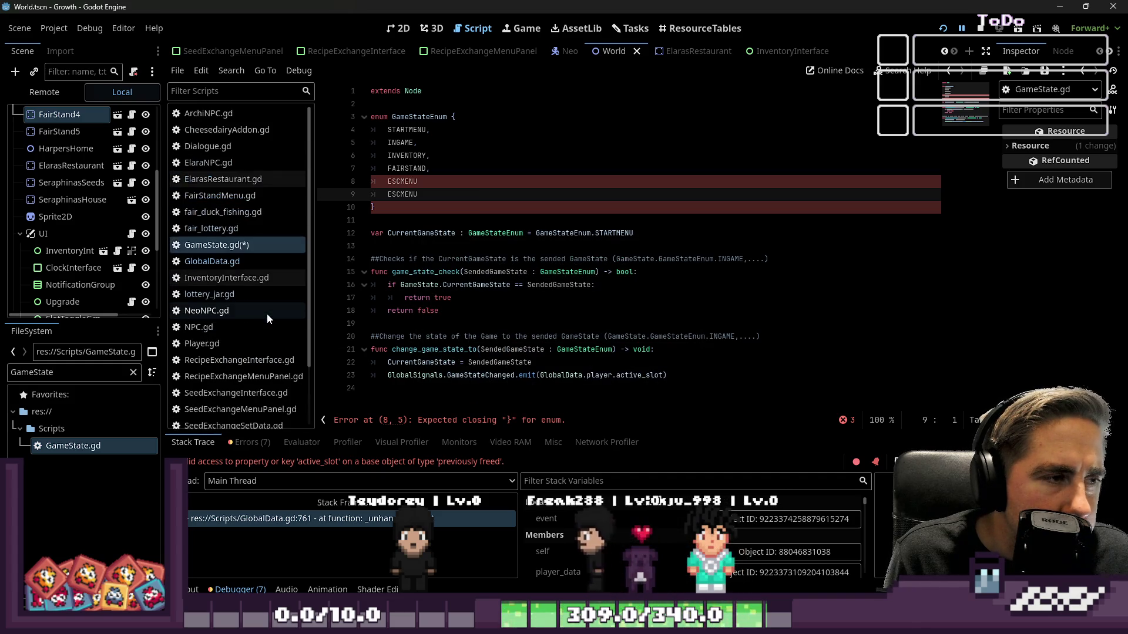
pyautogui.click(244, 227)
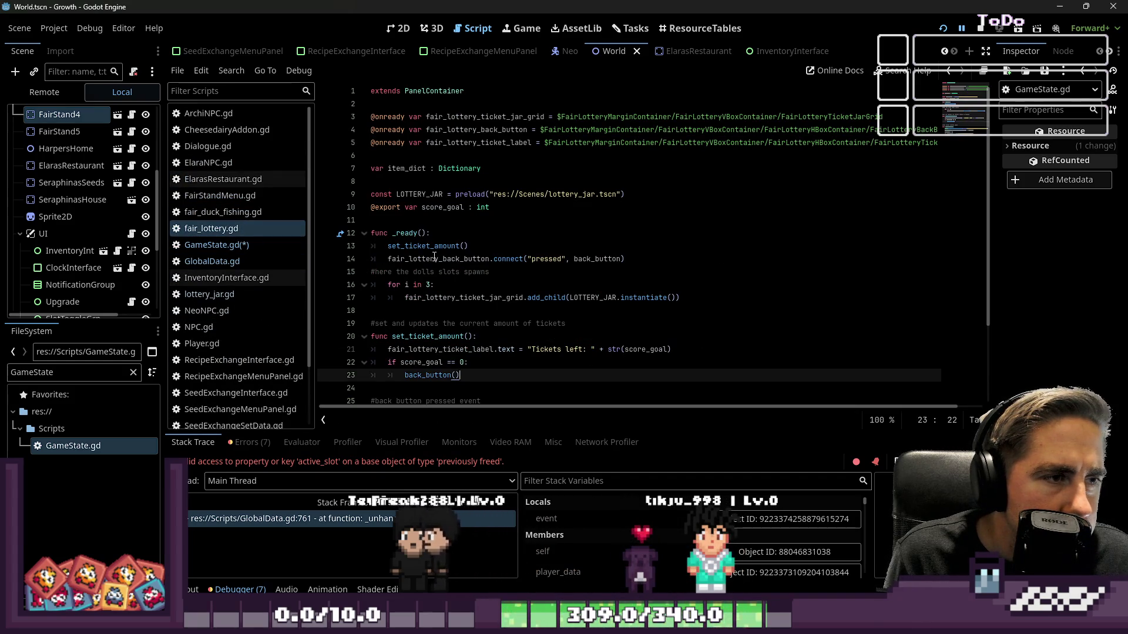
pyautogui.click(436, 220)
pyautogui.click(438, 233)
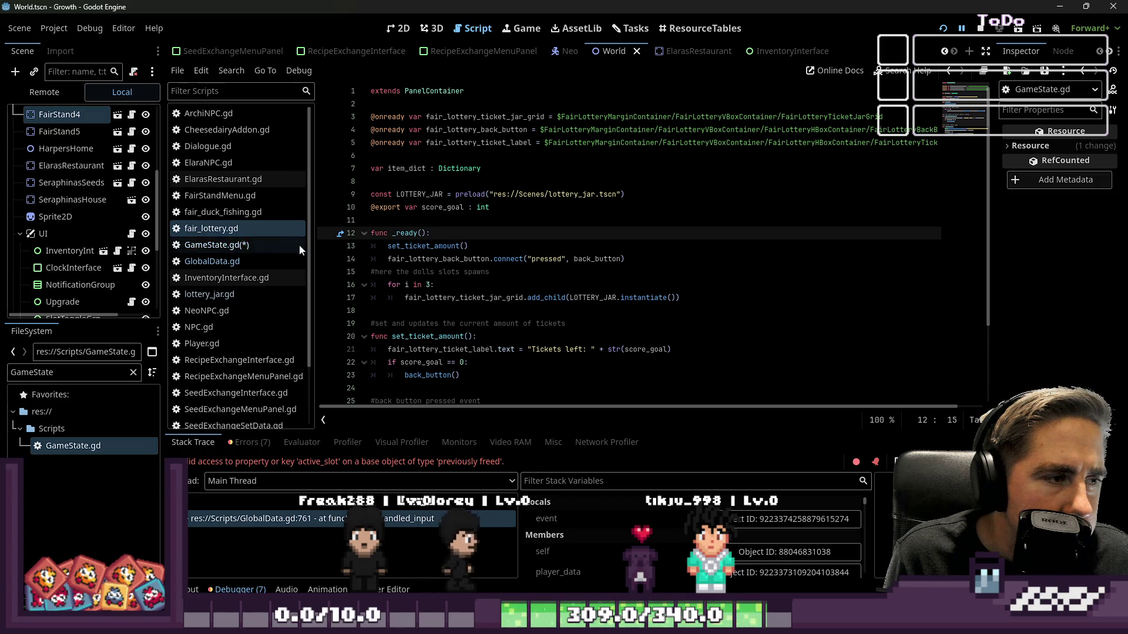
# Step: Filter FileSystem for 'FairStand' and open the FairStand and FairStandMenu scenes
pyautogui.doubleClick(85, 372)
pyautogui.write('FairStand')
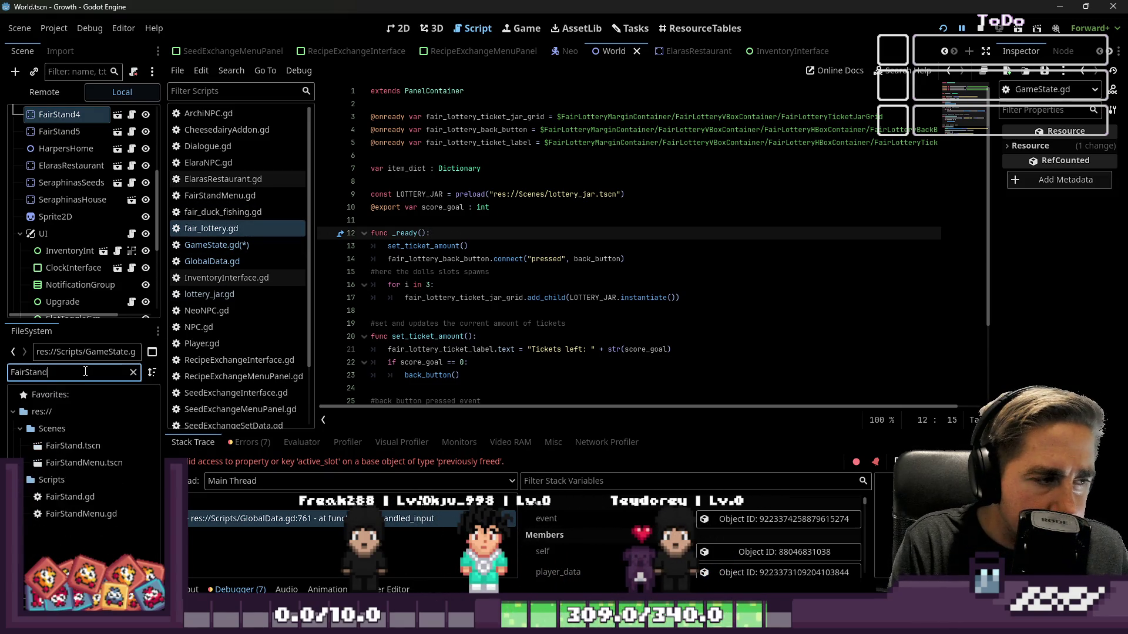
pyautogui.doubleClick(100, 446)
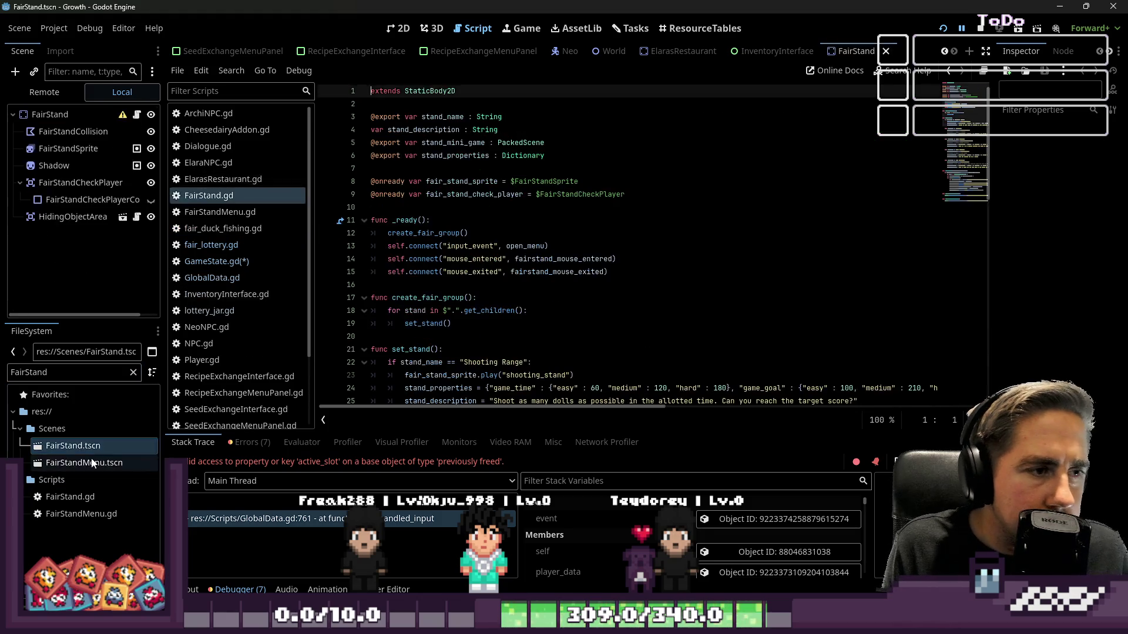
pyautogui.doubleClick(90, 463)
# Step: Locate the end of line 66 in set_new_game of FairStandMenu.gd
pyautogui.scroll(4, 625, 305)
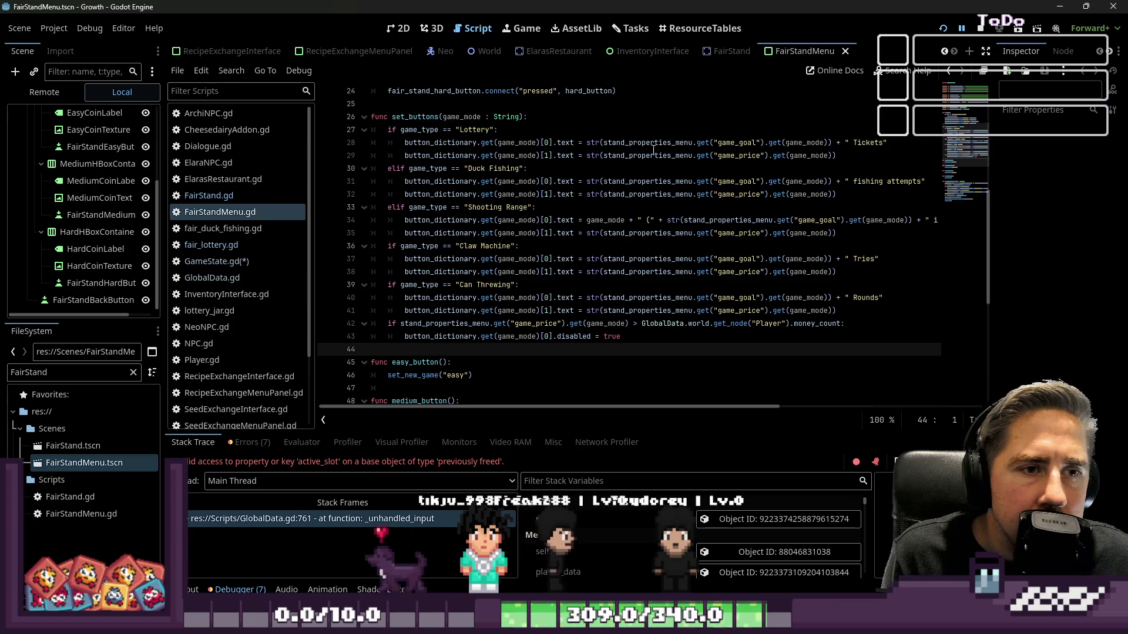
pyautogui.scroll(-3, 614, 189)
pyautogui.scroll(-4, 619, 189)
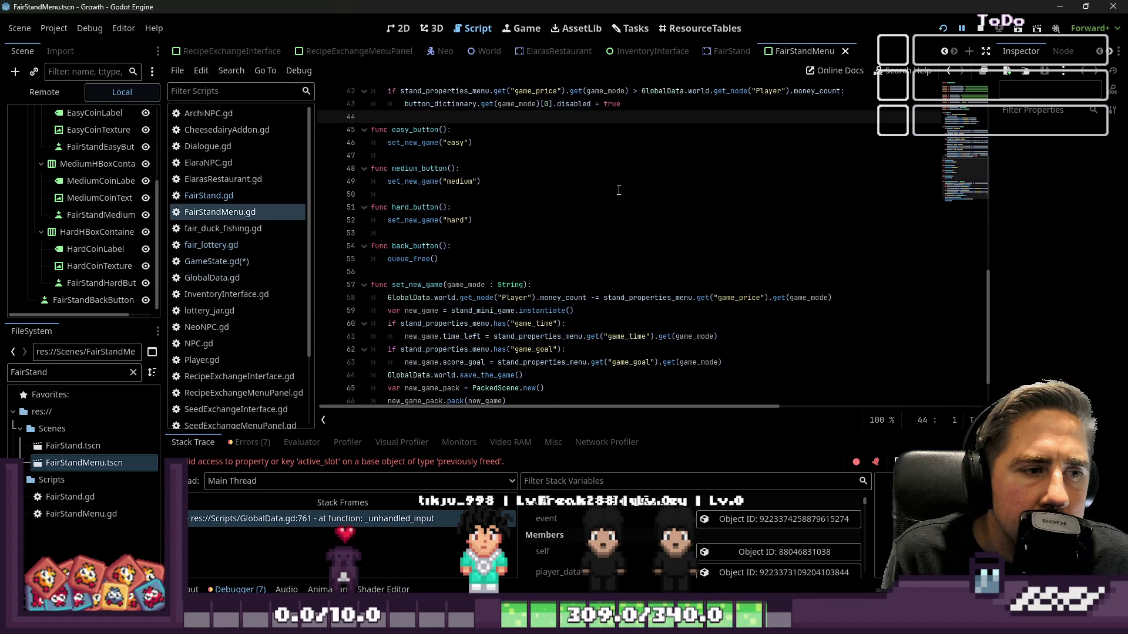
pyautogui.click(520, 271)
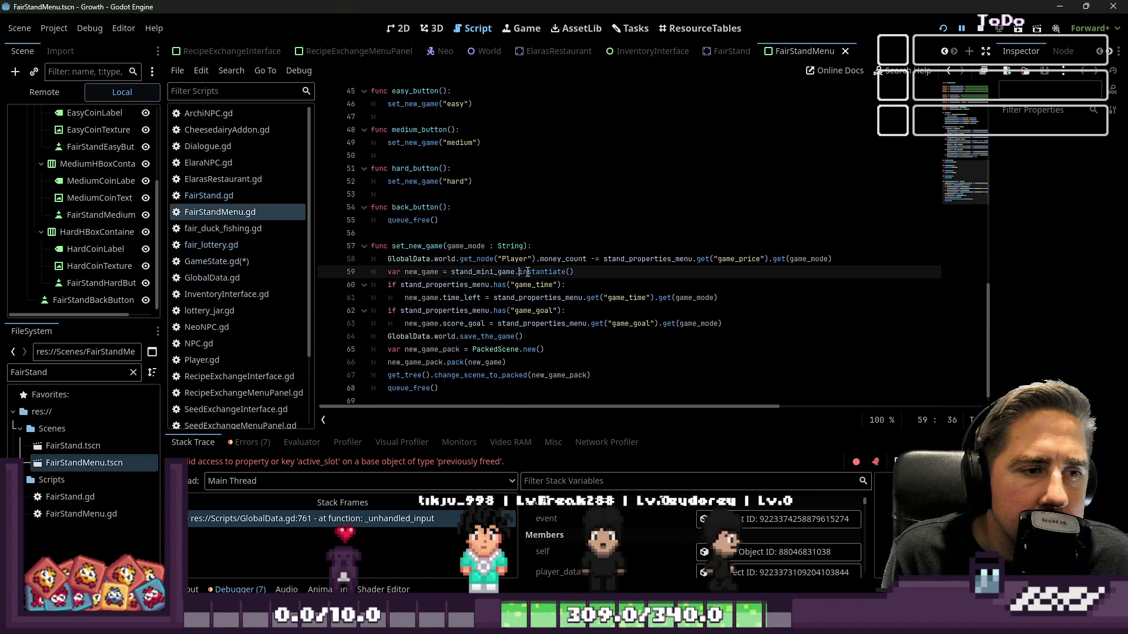
pyautogui.click(500, 284)
pyautogui.click(496, 310)
pyautogui.click(491, 363)
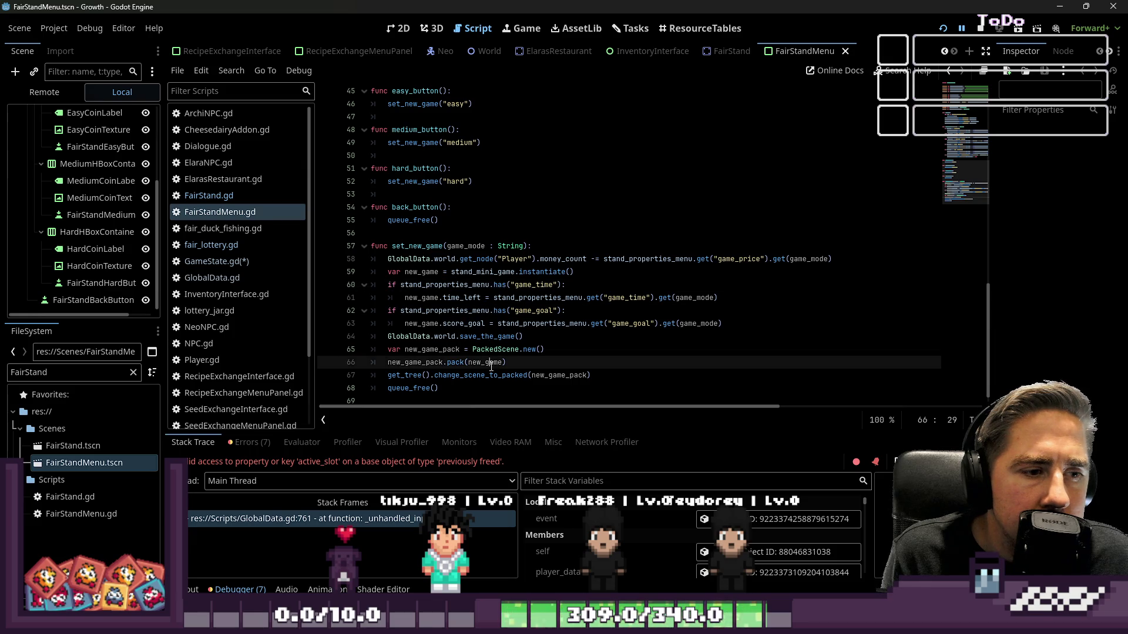
# Step: Insert GameState.change_game_state_to(GameState.GameStateEnum.FAIRSTAND) on line 67 and save
pyautogui.press('Return')
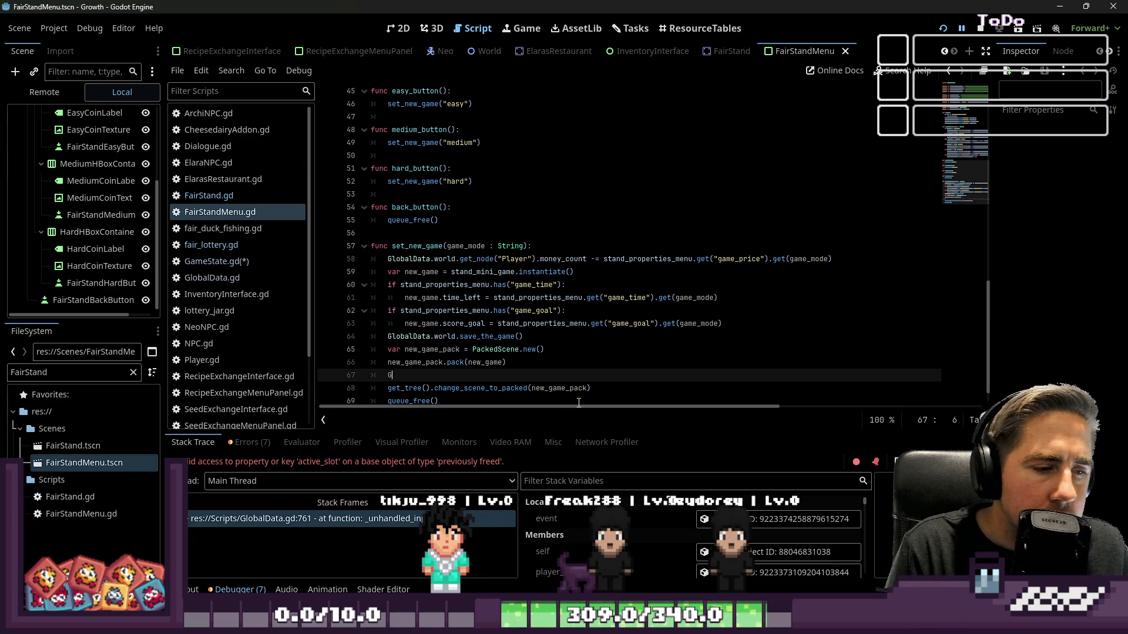
pyautogui.write('lob')
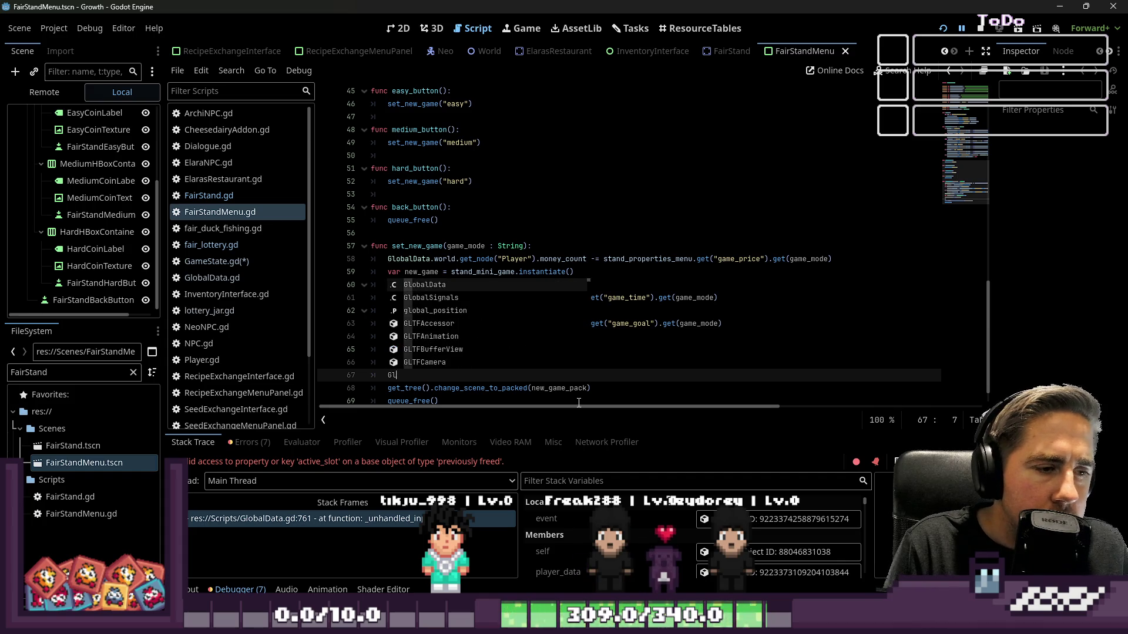
pyautogui.press('BackSpace')
pyautogui.press('BackSpace')
pyautogui.write('meState.')
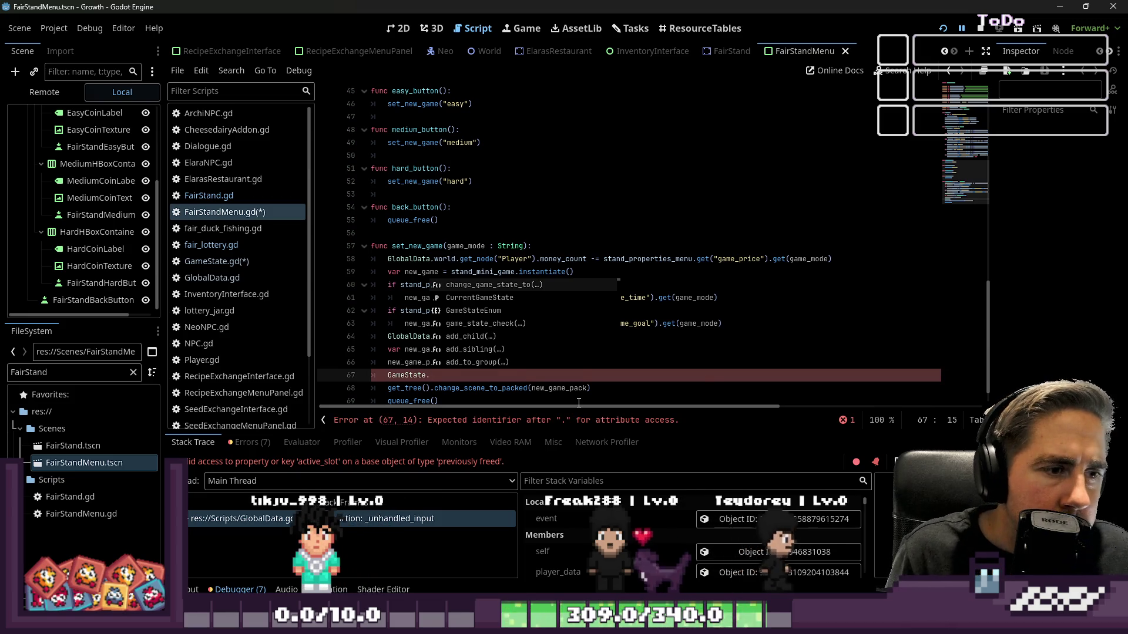
pyautogui.press('Return')
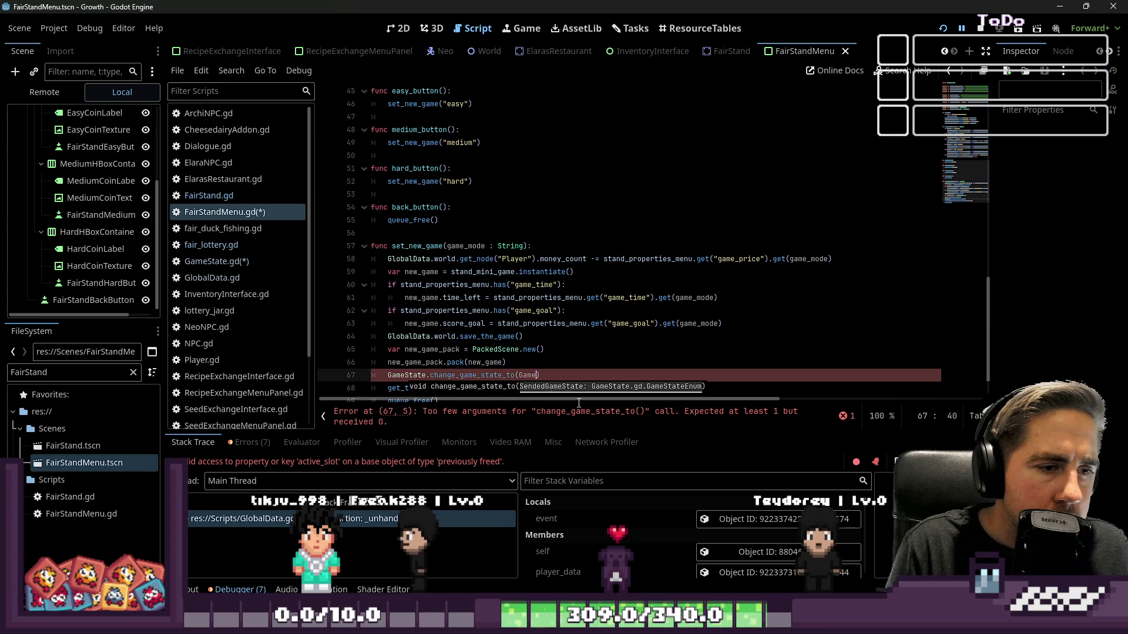
pyautogui.write('ameState.')
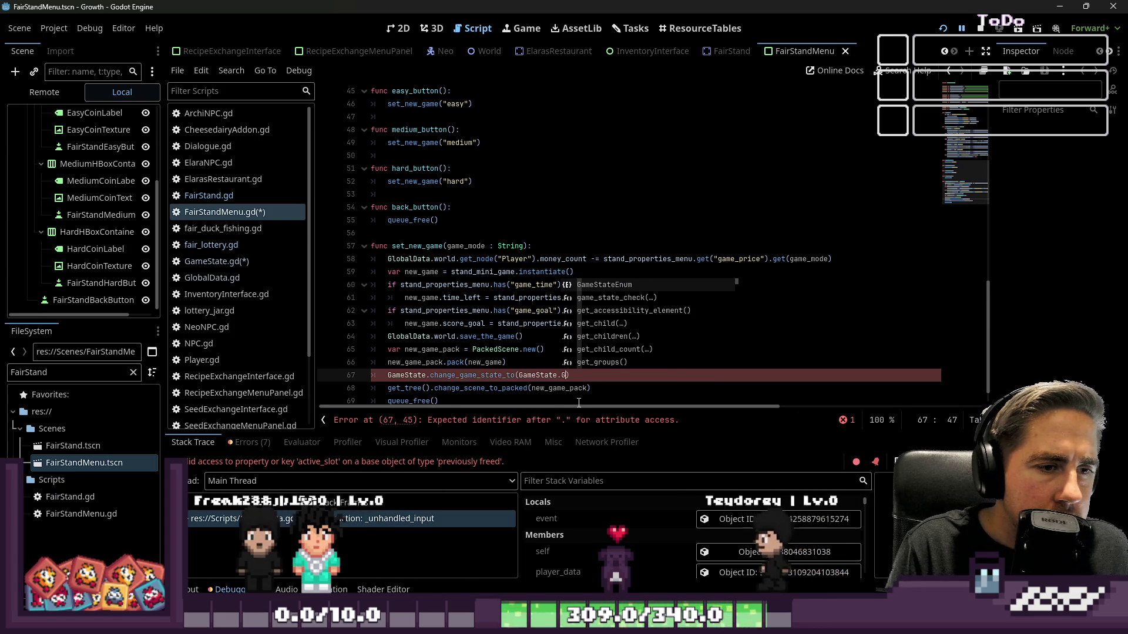
pyautogui.write('GameStateEnum.')
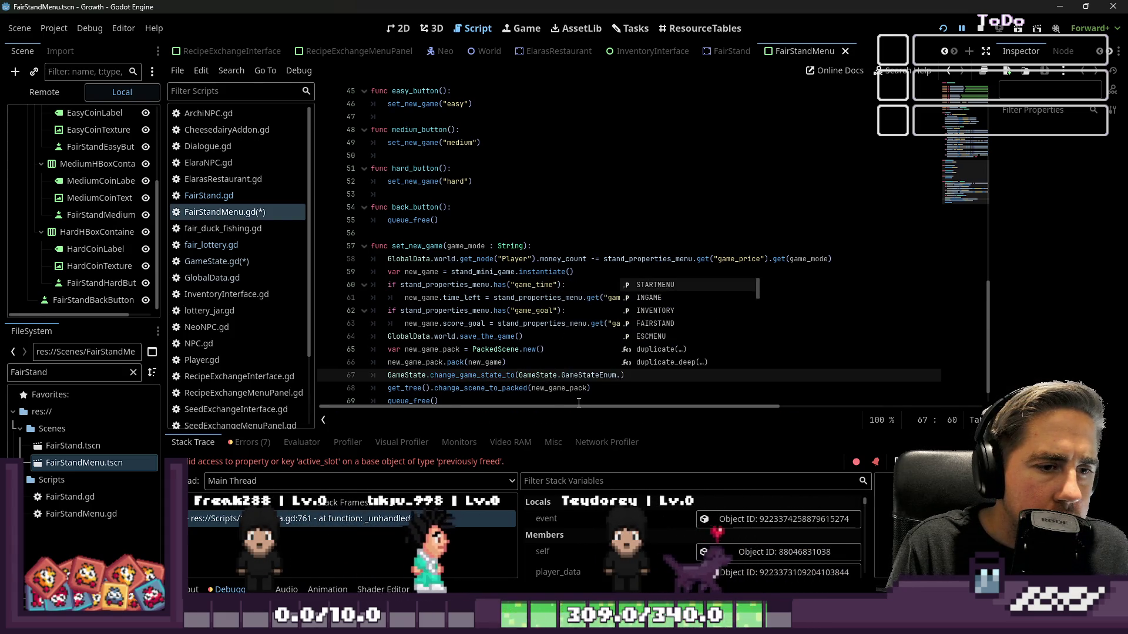
pyautogui.write('FAIRSTAND')
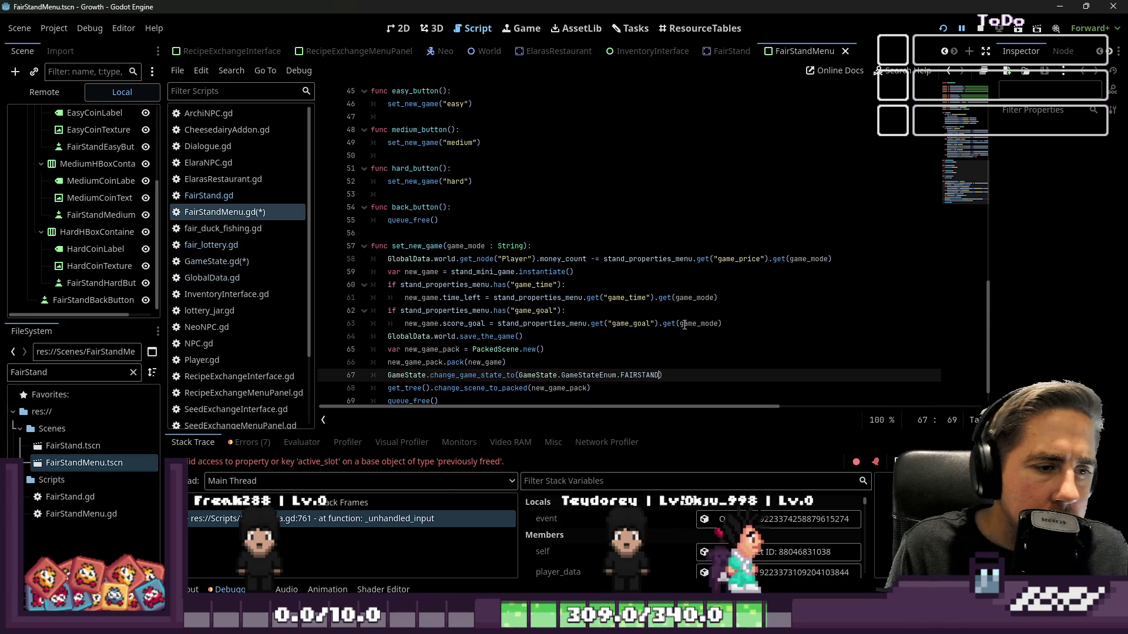
pyautogui.click(663, 374)
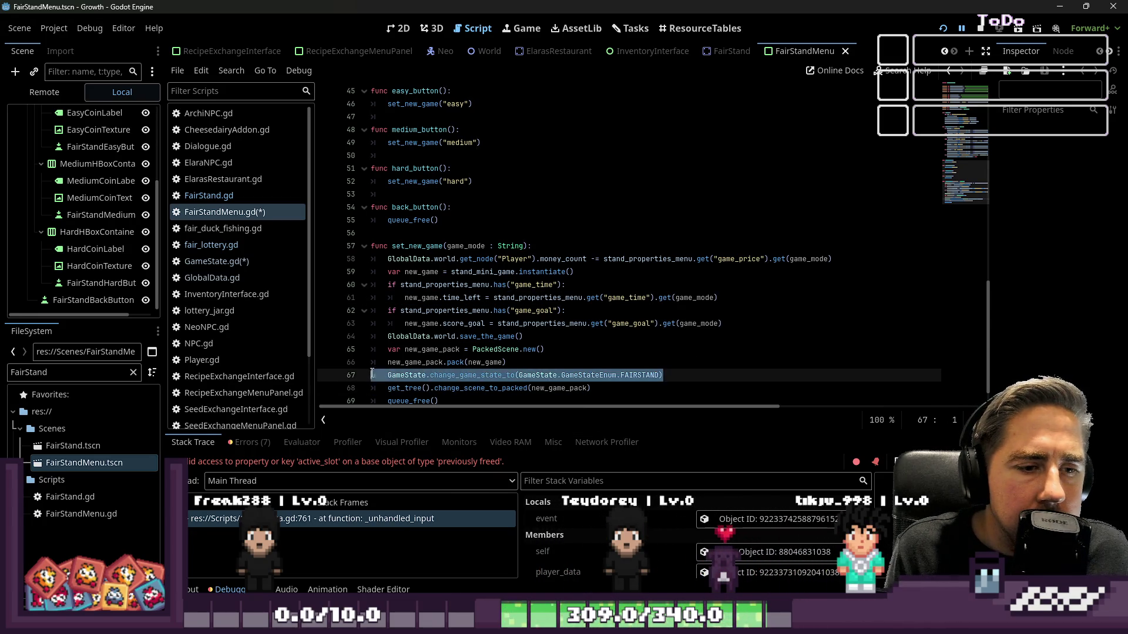
pyautogui.click(483, 335)
pyautogui.hotkey('ctrl', 's')
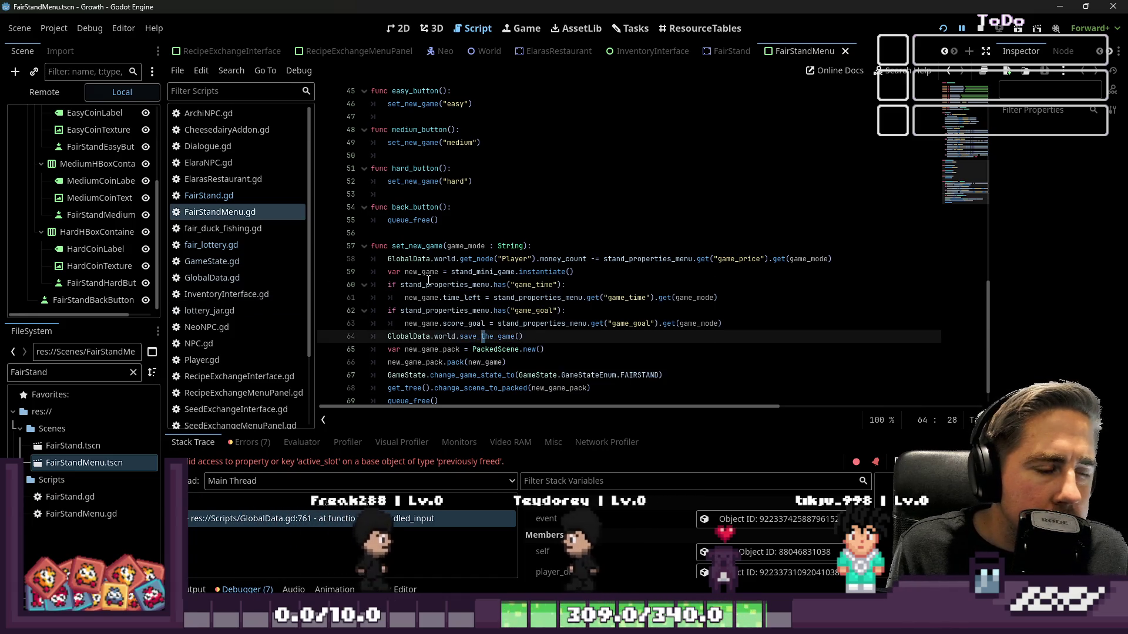
# Step: Paste a change_game_state_to line after the World load line in fair_lottery.gd's back_button
pyautogui.click(211, 245)
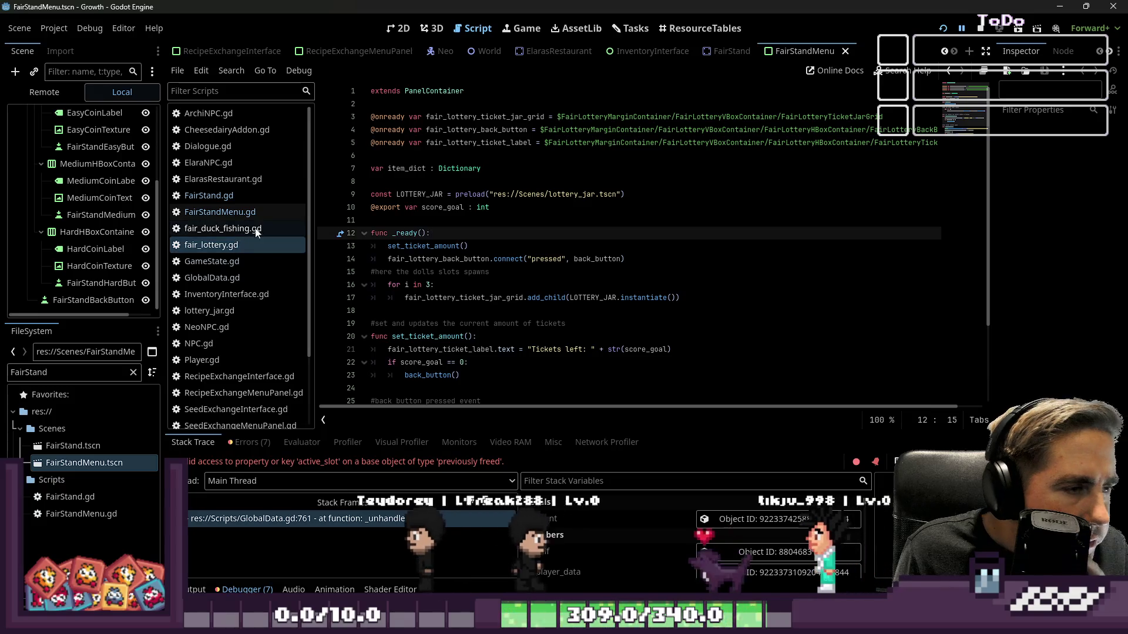
pyautogui.scroll(-3, 427, 310)
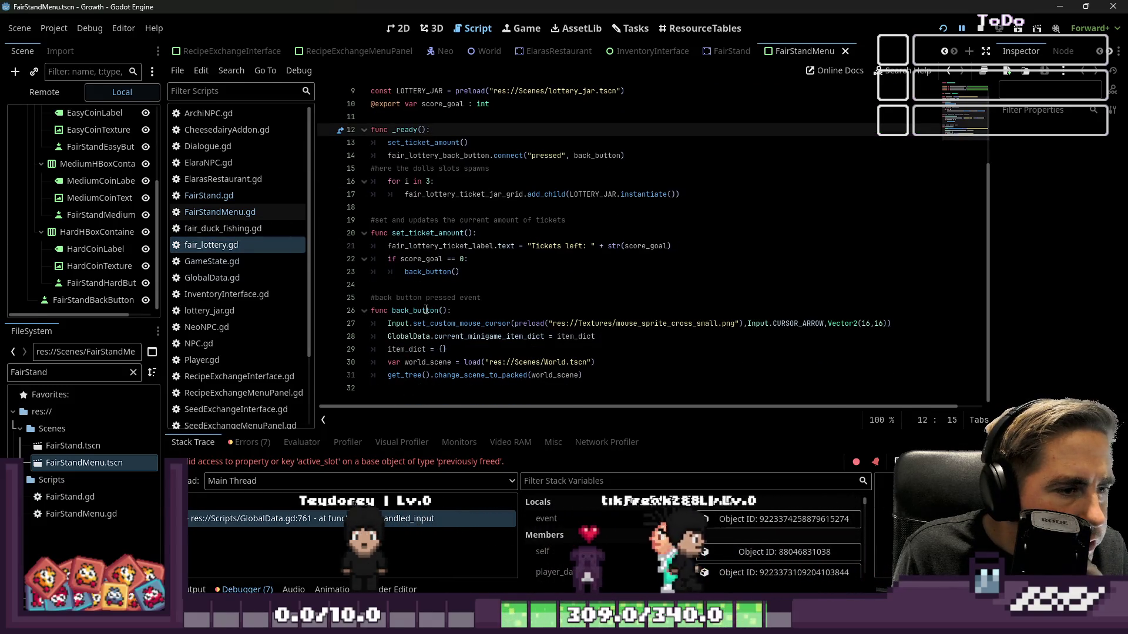
pyautogui.click(427, 309)
pyautogui.click(605, 357)
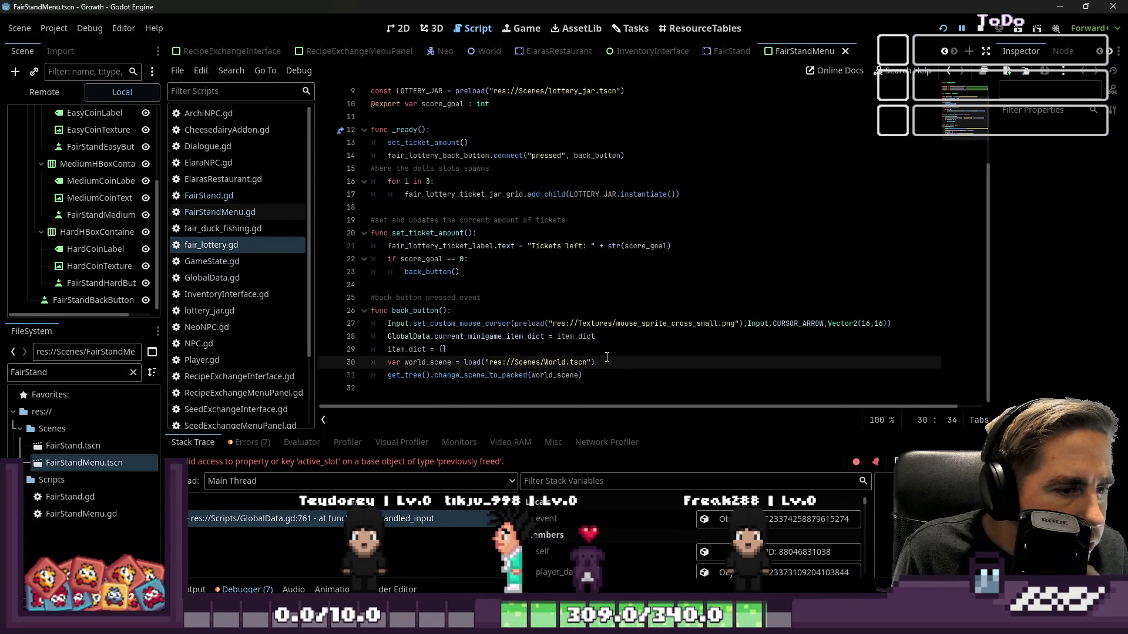
pyautogui.press('Return')
pyautogui.write('GameState.change_game_state_to(GameState.GameStateEnum.FAIRSTAND)')
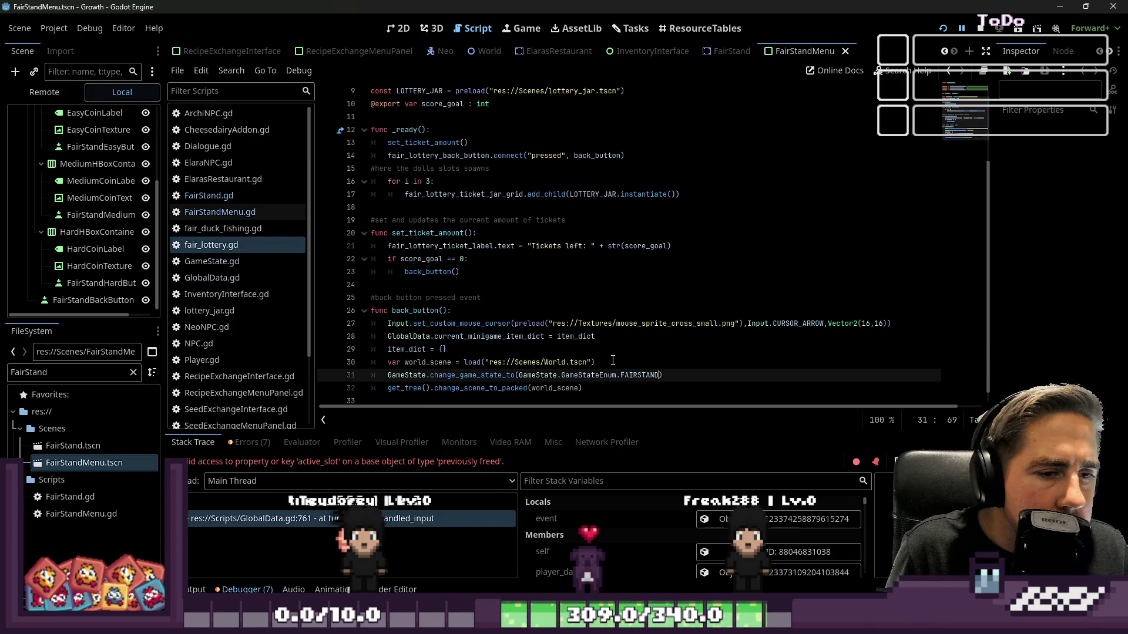
pyautogui.hotkey('ctrl', 'shift', 'Left')
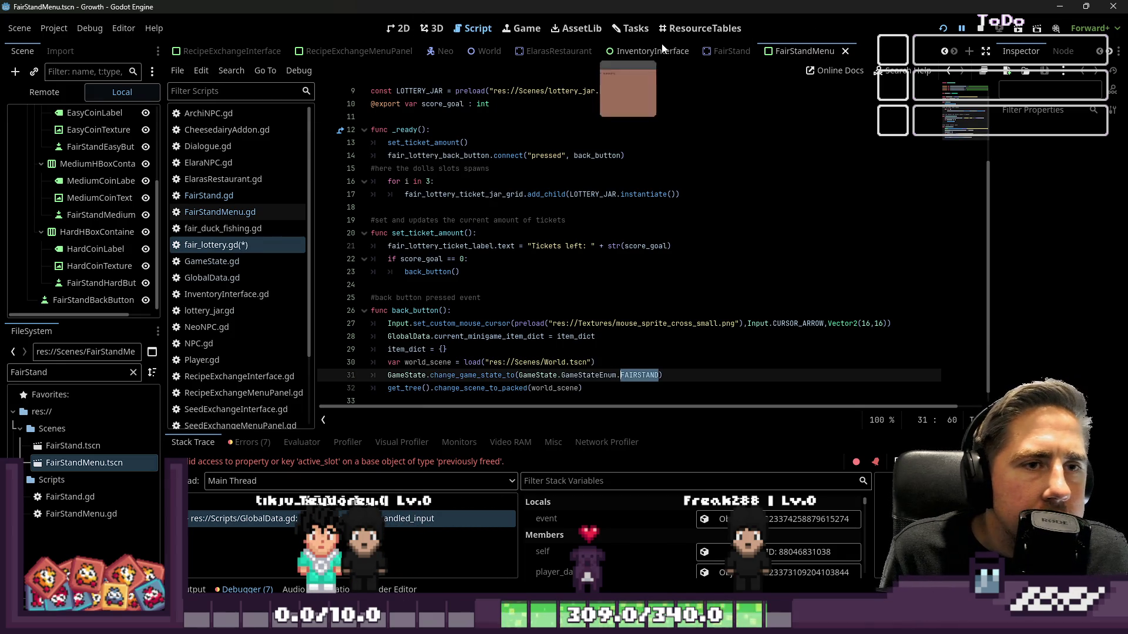
# Step: Delete the duplicate ESCMENU entry from GameStateEnum in GameState.gd and save
pyautogui.click(213, 261)
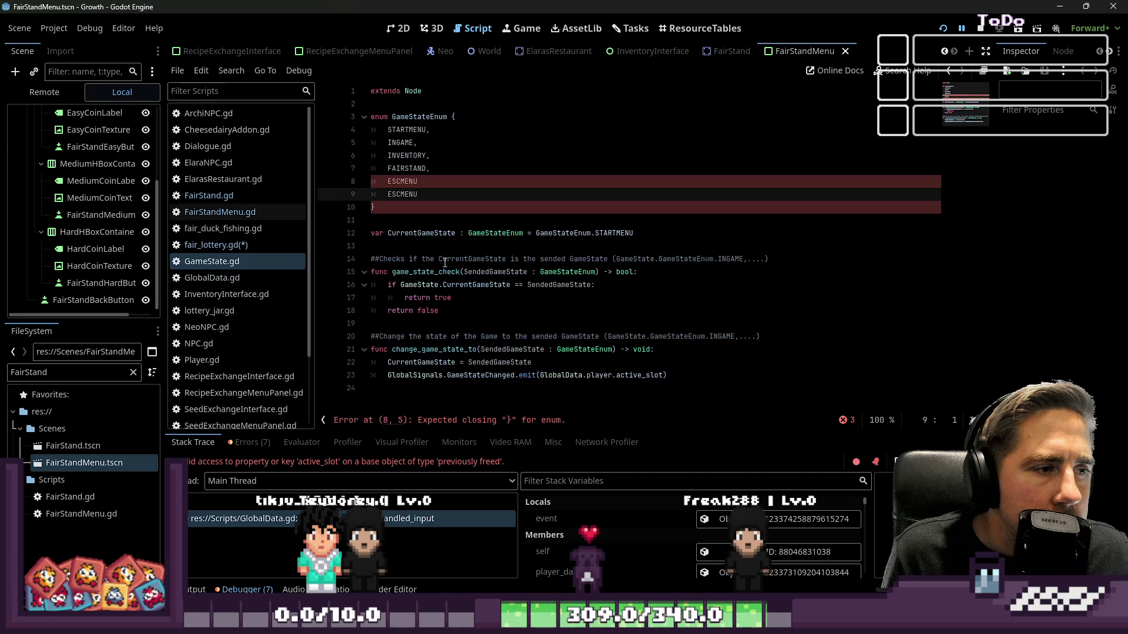
pyautogui.click(428, 195)
pyautogui.press('BackSpace')
pyautogui.press('BackSpace')
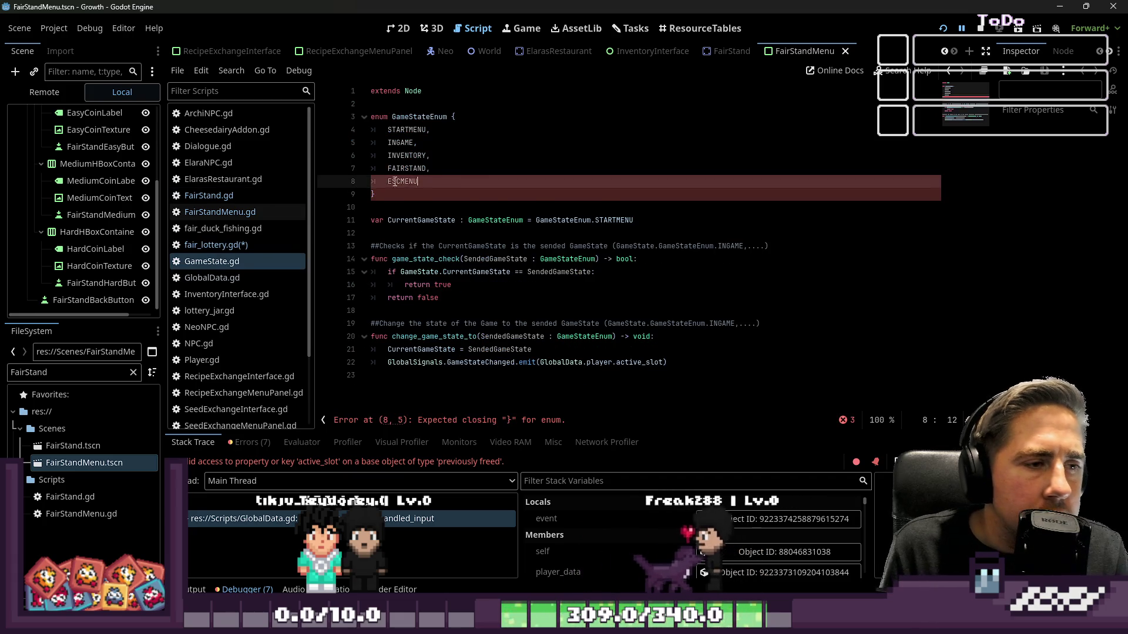
pyautogui.click(432, 169)
pyautogui.hotkey('ctrl', 's')
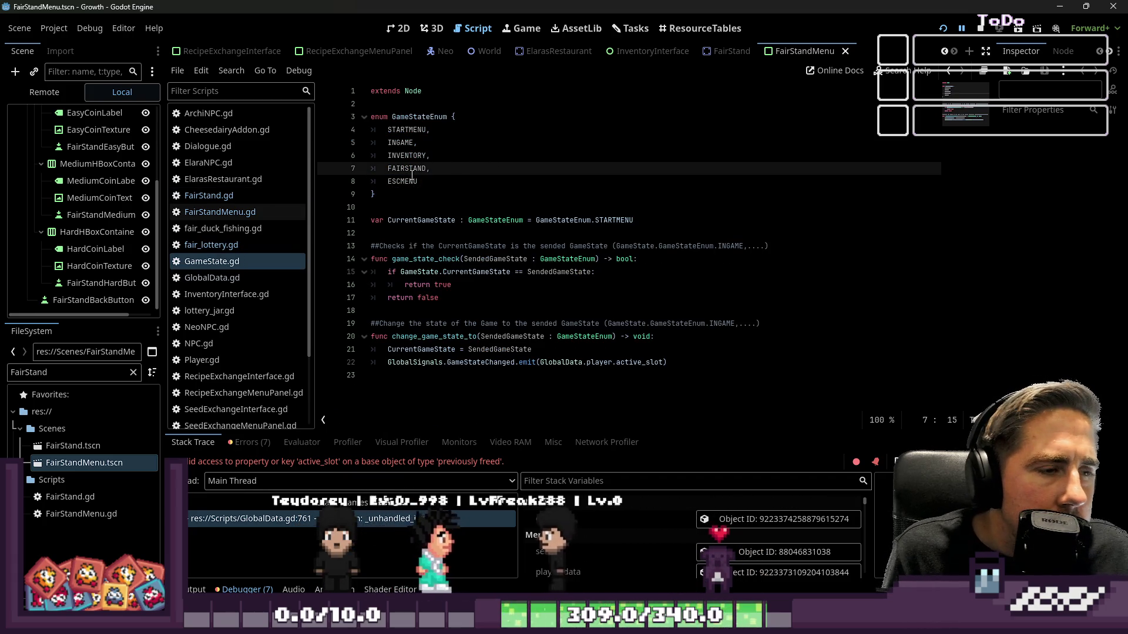
pyautogui.doubleClick(406, 167)
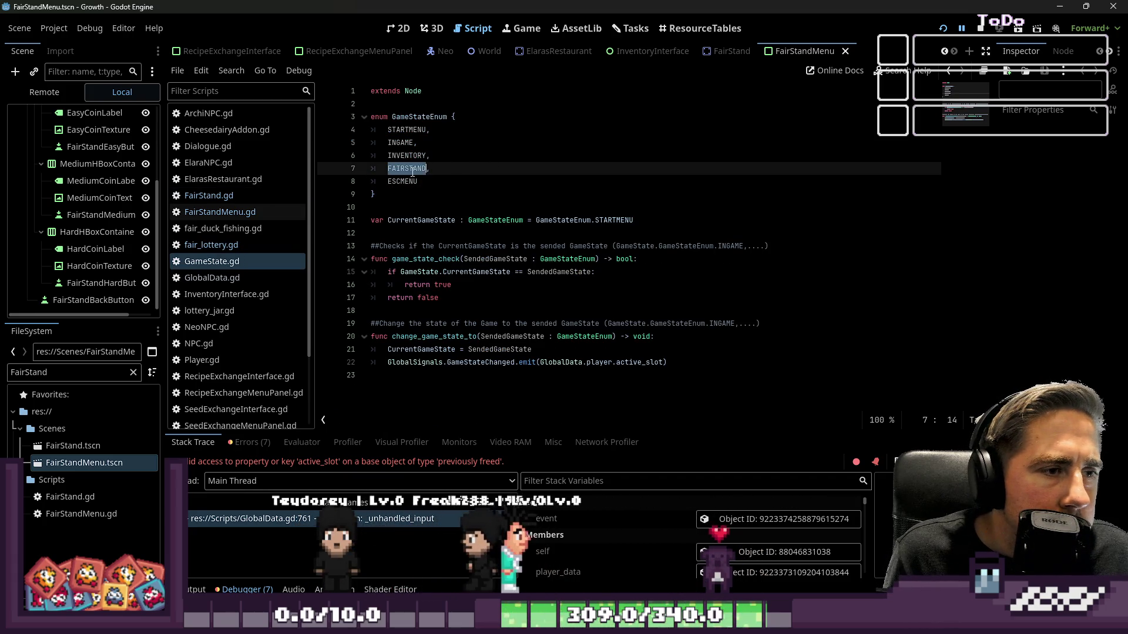
pyautogui.doubleClick(400, 143)
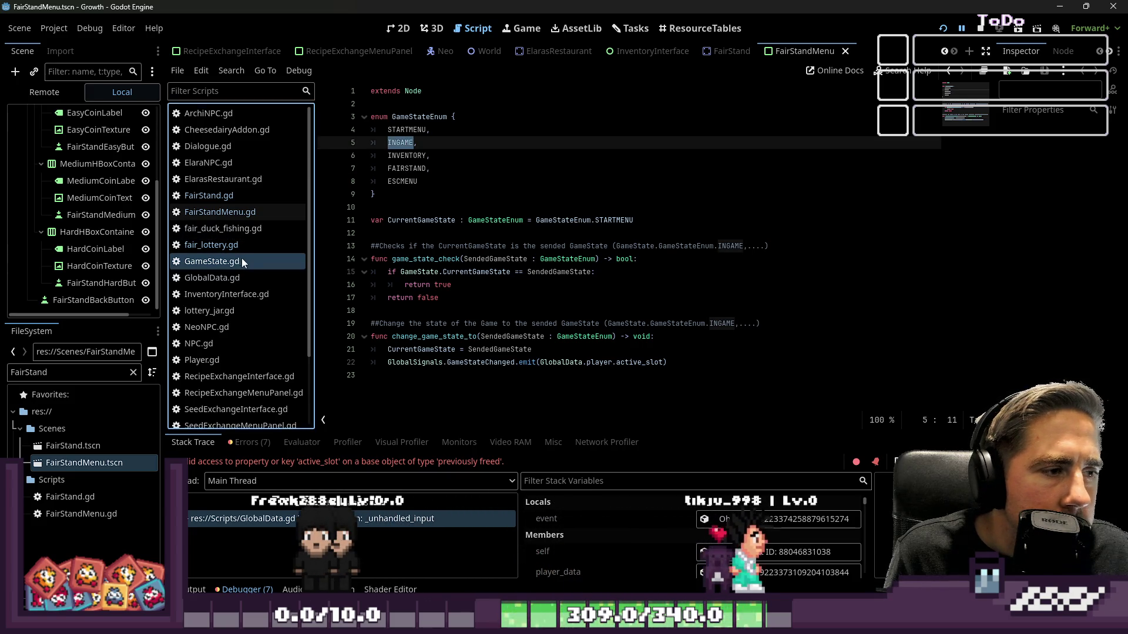
# Step: Set back_button's state change to INGAME in fair_lottery.gd and save the script
pyautogui.click(224, 247)
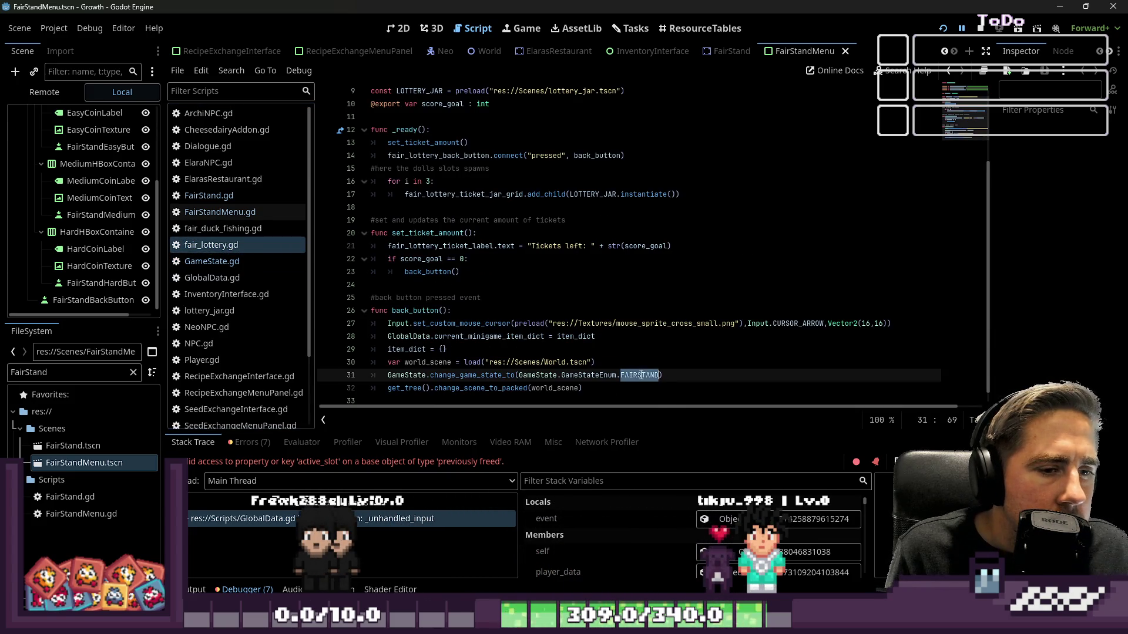
pyautogui.write('INGAME')
pyautogui.moveTo(657, 376); pyautogui.dragTo(365, 376)
pyautogui.hotkey('ctrl', 'c')
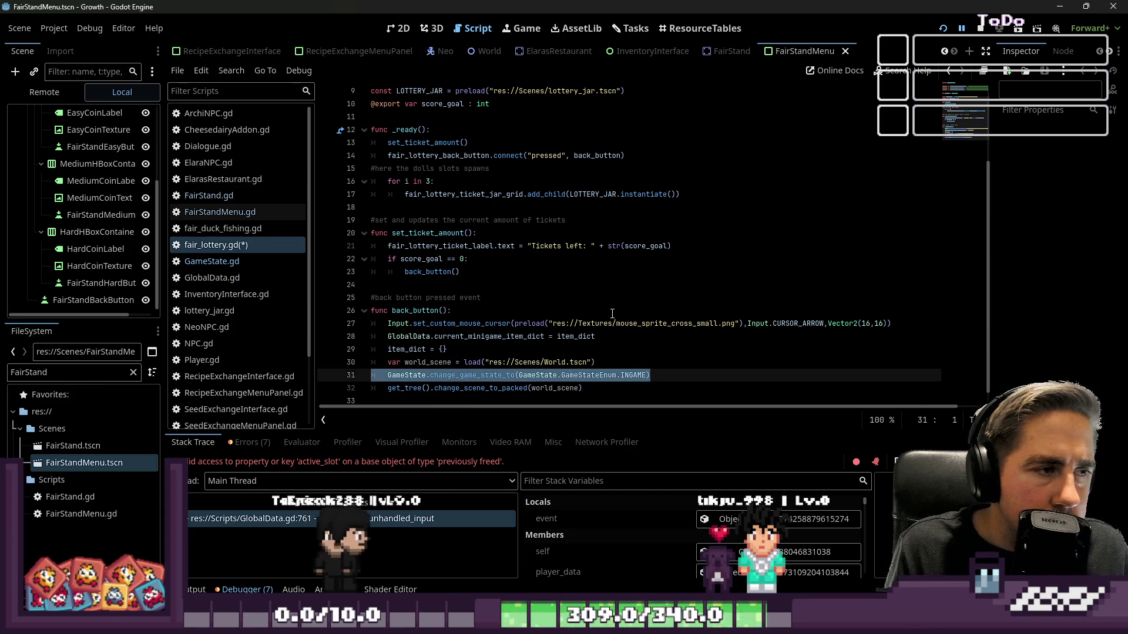
pyautogui.click(612, 311)
pyautogui.hotkey('ctrl', 's')
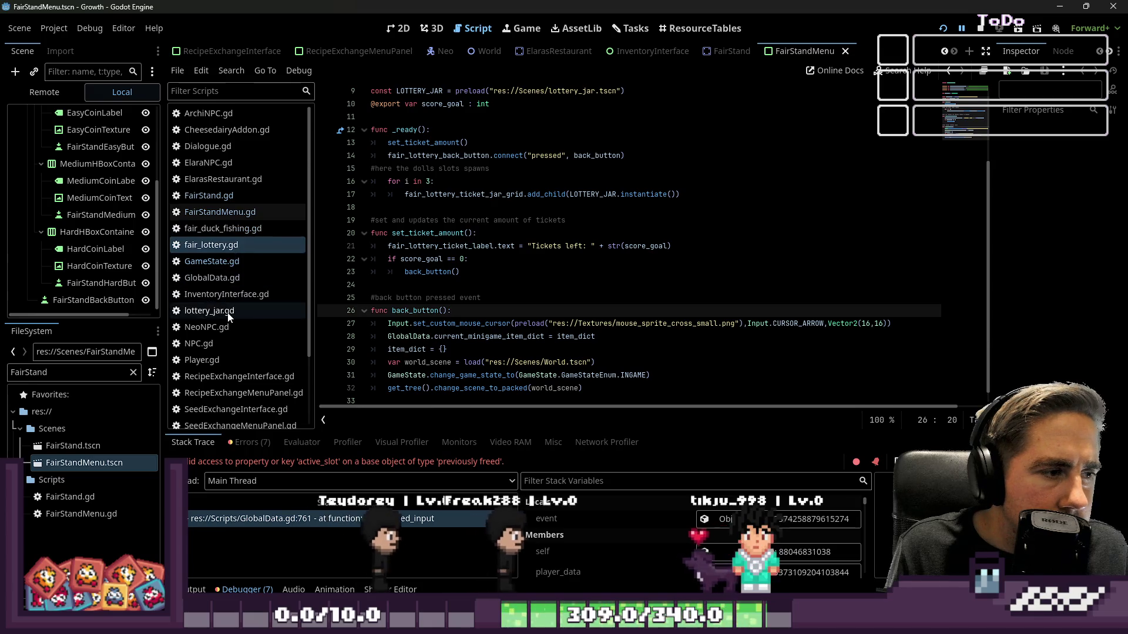
pyautogui.doubleClick(422, 310)
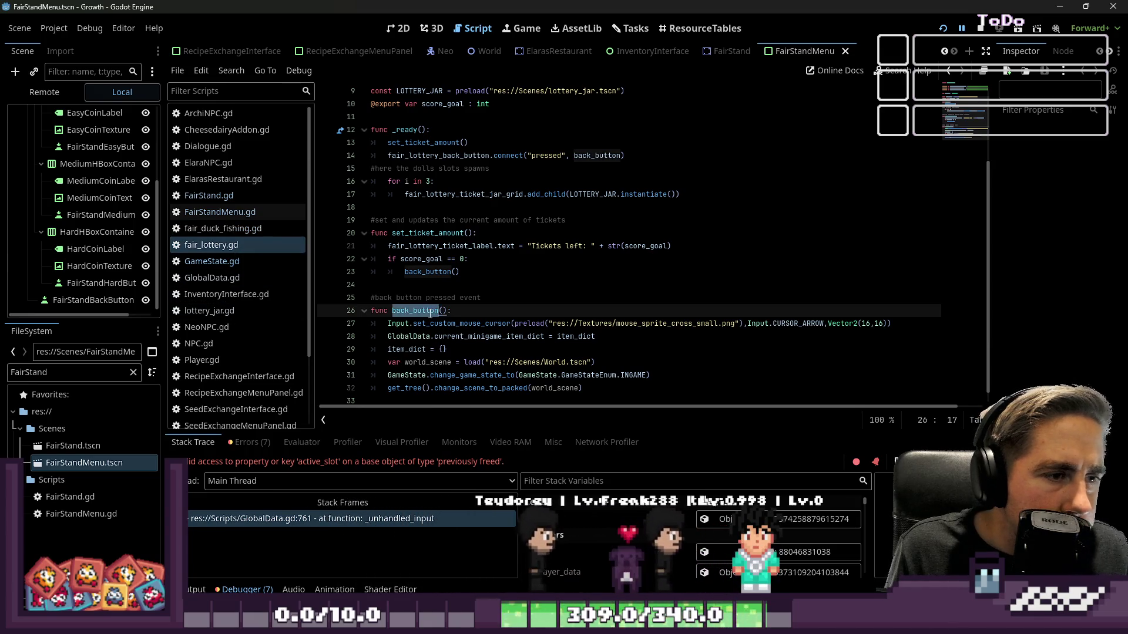
pyautogui.moveTo(461, 272); pyautogui.dragTo(388, 259)
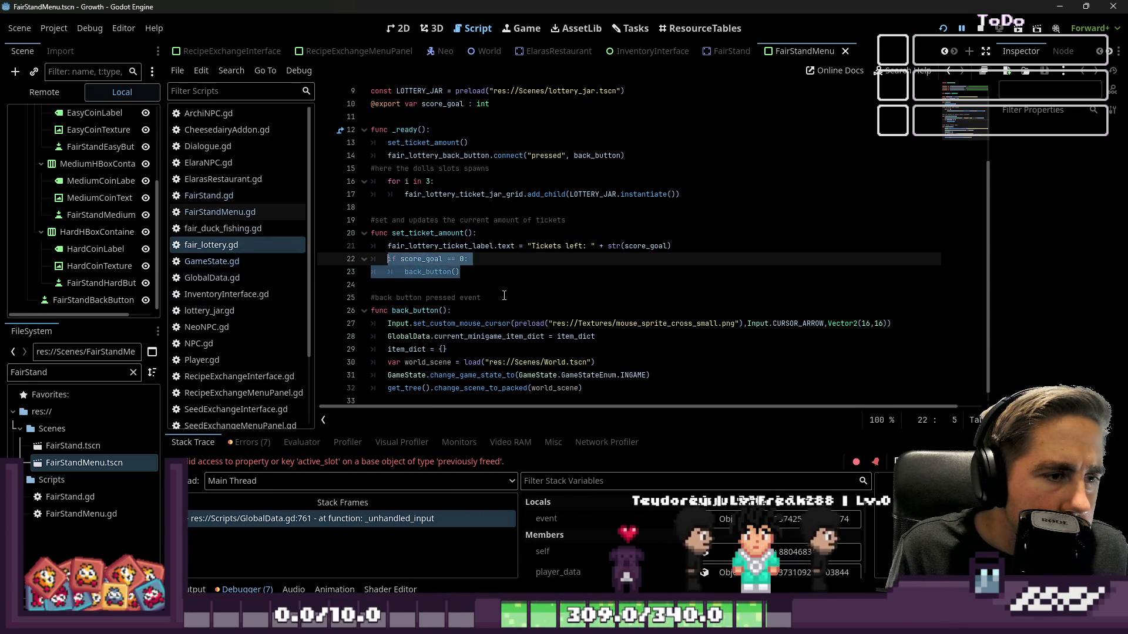
# Step: Open fair_duck_fishing.gd and locate the close_game function
pyautogui.click(504, 295)
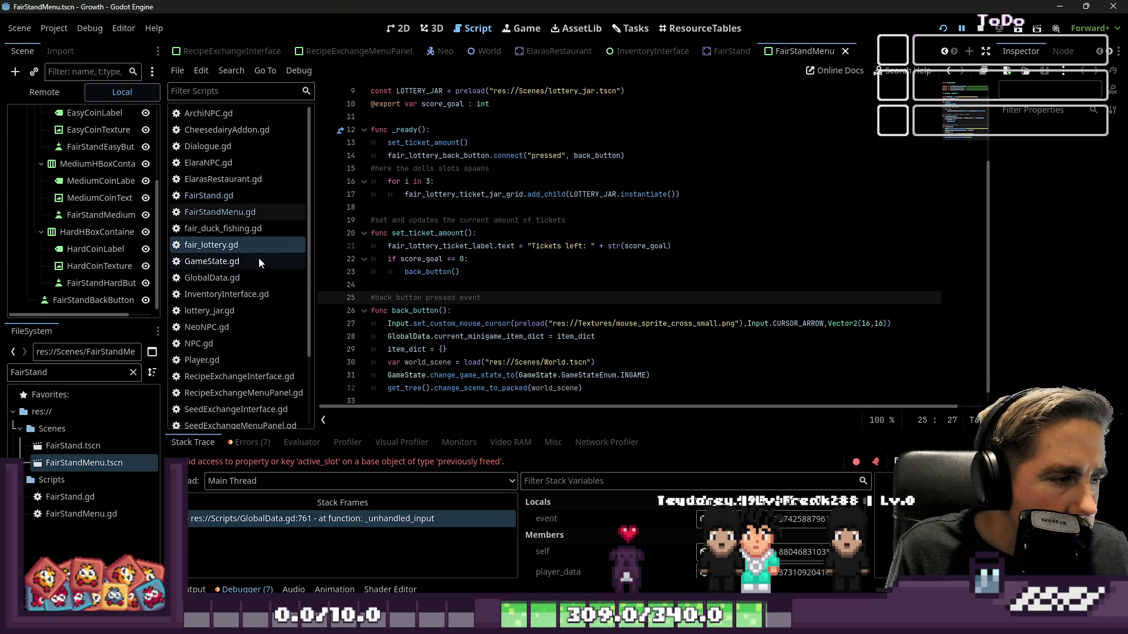
pyautogui.click(263, 228)
pyautogui.scroll(-10, 516, 265)
pyautogui.click(502, 320)
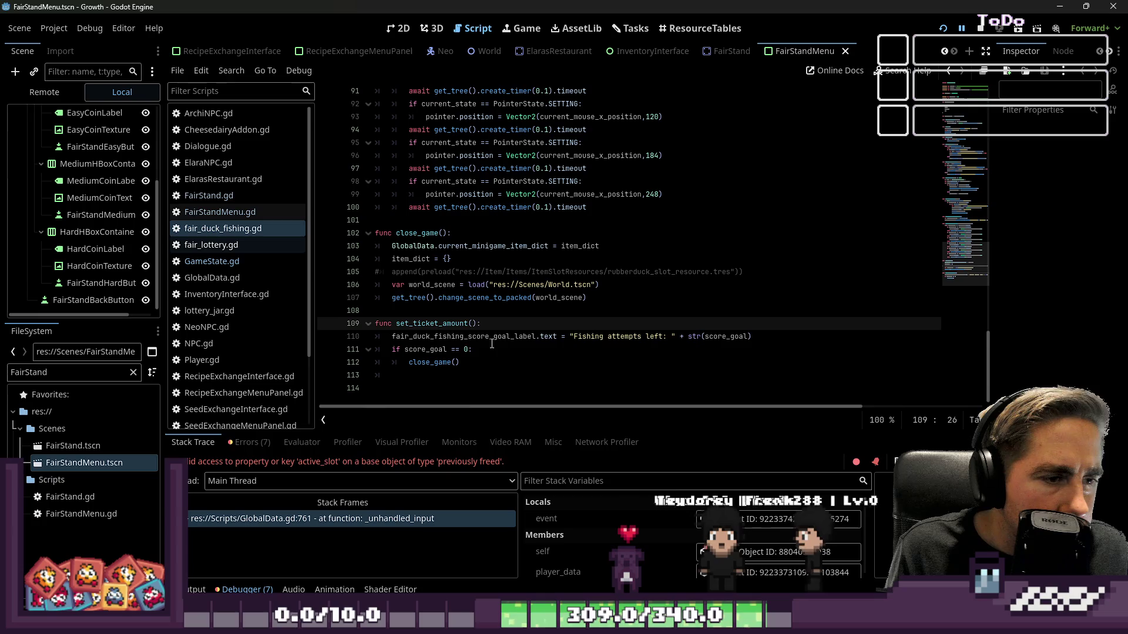
pyautogui.press('Down')
pyautogui.press('Down')
pyautogui.doubleClick(423, 363)
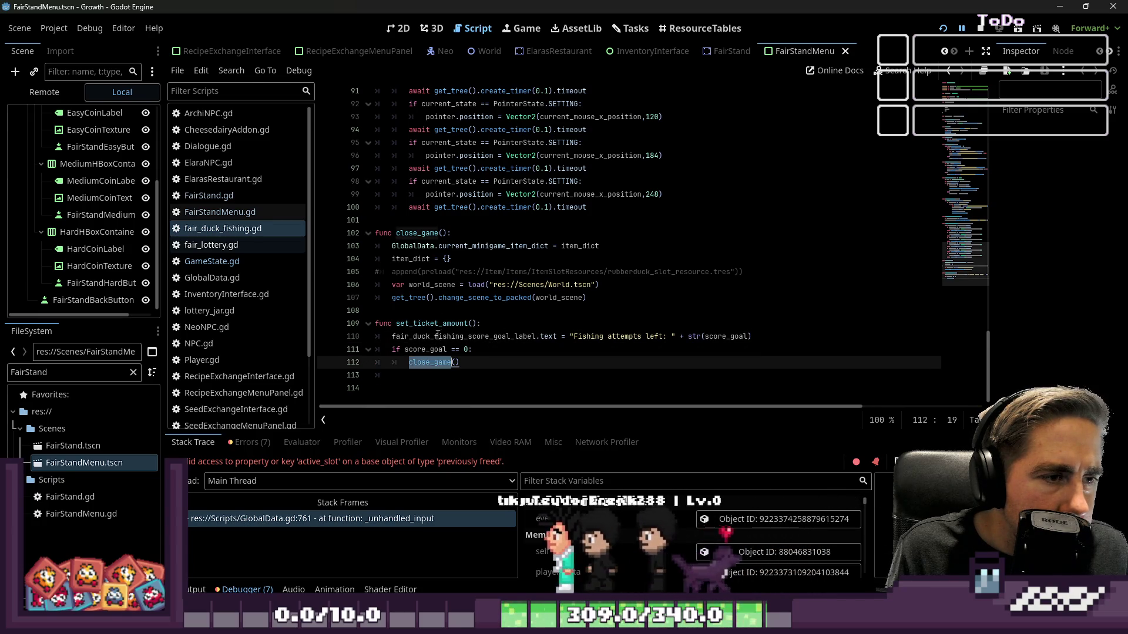
# Step: Paste the INGAME state change after close_game's World load line, unindent it, run the project
pyautogui.click(611, 284)
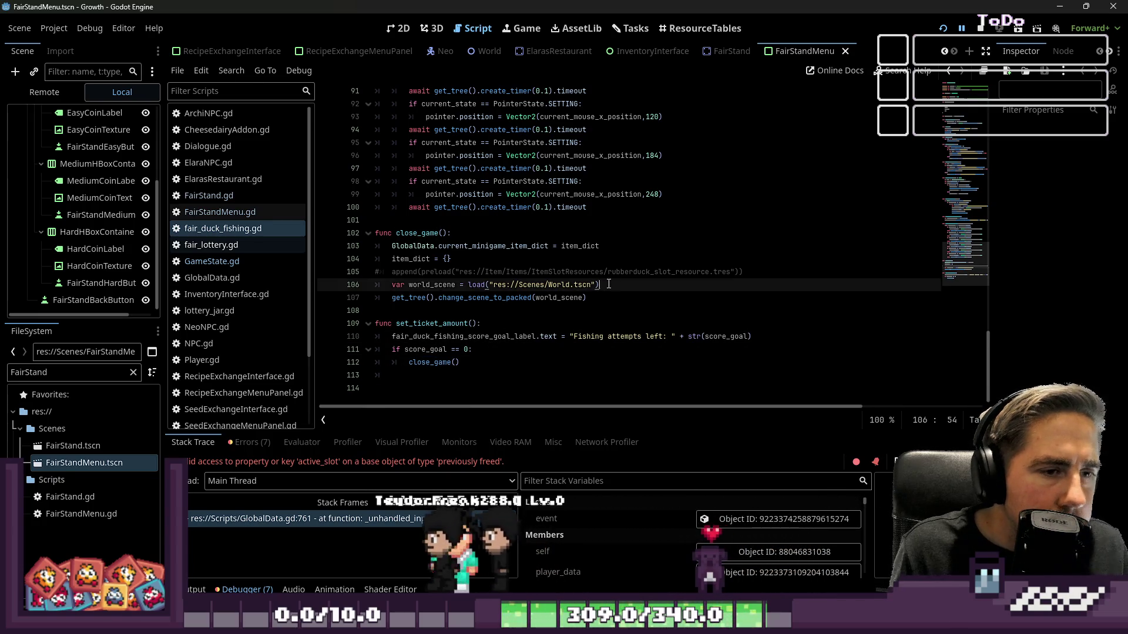
pyautogui.press('Return')
pyautogui.hotkey('ctrl', 'v')
pyautogui.hotkey('shift', 'Tab')
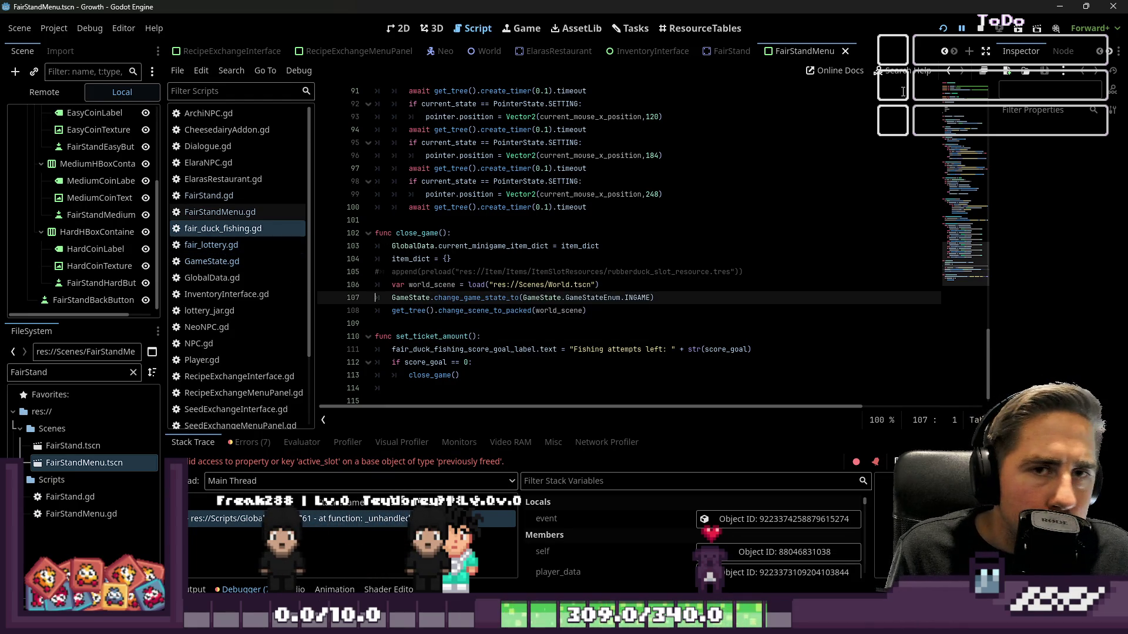
pyautogui.click(975, 34)
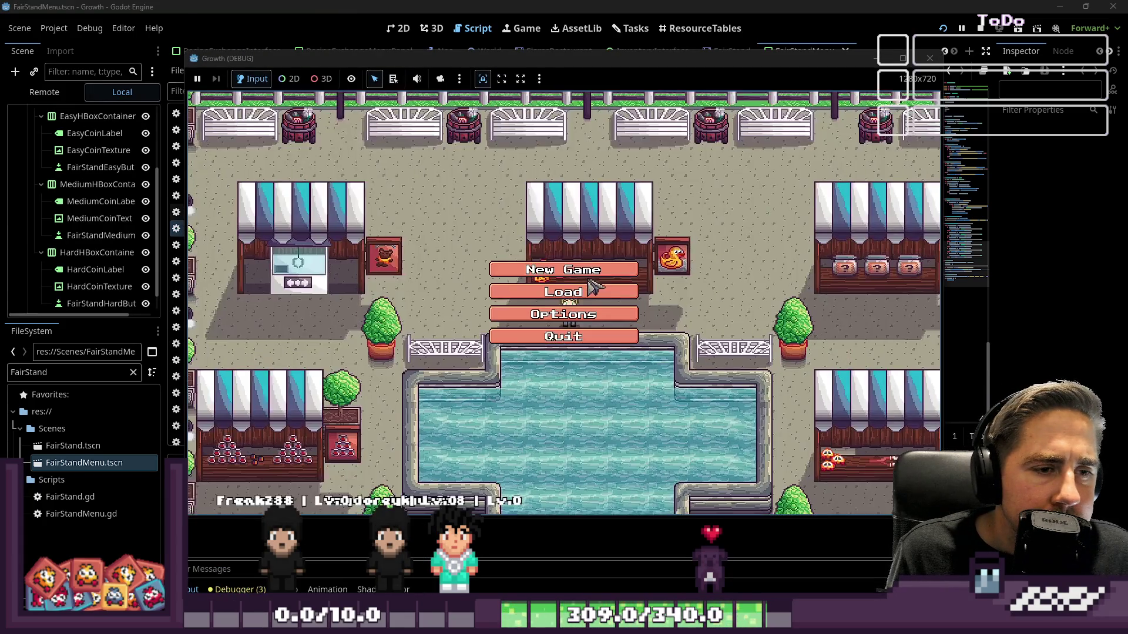
# Step: Start a New Game with a typed character name
pyautogui.click(563, 269)
pyautogui.write('asdfg')
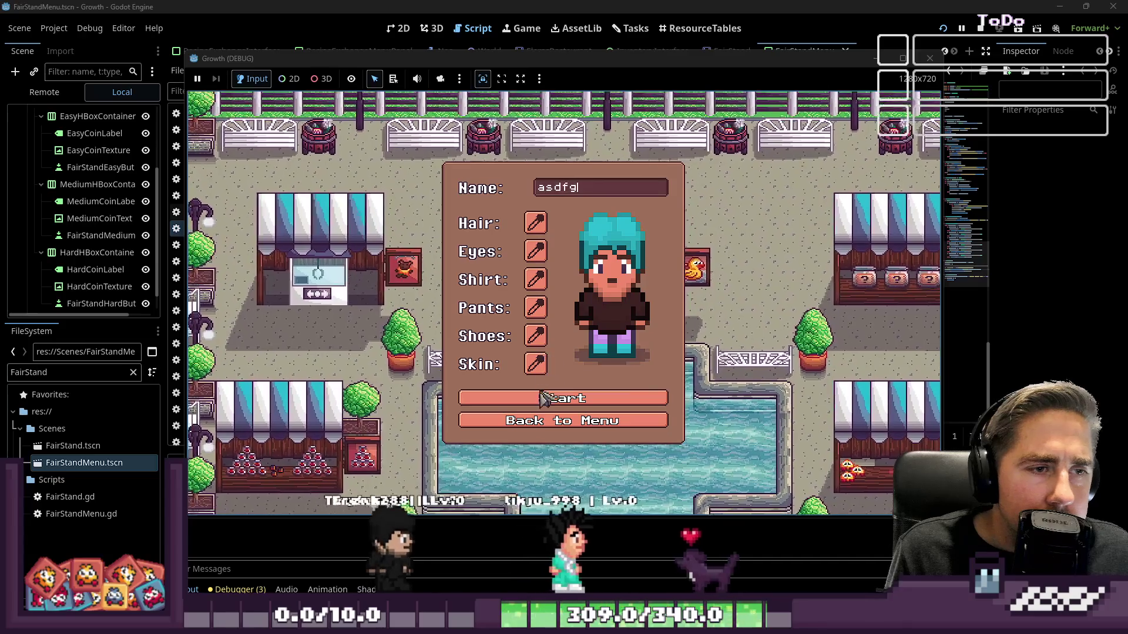
pyautogui.press('Return')
# Step: Walk to the lottery stall, buy a ticket and pick a jar
pyautogui.press('d')
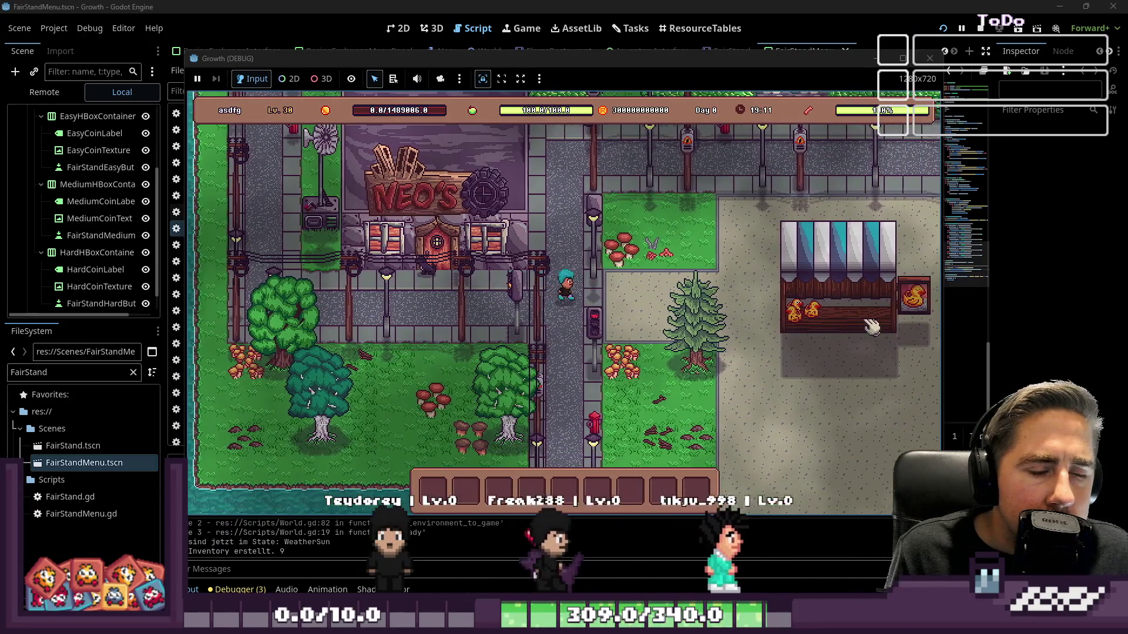
pyautogui.press('d')
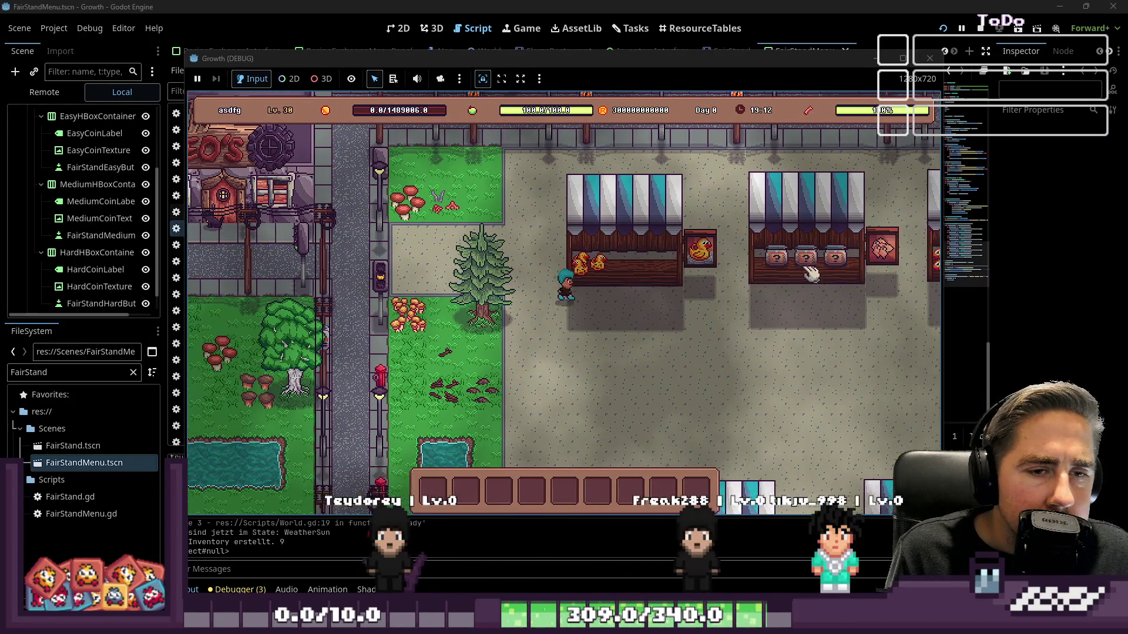
pyautogui.click(620, 284)
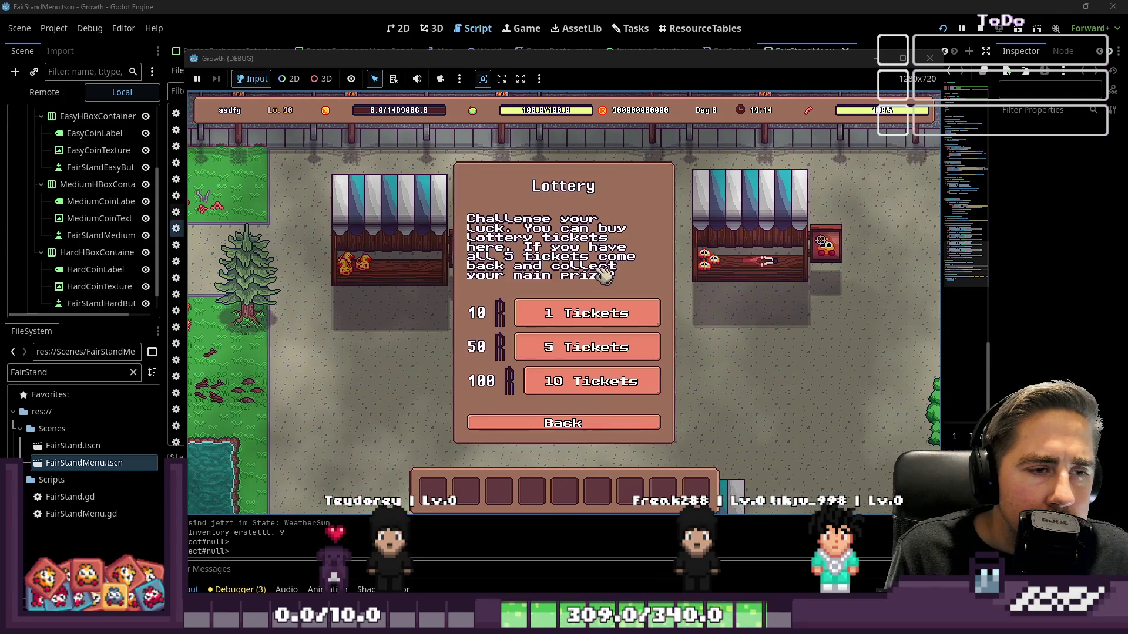
pyautogui.click(557, 311)
pyautogui.click(579, 296)
pyautogui.click(570, 288)
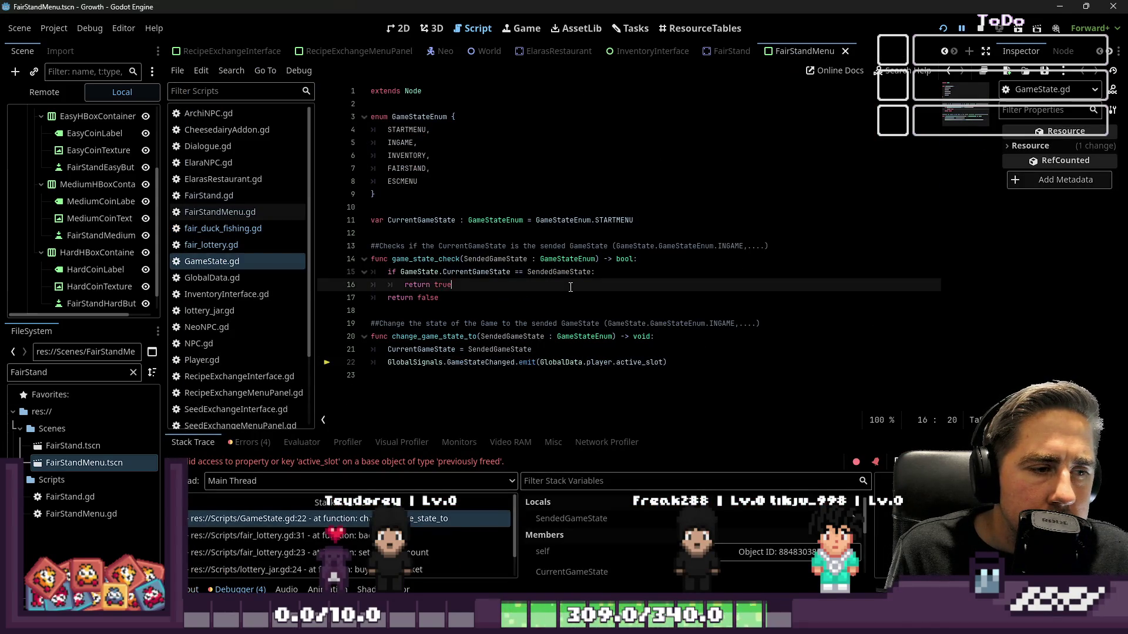
pyautogui.moveTo(393, 362); pyautogui.dragTo(478, 362)
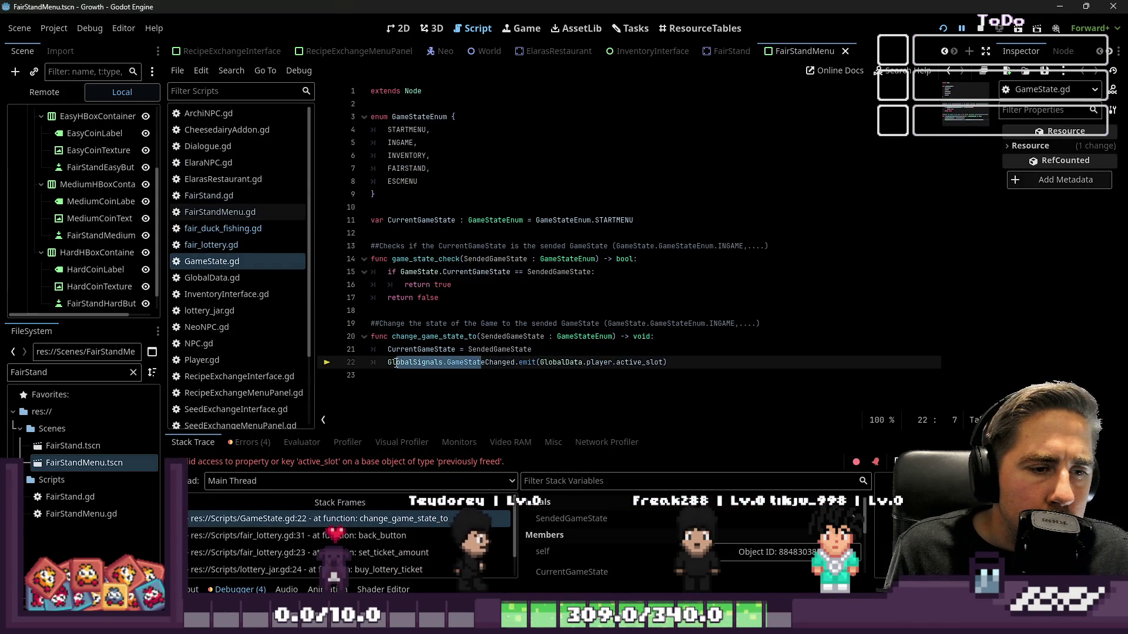
pyautogui.click(453, 324)
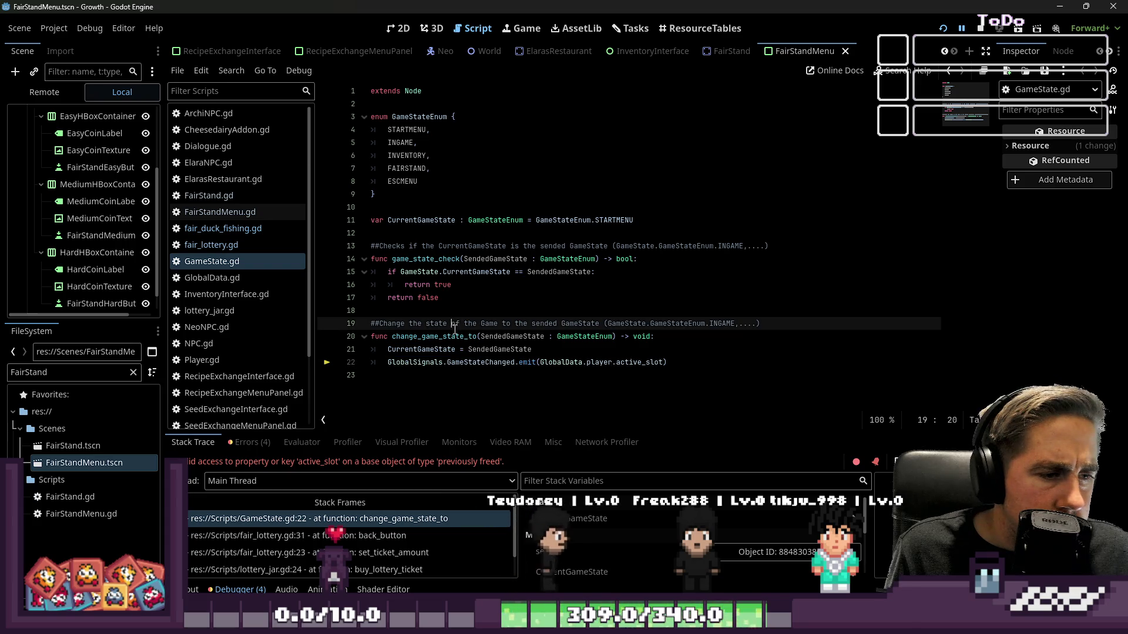
pyautogui.doubleClick(443, 359)
pyautogui.click(470, 336)
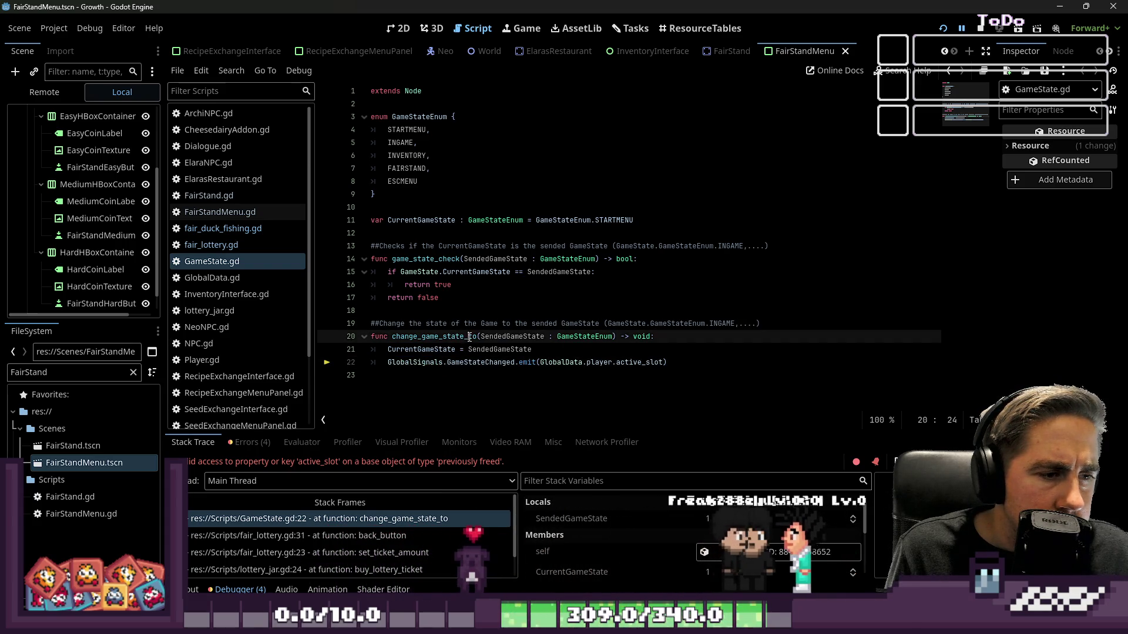
pyautogui.click(478, 363)
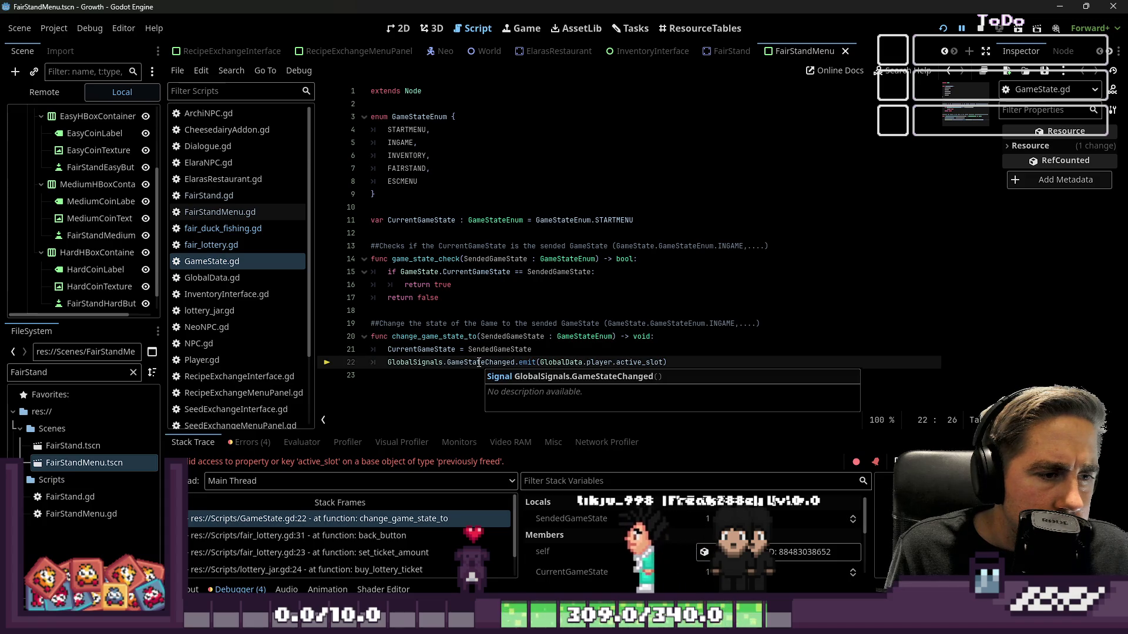
pyautogui.click(506, 349)
pyautogui.moveTo(506, 345)
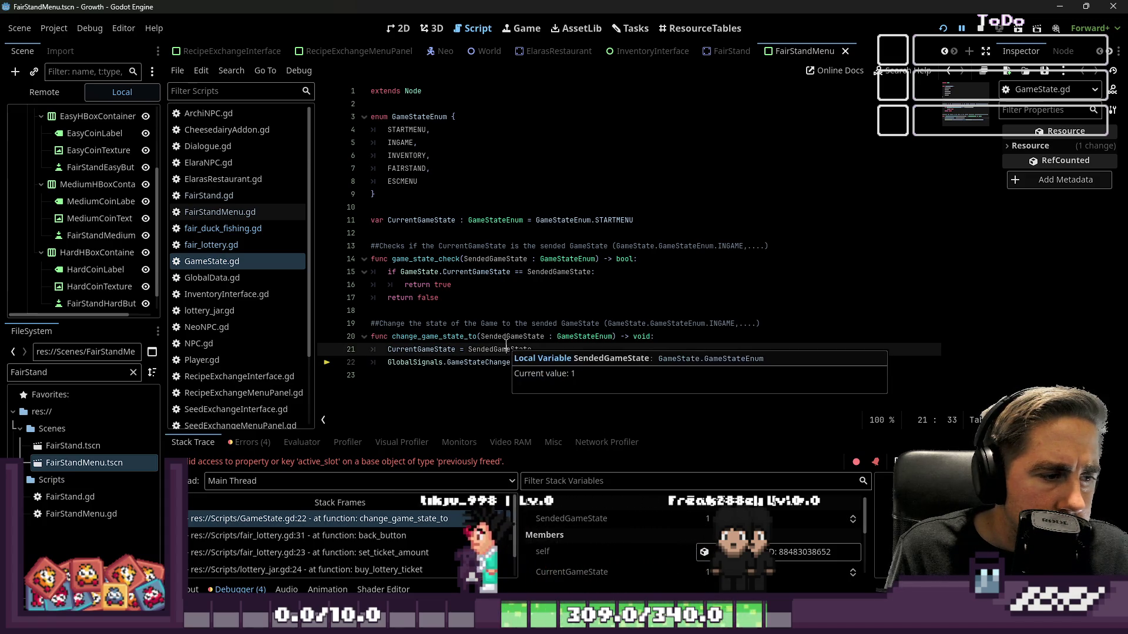
pyautogui.click(654, 296)
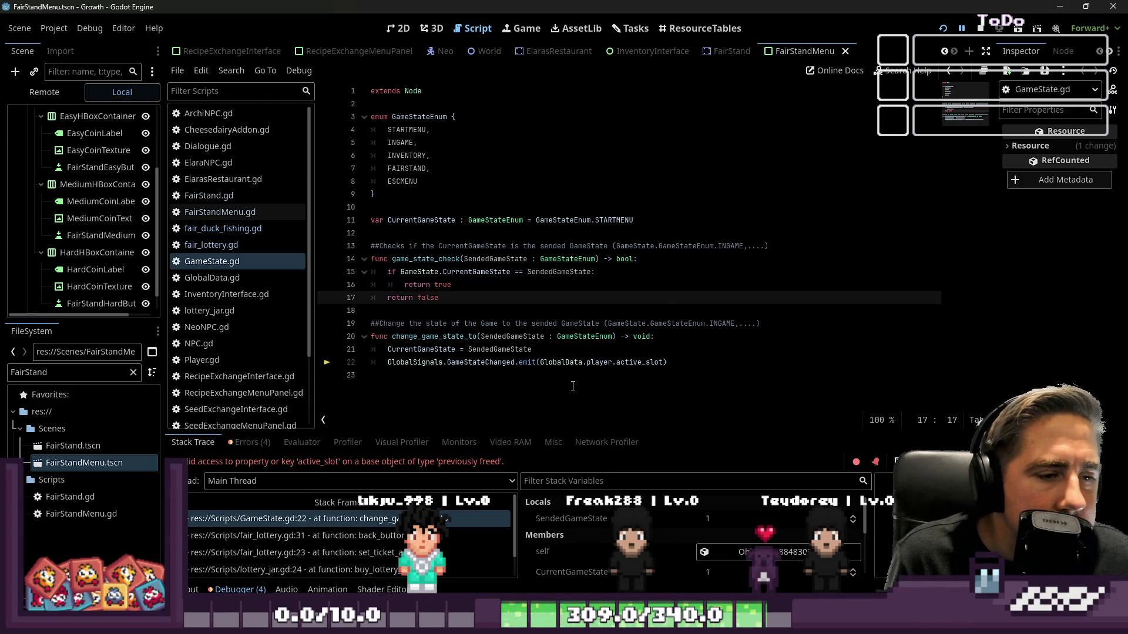
pyautogui.doubleClick(600, 363)
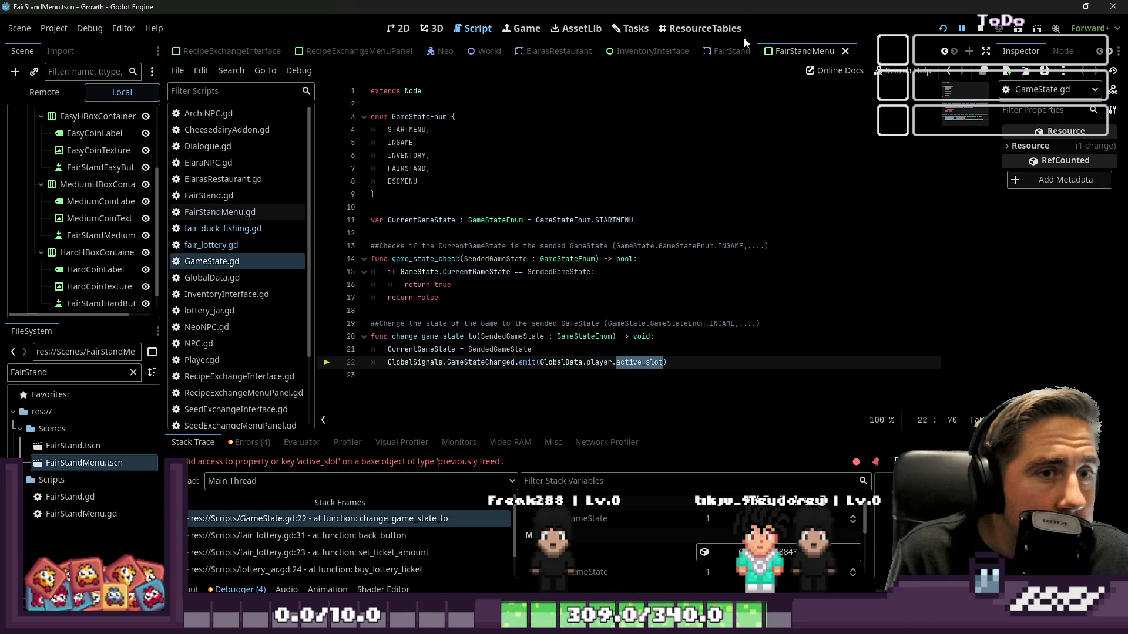
pyautogui.click(578, 351)
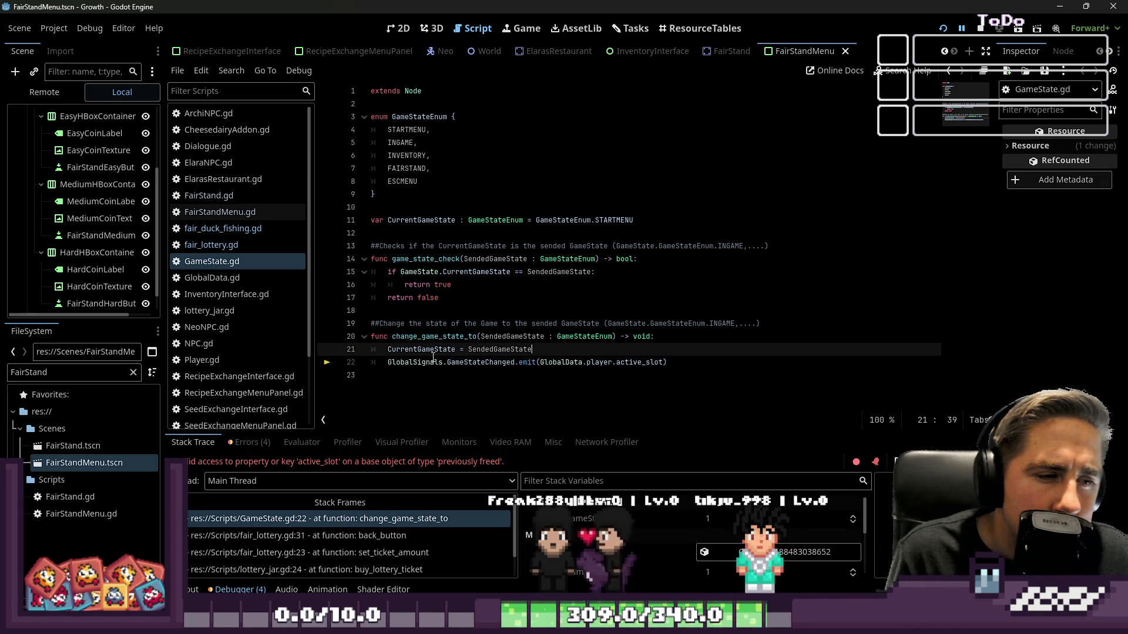
pyautogui.click(374, 363)
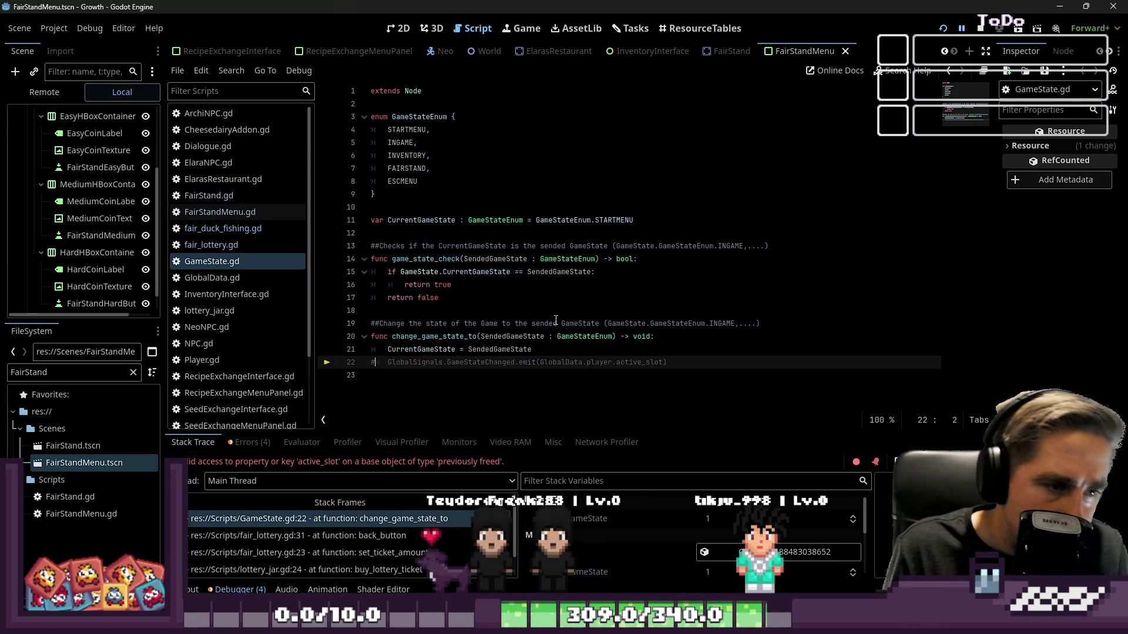
pyautogui.click(556, 350)
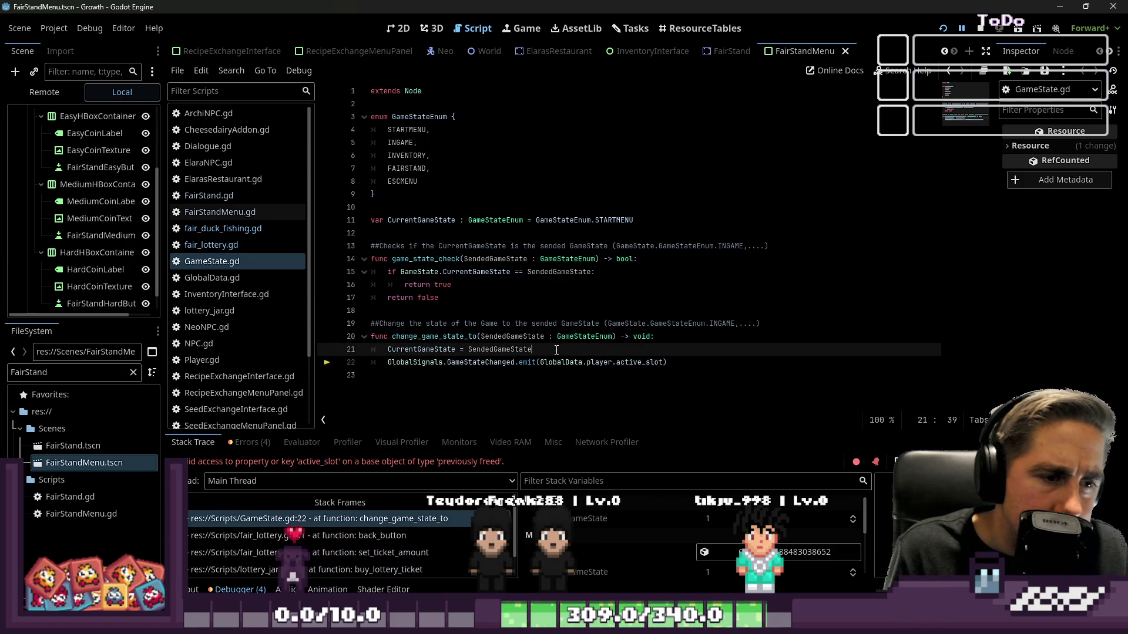
# Step: Insert an 'if not GlobalData.player:' guard with a 'return' body above the emit line
pyautogui.press('Return')
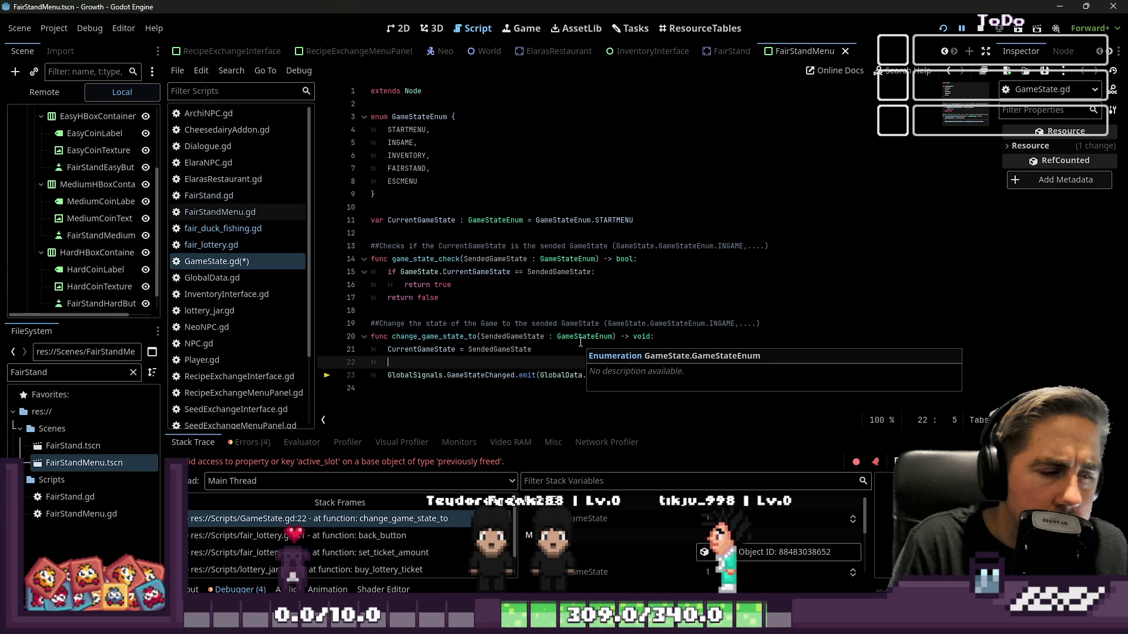
pyautogui.write('if botGlobal')
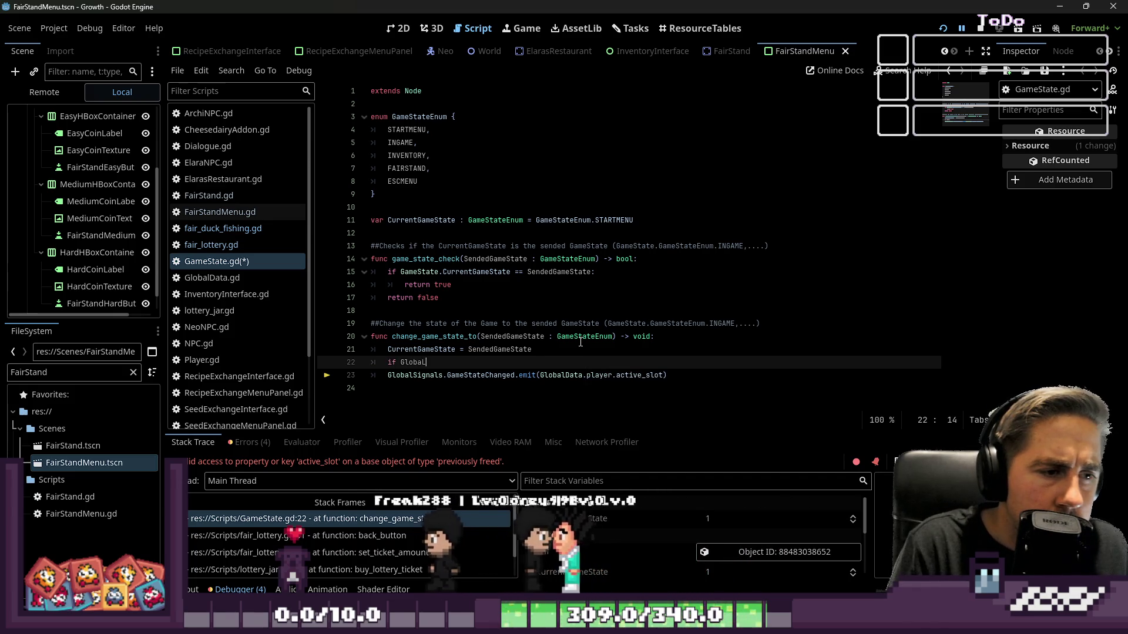
pyautogui.write('Data')
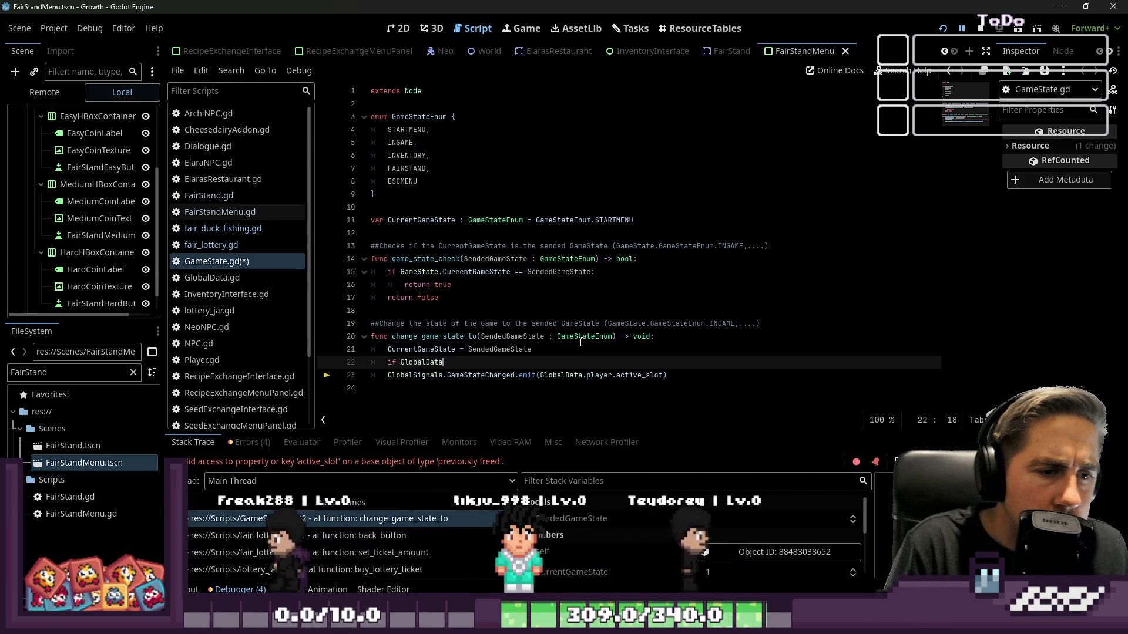
pyautogui.write('.')
pyautogui.hotkey('ctrl', 'Left')
pyautogui.hotkey('ctrl', 'Left')
pyautogui.write('bot')
pyautogui.press('BackSpace')
pyautogui.press('BackSpace')
pyautogui.press('BackSpace')
pyautogui.write('t')
pyautogui.hotkey('ctrl', 'Right')
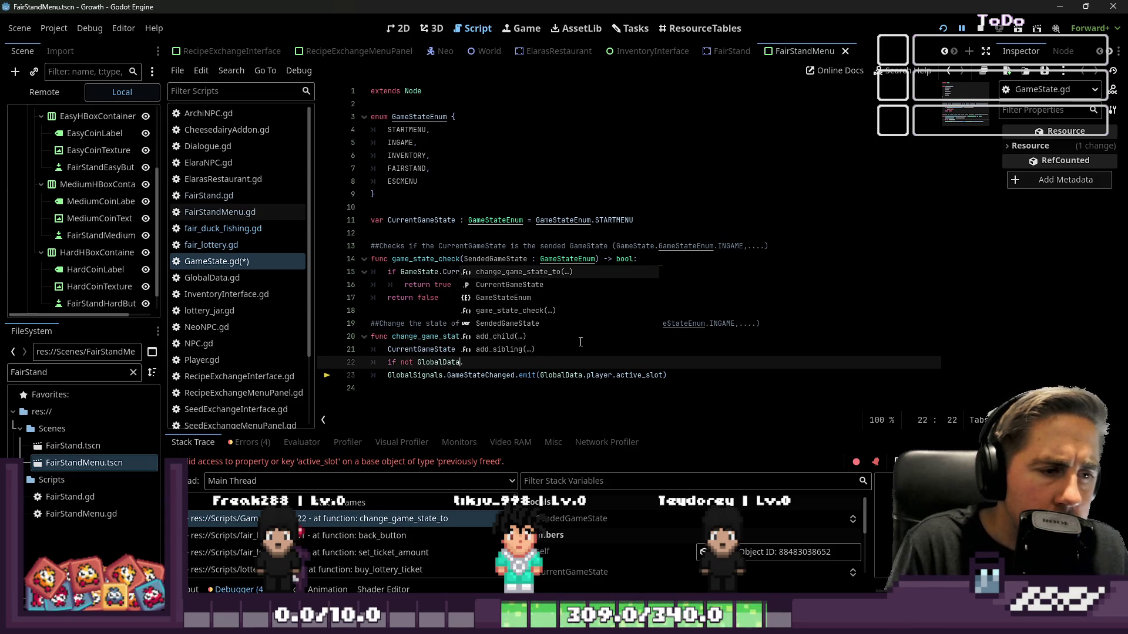
pyautogui.write('ayer:')
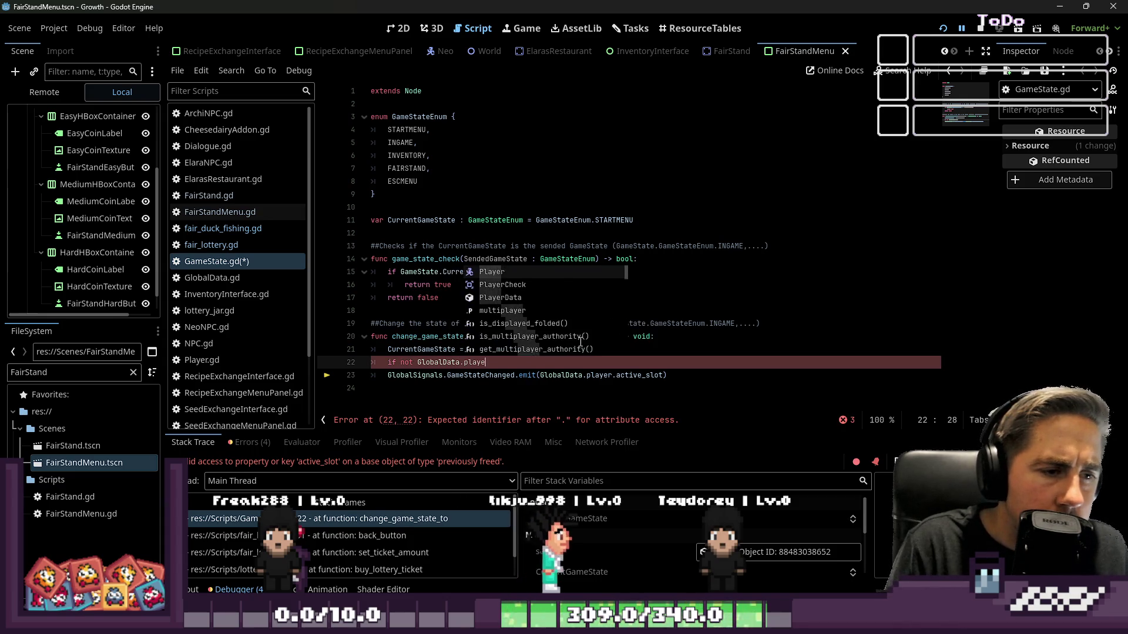
pyautogui.press('Return')
pyautogui.write('return')
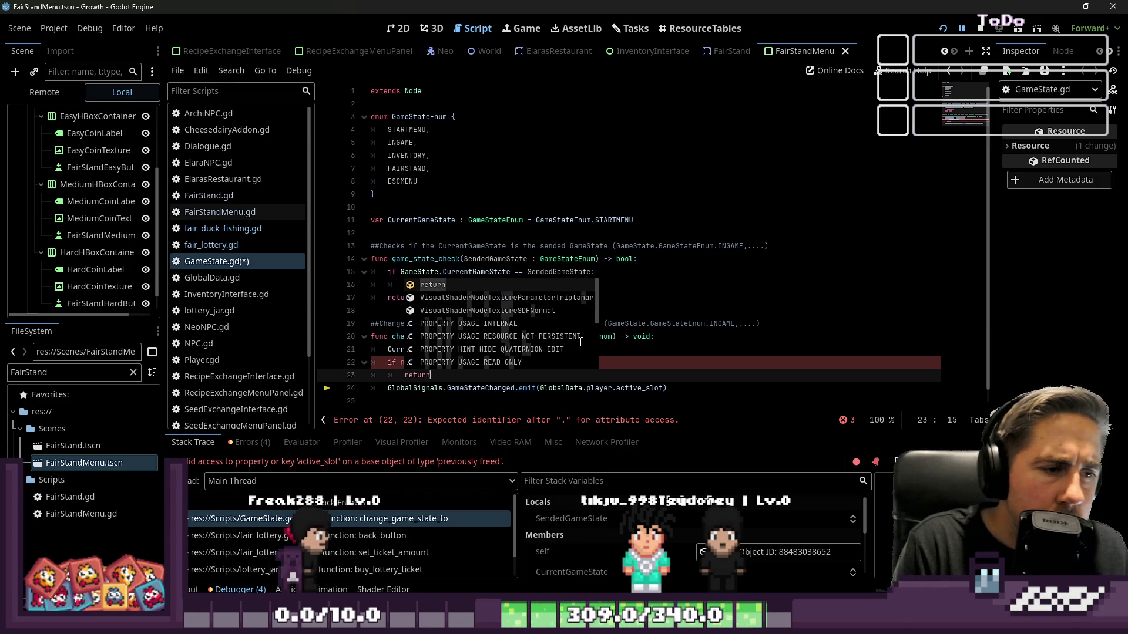
# Step: Run the project, stop the paused session, and launch it again
pyautogui.click(942, 28)
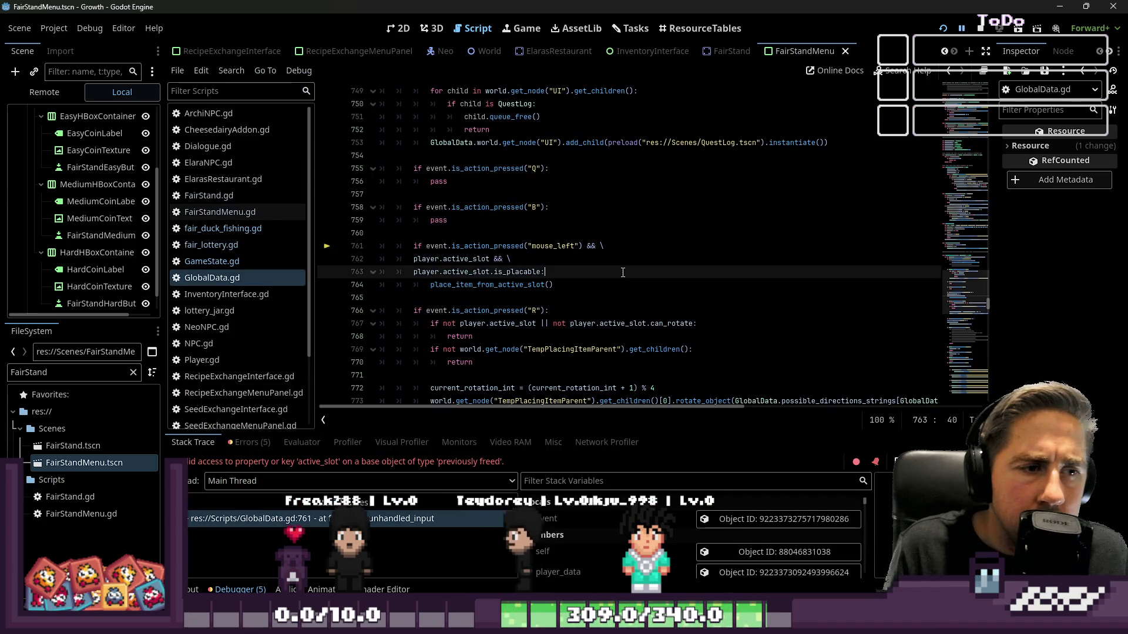
pyautogui.click(979, 28)
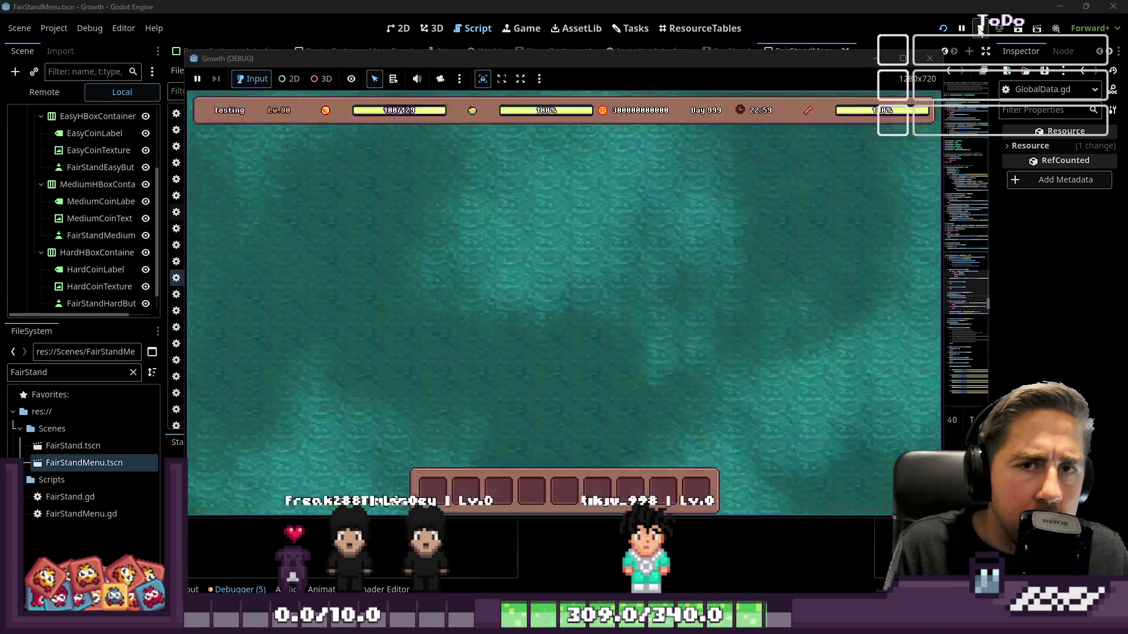
pyautogui.click(940, 29)
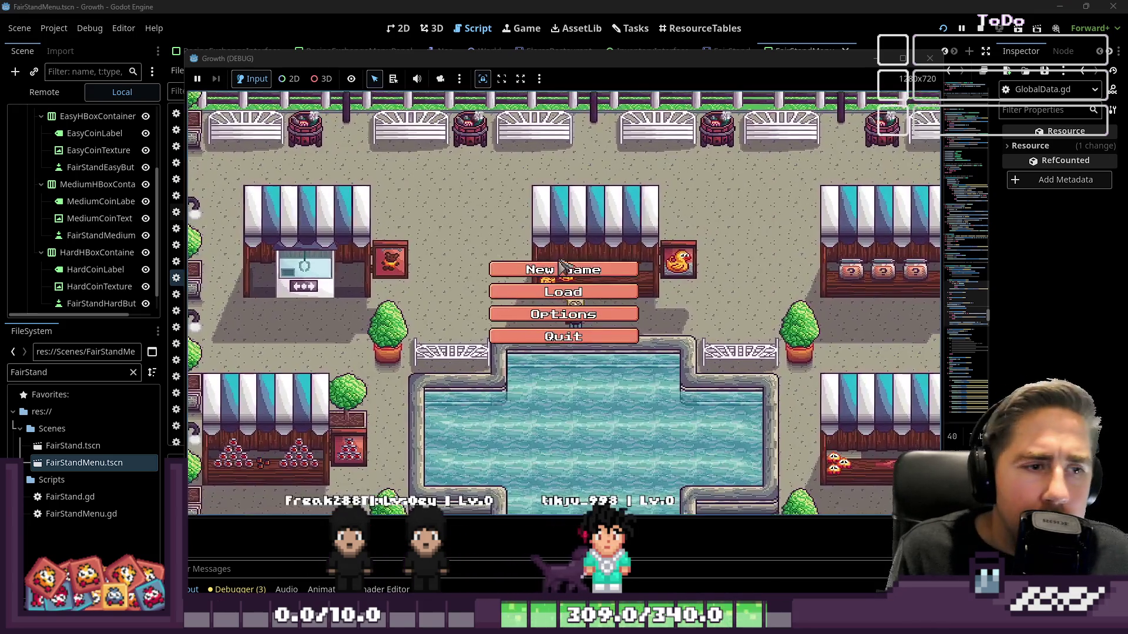
# Step: Create a new character, walk to the fair stand, and open the lottery
pyautogui.click(562, 269)
pyautogui.write('sdal')
pyautogui.click(575, 399)
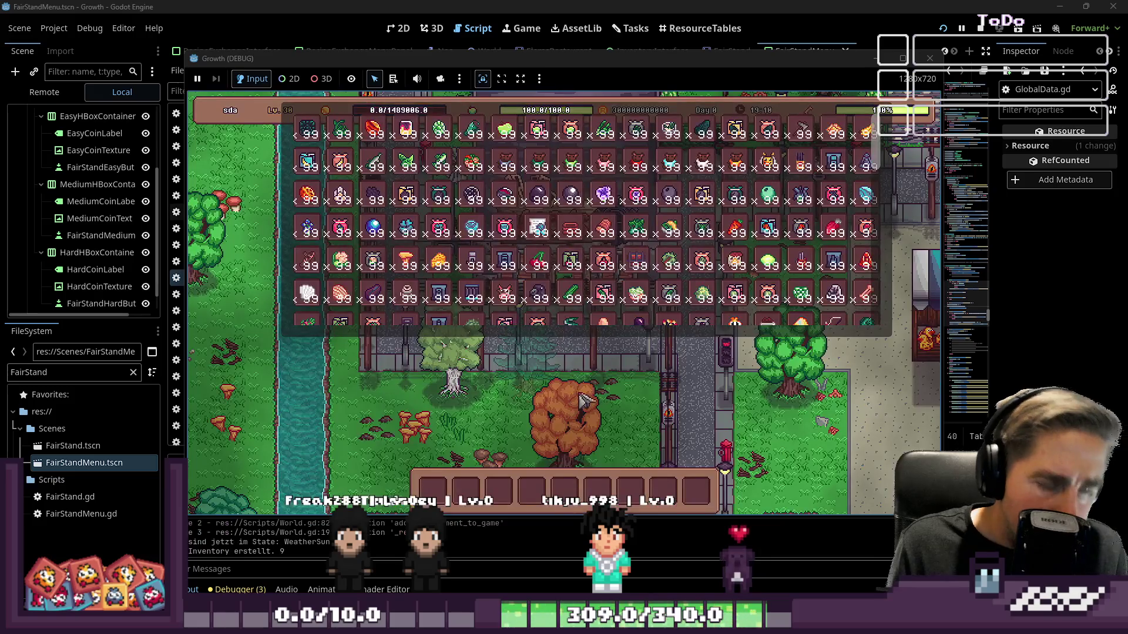
pyautogui.click(763, 274)
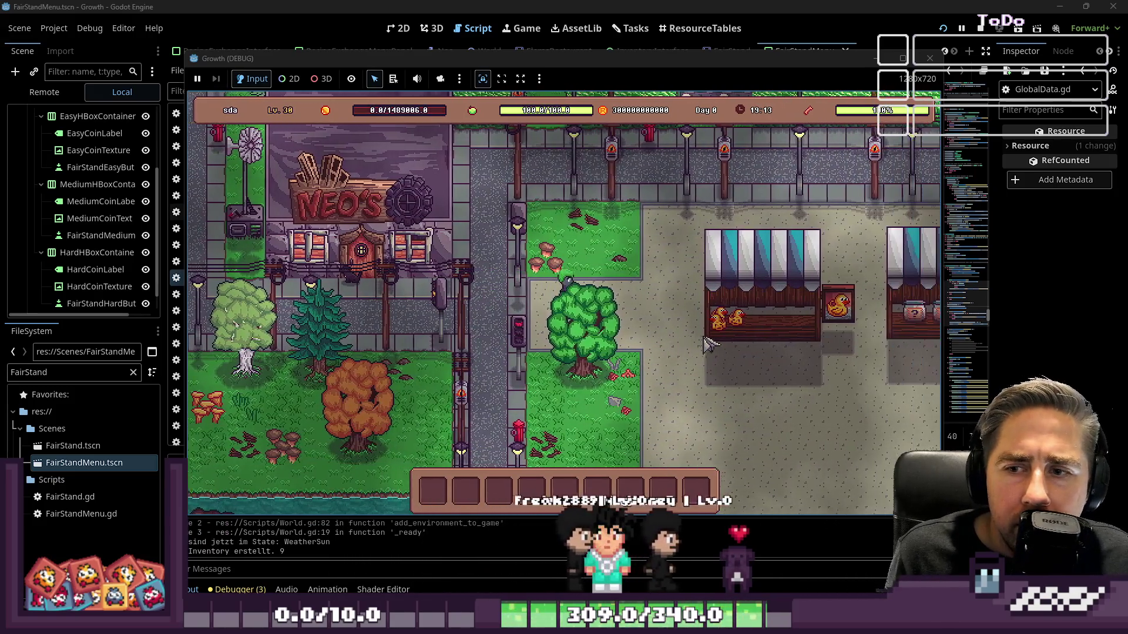
pyautogui.click(708, 344)
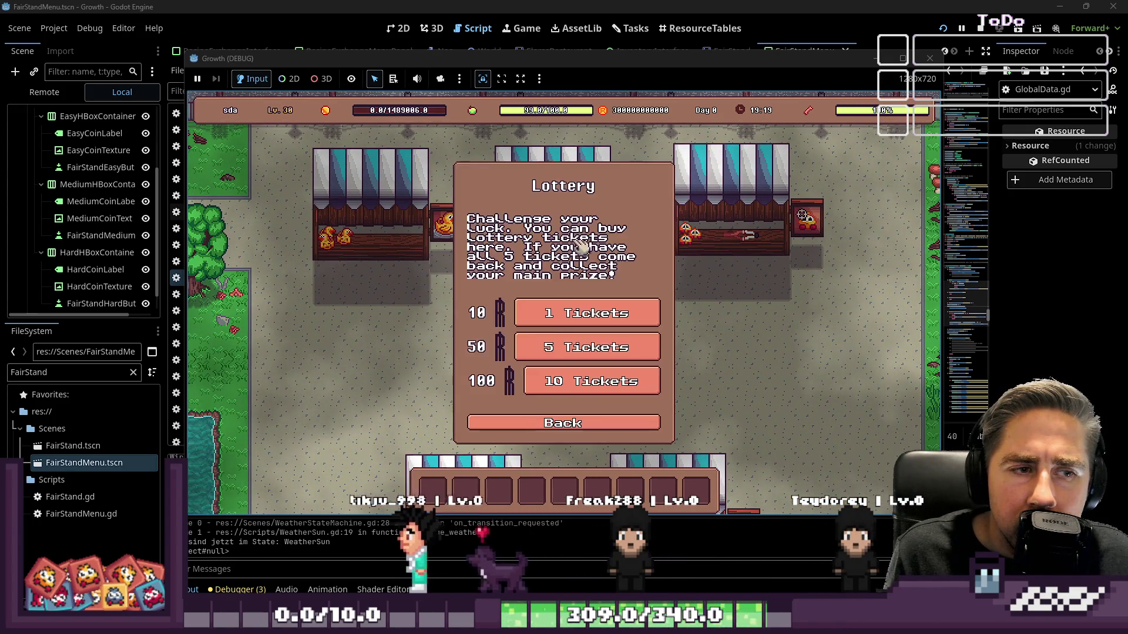
pyautogui.click(556, 315)
pyautogui.click(552, 319)
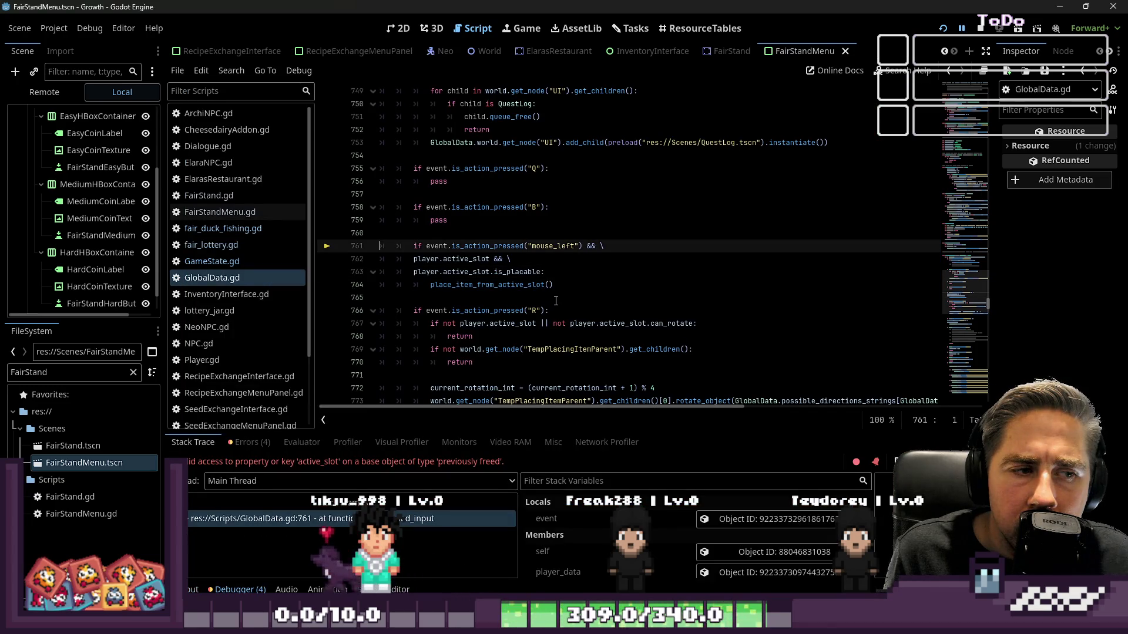
# Step: Extend line 741's STARTMENU check with a second game_state_check for FAIRSTAND on line 742
pyautogui.click(553, 285)
pyautogui.scroll(4, 555, 287)
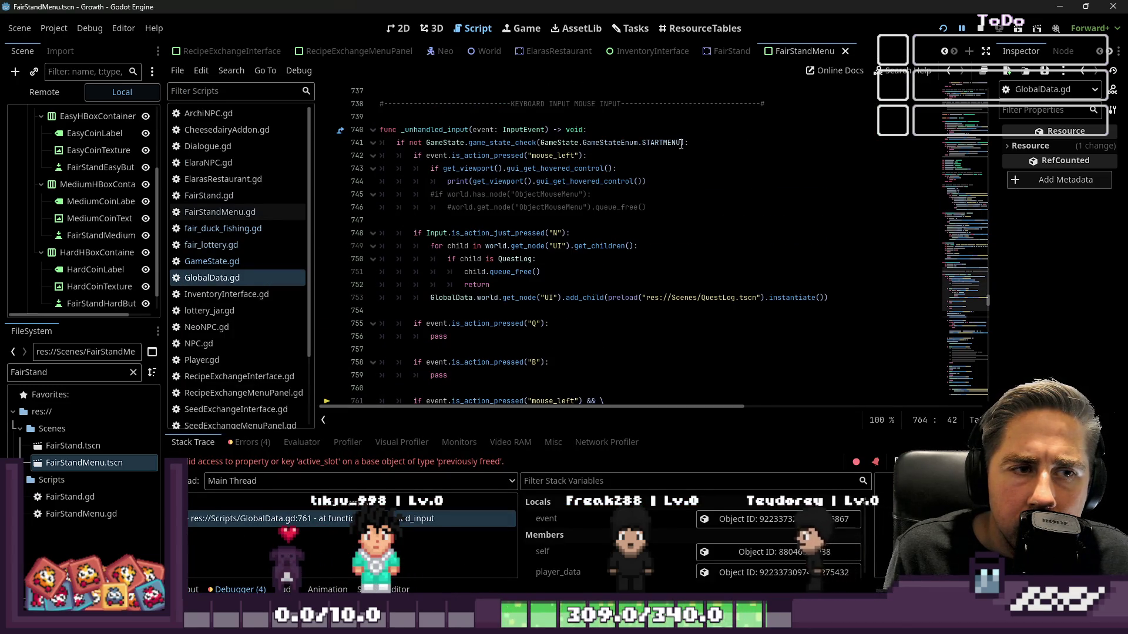
pyautogui.moveTo(683, 143); pyautogui.dragTo(468, 142)
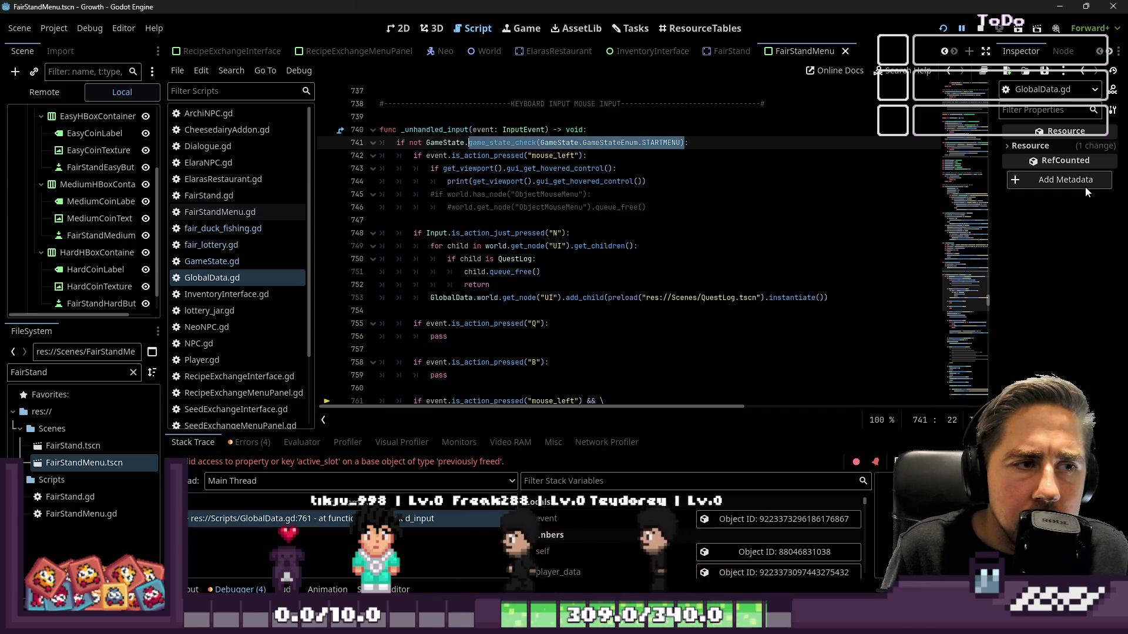
pyautogui.hotkey('ctrl', 'Right')
pyautogui.hotkey('ctrl', 'Right')
pyautogui.hotkey('ctrl', 'Right')
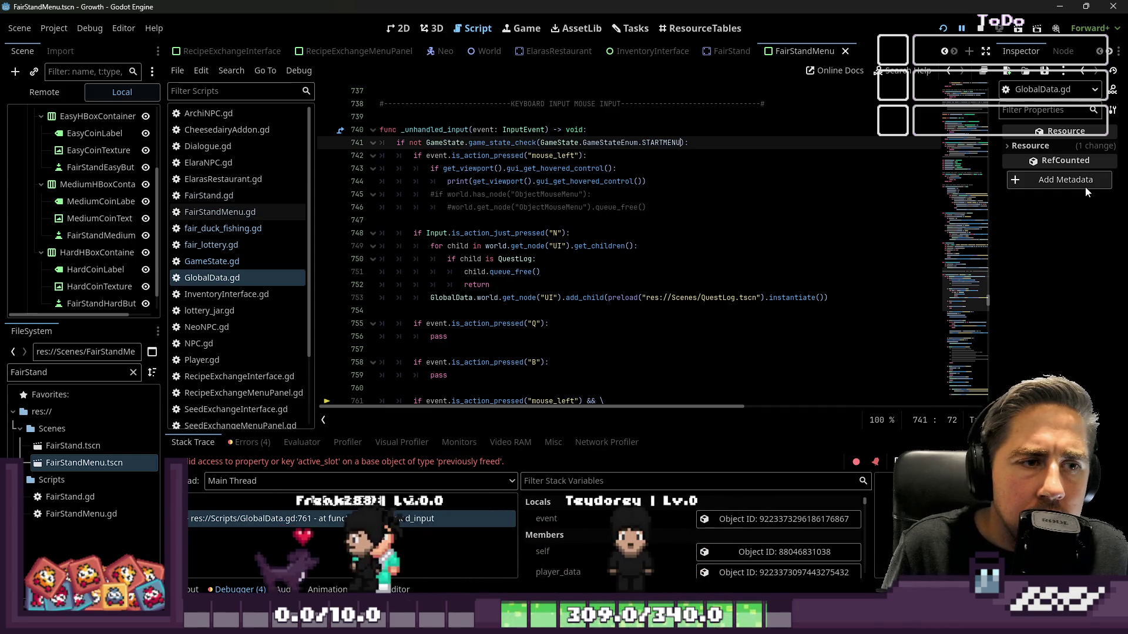
pyautogui.hotkey('ctrl', 'Right')
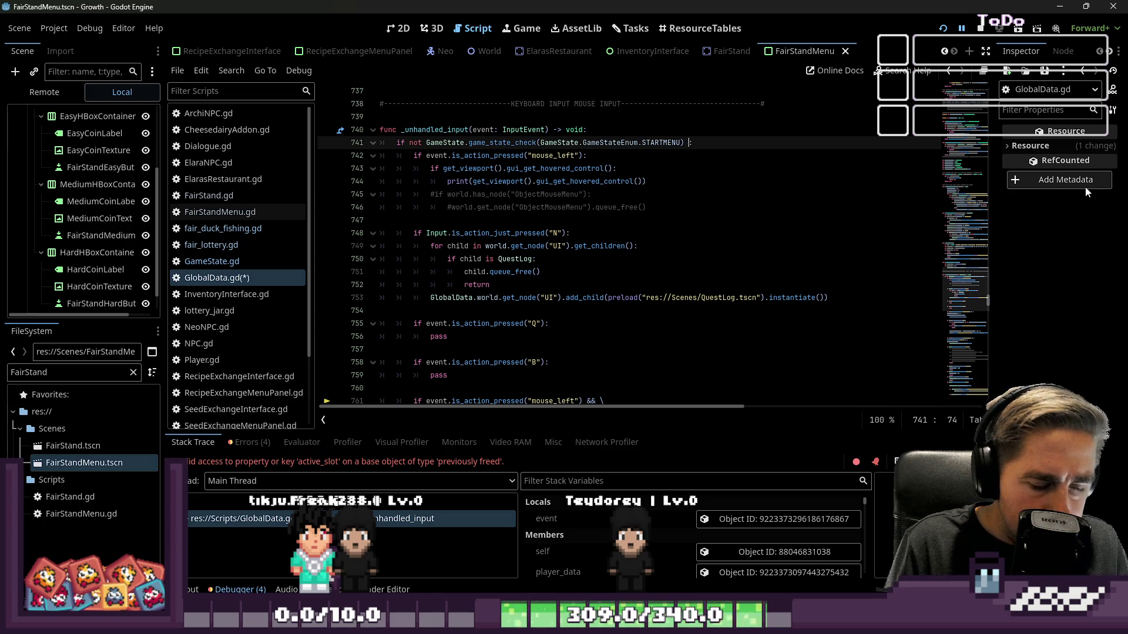
pyautogui.write('&& \\')
pyautogui.press('Return')
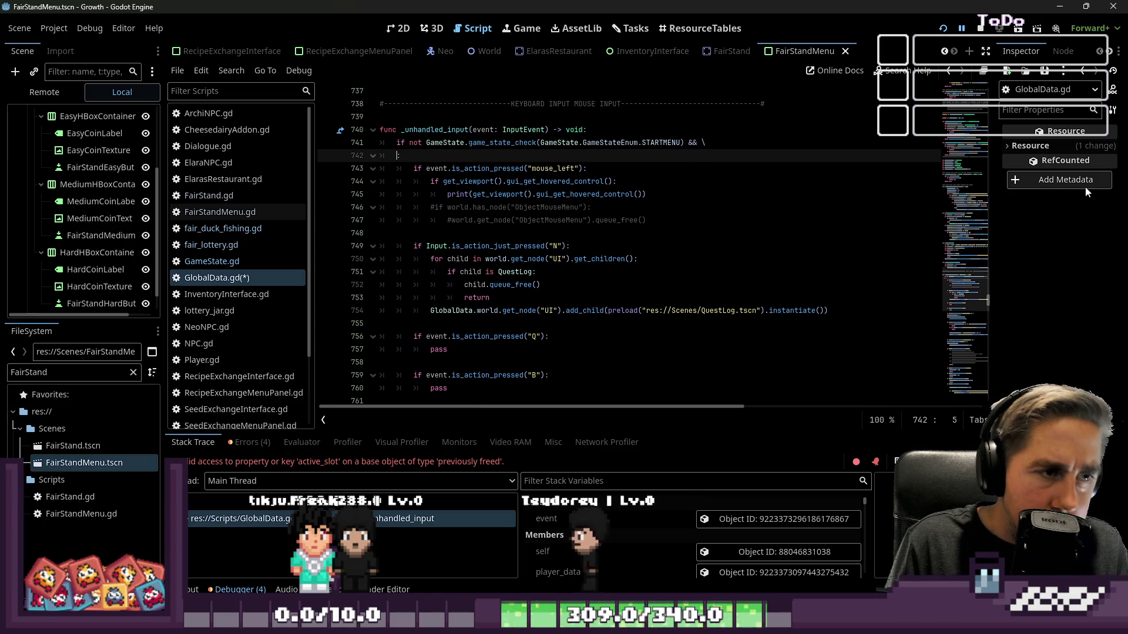
pyautogui.write('GameState.game_state_check(GameState.GameStateEnum.STARTMENU)')
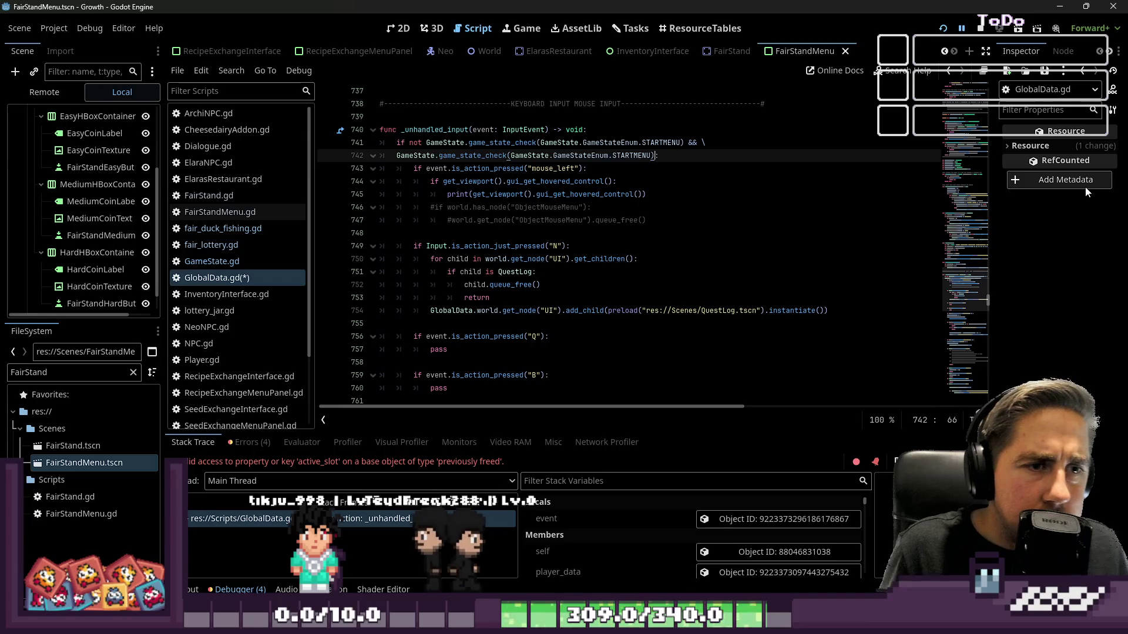
pyautogui.press('Left')
pyautogui.hotkey('ctrl', 'shift', 'Left')
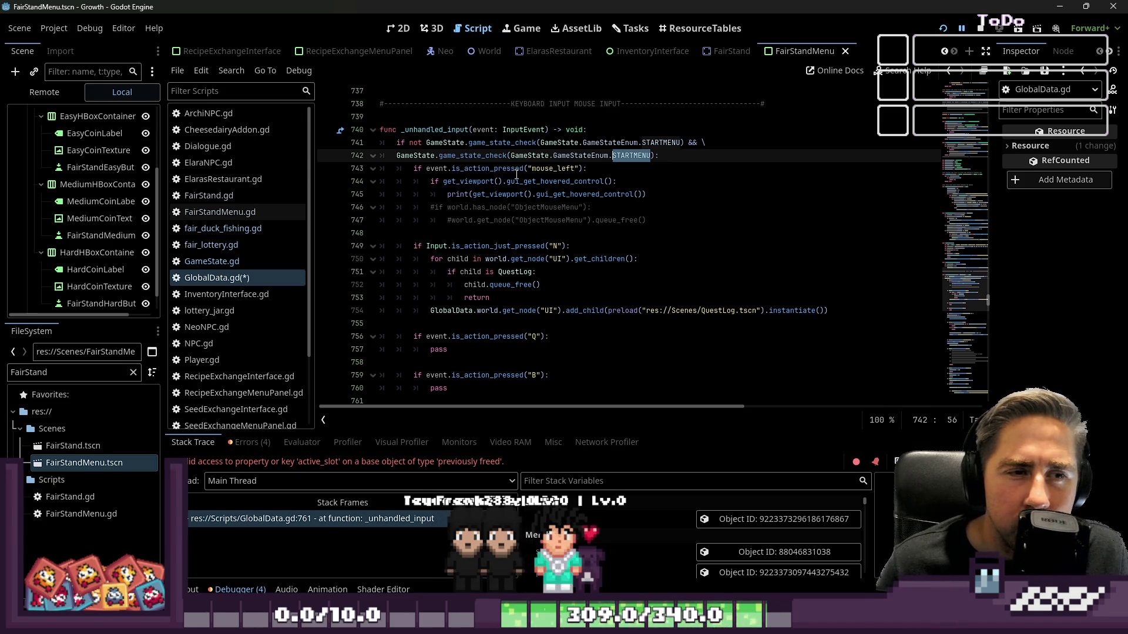
pyautogui.moveTo(480, 152)
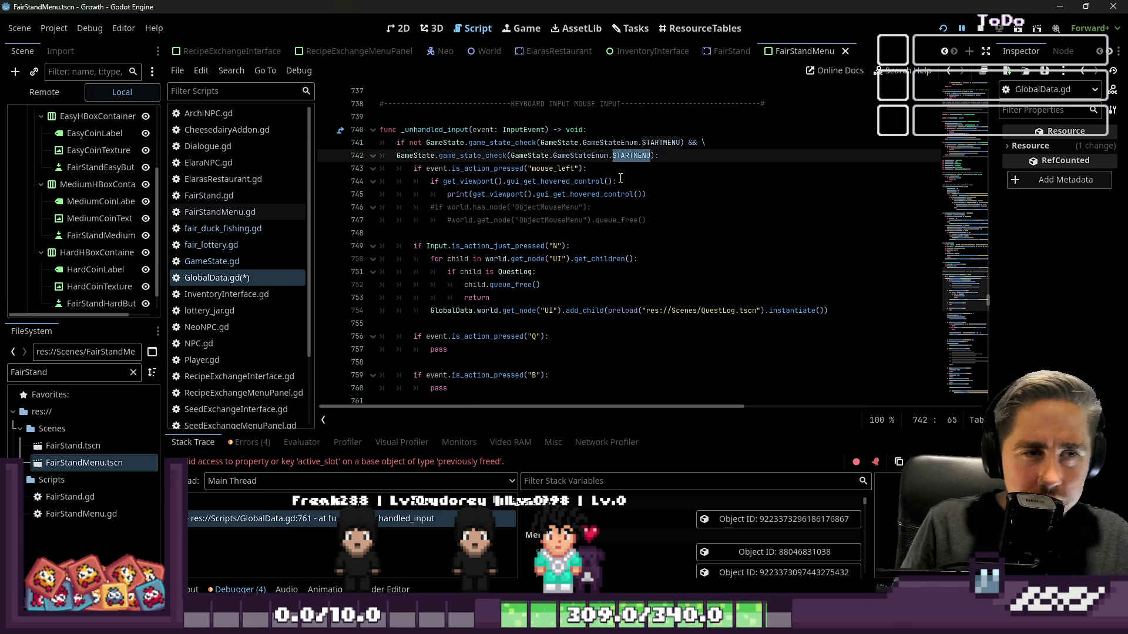
pyautogui.write('FAI')
pyautogui.press('Return')
# Step: Stop the game, prefix line 742's FAIRSTAND check with 'not', and relaunch
pyautogui.click(769, 103)
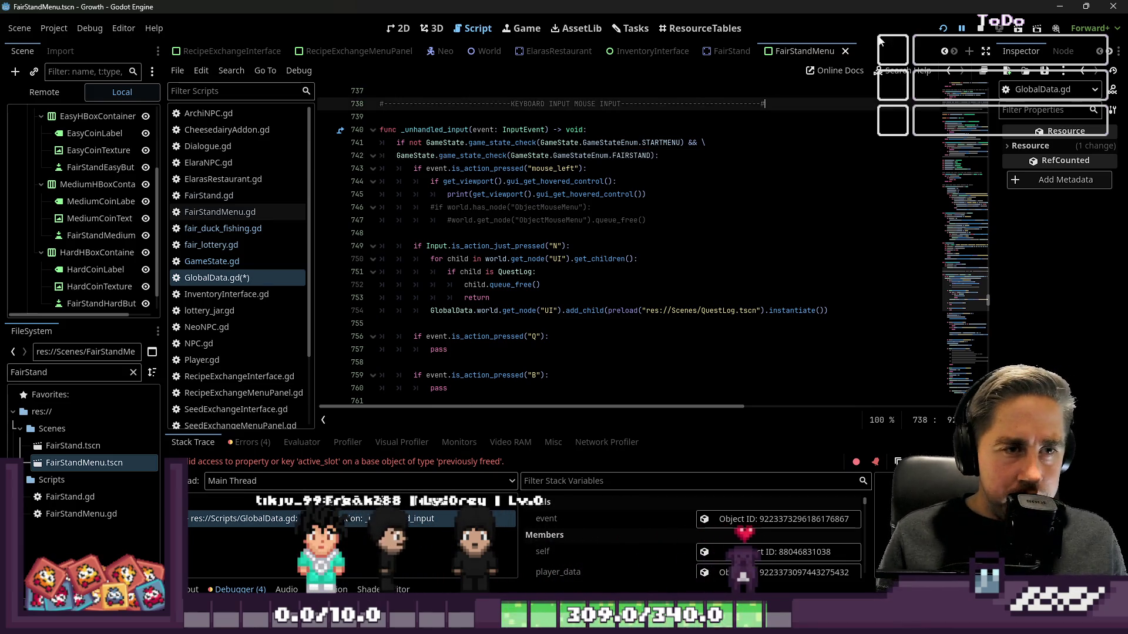
pyautogui.click(980, 28)
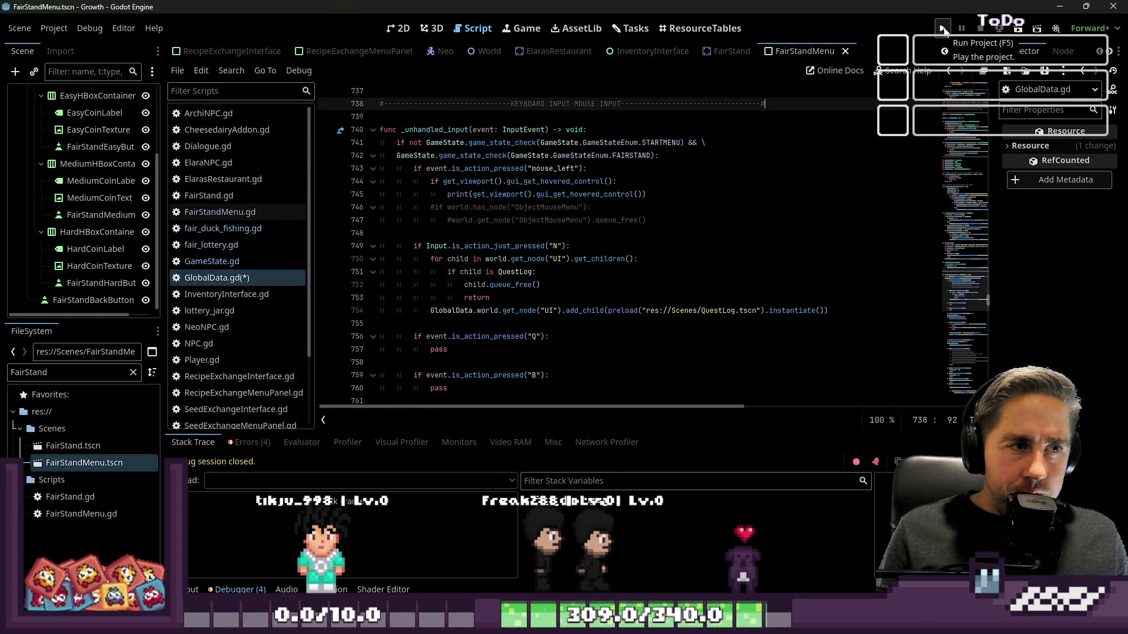
pyautogui.click(416, 156)
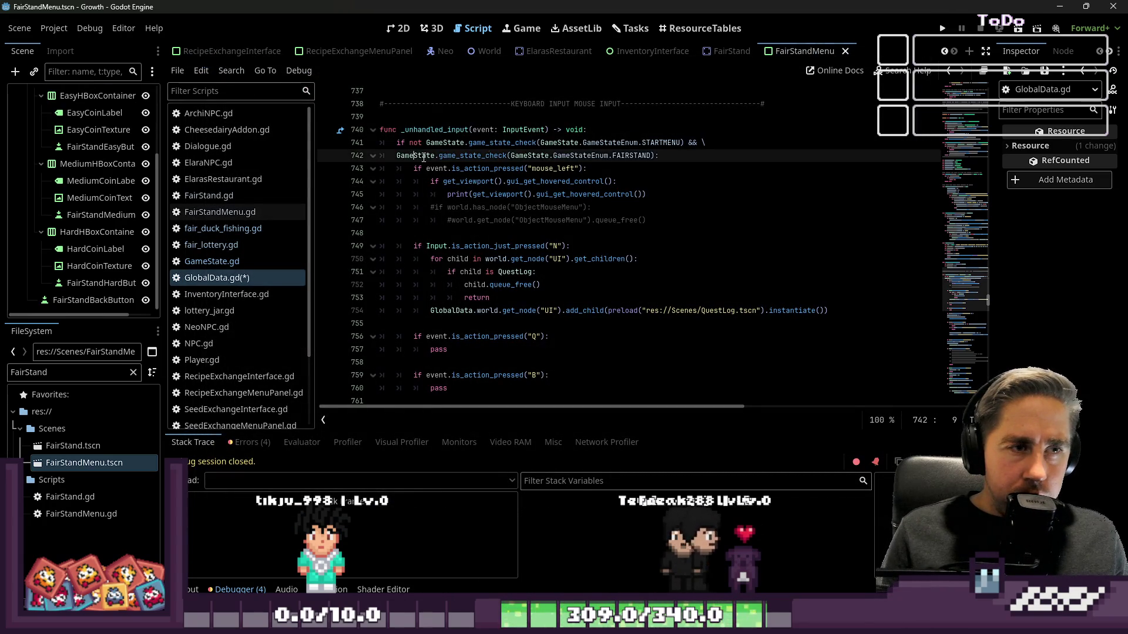
pyautogui.write('not')
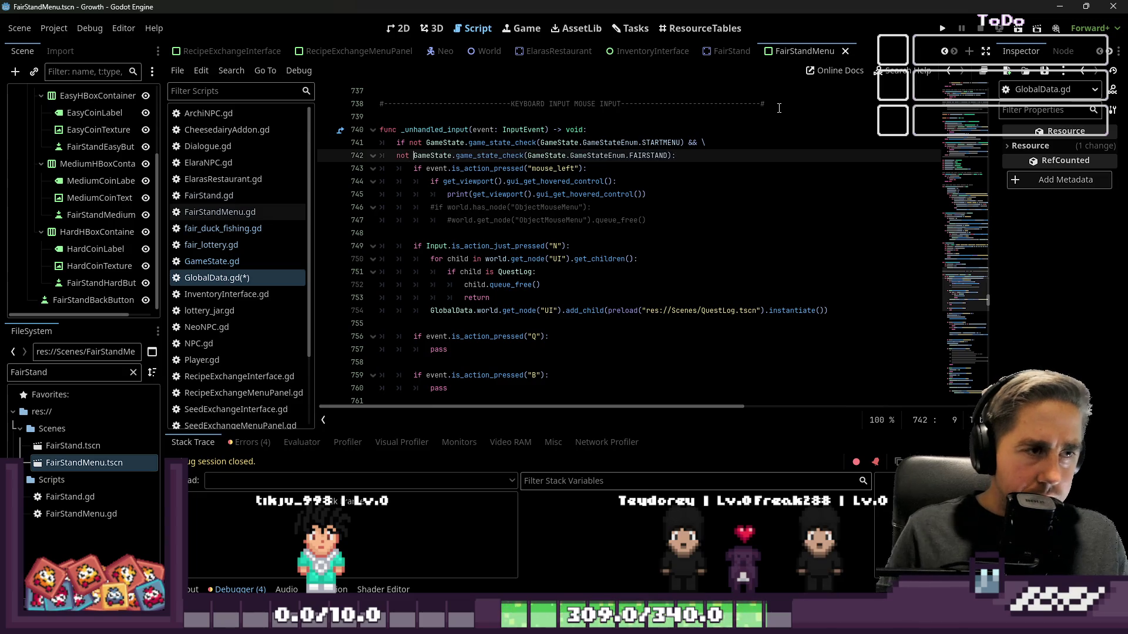
pyautogui.click(945, 34)
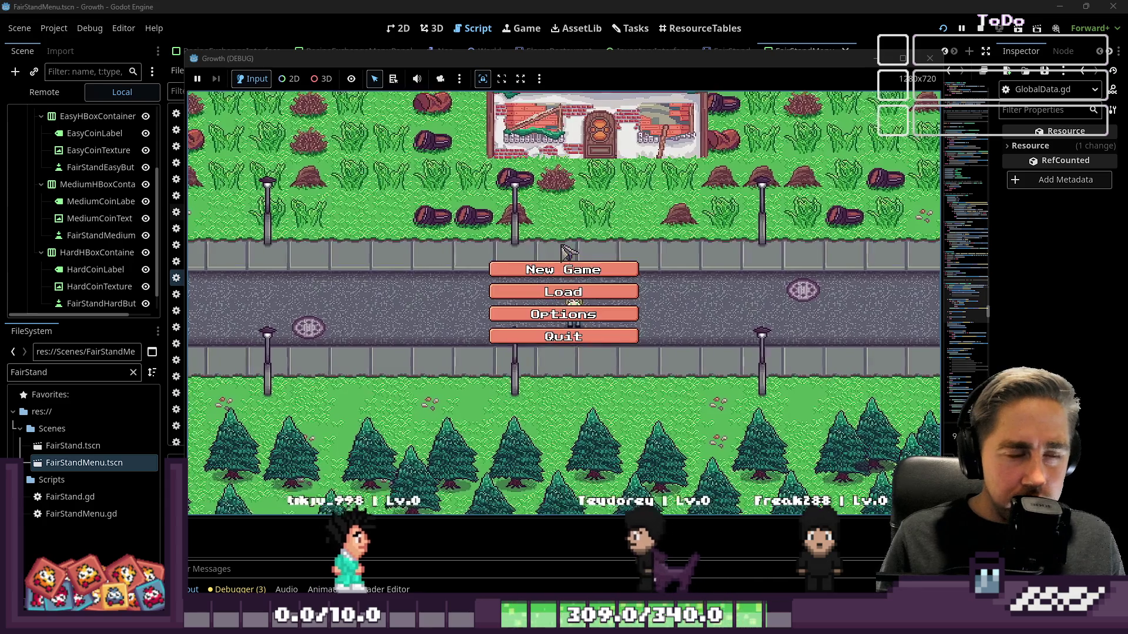
# Step: Create a new character, start the game, and open then close the inventory
pyautogui.click(563, 264)
pyautogui.write('das')
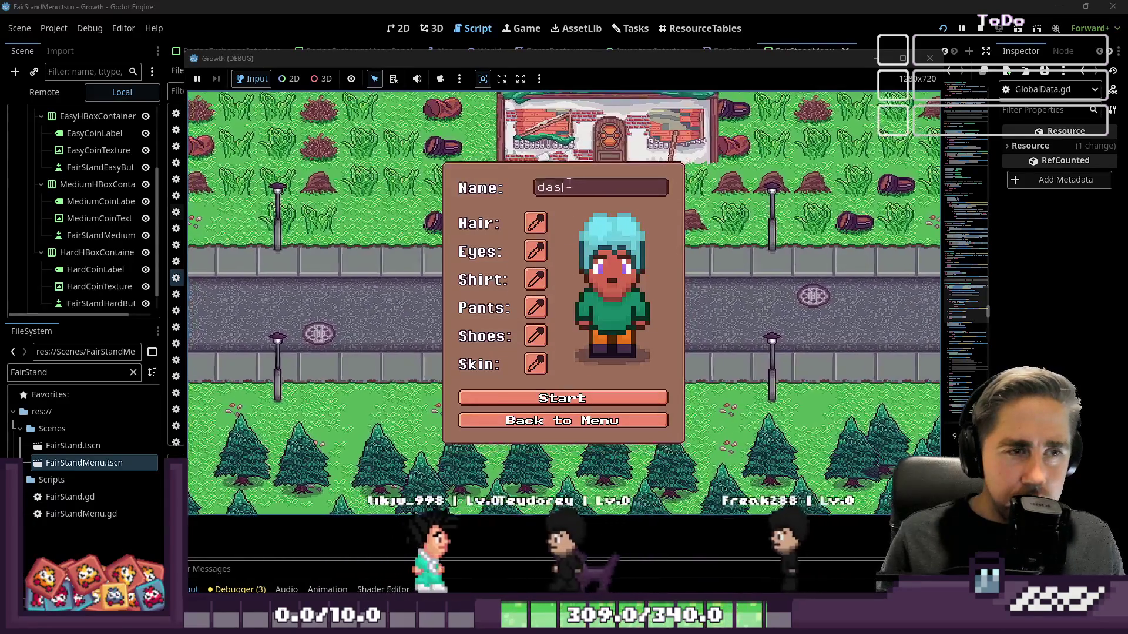
pyautogui.click(543, 398)
pyautogui.press('i')
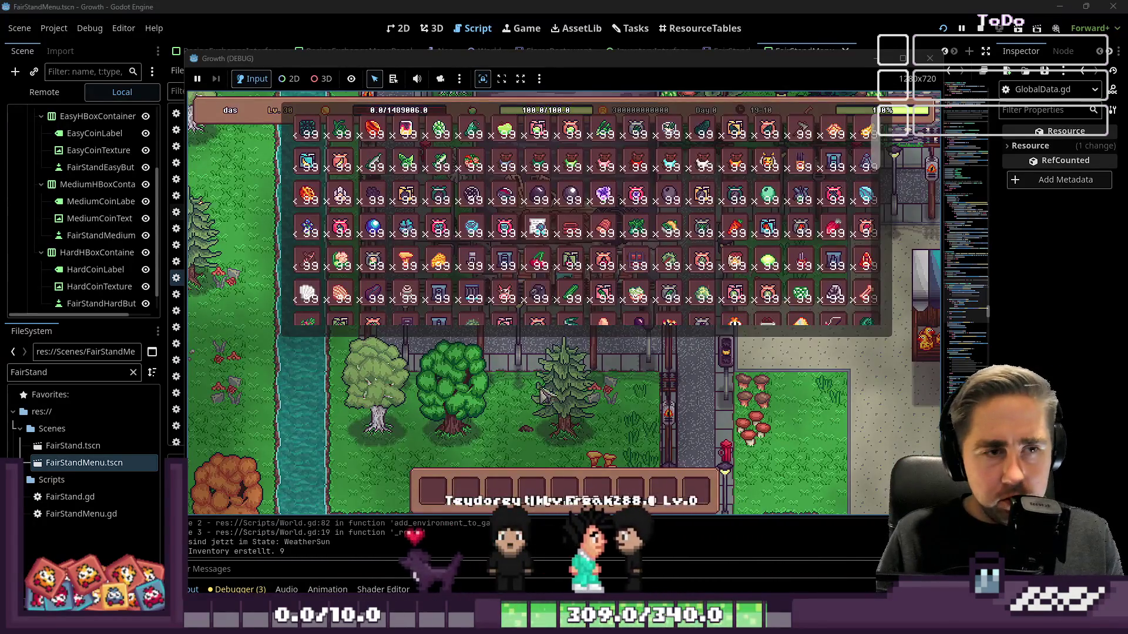
pyautogui.scroll(-8, 646, 240)
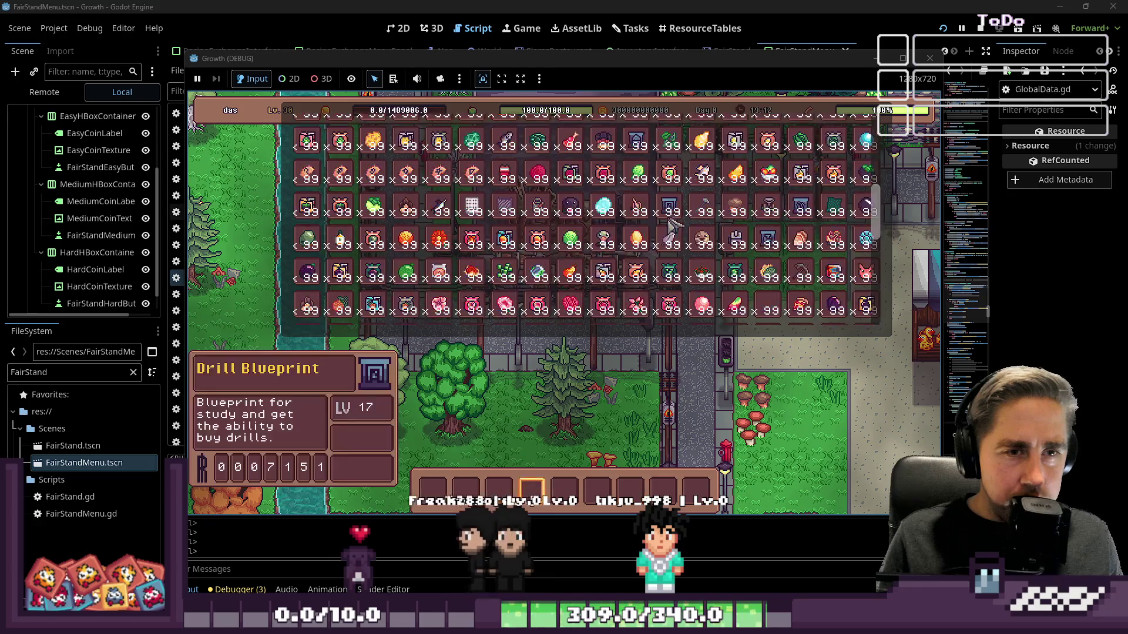
pyautogui.scroll(-1, 587, 235)
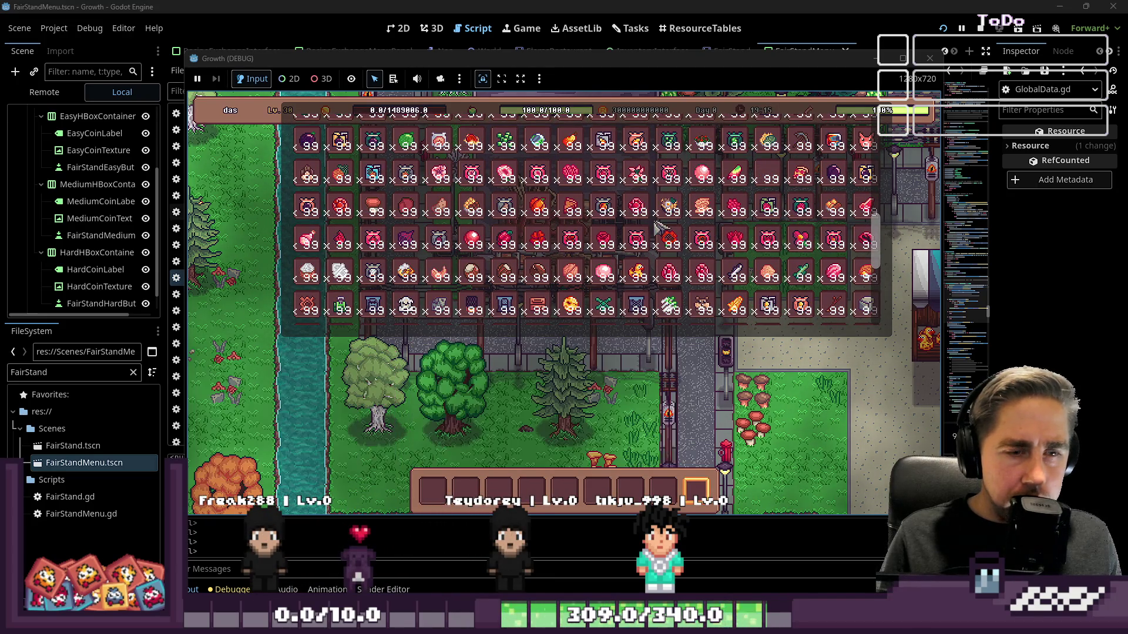
pyautogui.press('Escape')
# Step: Walk to the lottery stall, open its minigame, and exit with the back button
pyautogui.press('d')
pyautogui.press('d')
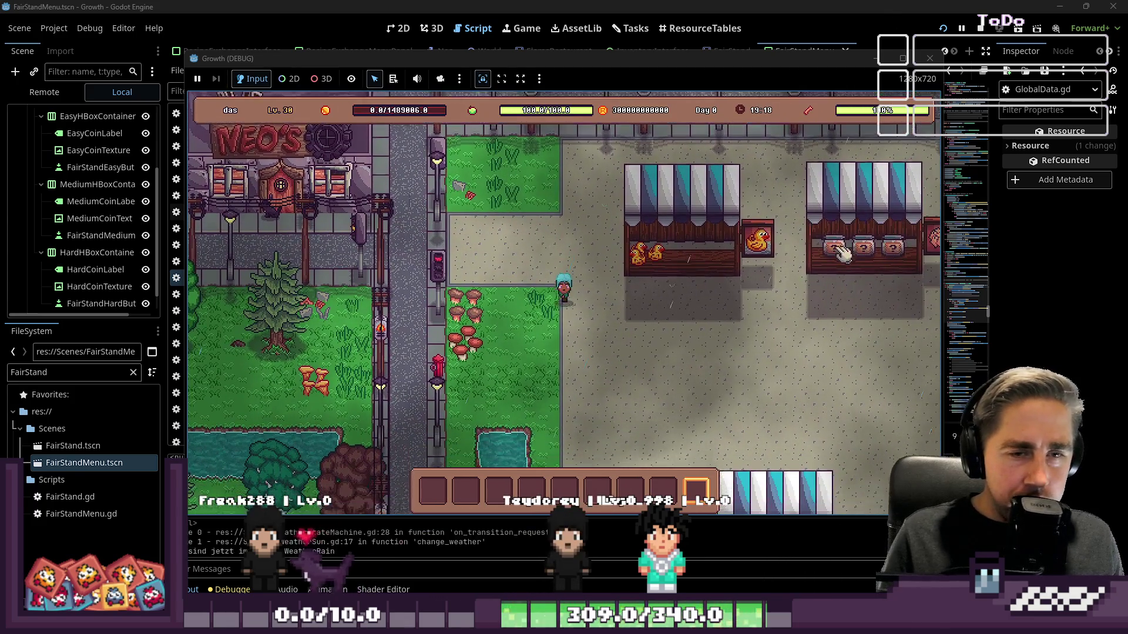
pyautogui.press('d')
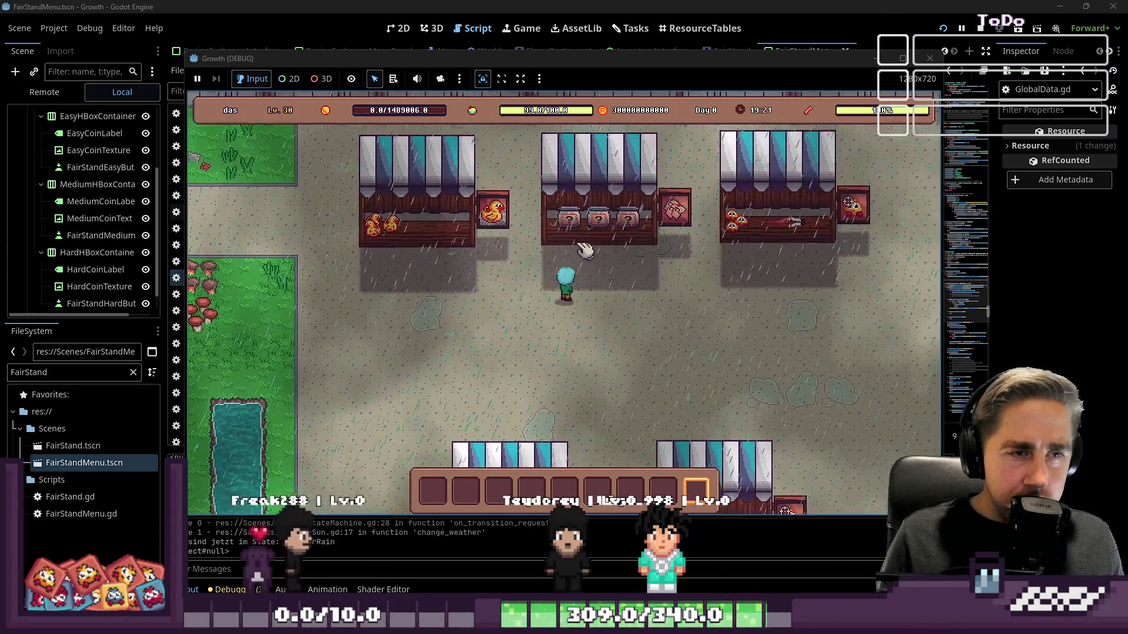
pyautogui.click(584, 247)
pyautogui.click(569, 316)
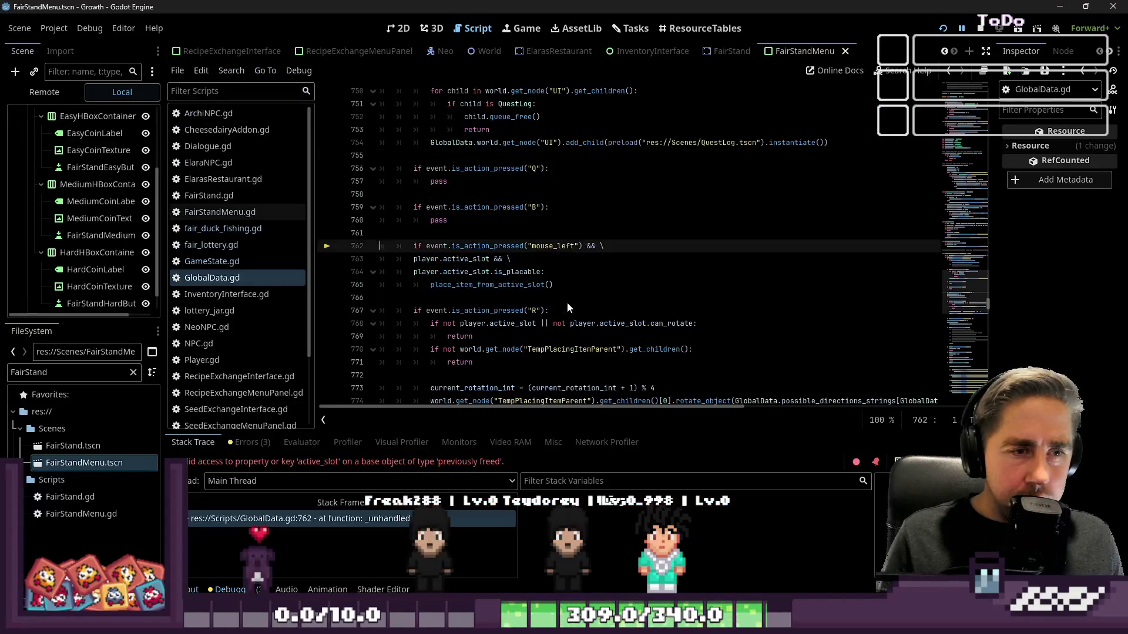
# Step: Review the STARTMENU game state check on line 741 of GlobalData.gd
pyautogui.scroll(1, 553, 293)
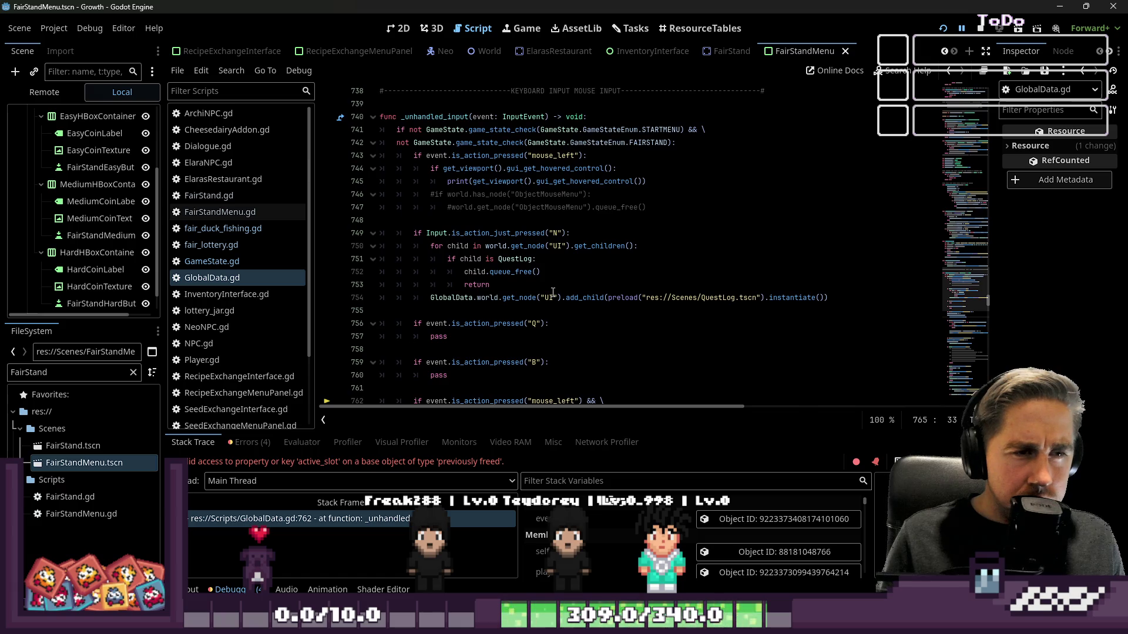
pyautogui.scroll(3, 553, 291)
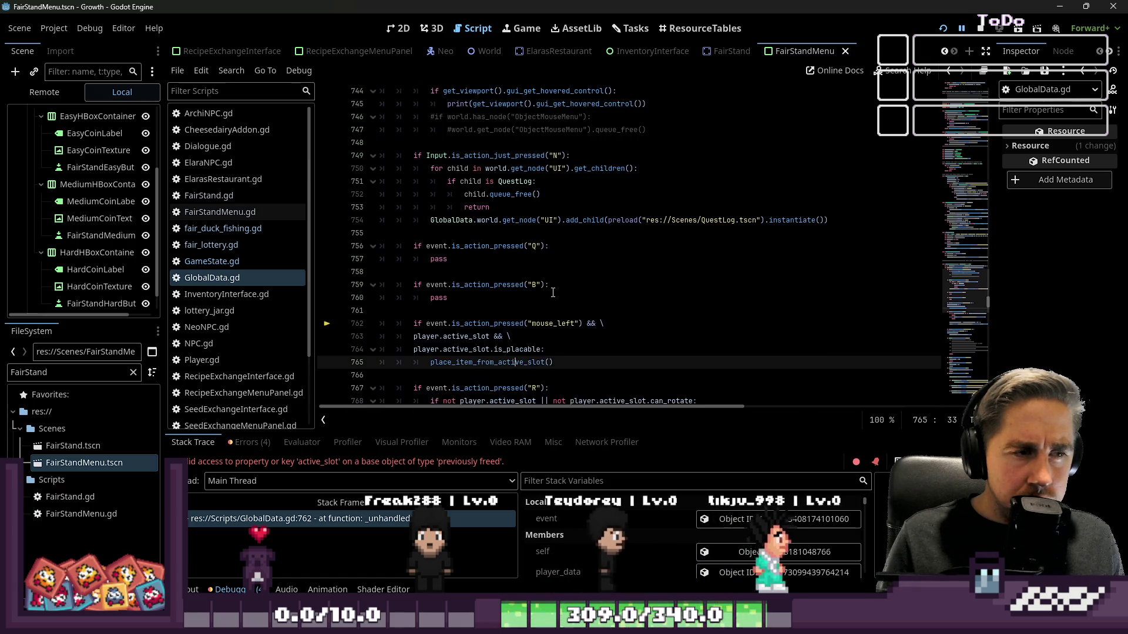
pyautogui.click(690, 169)
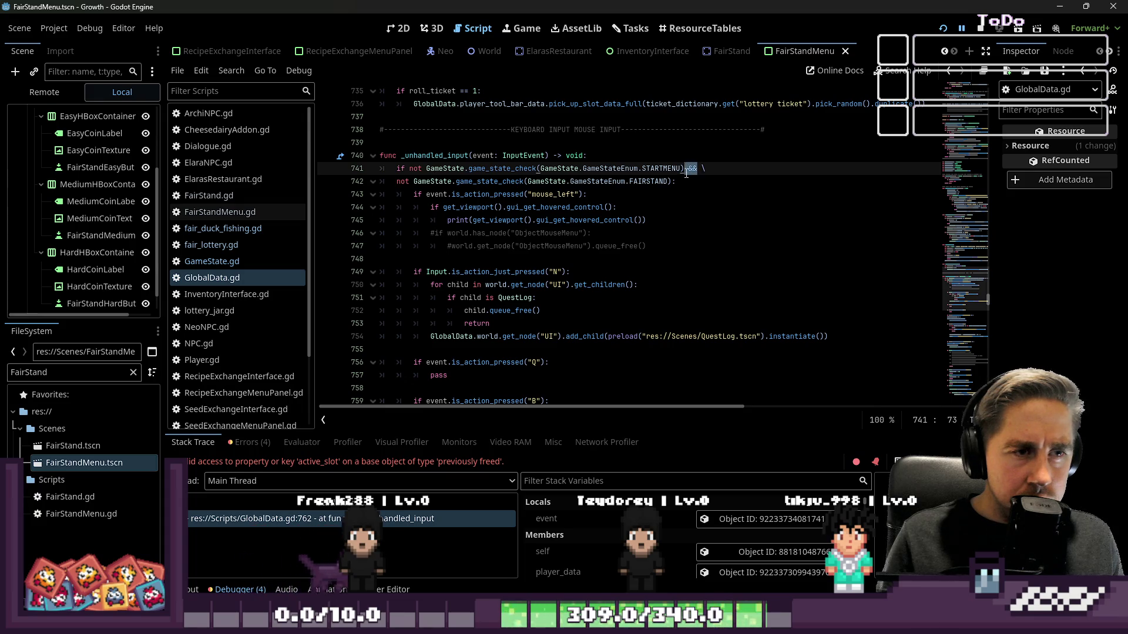
pyautogui.scroll(-3, 666, 208)
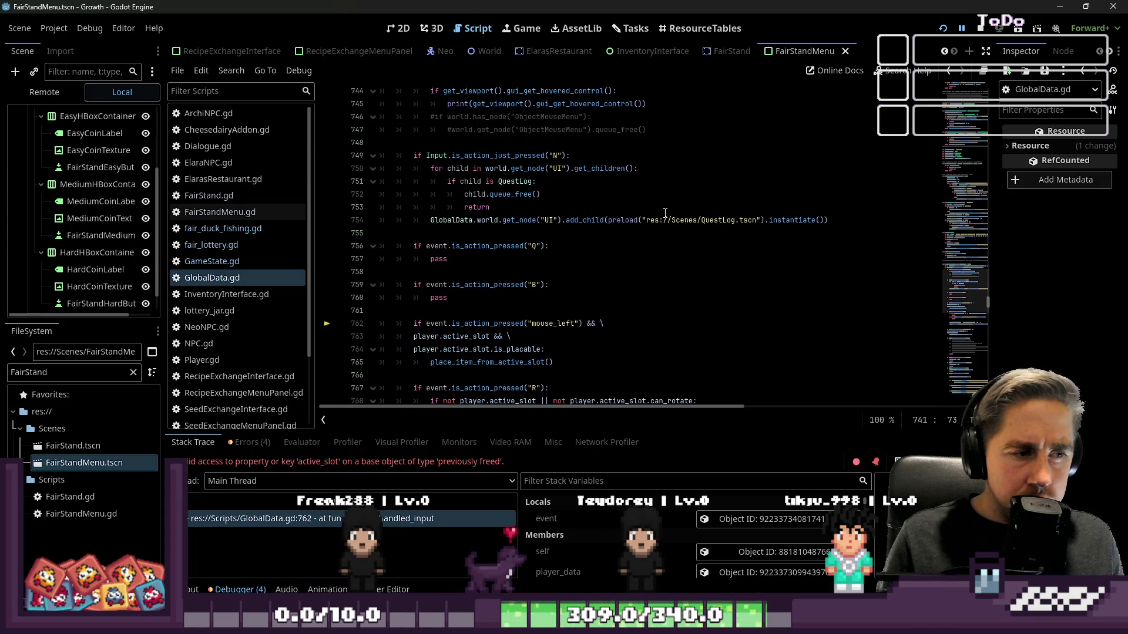
pyautogui.scroll(1, 665, 213)
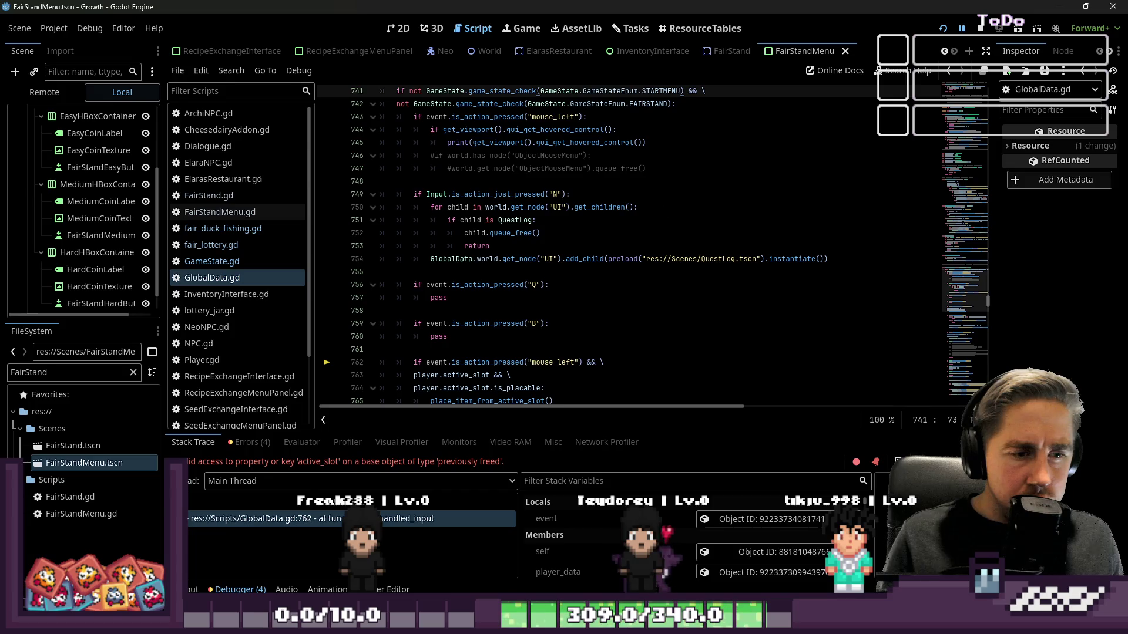
pyautogui.scroll(-5, 620, 544)
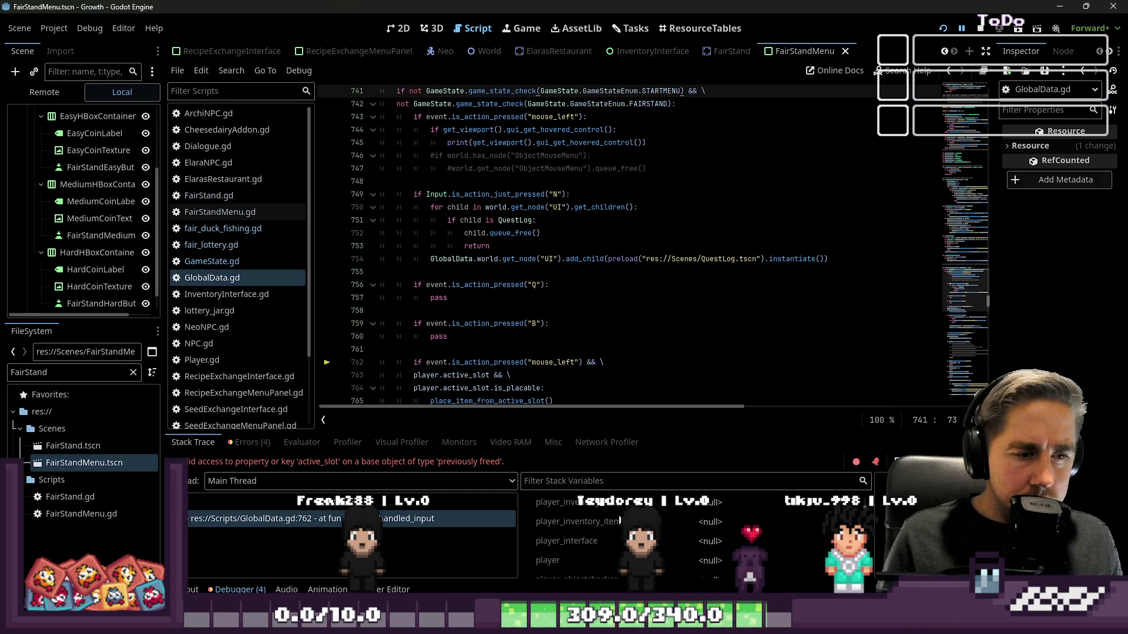
# Step: Filter Stack Variables for 'Game' and expand the live GameState enum in the Inspector
pyautogui.write('Game')
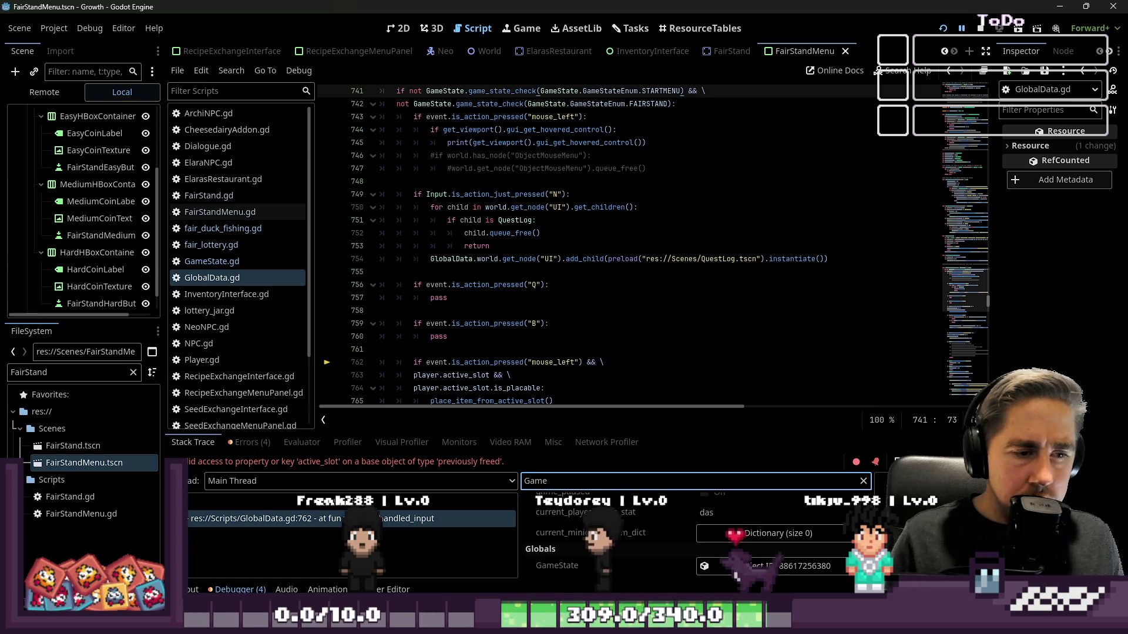
pyautogui.click(775, 566)
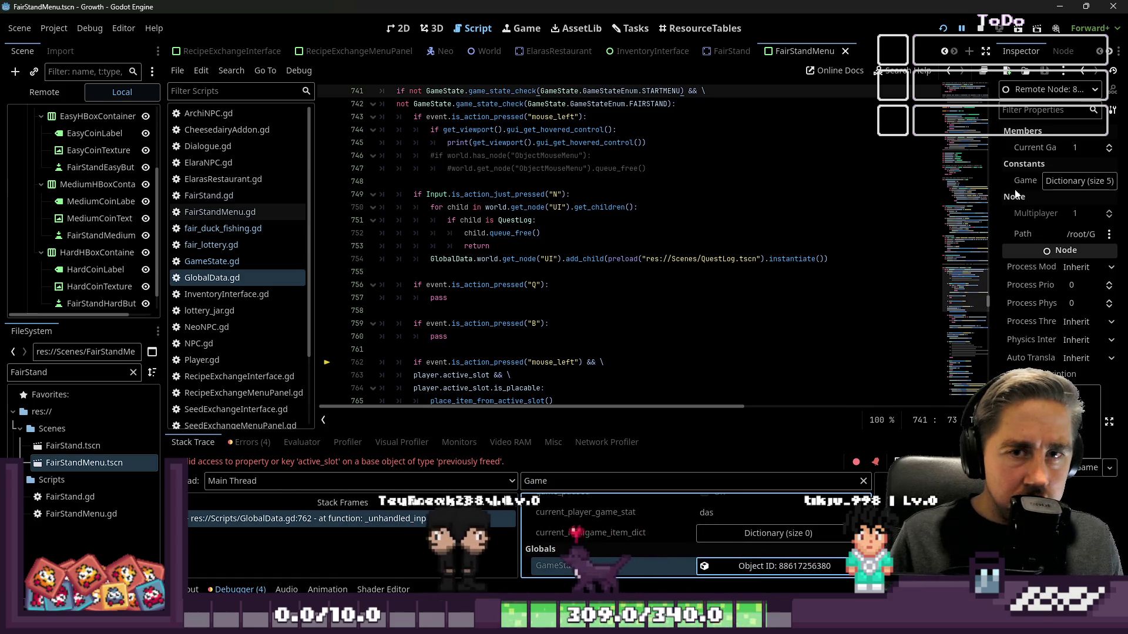
pyautogui.click(1048, 188)
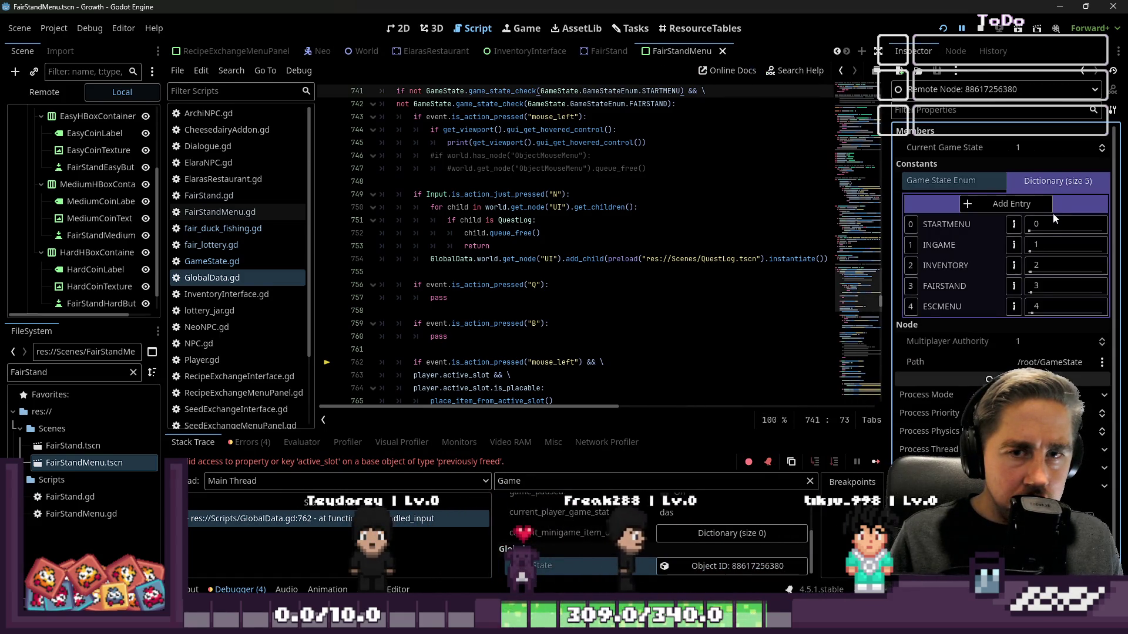
# Step: Highlight the FAIRSTAND check on line 742, then open fair_lottery.gd via GameState.gd
pyautogui.scroll(1, 682, 292)
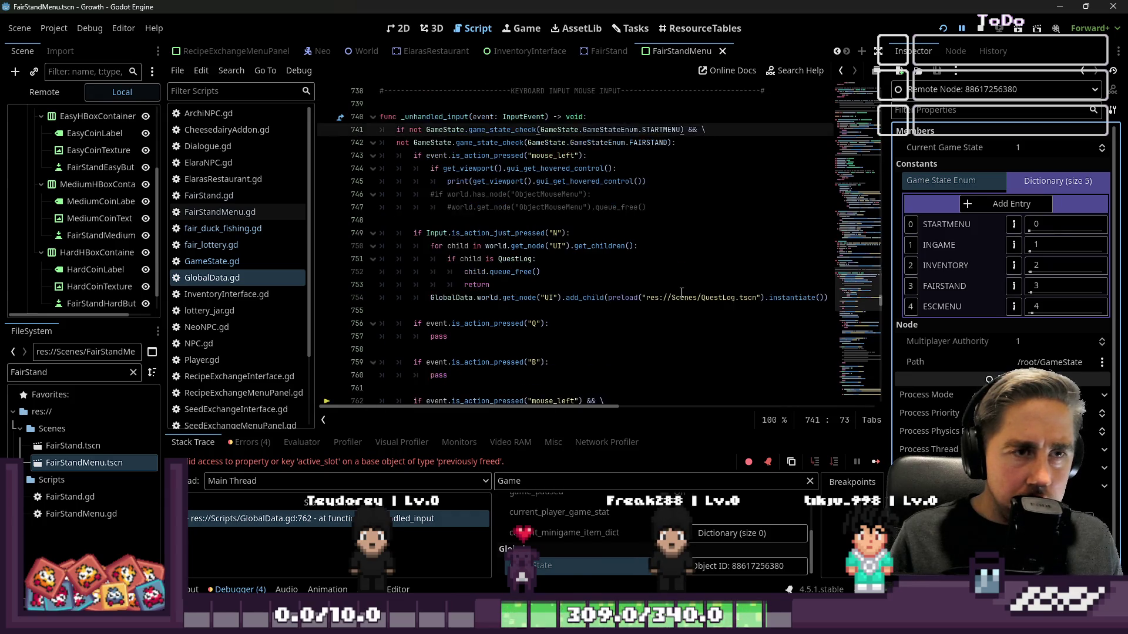
pyautogui.moveTo(671, 143); pyautogui.dragTo(552, 144)
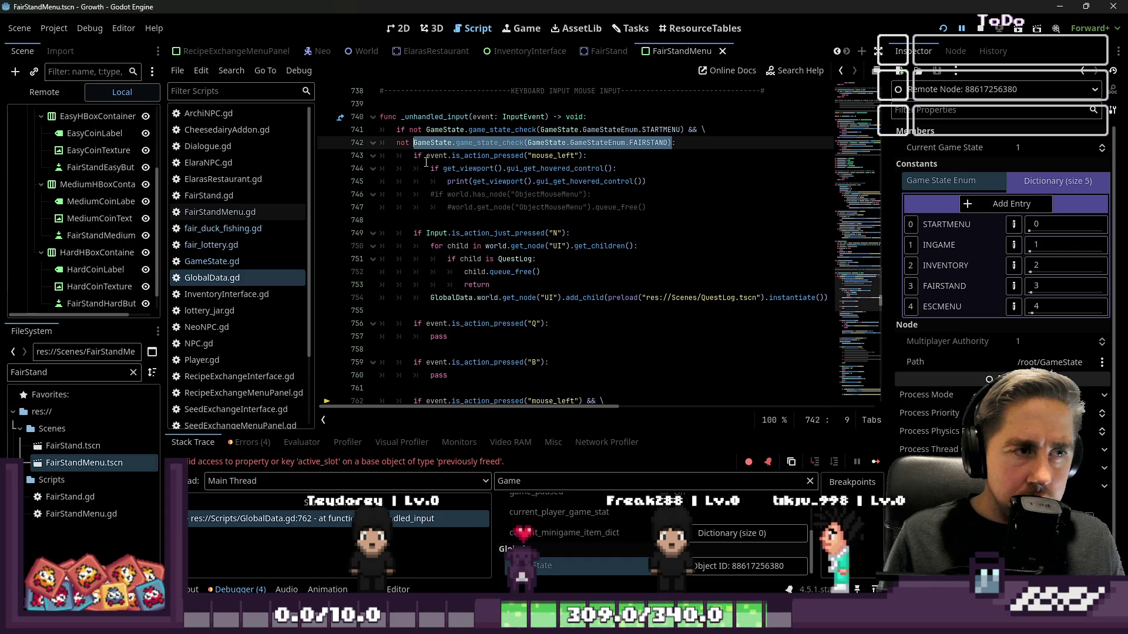
pyautogui.click(419, 193)
pyautogui.click(242, 262)
pyautogui.click(235, 245)
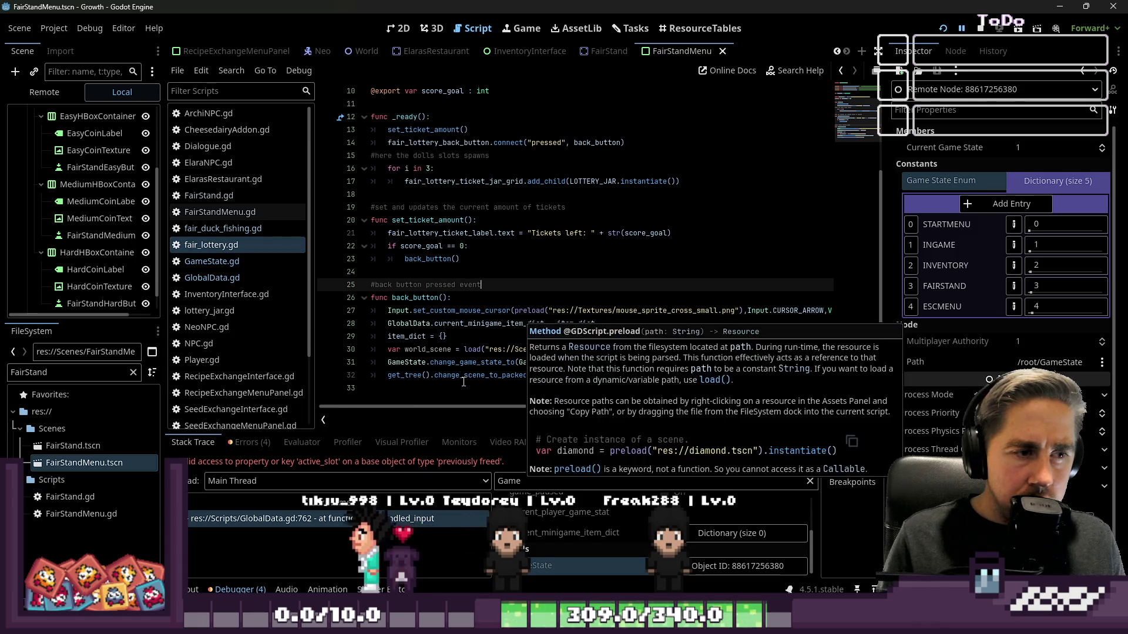
pyautogui.doubleClick(465, 363)
pyautogui.click(520, 352)
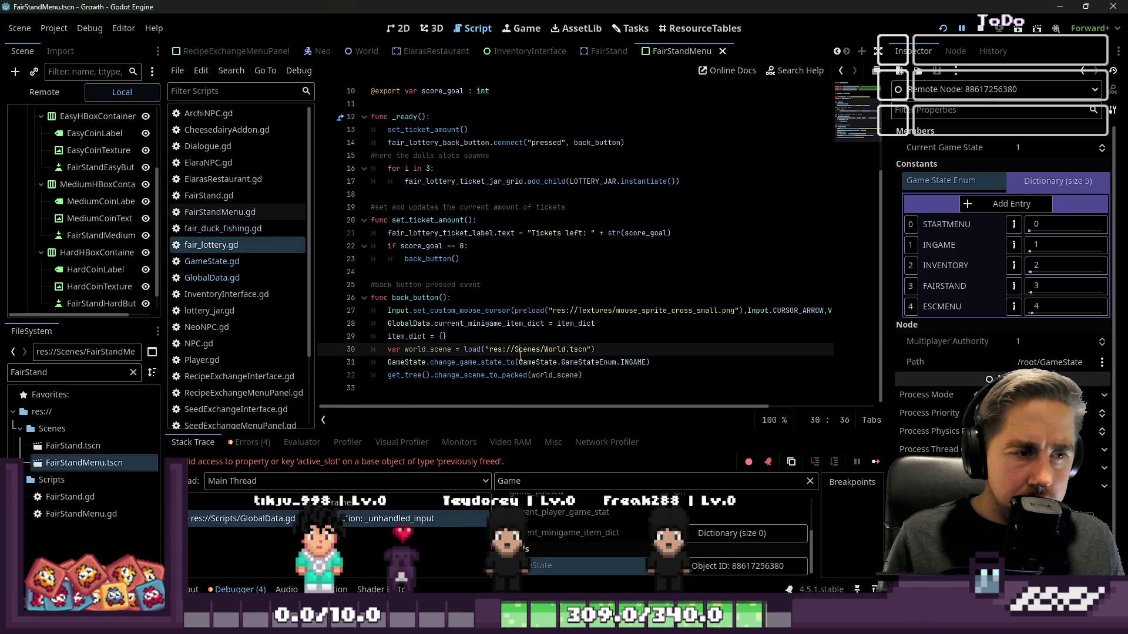
pyautogui.click(535, 362)
pyautogui.moveTo(641, 364)
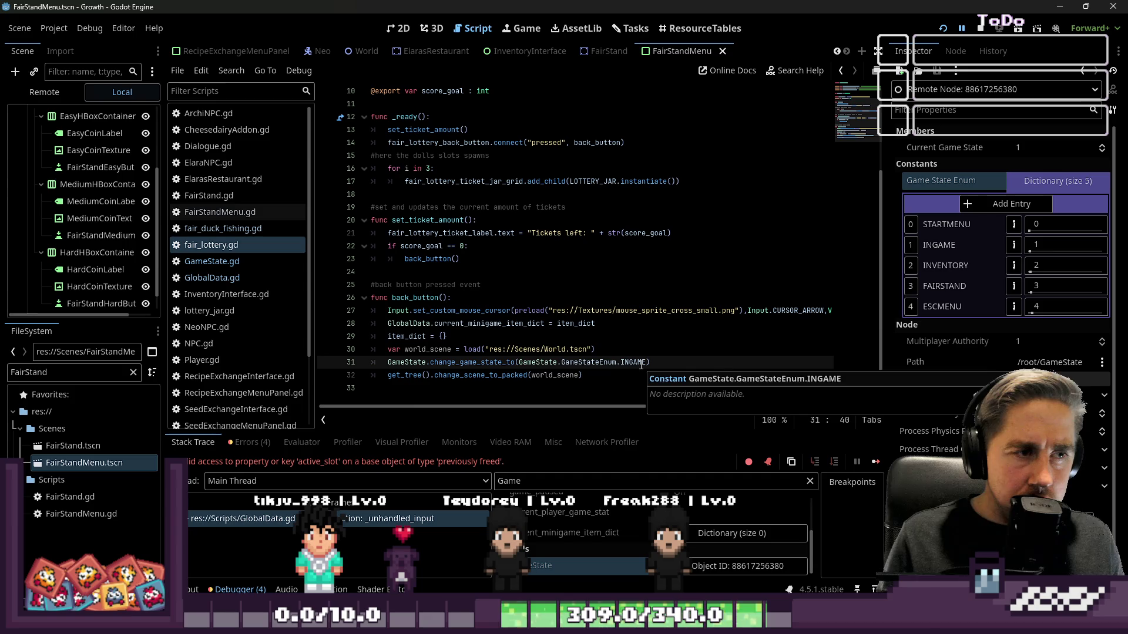
pyautogui.click(220, 228)
pyautogui.click(215, 246)
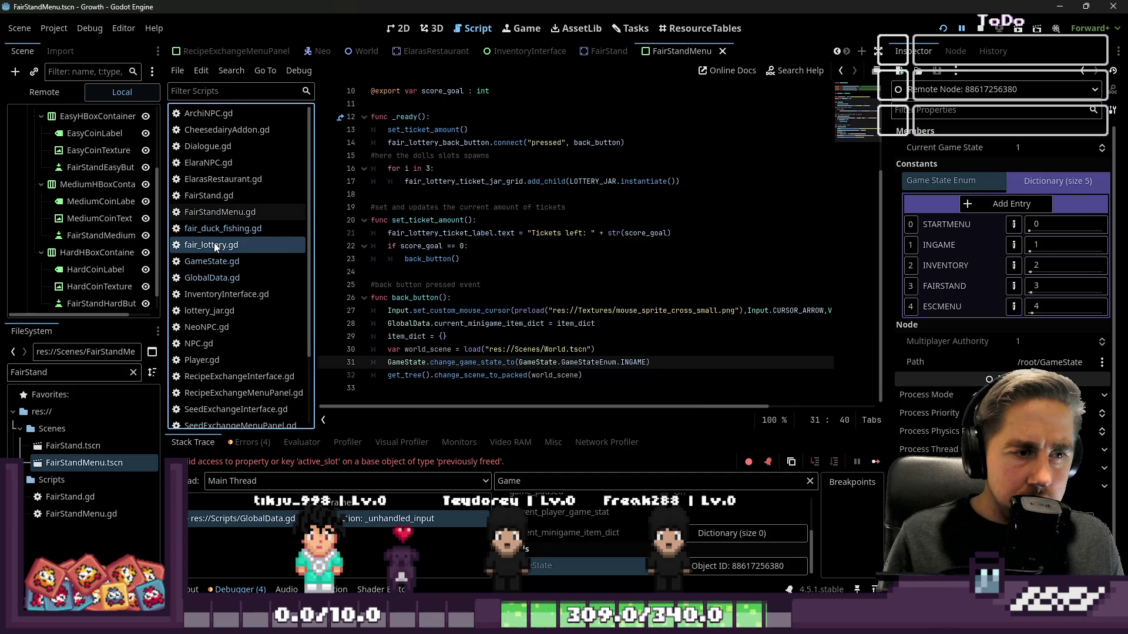
pyautogui.tripleClick(626, 362)
pyautogui.click(635, 362)
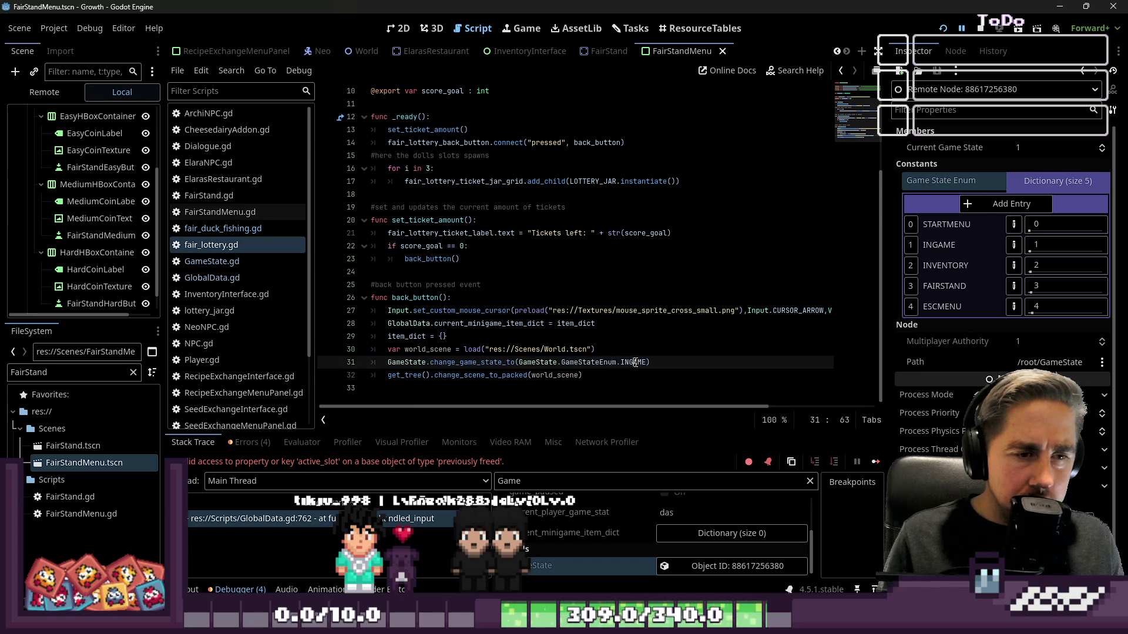
pyautogui.click(605, 376)
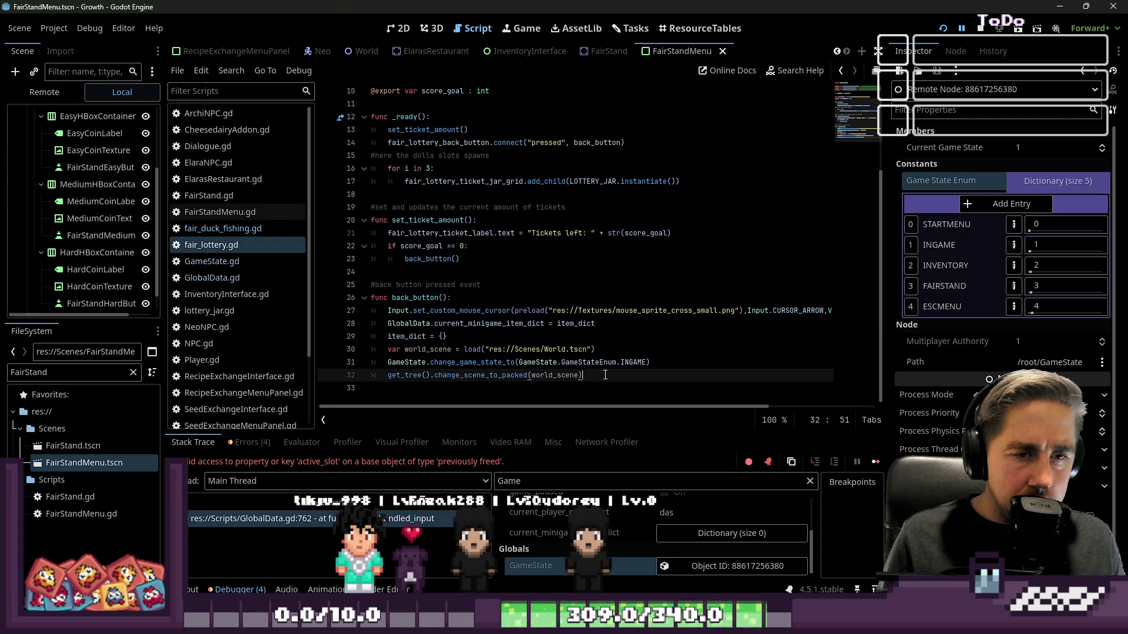
pyautogui.scroll(2, 605, 375)
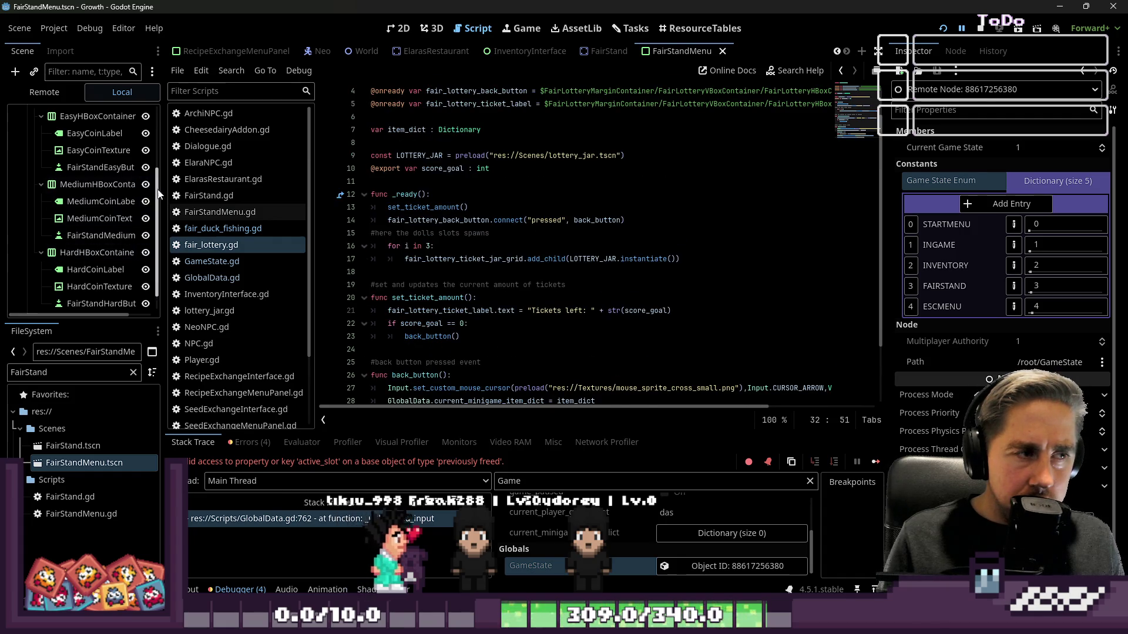
pyautogui.click(209, 196)
pyautogui.scroll(-15, 523, 325)
pyautogui.scroll(1, 522, 325)
pyautogui.scroll(5, 527, 328)
pyautogui.scroll(-6, 527, 328)
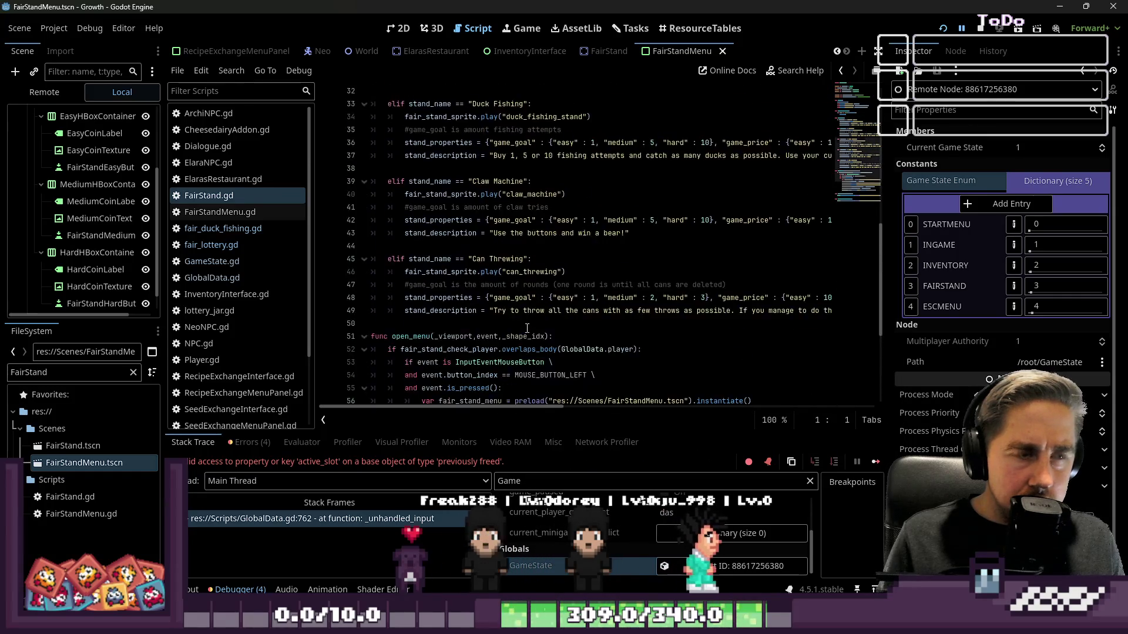
pyautogui.click(234, 213)
pyautogui.click(208, 196)
pyautogui.scroll(5, 447, 307)
pyautogui.scroll(-1, 482, 289)
pyautogui.scroll(-3, 482, 288)
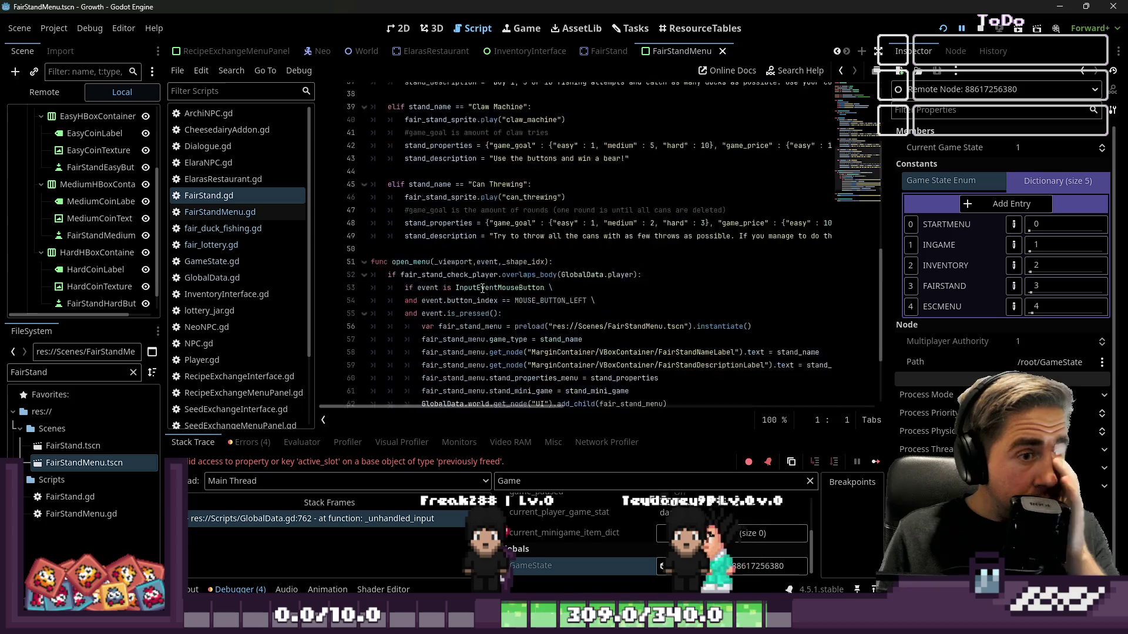
pyautogui.scroll(-1, 481, 288)
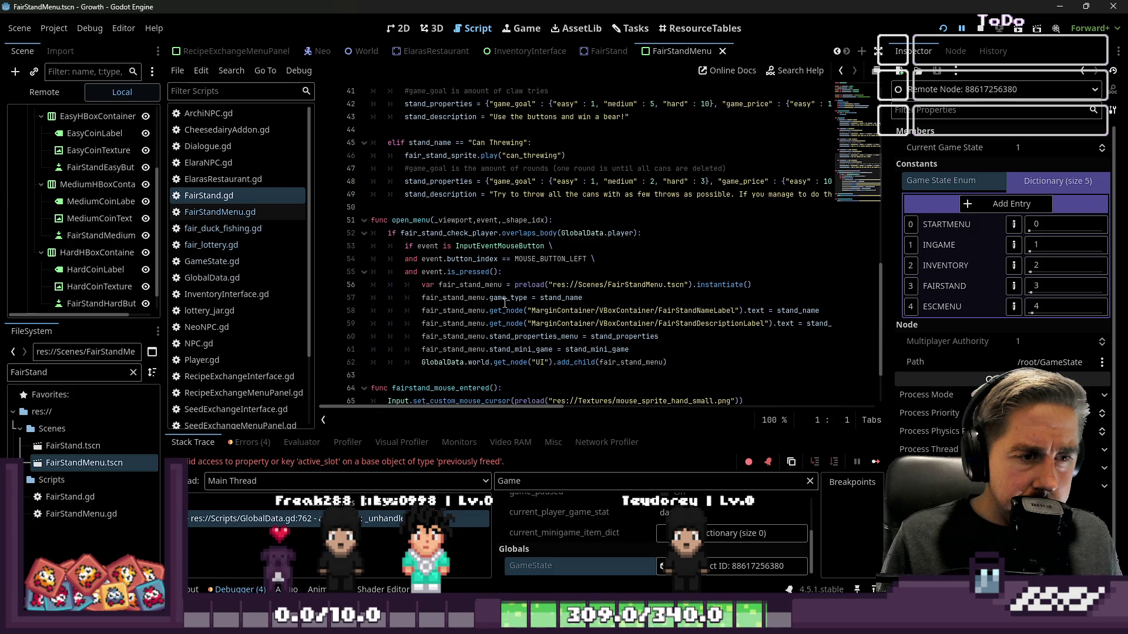
pyautogui.scroll(-2, 504, 302)
pyautogui.click(584, 286)
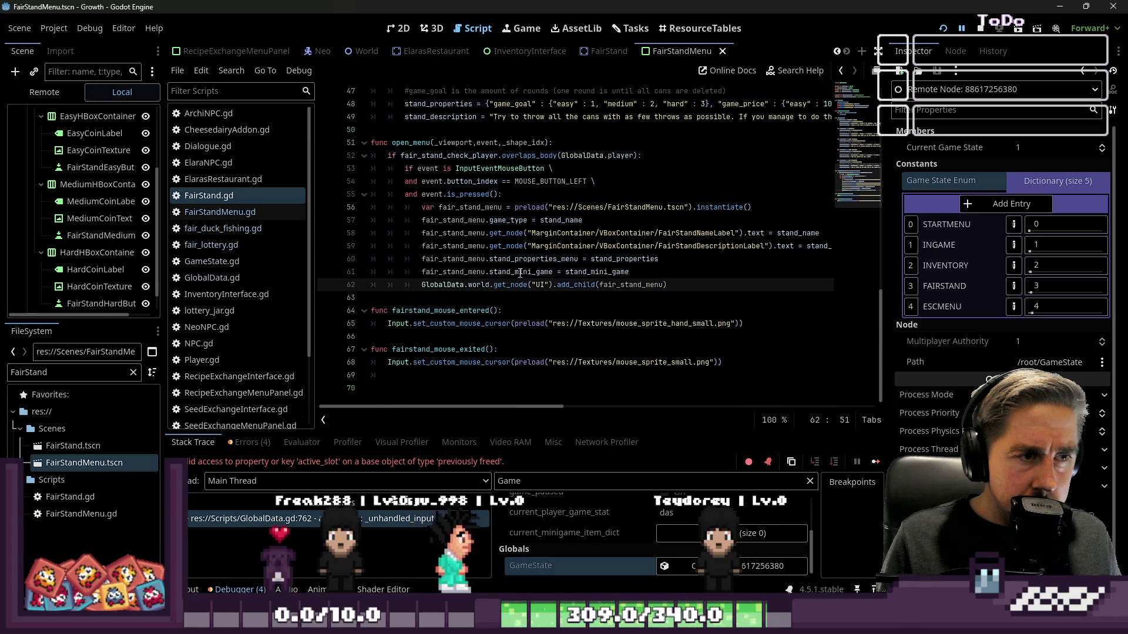
# Step: Open FairStandMenu.gd and inspect set_new_game's change_game_state_to and change_scene_to_packed lines
pyautogui.click(515, 323)
pyautogui.click(182, 200)
pyautogui.click(181, 211)
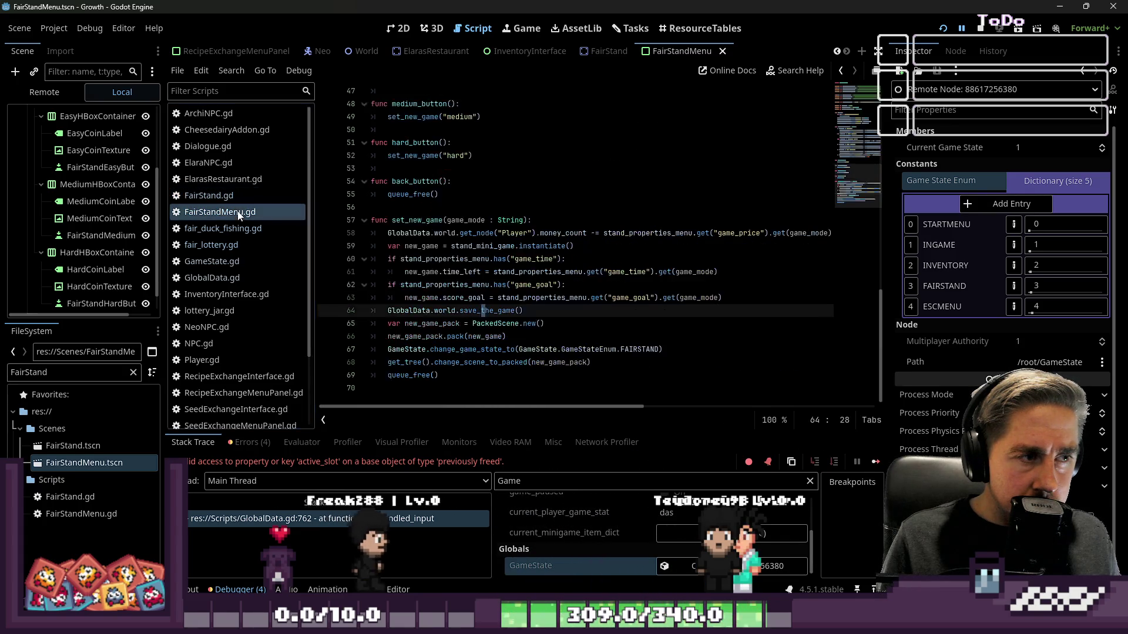
pyautogui.click(521, 348)
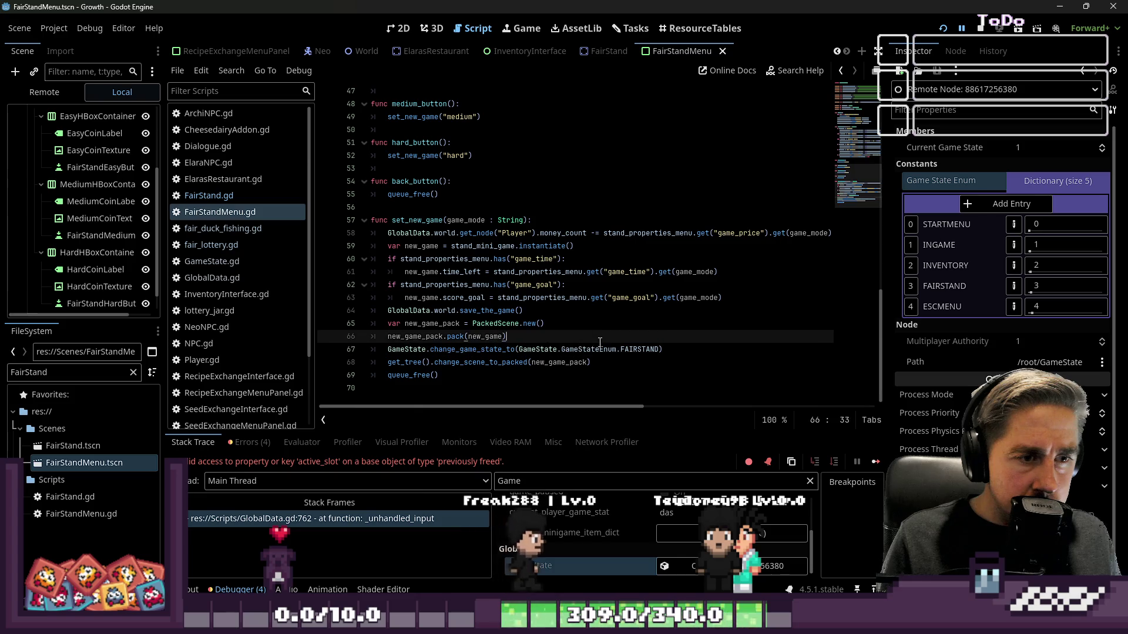
pyautogui.click(655, 361)
pyautogui.moveTo(663, 349); pyautogui.dragTo(428, 348)
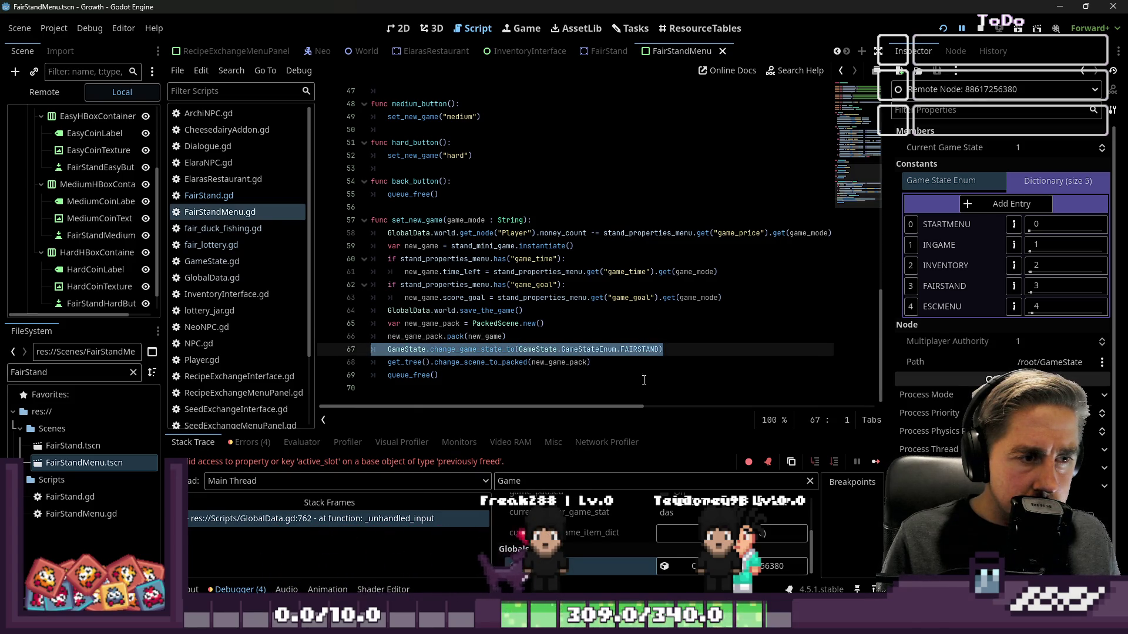
pyautogui.click(679, 349)
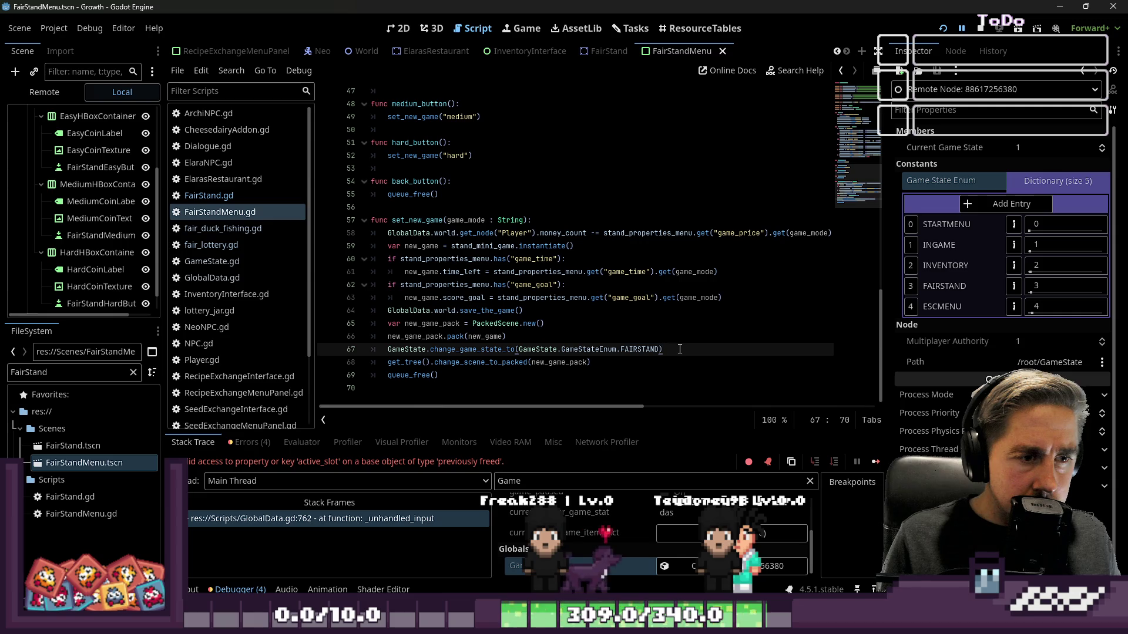
pyautogui.doubleClick(450, 363)
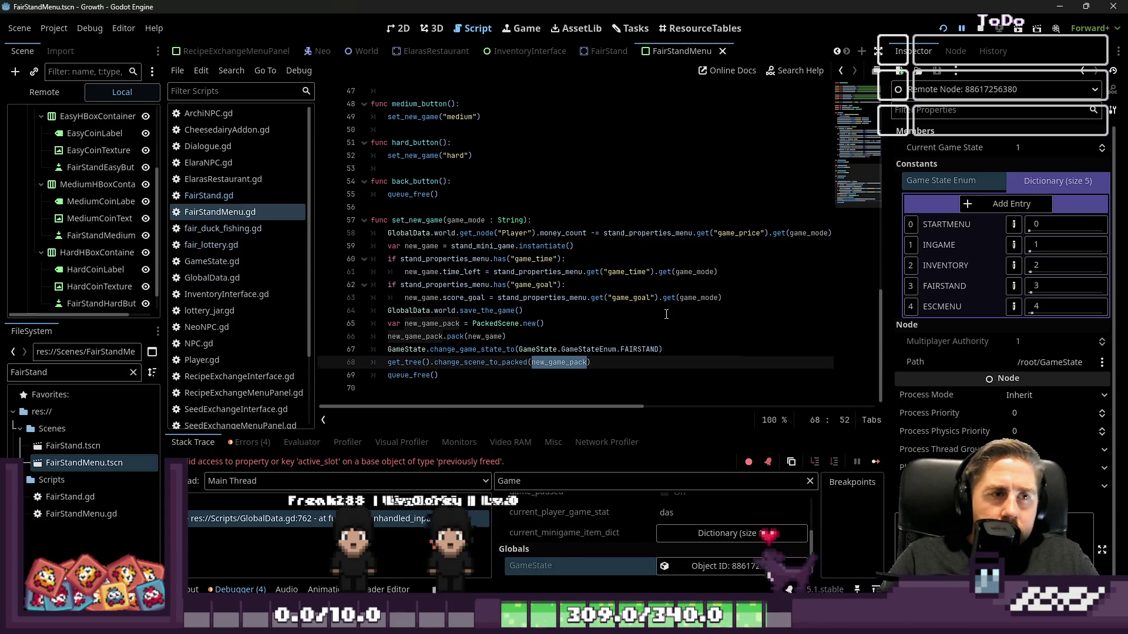
# Step: Relaunch the game with Run Project using the current scripts
pyautogui.scroll(1, 664, 305)
pyautogui.scroll(1, 658, 296)
pyautogui.scroll(-2, 655, 290)
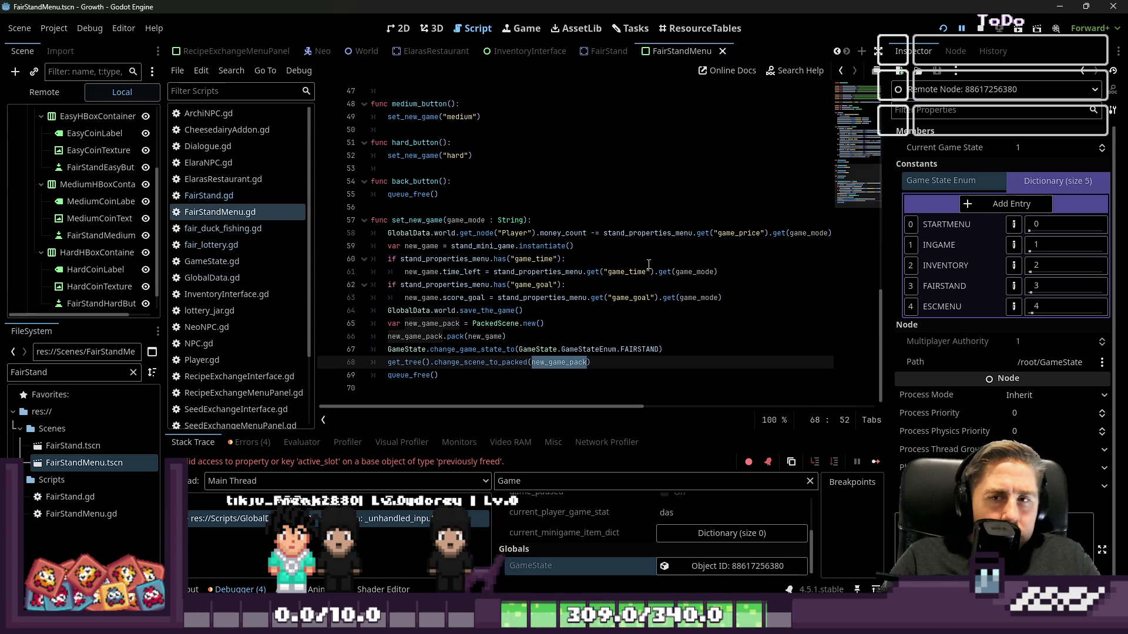
pyautogui.click(975, 26)
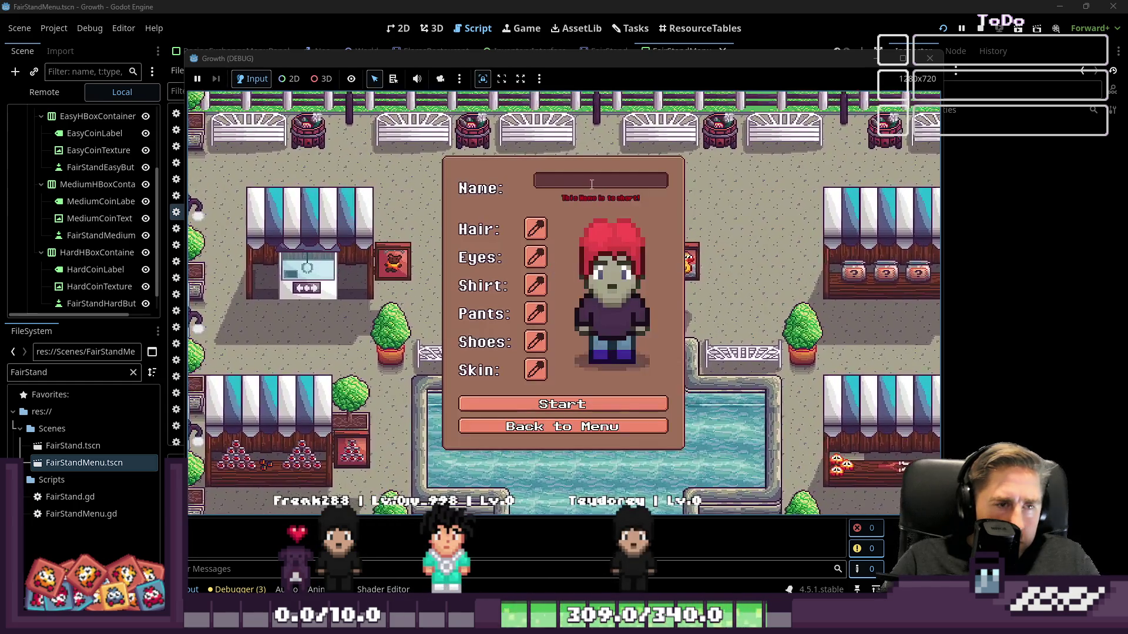
# Step: Create a new character with a short name and start the game
pyautogui.click(591, 184)
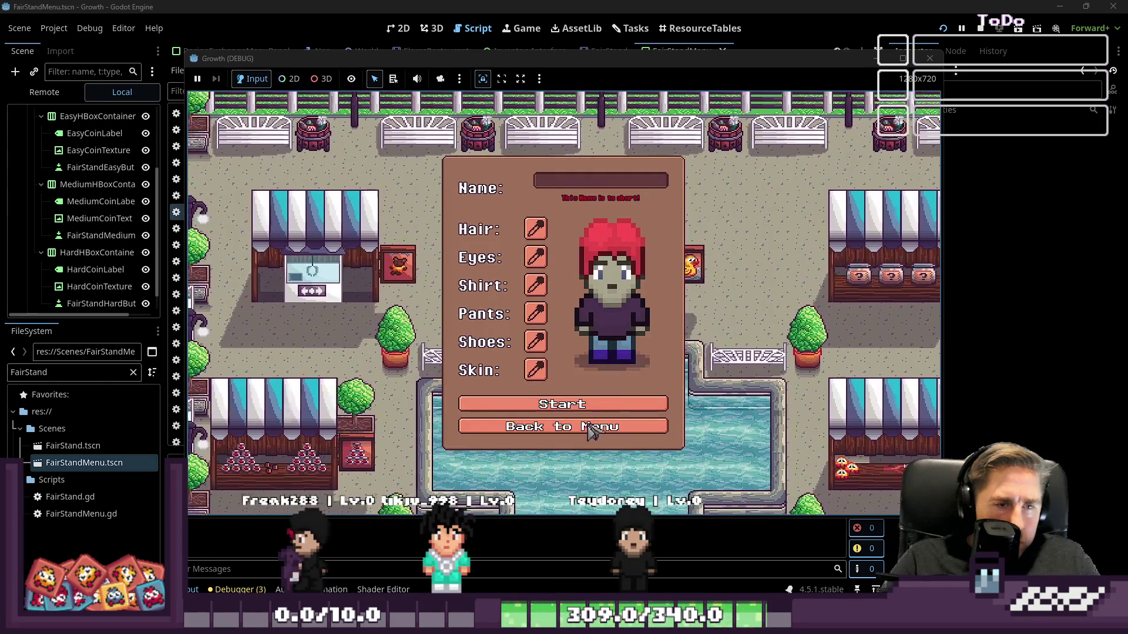
pyautogui.write('dl')
pyautogui.press('BackSpace')
pyautogui.click(517, 421)
pyautogui.click(558, 267)
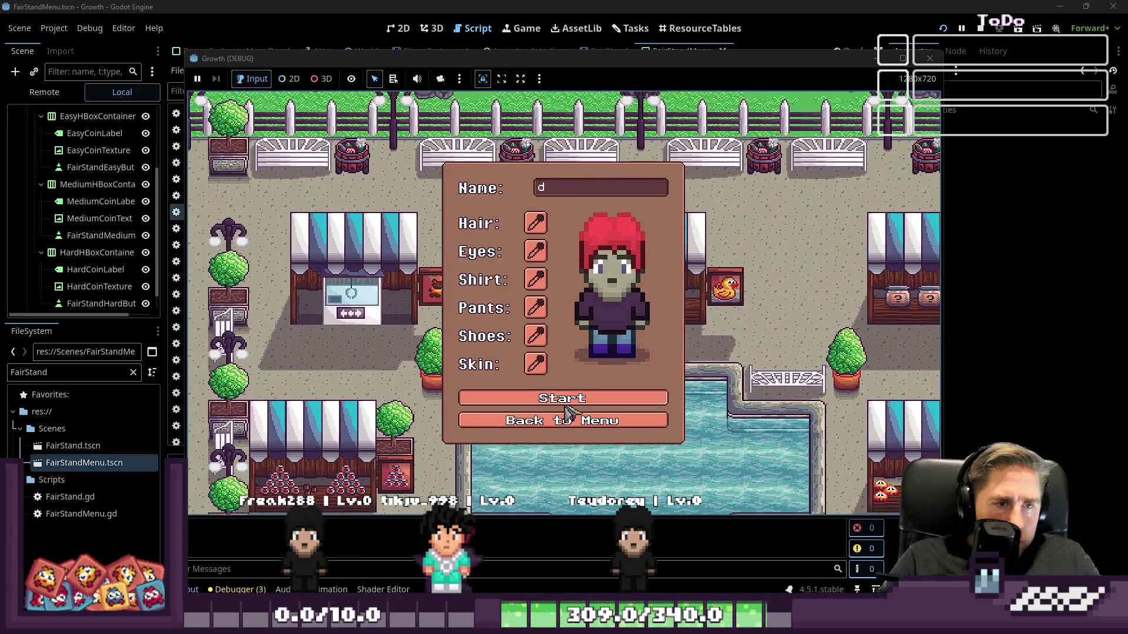
pyautogui.click(566, 404)
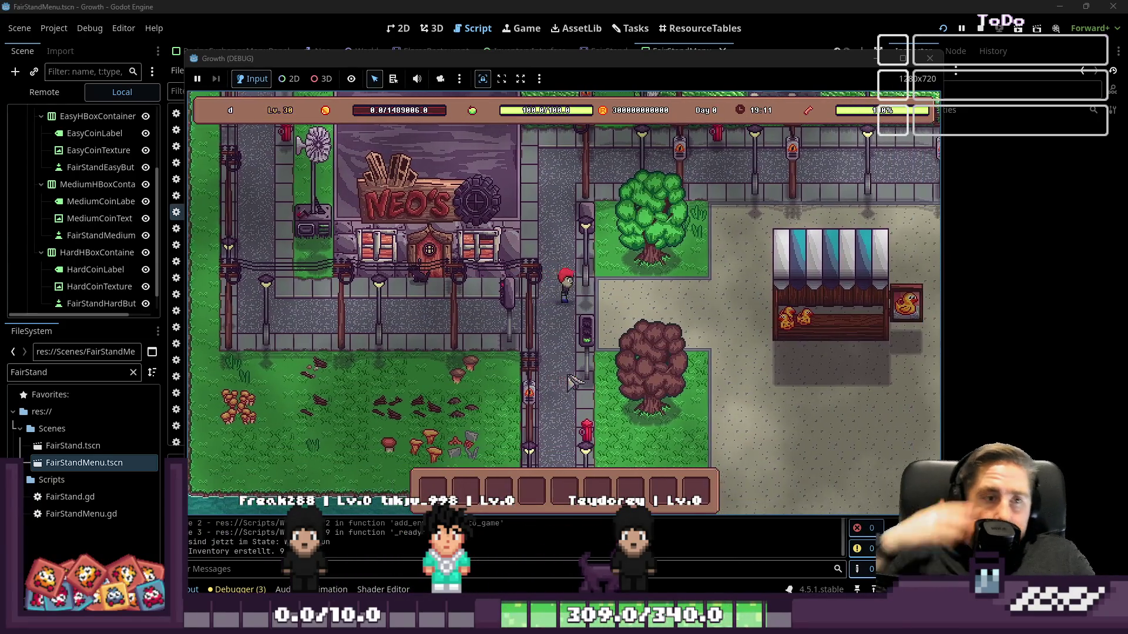
# Step: Walk to the lottery stall, play with one ticket and pick a jar, hitting the GlobalData.gd:762 error
pyautogui.press('d')
pyautogui.press('s')
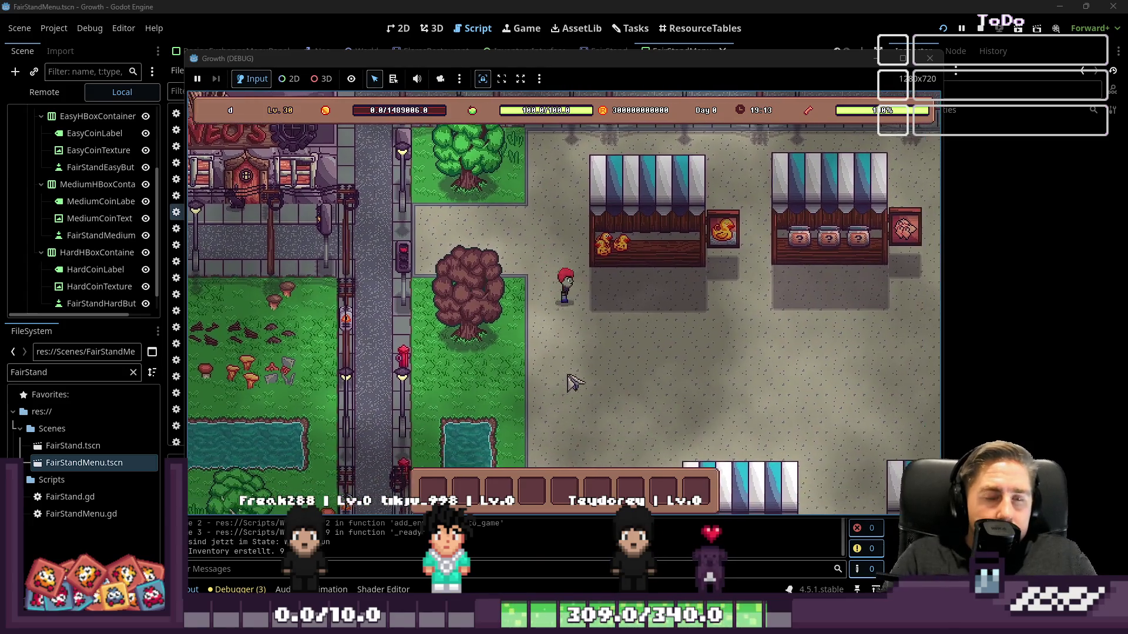
pyautogui.press('d')
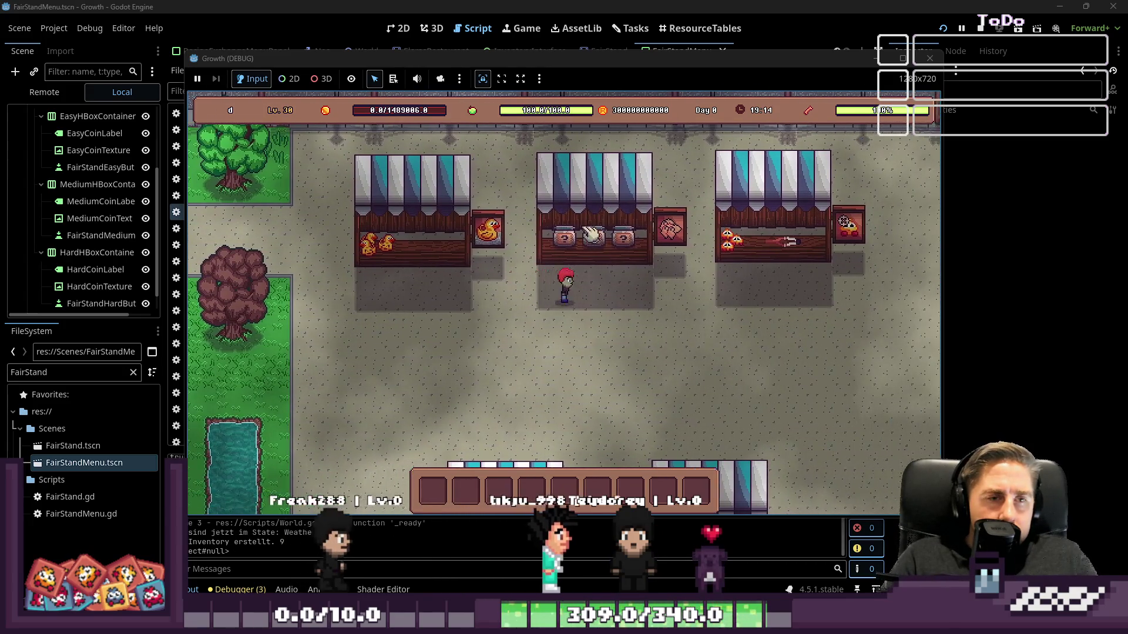
pyautogui.press('e')
pyautogui.click(579, 309)
pyautogui.click(565, 318)
pyautogui.click(561, 297)
pyautogui.scroll(5, 559, 288)
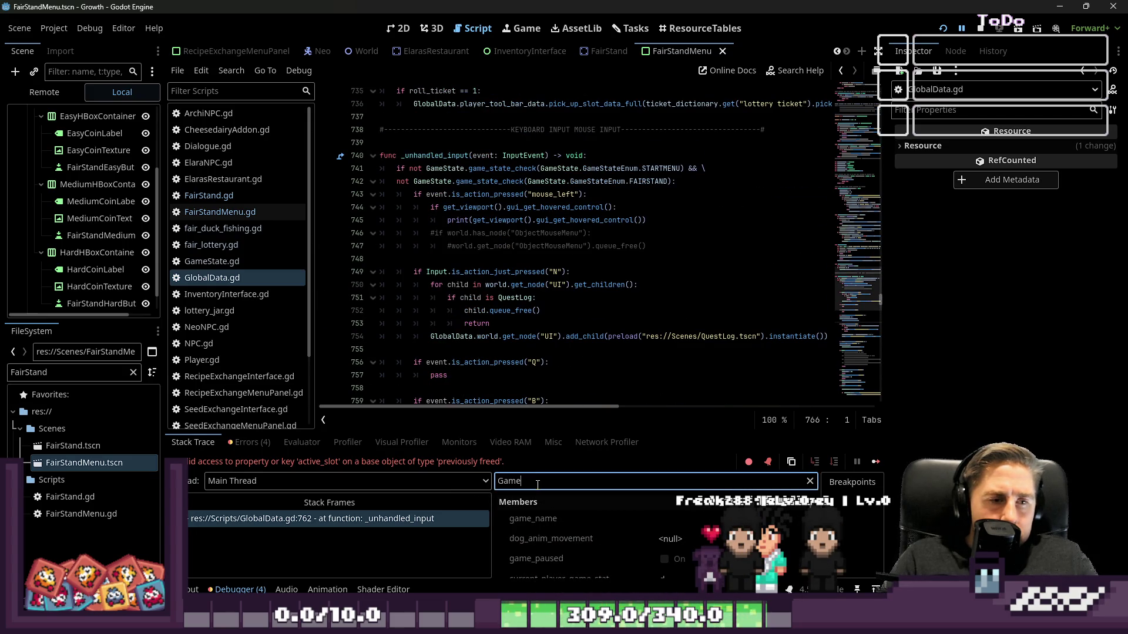
# Step: Inspect the live GameState enum, set Current Game State to 3, and check the running game
pyautogui.click(651, 519)
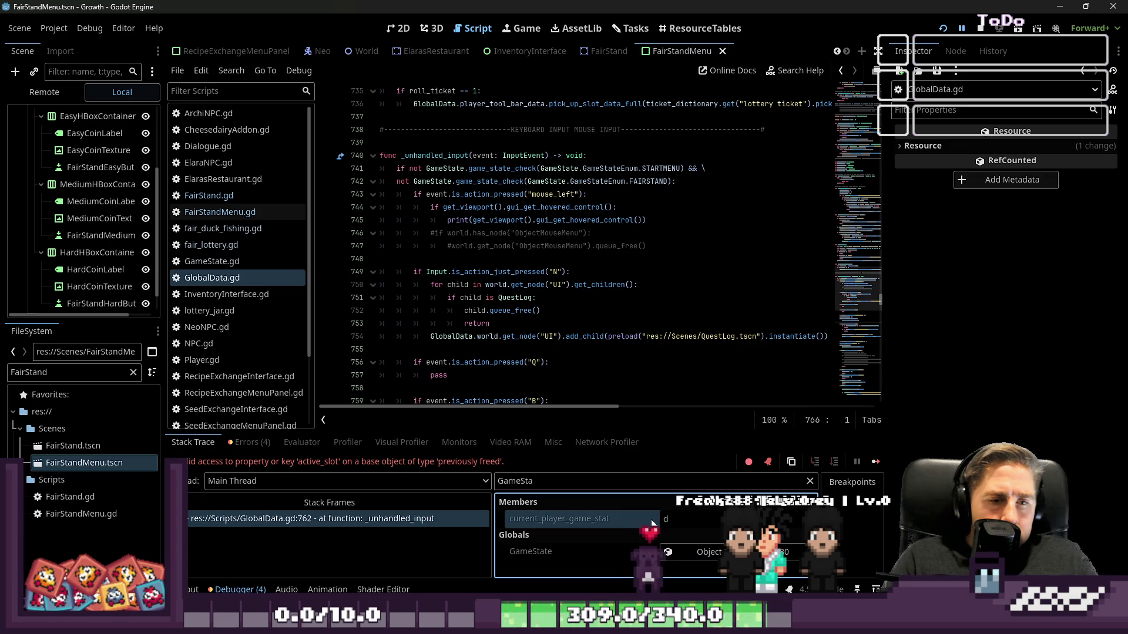
pyautogui.click(707, 557)
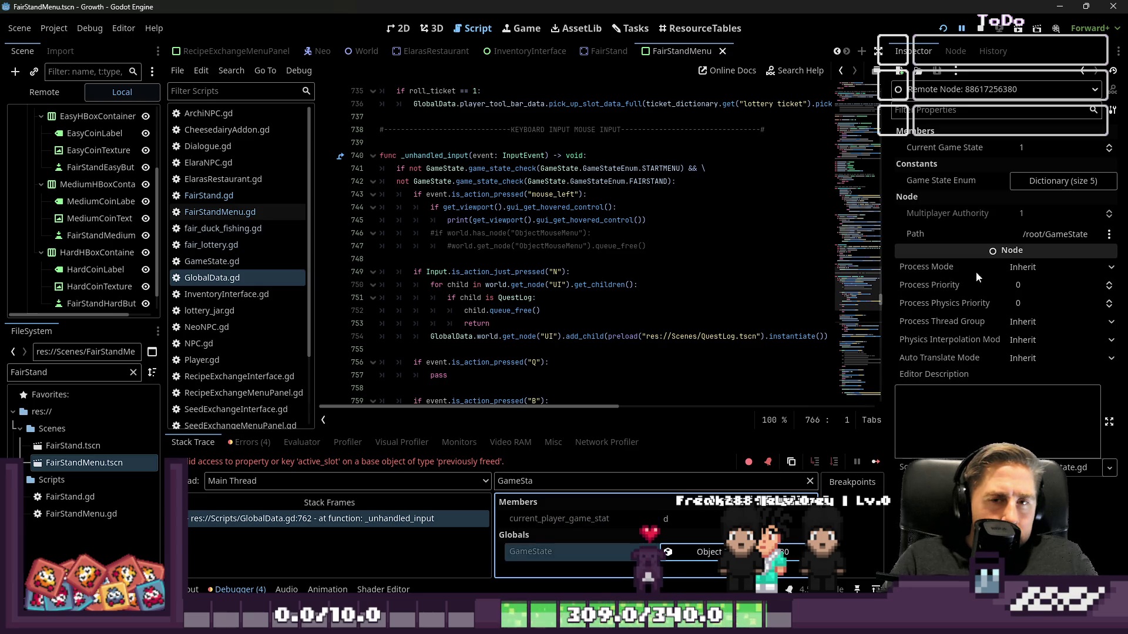
pyautogui.click(1058, 184)
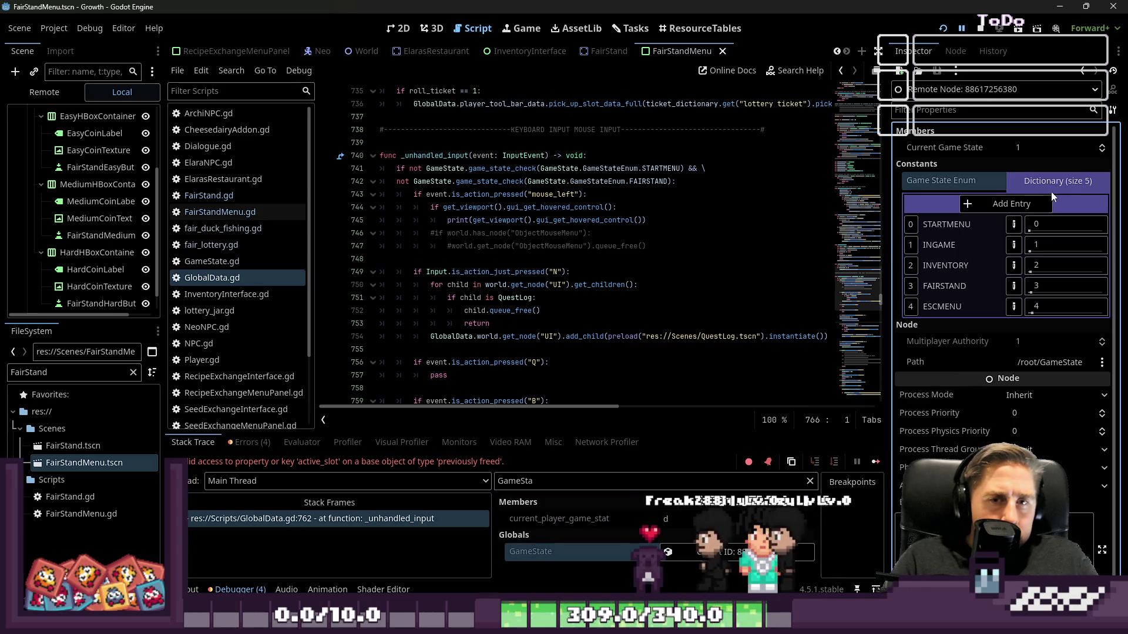
pyautogui.click(1081, 147)
pyautogui.write('3')
pyautogui.press('Return')
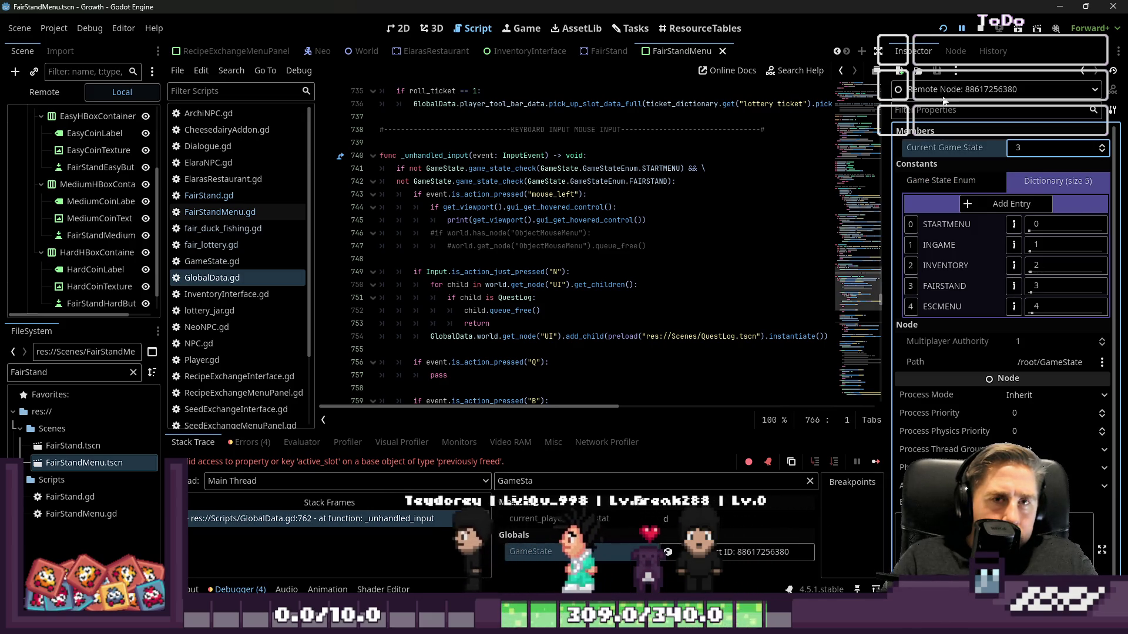
pyautogui.hotkey('alt', 'Tab')
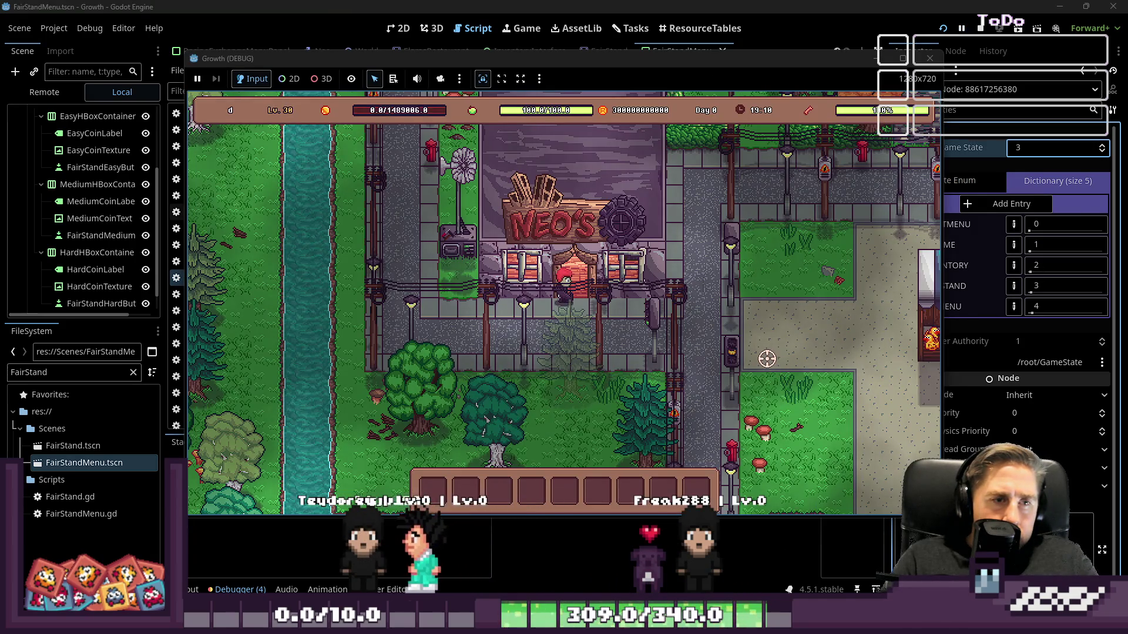
pyautogui.press('2')
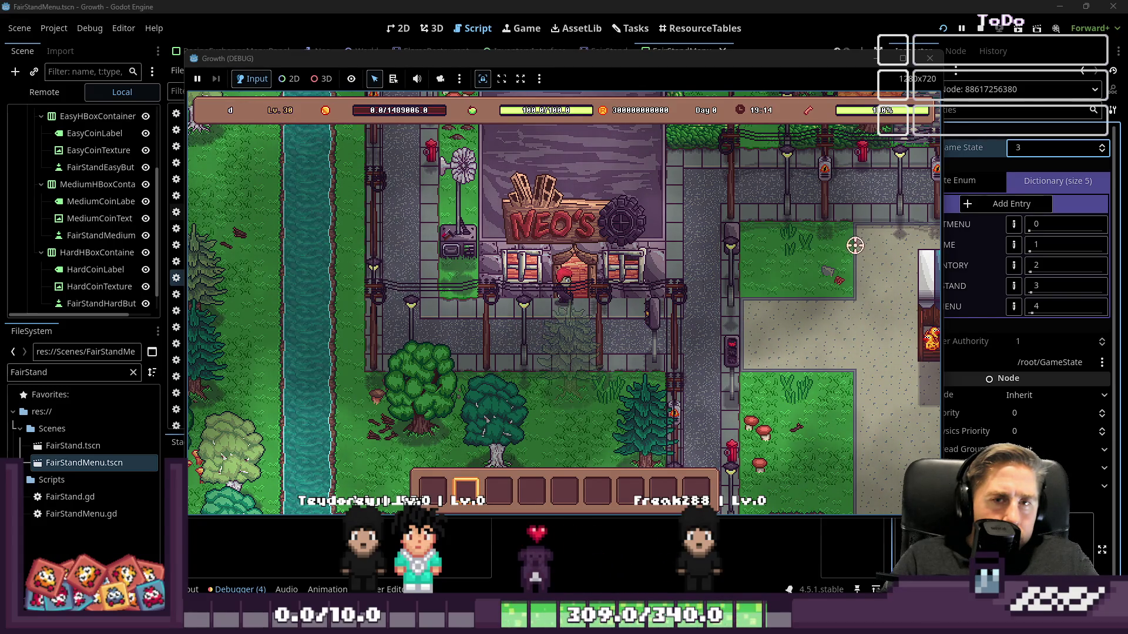
# Step: Set the remote GameState's Current Game State back to 1
pyautogui.click(1082, 150)
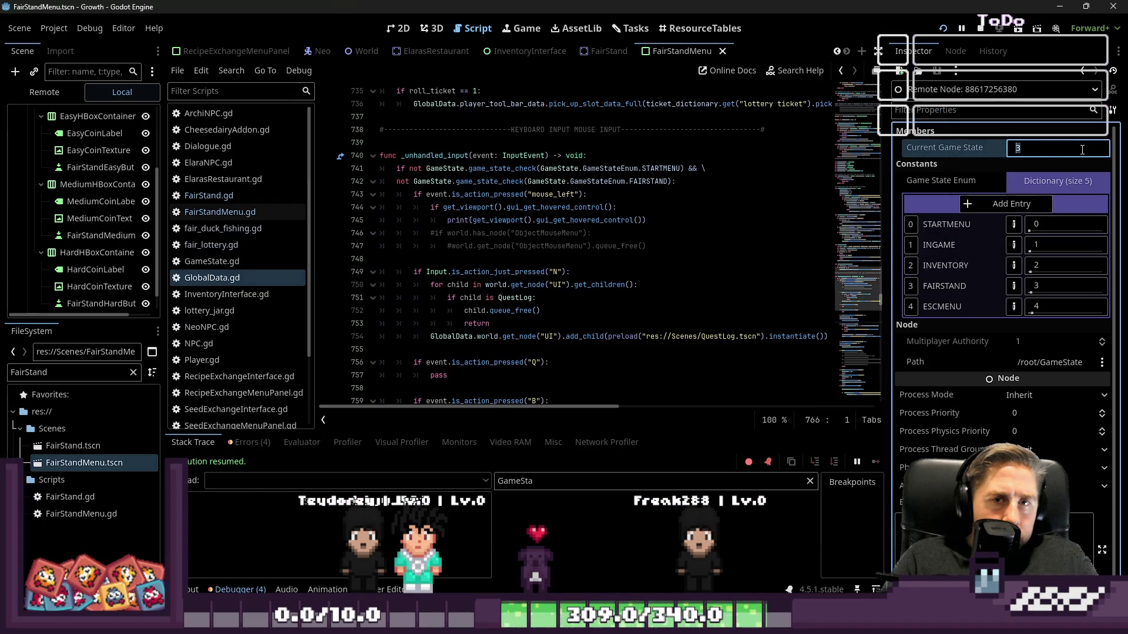
pyautogui.write('21')
pyautogui.press('Return')
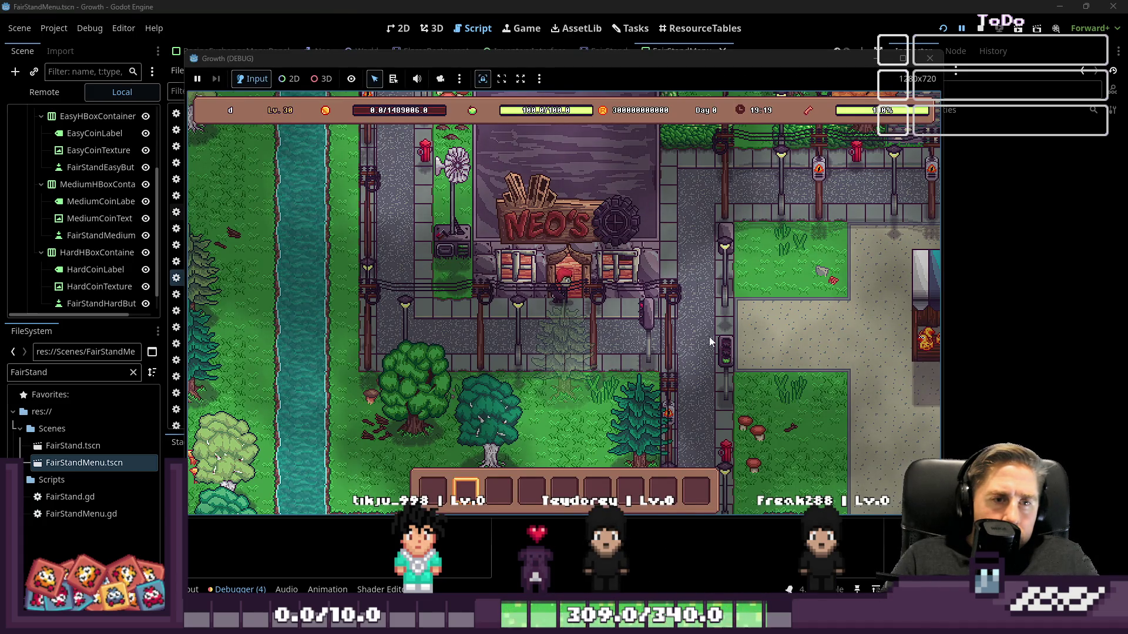
# Step: Walk to the jar stall, buy 1 ticket and pick a jar, breaking again at GlobalData.gd:762
pyautogui.press('1')
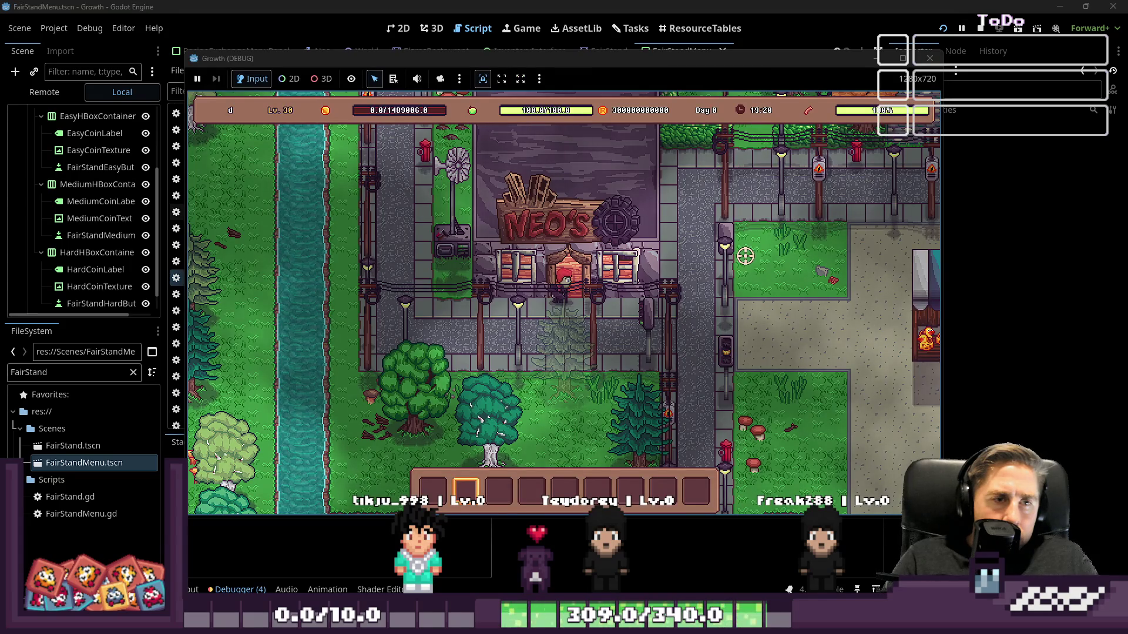
pyautogui.press('d')
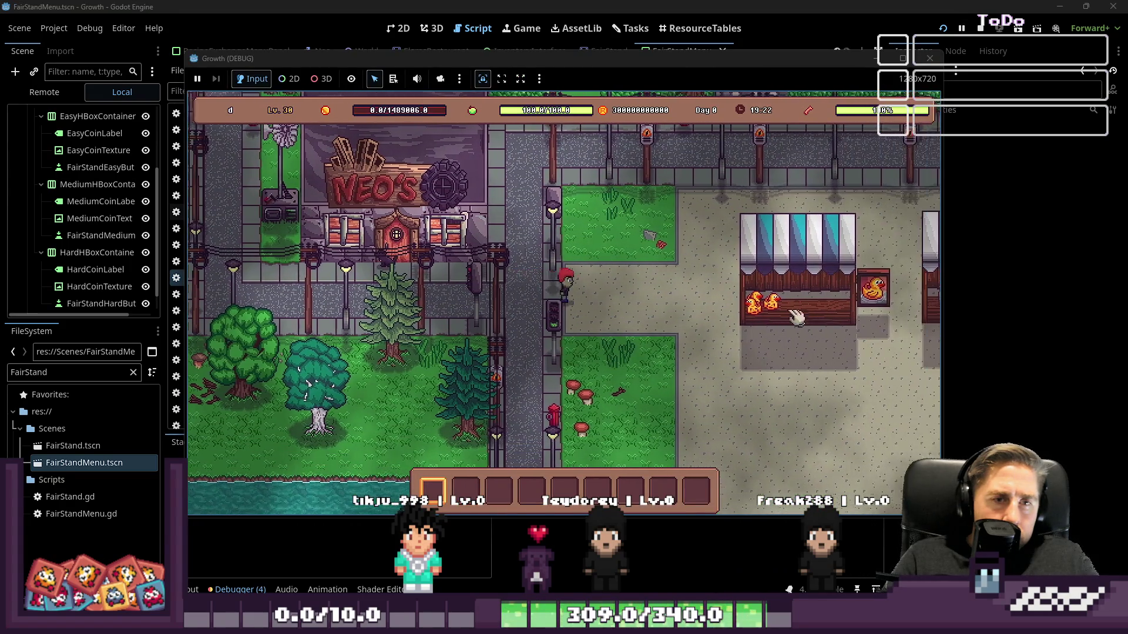
pyautogui.scroll(-8, 669, 371)
pyautogui.press('d')
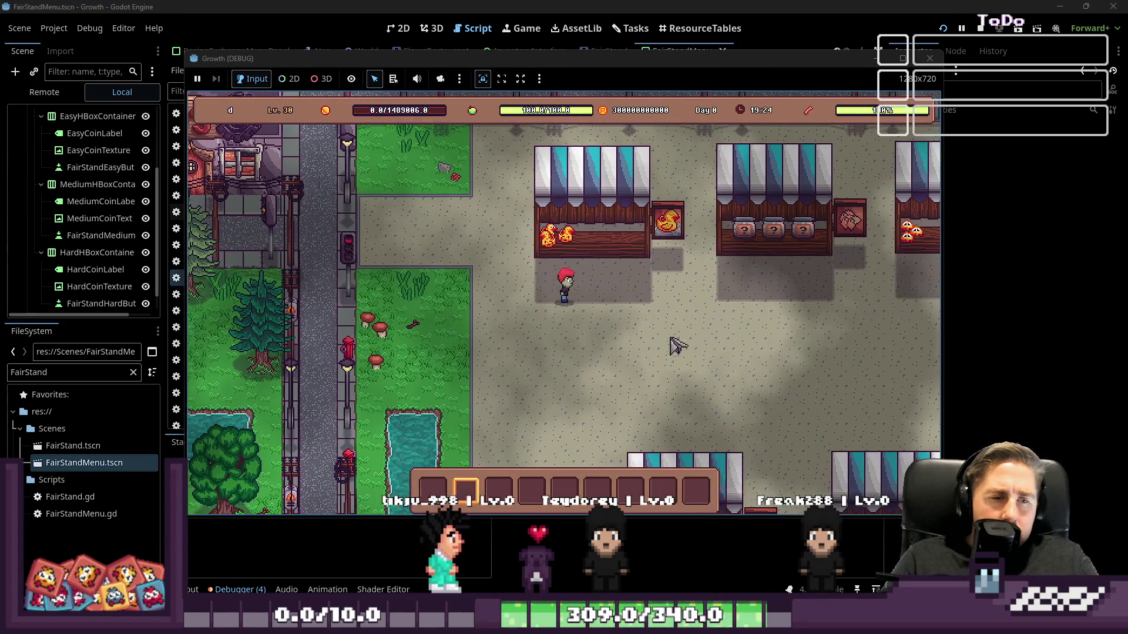
pyautogui.scroll(-1, 675, 329)
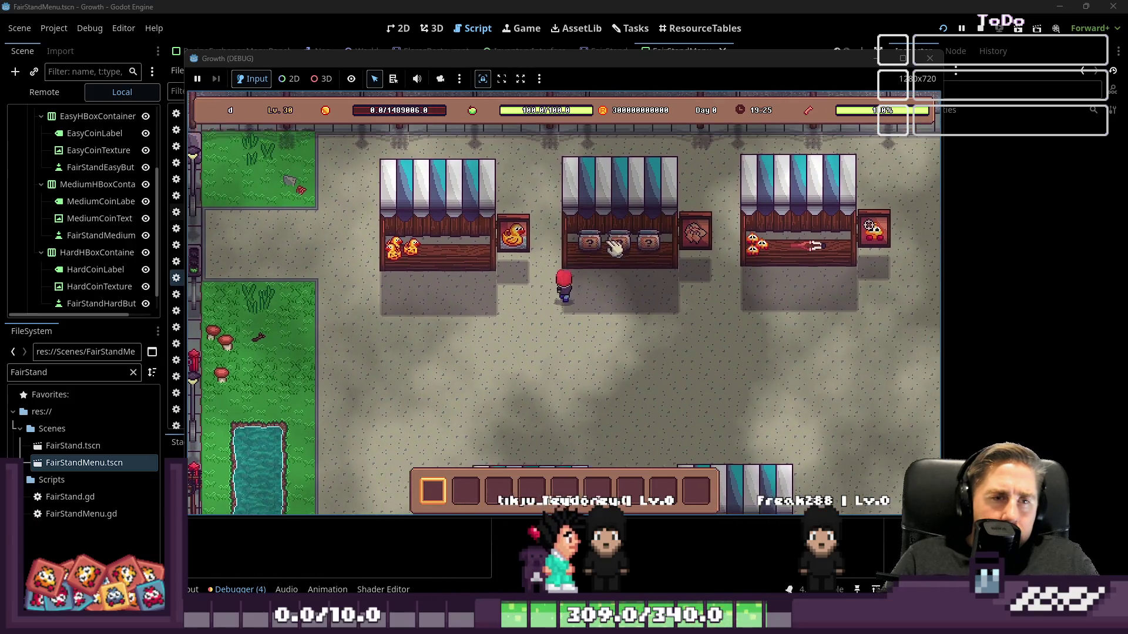
pyautogui.click(614, 247)
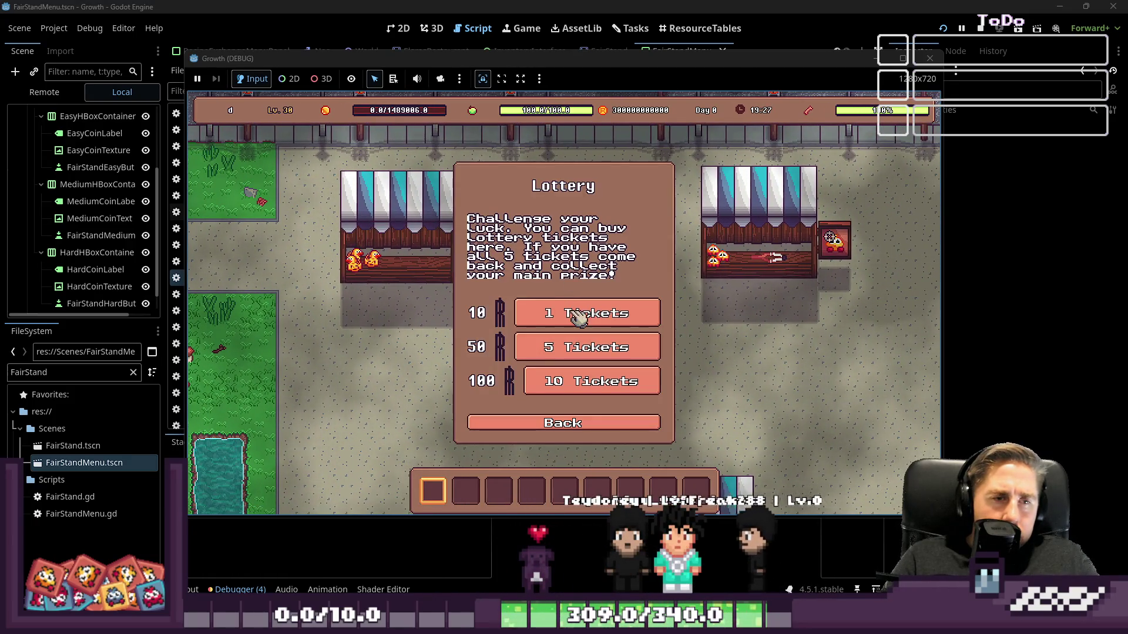
pyautogui.click(578, 318)
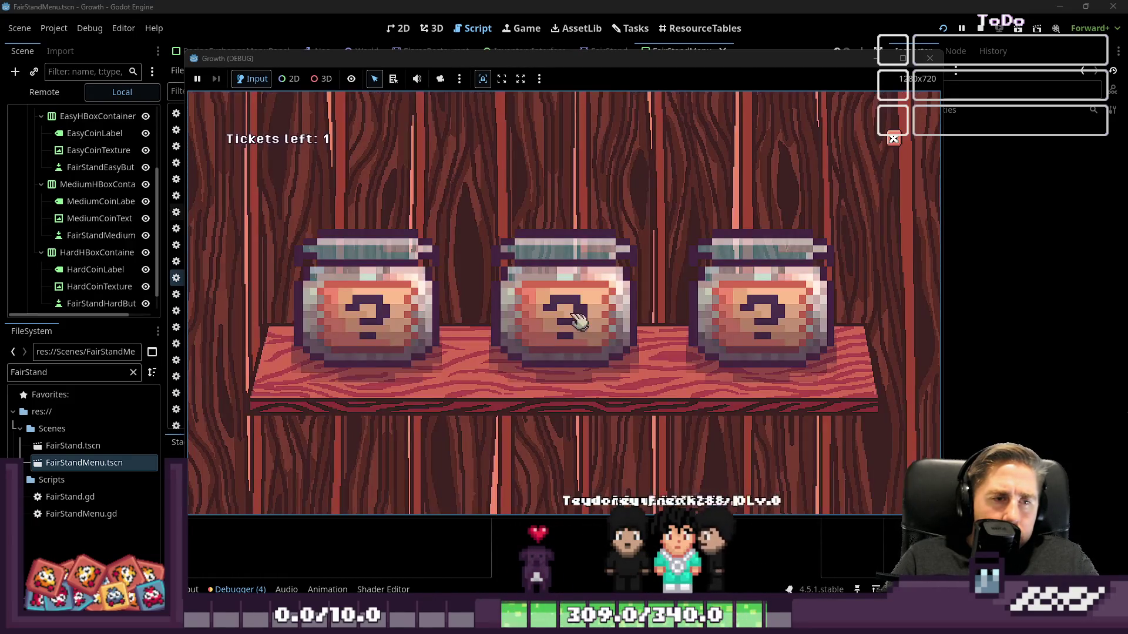
pyautogui.click(558, 304)
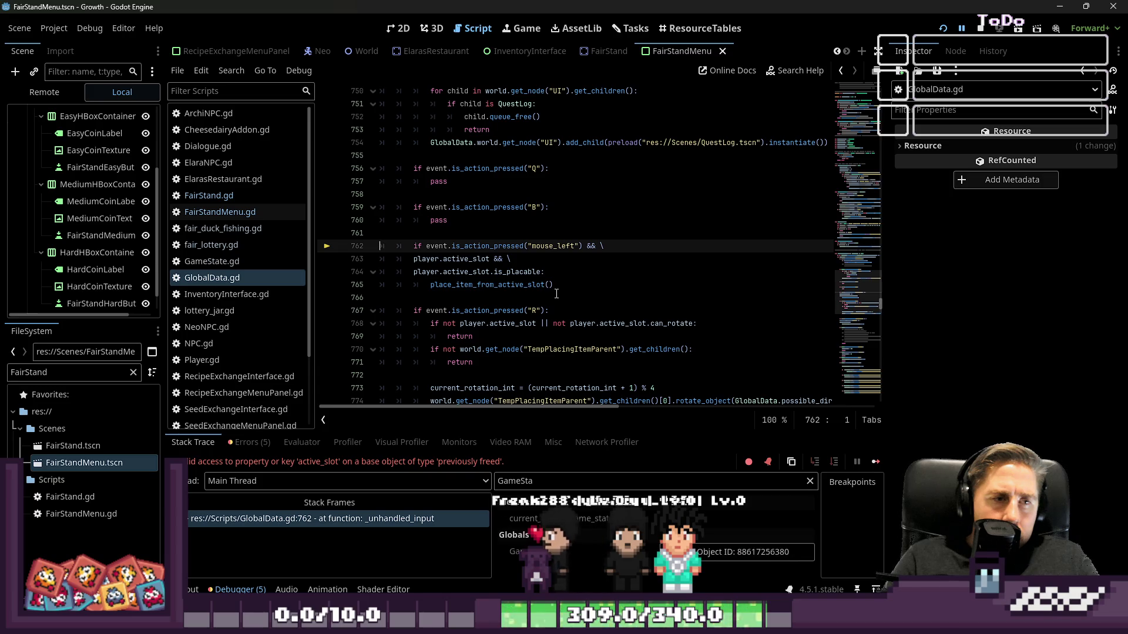
# Step: Glance at FairStand.gd, then show fair_lottery.gd with its back_button function
pyautogui.click(557, 294)
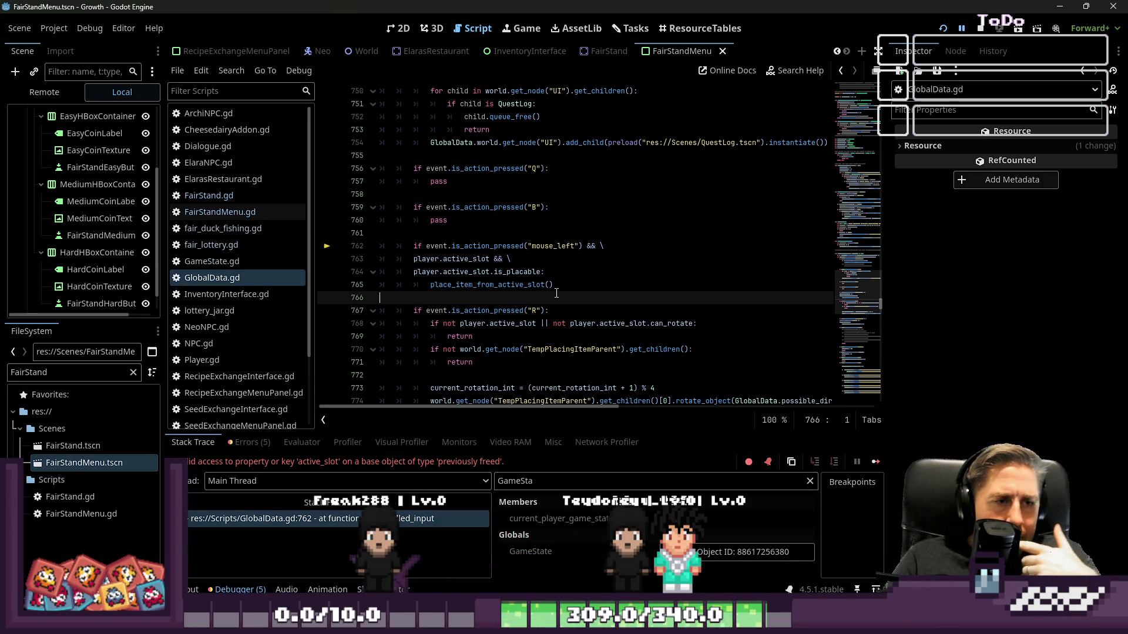
pyautogui.scroll(4, 556, 293)
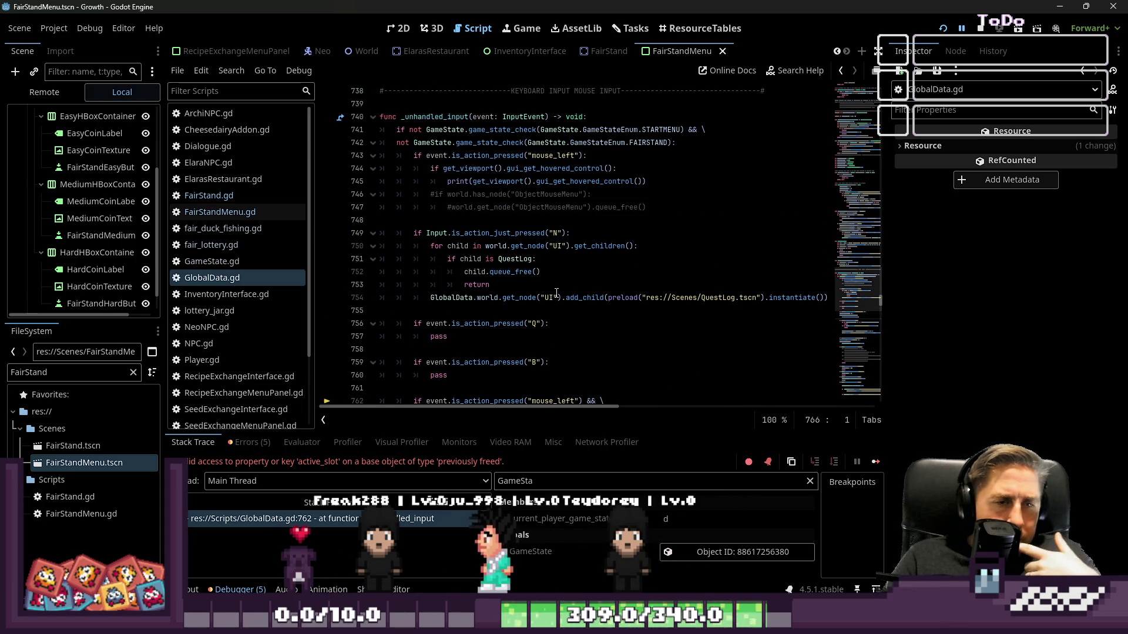
pyautogui.click(245, 197)
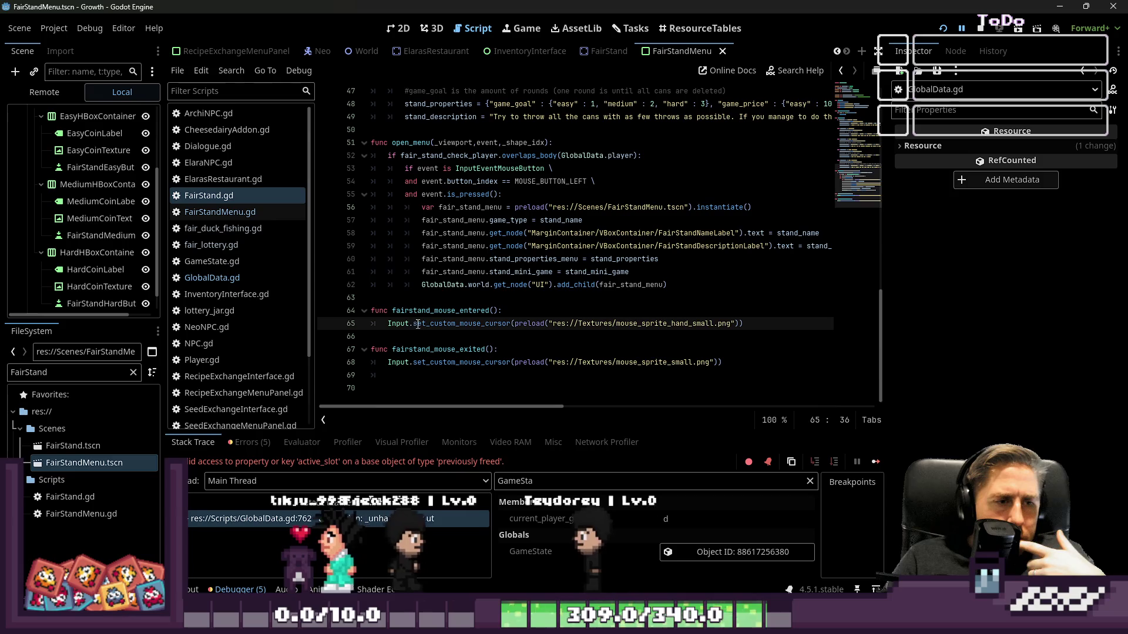
pyautogui.click(211, 242)
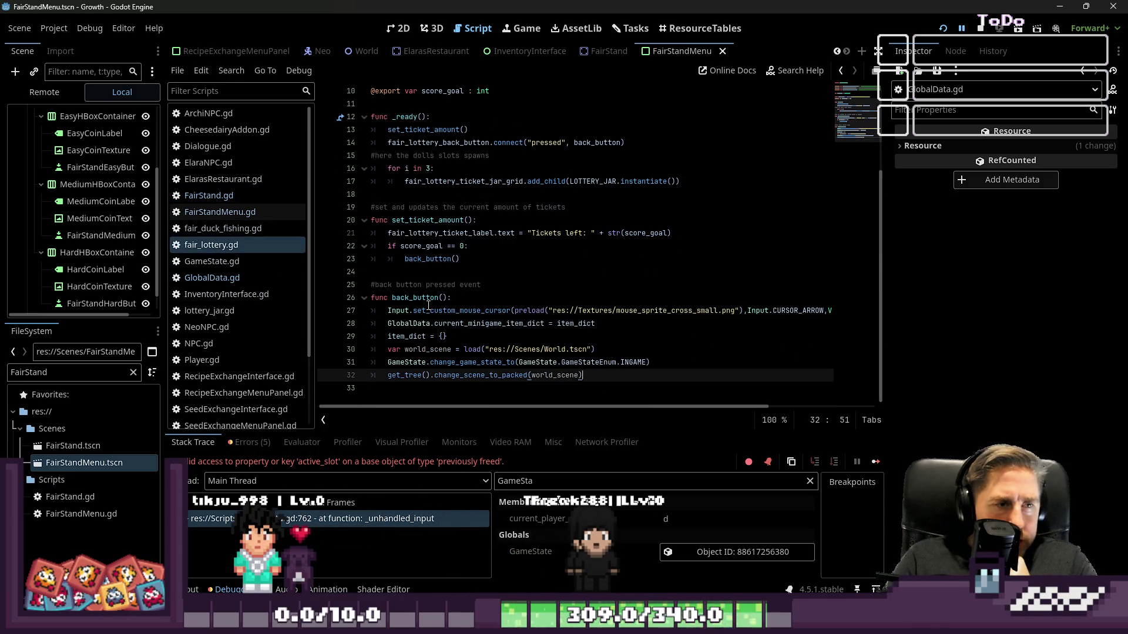
pyautogui.doubleClick(427, 299)
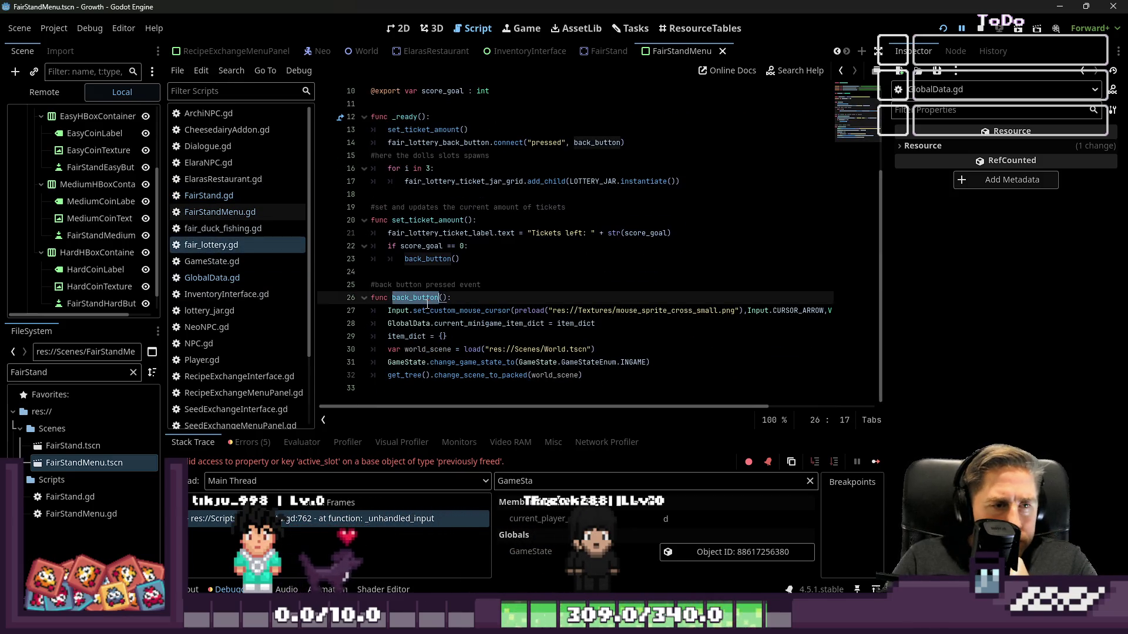
pyautogui.click(495, 350)
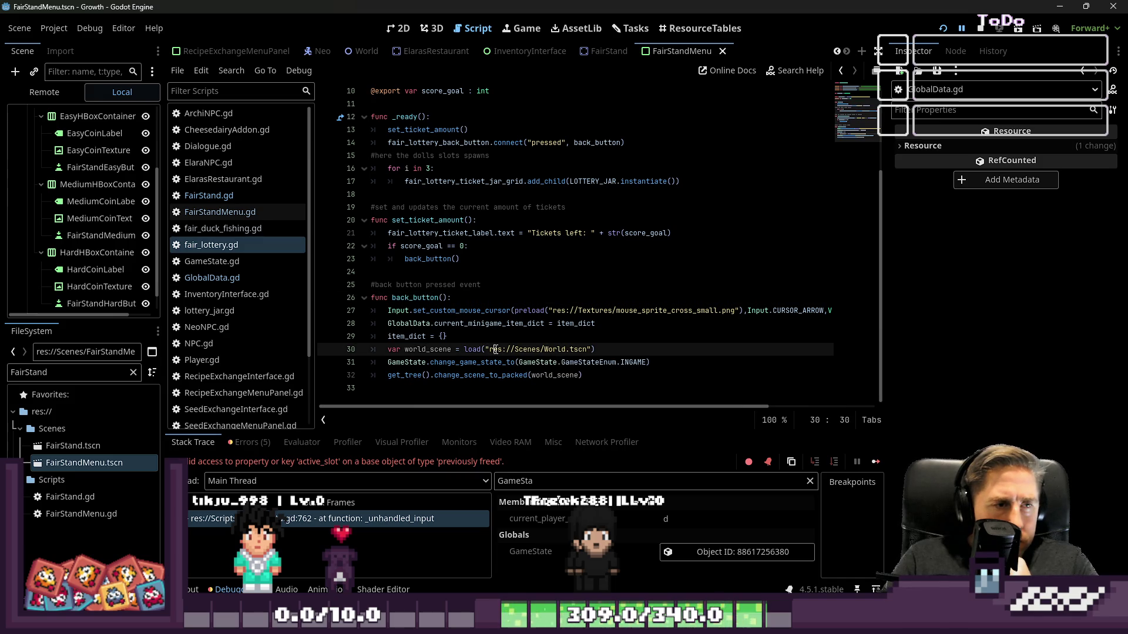
pyautogui.doubleClick(428, 220)
pyautogui.click(423, 258)
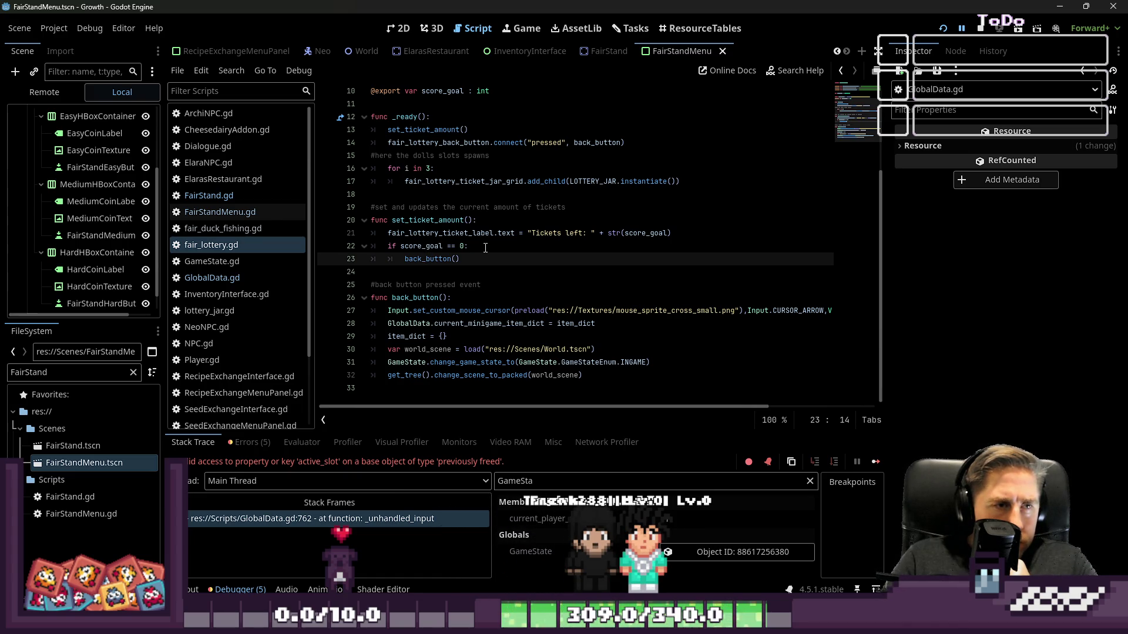
pyautogui.click(498, 234)
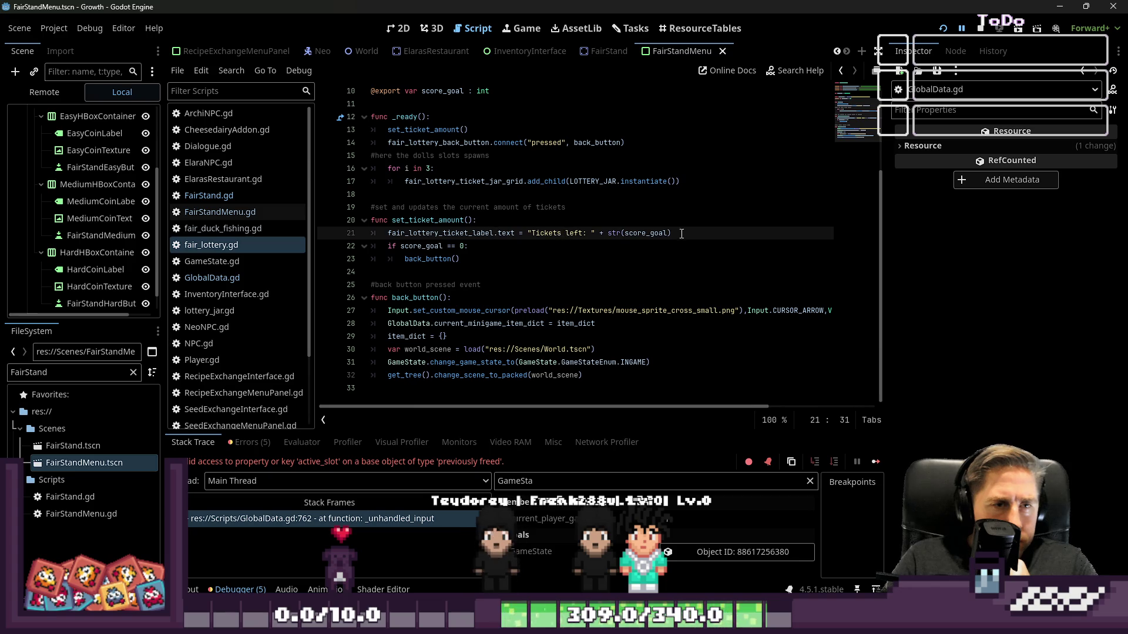
pyautogui.scroll(1, 655, 241)
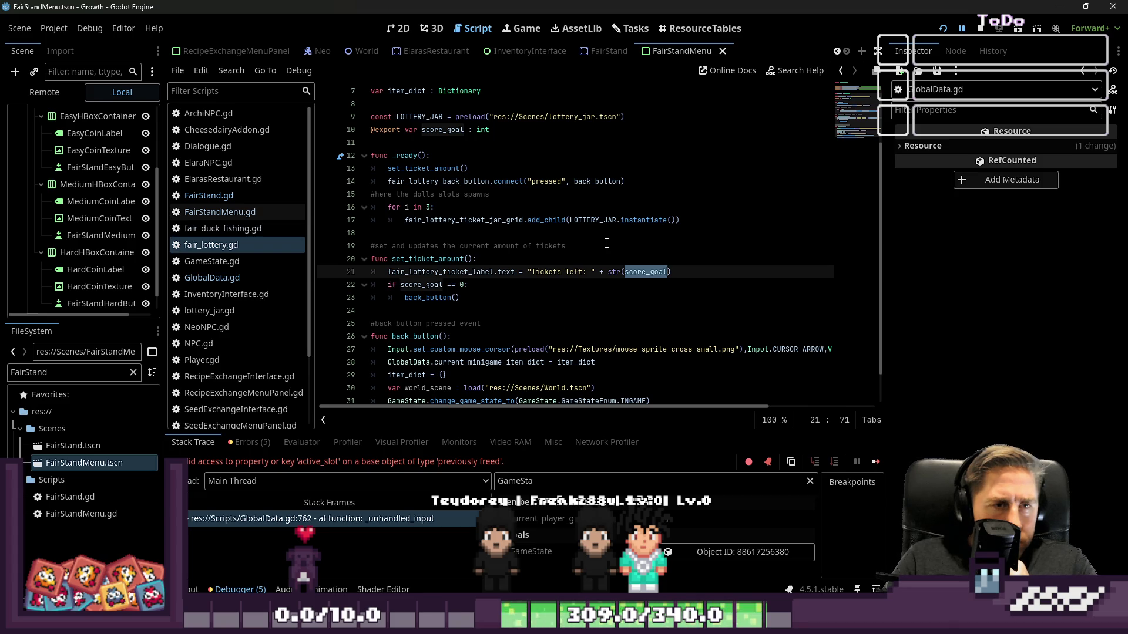
pyautogui.scroll(-1, 607, 243)
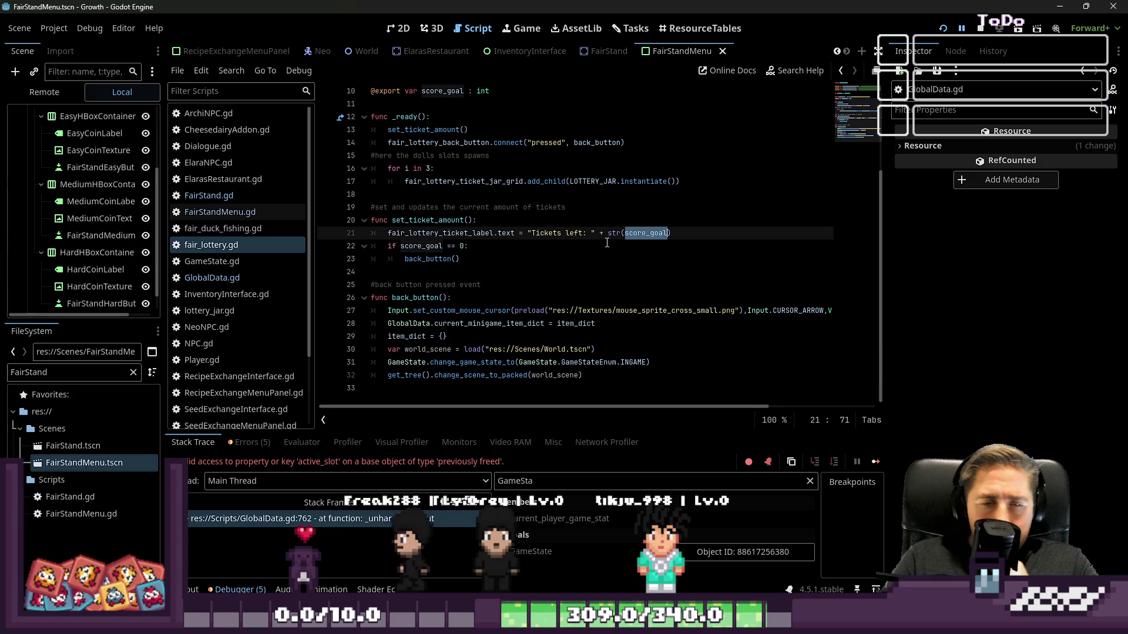
pyautogui.moveTo(641, 310)
pyautogui.mouseDown()
pyautogui.moveTo(844, 309)
pyautogui.moveTo(567, 323)
pyautogui.moveTo(266, 305)
pyautogui.mouseUp()
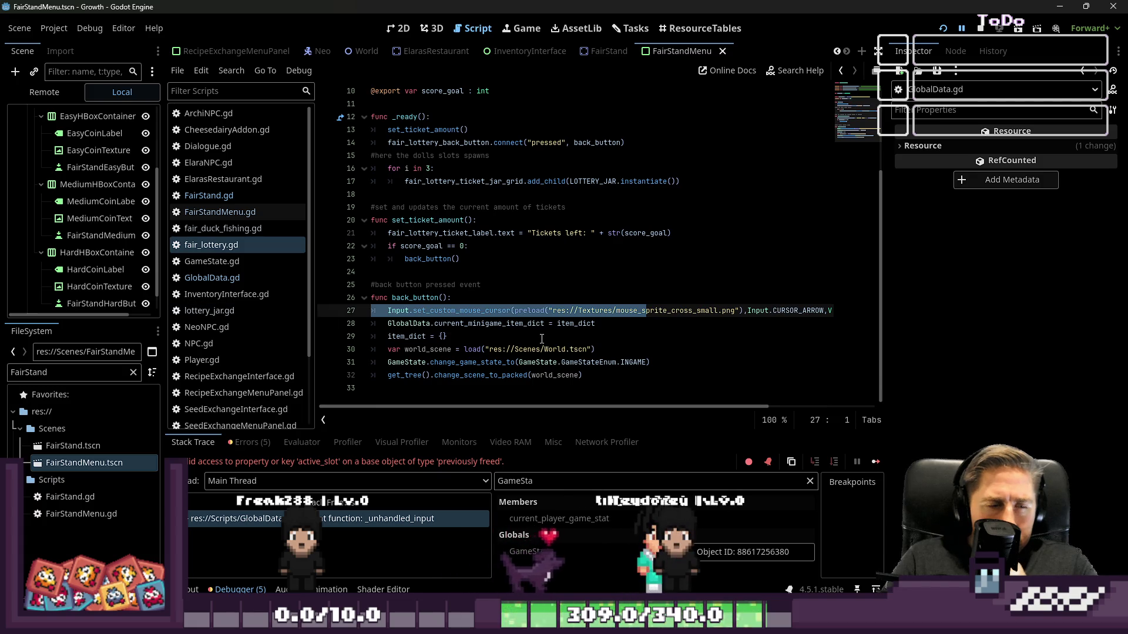
pyautogui.press('Left')
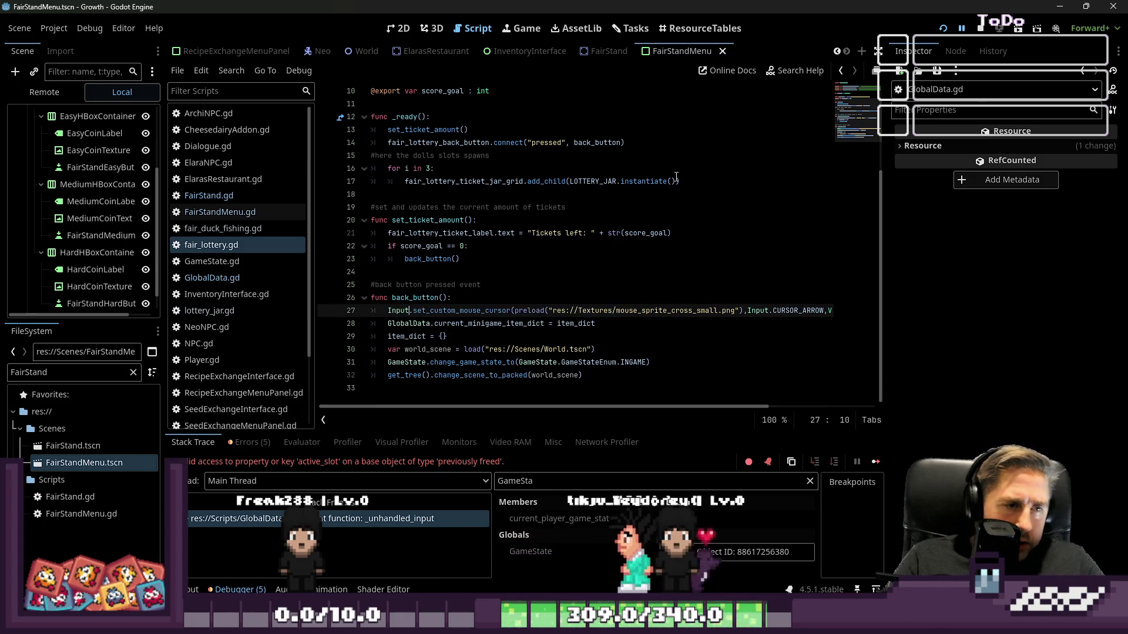
# Step: Delete the Input.set_custom_mouse_cursor line from back_button in fair_lottery.gd
pyautogui.hotkey('shift', 'Down')
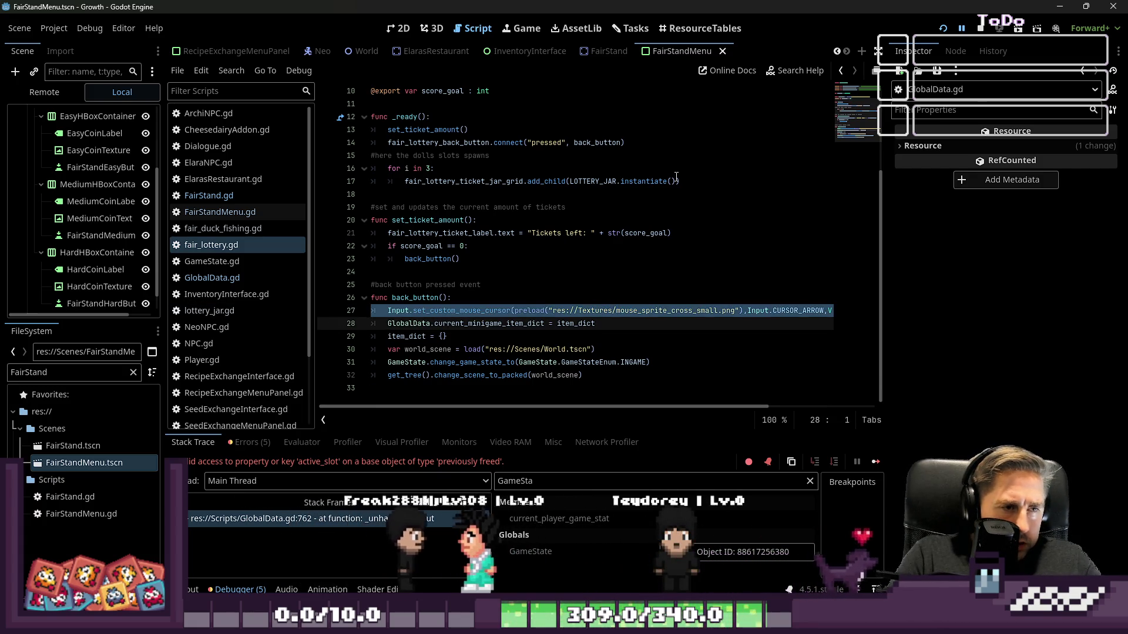
pyautogui.press('Delete')
pyautogui.hotkey('ctrl', 'Right')
pyautogui.hotkey('ctrl', 'Right')
pyautogui.hotkey('ctrl', 'Right')
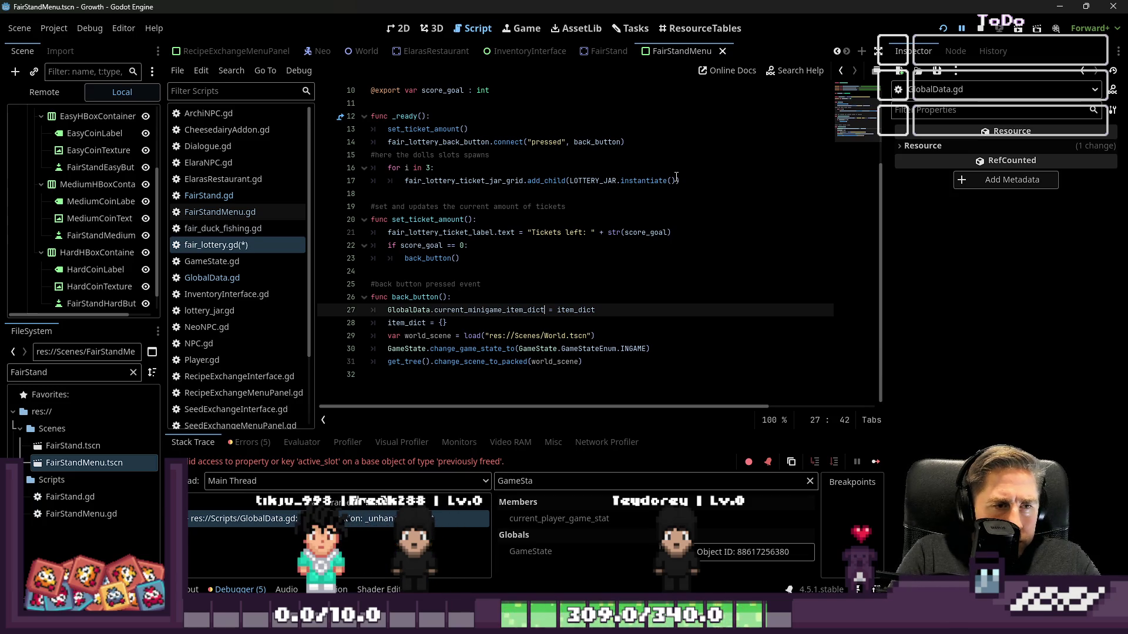
pyautogui.press('Right')
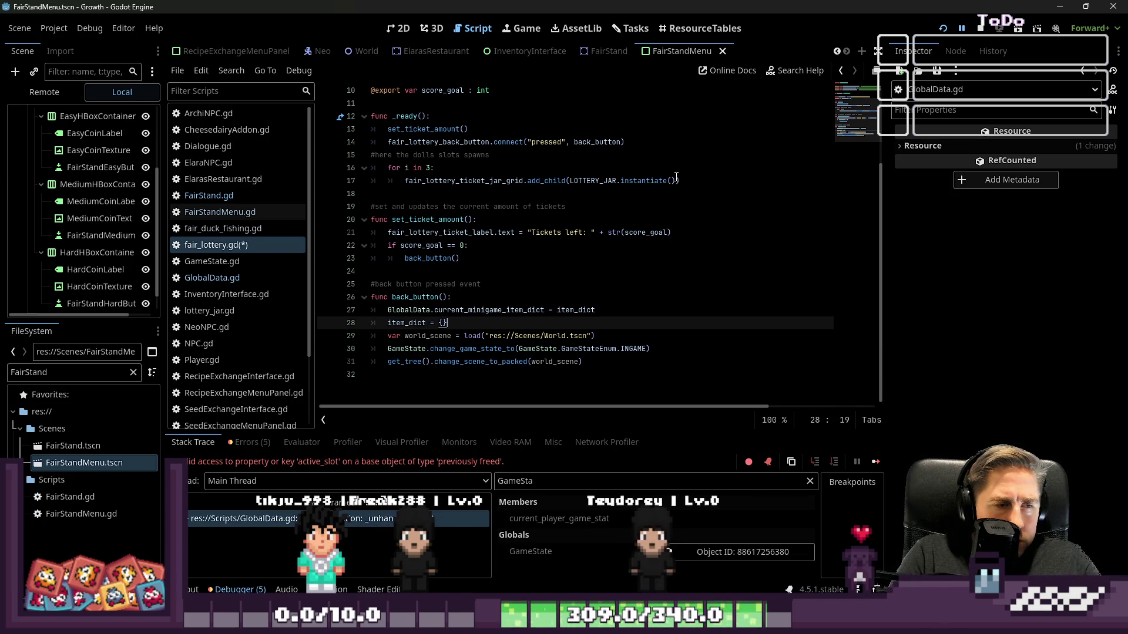
pyautogui.press('Right')
pyautogui.hotkey('ctrl', 'Right')
pyautogui.press('Home')
pyautogui.press('Home')
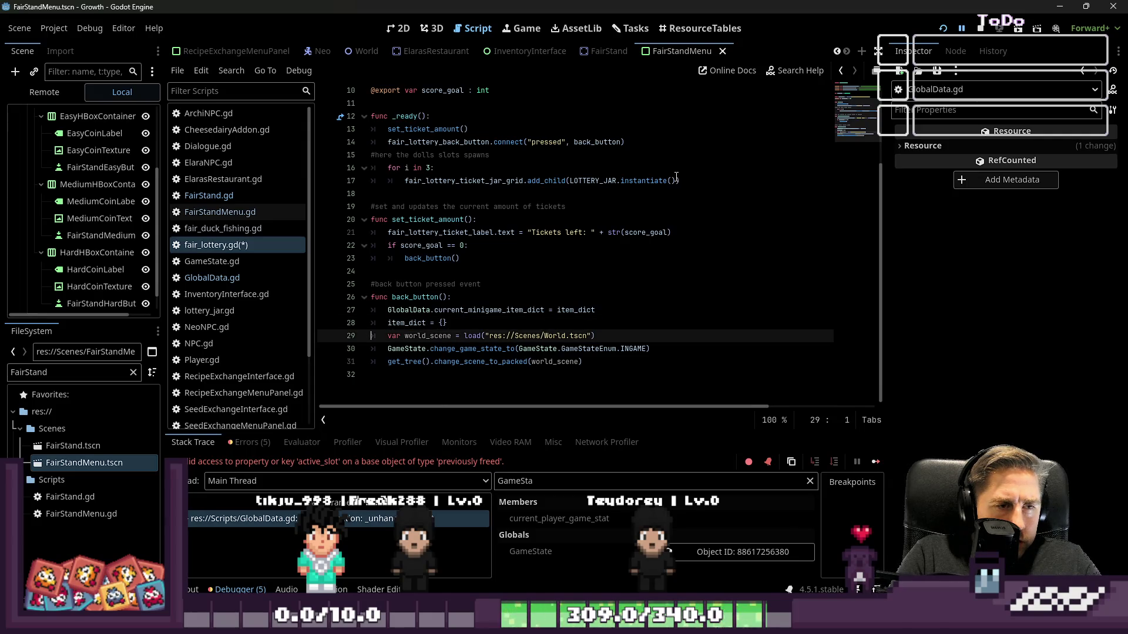
# Step: Step through the remaining back_button lines: GlobalData assignment, world_scene and game state change
pyautogui.press('Up')
pyautogui.press('Up')
pyautogui.press('Home')
pyautogui.hotkey('ctrl', 'shift', 'Right')
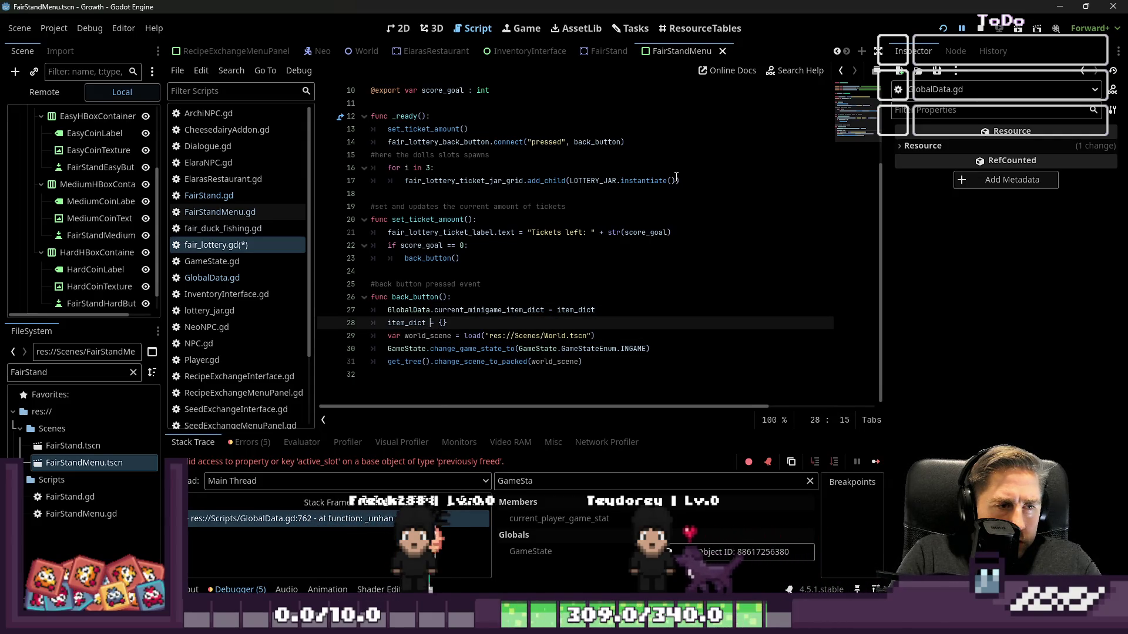
pyautogui.press('Down')
pyautogui.press('Down')
pyautogui.hotkey('ctrl', 'Right')
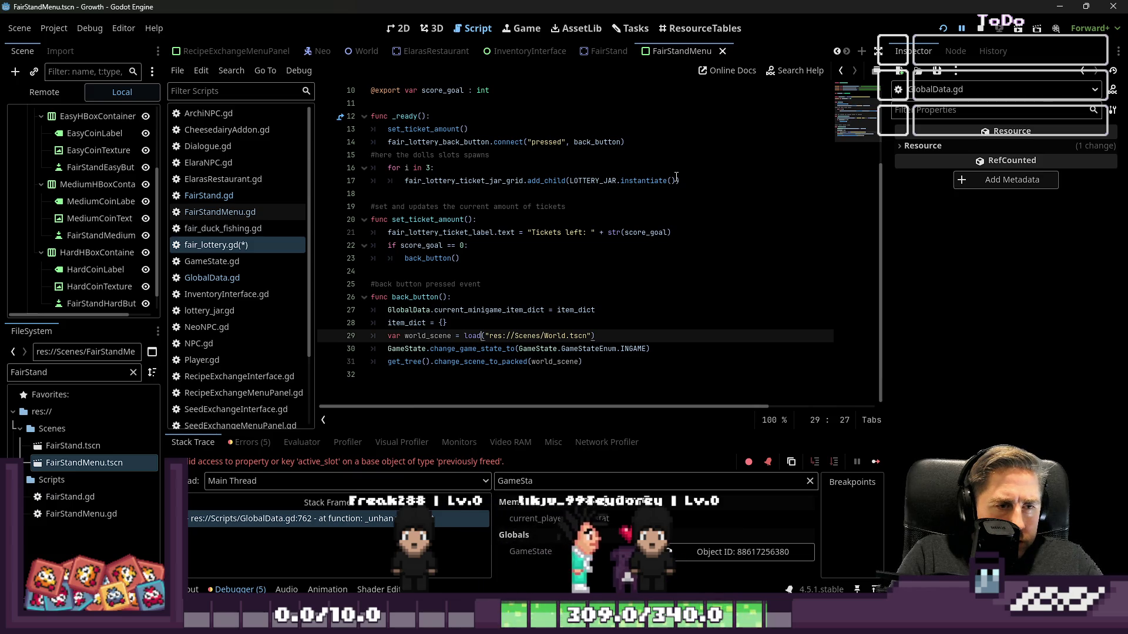
pyautogui.press('Down')
pyautogui.press('Home')
pyautogui.hotkey('ctrl', 'Right')
pyautogui.hotkey('ctrl', 'Right')
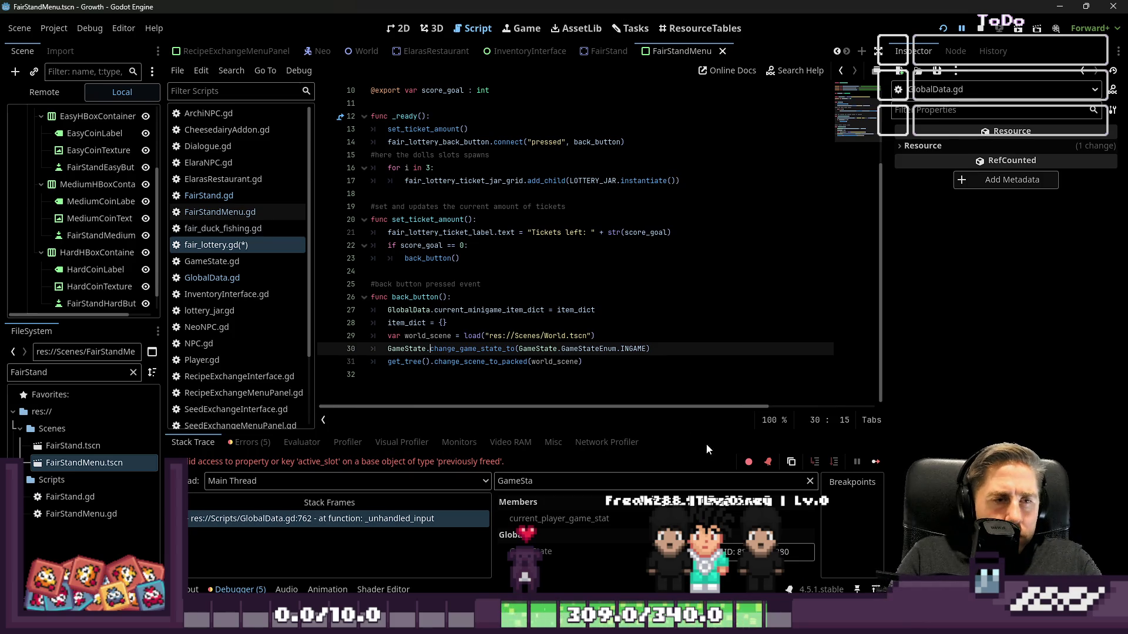
pyautogui.click(536, 247)
# Step: Review the ticket label, back_button call and LOTTERY_JAR preload in fair_lottery.gd
pyautogui.doubleClick(461, 232)
pyautogui.click(436, 250)
pyautogui.doubleClick(434, 258)
pyautogui.scroll(3, 433, 261)
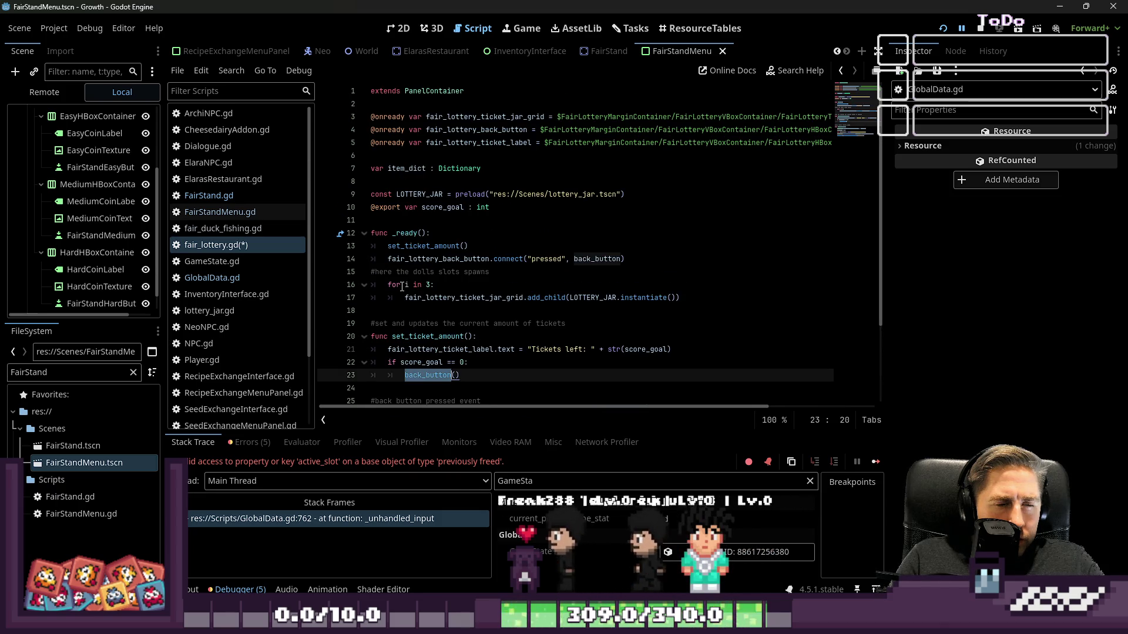
pyautogui.click(442, 194)
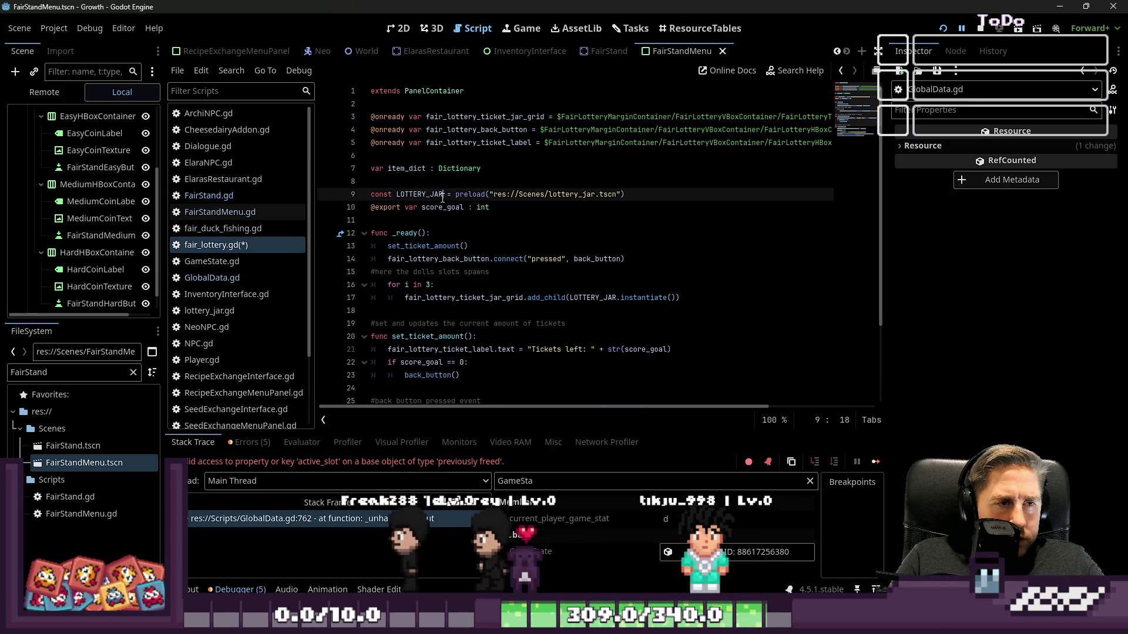
# Step: Filter the FileSystem for 'Lottery' and open lottery_jar.tscn
pyautogui.doubleClick(39, 375)
pyautogui.write('LotteryJa')
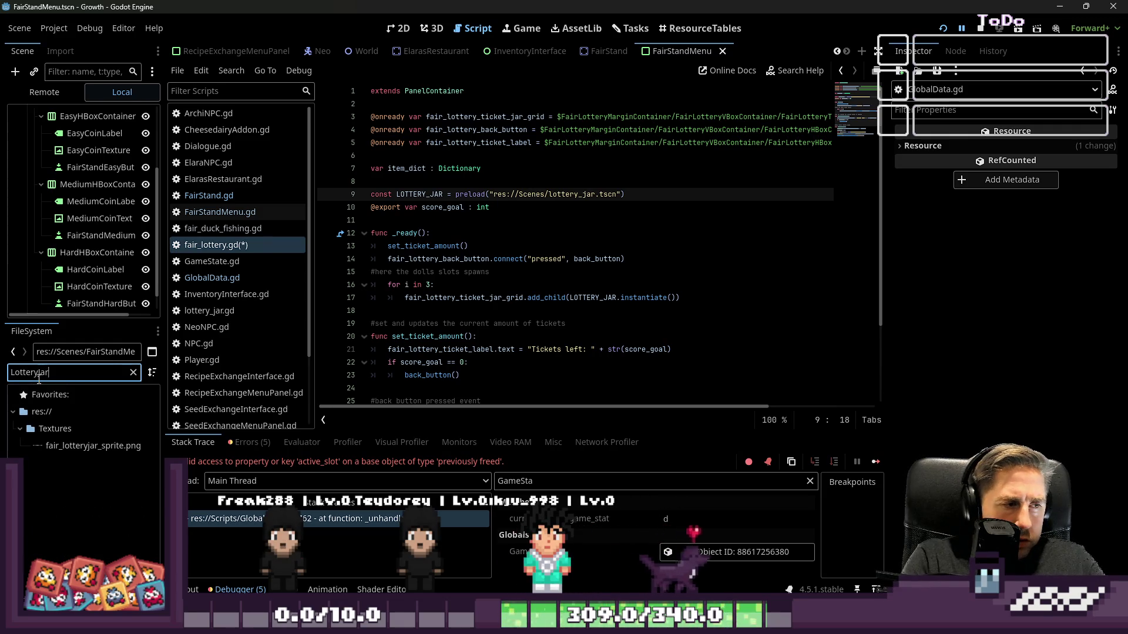
pyautogui.press('BackSpace')
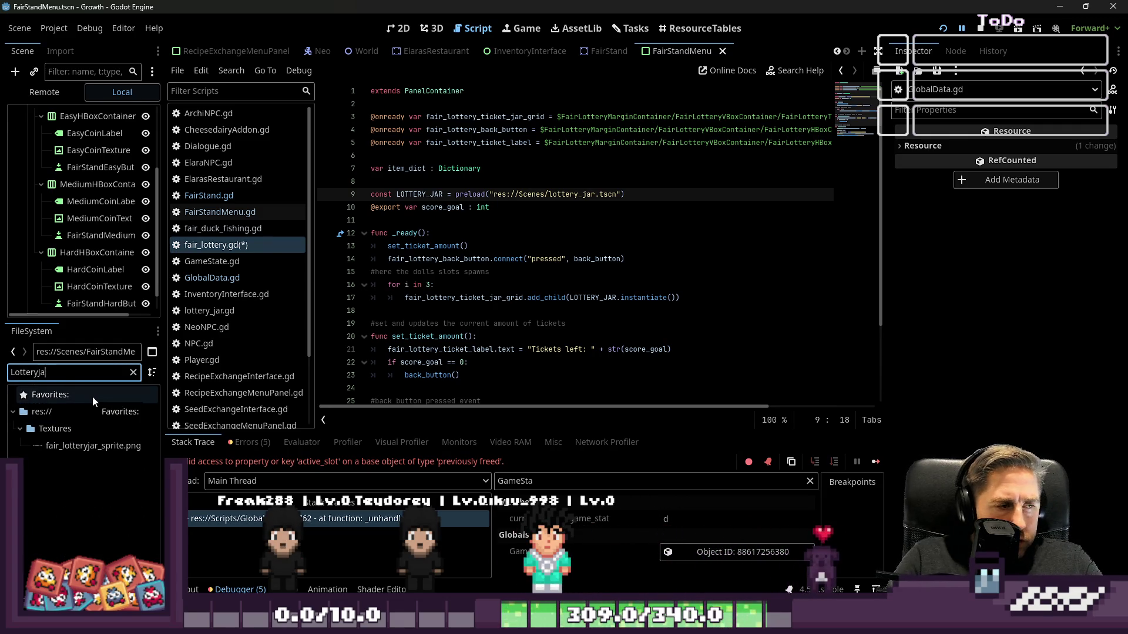
pyautogui.press('BackSpace')
pyautogui.press('BackSpace')
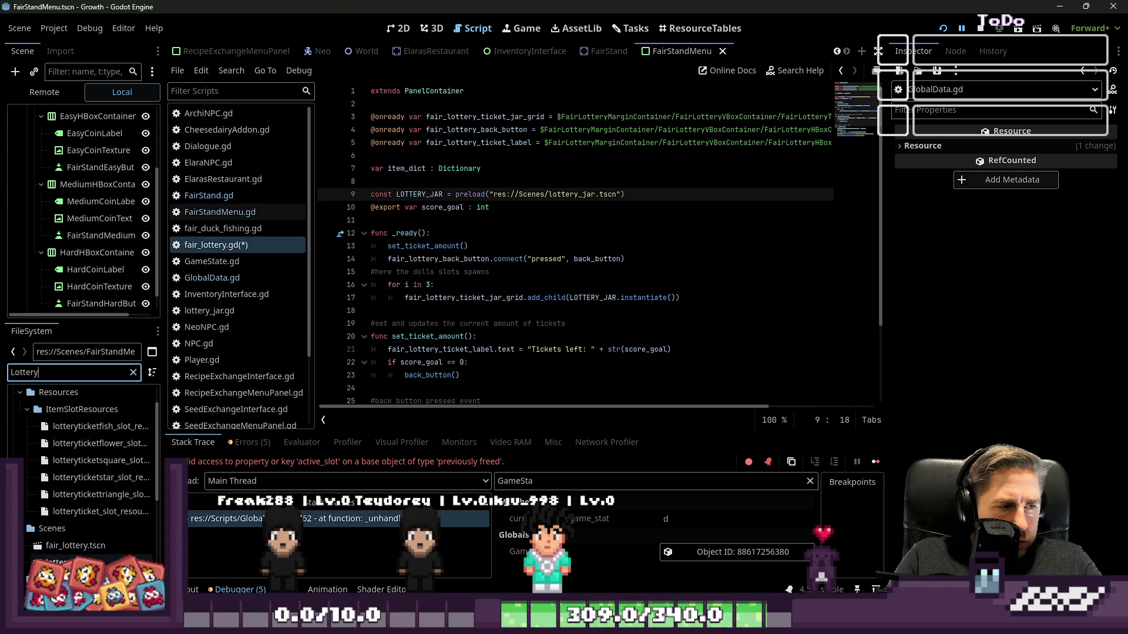
pyautogui.doubleClick(55, 562)
pyautogui.scroll(-2, 588, 167)
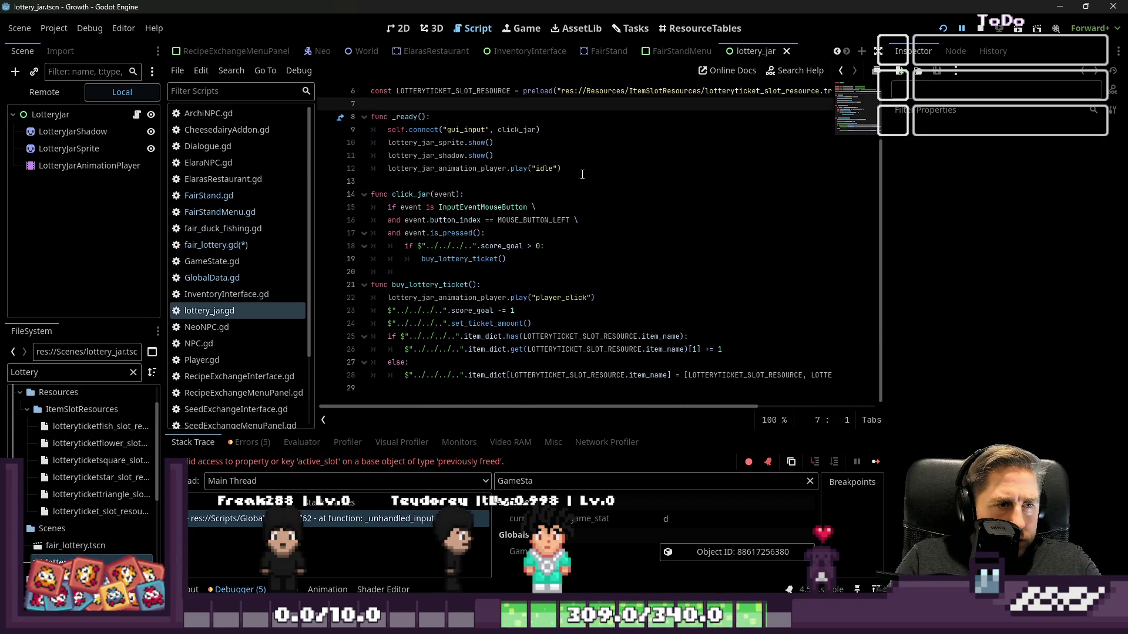
pyautogui.moveTo(448, 349); pyautogui.dragTo(406, 310)
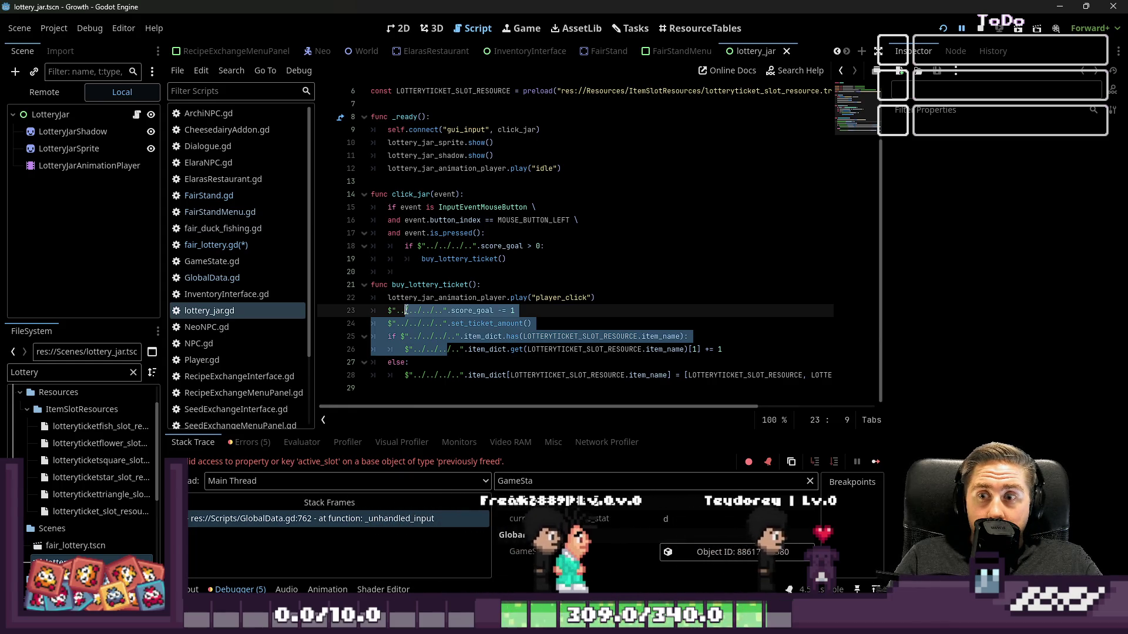
pyautogui.scroll(2, 405, 306)
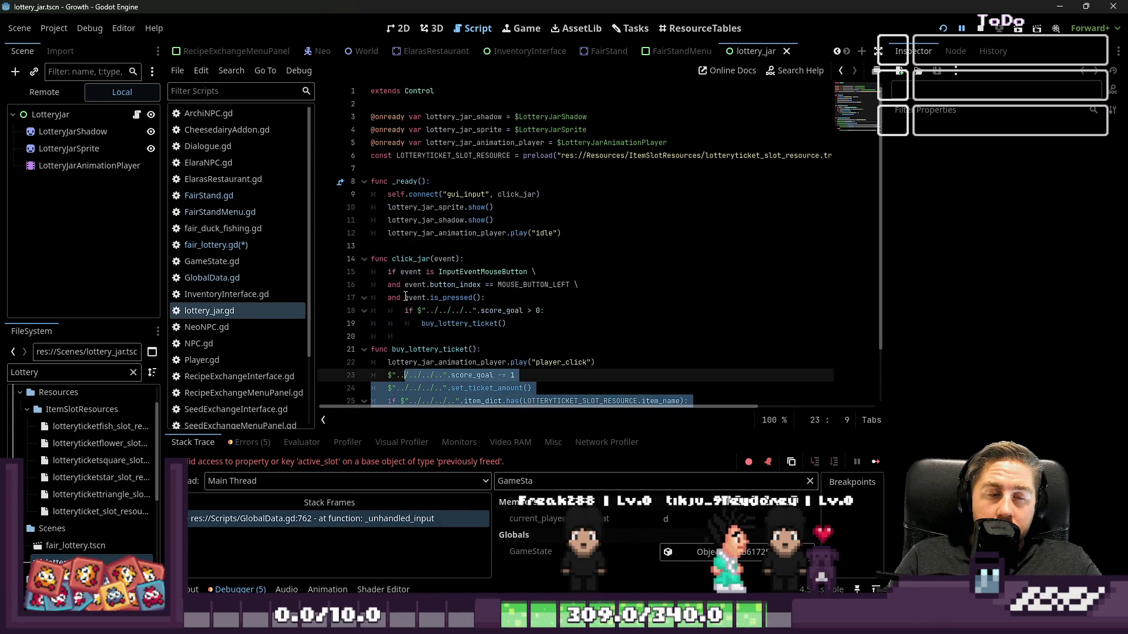
pyautogui.scroll(-2, 405, 297)
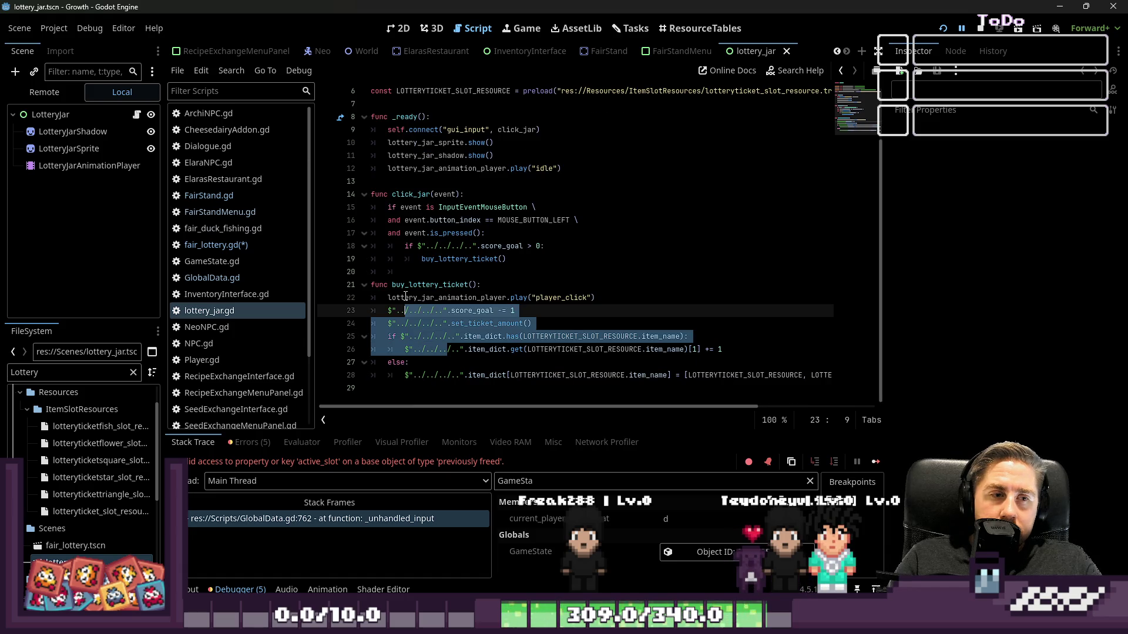
pyautogui.click(548, 278)
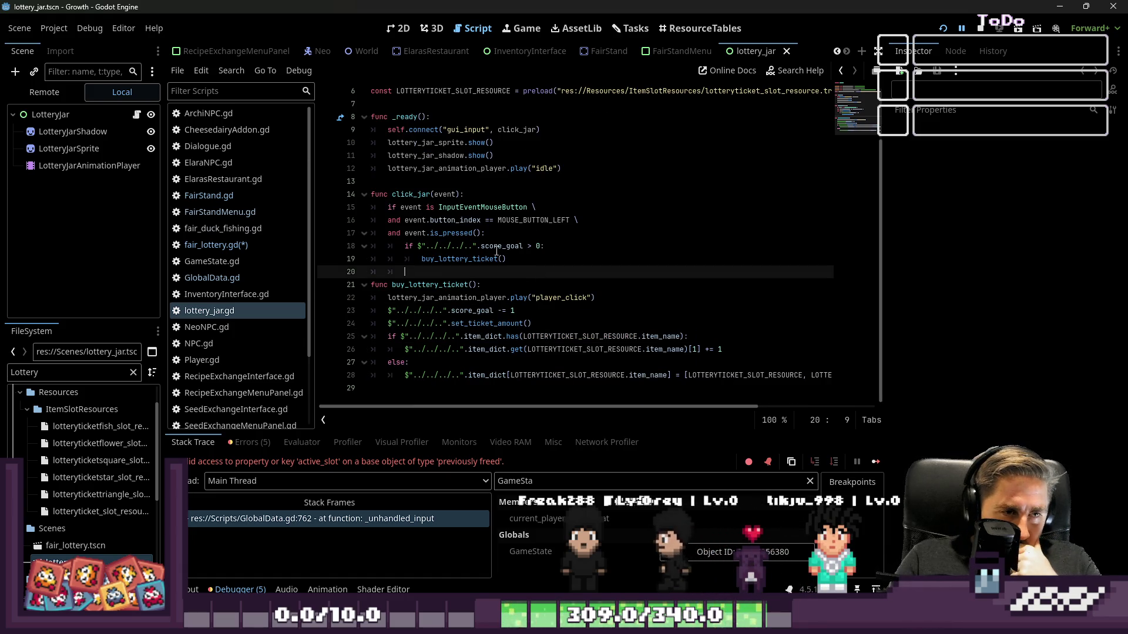
pyautogui.doubleClick(456, 258)
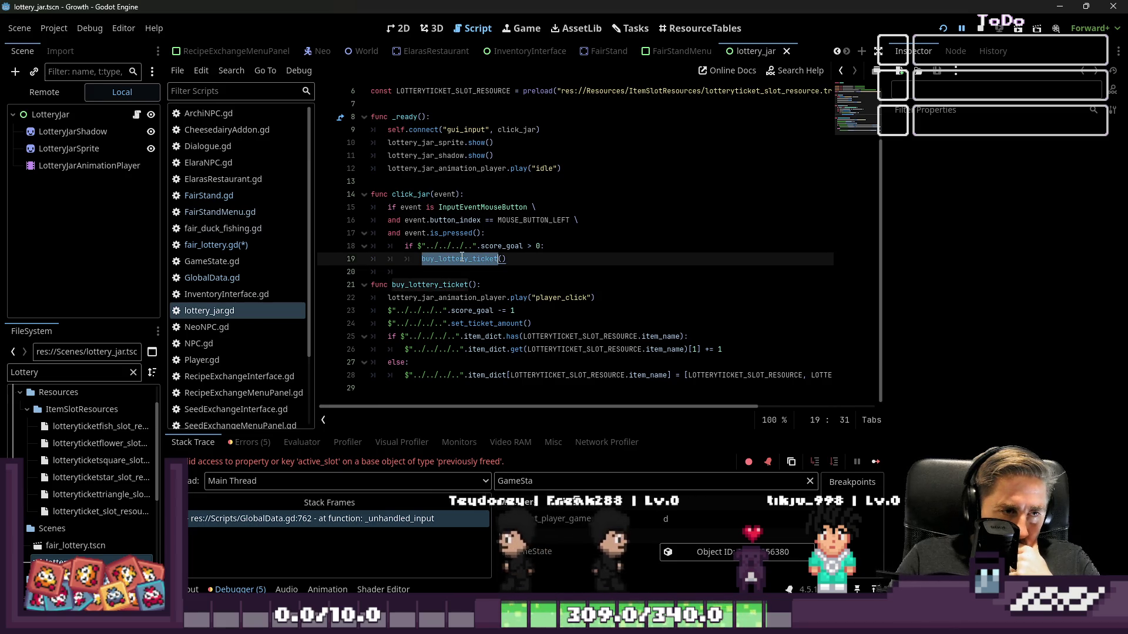
pyautogui.click(595, 337)
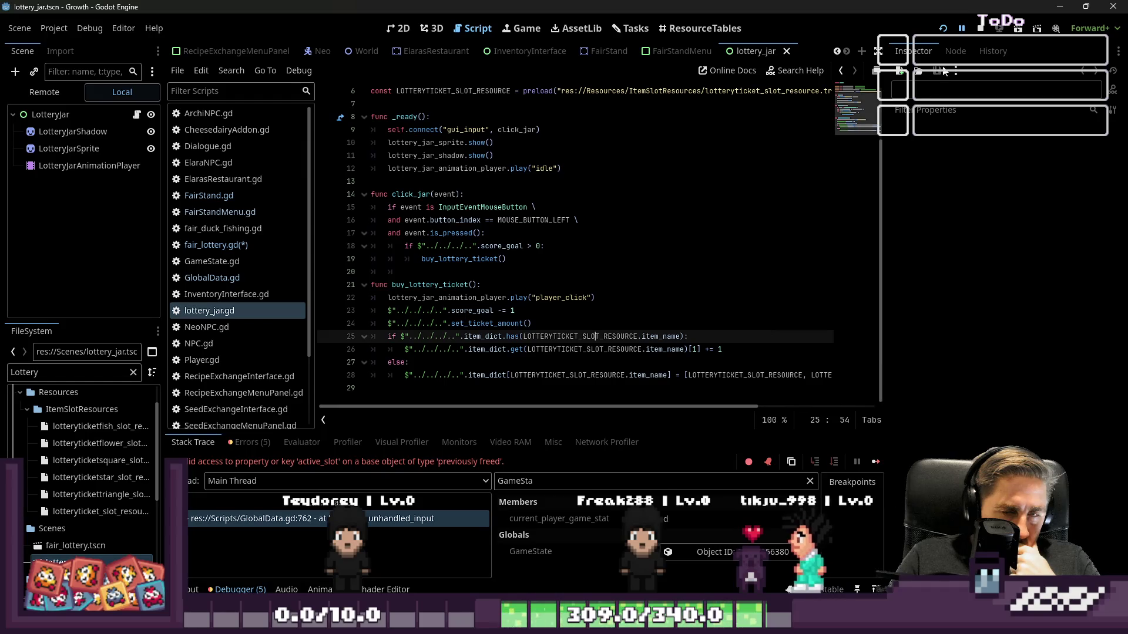
pyautogui.click(961, 29)
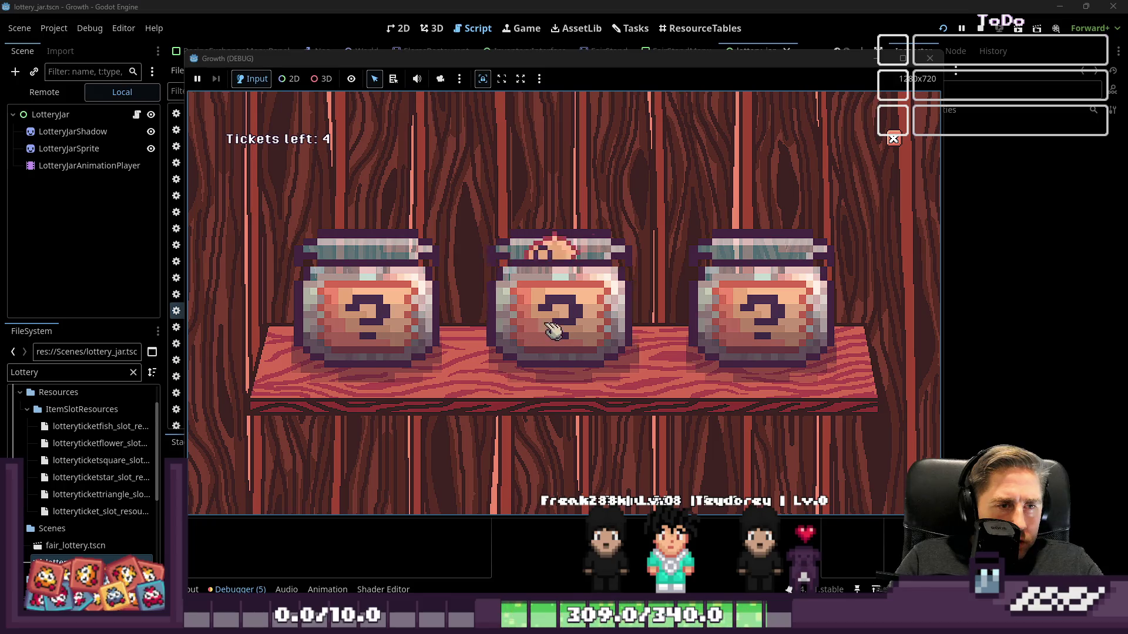
# Step: Spend the remaining tickets on the left, right and middle jars until the freed active_slot break
pyautogui.click(379, 299)
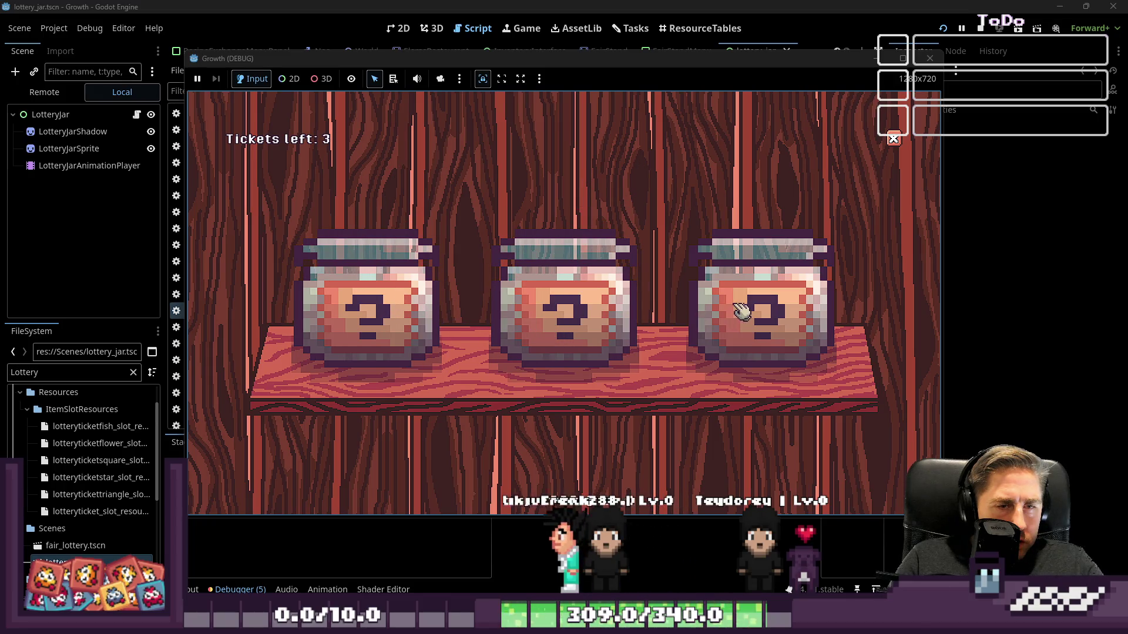
pyautogui.click(733, 310)
pyautogui.click(588, 303)
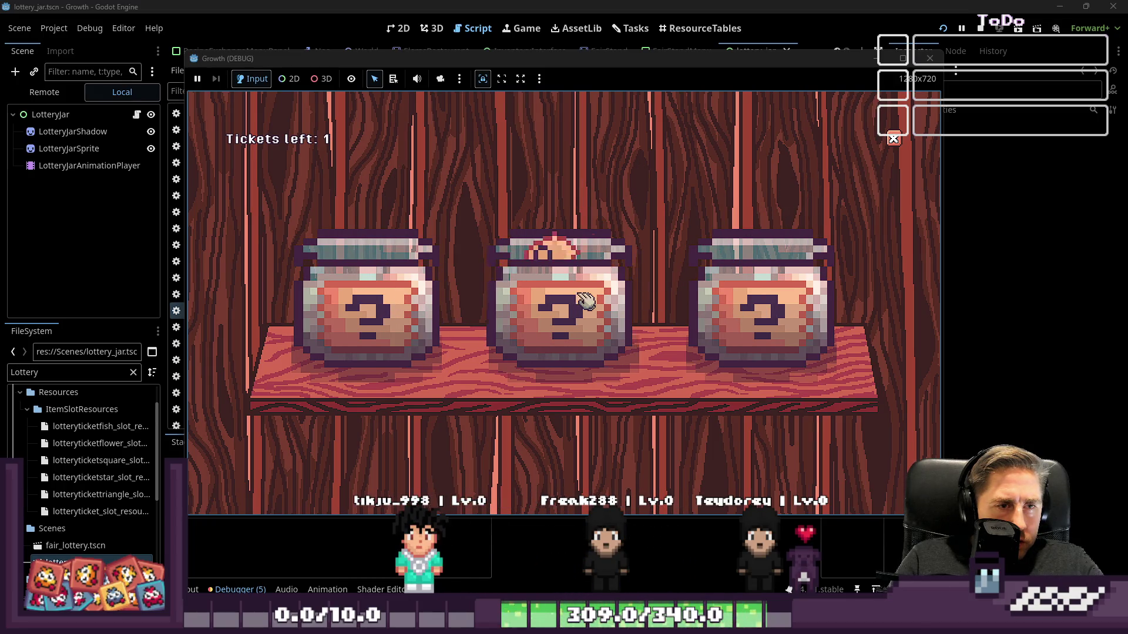
pyautogui.click(383, 291)
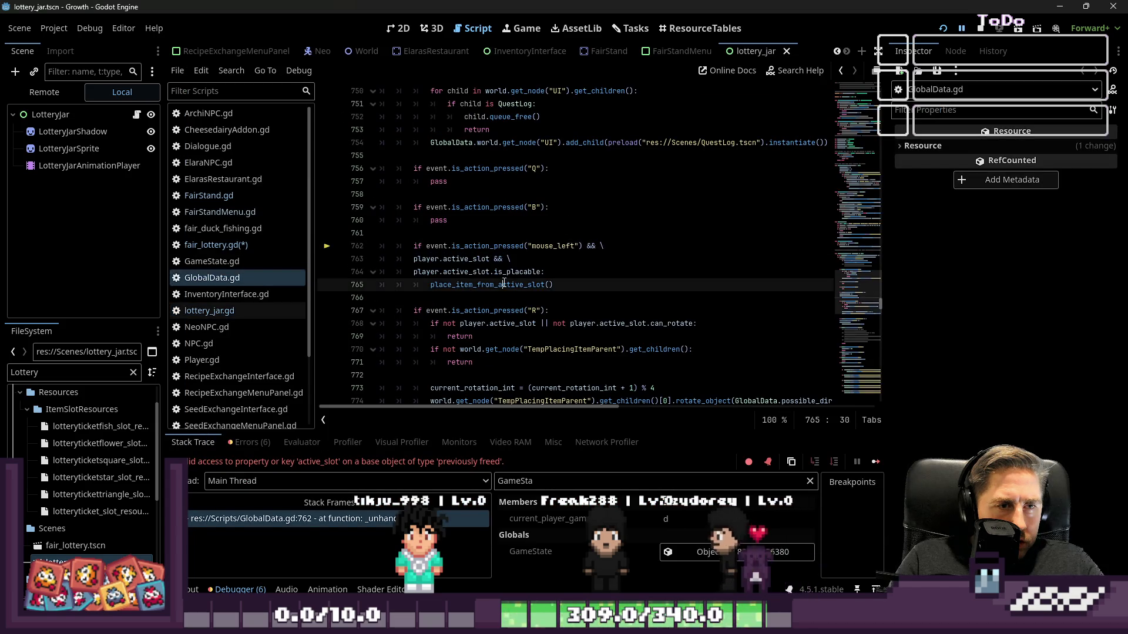
# Step: Compare fair_lottery.gd and GlobalData.gd, then rerun the game with F5
pyautogui.scroll(3, 504, 283)
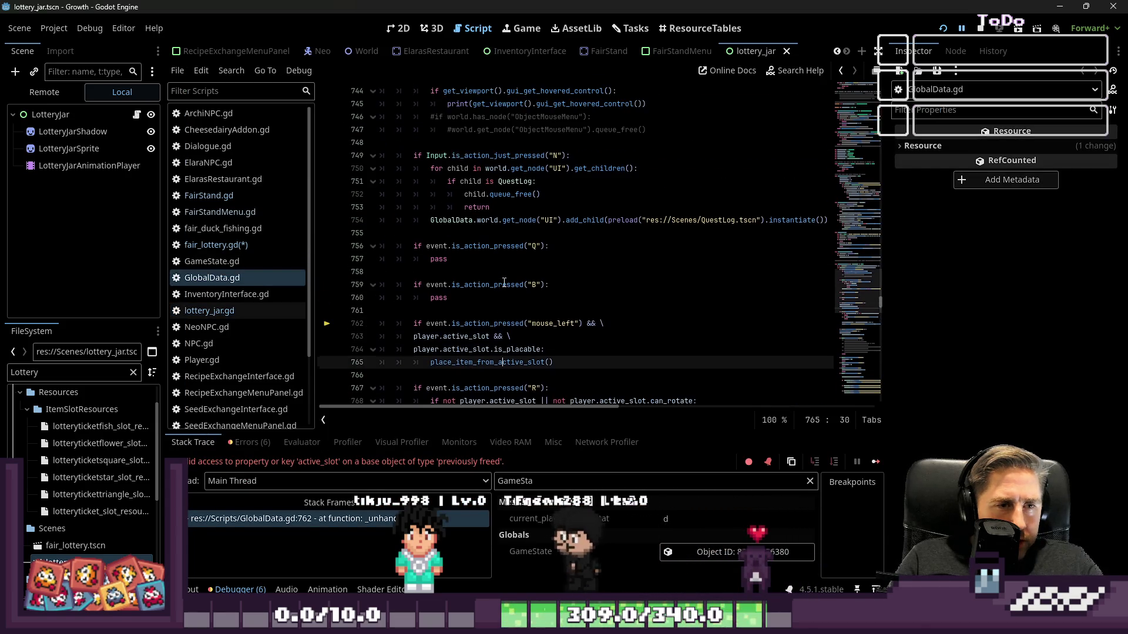
pyautogui.scroll(1, 504, 283)
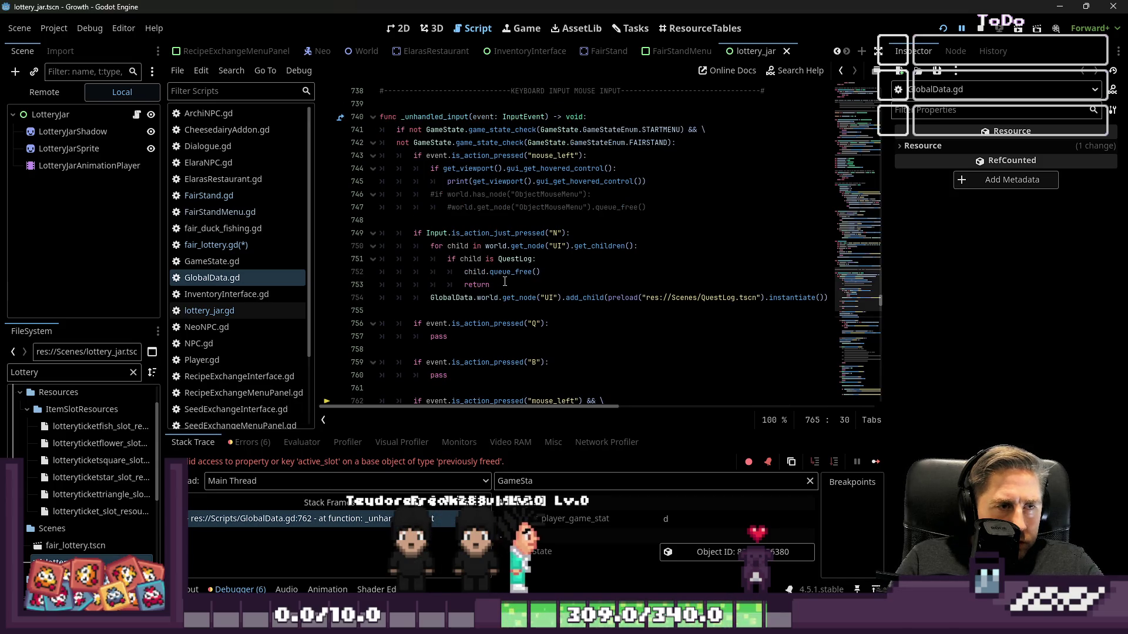
pyautogui.scroll(-2, 504, 282)
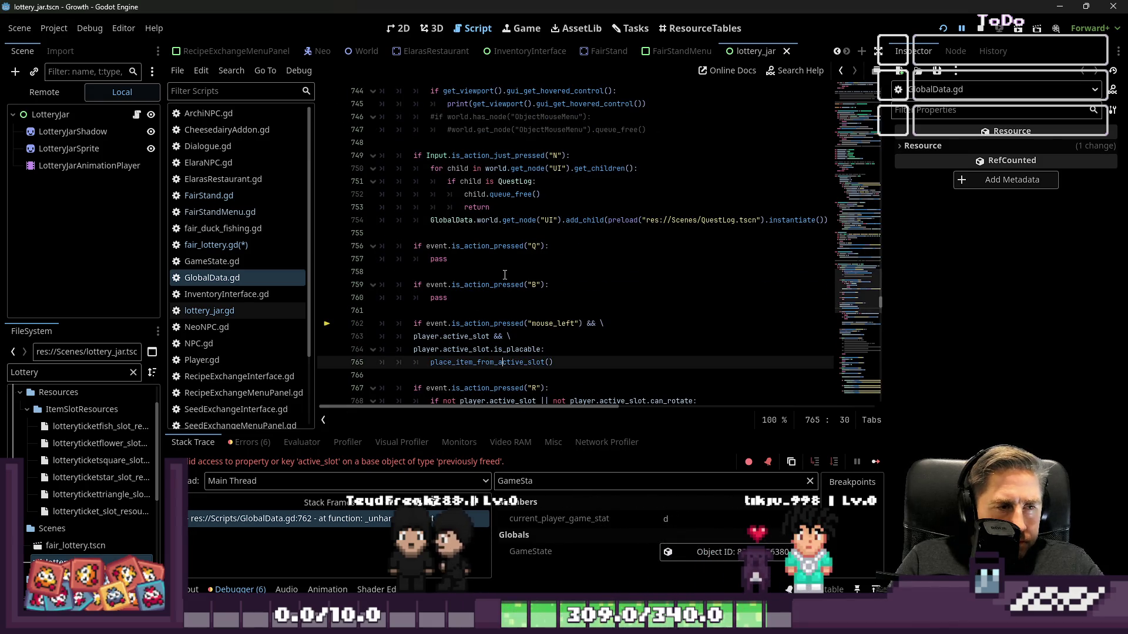
pyautogui.click(262, 242)
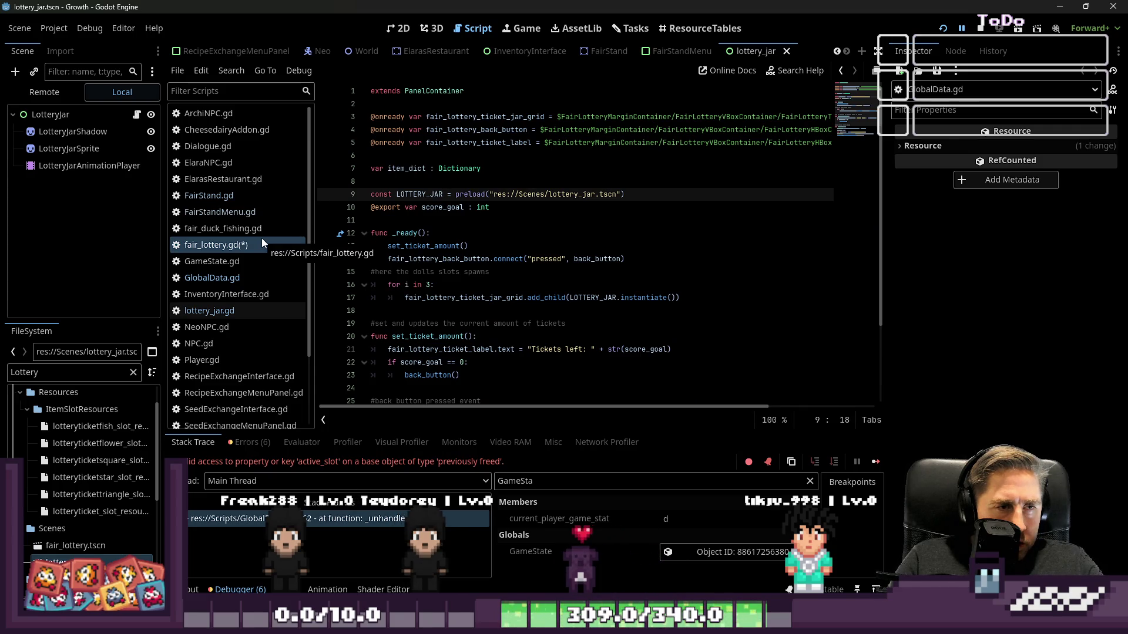
pyautogui.click(247, 278)
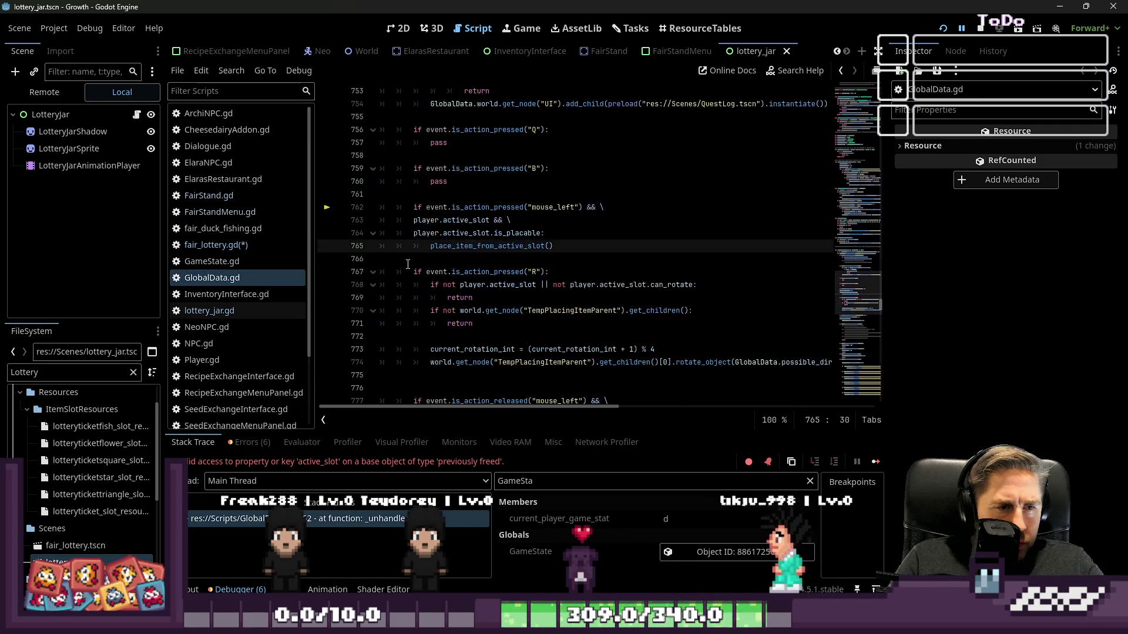
pyautogui.press('F5')
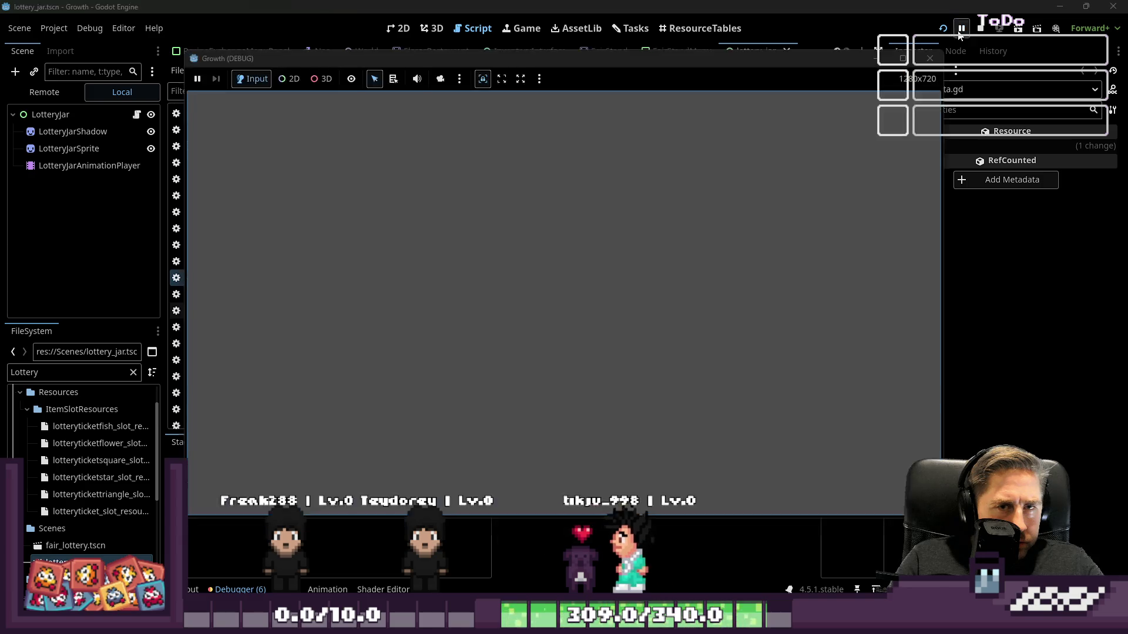
# Step: Walk to the lottery stall, buy one ticket and open the middle jar, halting at GlobalData.gd:762
pyautogui.press('s')
pyautogui.press('d')
pyautogui.press('3')
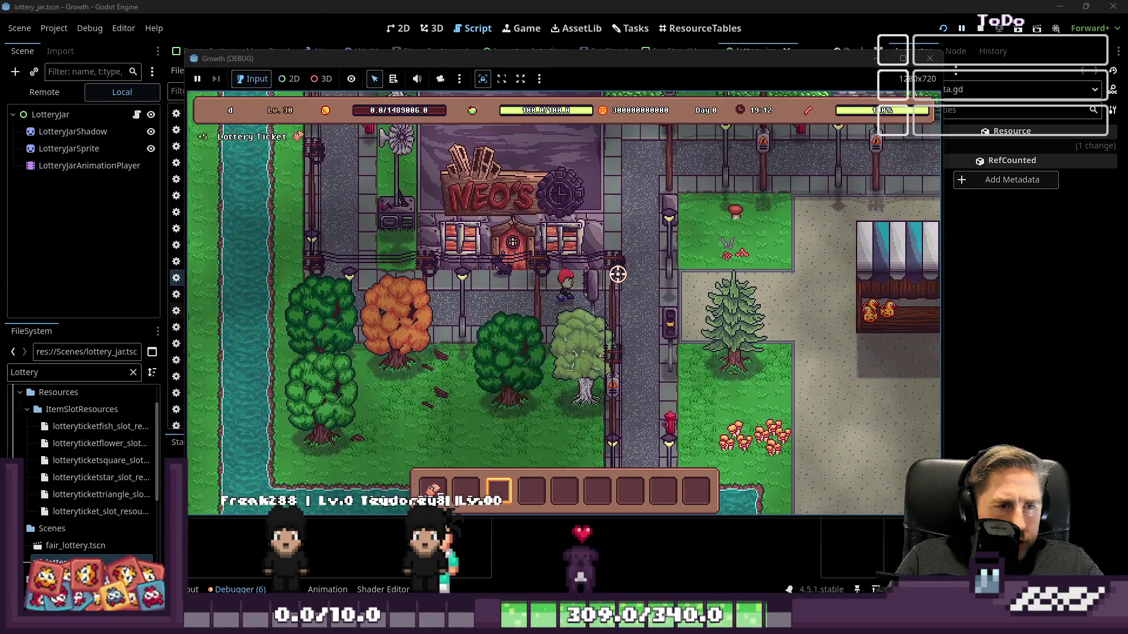
pyautogui.press('d')
pyautogui.press('s')
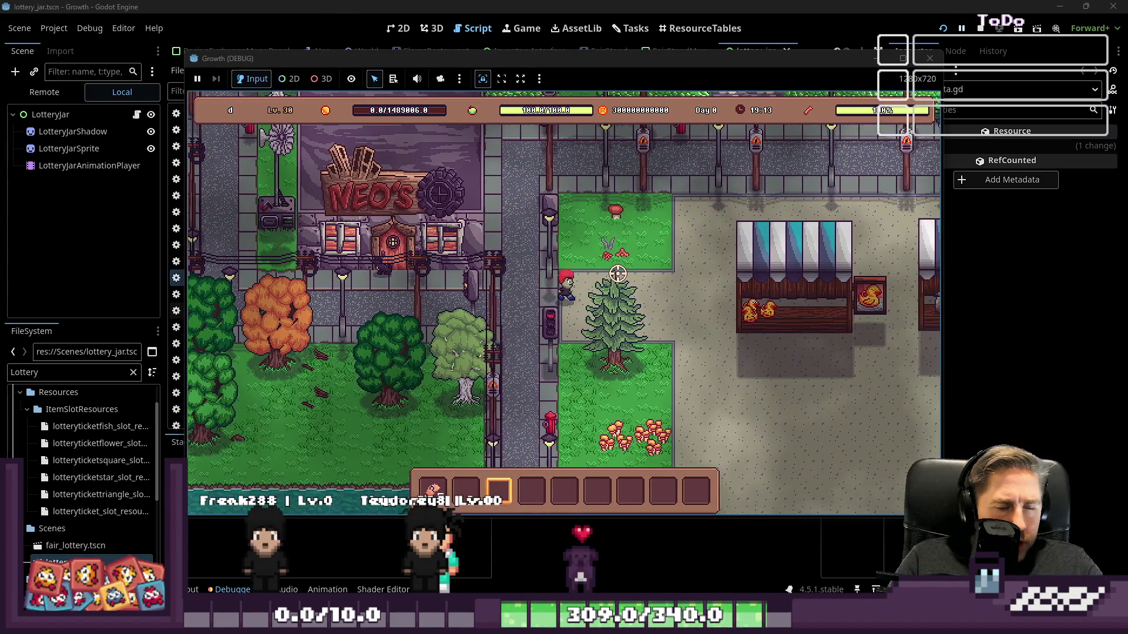
pyautogui.press('4')
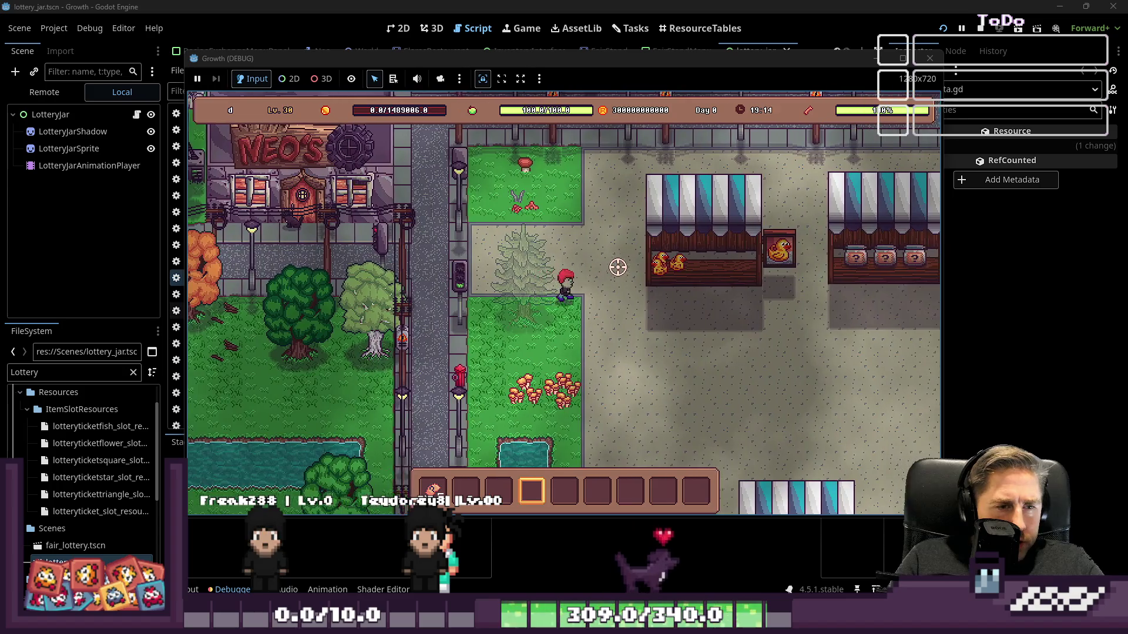
pyautogui.press('d')
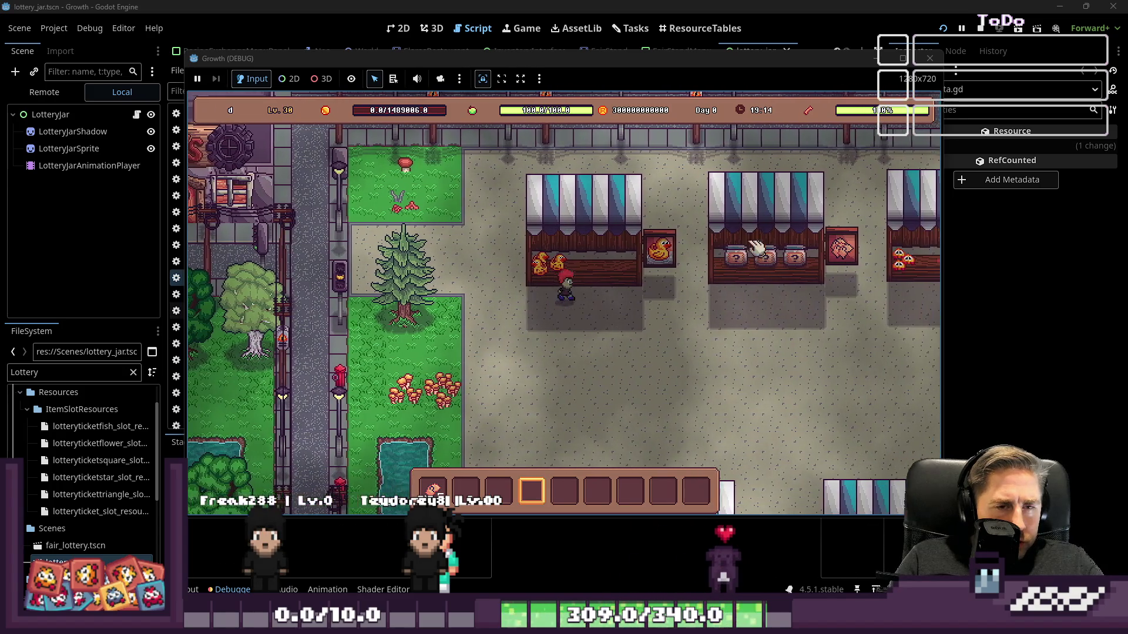
pyautogui.press('d')
pyautogui.press('e')
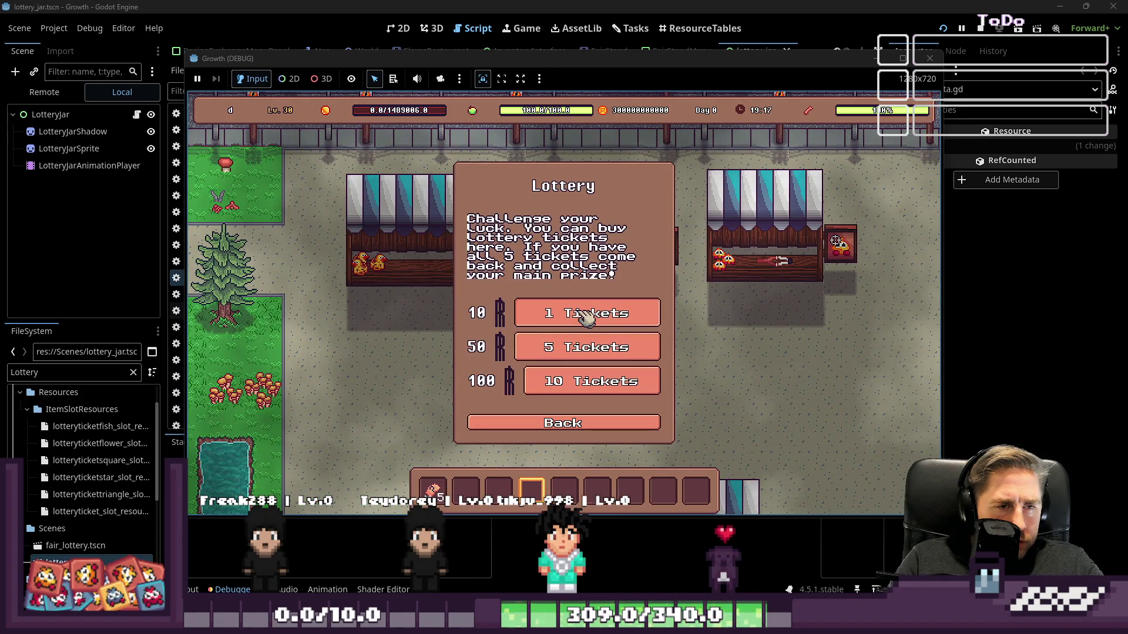
pyautogui.click(585, 315)
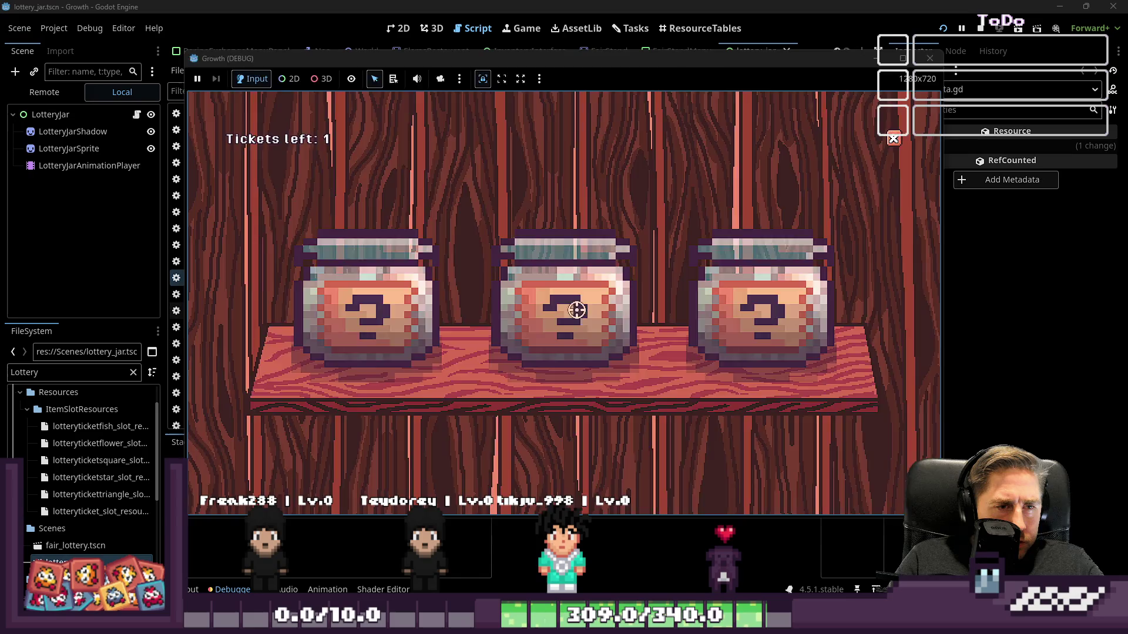
pyautogui.click(580, 318)
pyautogui.click(576, 303)
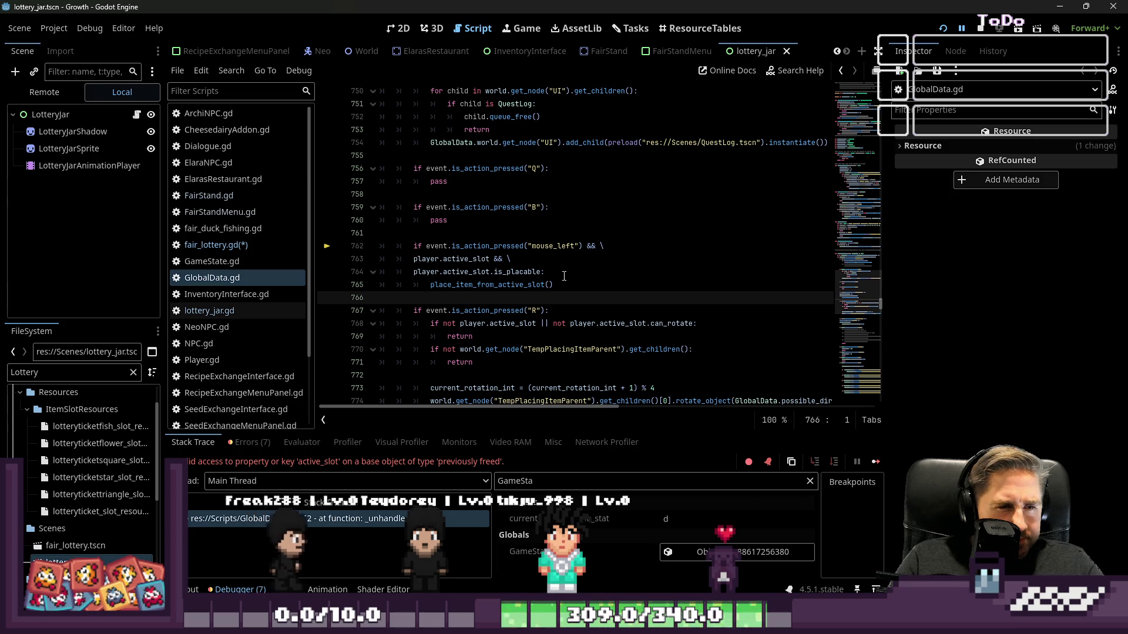
# Step: Insert a blank line after line 740, opening _unhandled_input in GlobalData.gd
pyautogui.scroll(2, 564, 274)
pyautogui.scroll(5, 564, 274)
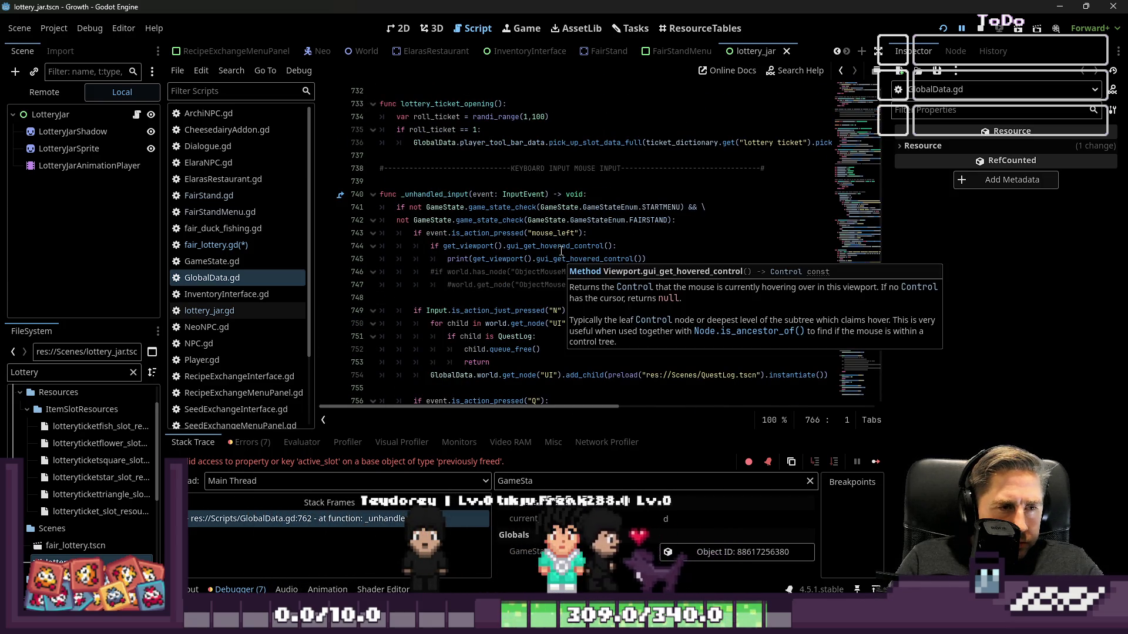
pyautogui.click(573, 195)
pyautogui.press('End')
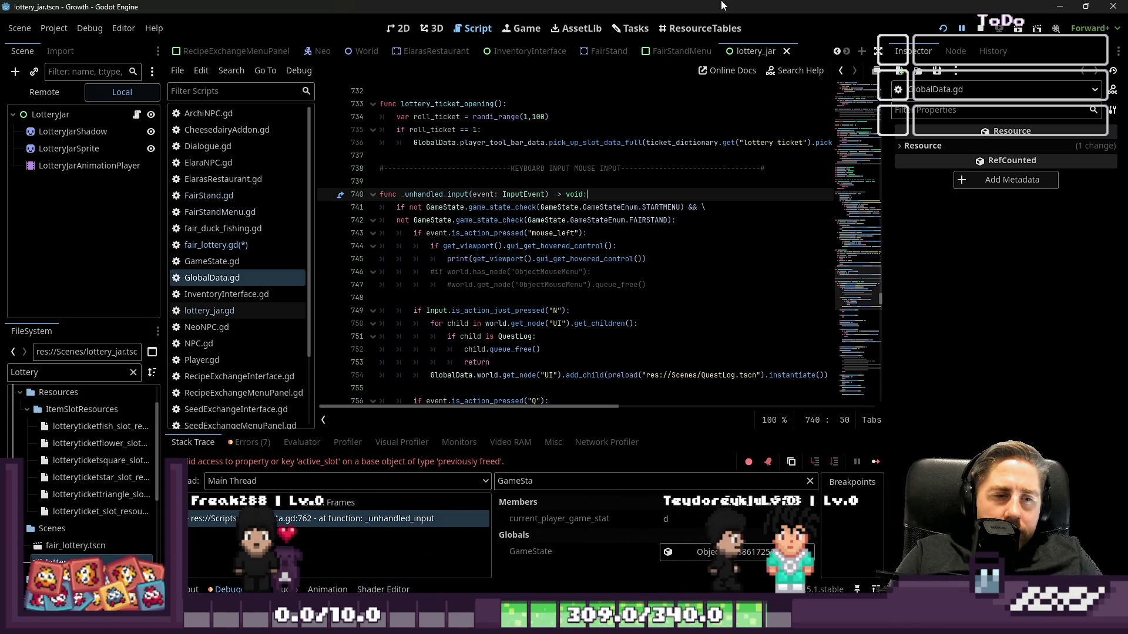
pyautogui.scroll(-2, 682, 177)
pyautogui.scroll(-4, 679, 218)
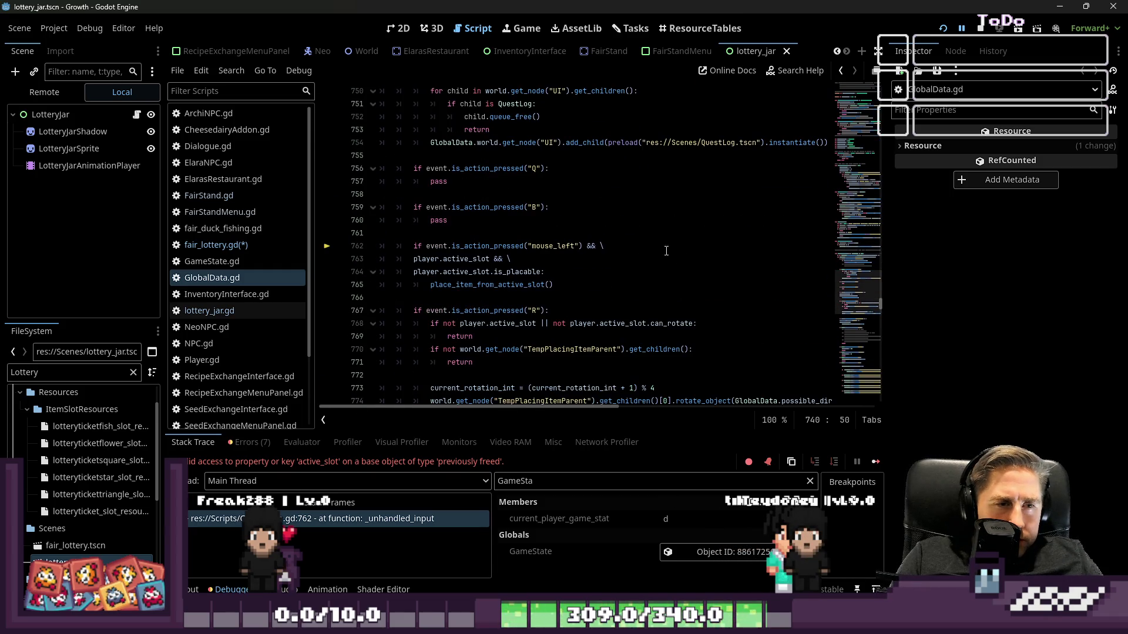
pyautogui.doubleClick(487, 247)
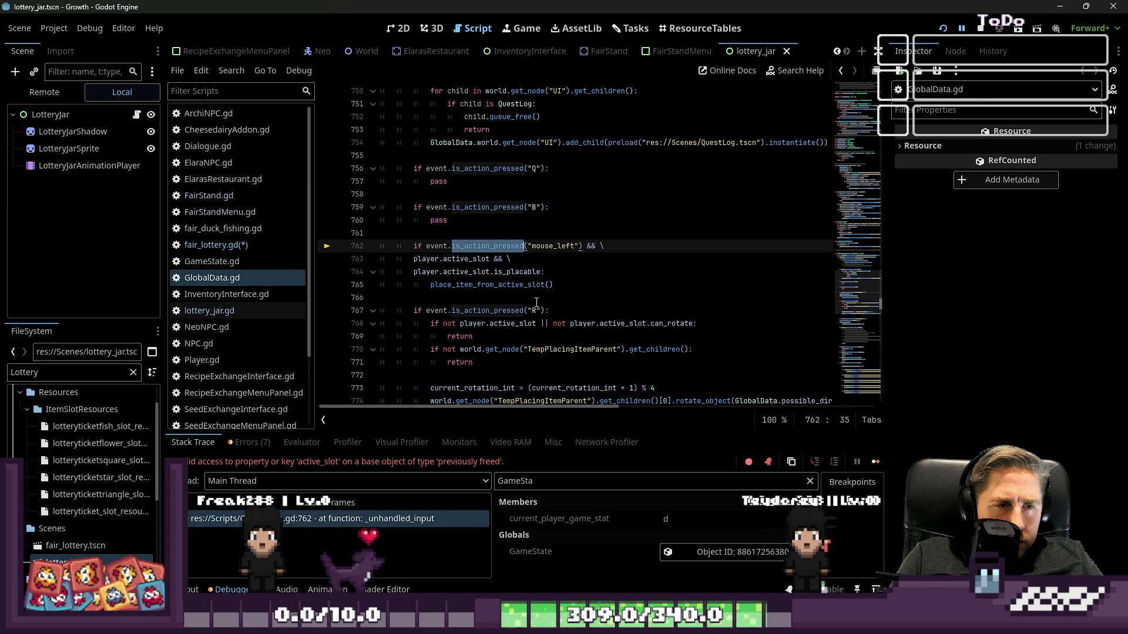
pyautogui.click(527, 271)
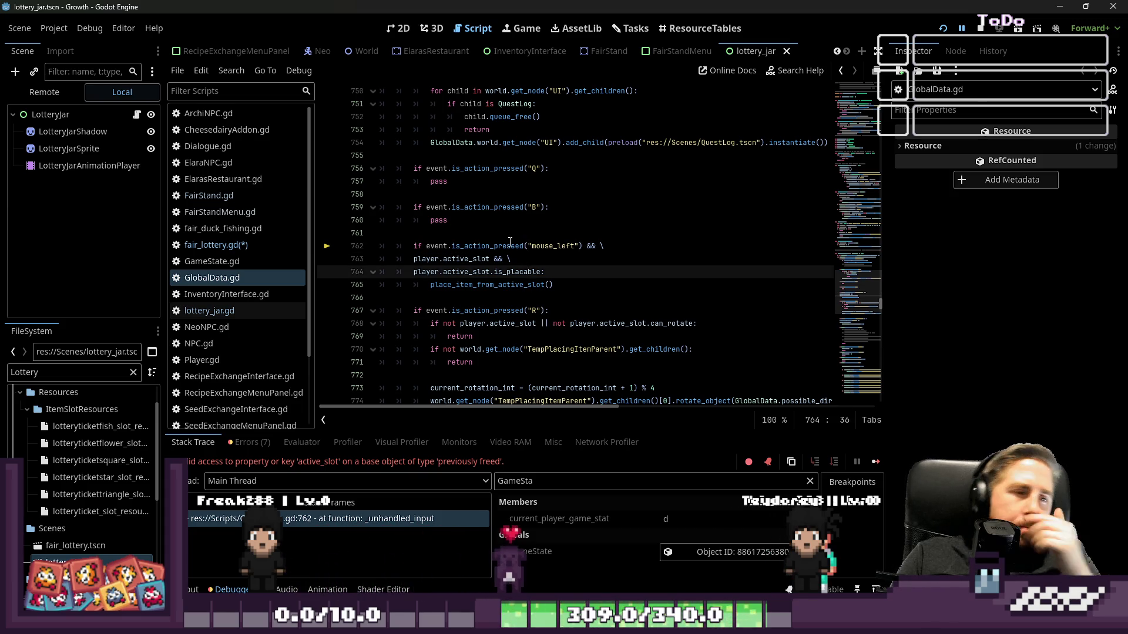
pyautogui.scroll(3, 507, 229)
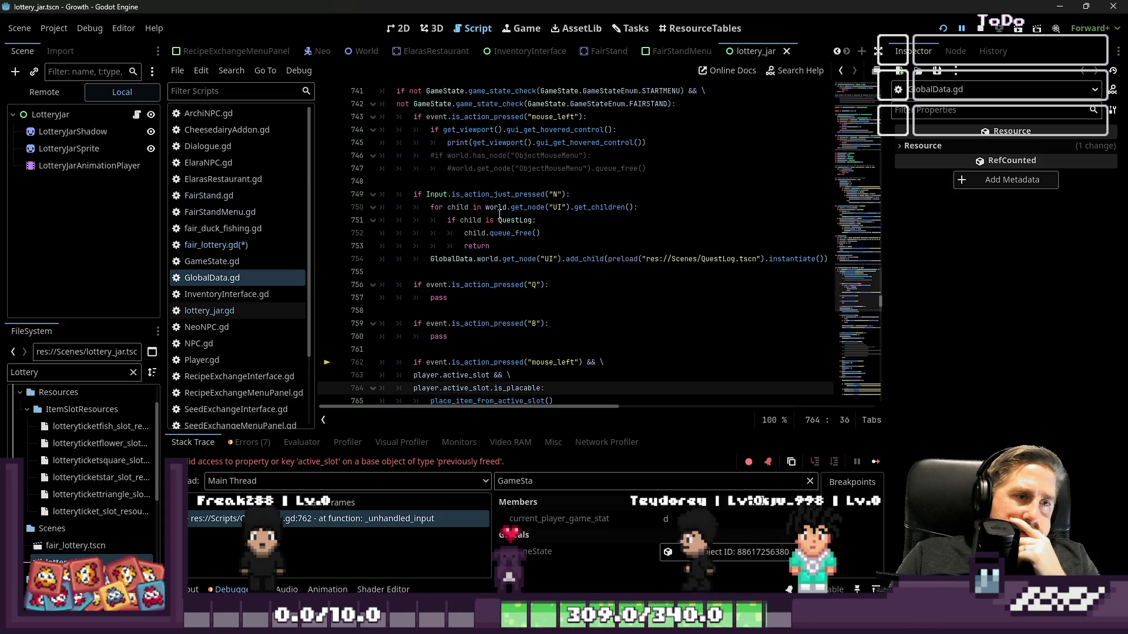
pyautogui.scroll(2, 471, 151)
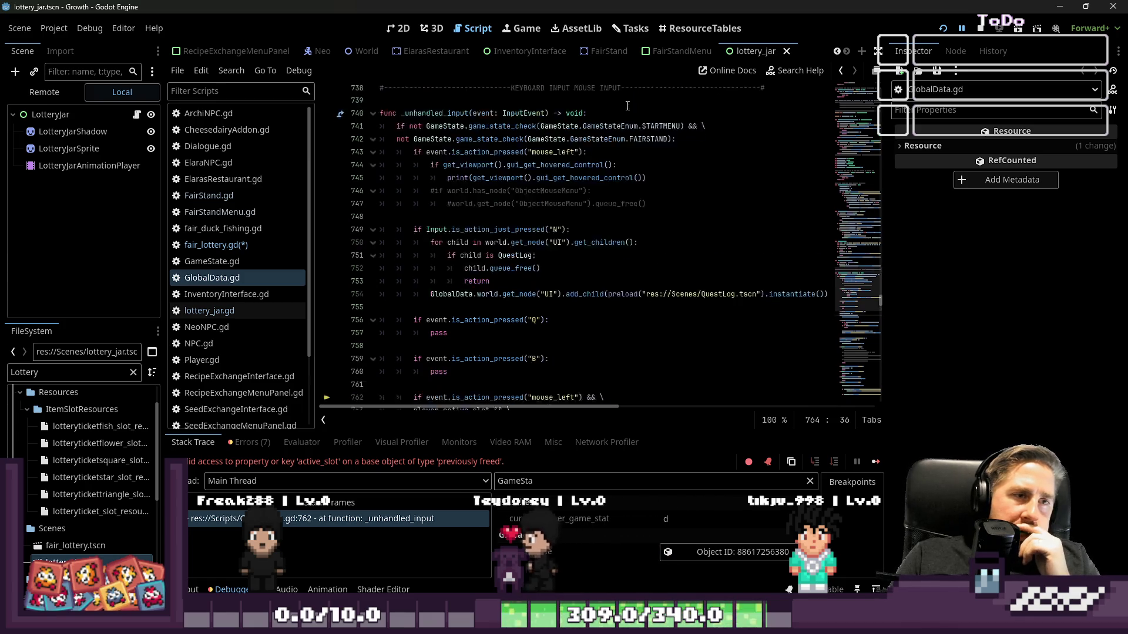
pyautogui.click(641, 154)
pyautogui.press('Return')
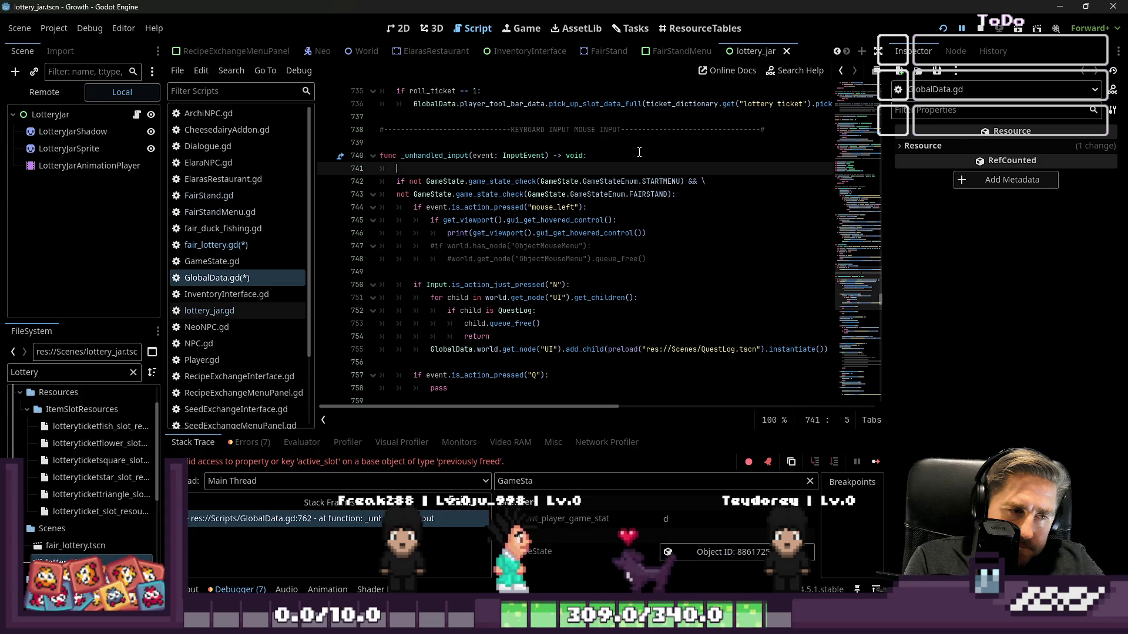
# Step: Write 'if world.is_queues_for_deletion():' on line 741 with an indented 'return', then save
pyautogui.write('is_que')
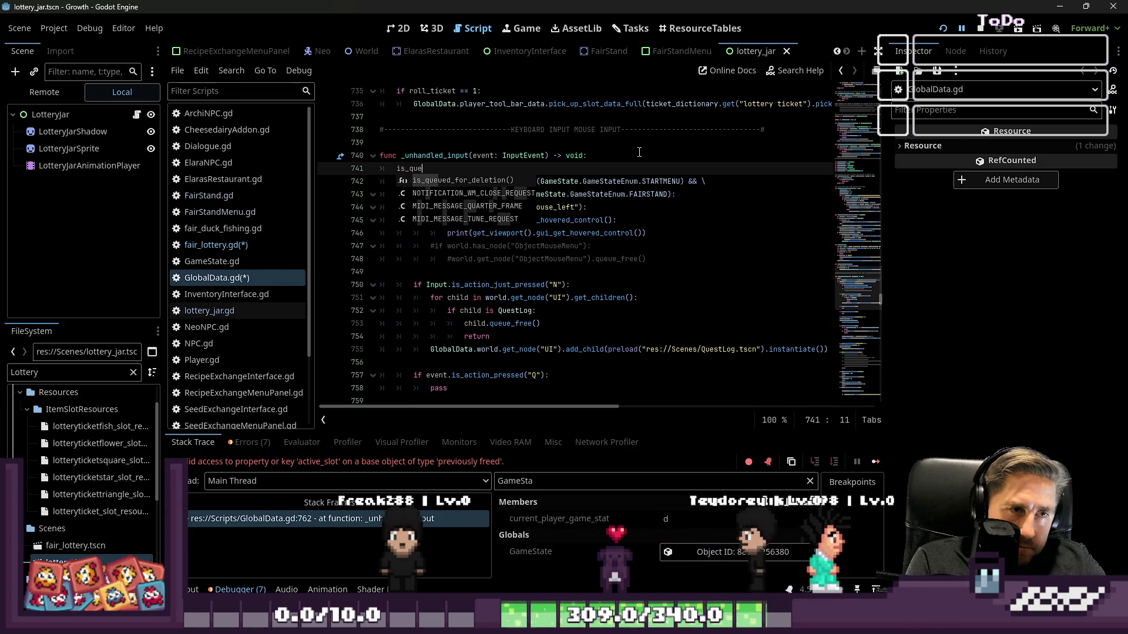
pyautogui.press('BackSpace')
pyautogui.press('BackSpace')
pyautogui.press('BackSpace')
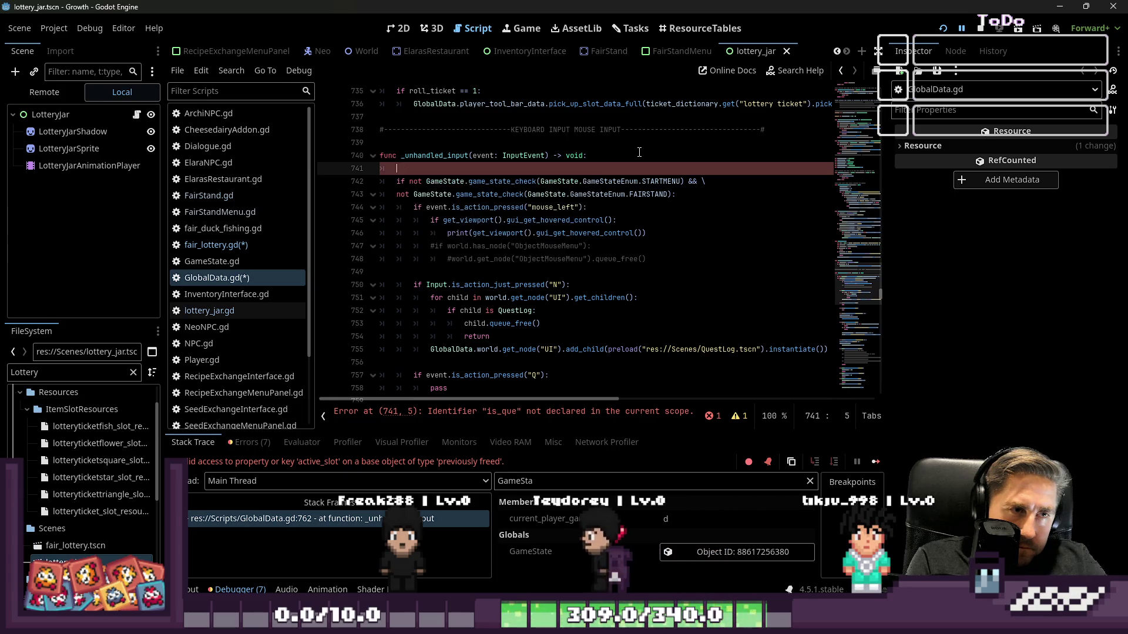
pyautogui.write('if ')
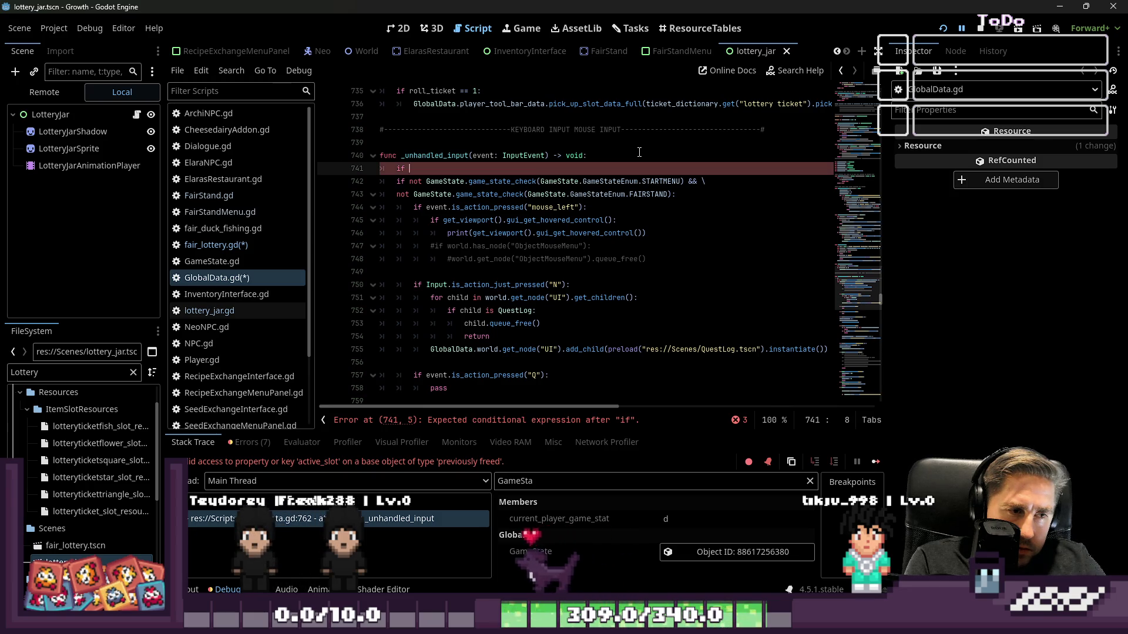
pyautogui.write('world.is')
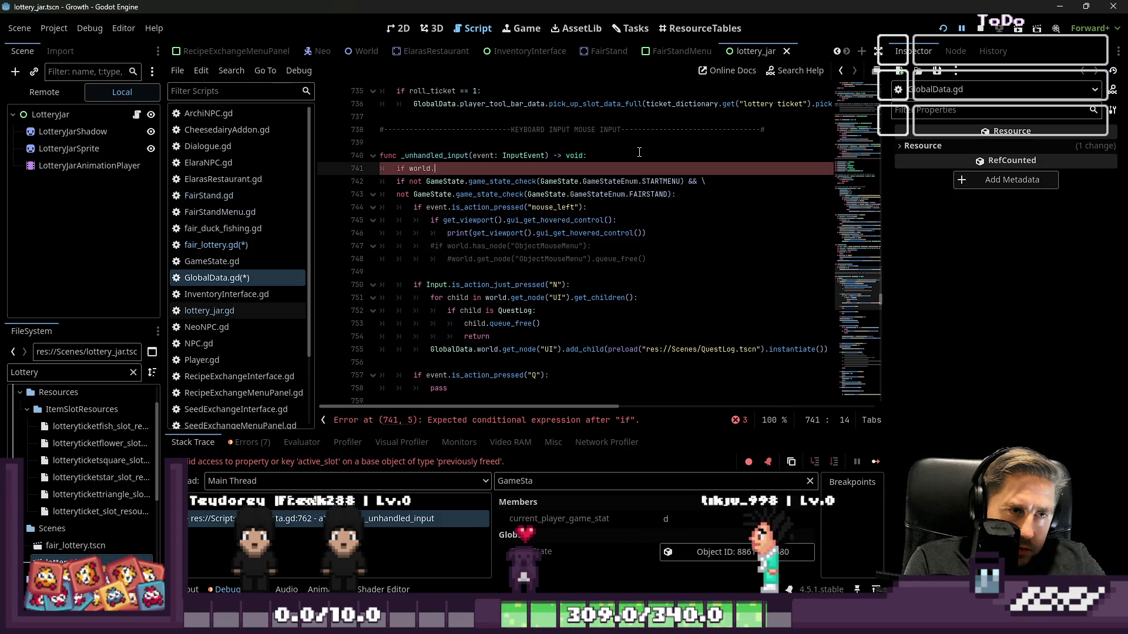
pyautogui.press('Left')
pyautogui.press('Left')
pyautogui.press('Left')
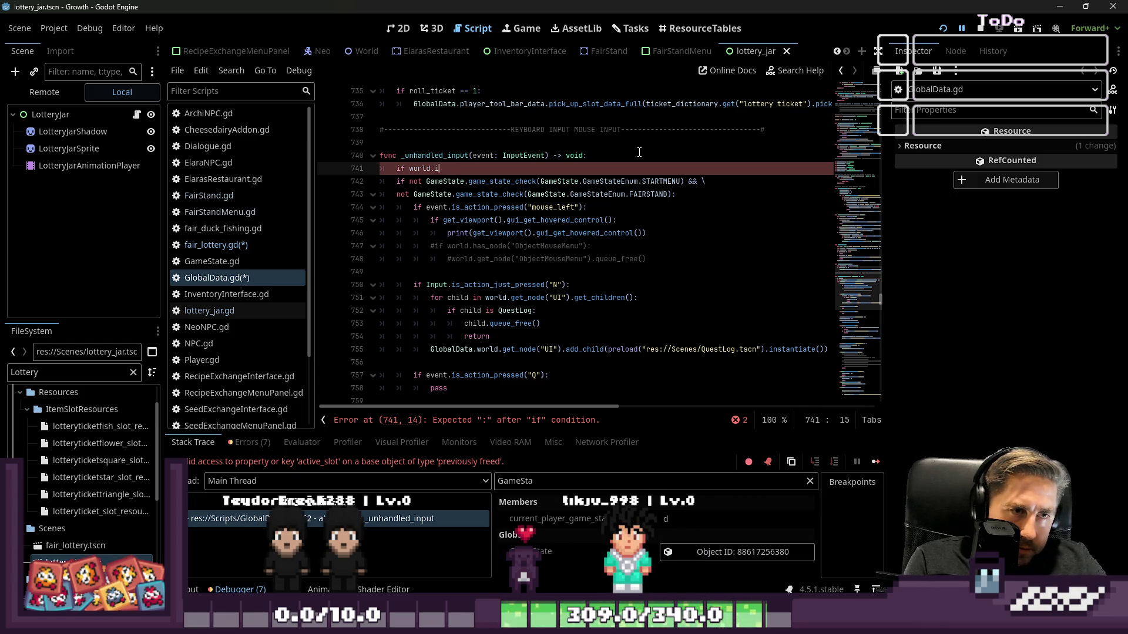
pyautogui.write('.is')
pyautogui.press('Left')
pyautogui.press('Left')
pyautogui.press('Left')
pyautogui.press('End')
pyautogui.write('_que')
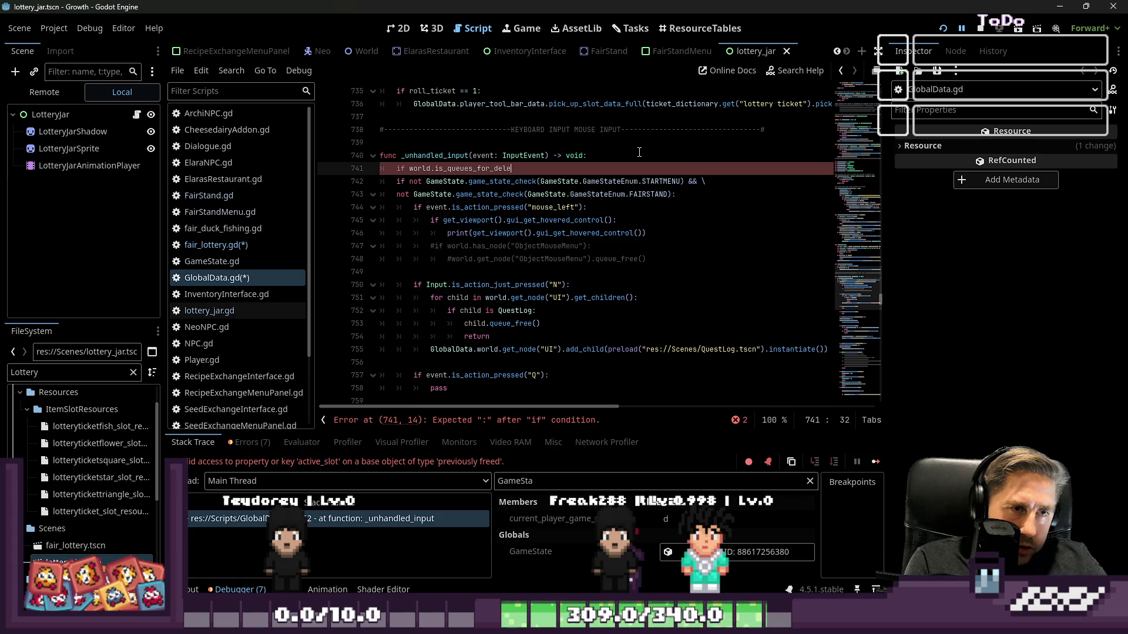
pyautogui.write(':')
pyautogui.press('Return')
pyautogui.write('return')
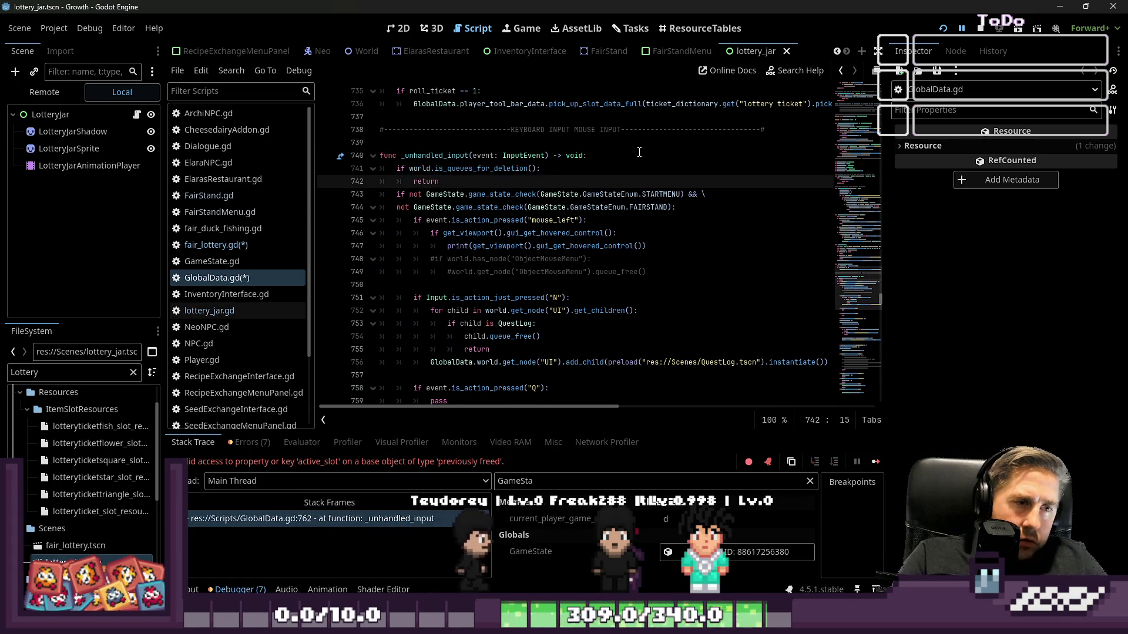
pyautogui.hotkey('ctrl', 's')
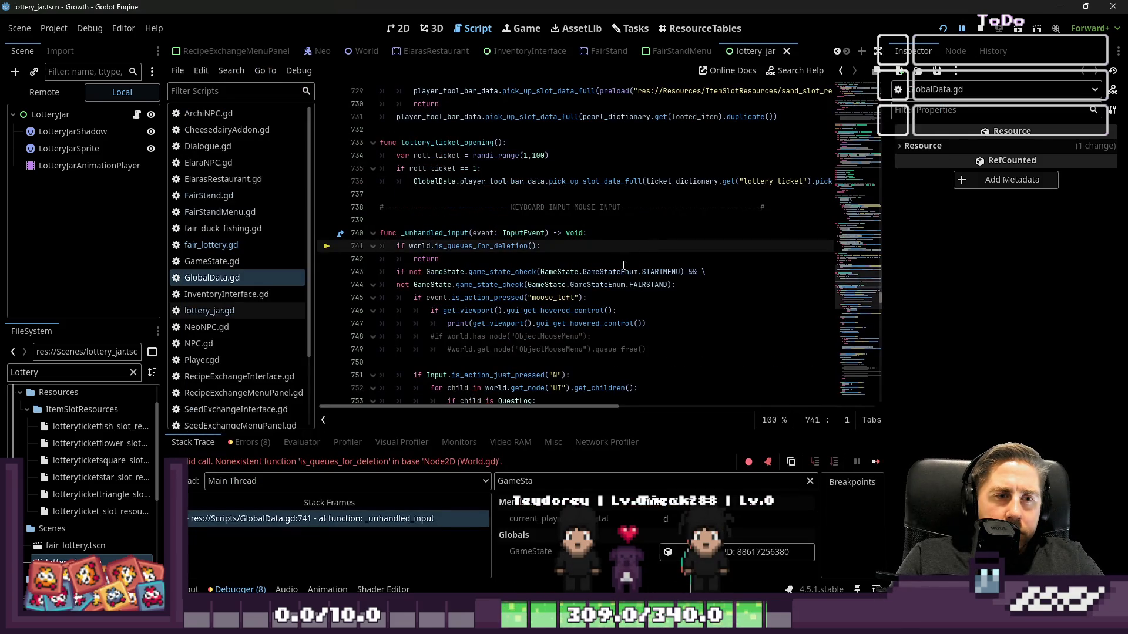
pyautogui.click(610, 256)
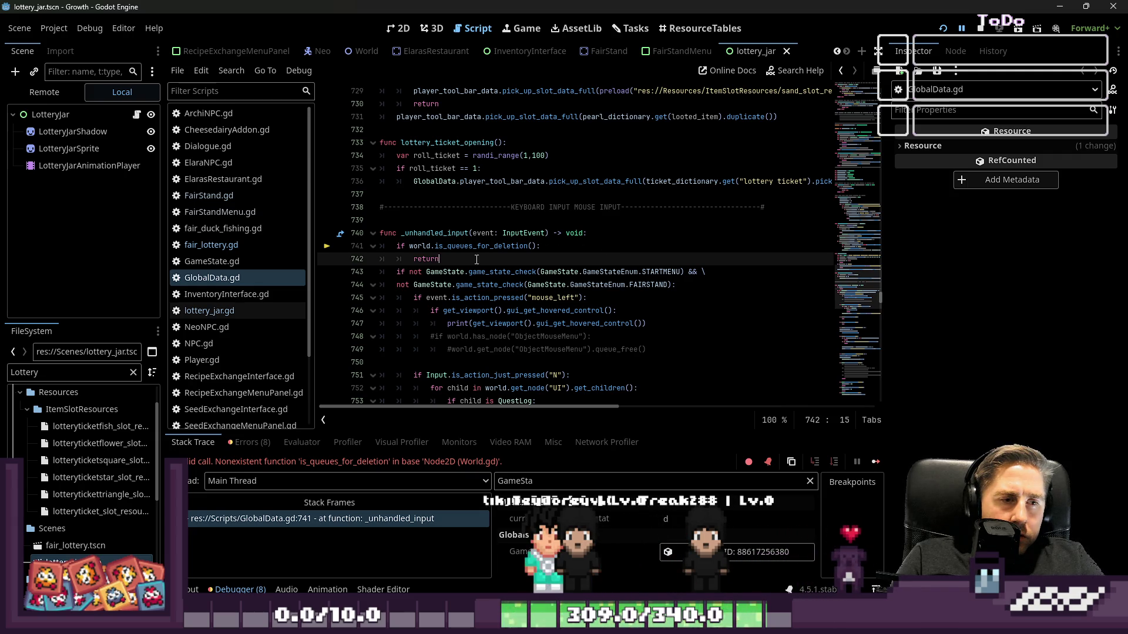
# Step: Swap the misspelled call for autocompleted is_queued_for_deletion(), remove the blank line, and run the game
pyautogui.click(449, 246)
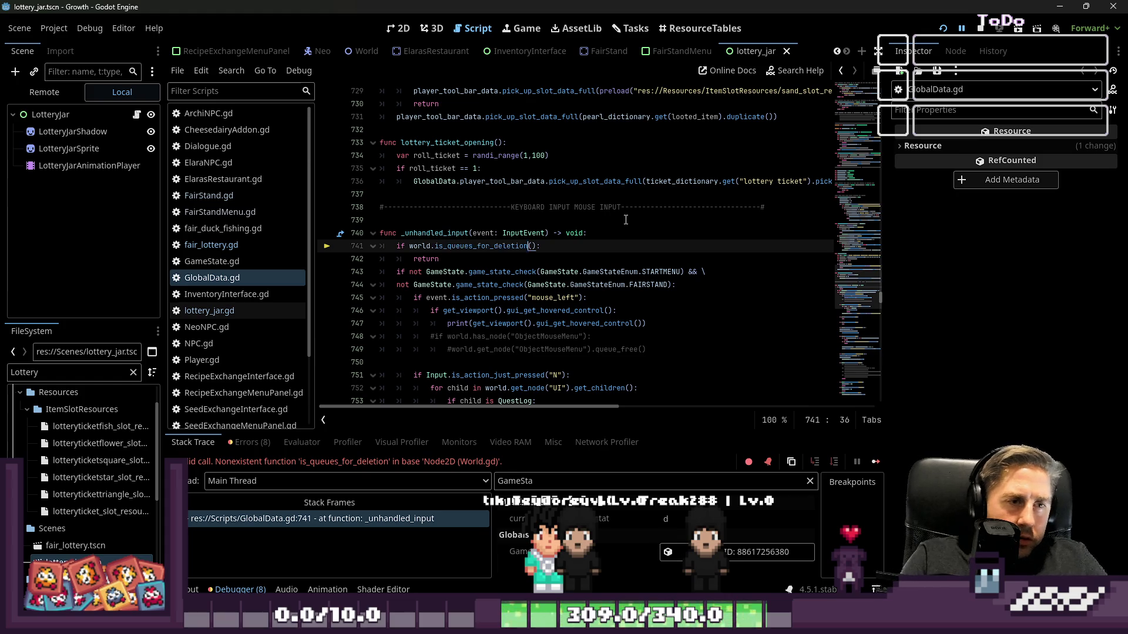
pyautogui.press('Return')
pyautogui.write('is_que')
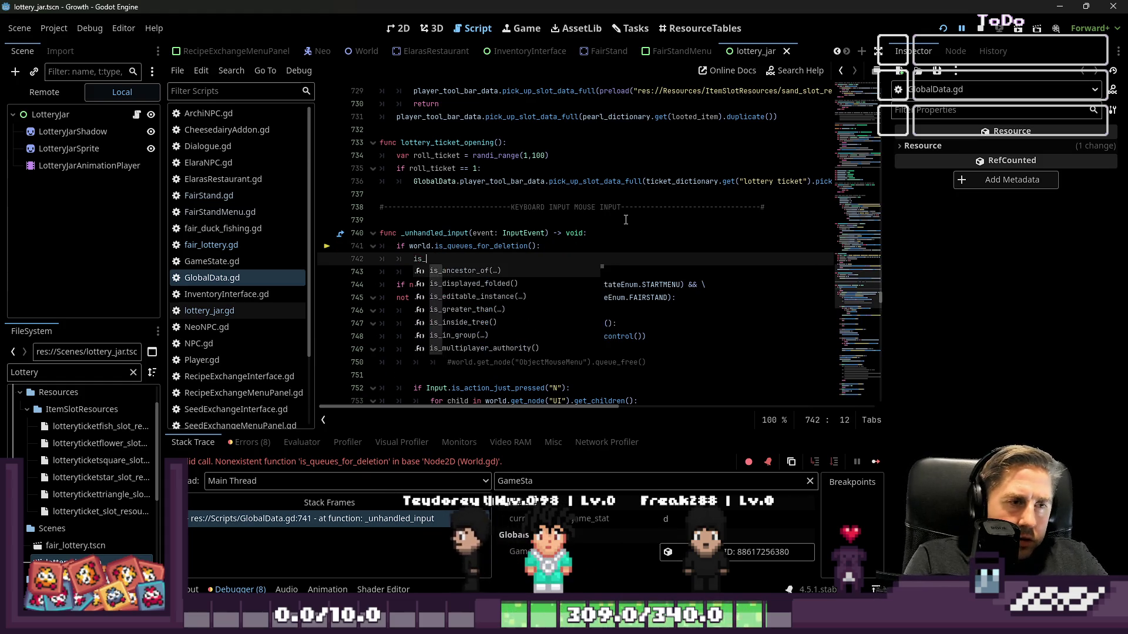
pyautogui.press('Return')
pyautogui.hotkey('shift', 'Home')
pyautogui.hotkey('ctrl', 'c')
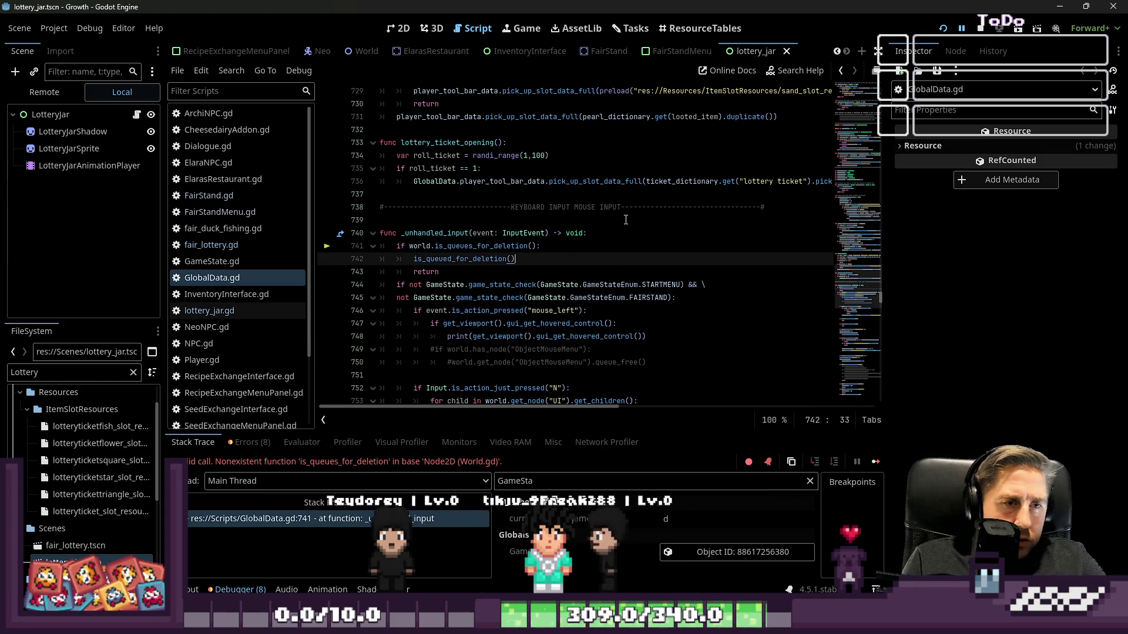
pyautogui.press('Up')
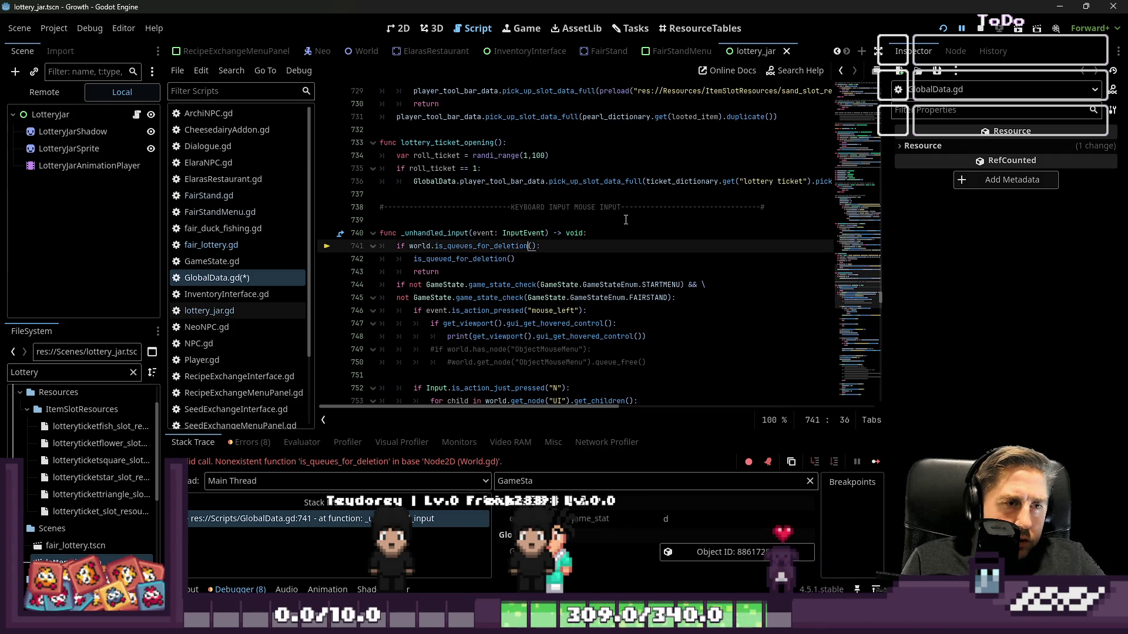
pyautogui.hotkey('ctrl', 'v')
pyautogui.press('Down')
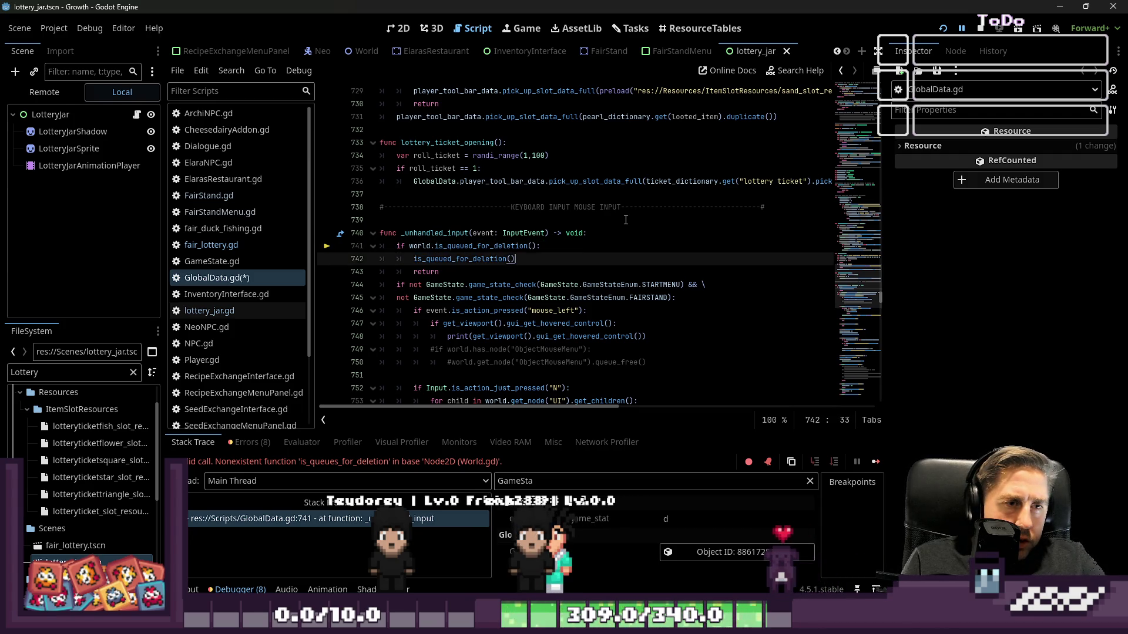
pyautogui.press('BackSpace')
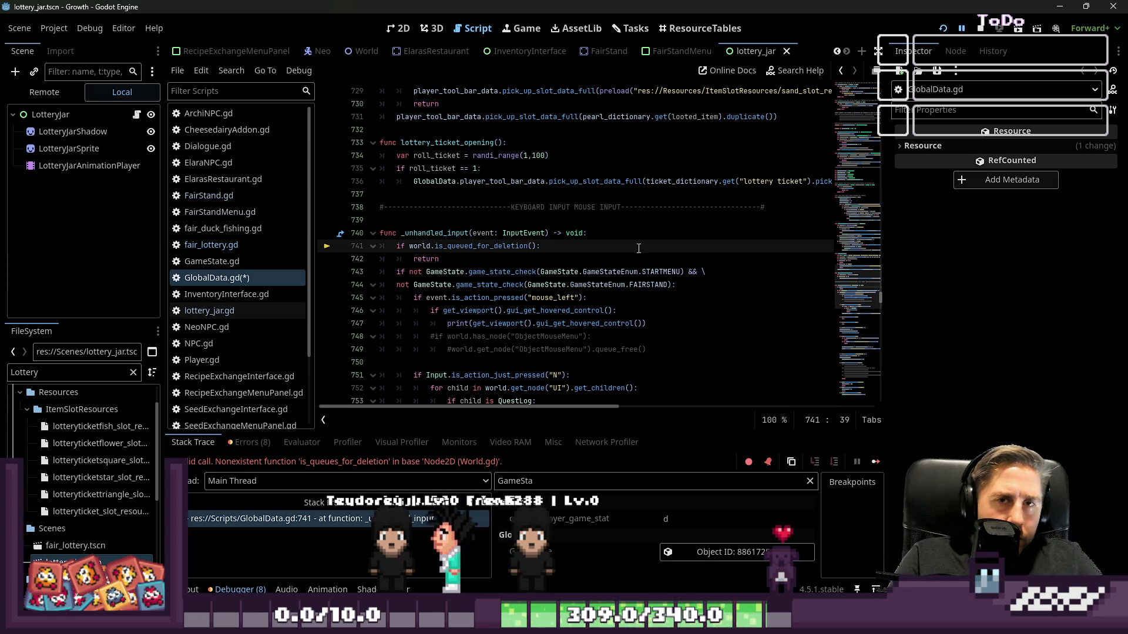
pyautogui.press('F5')
# Step: Walk the player right to the jar stall and open the lottery
pyautogui.press('d')
pyautogui.press('s')
pyautogui.press('2')
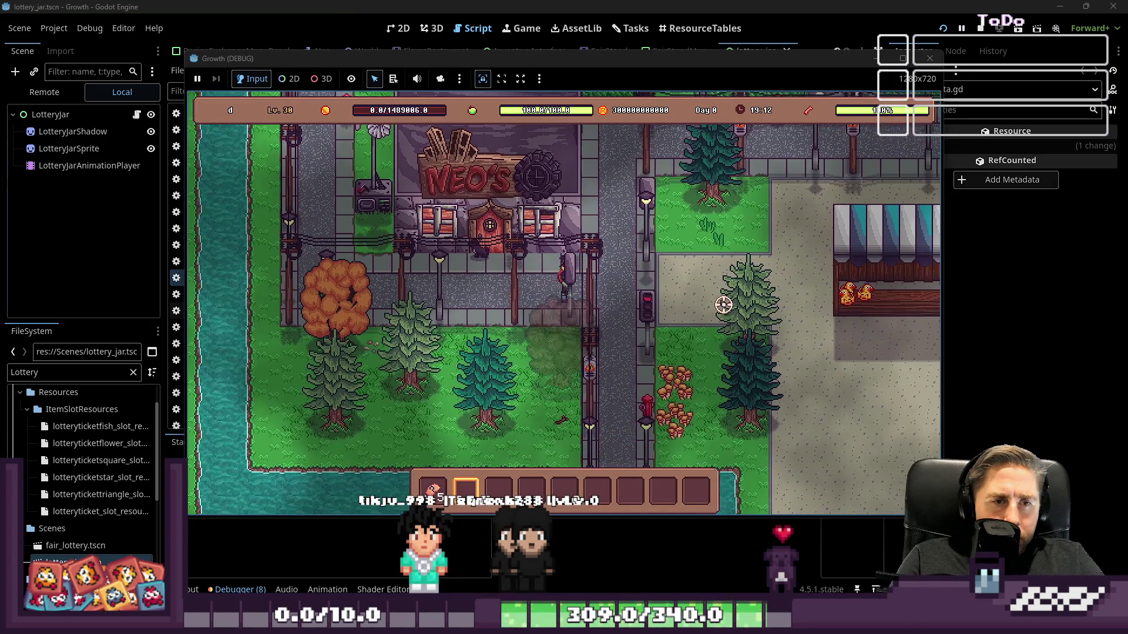
pyautogui.press('d')
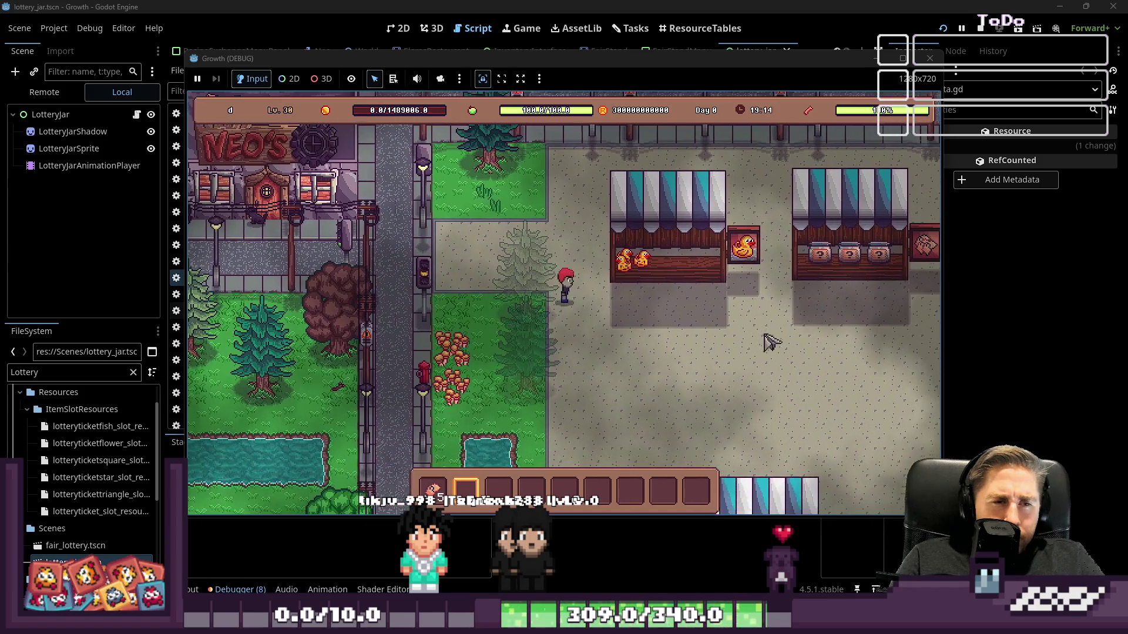
pyautogui.press('d')
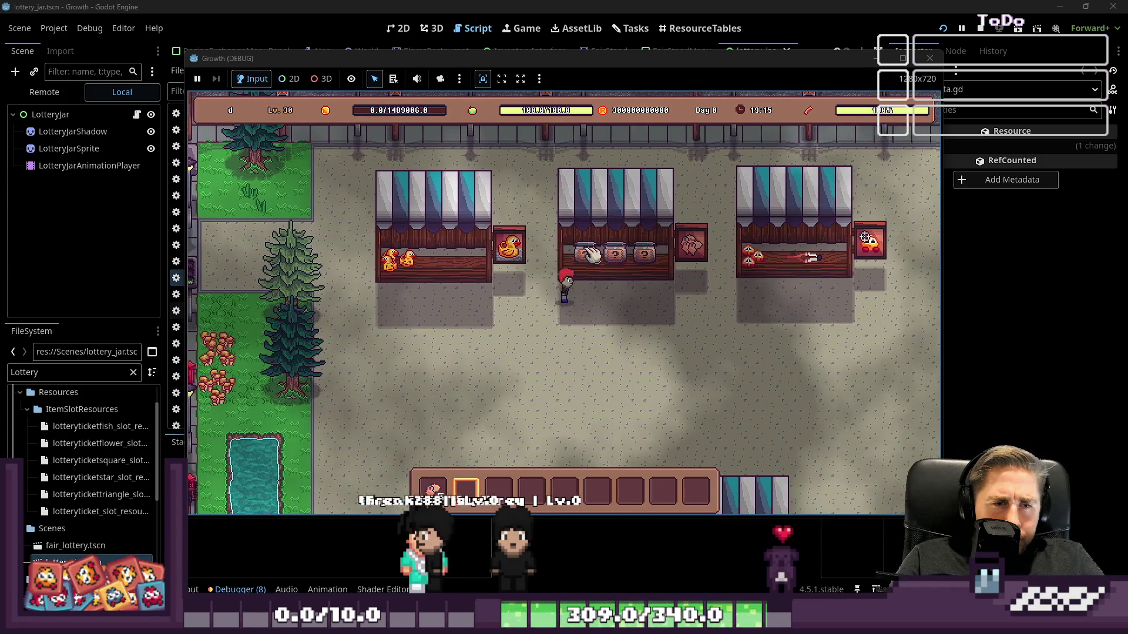
pyautogui.click(593, 253)
pyautogui.click(582, 314)
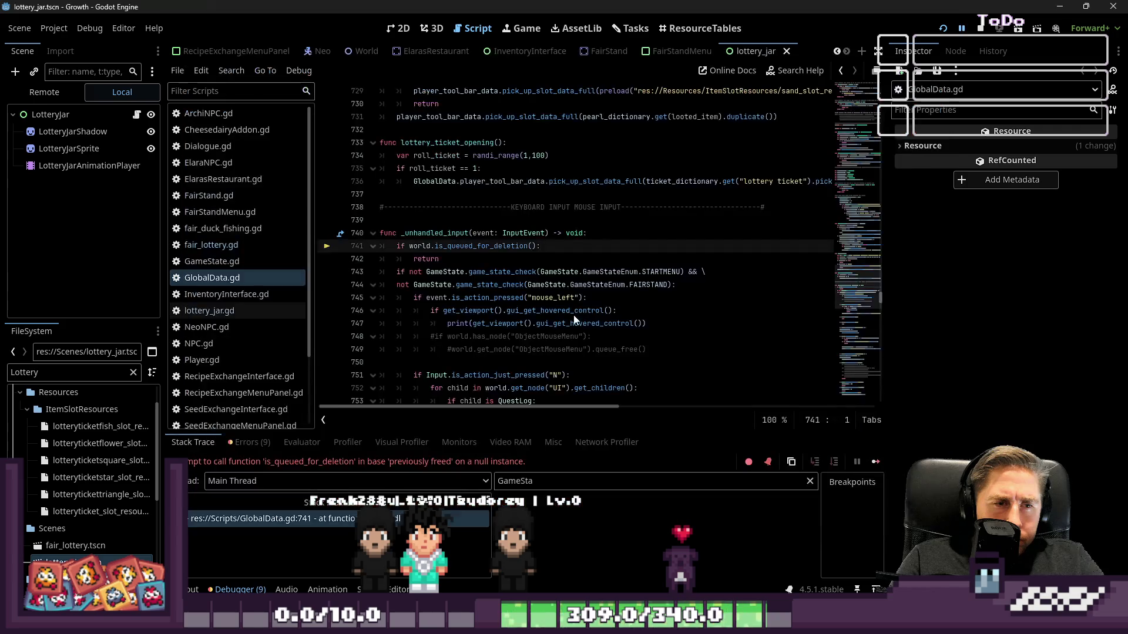
# Step: Change the guard on line 741 to 'if world && world.is_queued_for_deletion():' and rerun
pyautogui.click(472, 262)
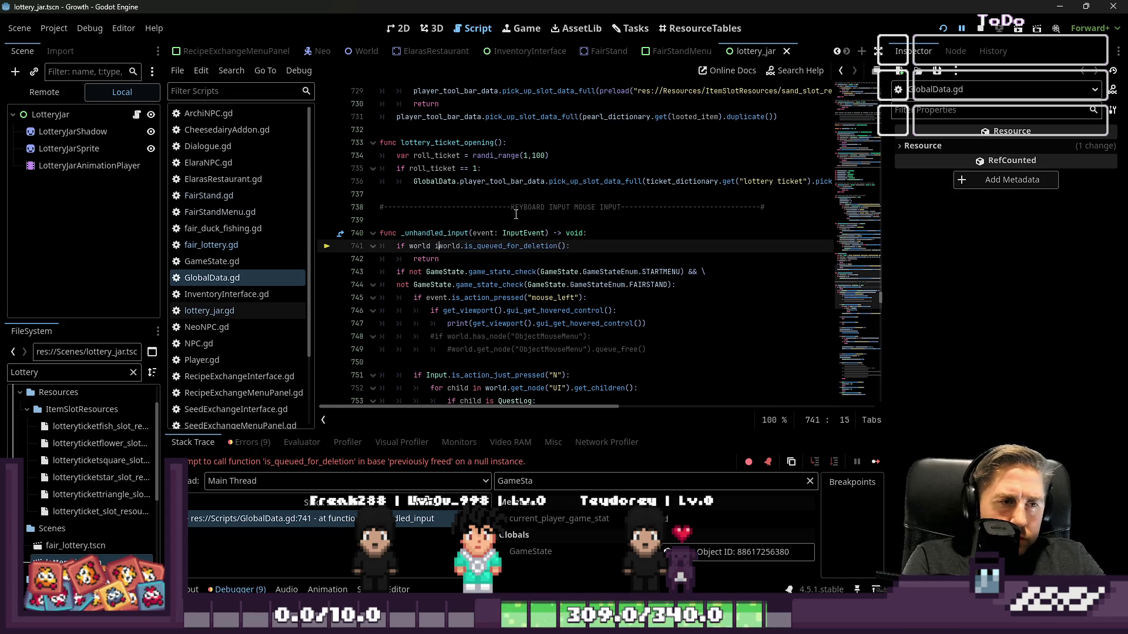
pyautogui.press('BackSpace')
pyautogui.write('&&')
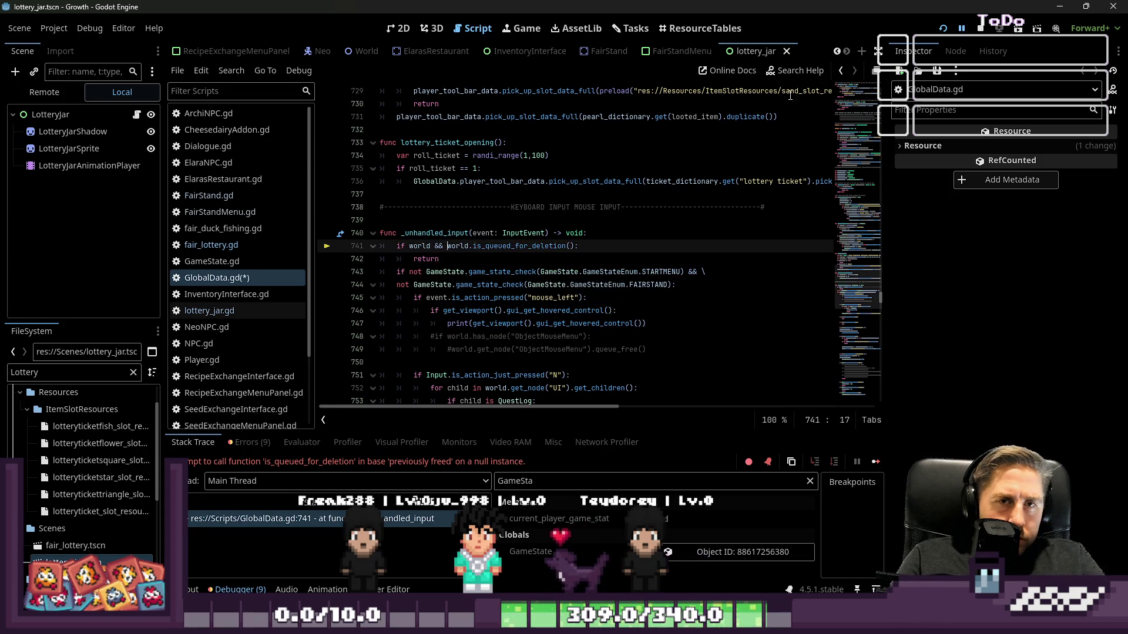
pyautogui.press('F5')
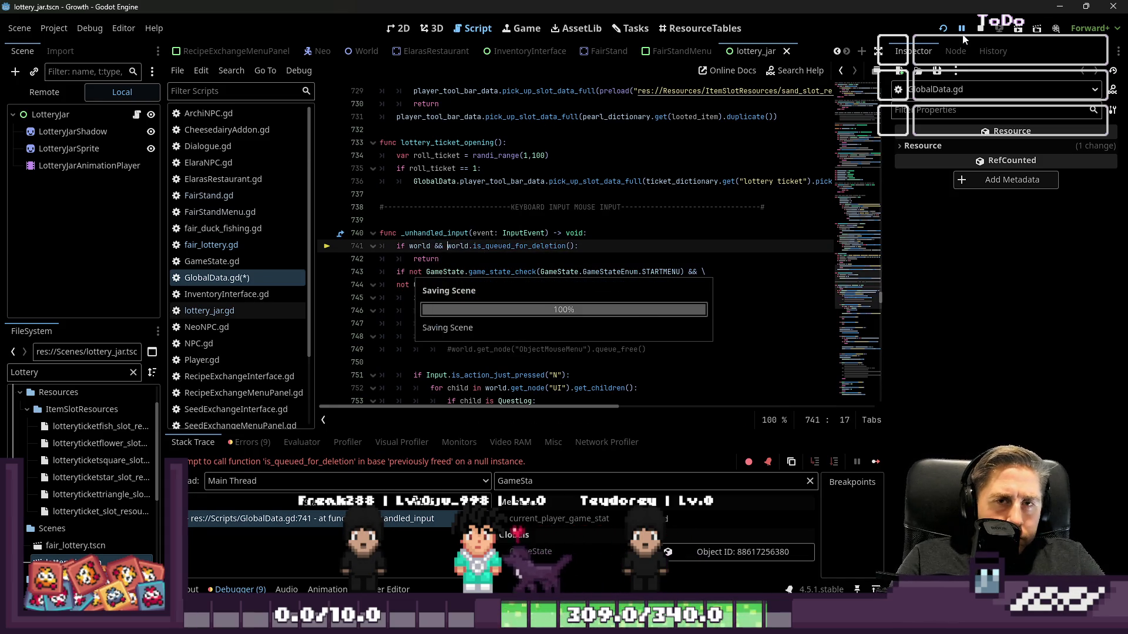
# Step: Walk to the jar stall, open the lottery and buy one ticket to start jar picking
pyautogui.press('s')
pyautogui.press('d')
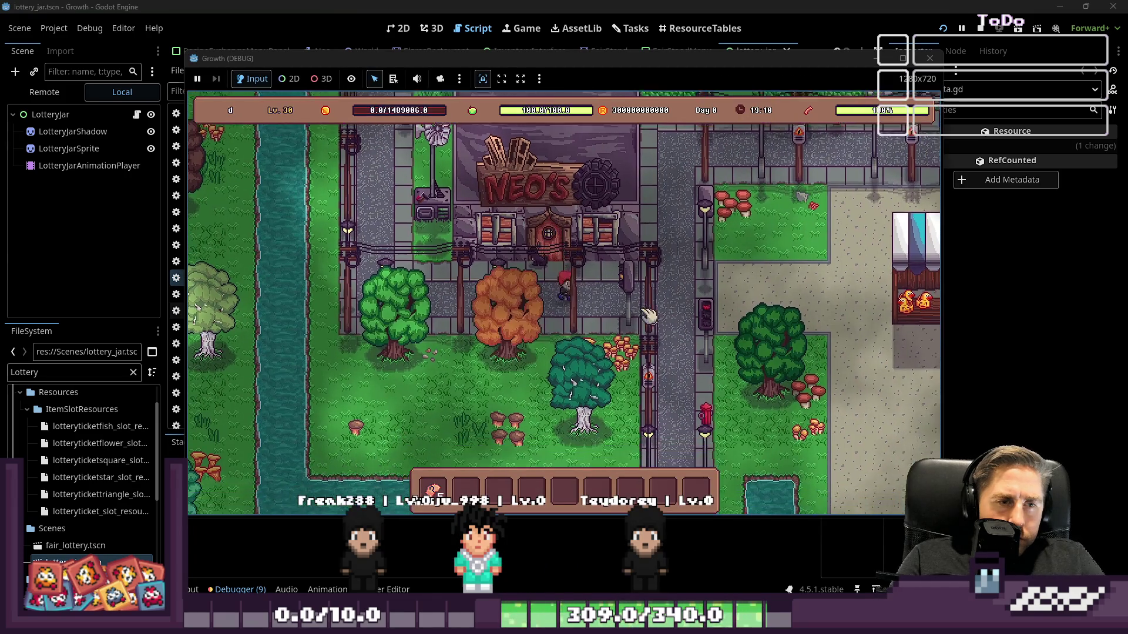
pyautogui.press('d')
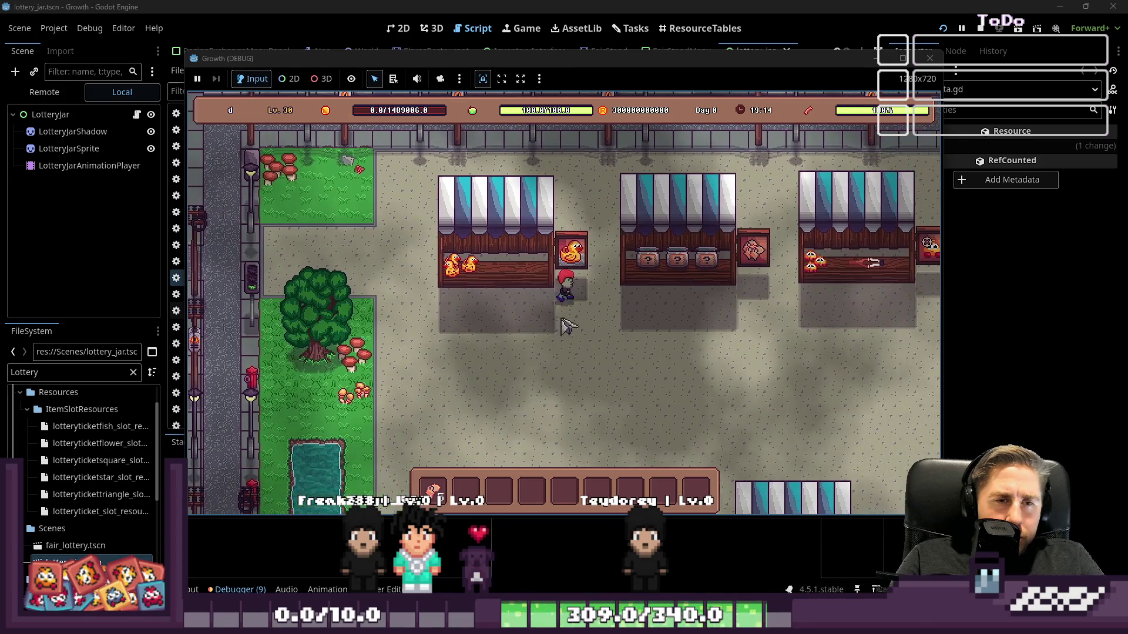
pyautogui.click(584, 267)
pyautogui.click(581, 306)
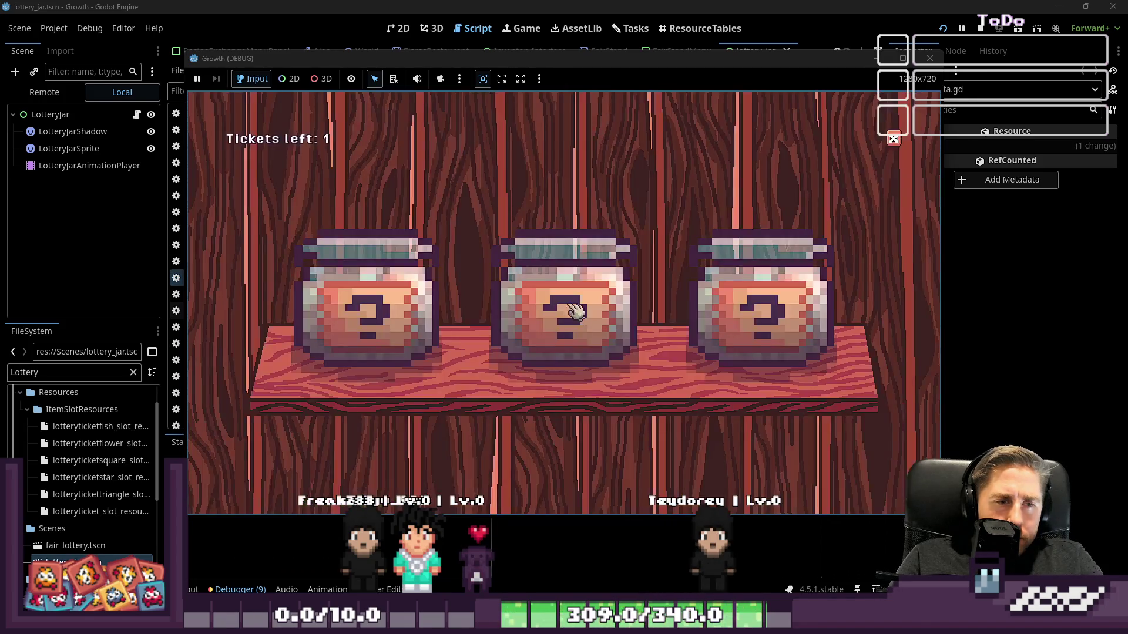
pyautogui.click(571, 277)
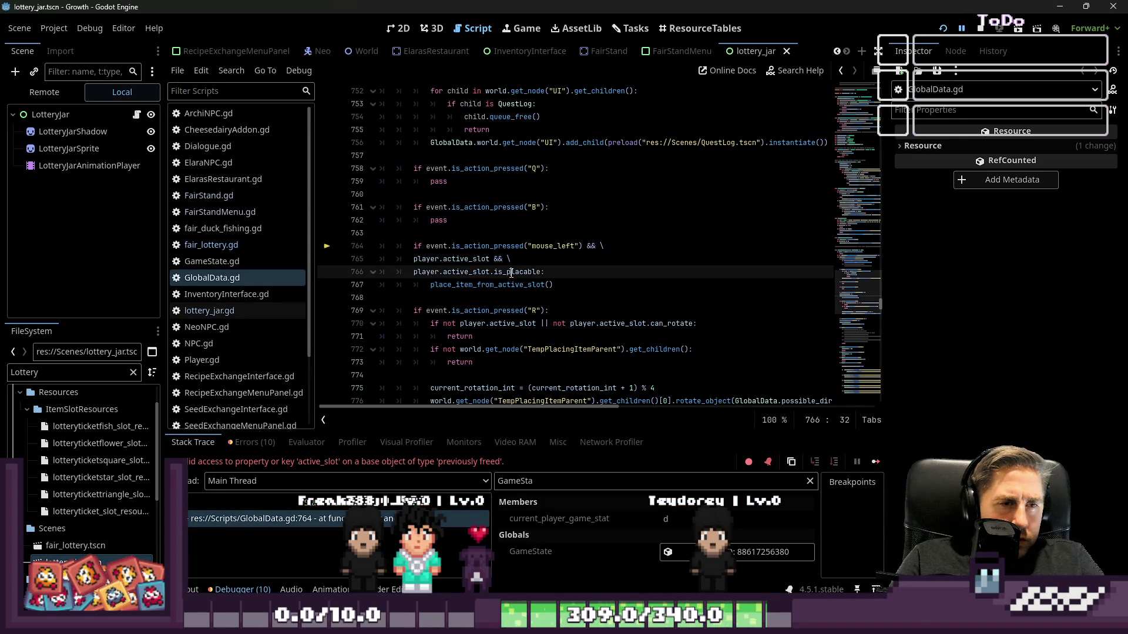
# Step: Delete the world-deletion early-return lines 741–742 from _unhandled_input in GlobalData.gd
pyautogui.scroll(1, 512, 273)
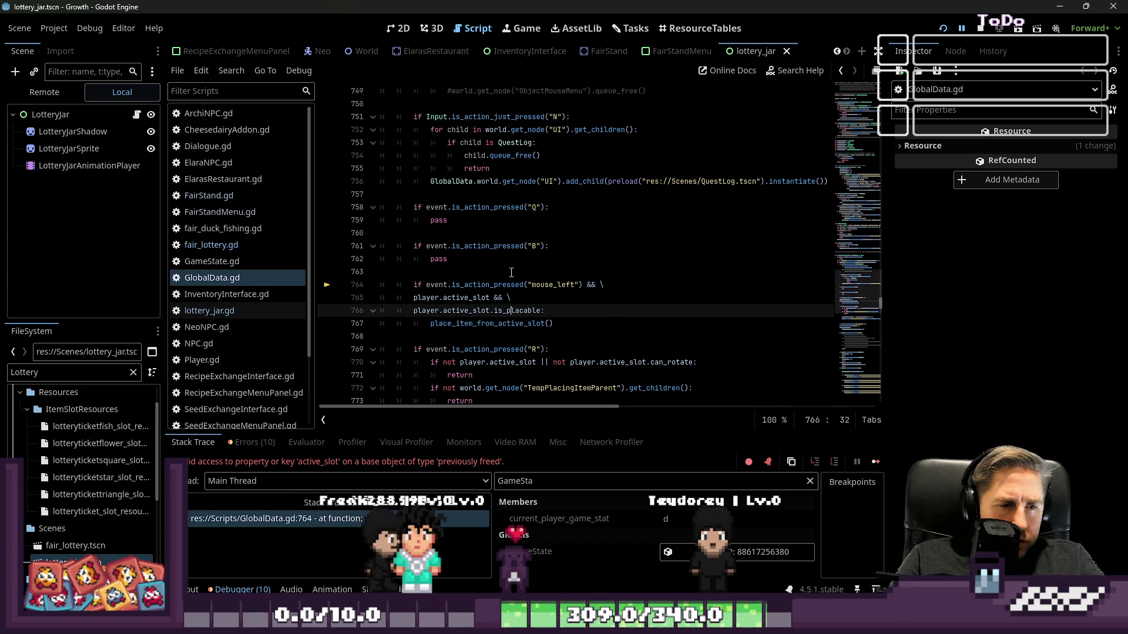
pyautogui.scroll(4, 512, 273)
pyautogui.scroll(1, 512, 273)
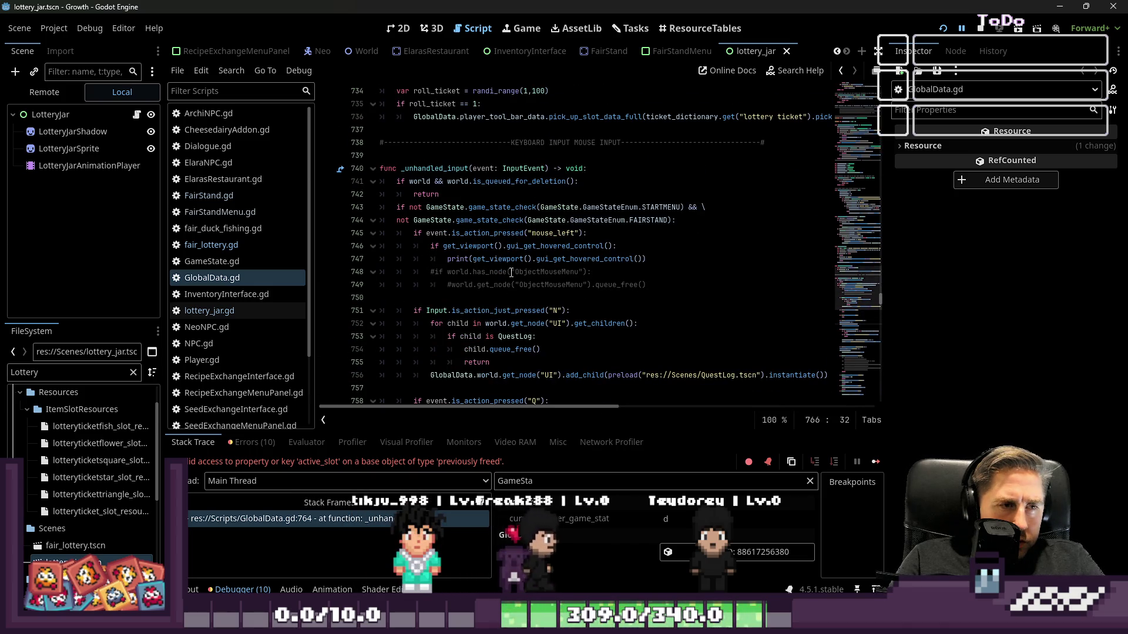
pyautogui.click(432, 181)
pyautogui.scroll(-2, 433, 188)
pyautogui.moveTo(433, 188)
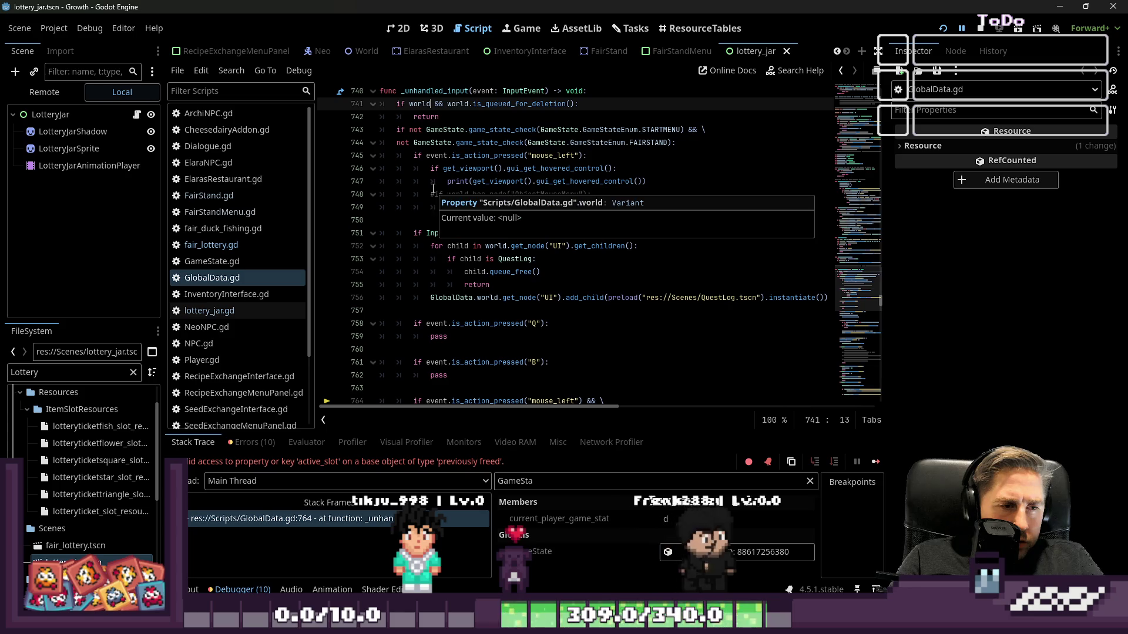
pyautogui.scroll(-3, 433, 188)
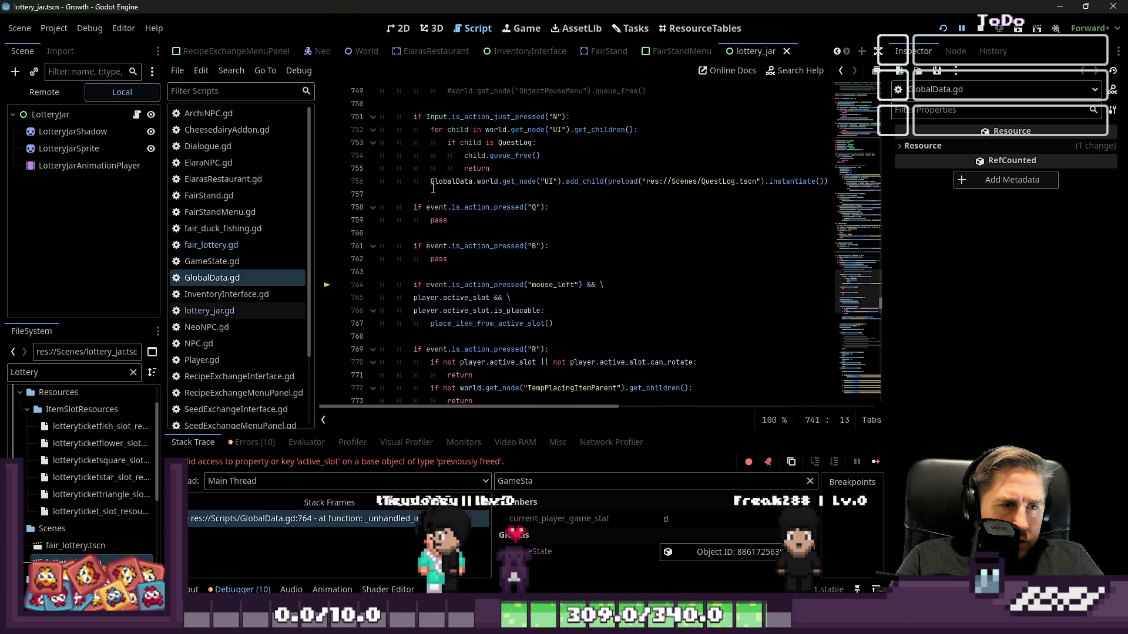
pyautogui.scroll(-1, 432, 188)
pyautogui.scroll(3, 433, 188)
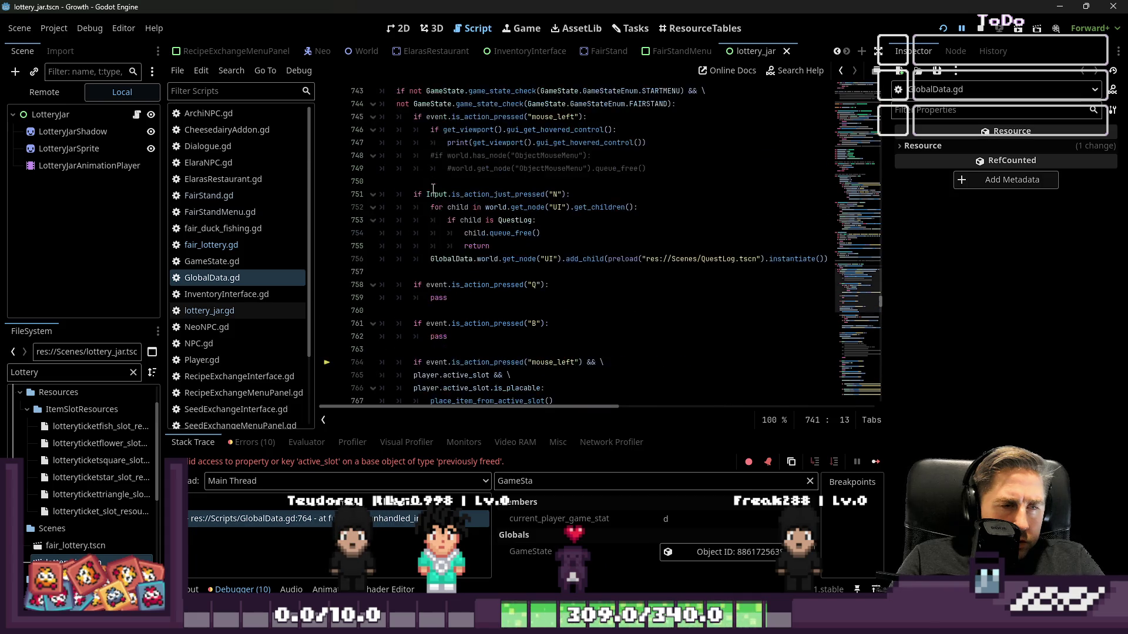
pyautogui.scroll(3, 433, 188)
pyautogui.moveTo(444, 197); pyautogui.dragTo(314, 181)
pyautogui.press('BackSpace')
pyautogui.press('BackSpace')
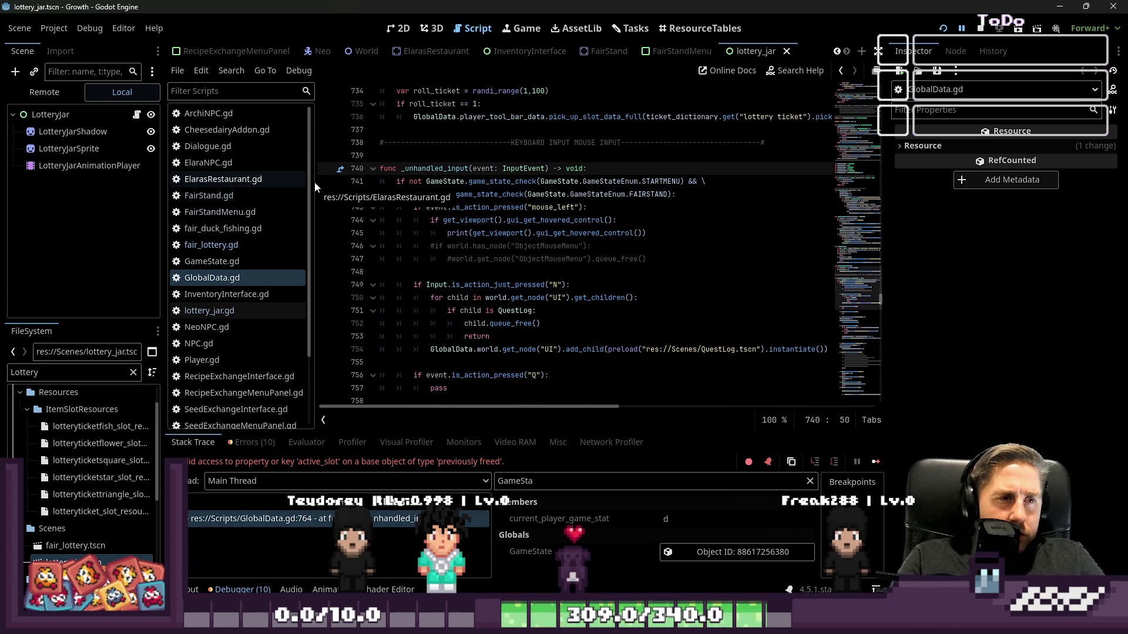
# Step: Open lottery_jar.gd in the script editor
pyautogui.scroll(-5, 419, 222)
pyautogui.scroll(5, 451, 202)
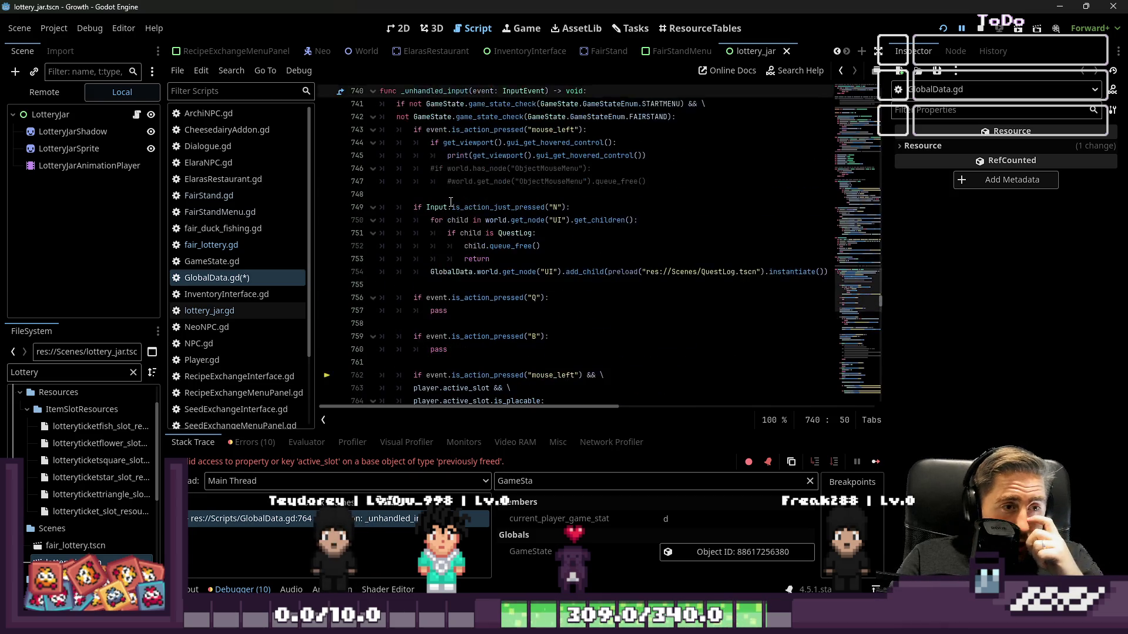
pyautogui.scroll(-3, 451, 202)
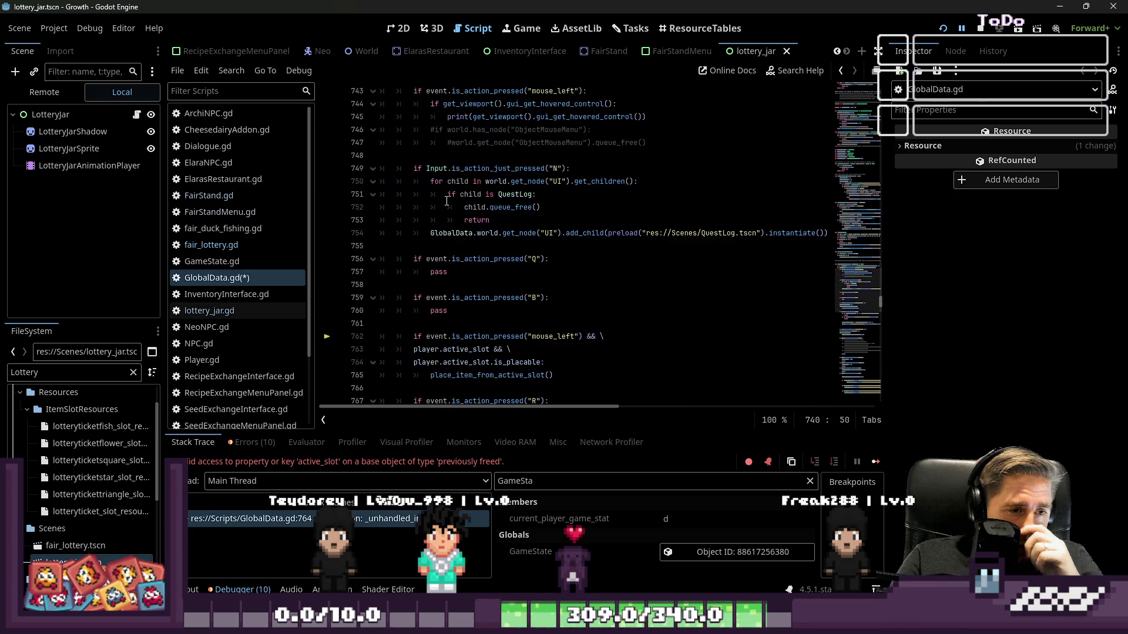
pyautogui.scroll(-1, 447, 202)
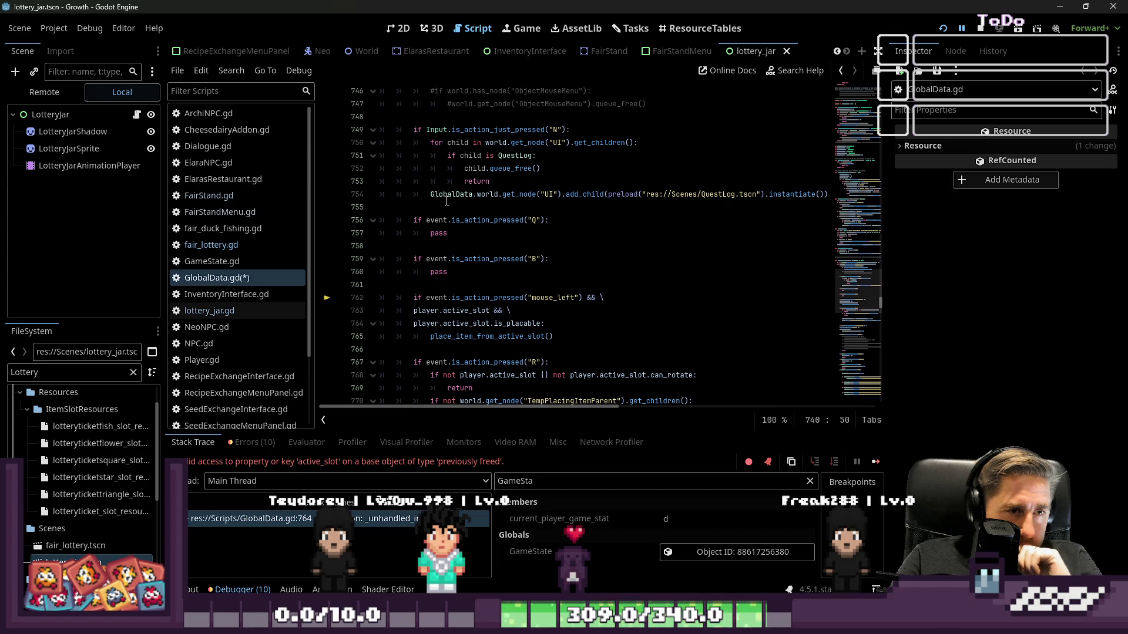
pyautogui.scroll(1, 446, 201)
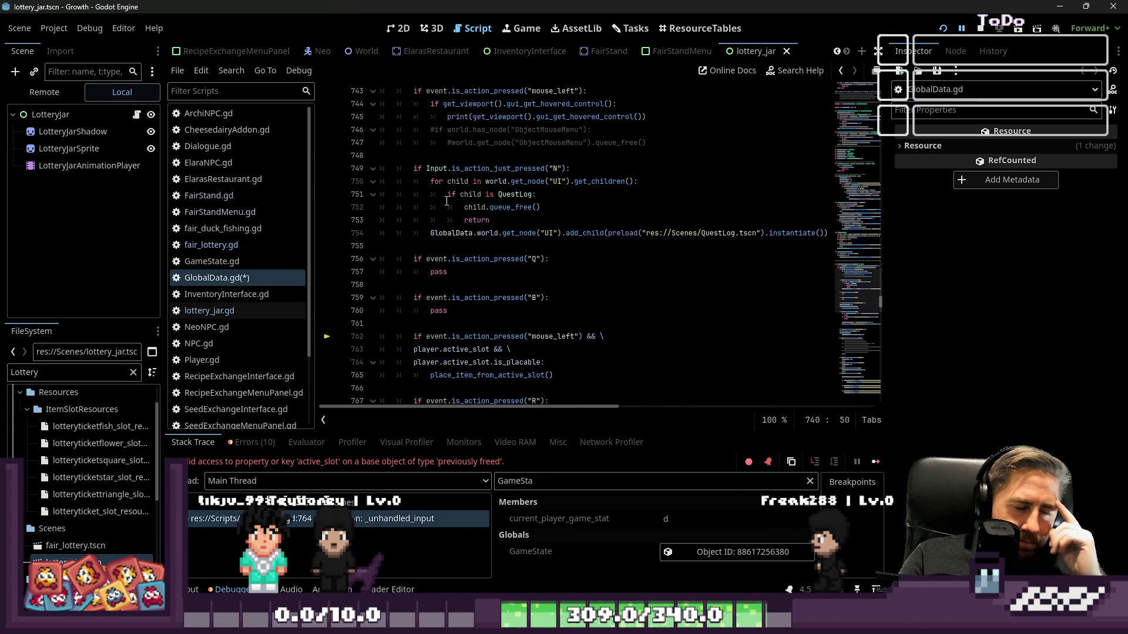
pyautogui.click(224, 312)
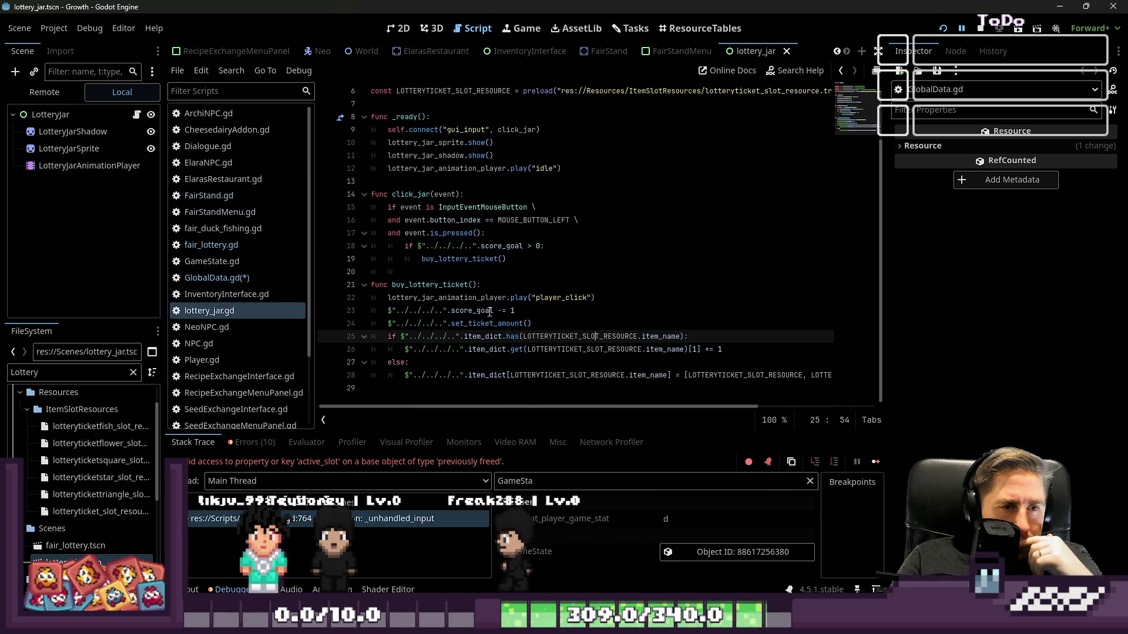
# Step: Open fair_lottery.gd from the script list
pyautogui.click(254, 294)
pyautogui.scroll(-2, 254, 290)
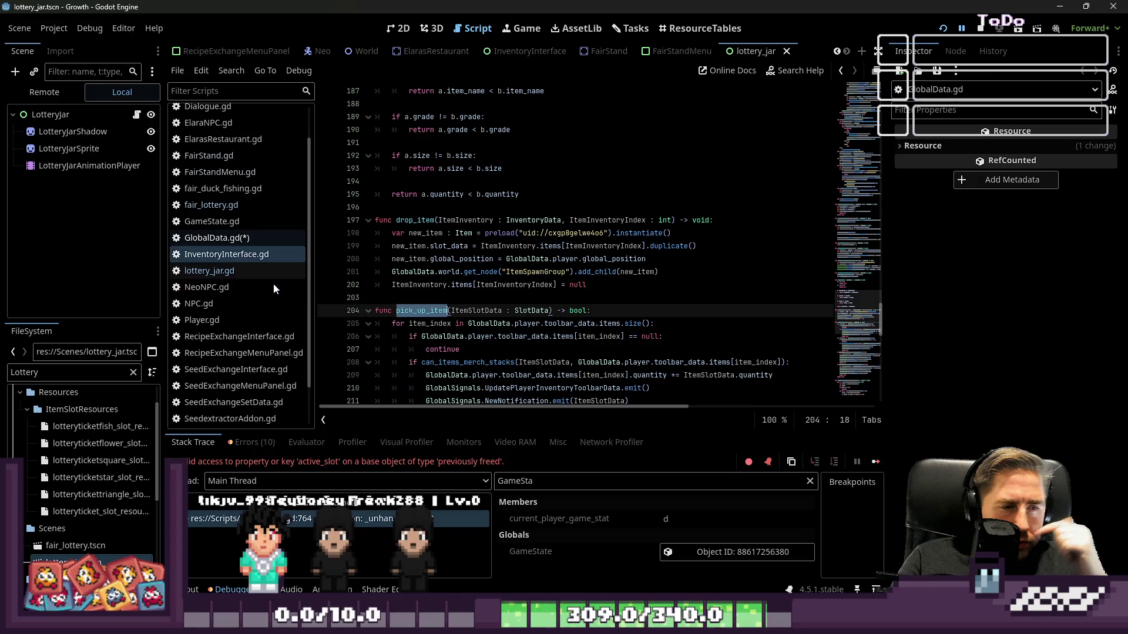
pyautogui.scroll(-2, 571, 337)
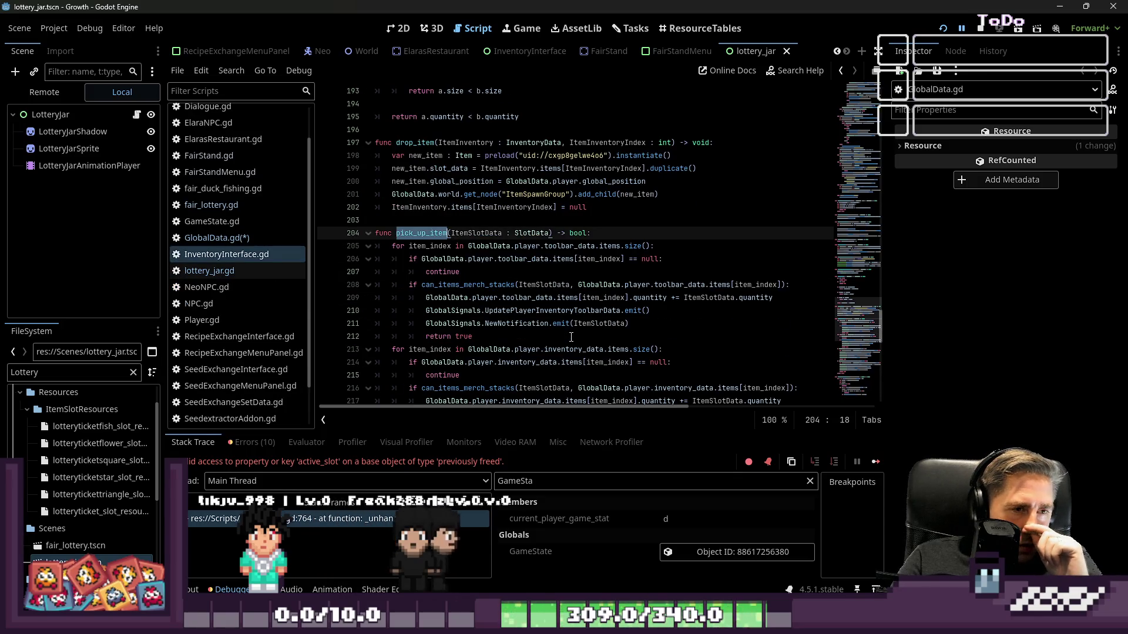
pyautogui.scroll(-8, 571, 337)
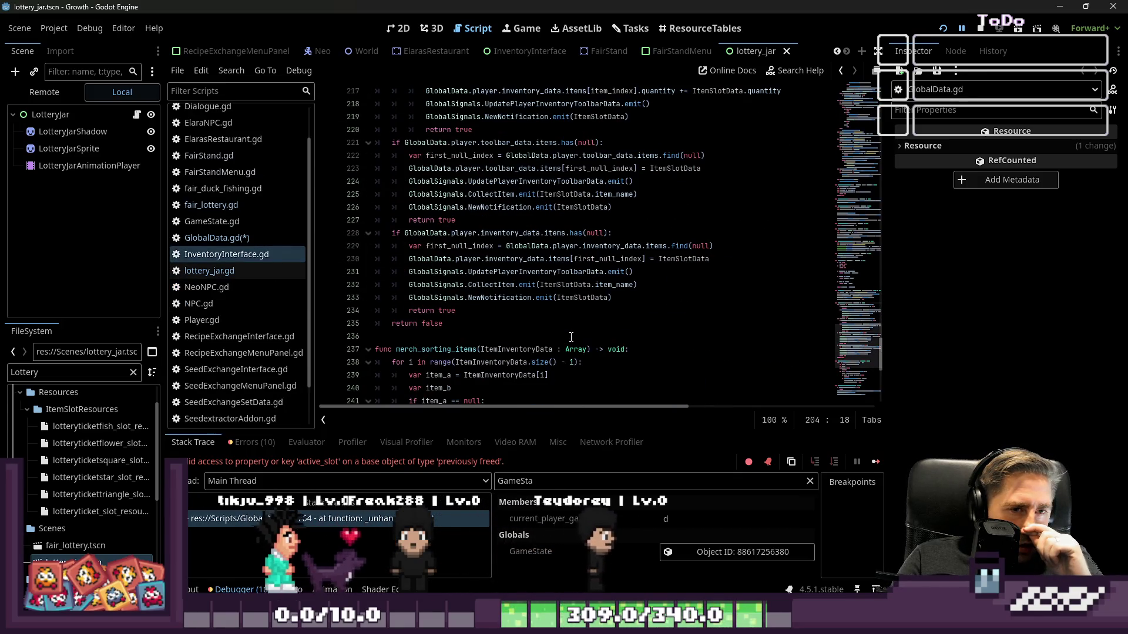
pyautogui.click(230, 221)
pyautogui.click(233, 206)
# Step: Delete line 30's GameState.change_game_state_to call from back_button and save the script
pyautogui.scroll(-3, 516, 264)
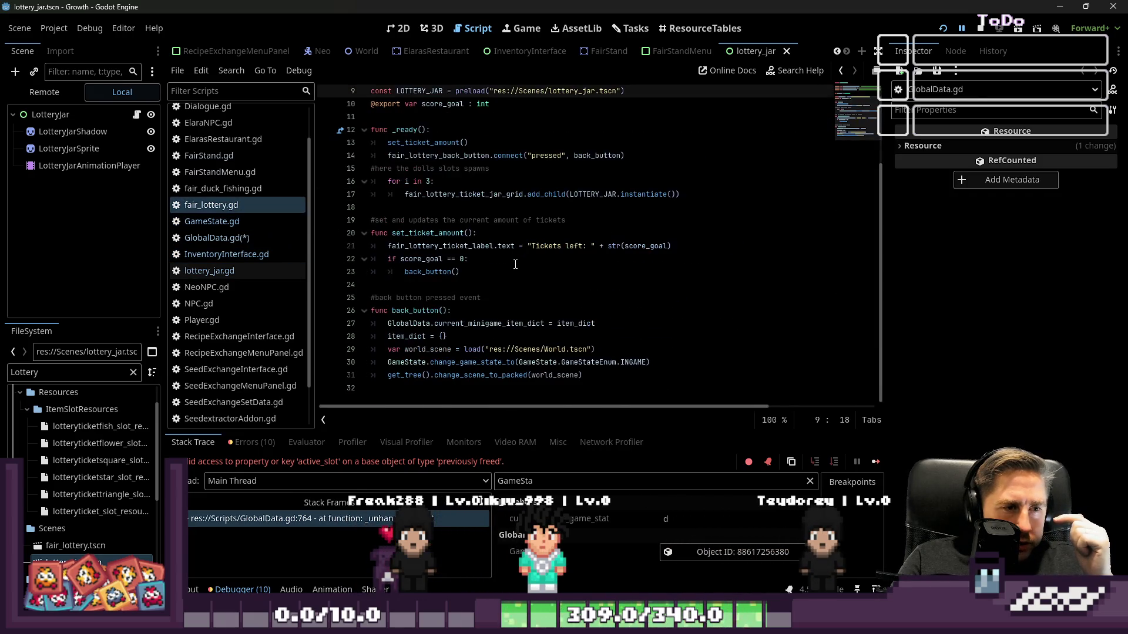
pyautogui.click(531, 374)
pyautogui.moveTo(651, 362); pyautogui.dragTo(474, 362)
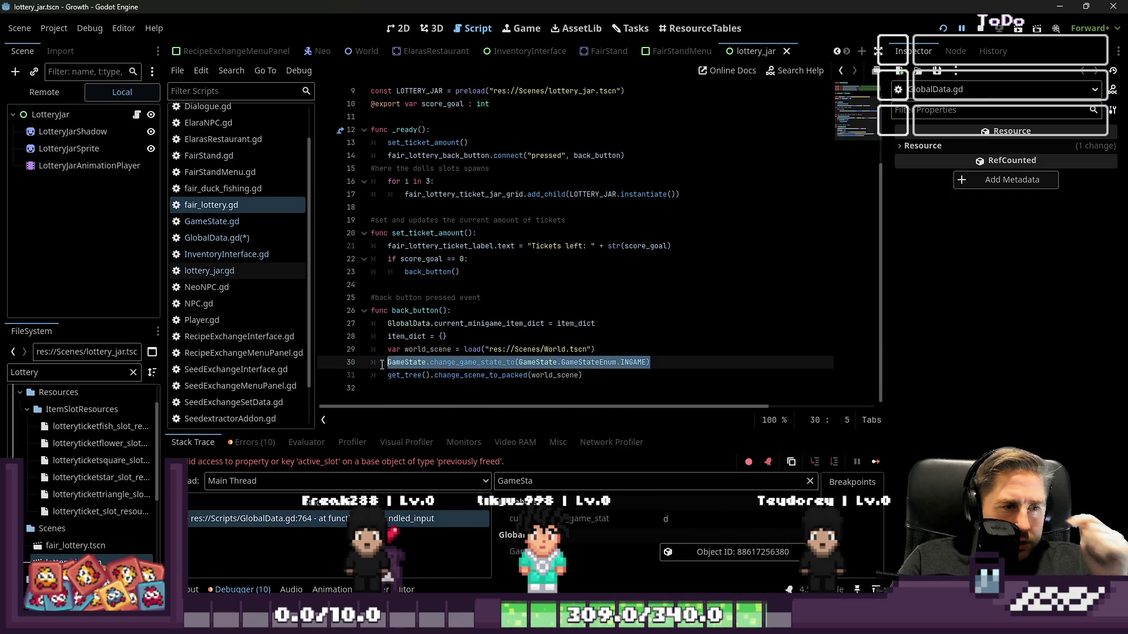
pyautogui.press('BackSpace')
pyautogui.press('BackSpace')
pyautogui.press('BackSpace')
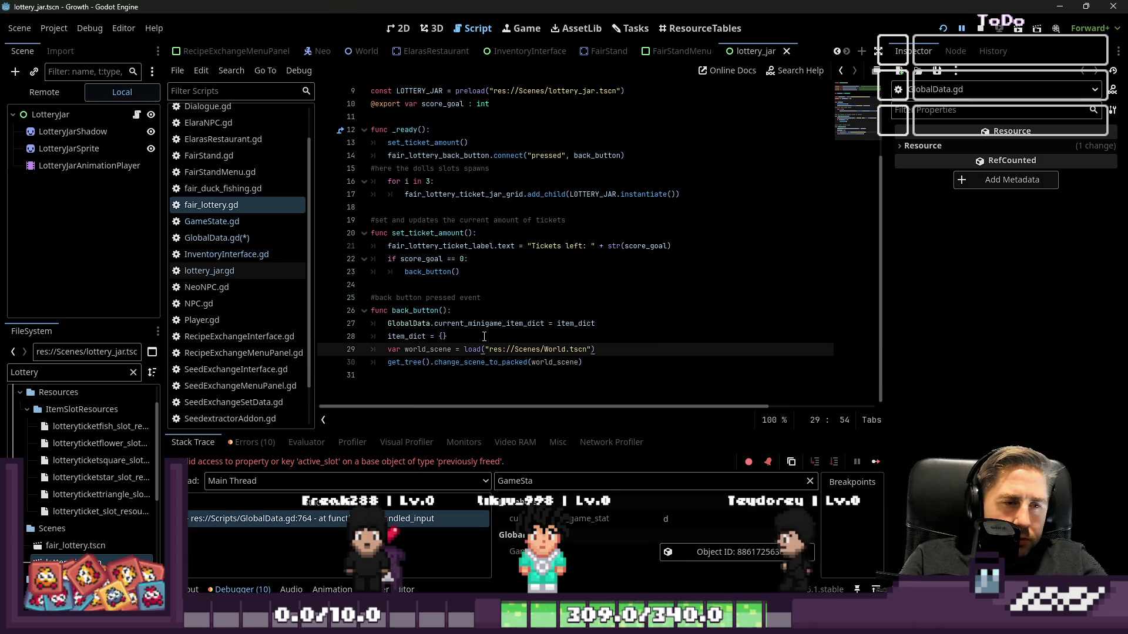
pyautogui.hotkey('ctrl', 's')
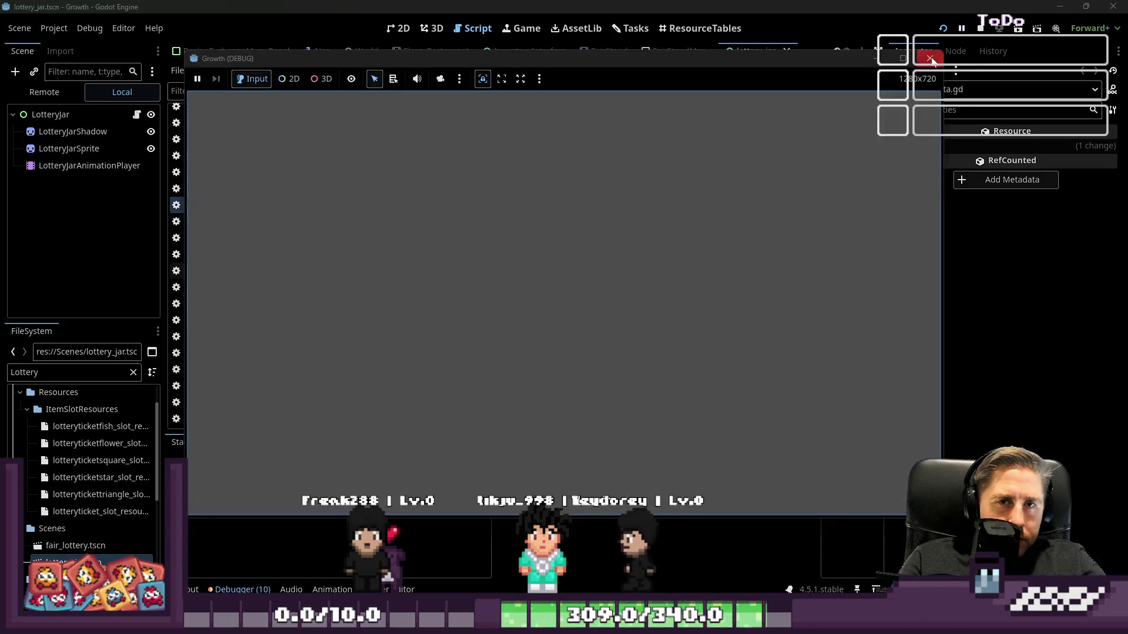
# Step: Walk the player right across the plaza past the jar stall
pyautogui.press('d')
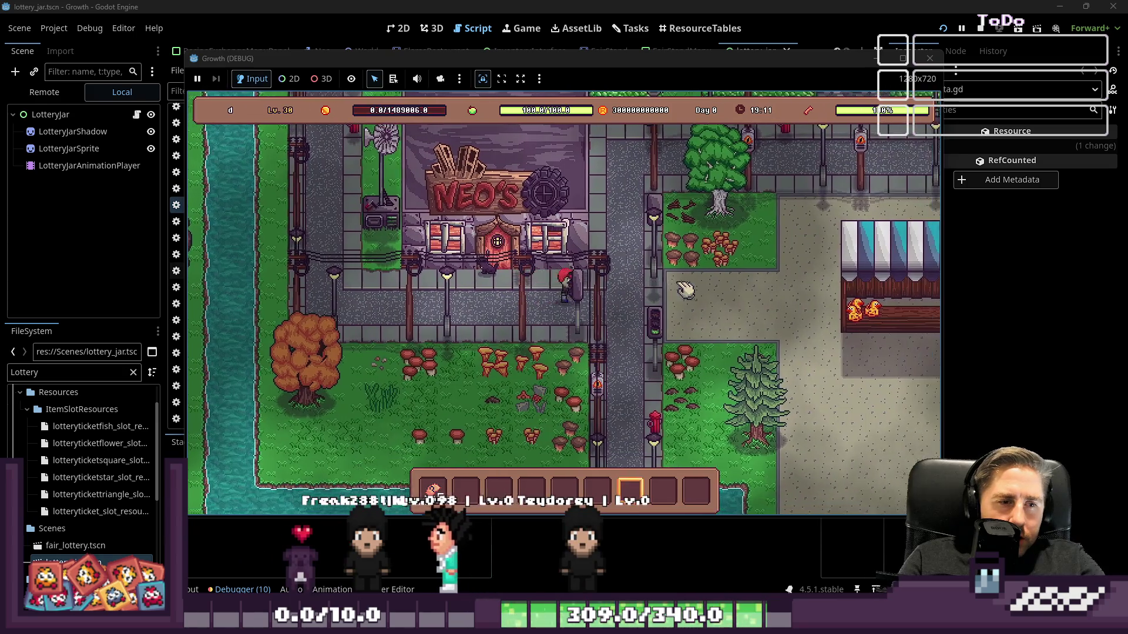
pyautogui.press('d')
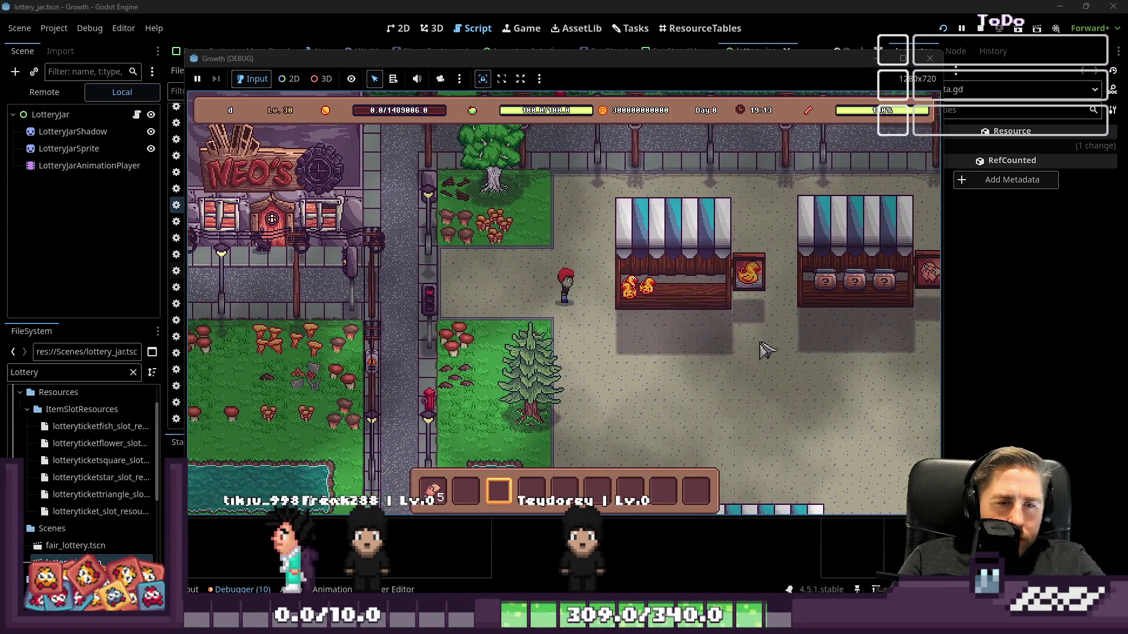
pyautogui.press('d')
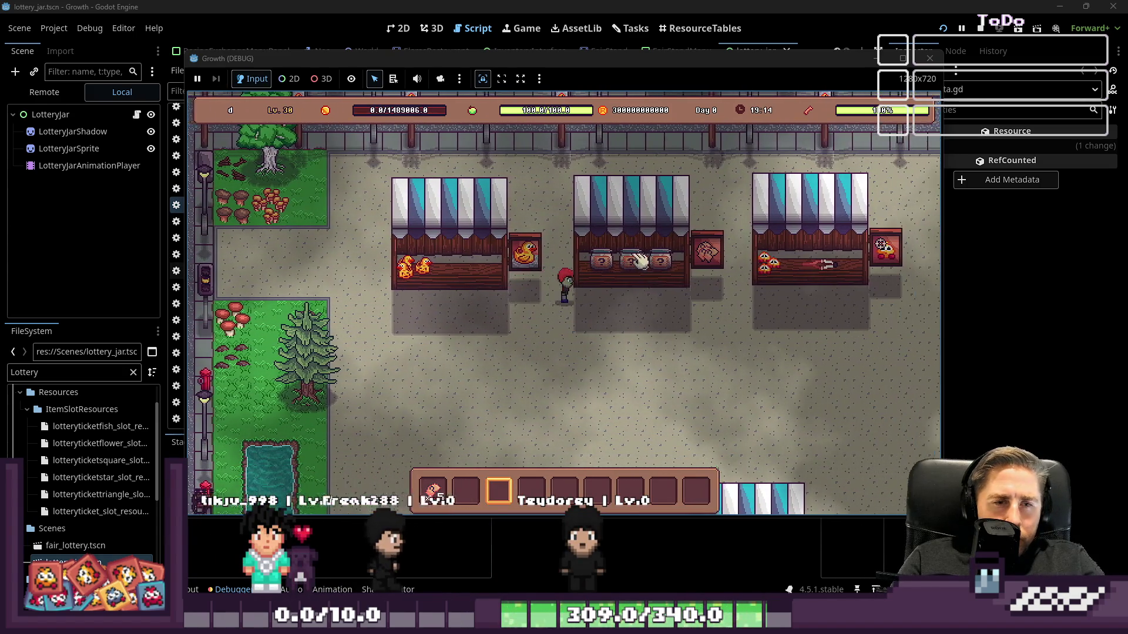
pyautogui.press('d')
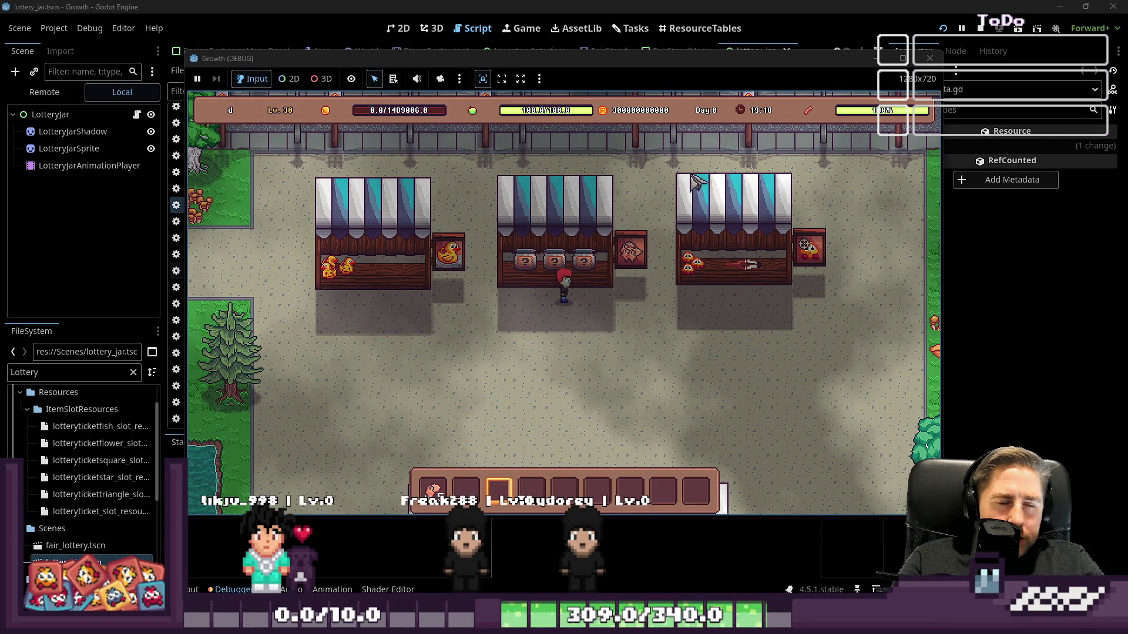
# Step: Inspect the live GameState node's Current Game State in the Remote tree, then pause and resume
pyautogui.click(451, 5)
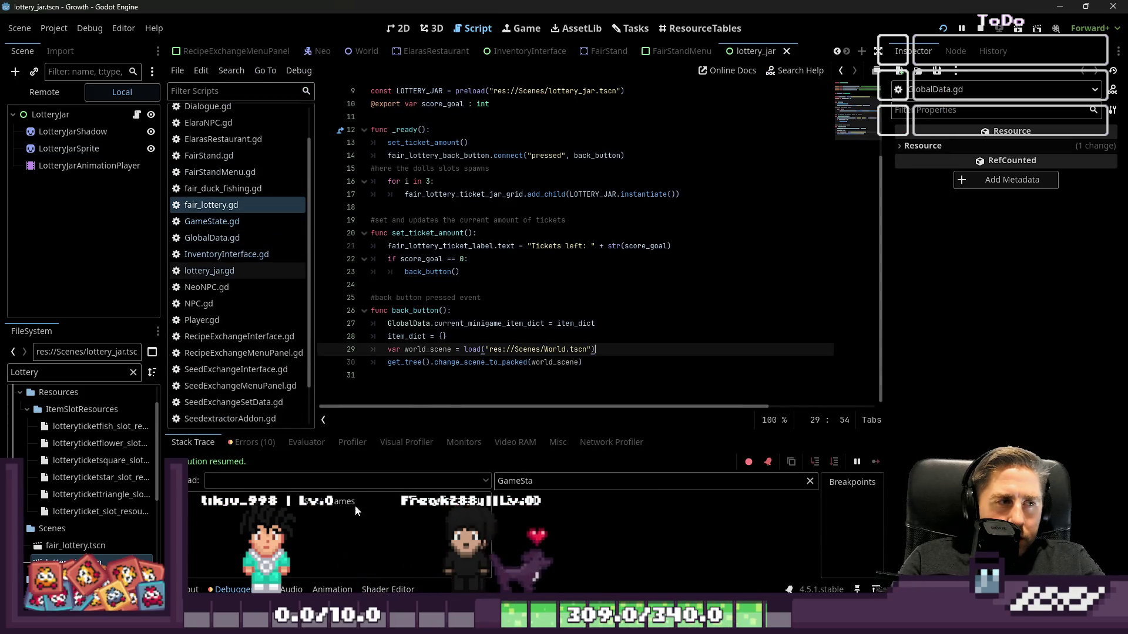
pyautogui.click(61, 94)
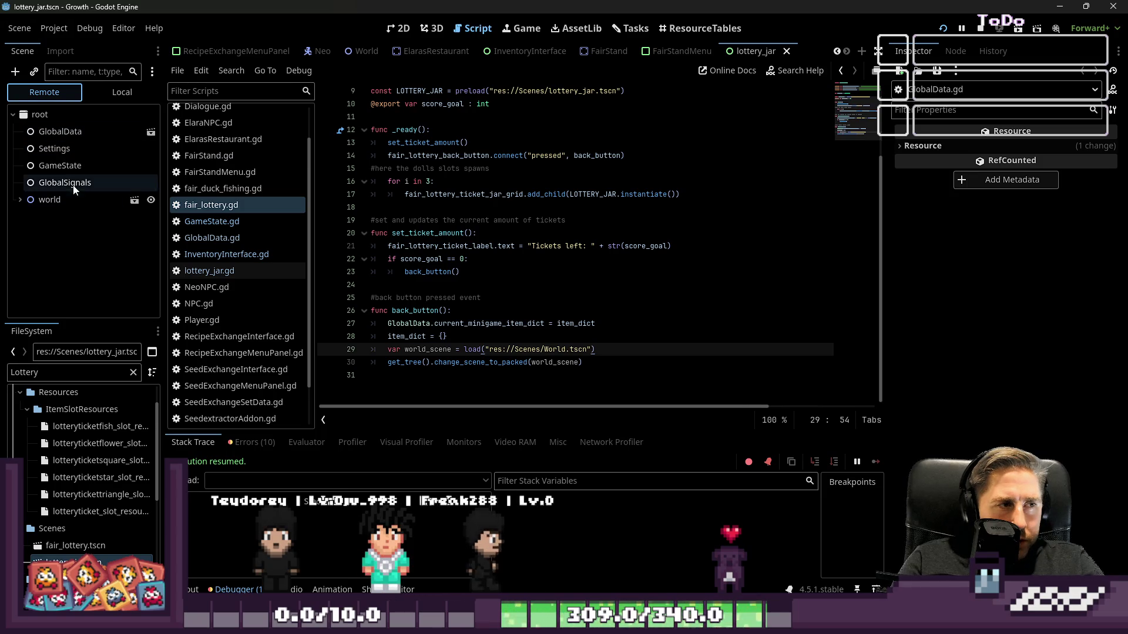
pyautogui.click(74, 168)
pyautogui.click(1063, 148)
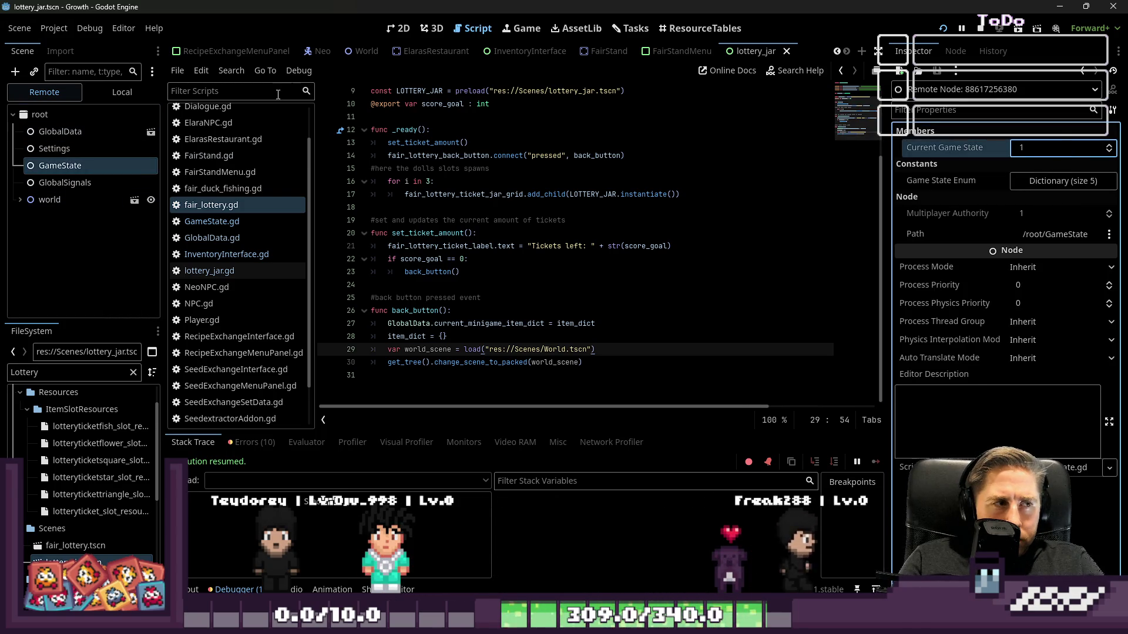
pyautogui.click(964, 30)
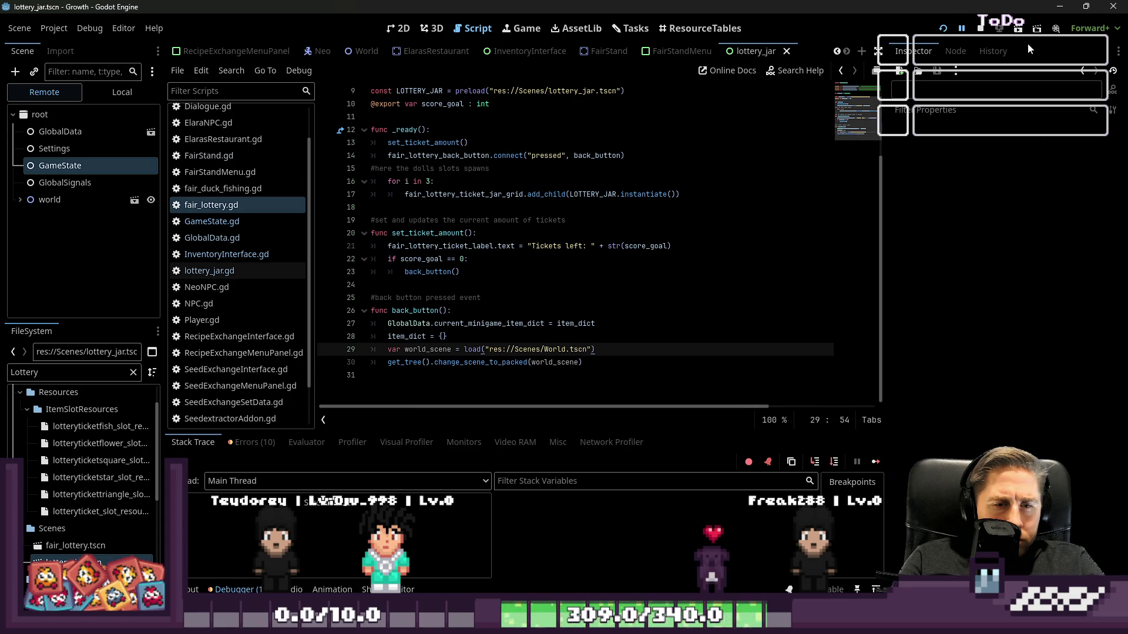
pyautogui.click(963, 30)
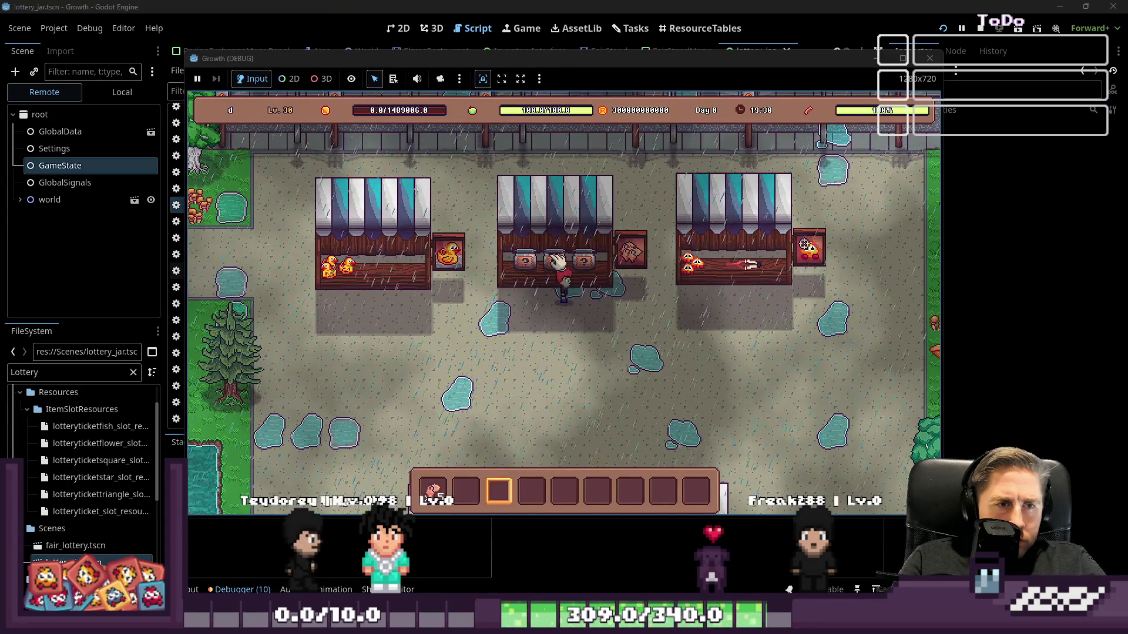
# Step: Walk up-left toward the jar stall, then save GlobalData.gd in the script editor
pyautogui.press('w')
pyautogui.press('a')
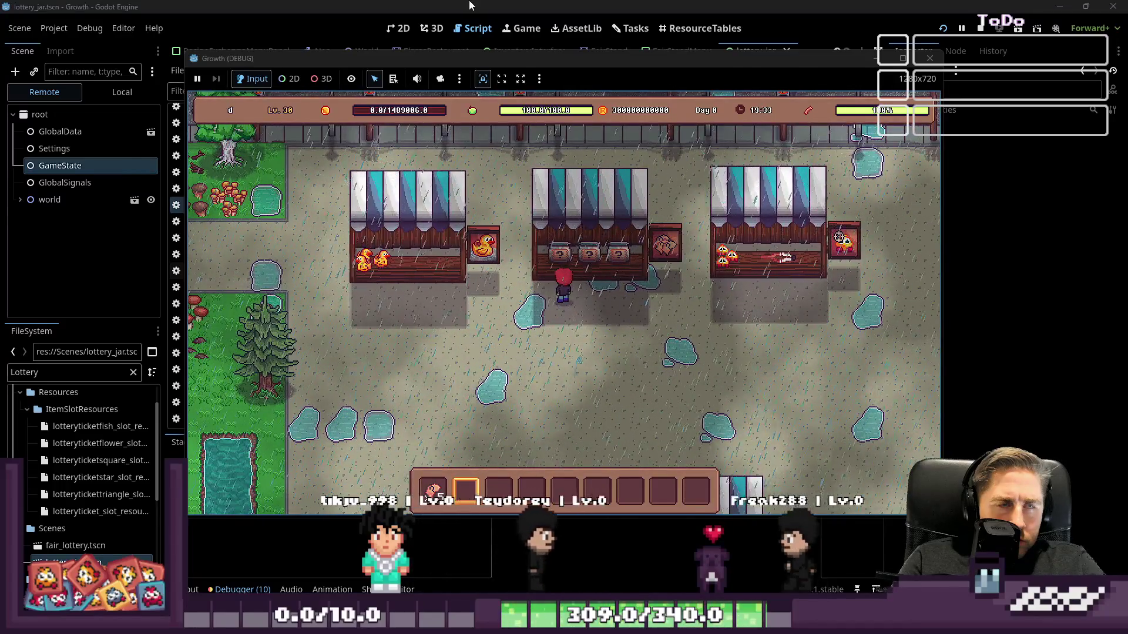
pyautogui.hotkey('alt', 'Tab')
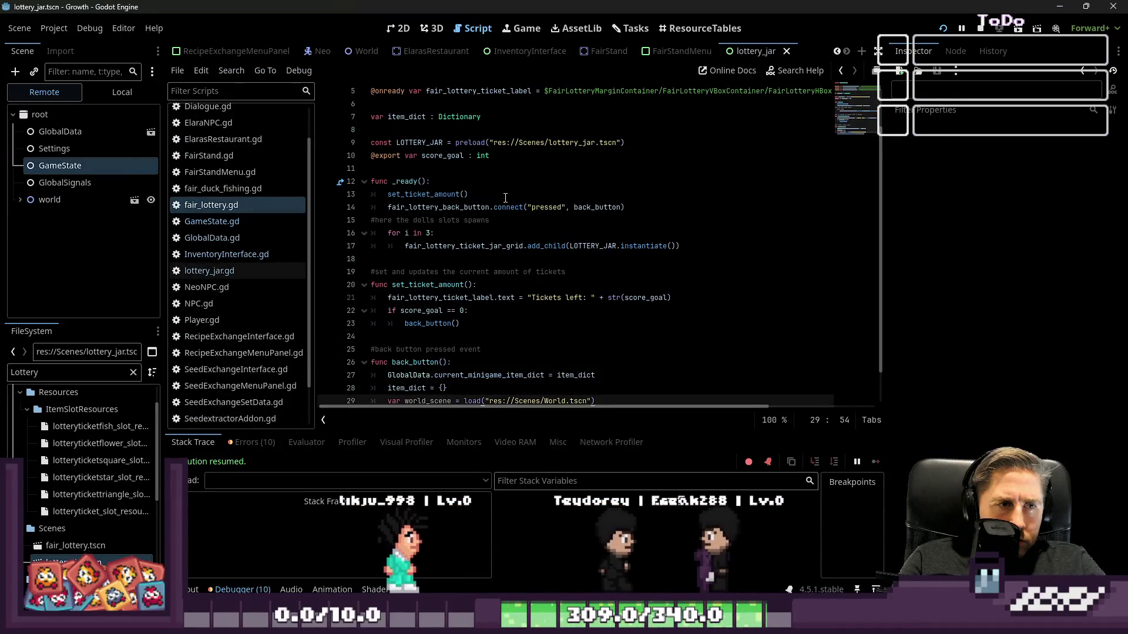
pyautogui.click(212, 238)
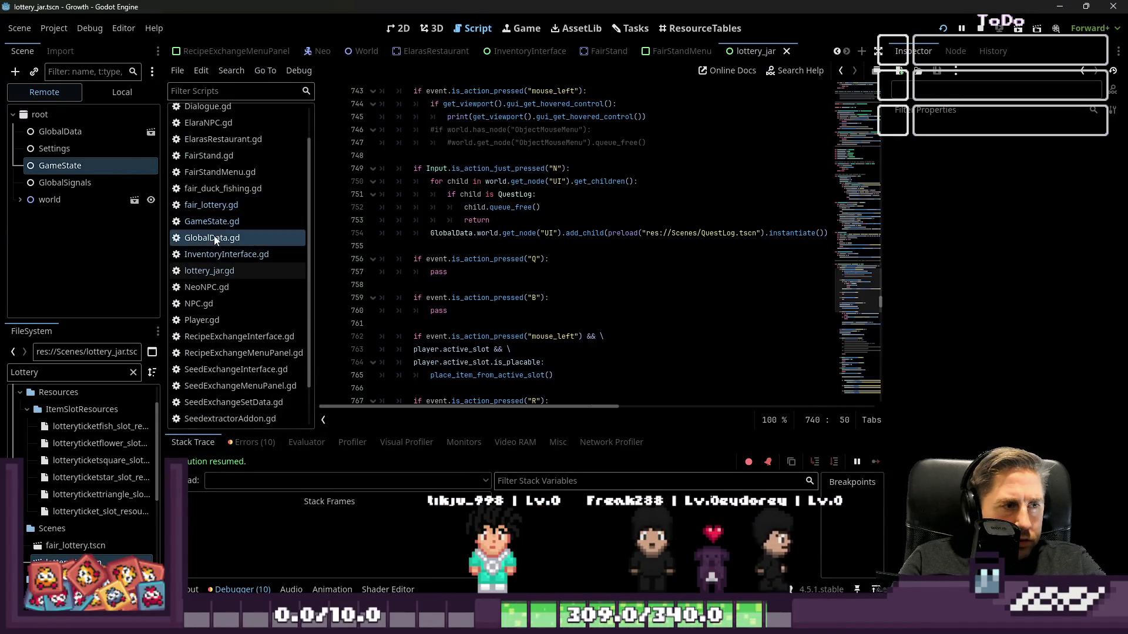
pyautogui.scroll(1, 499, 283)
pyautogui.click(524, 284)
pyautogui.hotkey('ctrl', 's')
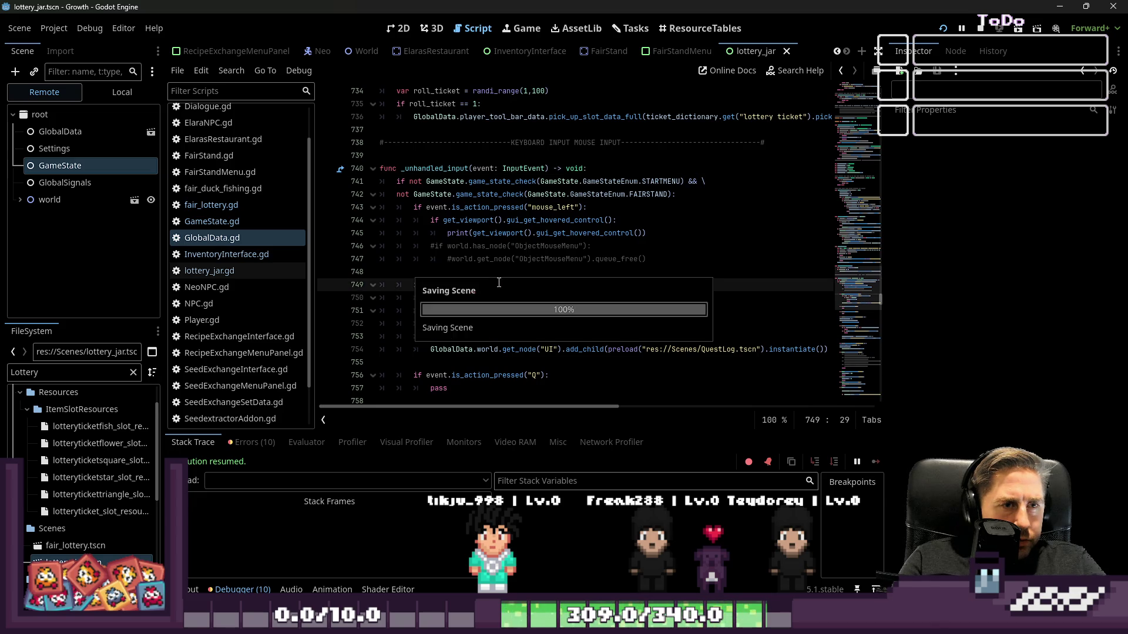
# Step: Resume the game and enter the lottery at the jar stall
pyautogui.click(962, 29)
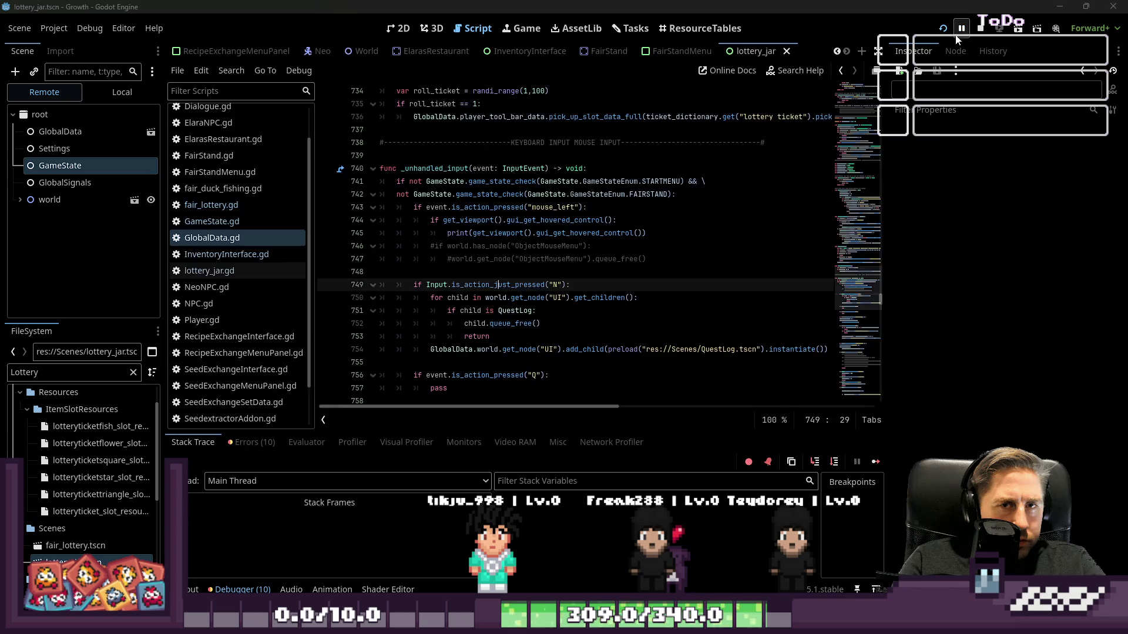
pyautogui.click(959, 30)
pyautogui.click(483, 245)
pyautogui.click(574, 317)
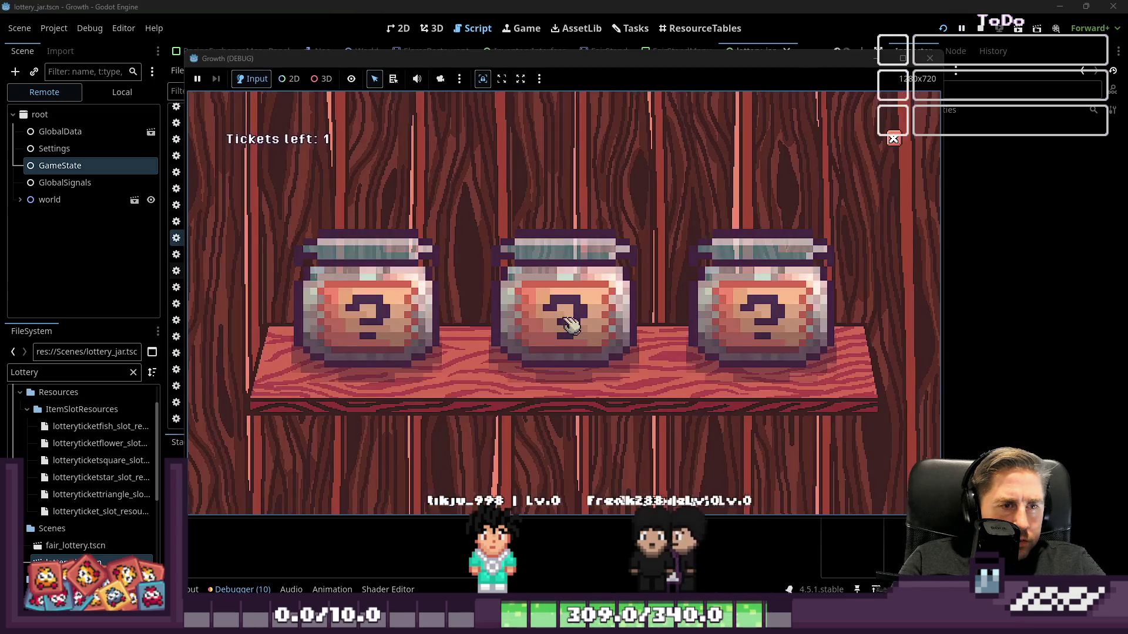
# Step: Exit the lottery to town, try hotbar slots 5 and 2, and move the ticket to slot 3
pyautogui.click(567, 322)
pyautogui.press('5')
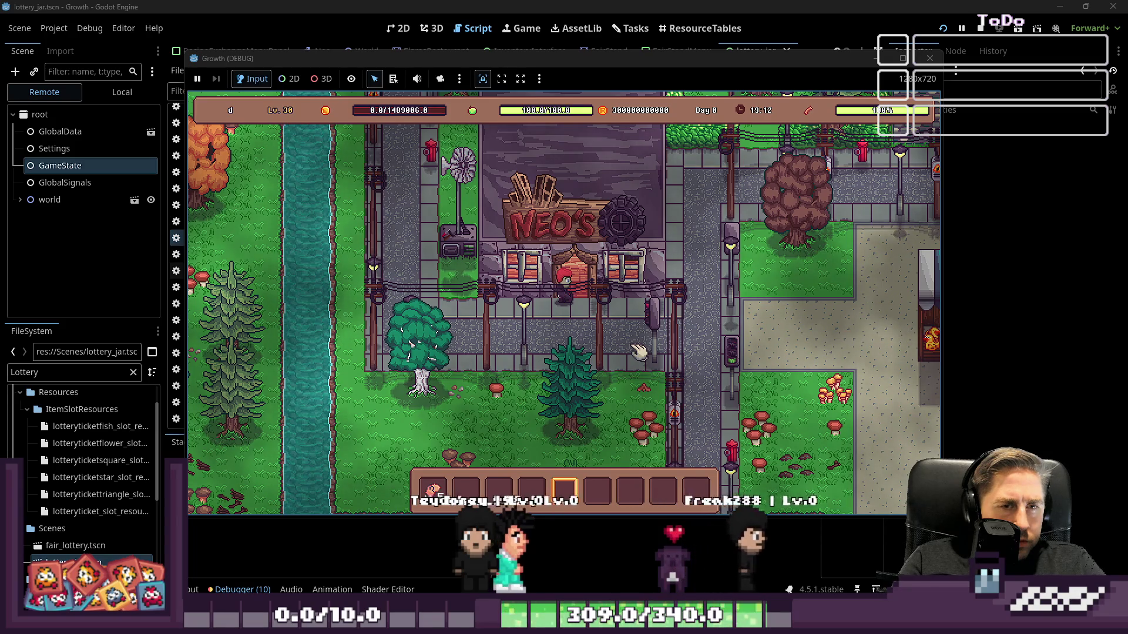
pyautogui.press('2')
pyautogui.moveTo(433, 491); pyautogui.dragTo(498, 493)
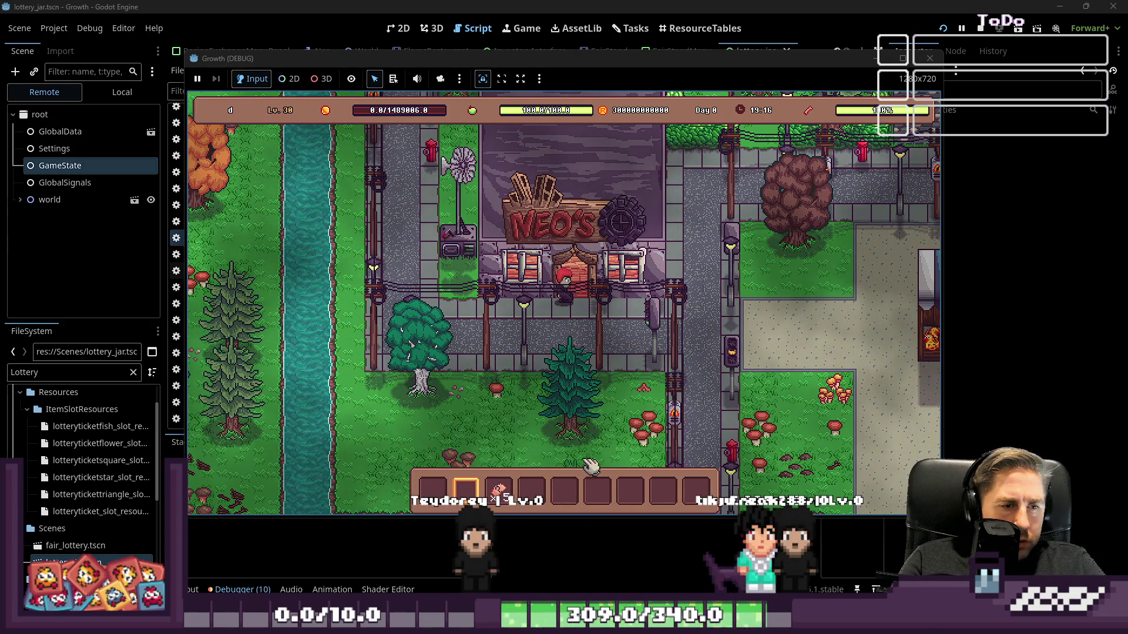
# Step: Close the game, relaunch it, and start a new character from the main menu
pyautogui.click(928, 54)
pyautogui.click(608, 260)
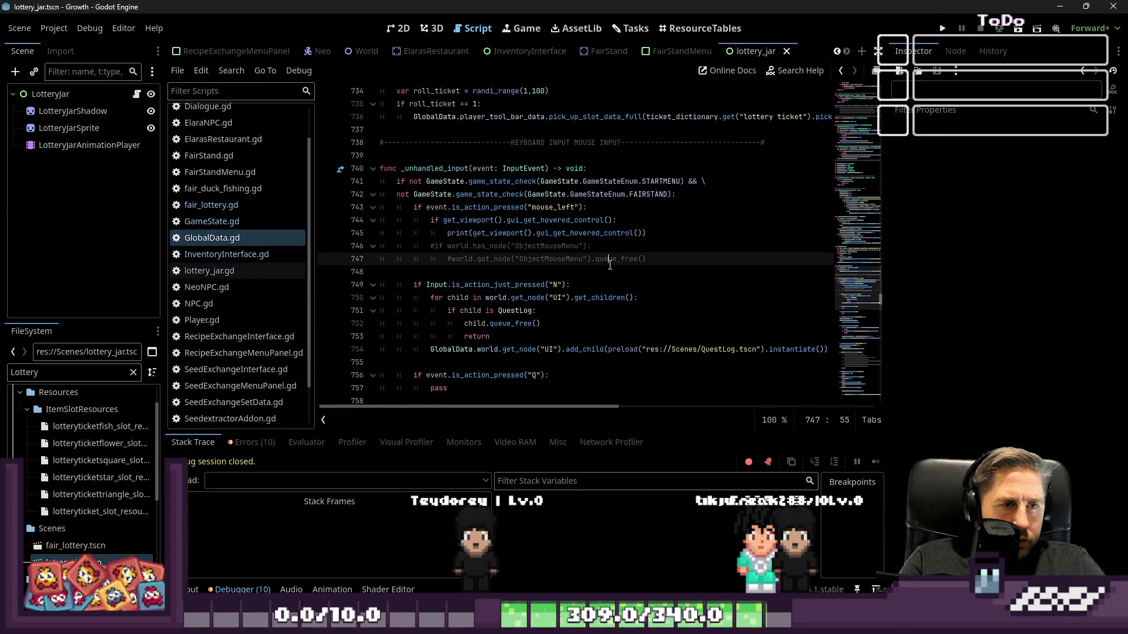
pyautogui.moveTo(603, 228)
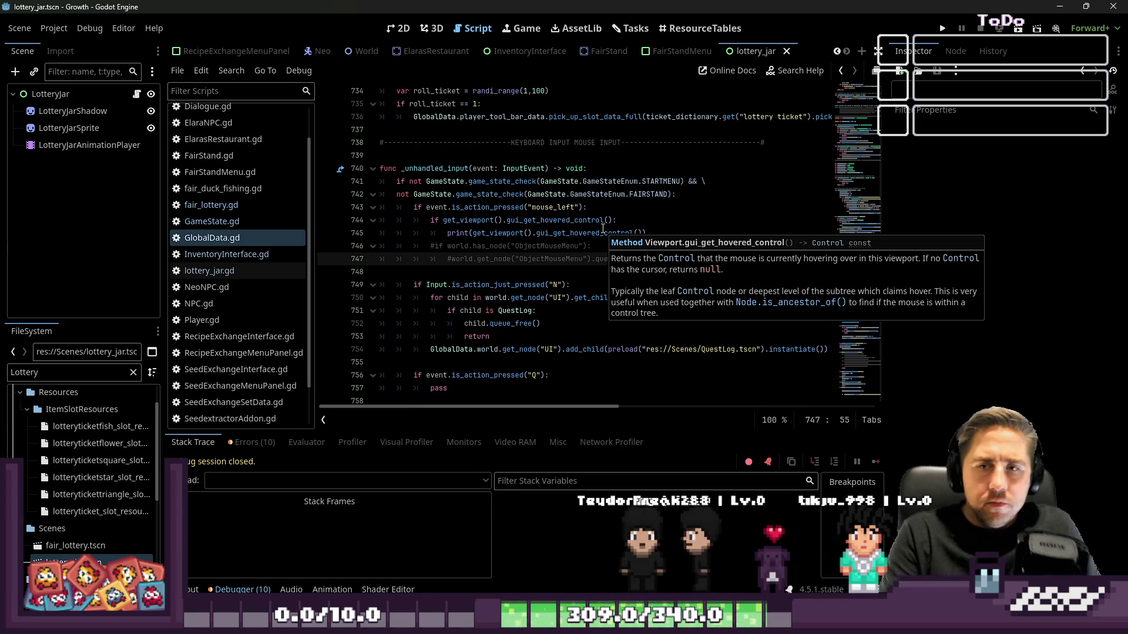
pyautogui.click(941, 29)
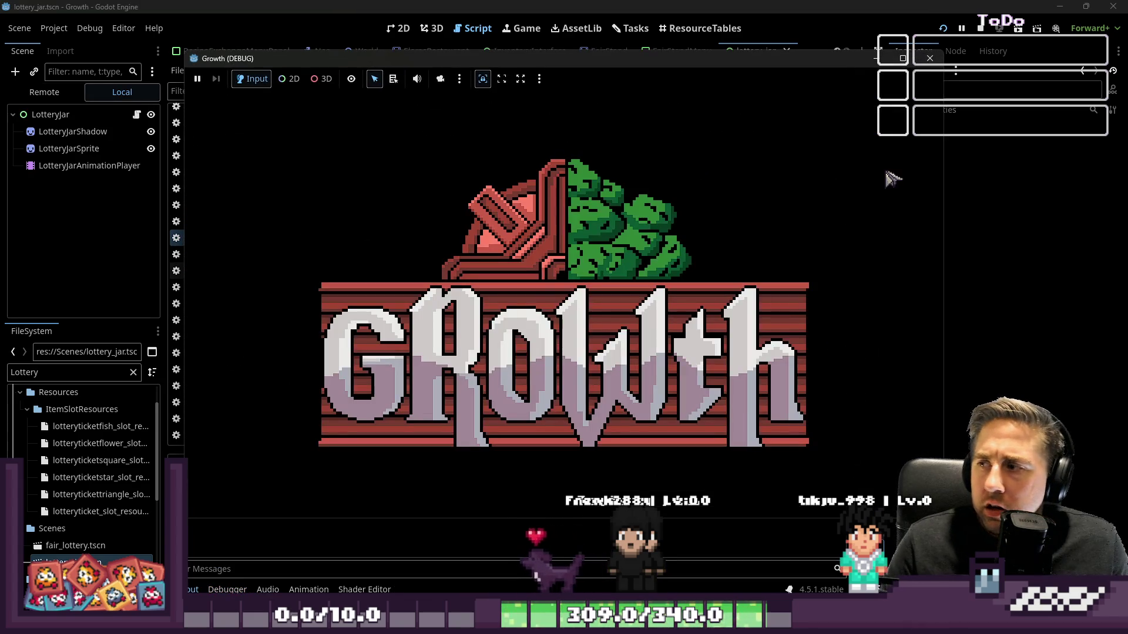
pyautogui.moveTo(681, 623)
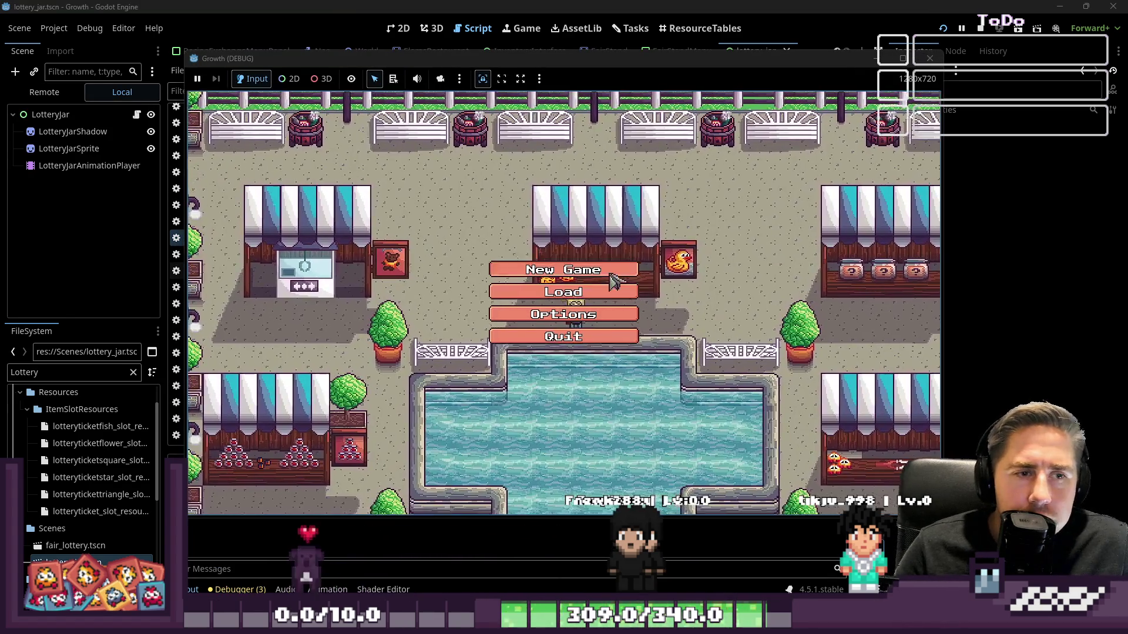
pyautogui.click(541, 268)
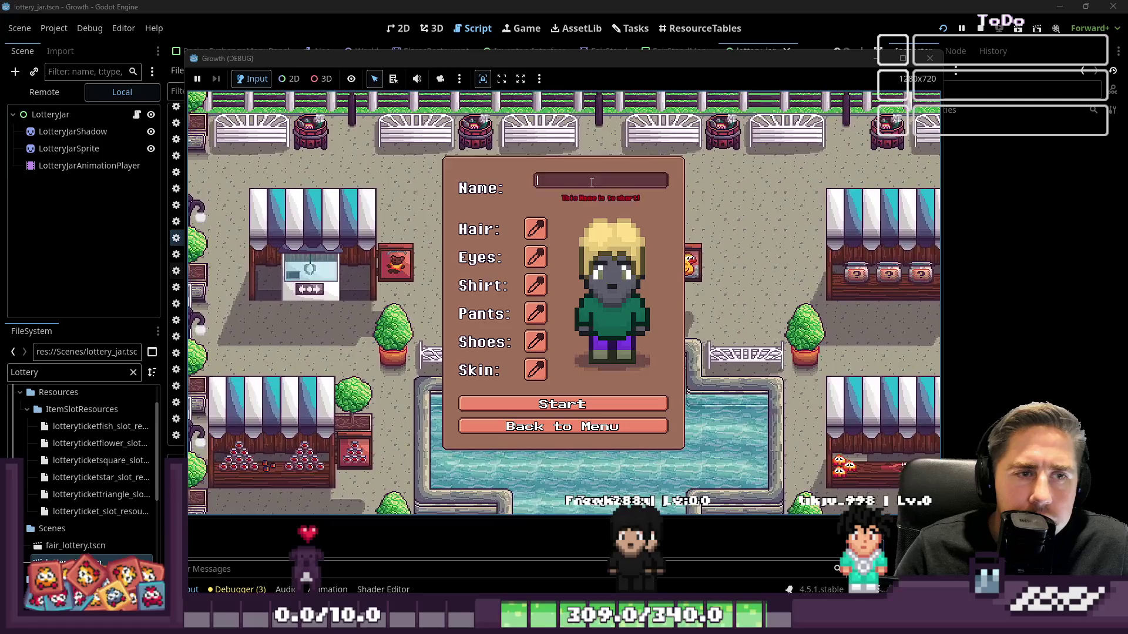
pyautogui.click(578, 398)
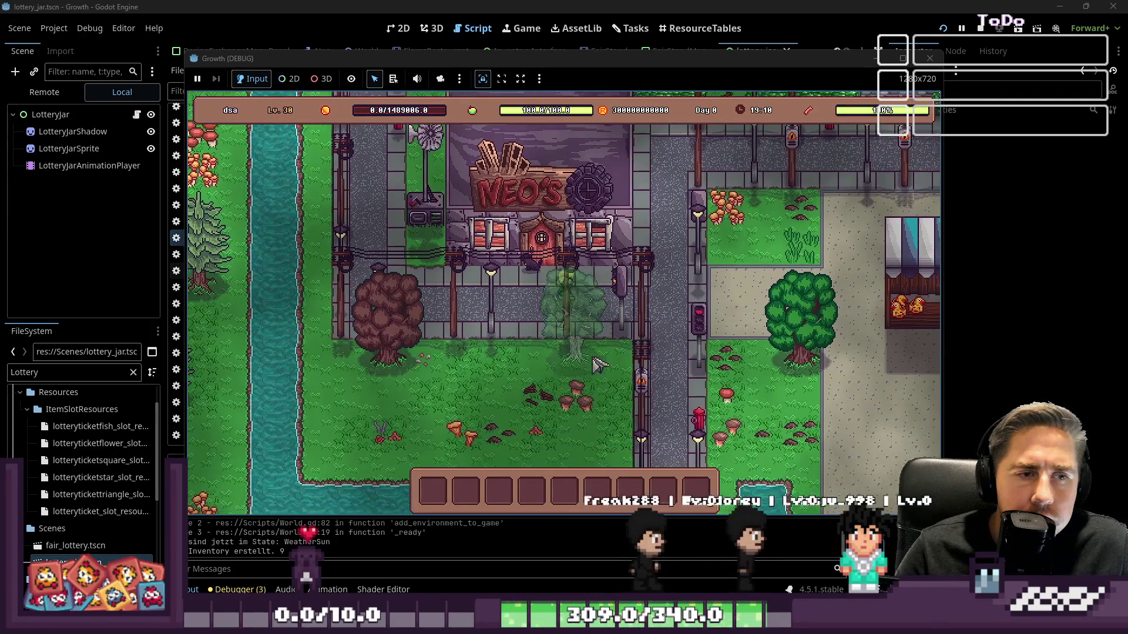
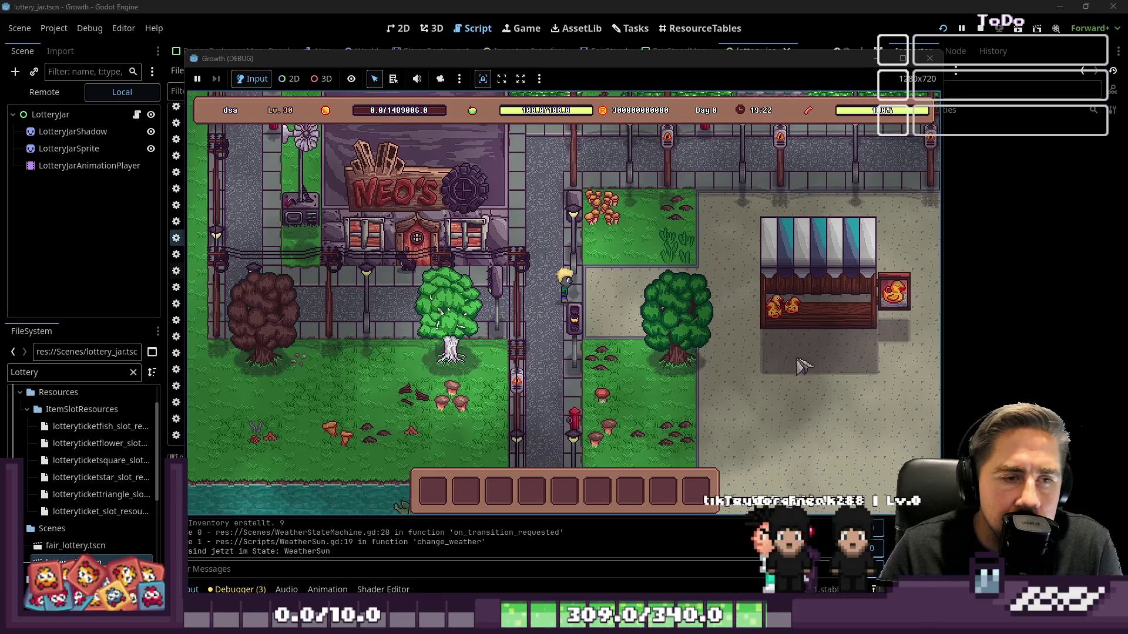
# Step: Walk the player back and forth to the duck stall, then stop the running game
pyautogui.press('d')
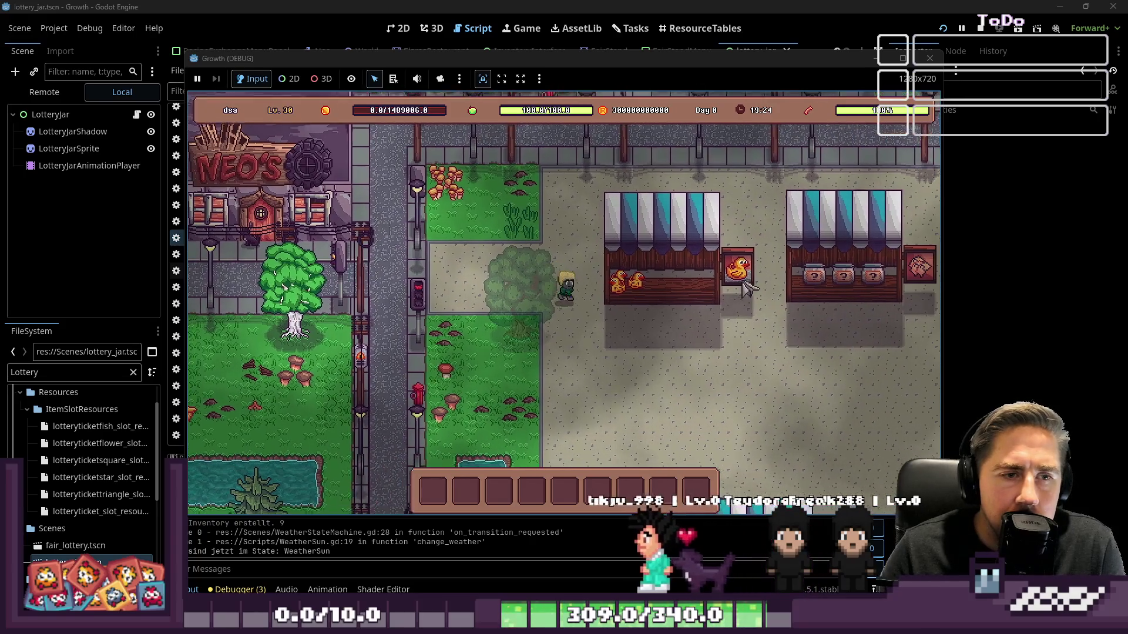
pyautogui.press('d')
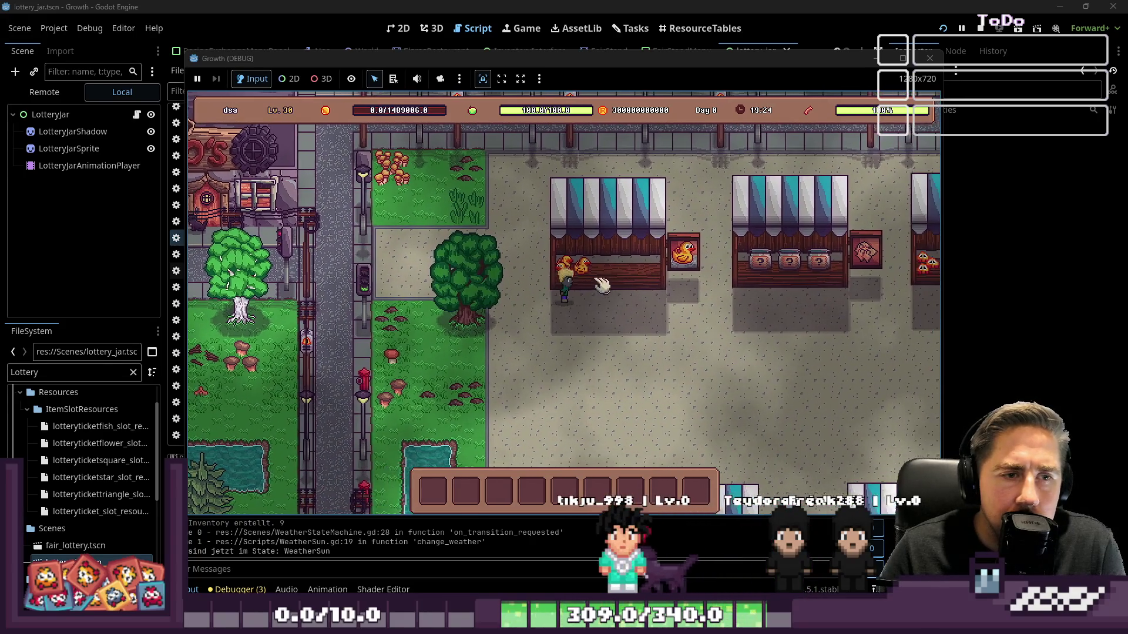
pyautogui.press('a')
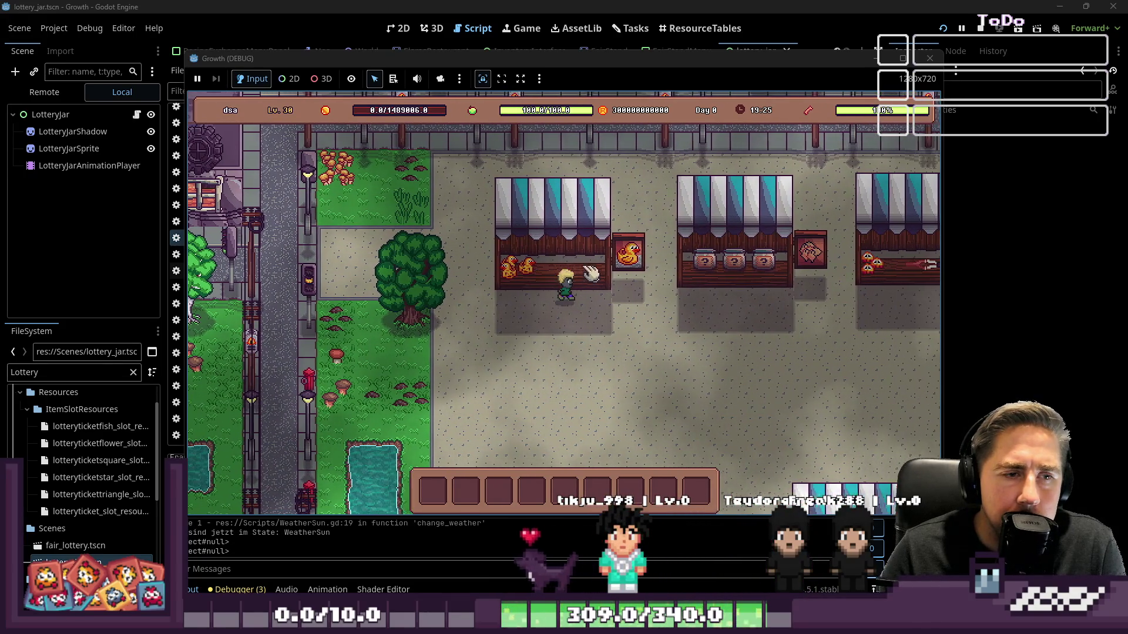
pyautogui.press('d')
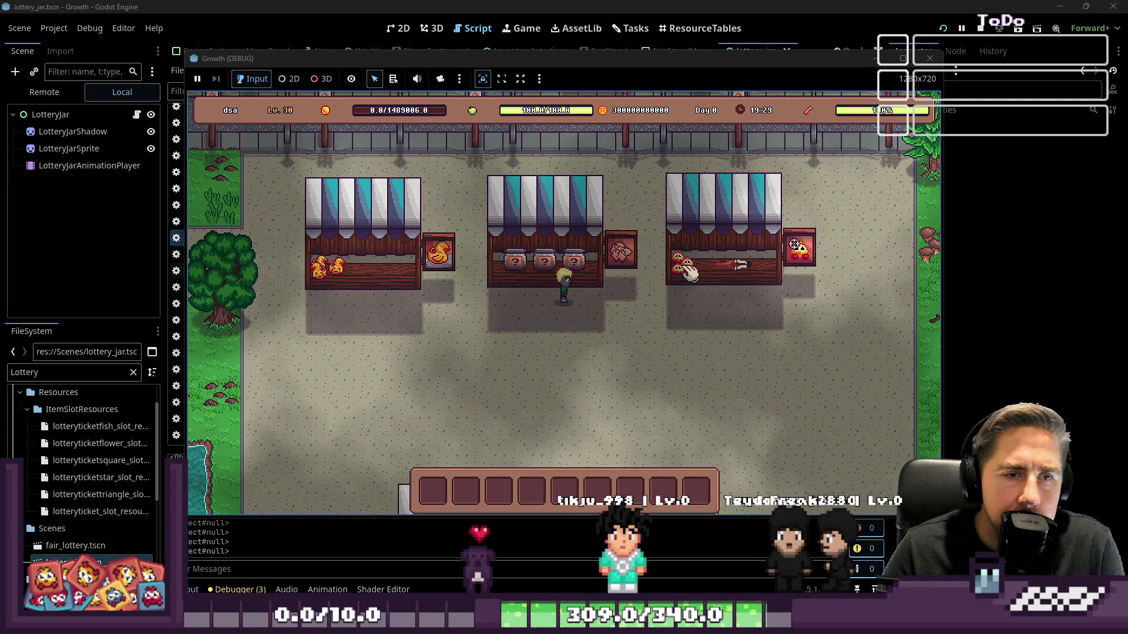
pyautogui.press('a')
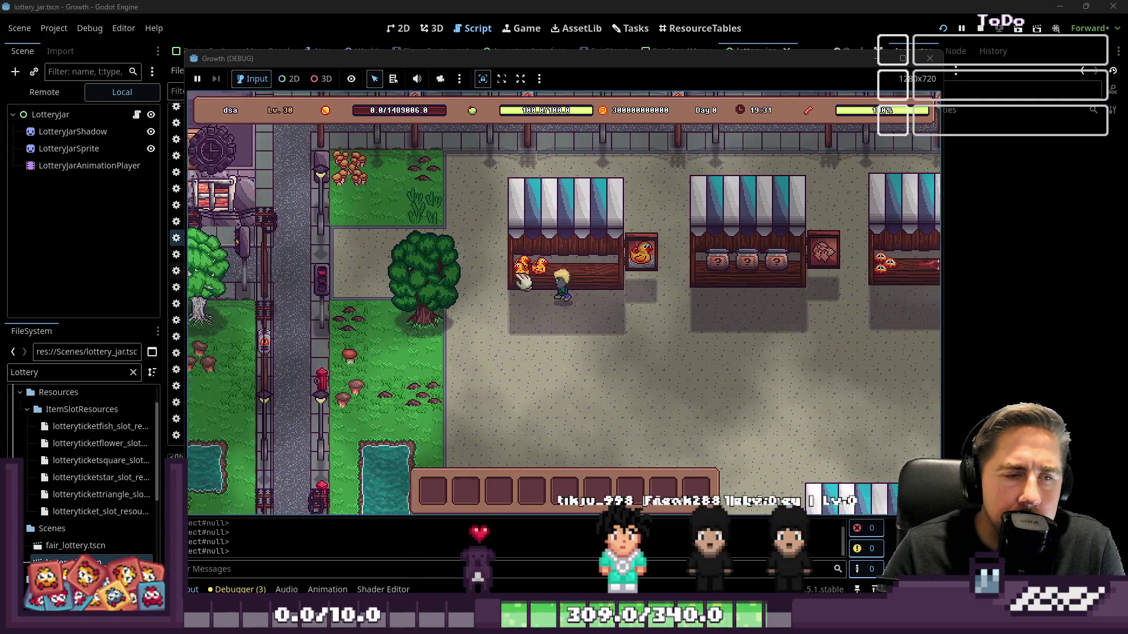
pyautogui.press('F8')
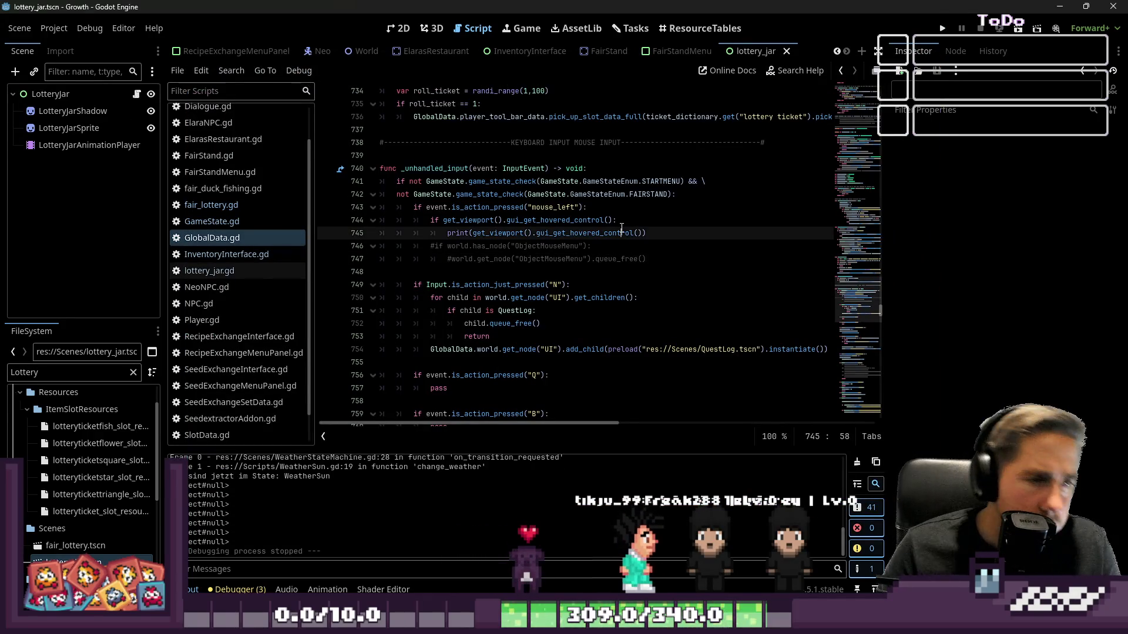
# Step: Delete the FAIRSTAND condition in GlobalData.gd's input check, then undo the deletion
pyautogui.moveTo(693, 195)
pyautogui.mouseDown()
pyautogui.moveTo(685, 172)
pyautogui.moveTo(682, 189)
pyautogui.mouseUp()
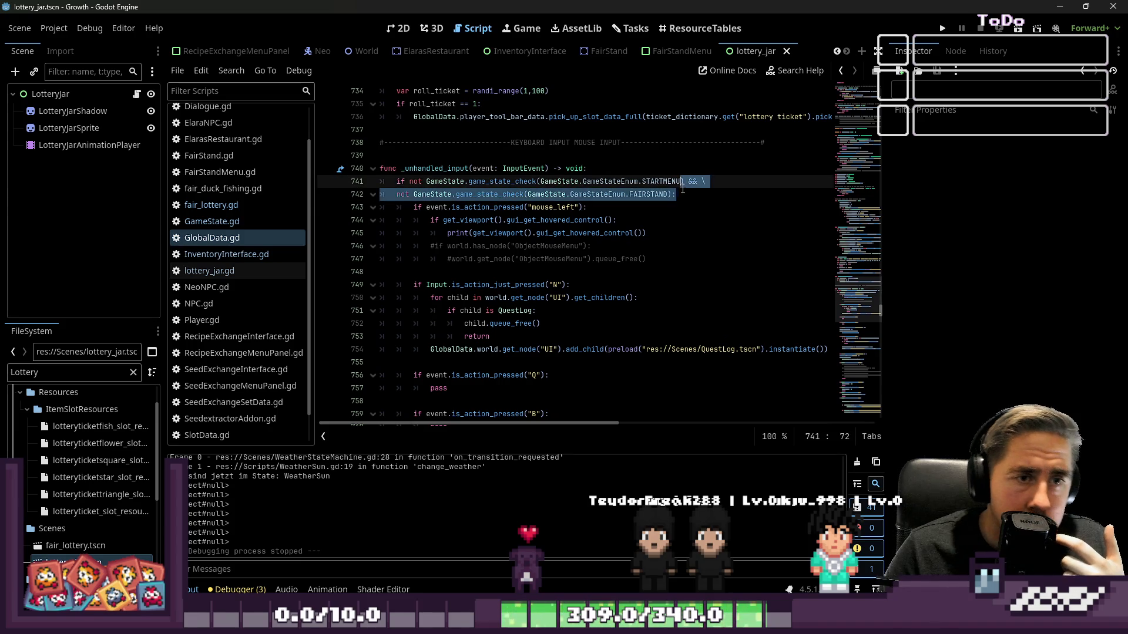
pyautogui.press('BackSpace')
pyautogui.press('Return')
pyautogui.hotkey('ctrl', 'z')
pyautogui.hotkey('ctrl', 'z')
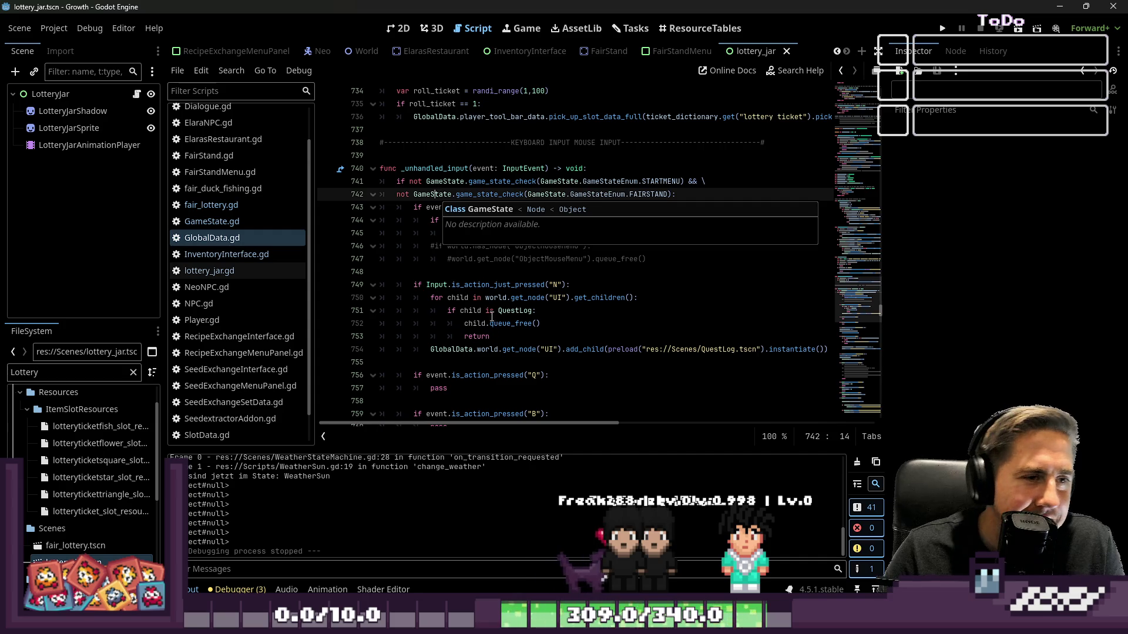
pyautogui.scroll(-2, 501, 284)
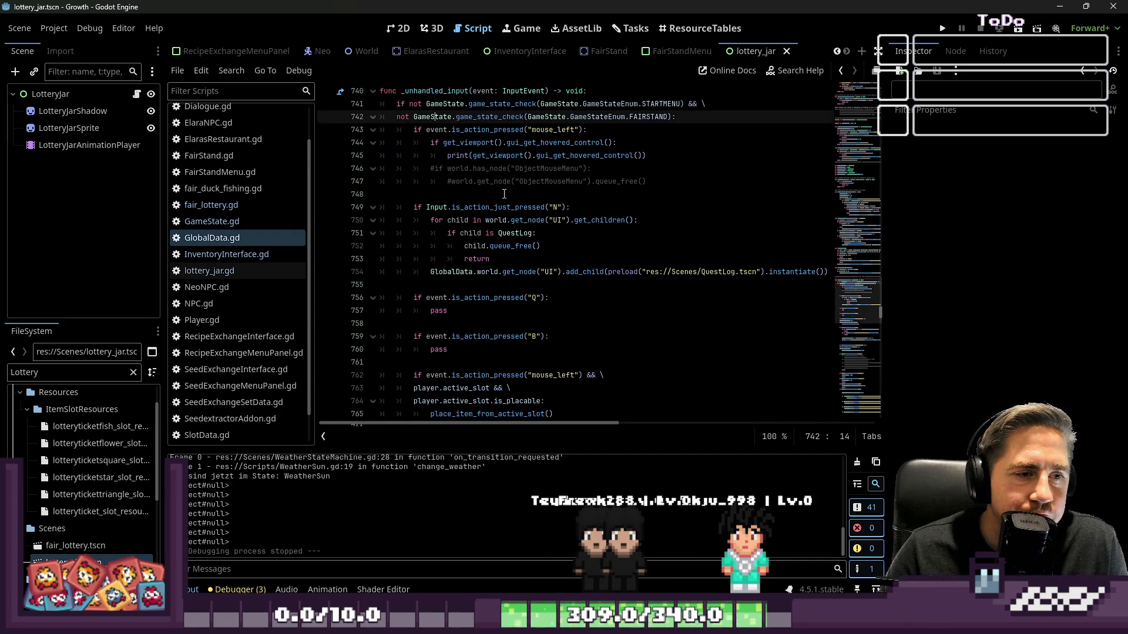
pyautogui.scroll(-2, 504, 194)
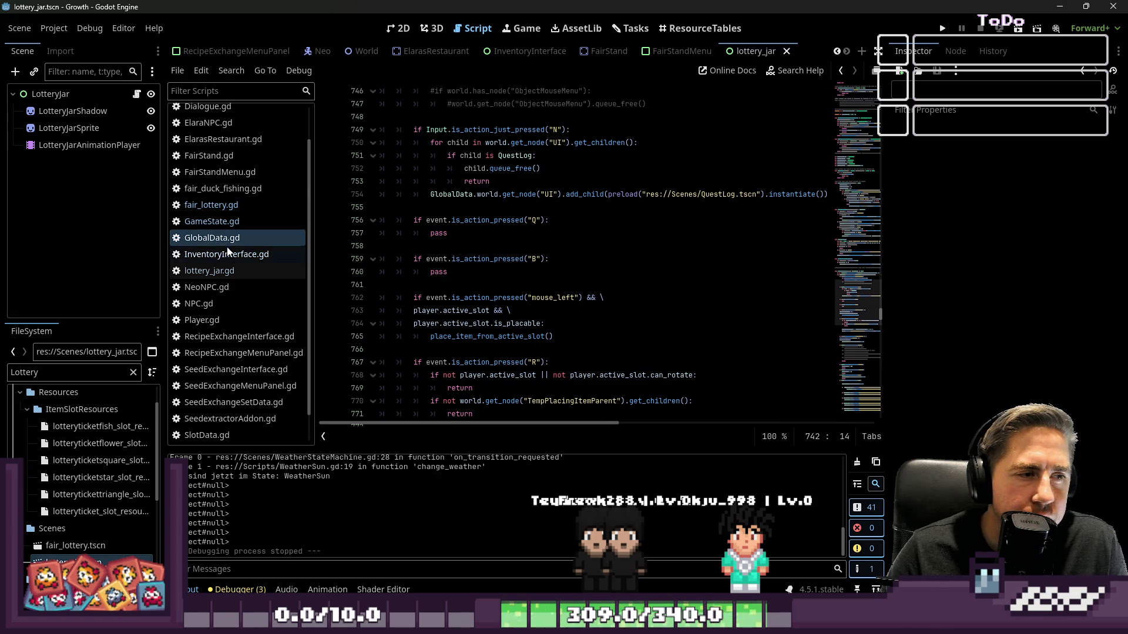
# Step: Review lottery_jar.gd's buy_lottery_ticket, InventoryInterface.gd, GlobalData.gd, then World.gd's _ready
pyautogui.click(233, 273)
pyautogui.click(538, 301)
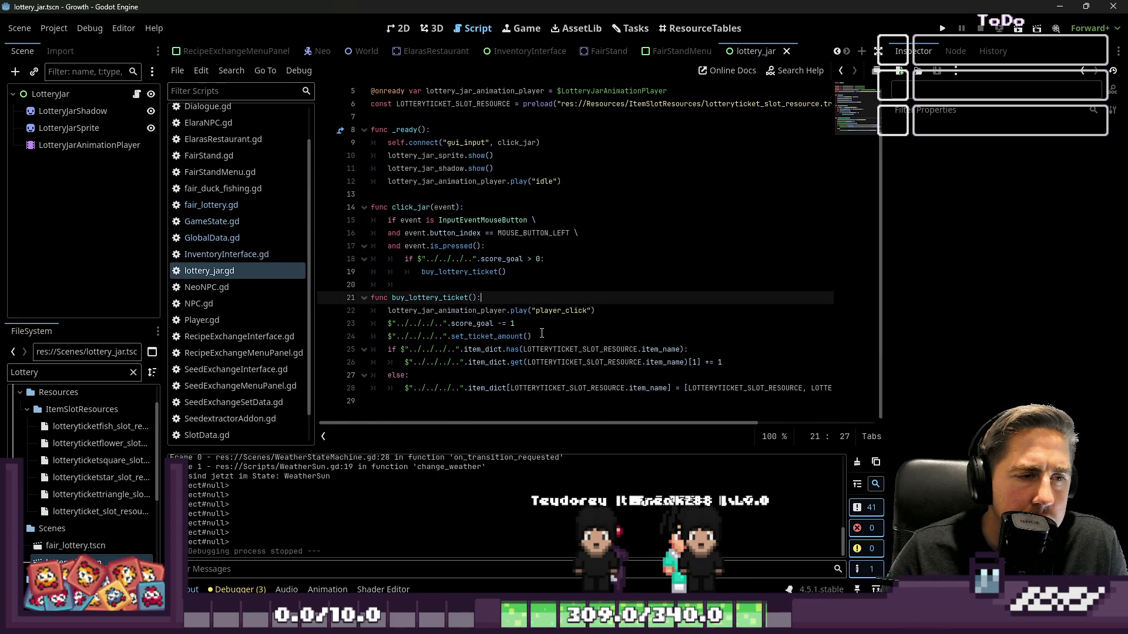
pyautogui.click(214, 256)
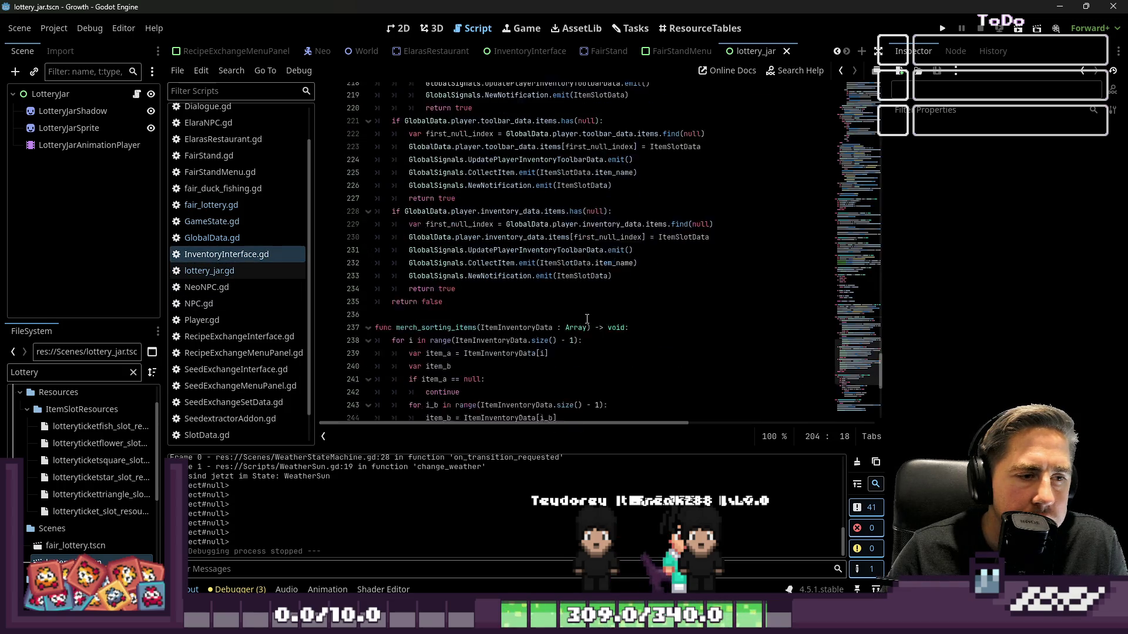
pyautogui.click(229, 239)
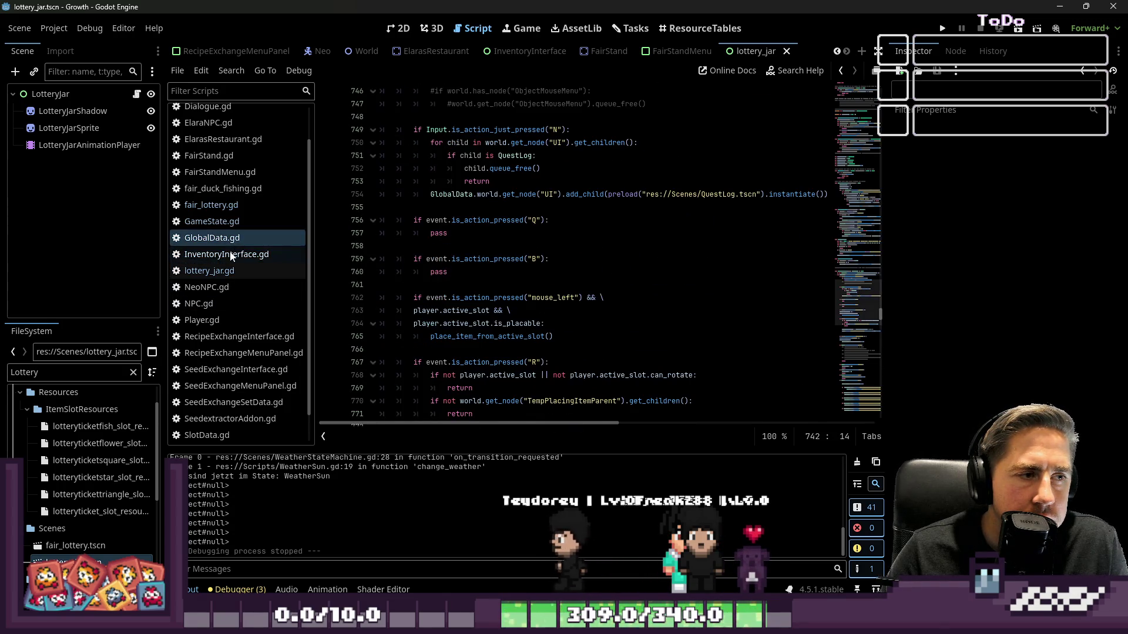
pyautogui.scroll(2, 238, 274)
pyautogui.scroll(-2, 238, 273)
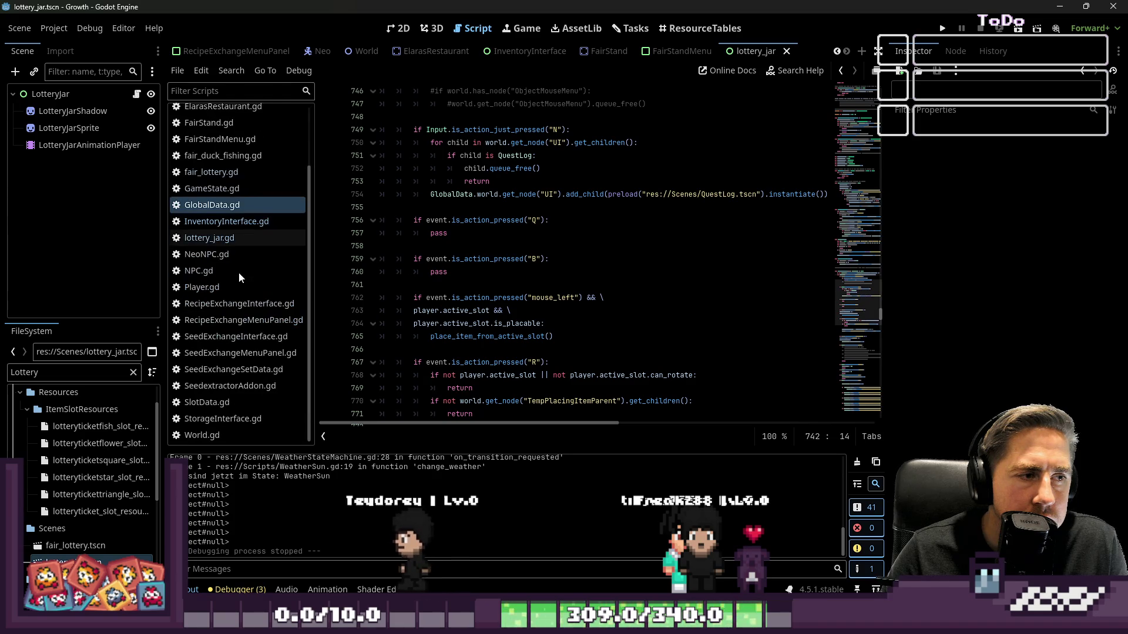
pyautogui.scroll(2, 238, 273)
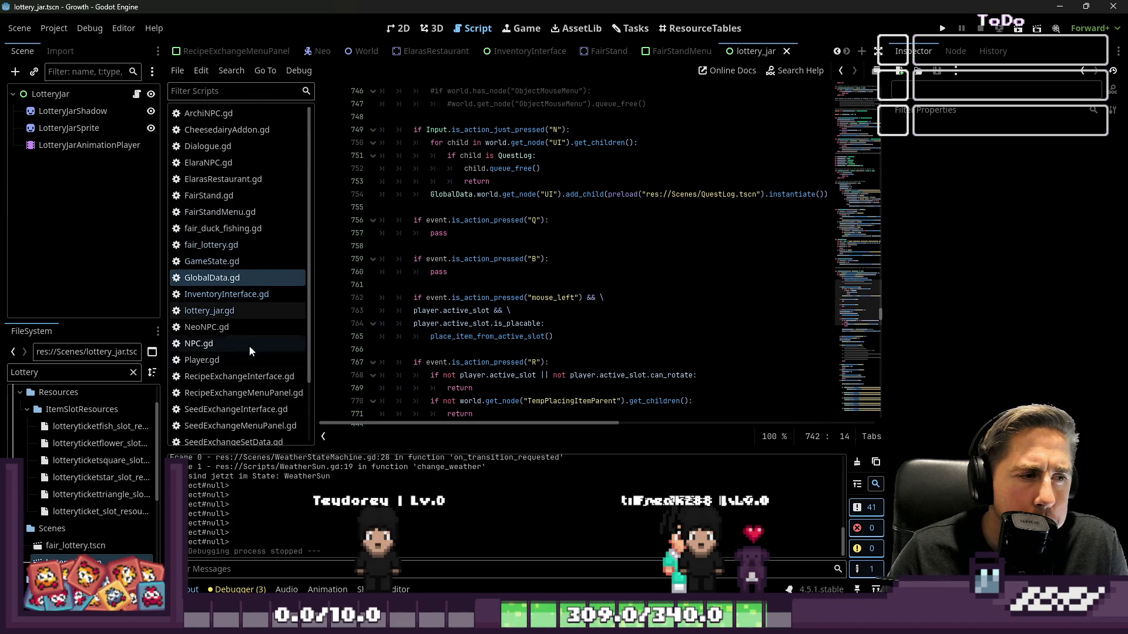
pyautogui.scroll(-3, 229, 319)
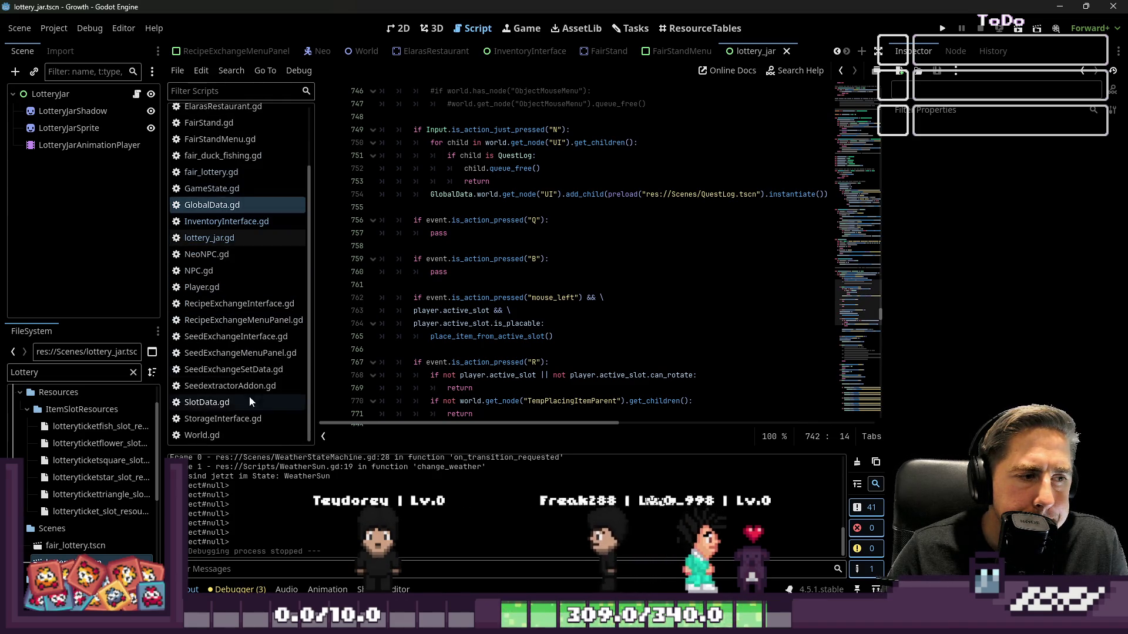
pyautogui.click(239, 433)
pyautogui.scroll(9, 517, 341)
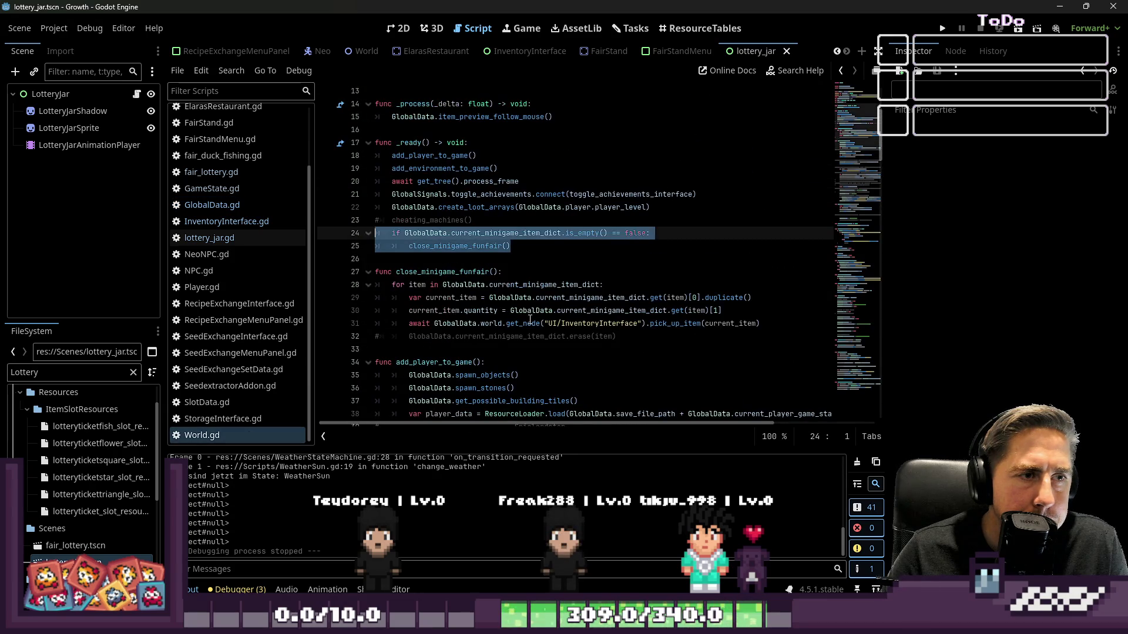
# Step: Add a line setting GameState to INGAME at the end of close_minigame_funfair, then run the game
pyautogui.click(529, 299)
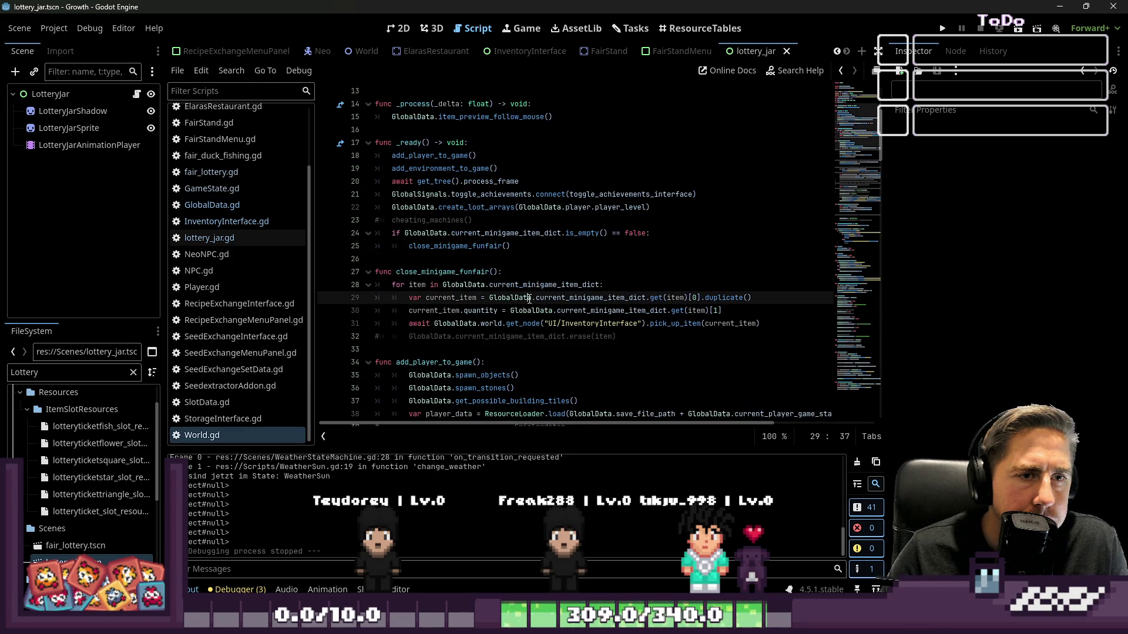
pyautogui.click(497, 232)
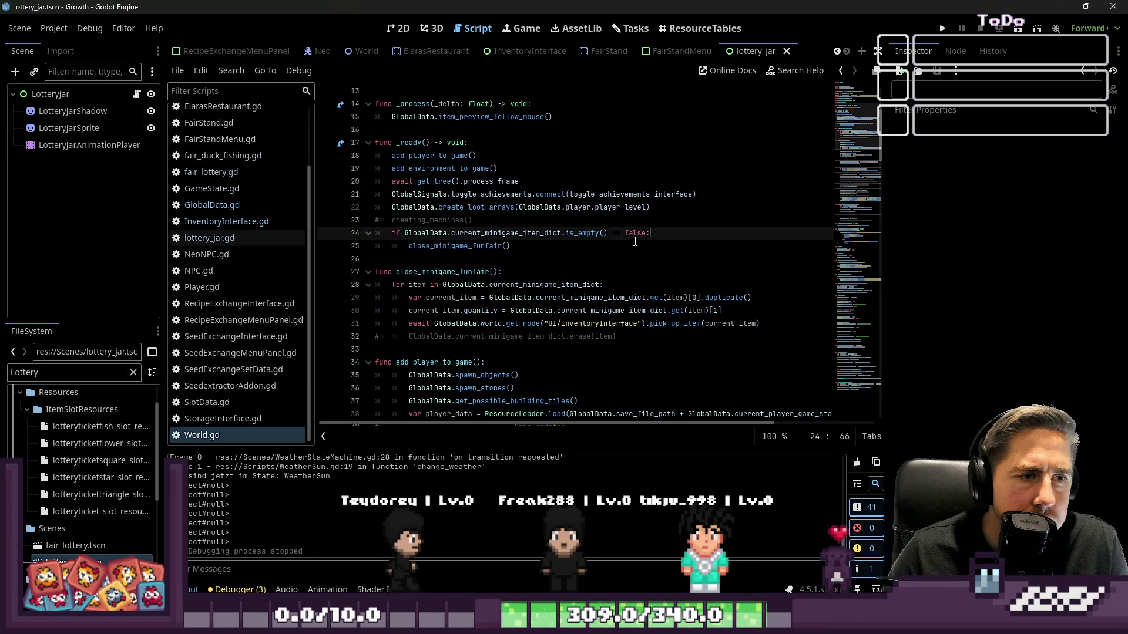
pyautogui.doubleClick(464, 246)
pyautogui.scroll(-1, 530, 265)
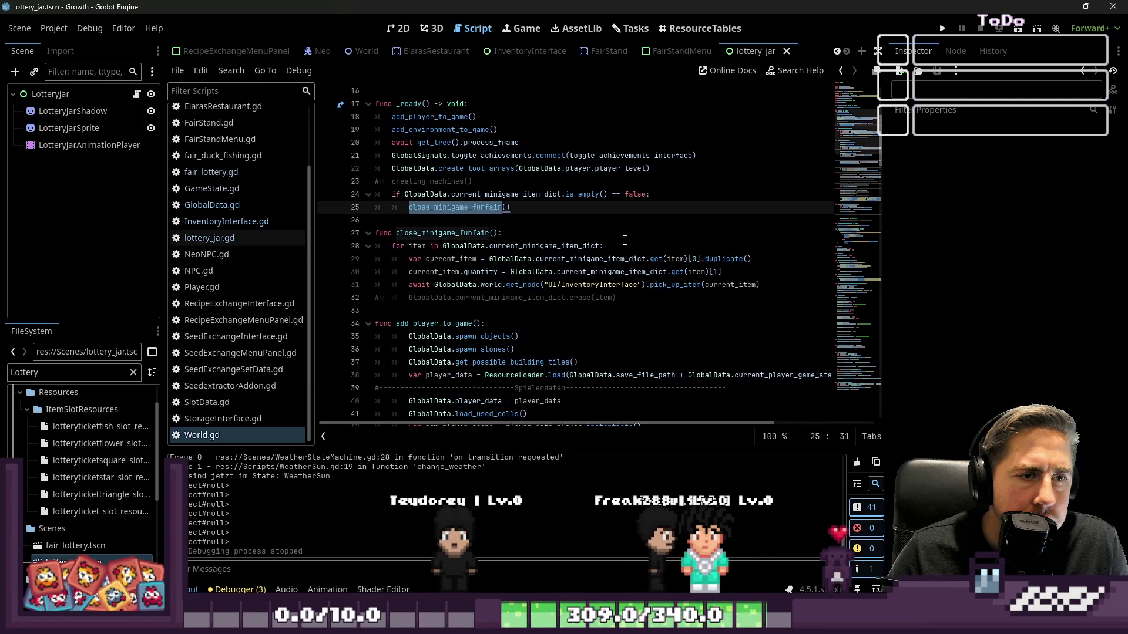
pyautogui.click(607, 241)
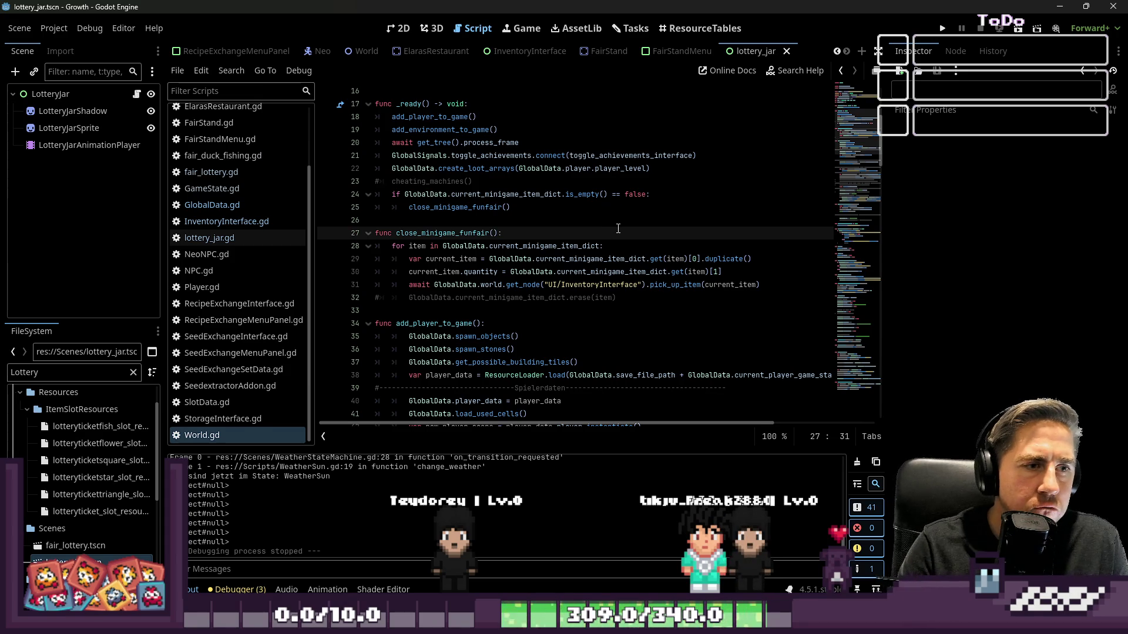
pyautogui.press('Down')
pyautogui.press('Down')
pyautogui.press('Down')
pyautogui.press('Return')
pyautogui.press('Up')
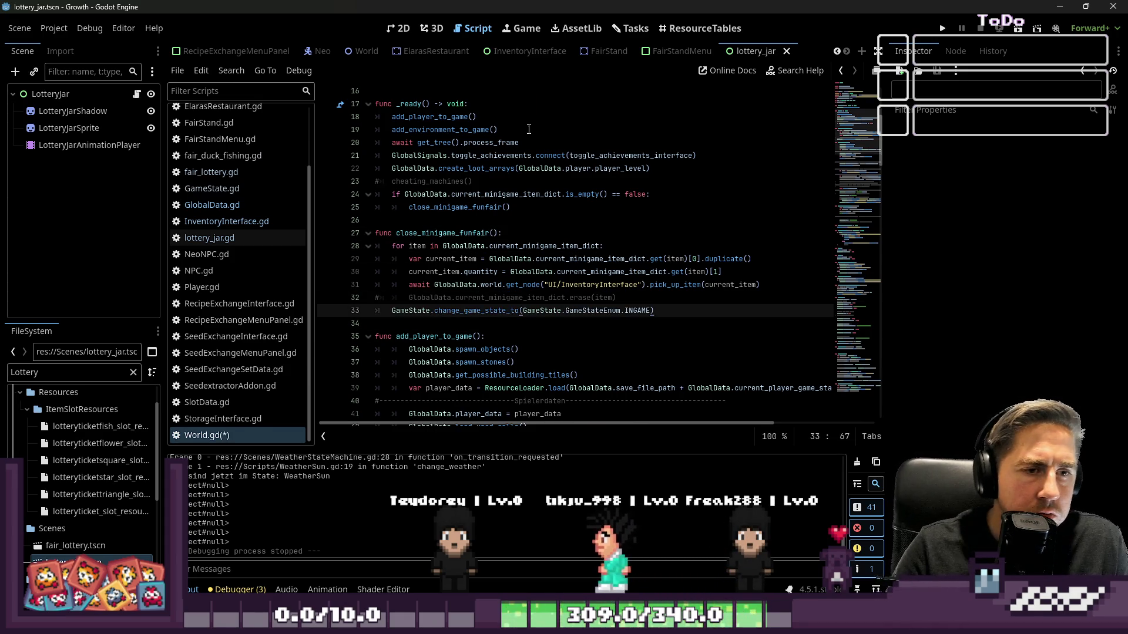
pyautogui.click(948, 35)
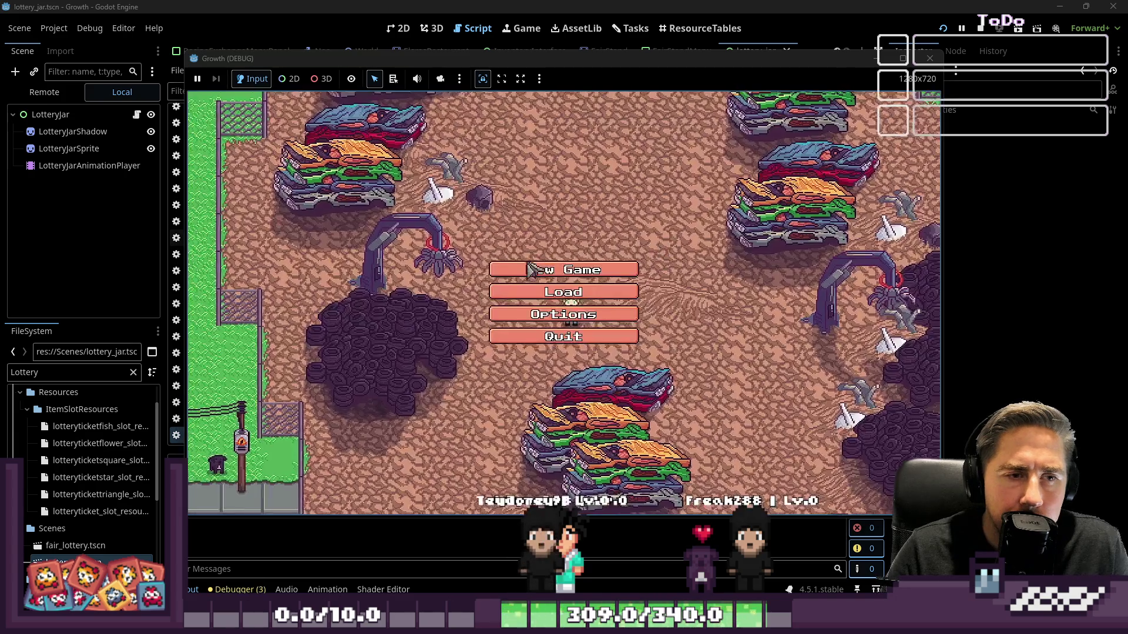
# Step: Create a new character named 'adsl' and enter the world
pyautogui.click(576, 324)
pyautogui.write('adsl')
pyautogui.click(583, 399)
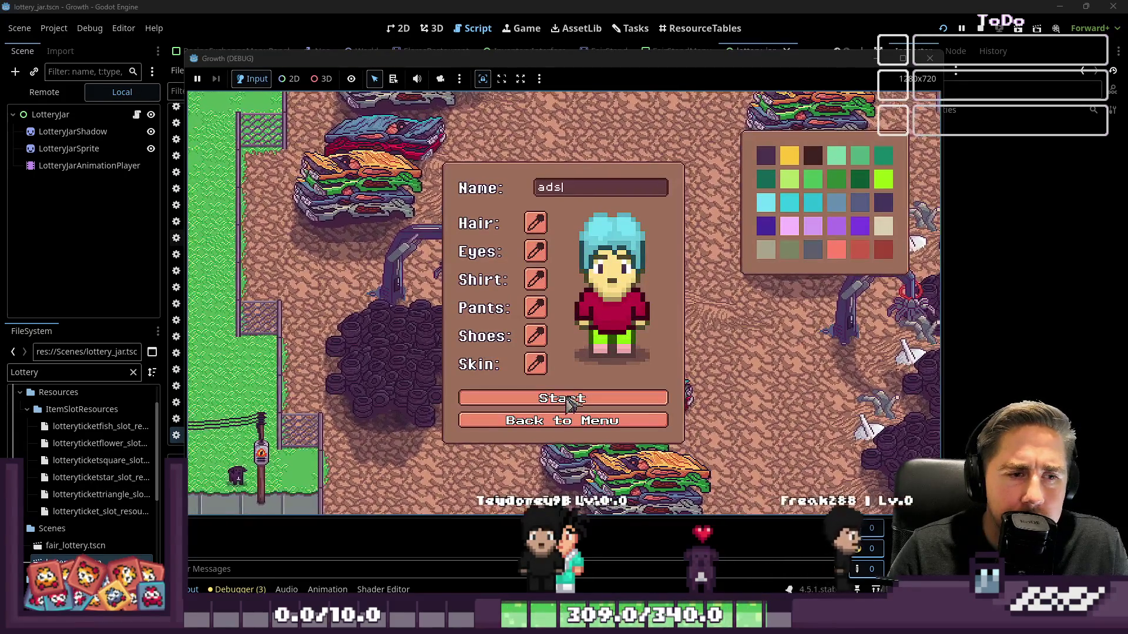
# Step: Walk the character to the jar stall and back to the duck stall, then return to the editor
pyautogui.press('d')
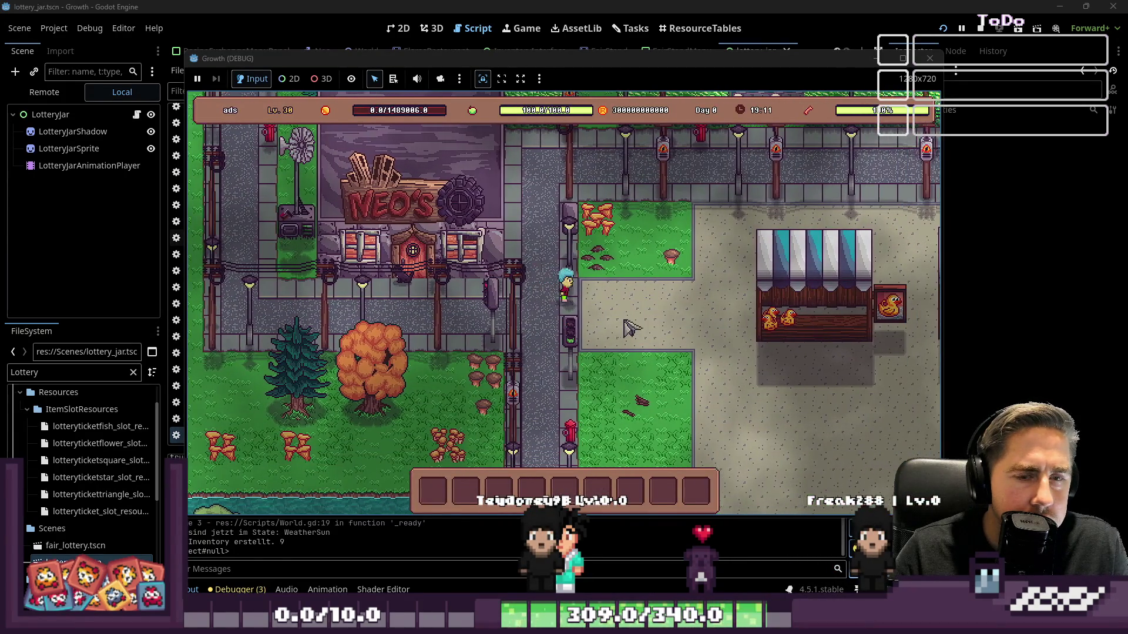
pyautogui.press('s')
pyautogui.press('d')
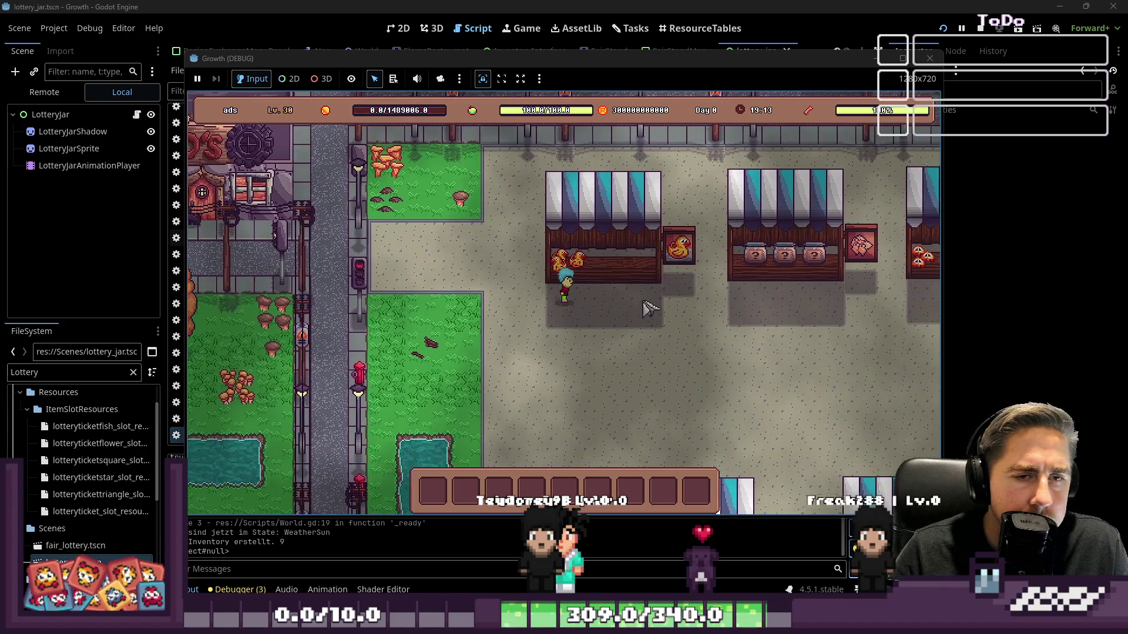
pyautogui.press('d')
pyautogui.press('w')
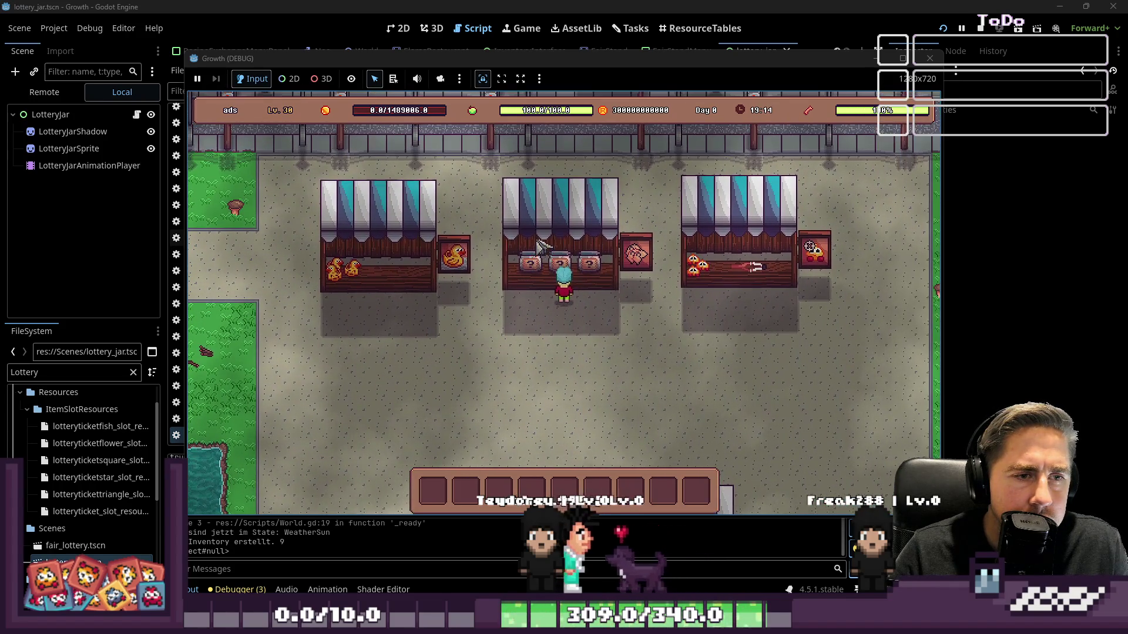
pyautogui.press('a')
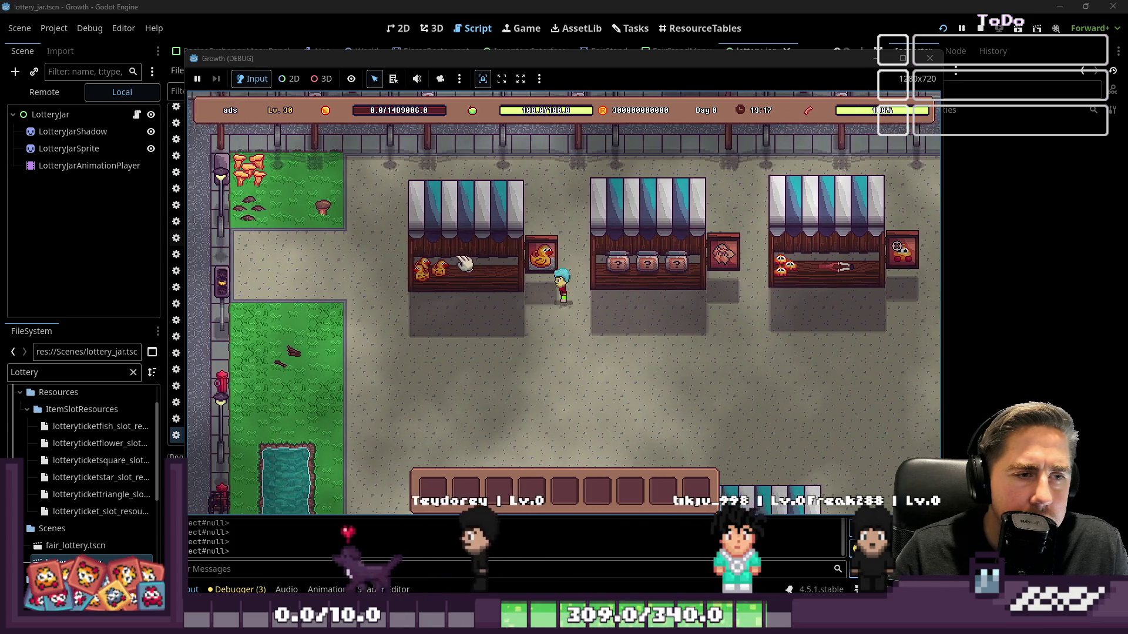
pyautogui.press('a')
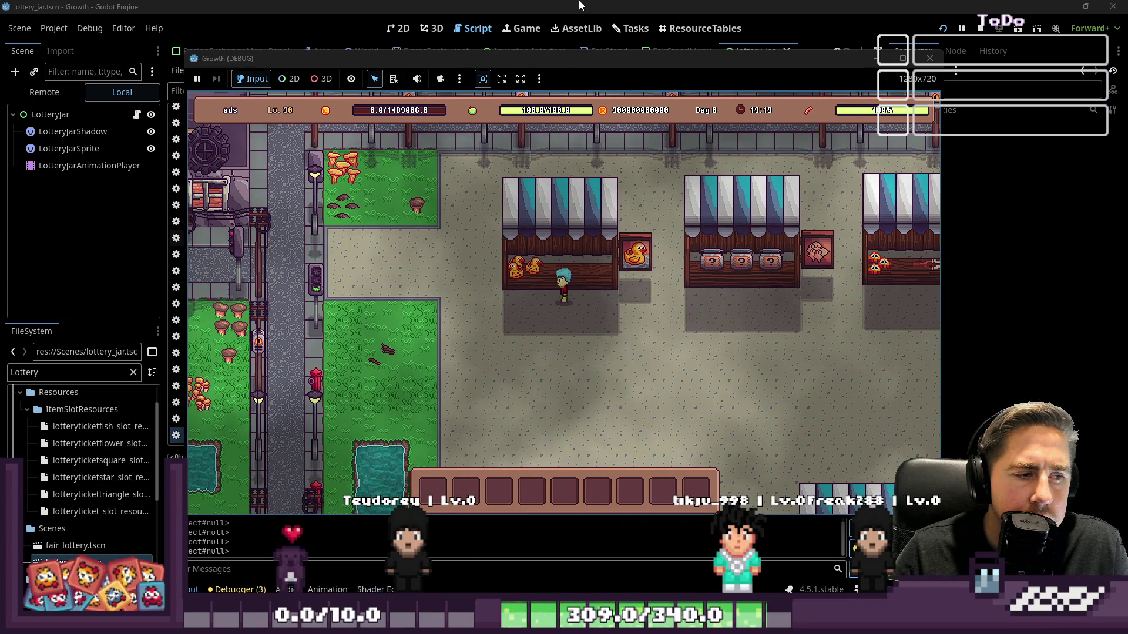
pyautogui.click(578, 6)
pyautogui.scroll(-5, 568, 243)
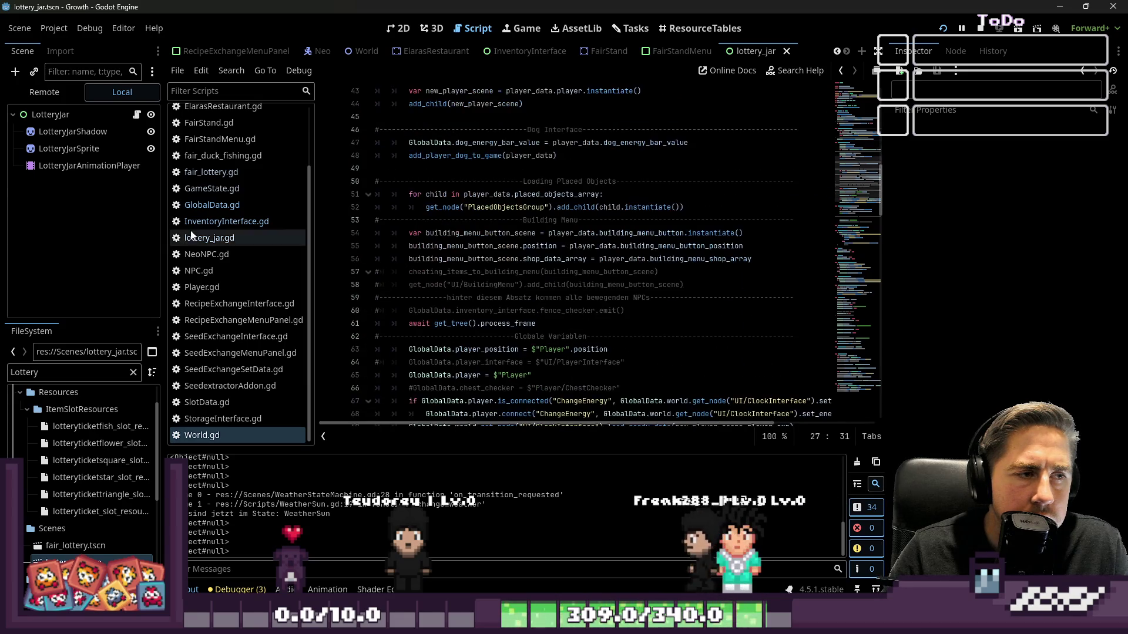
# Step: Inspect the running game's GameState node and its Current Game State in the Remote tree
pyautogui.click(212, 205)
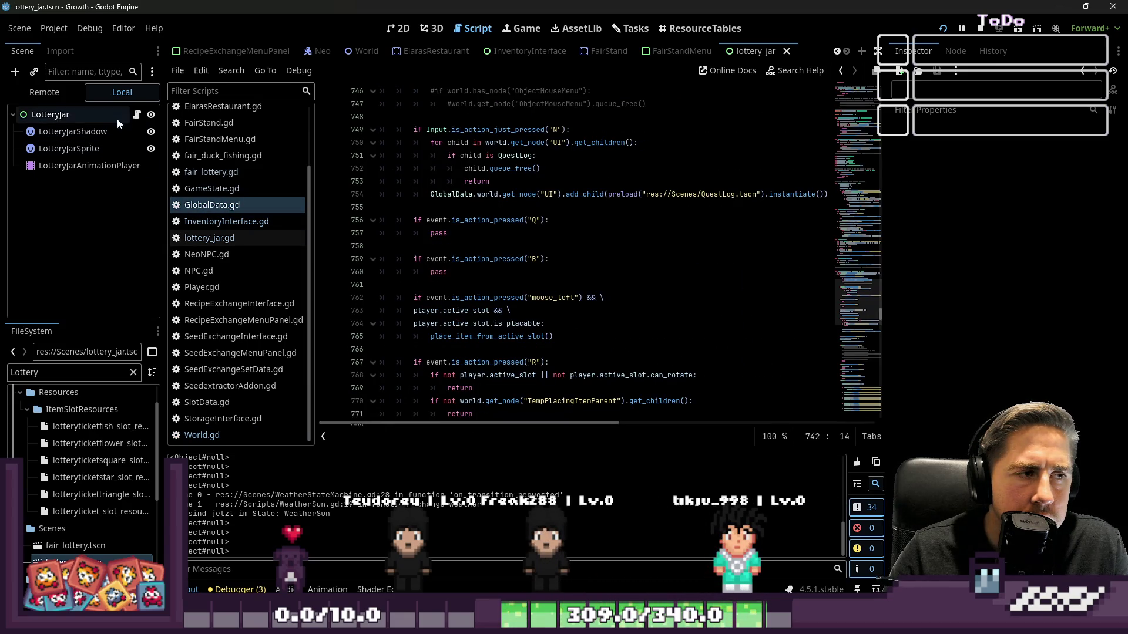
pyautogui.click(58, 94)
pyautogui.click(58, 162)
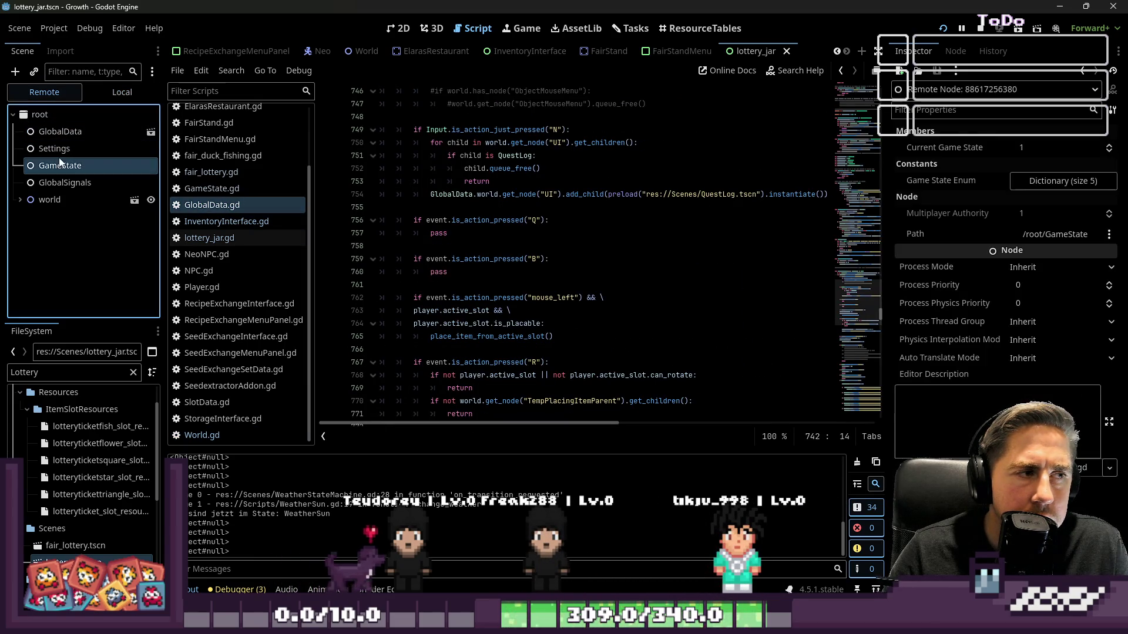
pyautogui.click(1037, 151)
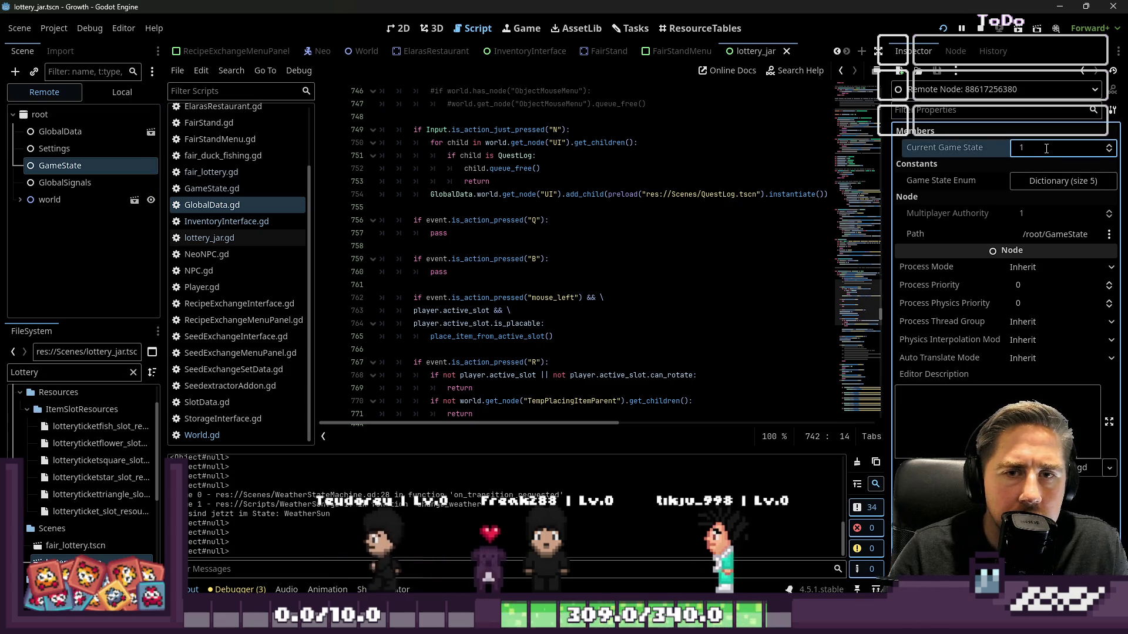
# Step: Walk the character right to and past the jar stall
pyautogui.click(728, 488)
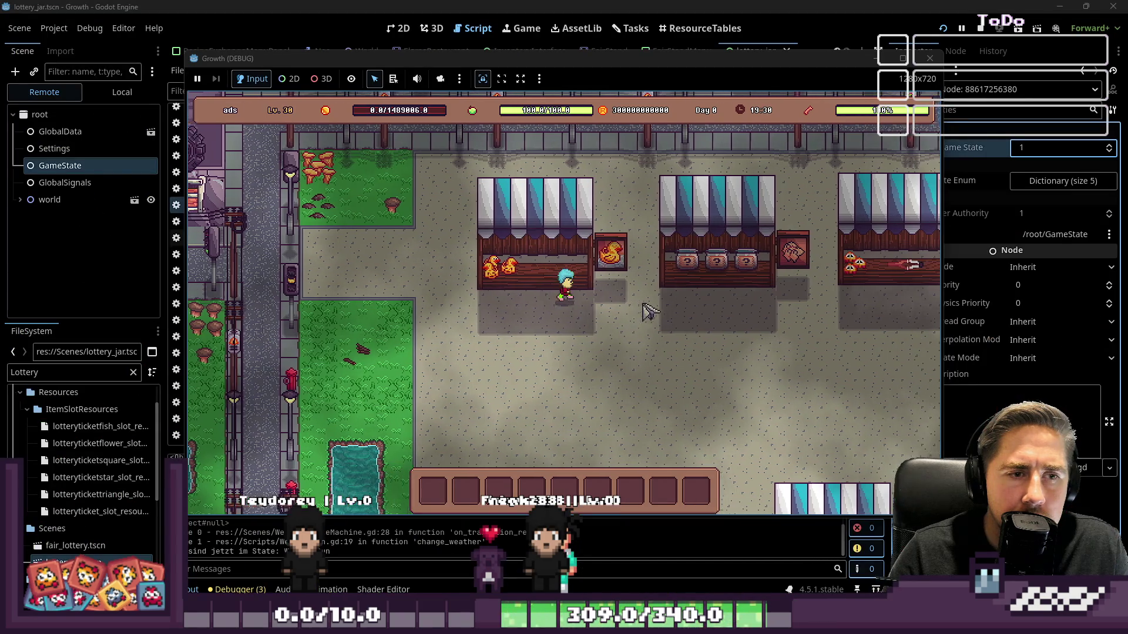
pyautogui.press('d')
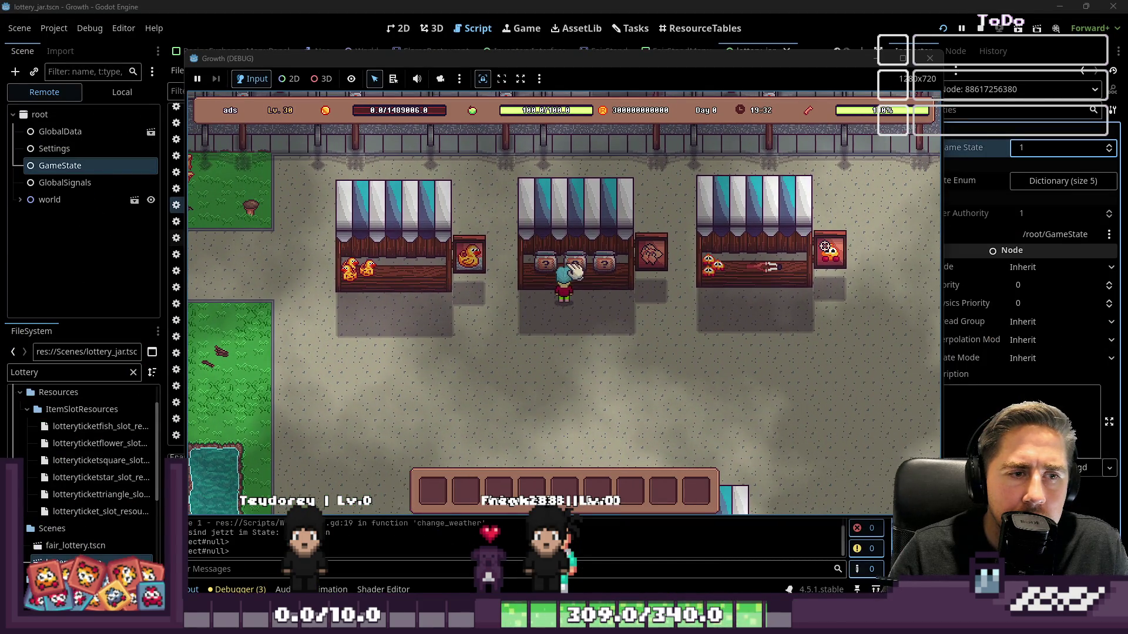
pyautogui.press('d')
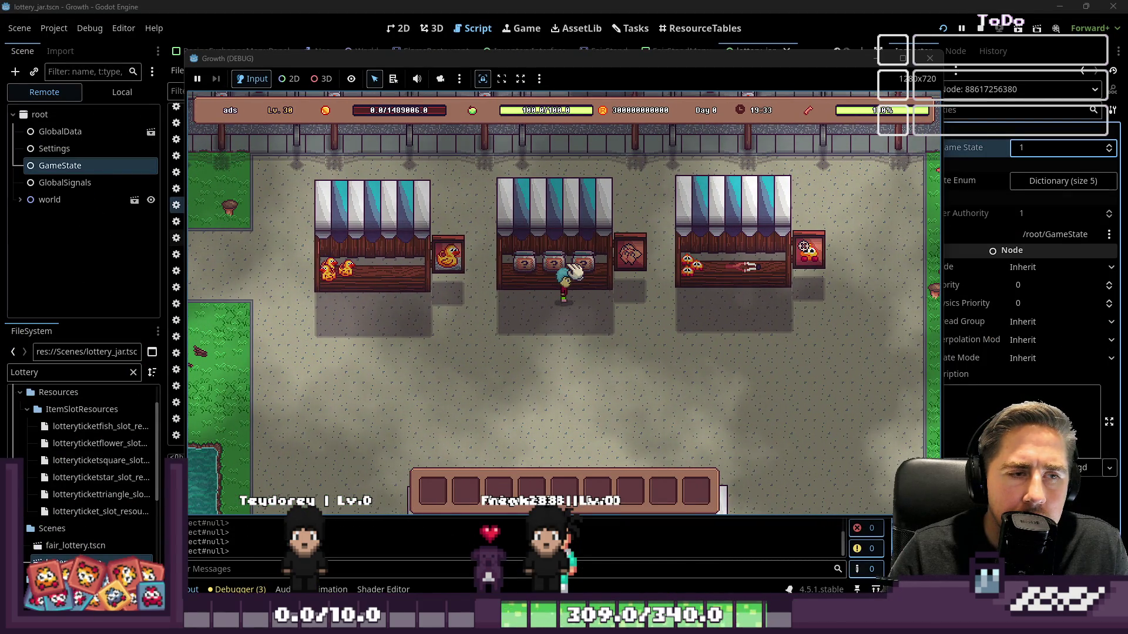
# Step: Look over the place_item_from_active_slot call in GlobalData.gd, then relaunch the game
pyautogui.scroll(-3, 535, 168)
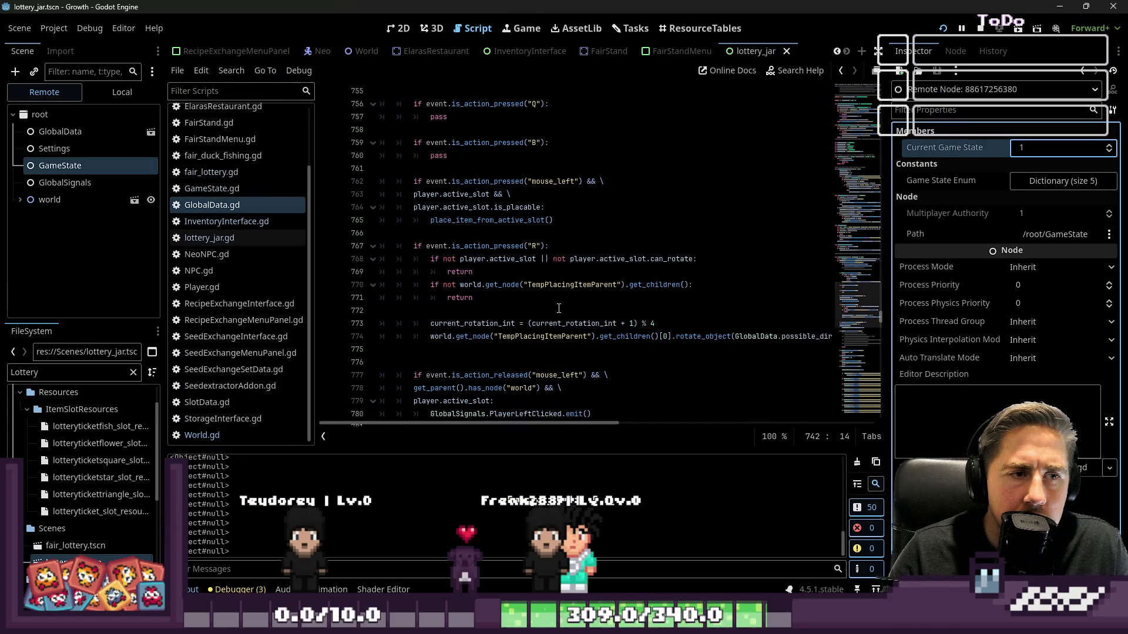
pyautogui.doubleClick(500, 220)
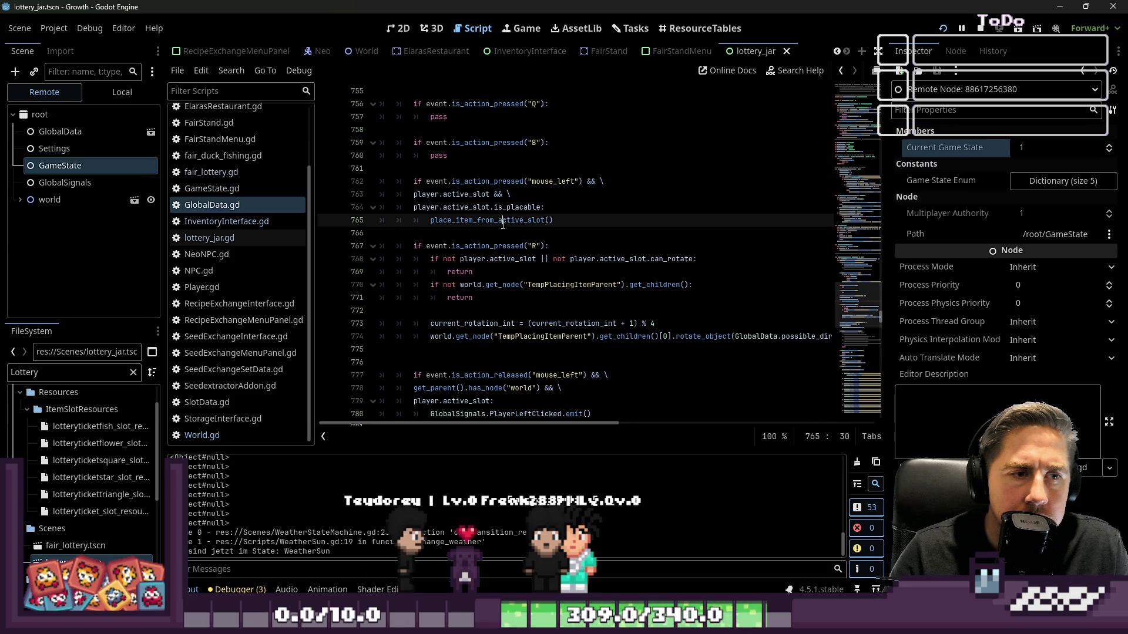
pyautogui.scroll(-5, 528, 283)
pyautogui.scroll(-10, 528, 283)
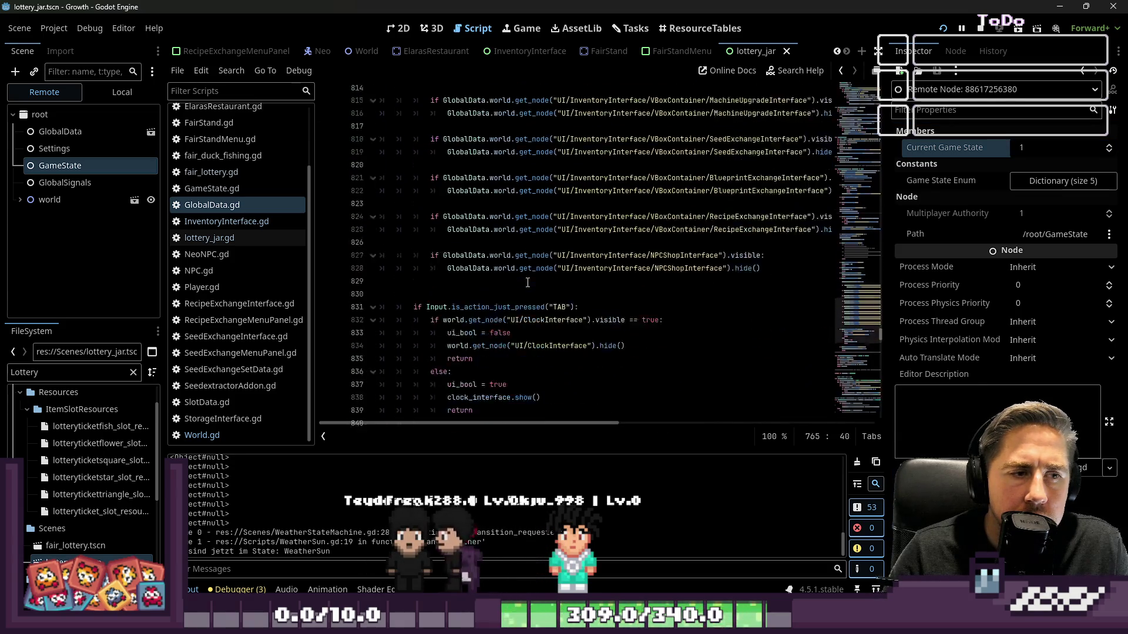
pyautogui.scroll(-10, 527, 283)
pyautogui.scroll(7, 528, 283)
pyautogui.scroll(8, 528, 283)
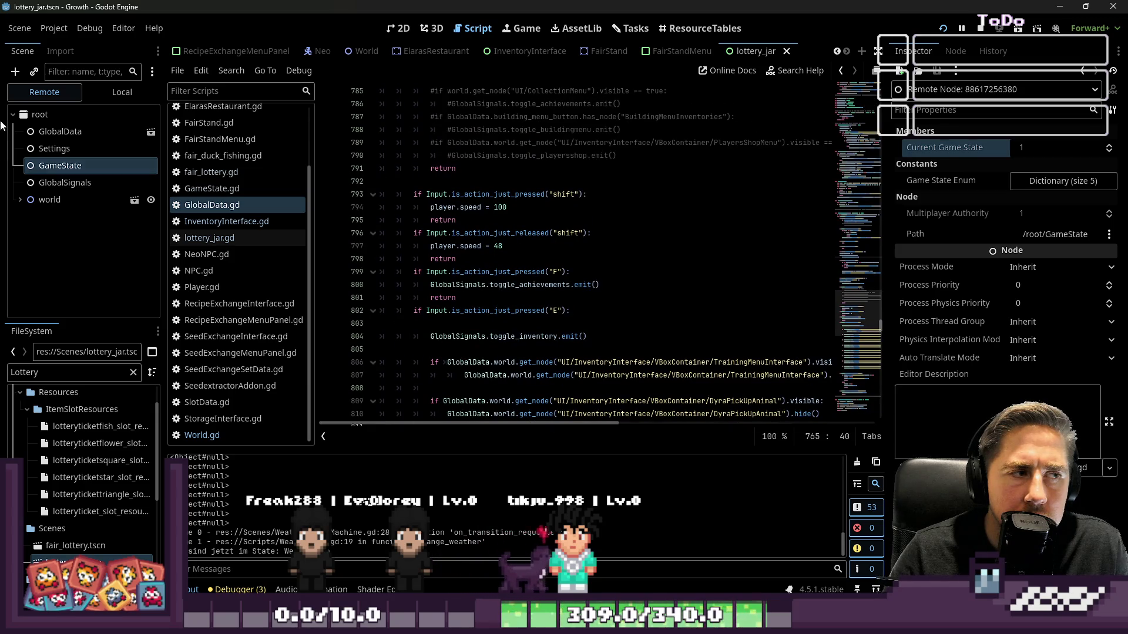
pyautogui.scroll(3, 241, 247)
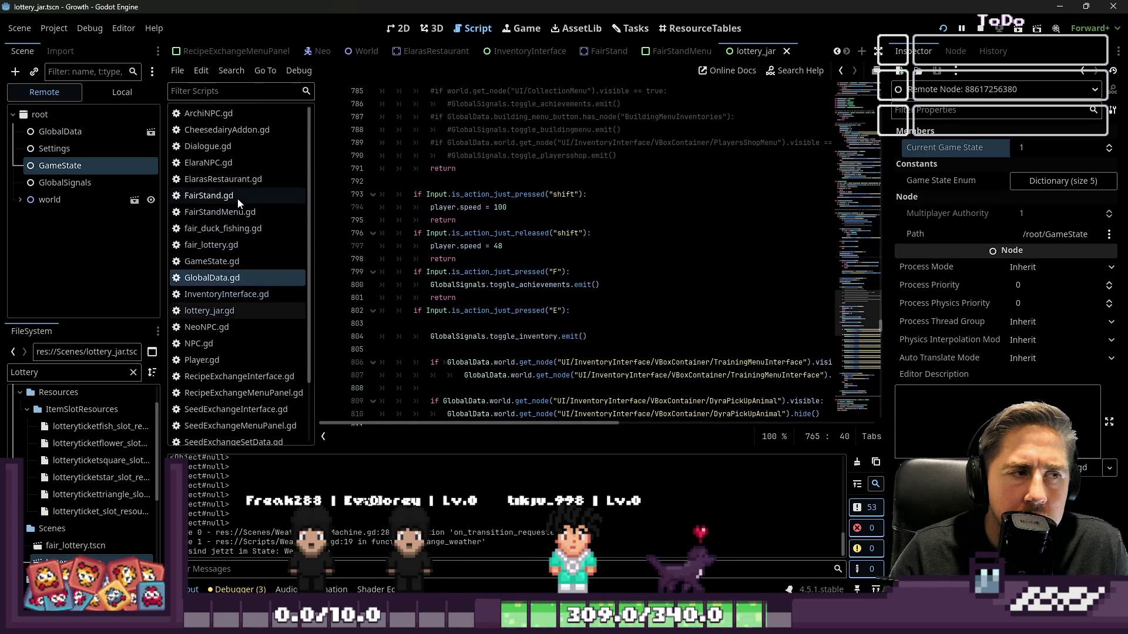
pyautogui.click(981, 29)
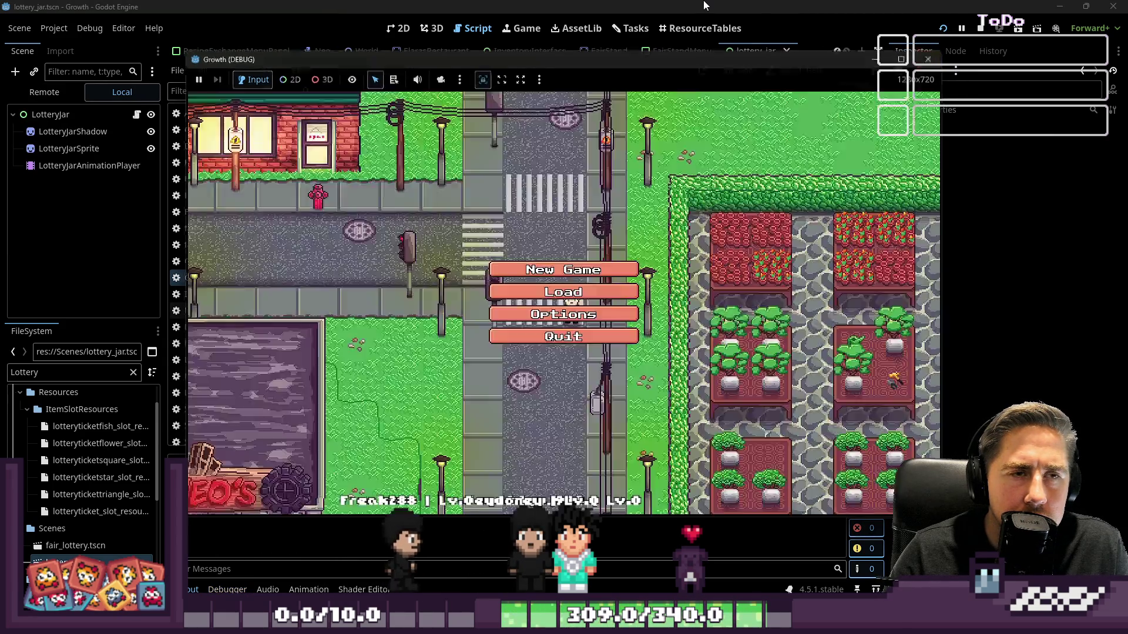
# Step: Stop the game and select the FAIRSTAND condition on line 742 of GlobalData.gd
pyautogui.click(930, 58)
pyautogui.scroll(9, 725, 240)
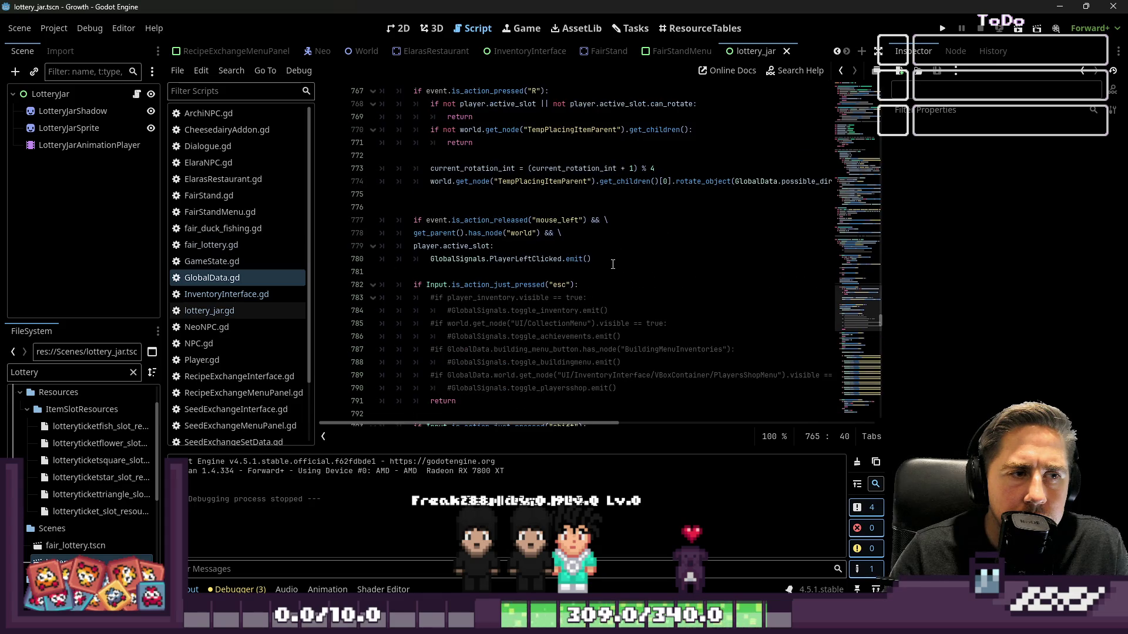
pyautogui.scroll(8, 613, 263)
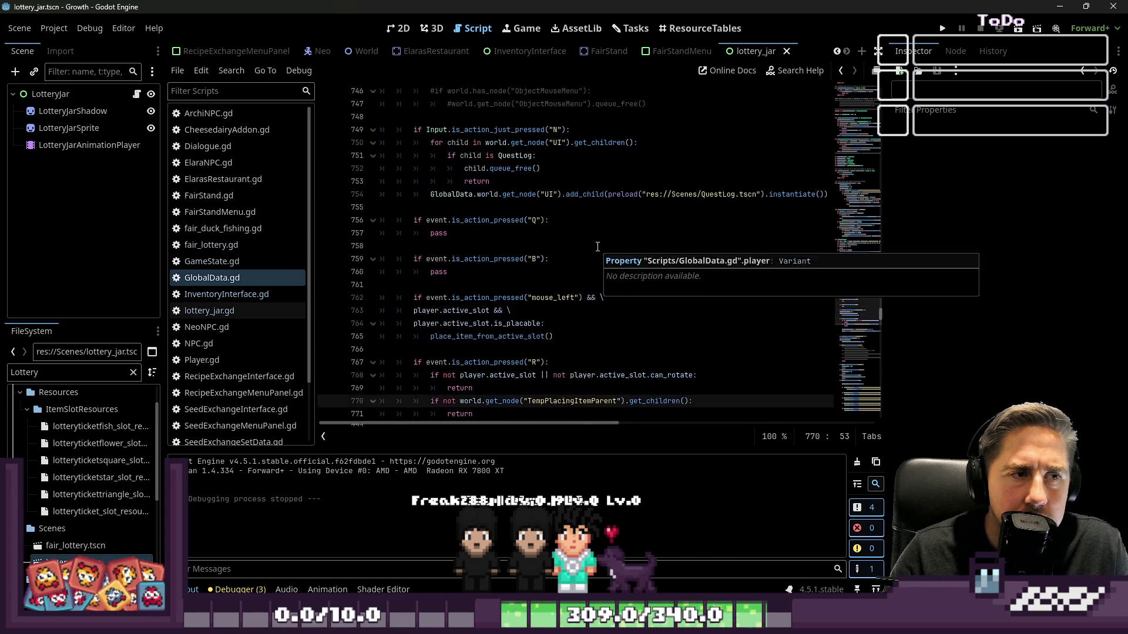
pyautogui.click(434, 198)
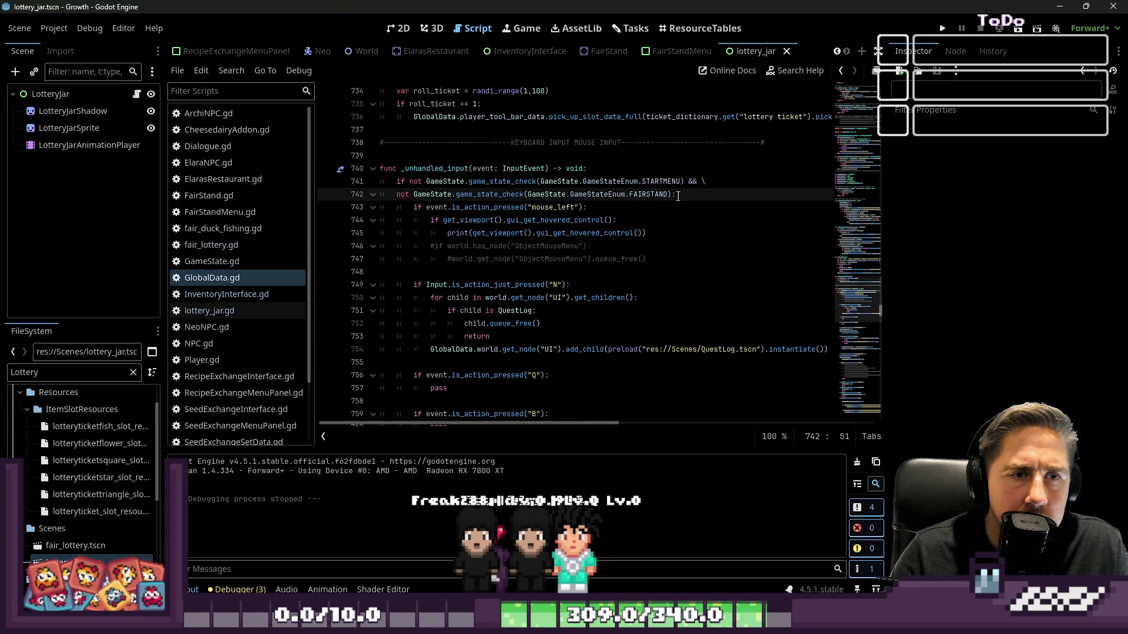
pyautogui.moveTo(671, 194); pyautogui.dragTo(395, 194)
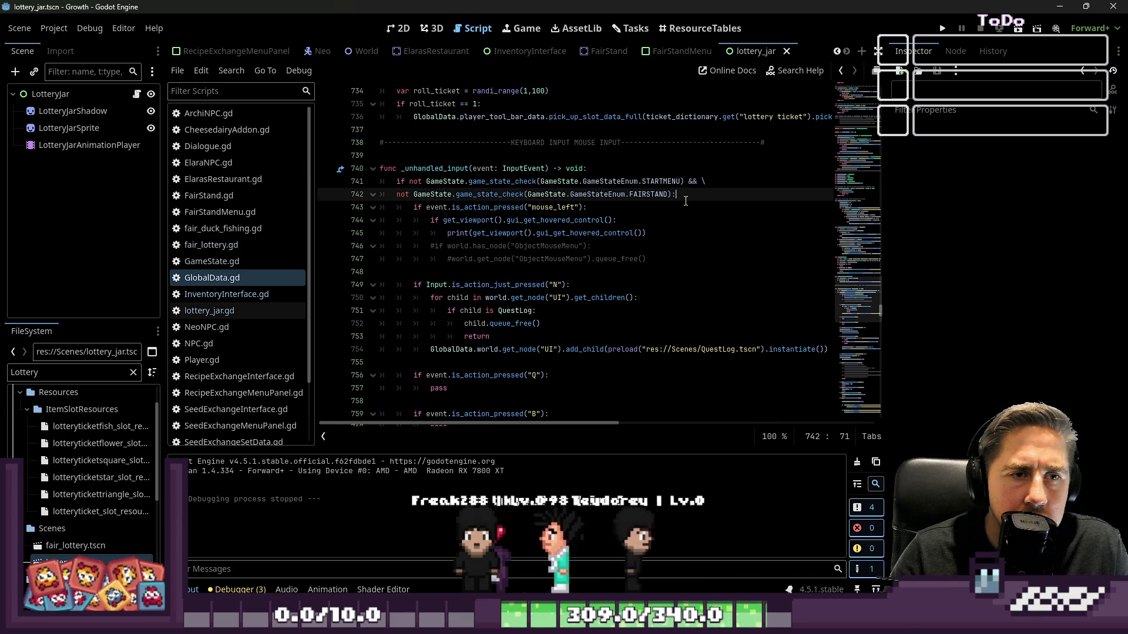
# Step: Comment out the && and FAIRSTAND condition, end line 741 with ':', and run with F5
pyautogui.click(692, 182)
pyautogui.write('#')
pyautogui.press('Right')
pyautogui.press('Right')
pyautogui.press('Right')
pyautogui.press('Down')
pyautogui.press('Home')
pyautogui.press('Right')
pyautogui.press('Right')
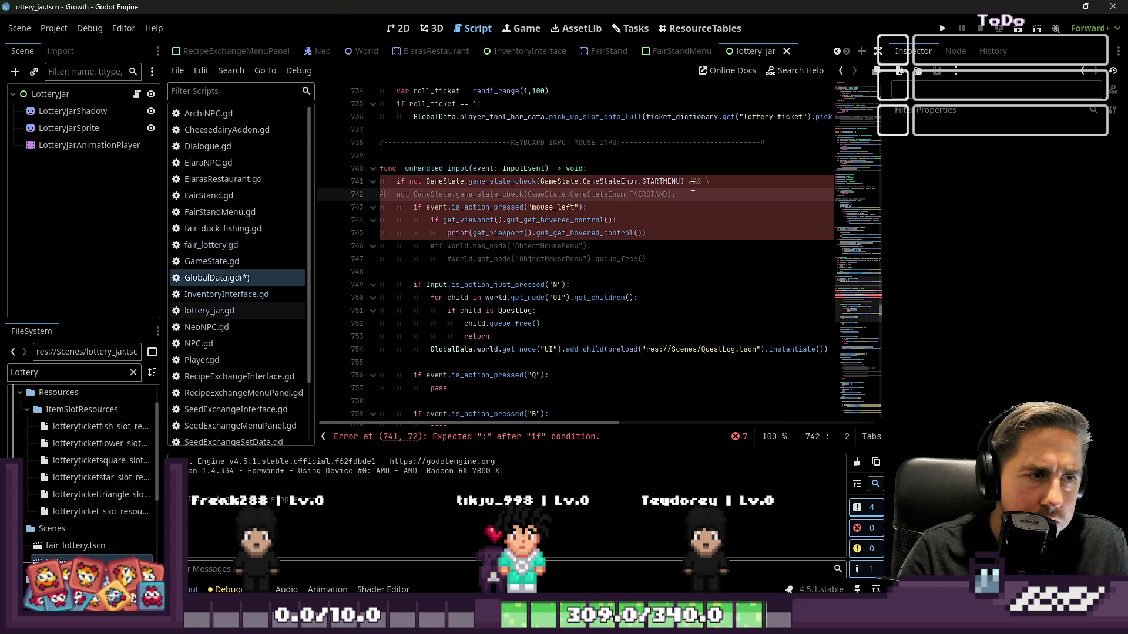
pyautogui.press('Up')
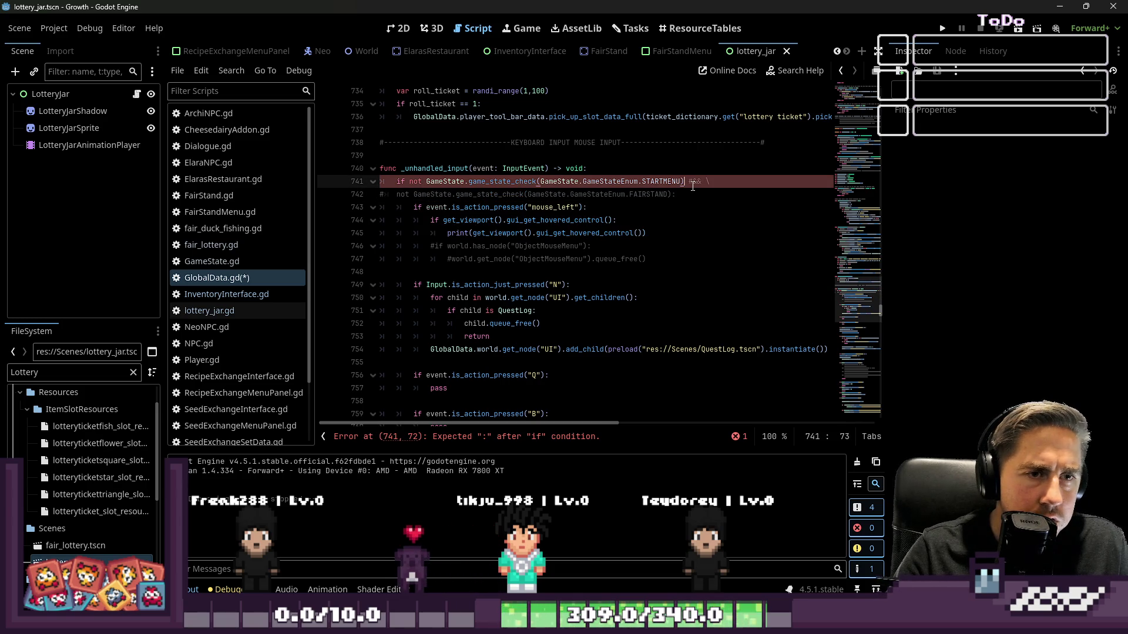
pyautogui.press('BackSpace')
pyautogui.press('BackSpace')
pyautogui.write(':')
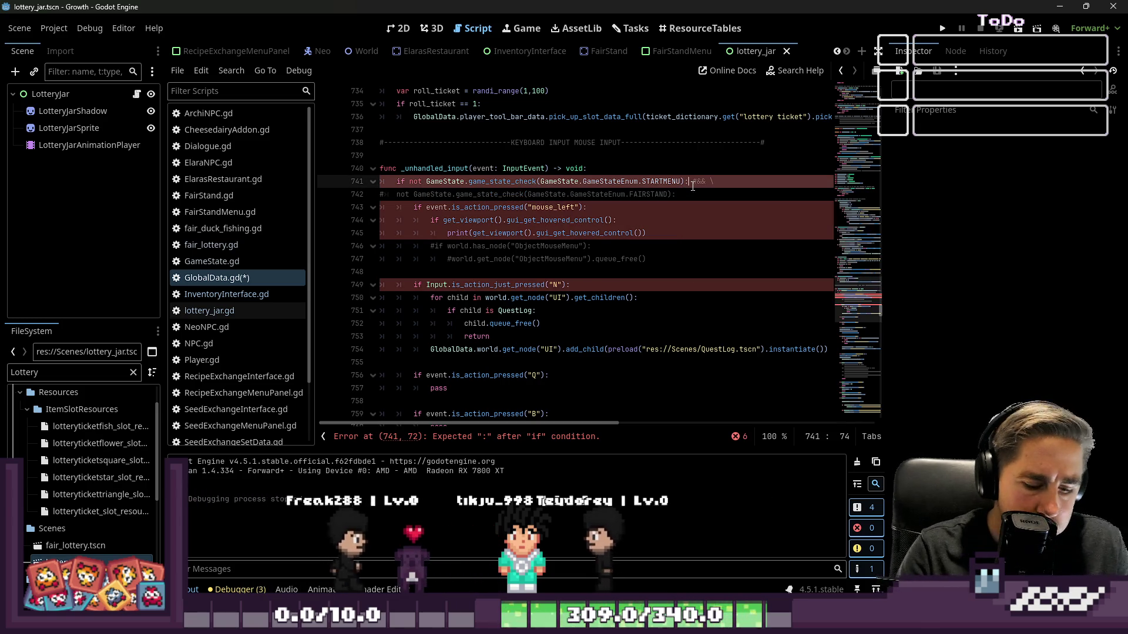
pyautogui.press('F5')
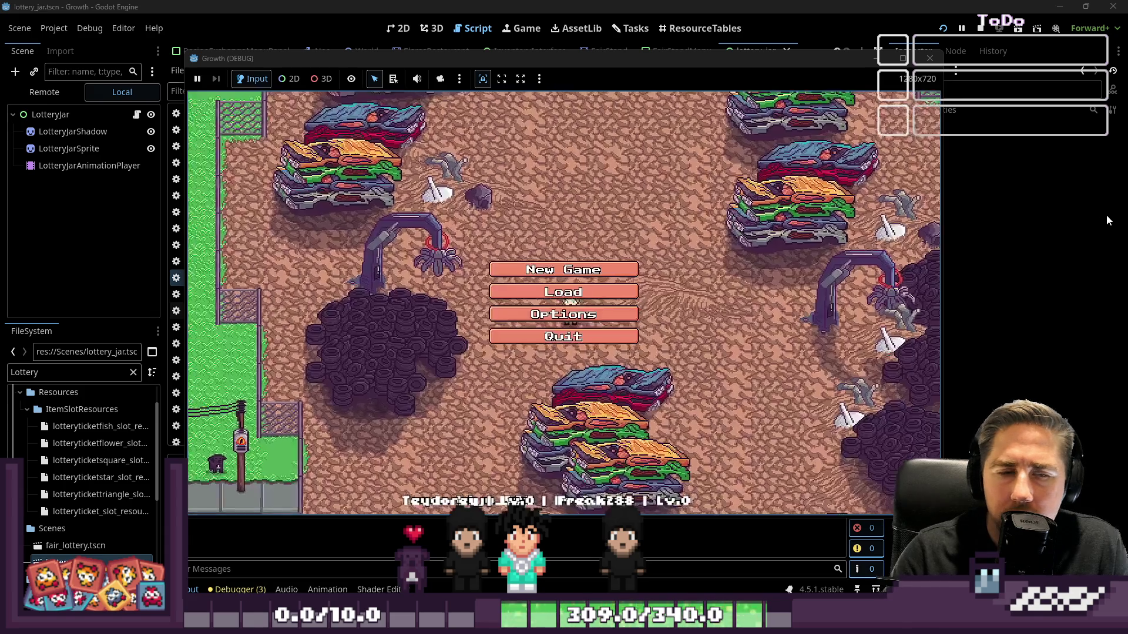
# Step: Delete two old save slots from the Load list and return to the main menu
pyautogui.click(517, 266)
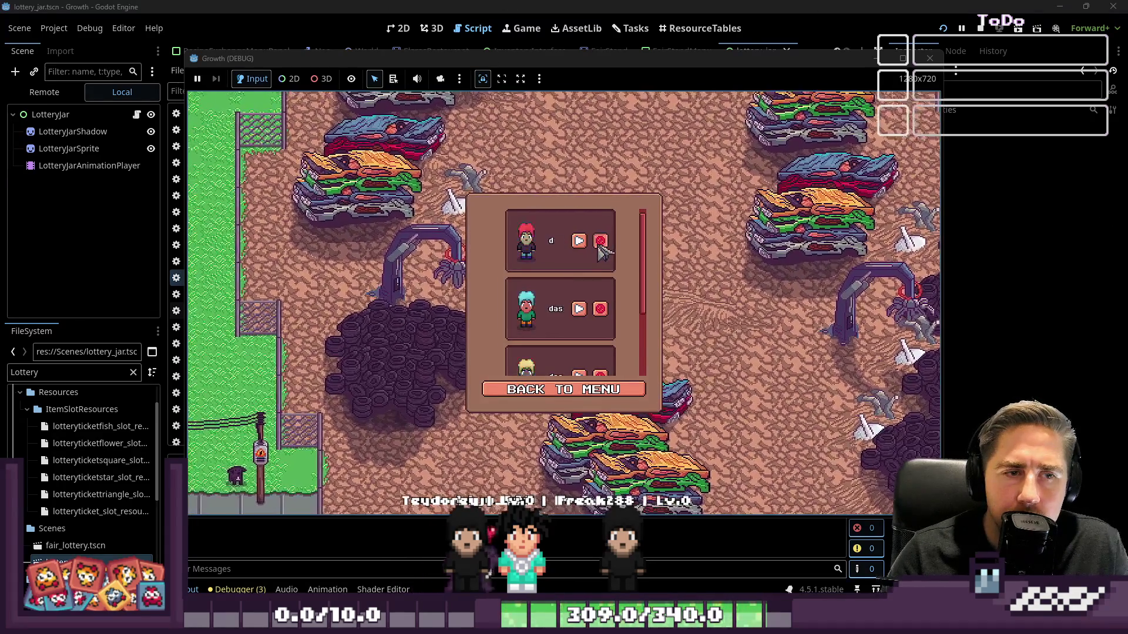
pyautogui.click(605, 241)
pyautogui.click(605, 241)
pyautogui.click(605, 241)
pyautogui.click(564, 390)
# Step: Create a new character named 'dsa' and start the game
pyautogui.click(563, 269)
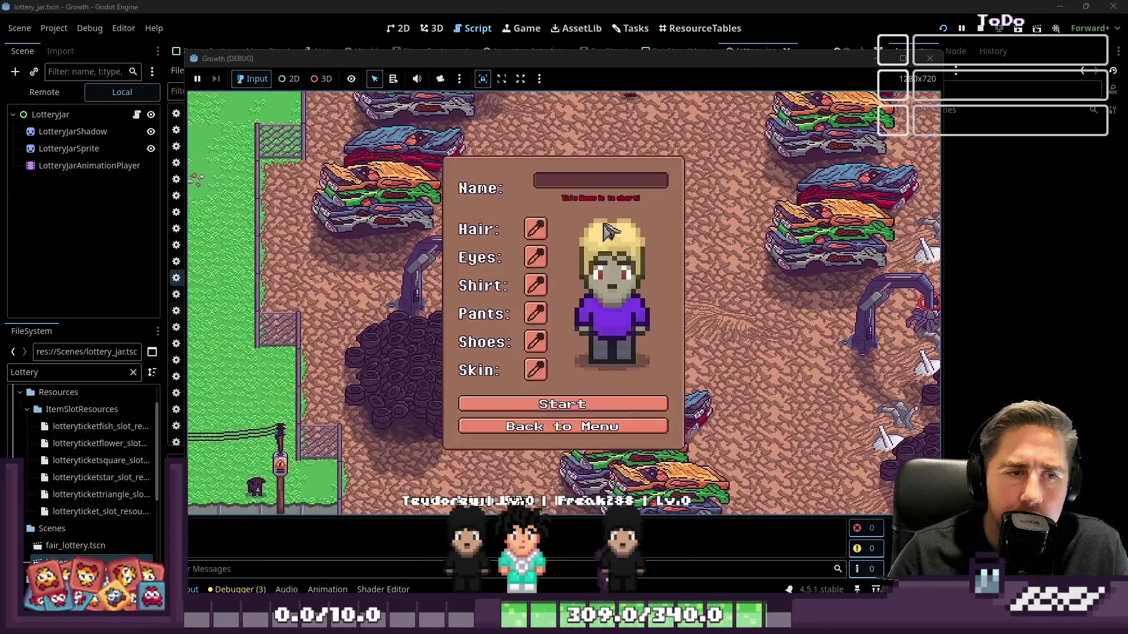
pyautogui.write('dsa')
pyautogui.click(535, 398)
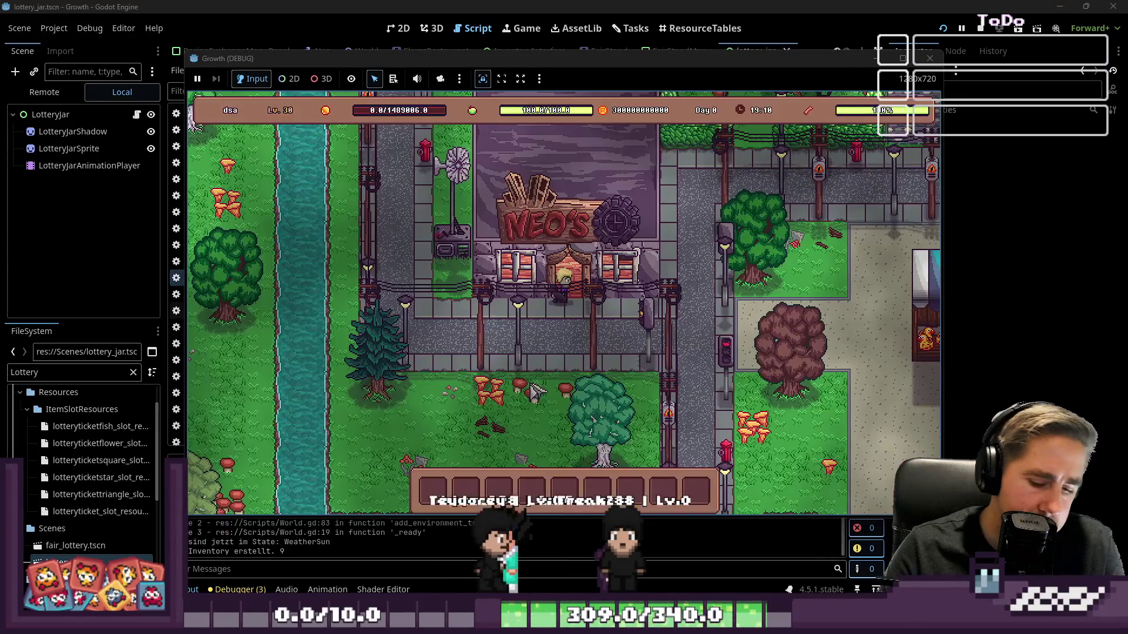
# Step: Walk the character past the duck stall to the jar stall, then stop the game
pyautogui.press('d')
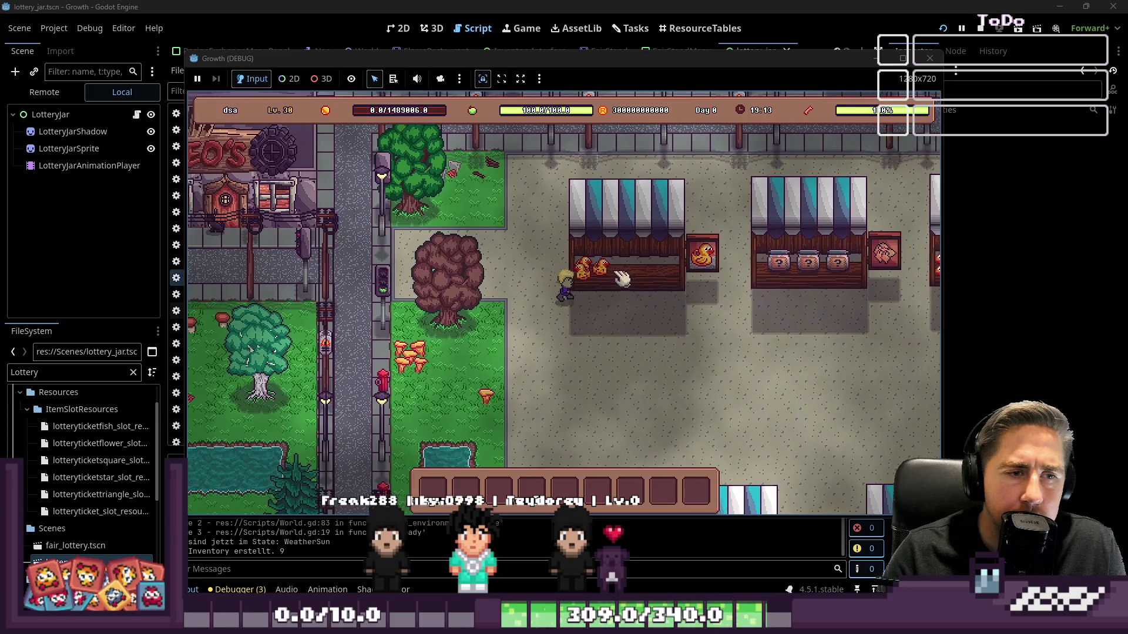
pyautogui.press('d')
pyautogui.press('d')
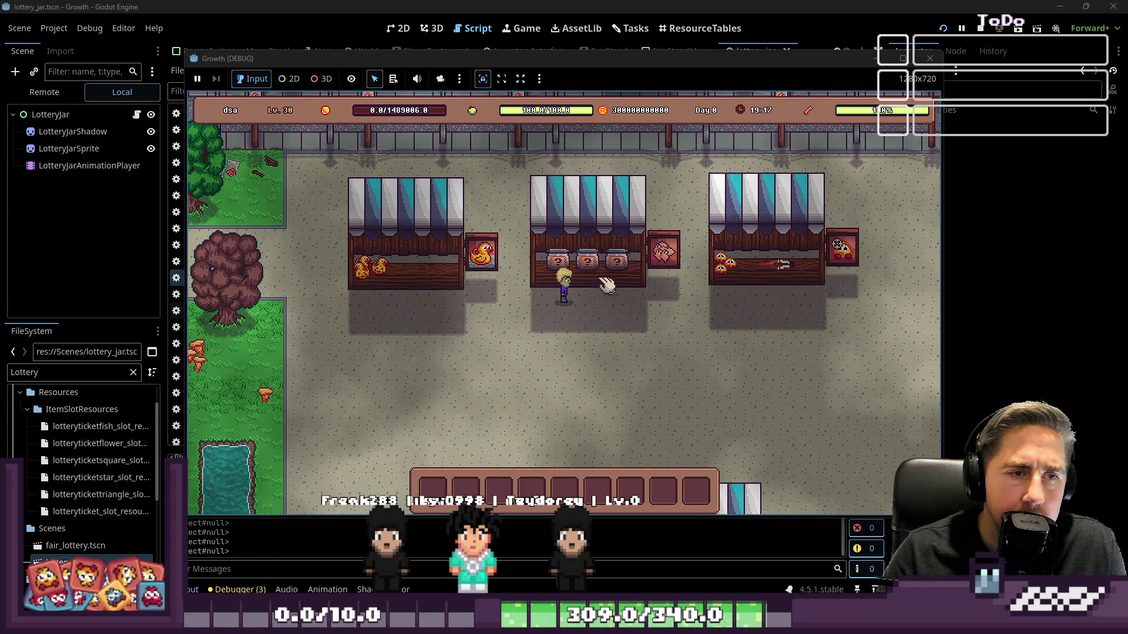
pyautogui.press('d')
pyautogui.click(929, 58)
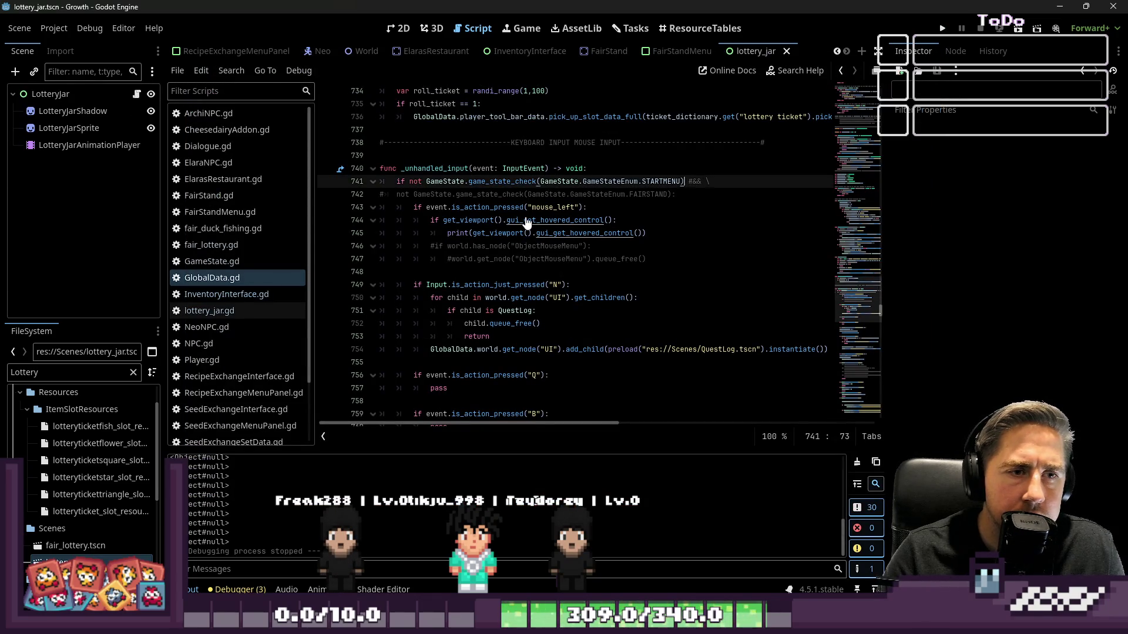
# Step: Uncomment the FAIRSTAND condition and && continuation in GlobalData.gd, then save
pyautogui.press('Down')
pyautogui.press('Home')
pyautogui.press('Delete')
pyautogui.press('Up')
pyautogui.press('End')
pyautogui.press('Left')
pyautogui.press('Left')
pyautogui.press('Left')
pyautogui.press('Delete')
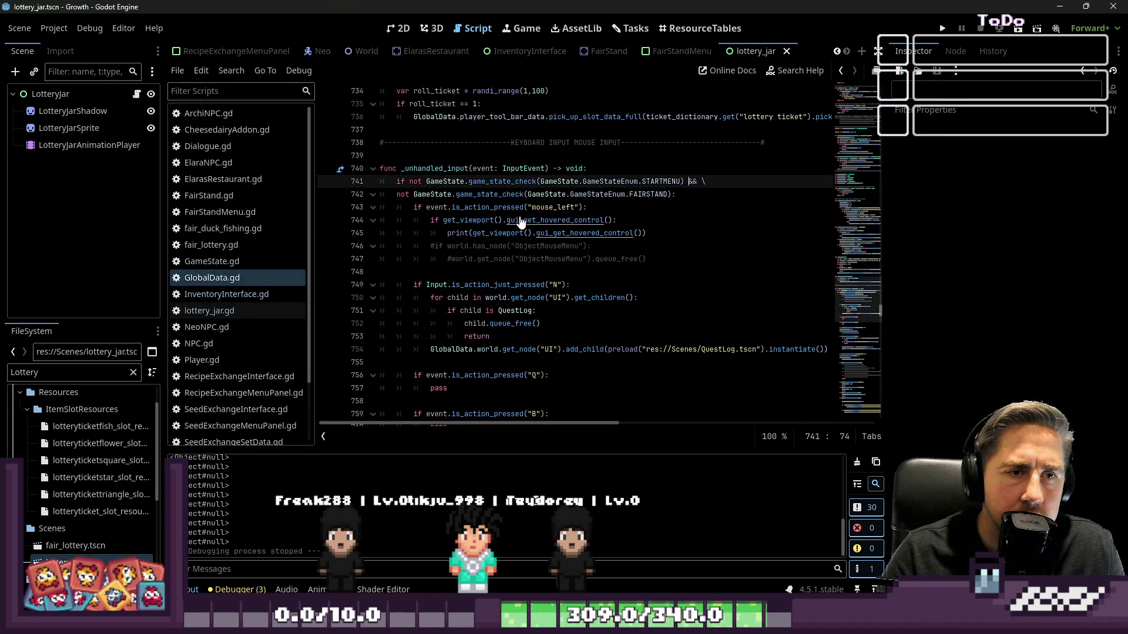
pyautogui.press('Down')
pyautogui.press('Down')
pyautogui.press('End')
pyautogui.press('Left')
pyautogui.hotkey('ctrl', 's')
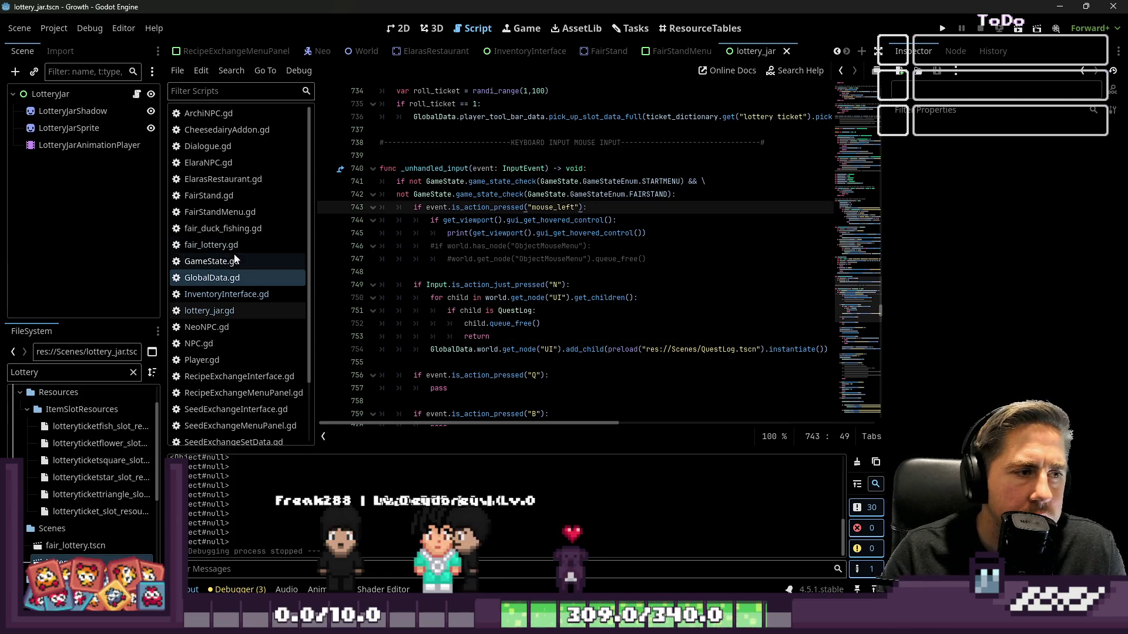
# Step: Open FairStand.gd and widen the code editor by dragging the dock splitter left
pyautogui.scroll(-3, 234, 267)
pyautogui.scroll(3, 234, 266)
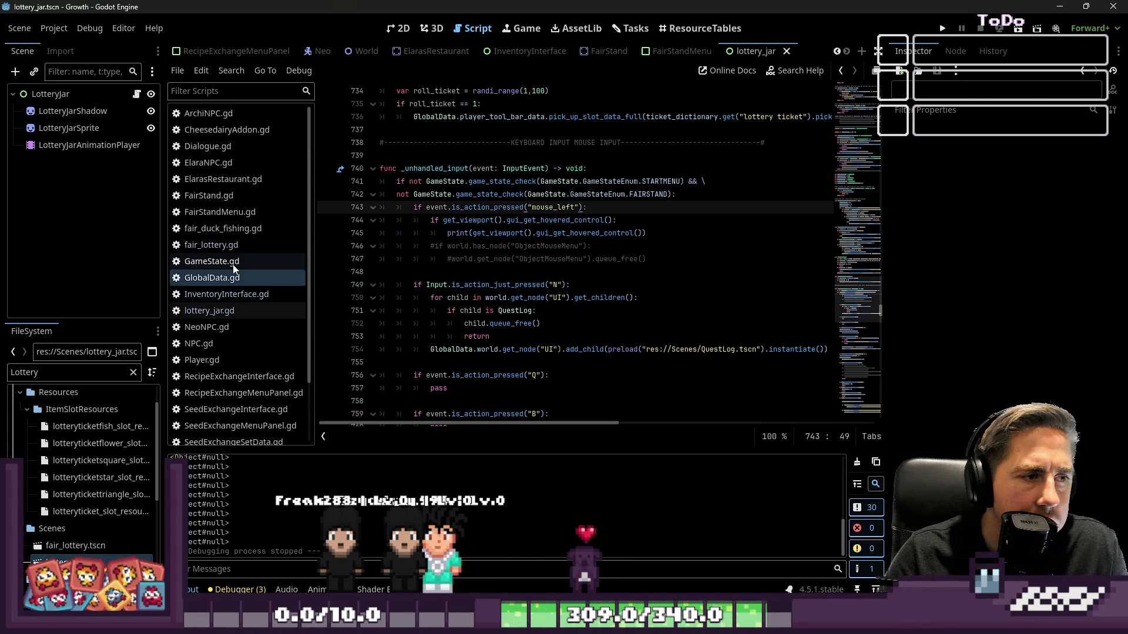
pyautogui.scroll(-2, 241, 287)
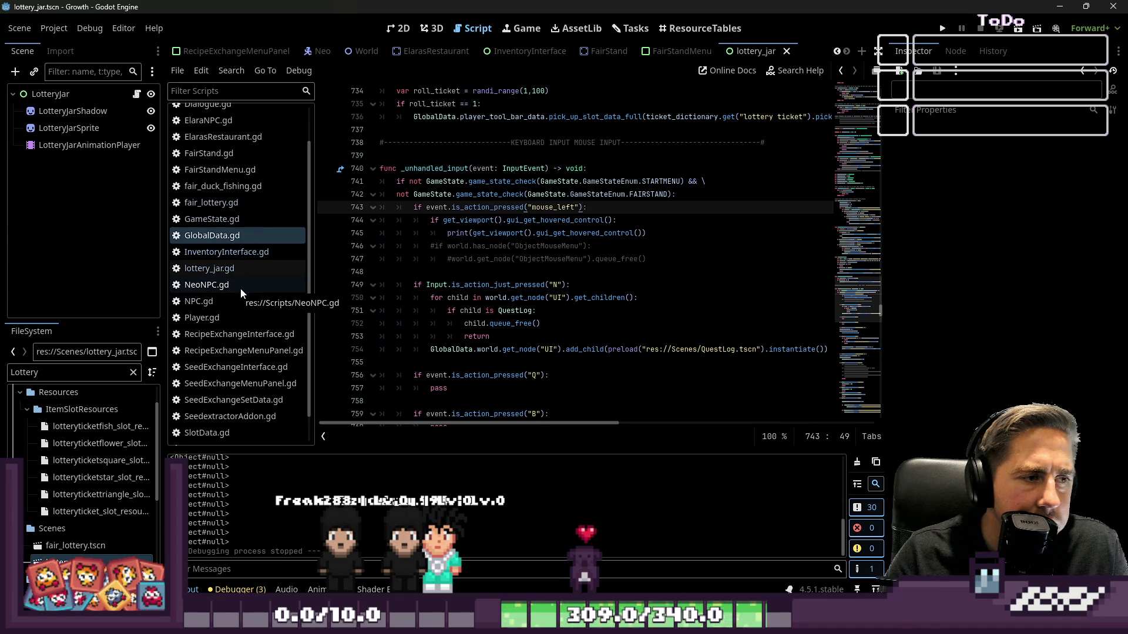
pyautogui.scroll(2, 235, 277)
pyautogui.click(212, 196)
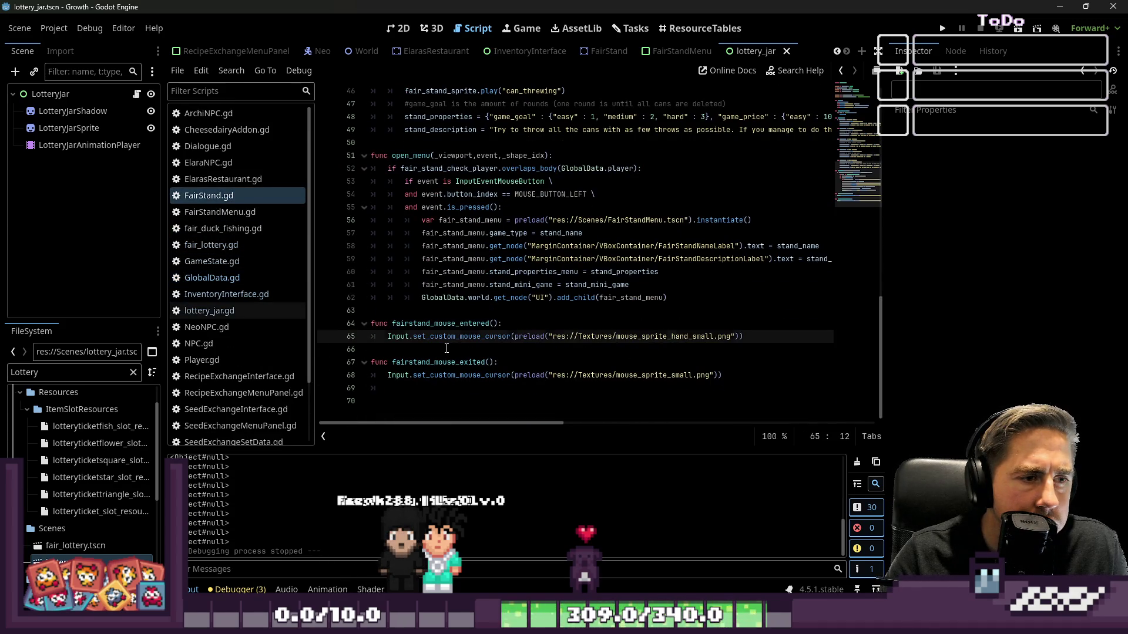
pyautogui.click(447, 348)
pyautogui.scroll(1, 444, 341)
pyautogui.click(516, 246)
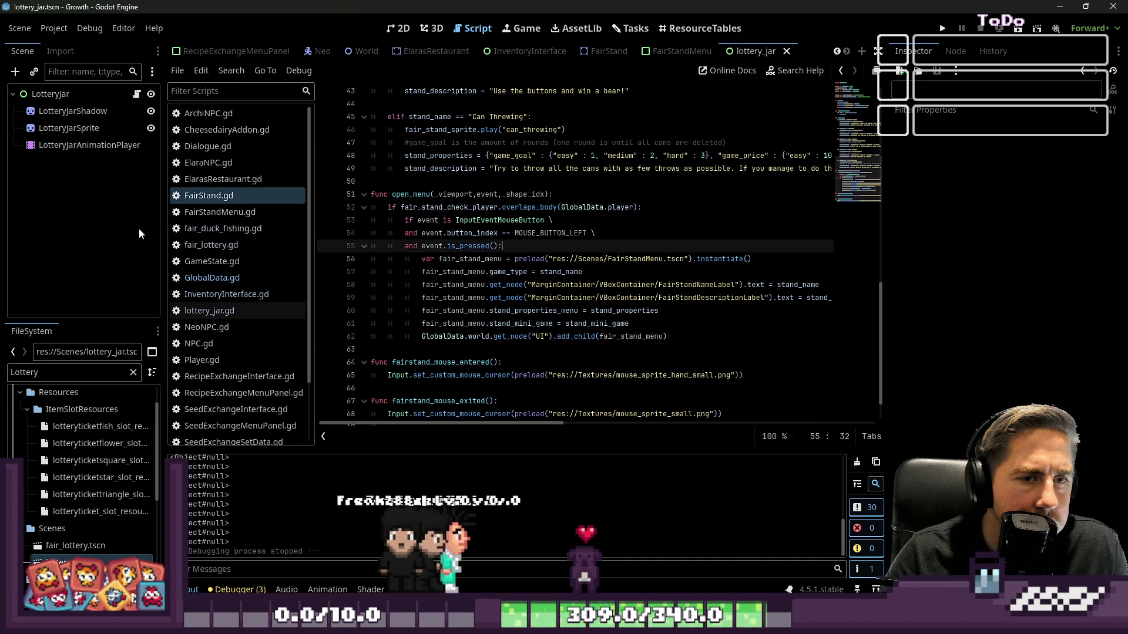
pyautogui.moveTo(164, 321); pyautogui.dragTo(105, 322)
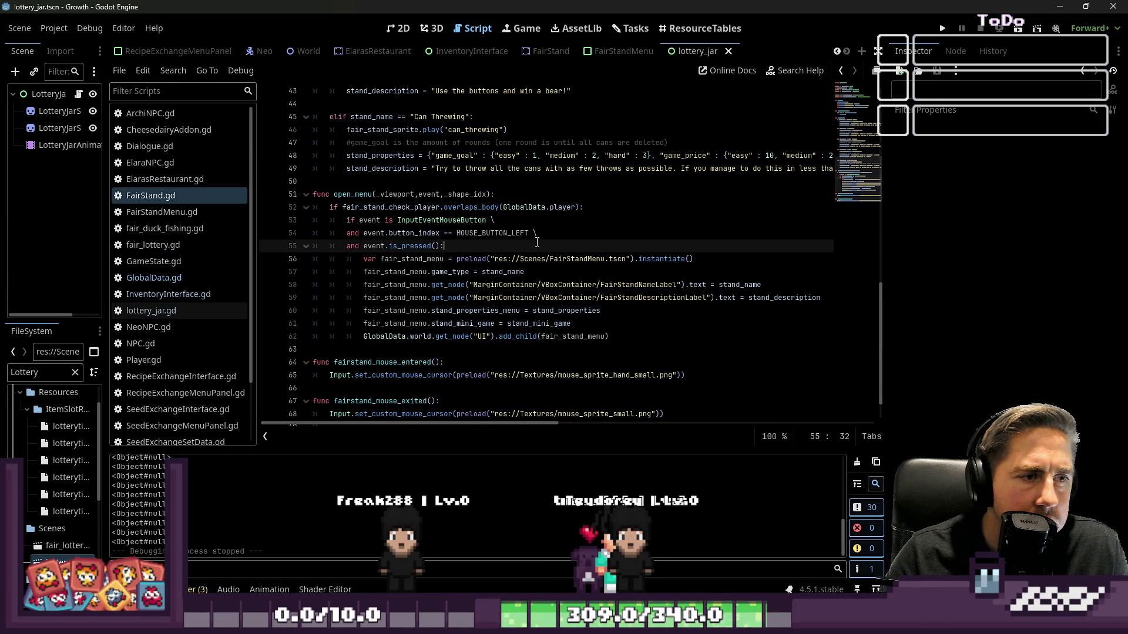
# Step: Insert print("Hier sollte was passieren!") above the fair_stand_menu line in open_menu, then run
pyautogui.click(567, 263)
pyautogui.hotkey('ctrl', 'shift', 'Return')
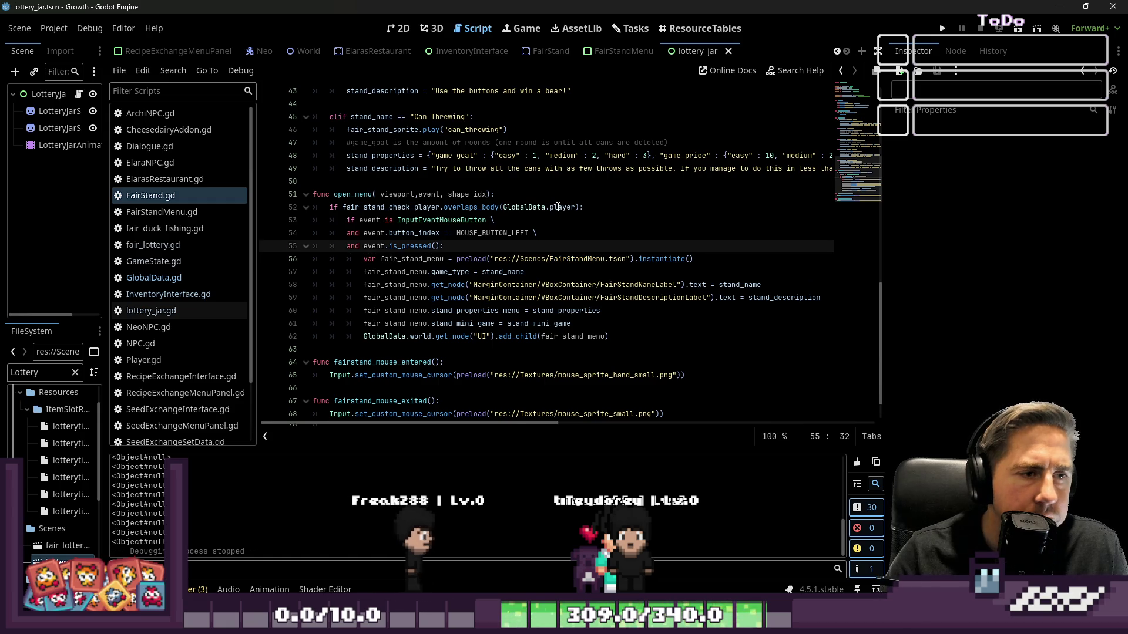
pyautogui.write('print(/')
pyautogui.press('BackSpace')
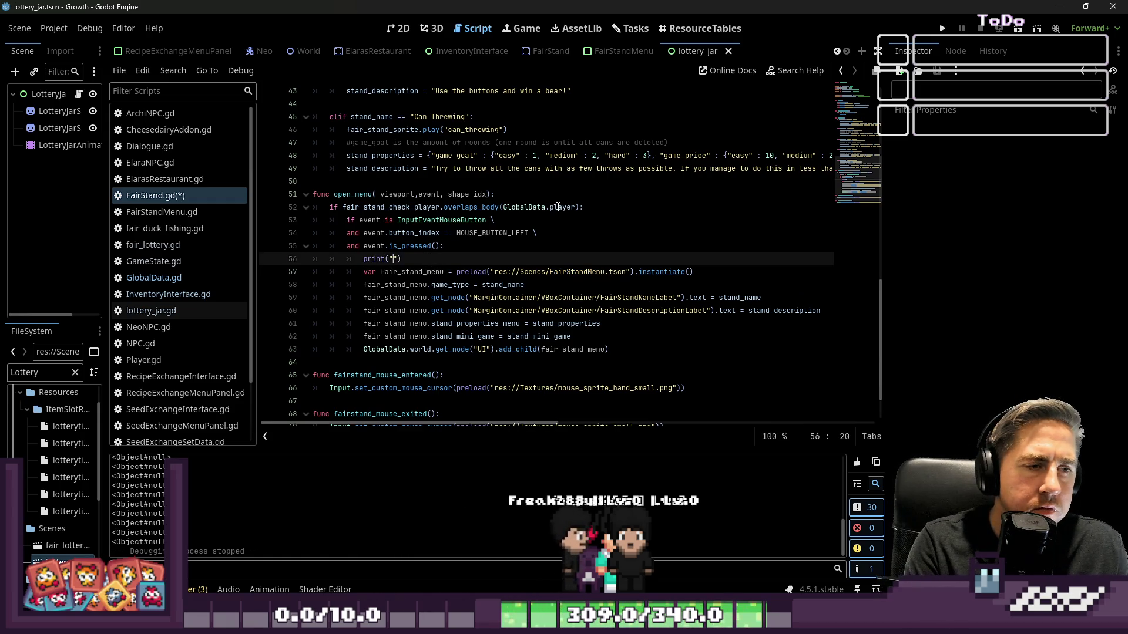
pyautogui.write('"Hier sollte was passieren!')
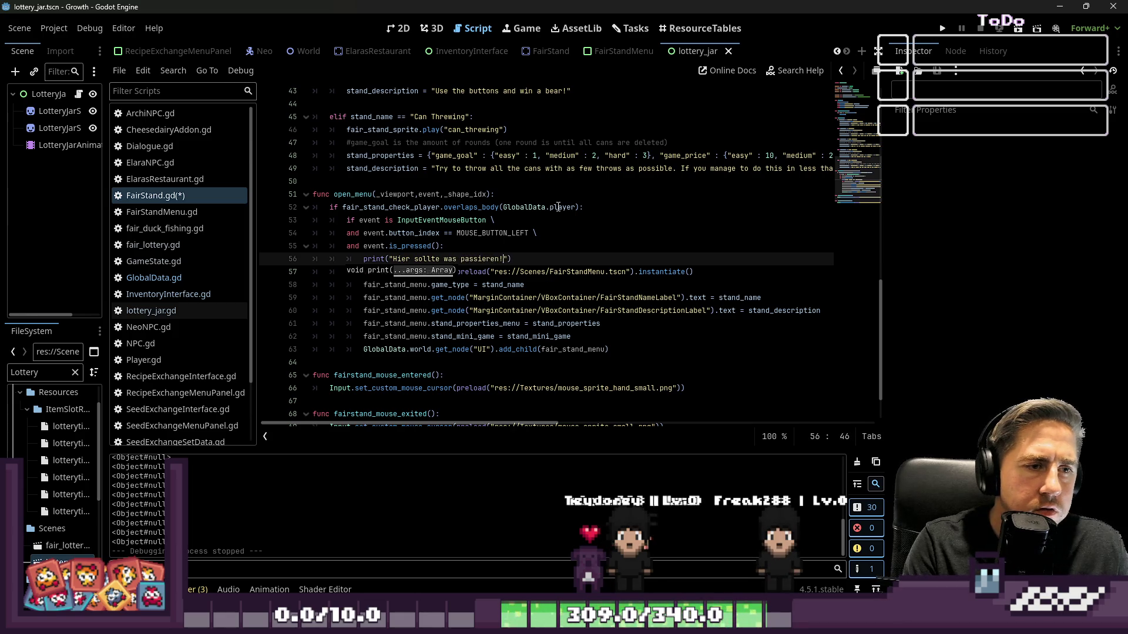
pyautogui.click(943, 28)
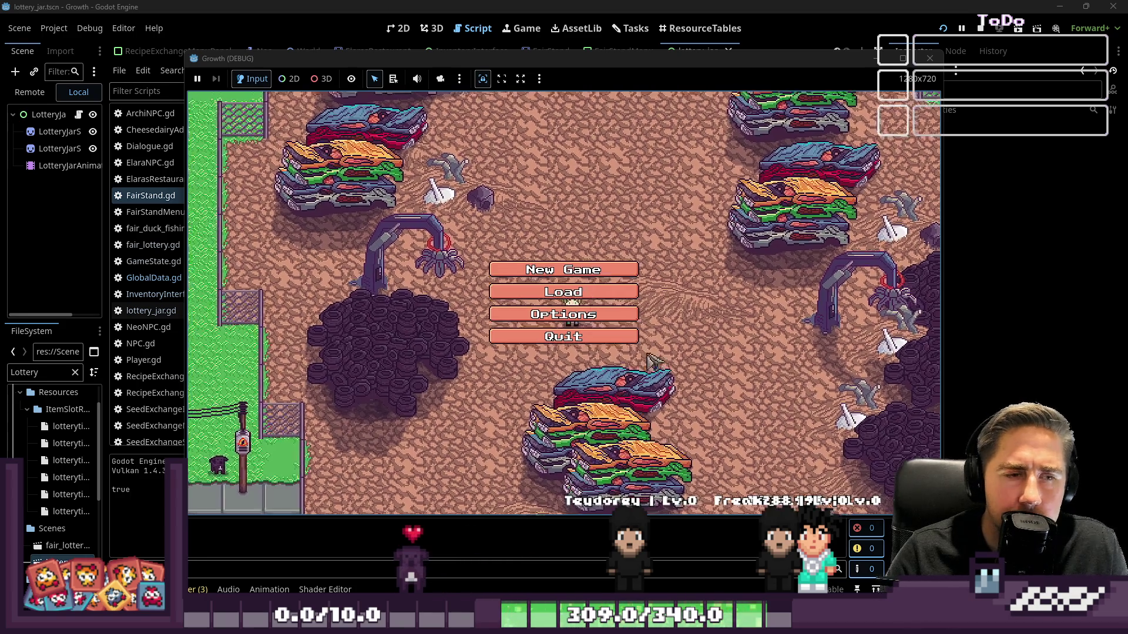
# Step: Load into town, walk east past the duck stall to the jar stall, and stop the game
pyautogui.click(574, 324)
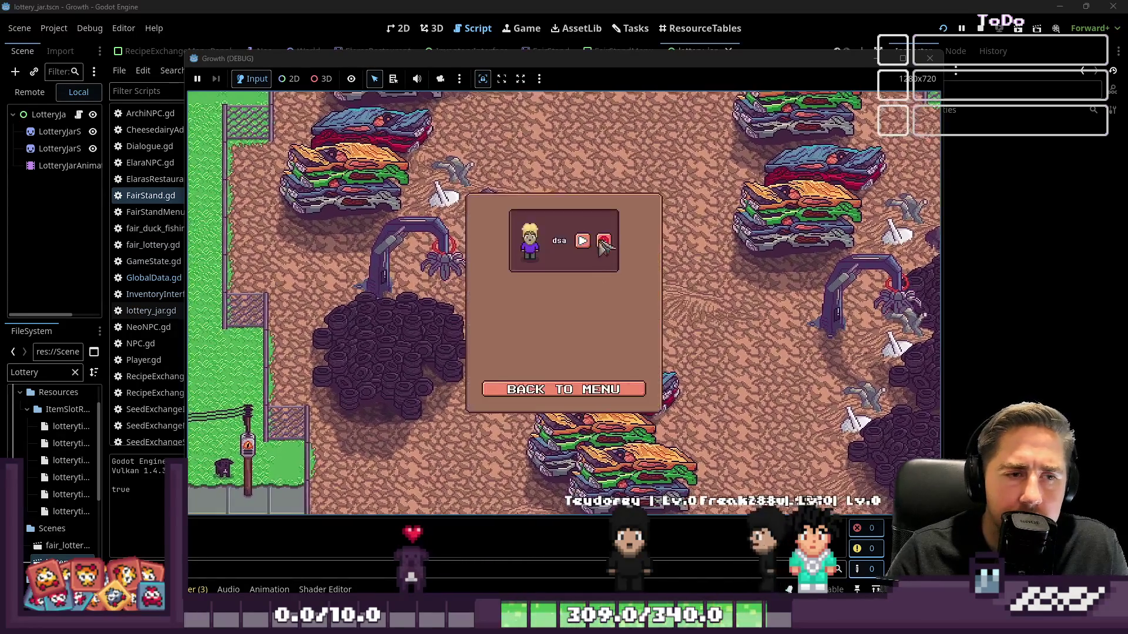
pyautogui.click(599, 247)
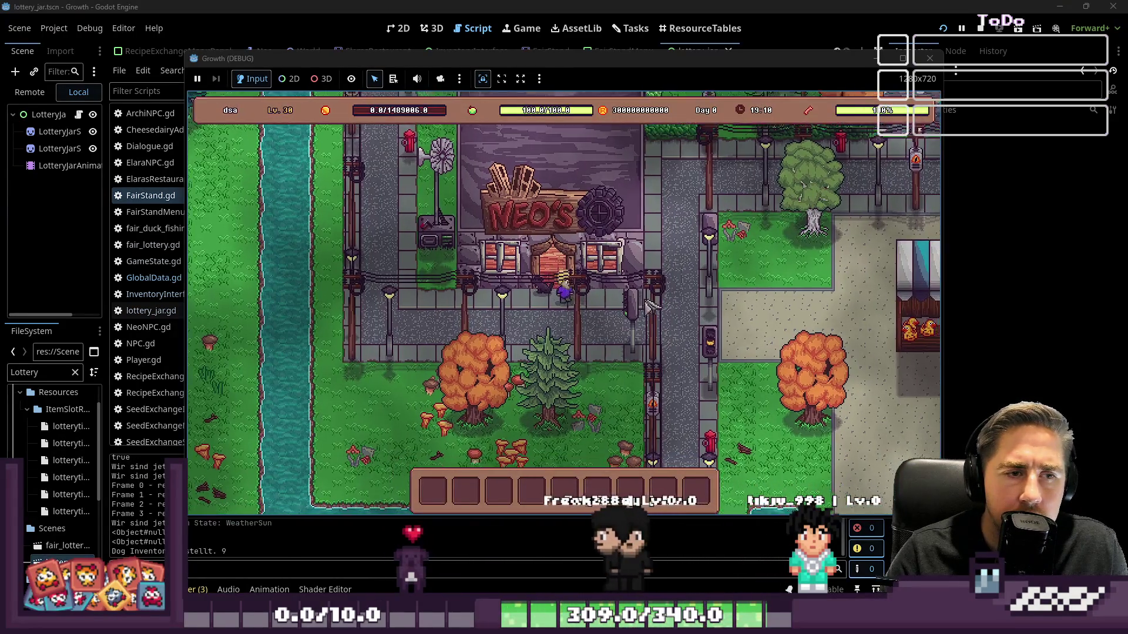
pyautogui.press('d')
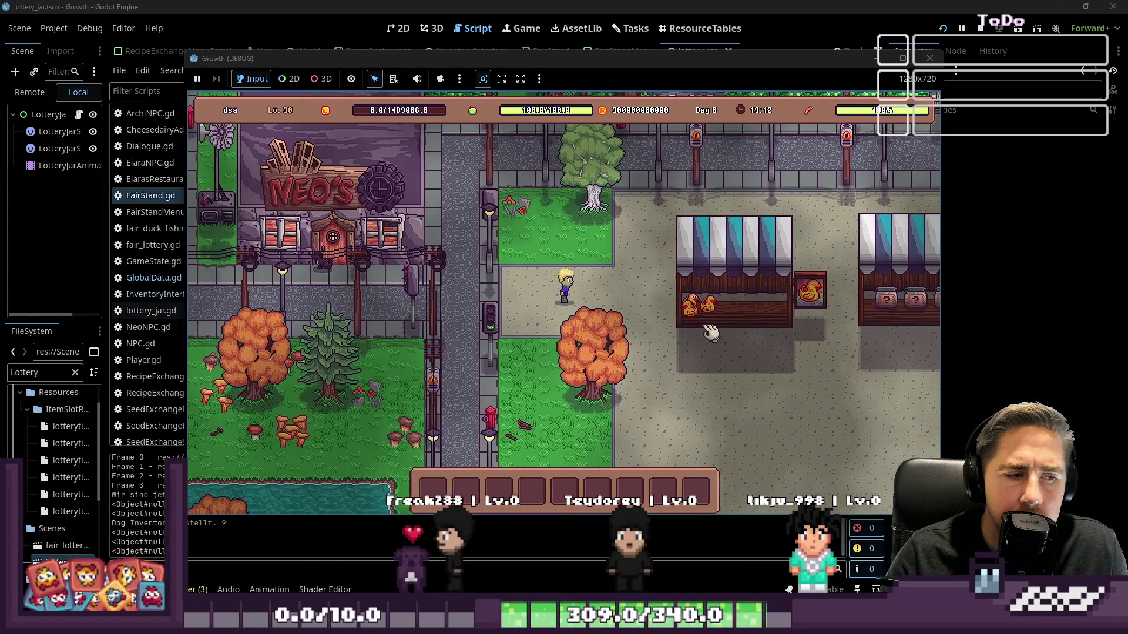
pyautogui.press('d')
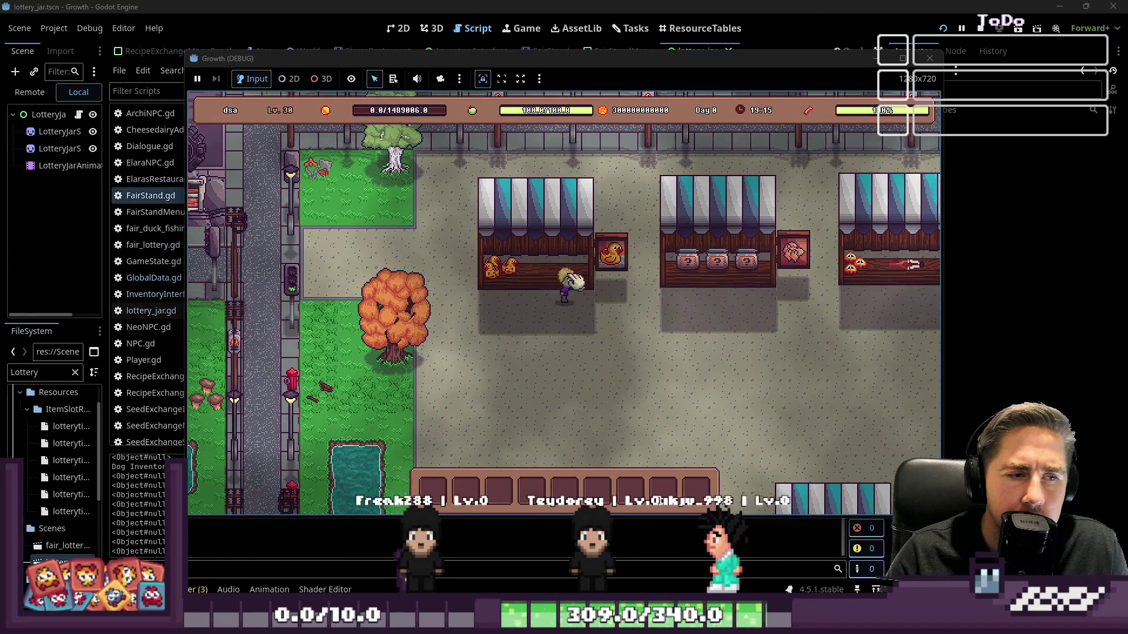
pyautogui.press('d')
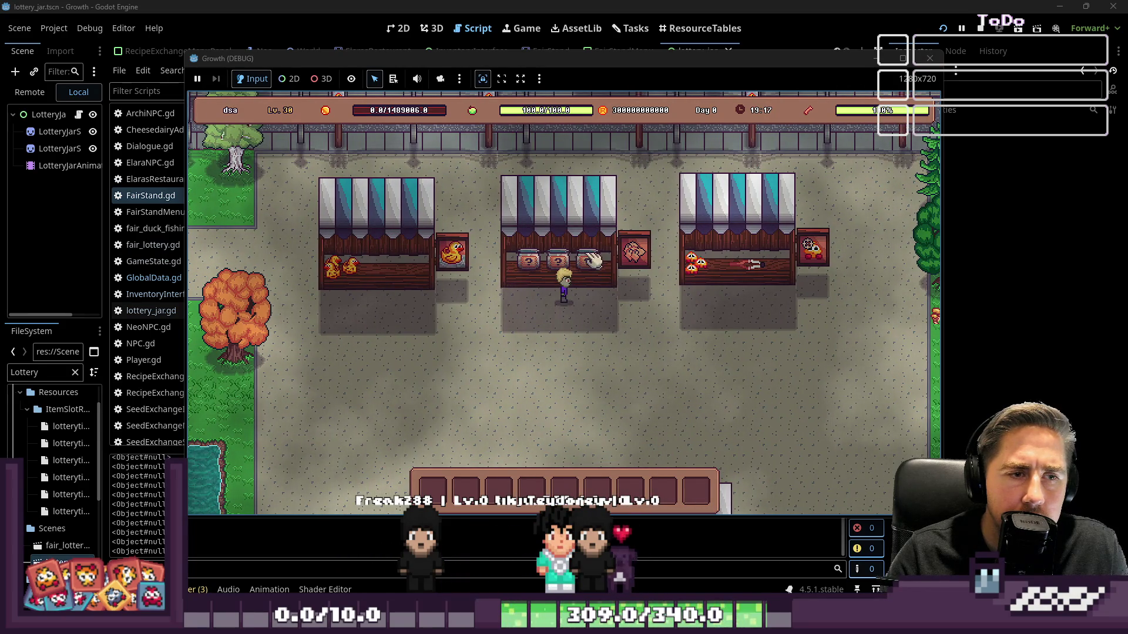
pyautogui.click(928, 59)
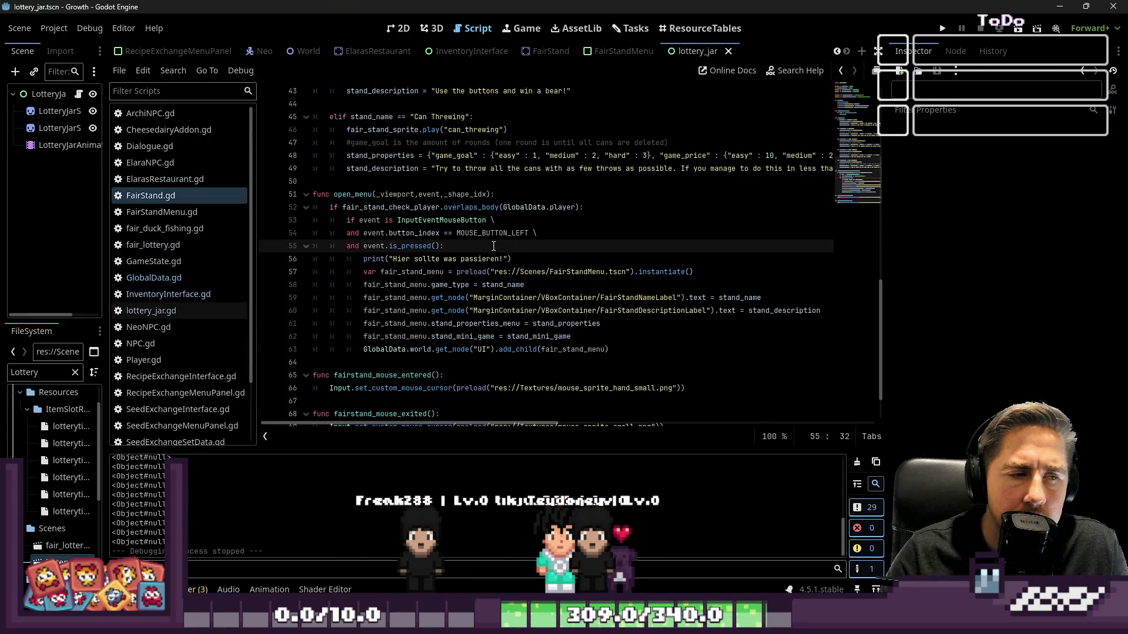
pyautogui.moveTo(492, 234)
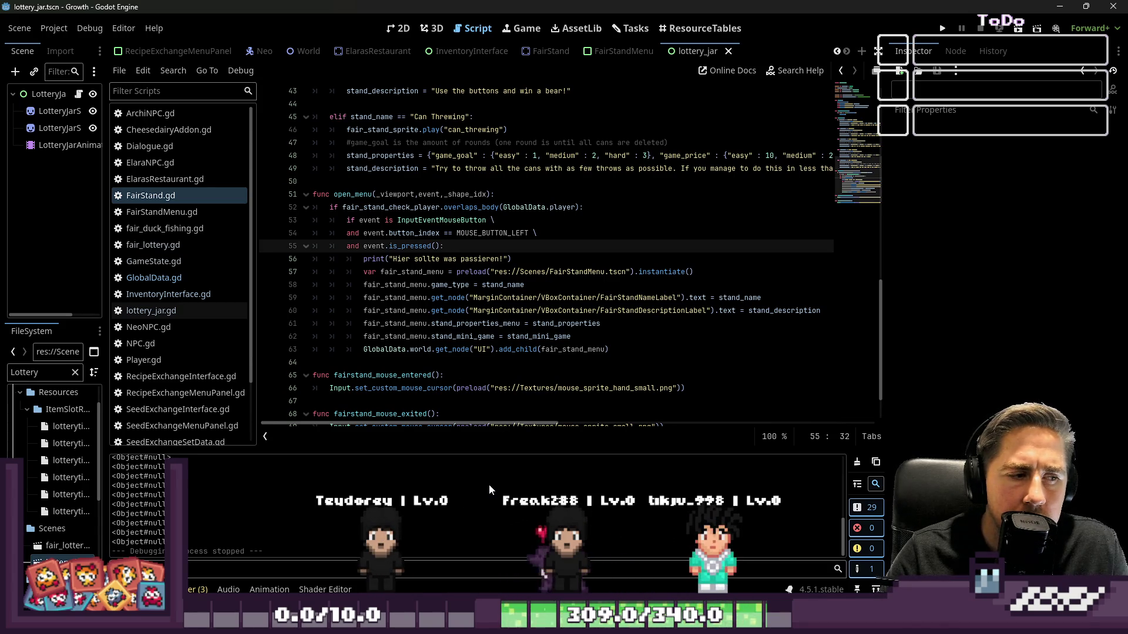
pyautogui.click(206, 282)
pyautogui.scroll(-6, 380, 291)
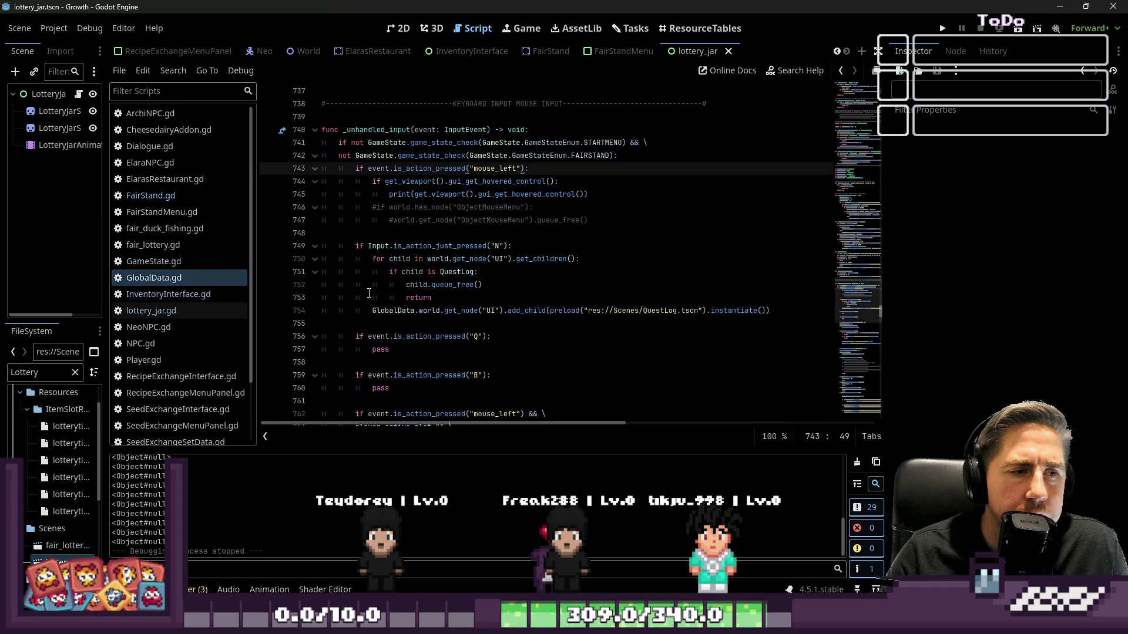
pyautogui.click(488, 246)
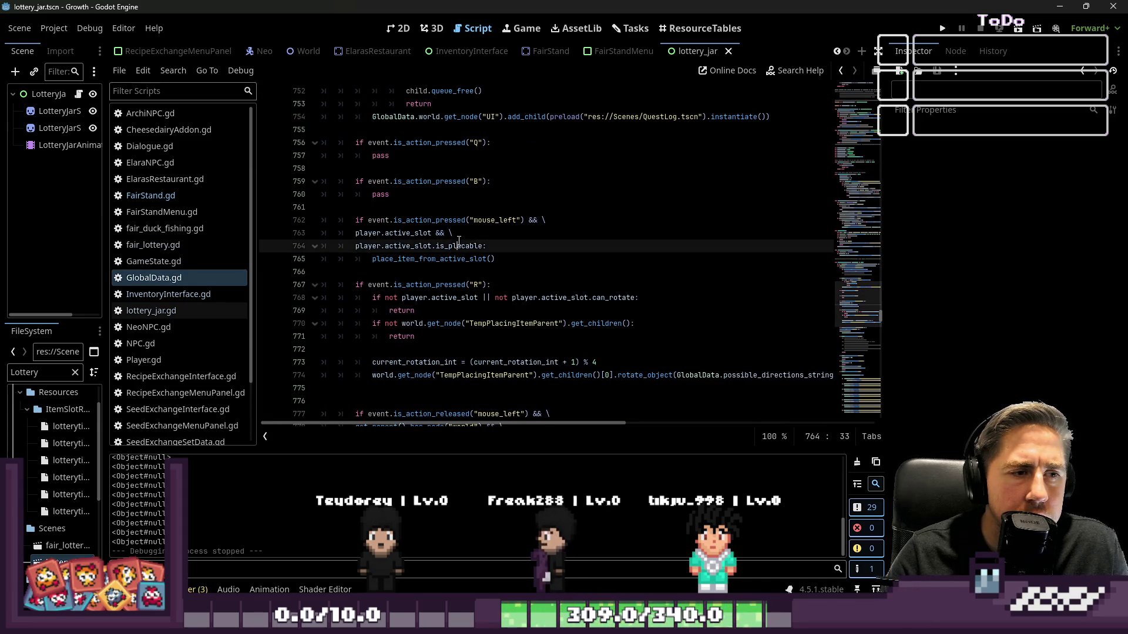
pyautogui.click(494, 258)
pyautogui.moveTo(494, 258)
pyautogui.mouseDown()
pyautogui.moveTo(288, 219)
pyautogui.moveTo(288, 233)
pyautogui.moveTo(286, 219)
pyautogui.mouseUp()
pyautogui.click(496, 248)
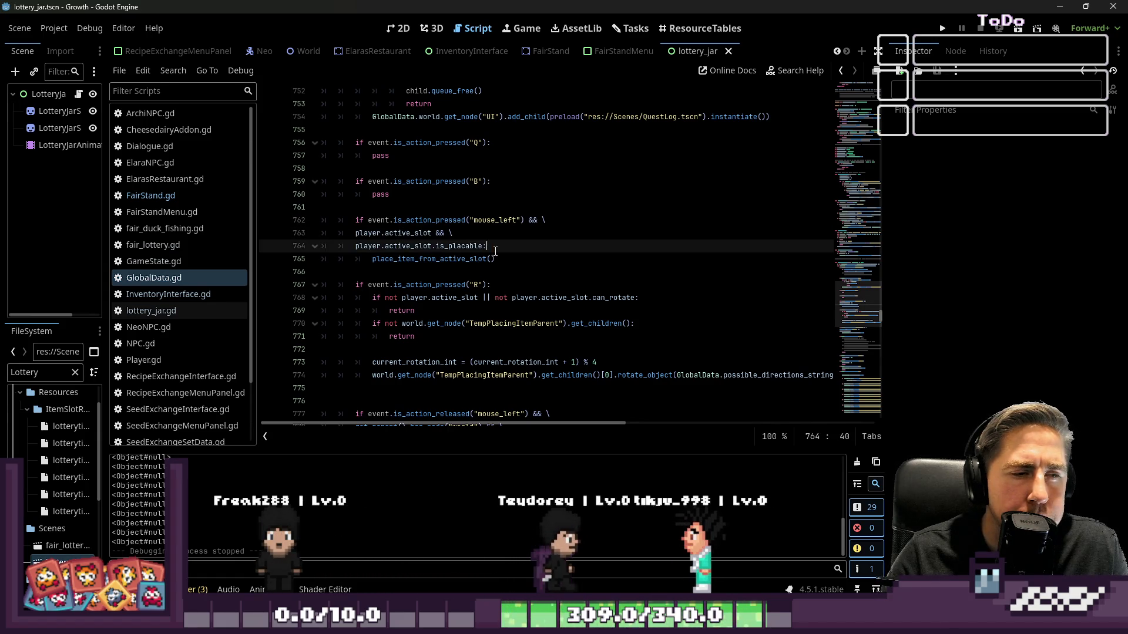
pyautogui.moveTo(454, 262)
pyautogui.scroll(5, 454, 262)
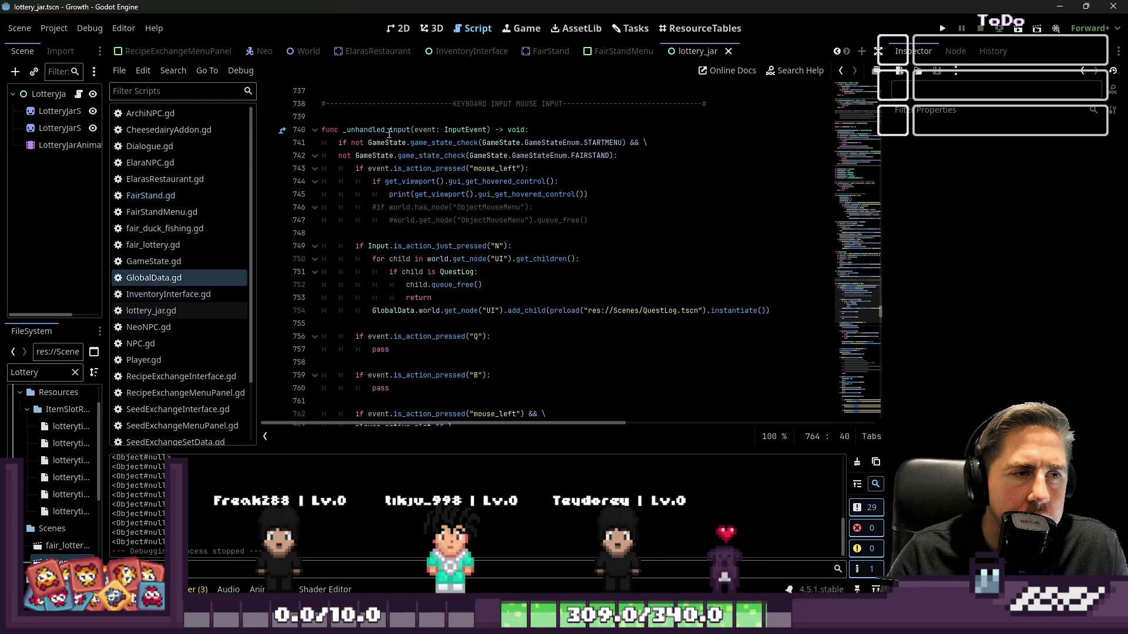
pyautogui.click(170, 198)
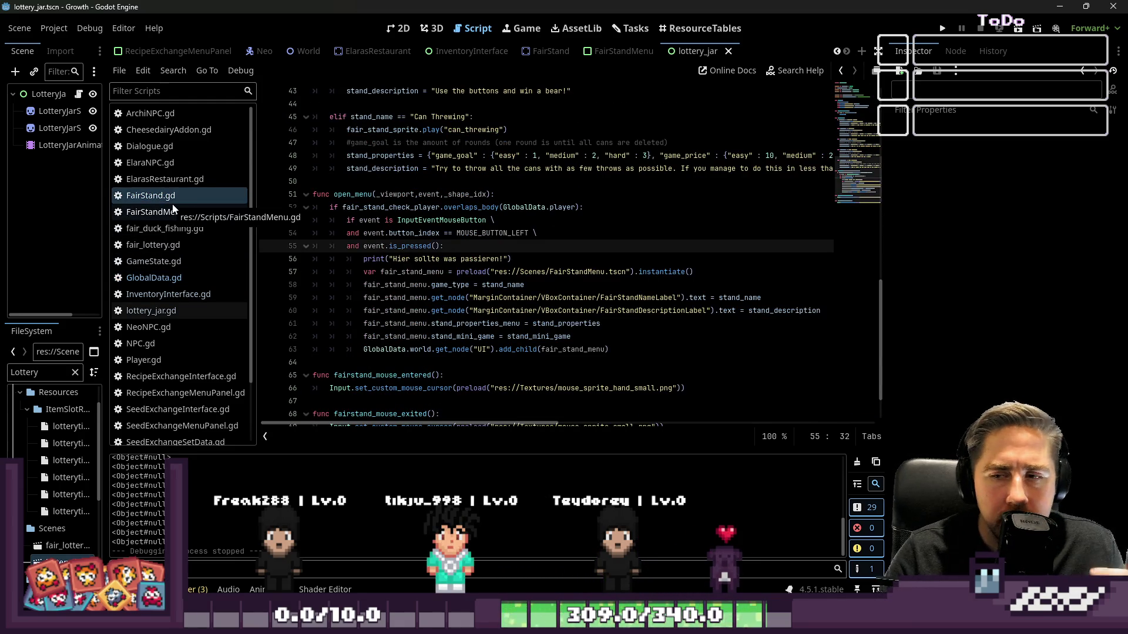
pyautogui.click(189, 292)
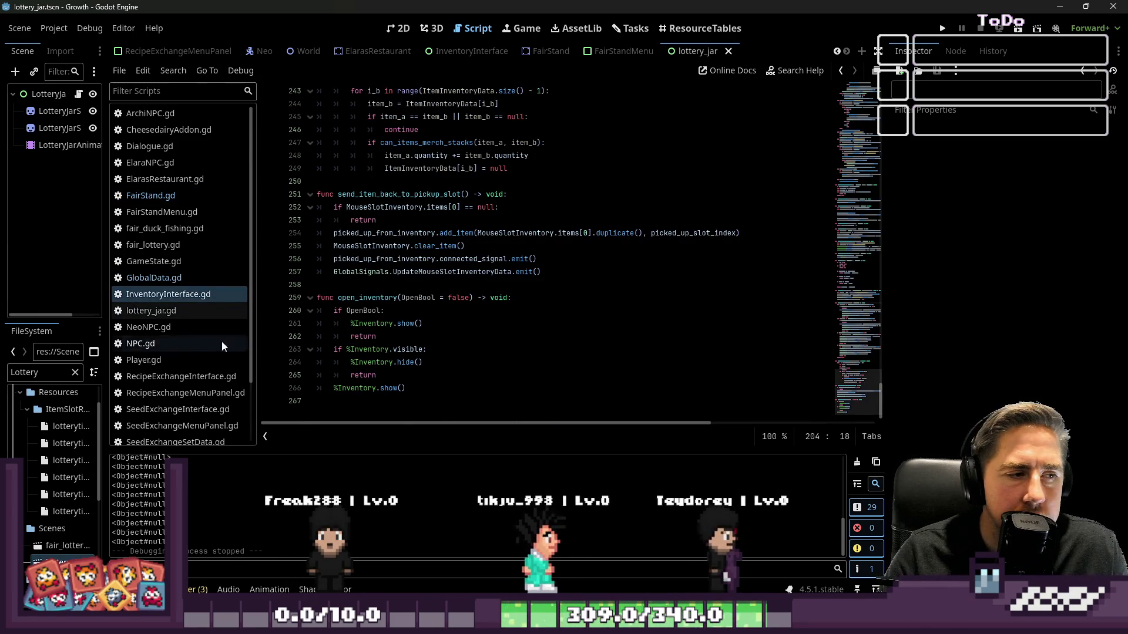
pyautogui.click(187, 200)
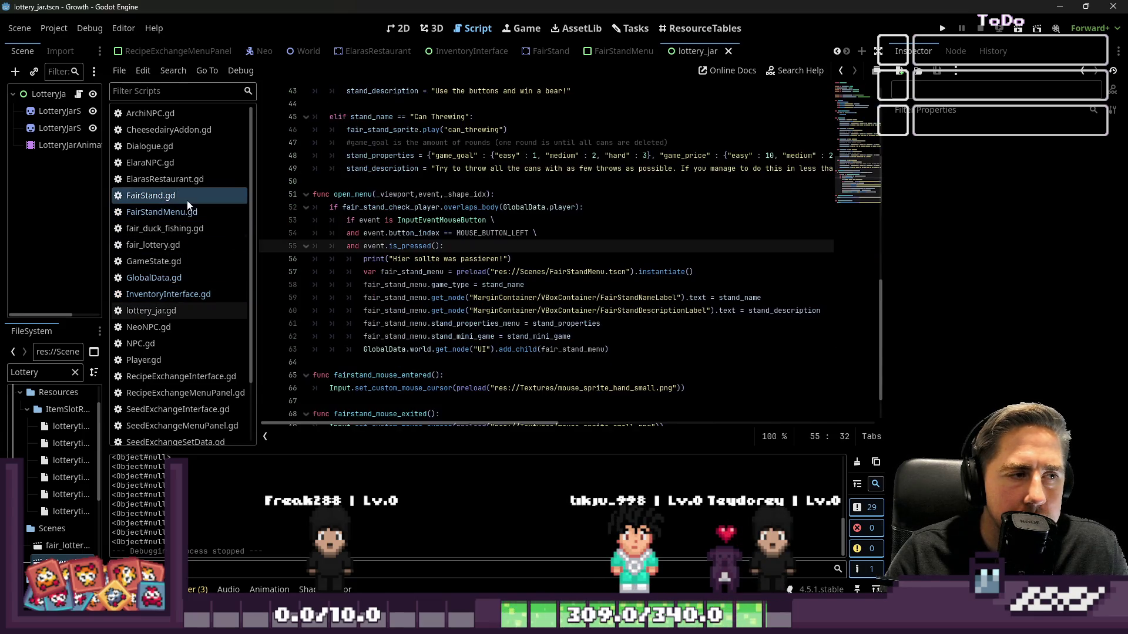
# Step: Replace player on line 52 with world.get_node("Player") in the overlap check
pyautogui.click(428, 285)
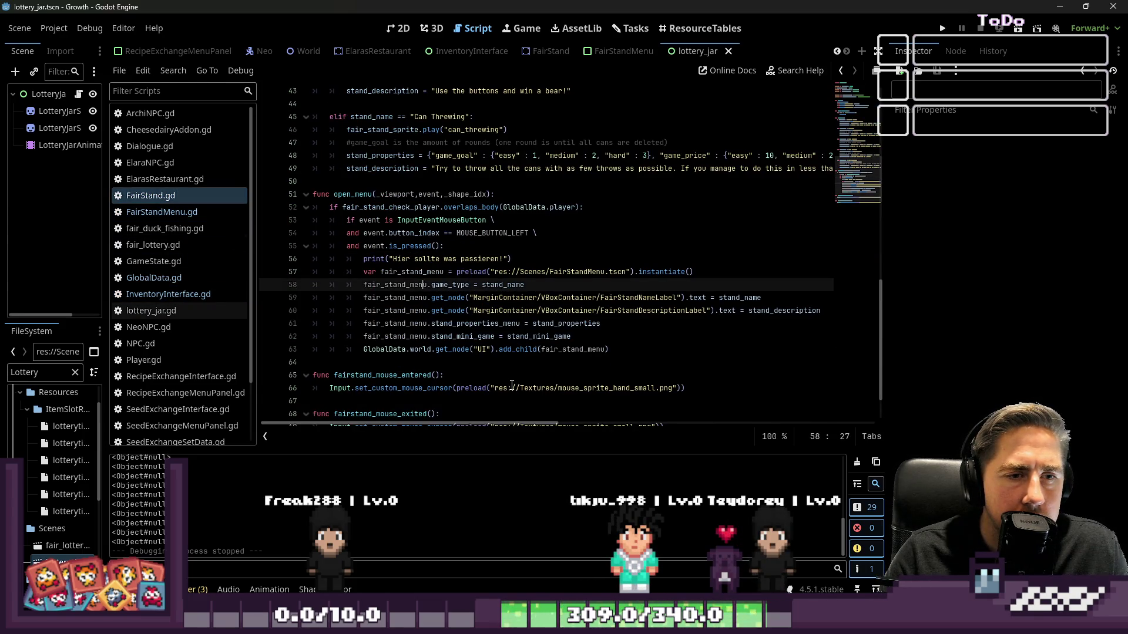
pyautogui.moveTo(511, 385)
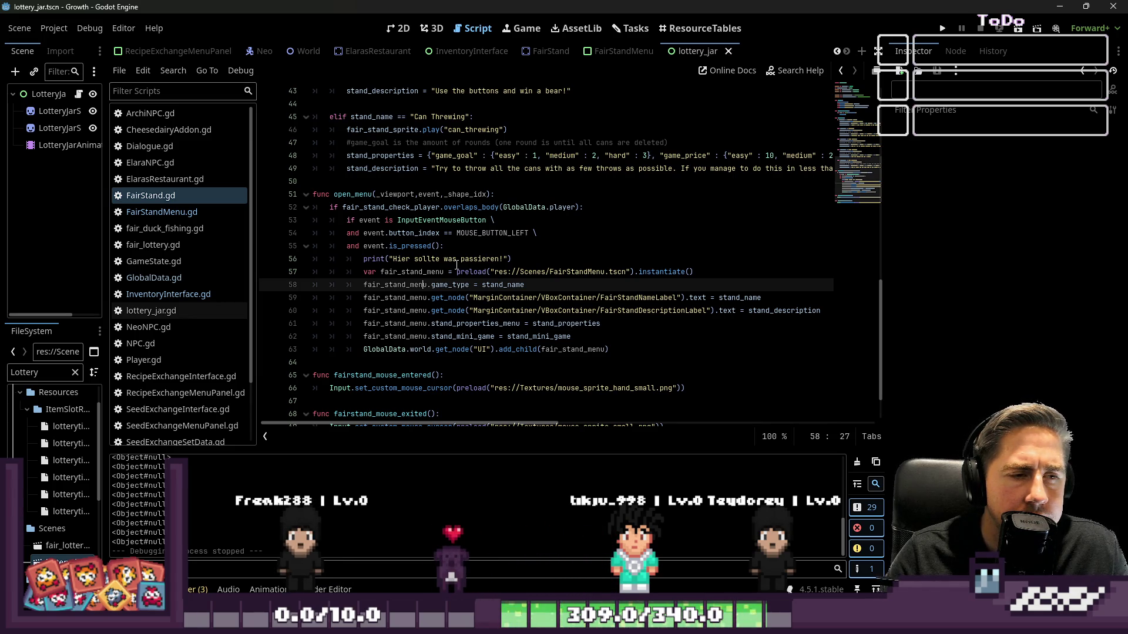
pyautogui.doubleClick(571, 211)
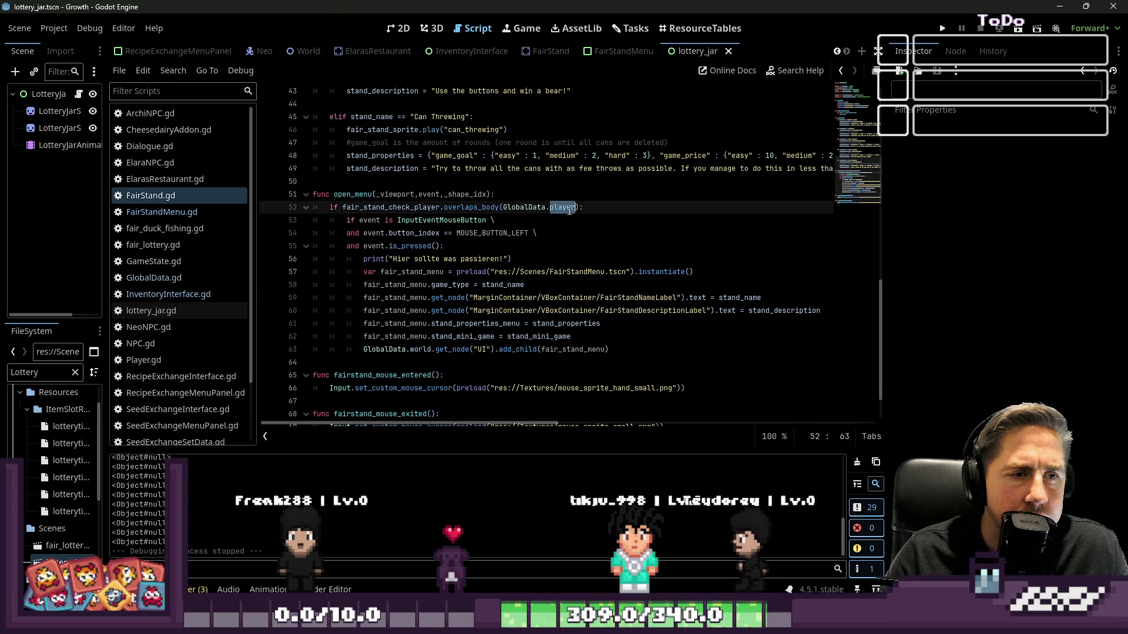
pyautogui.write('world.get_node(')
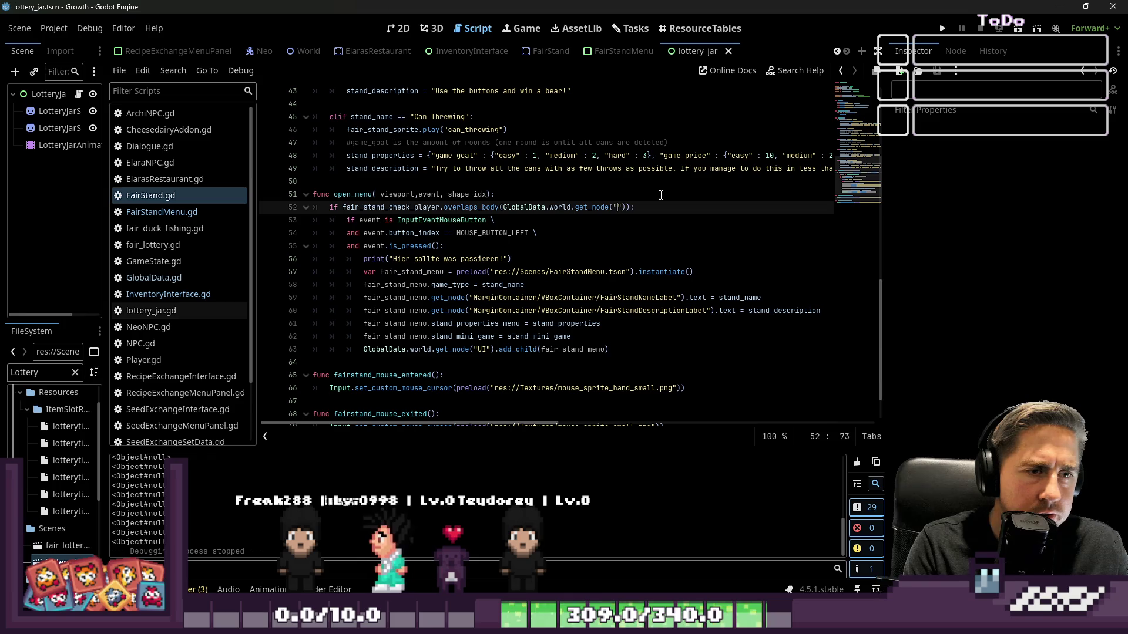
pyautogui.write('"Player')
# Step: Review the fair_stand_check_player and event names in open_menu, then run with F5
pyautogui.click(646, 218)
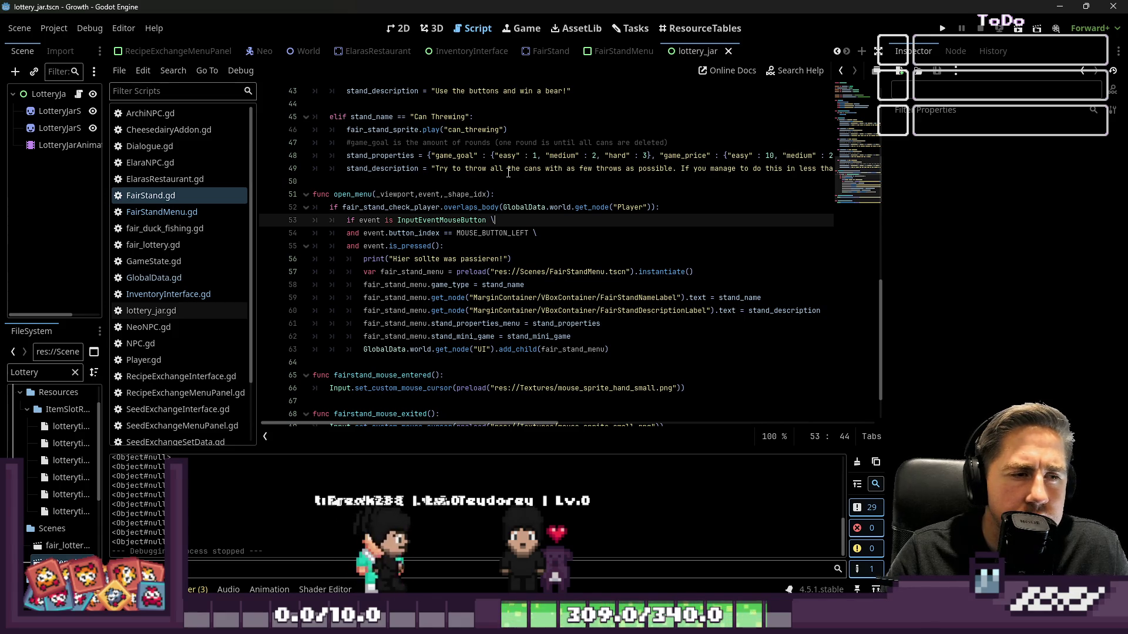
pyautogui.doubleClick(368, 206)
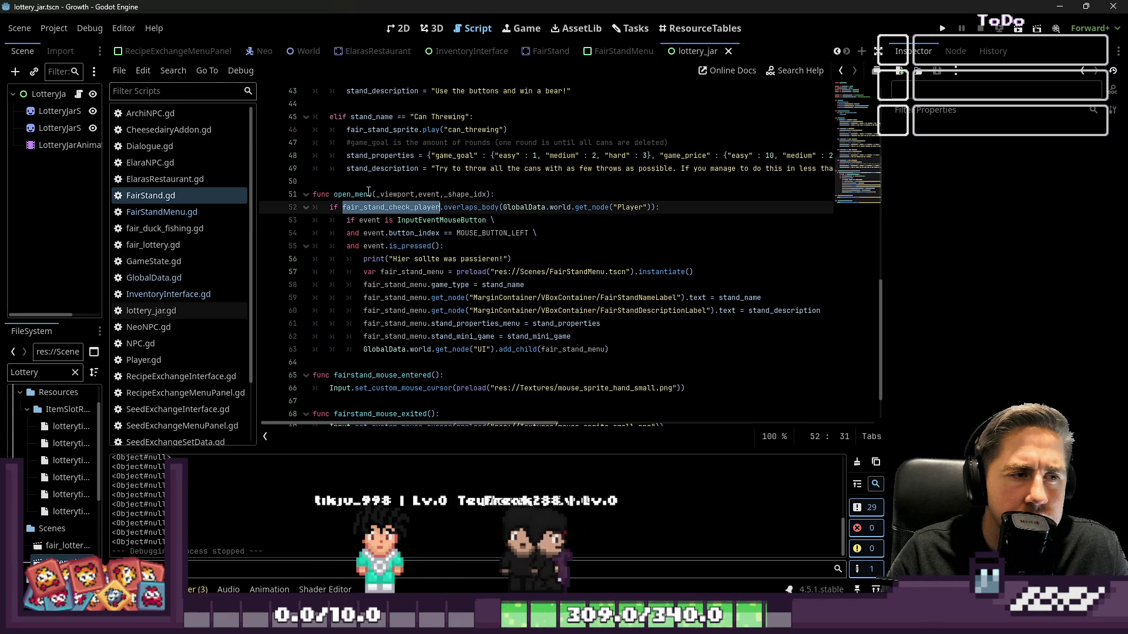
pyautogui.doubleClick(424, 195)
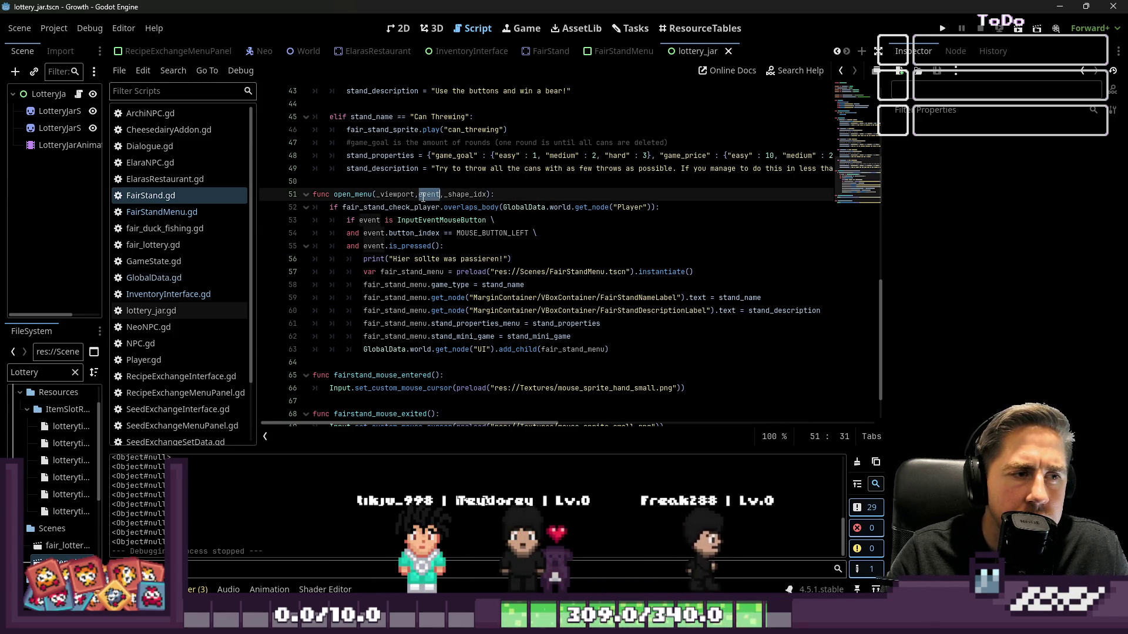
pyautogui.press('F5')
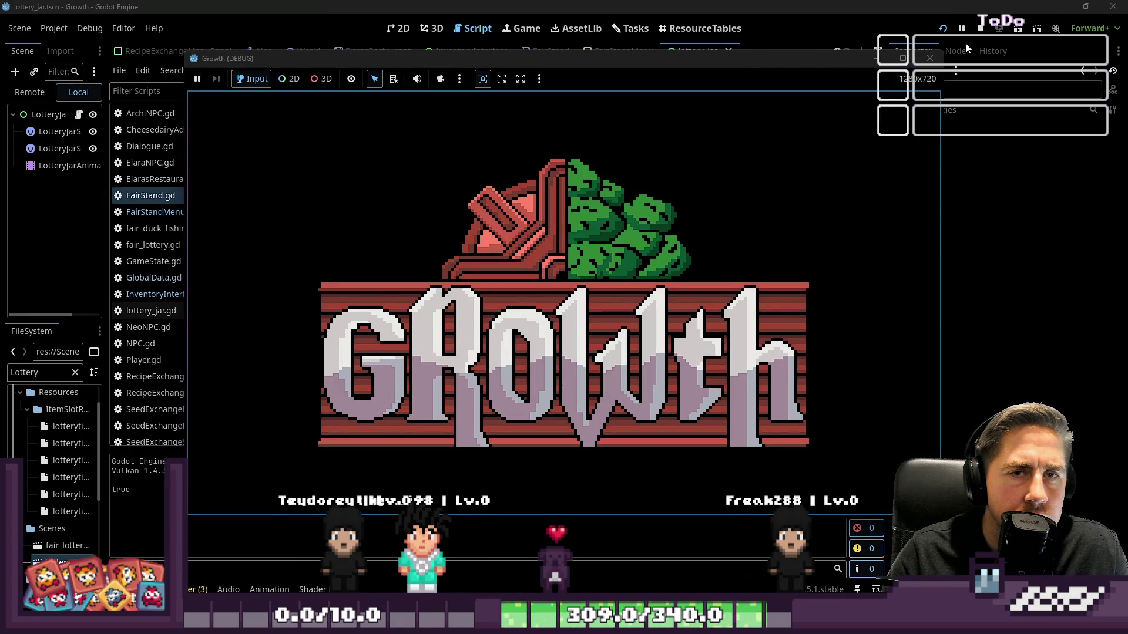
# Step: Stop the game and open GlobalData.gd at the game-state checks around line 743
pyautogui.click(980, 28)
pyautogui.click(154, 278)
pyautogui.click(544, 246)
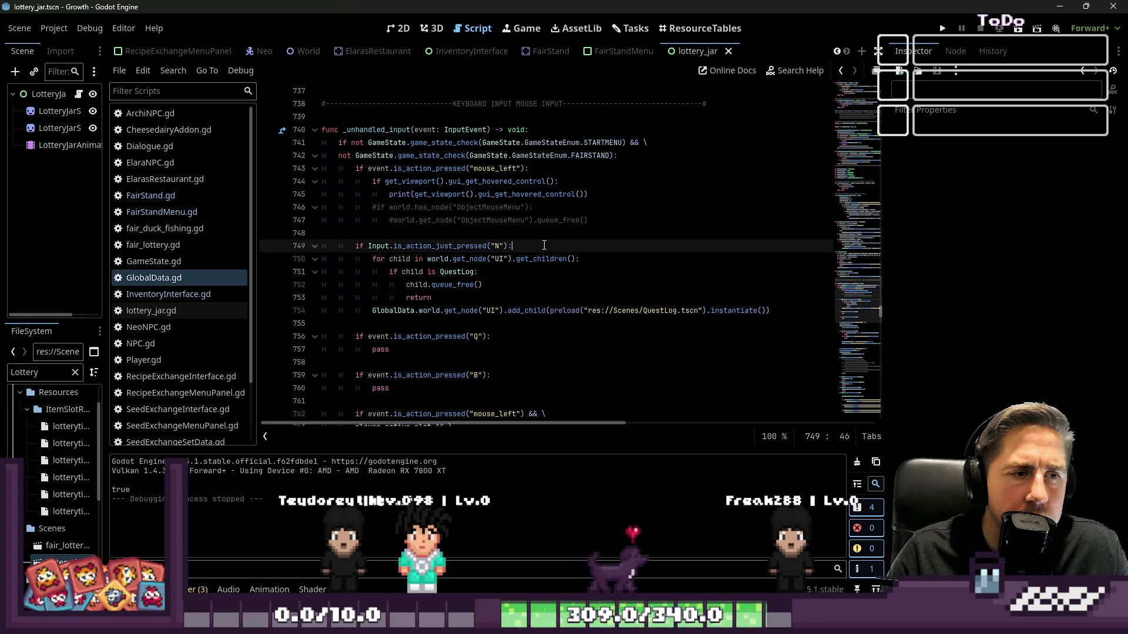
pyautogui.click(529, 184)
pyautogui.click(634, 153)
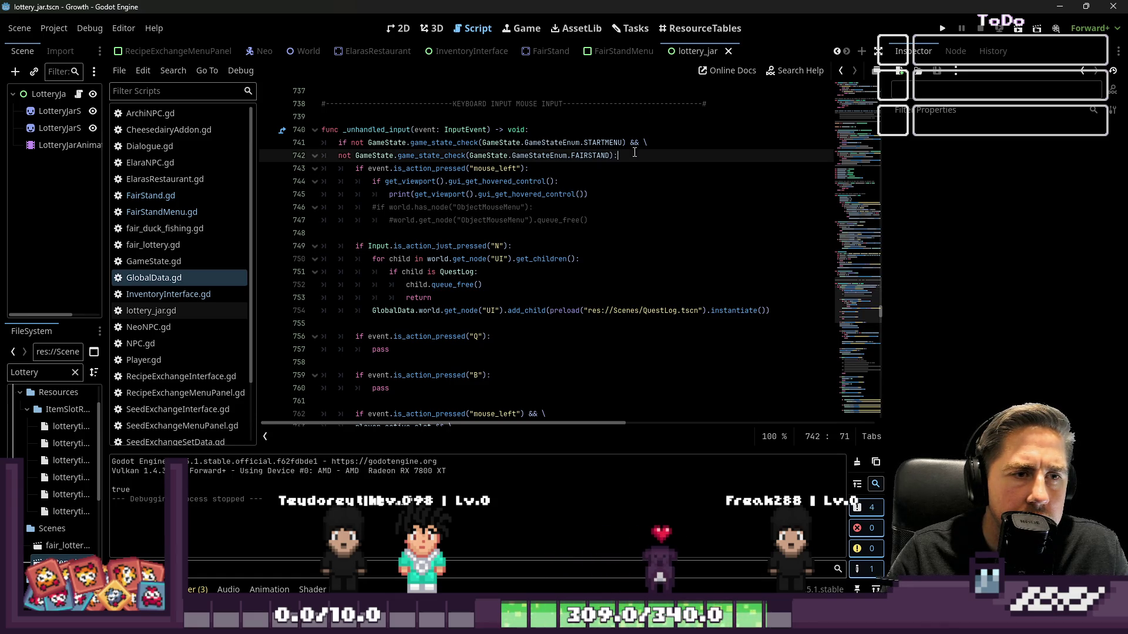
pyautogui.scroll(-1, 623, 158)
pyautogui.press('Down')
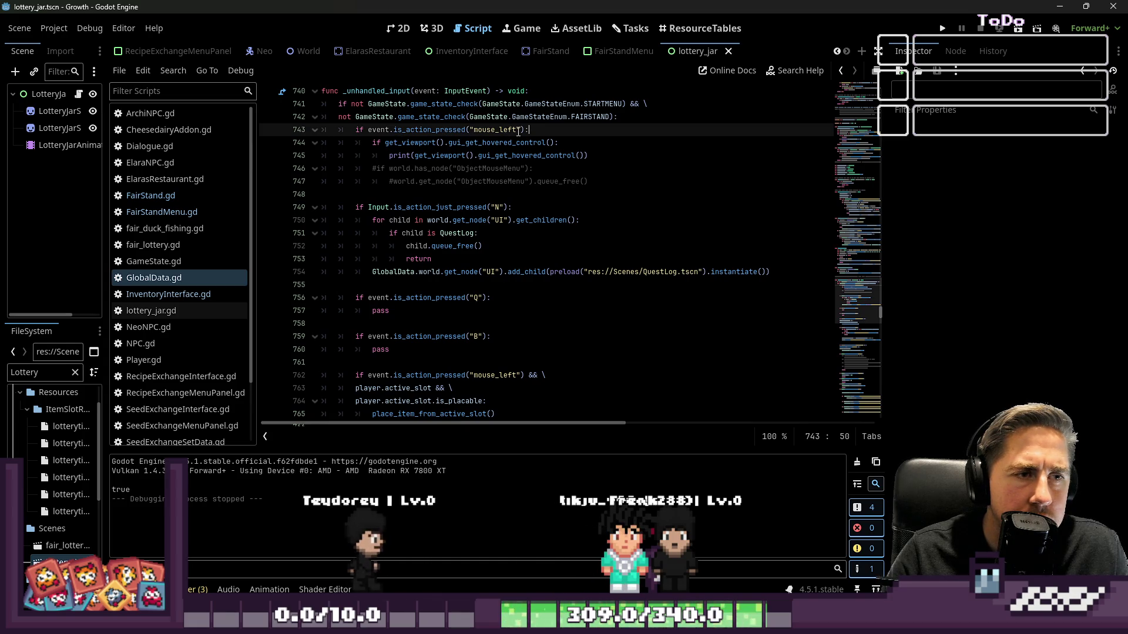
# Step: Add a placeholder print() line under the mouse_left check and relaunch the game
pyautogui.click(480, 143)
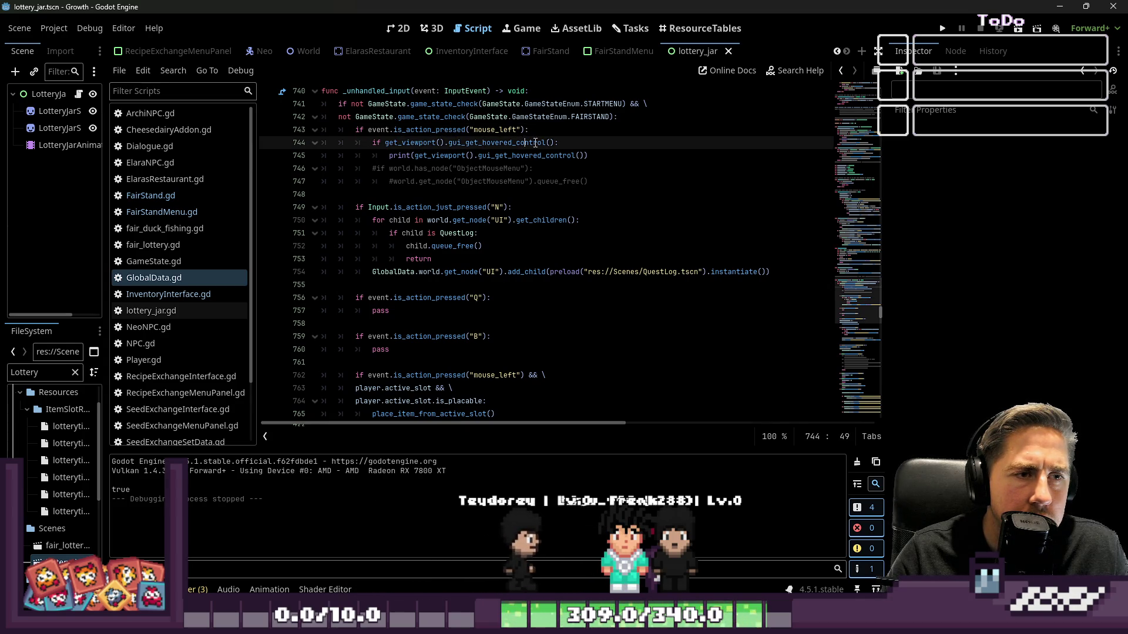
pyautogui.click(556, 134)
pyautogui.press('Return')
pyautogui.write('oawdopdw k")')
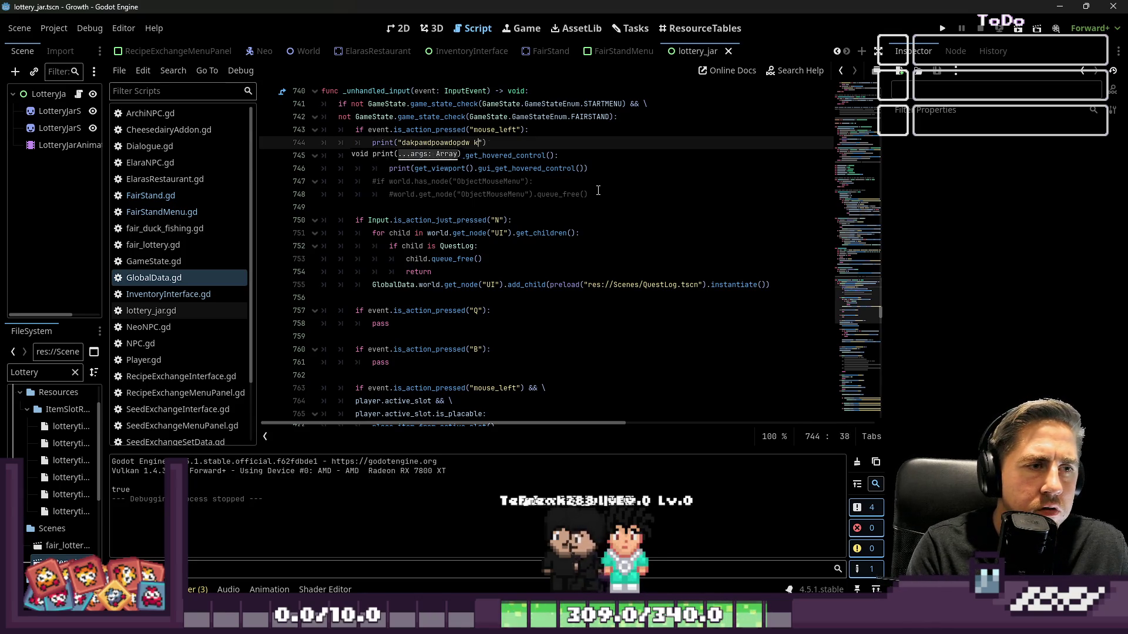
pyautogui.click(945, 26)
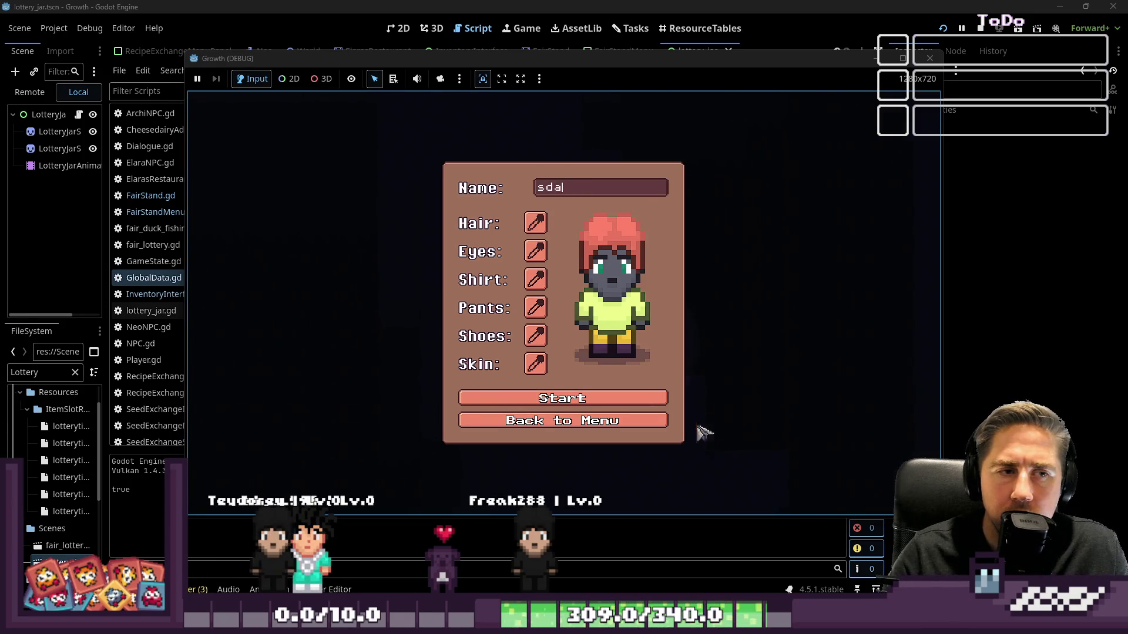
# Step: Start playing with the new character and walk past the duck fishing stall to the jar stall
pyautogui.click(564, 398)
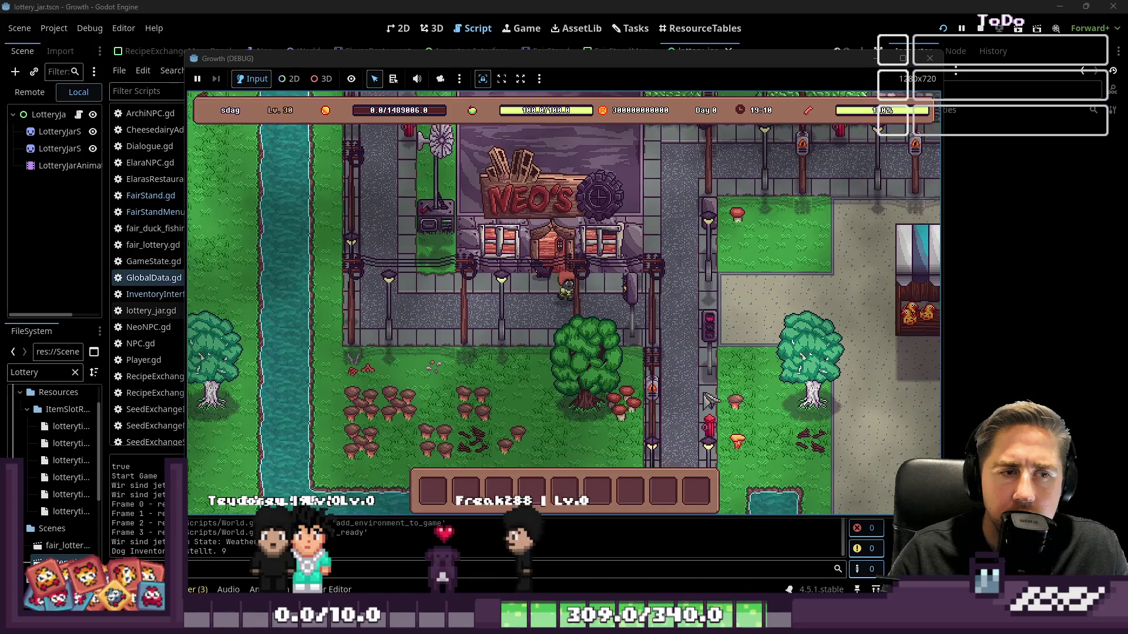
pyautogui.press('d')
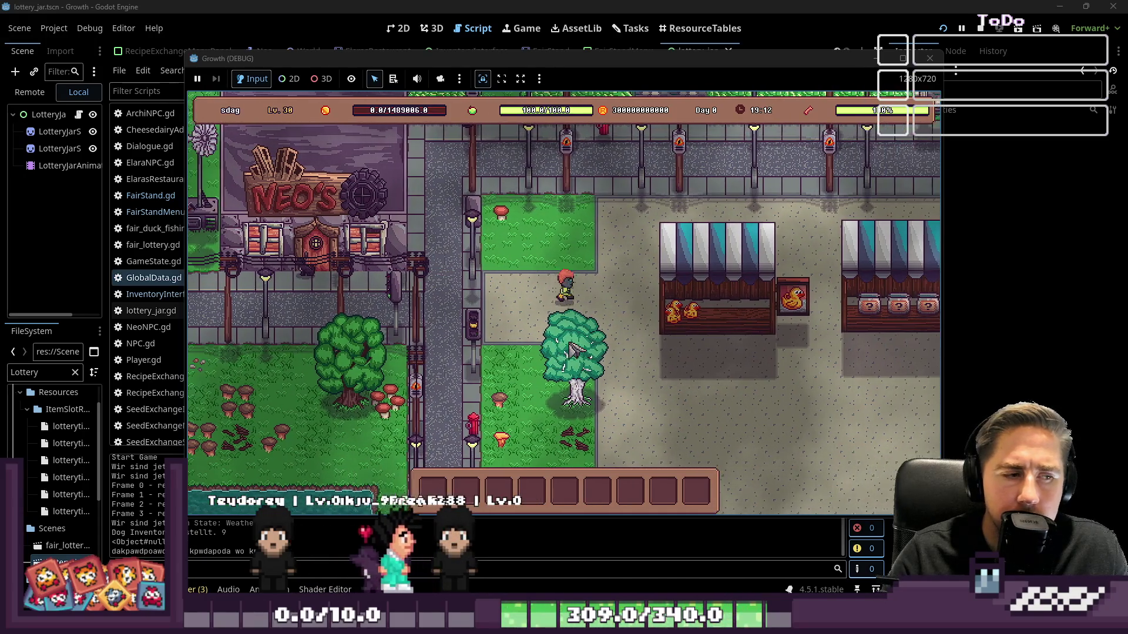
pyautogui.click(588, 306)
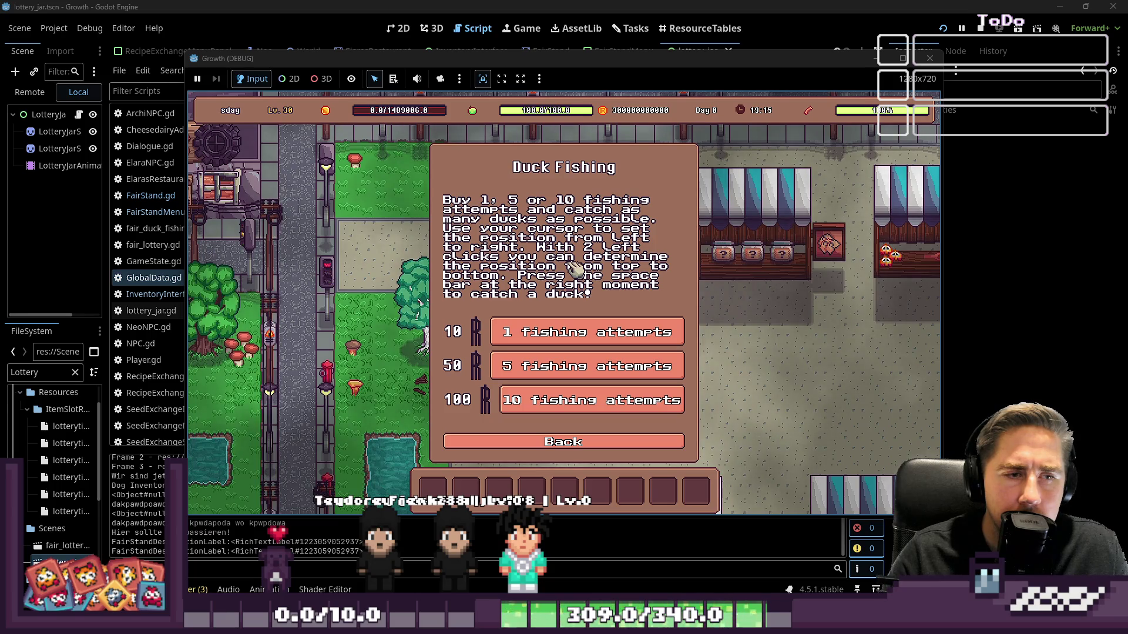
pyautogui.click(564, 444)
pyautogui.press('d')
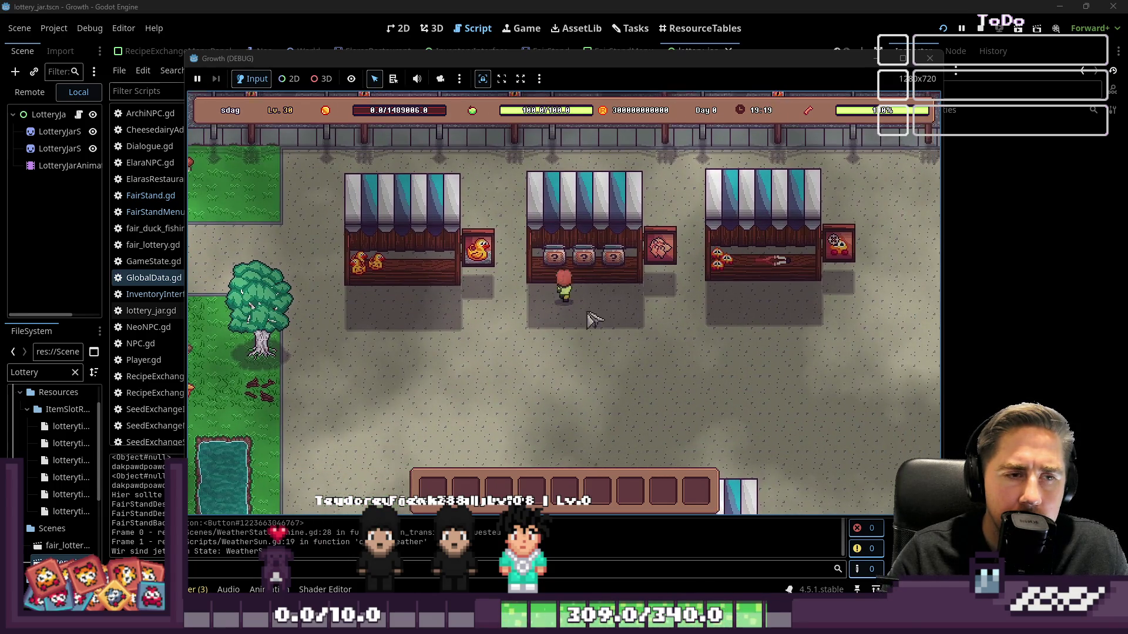
# Step: At the jar stall, buy 1 lottery ticket for 10, pick the middle jar, and stop the game
pyautogui.click(584, 253)
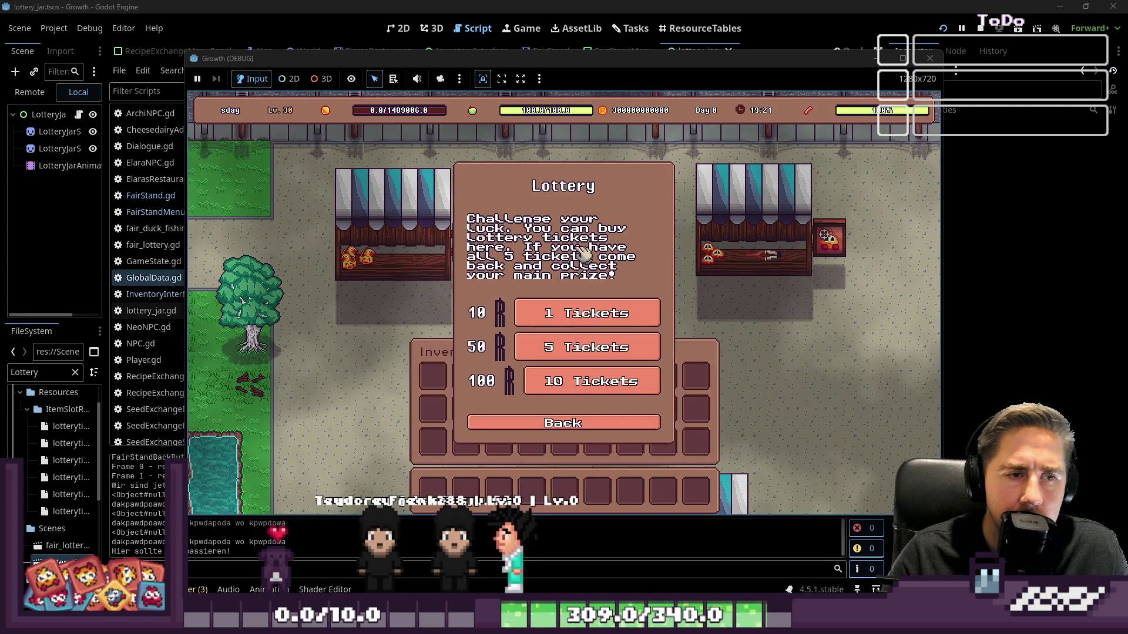
pyautogui.click(562, 425)
pyautogui.click(584, 241)
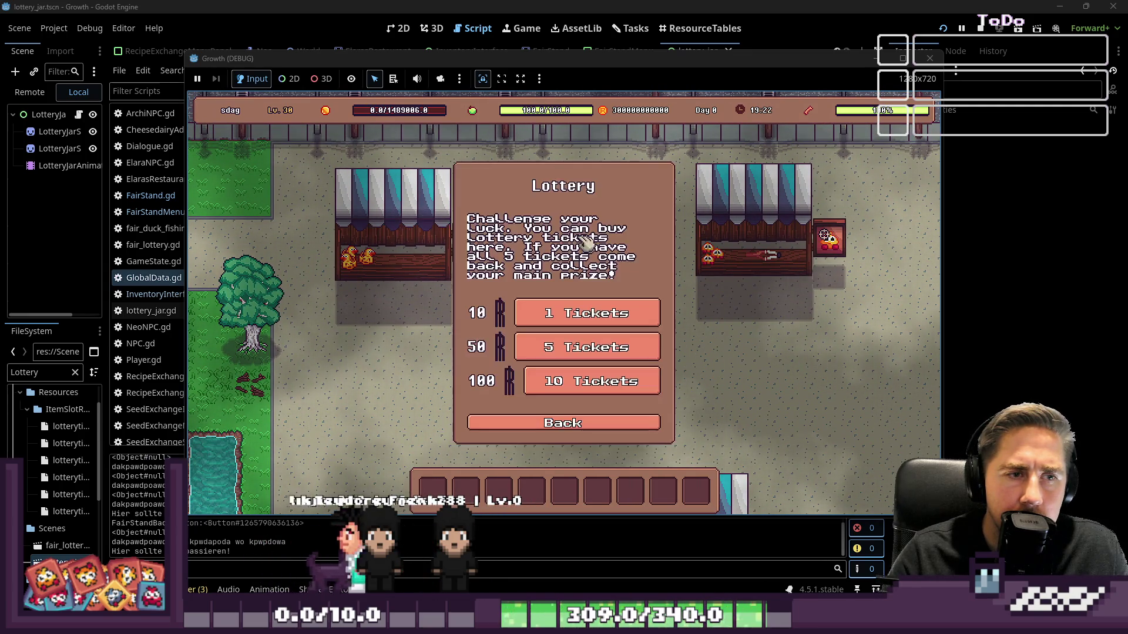
pyautogui.click(582, 418)
pyautogui.click(575, 335)
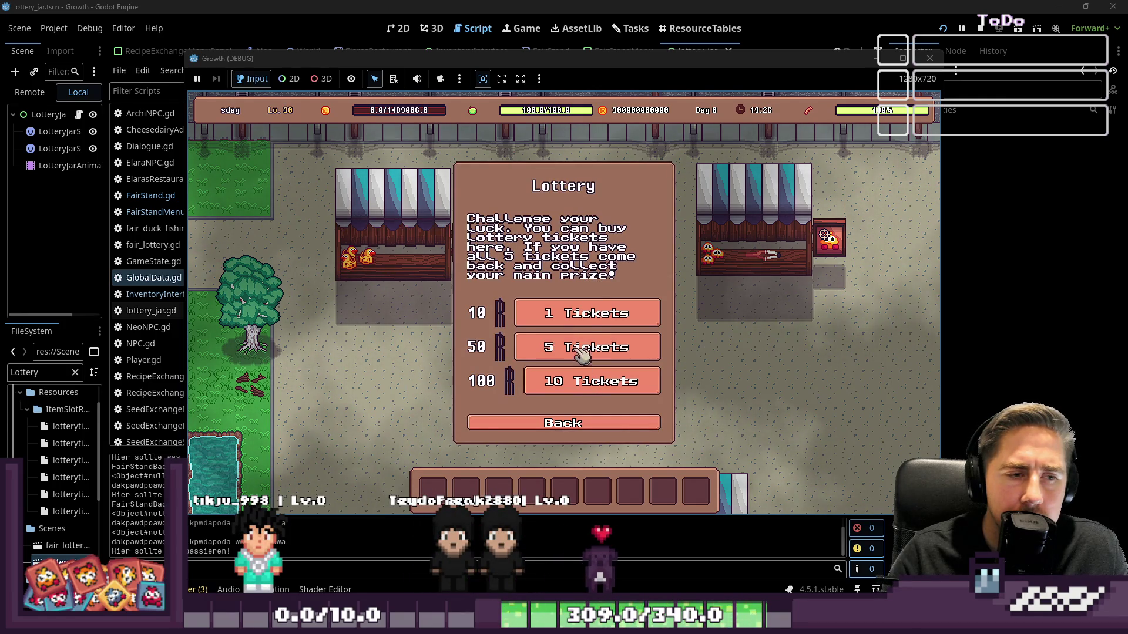
pyautogui.click(583, 324)
pyautogui.click(583, 311)
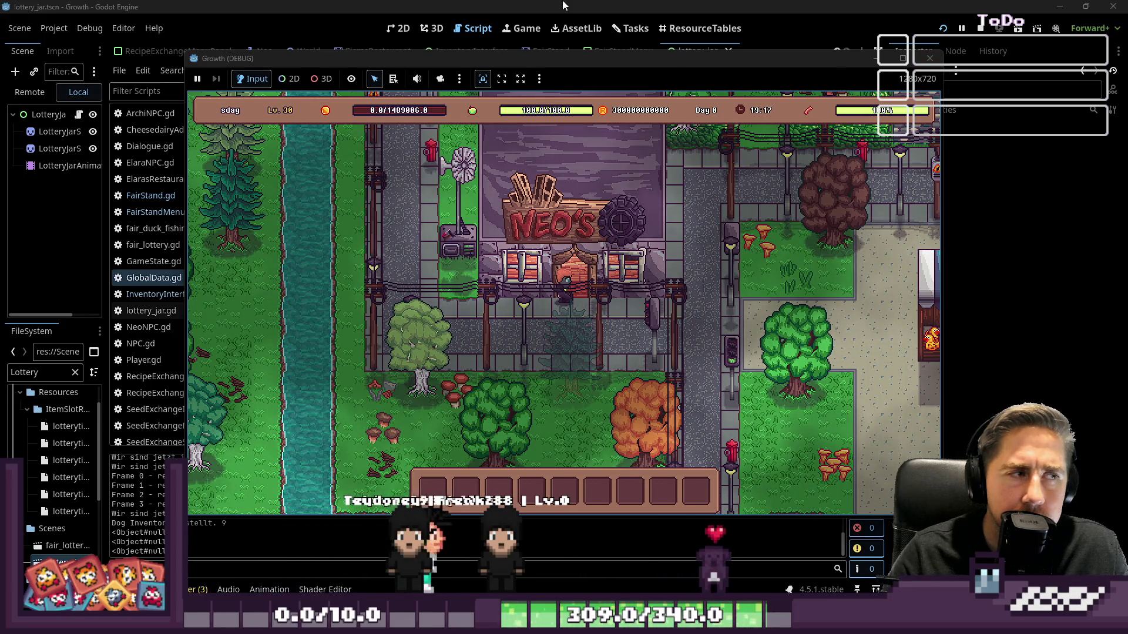
pyautogui.click(930, 58)
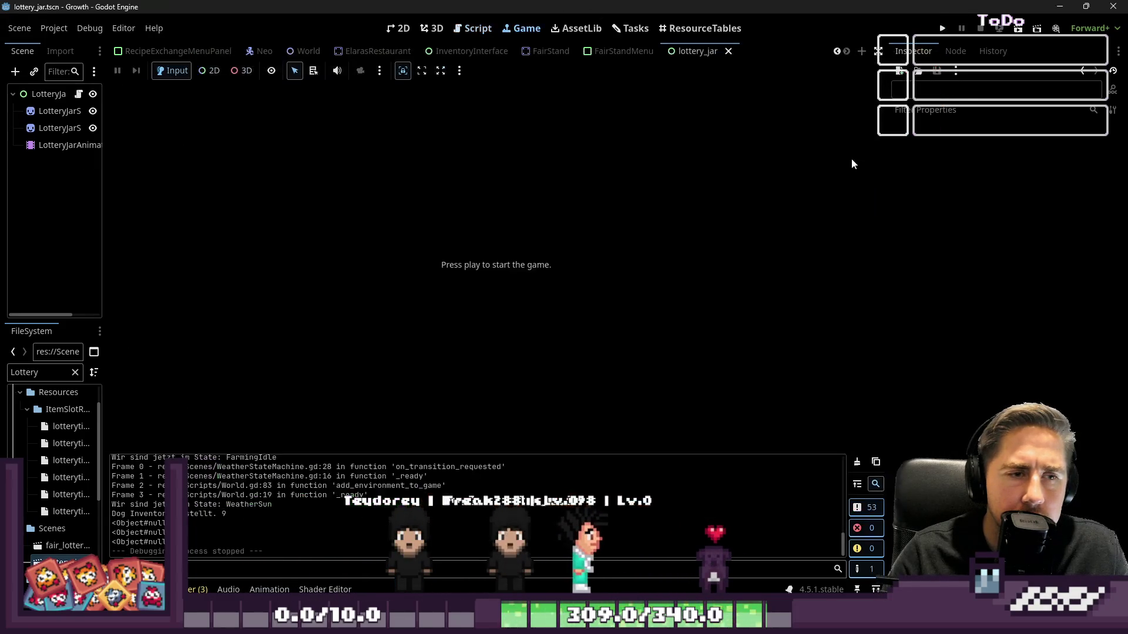
# Step: Open World.gd and locate the funfair check in _ready and the close_minigame_funfair code
pyautogui.click(473, 29)
pyautogui.click(520, 244)
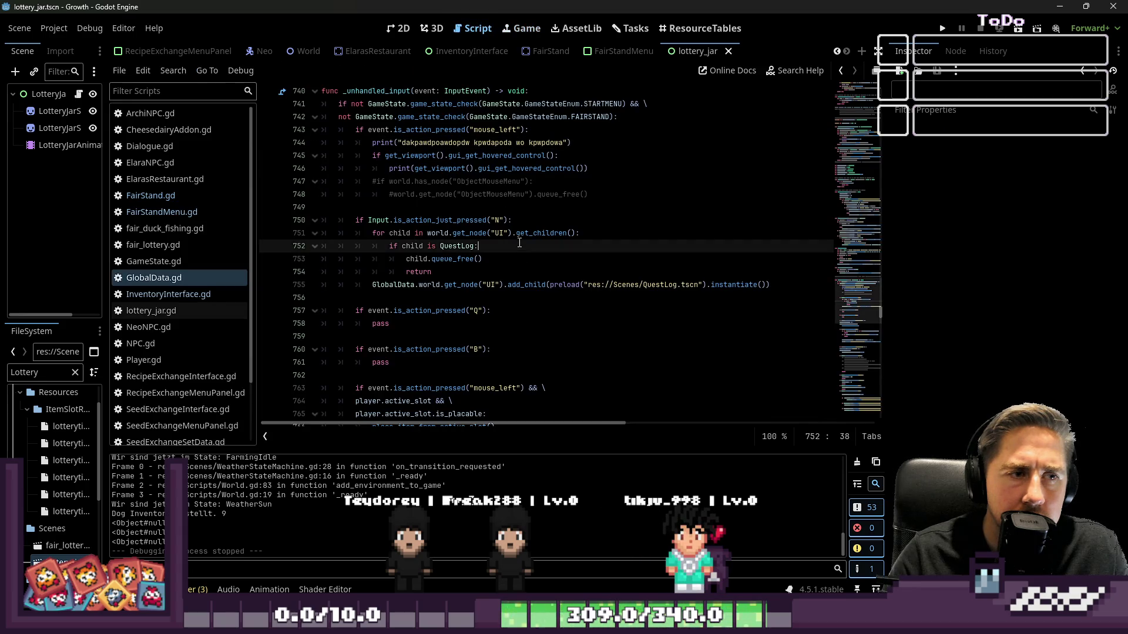
pyautogui.click(510, 182)
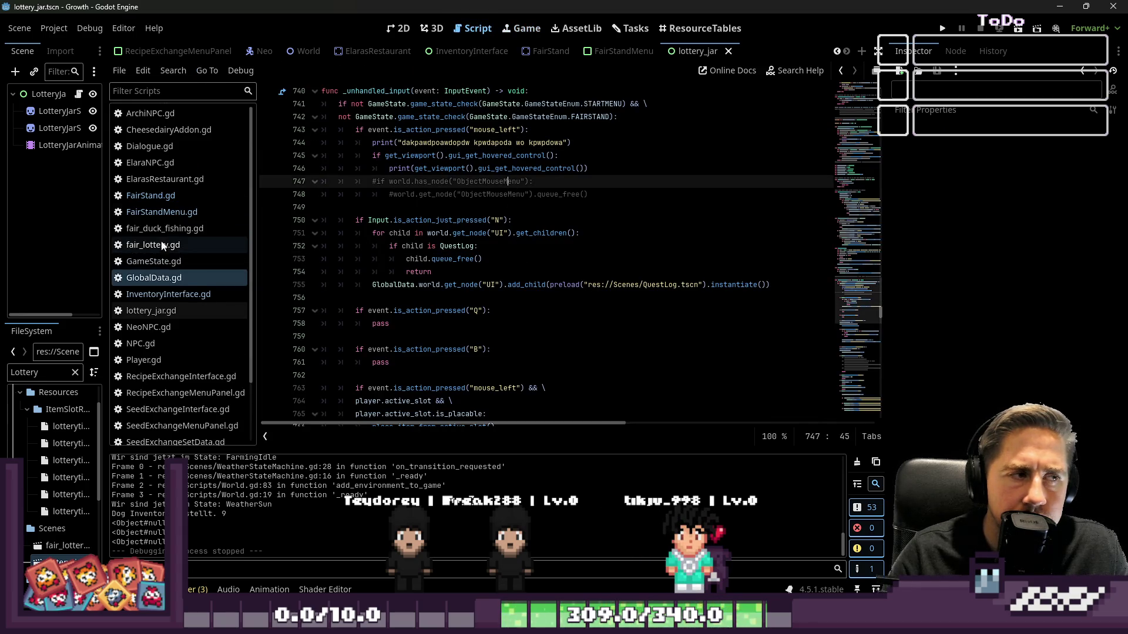
pyautogui.scroll(-2, 164, 247)
pyautogui.click(168, 435)
pyautogui.click(533, 252)
pyautogui.scroll(8, 533, 254)
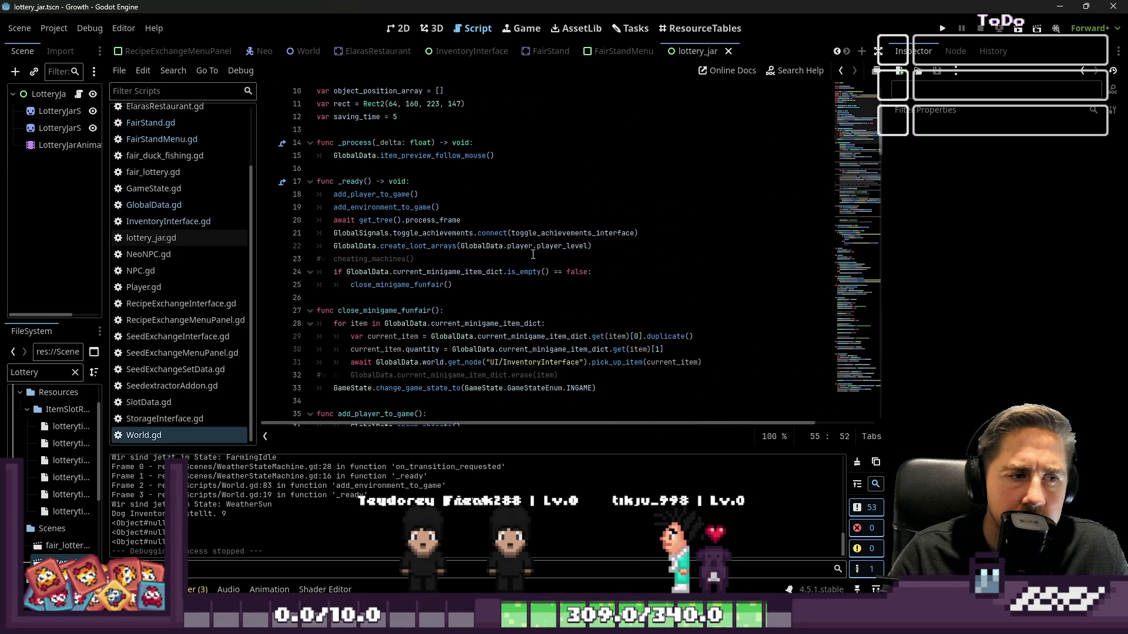
pyautogui.scroll(-3, 533, 255)
pyautogui.click(496, 258)
pyautogui.scroll(6, 512, 259)
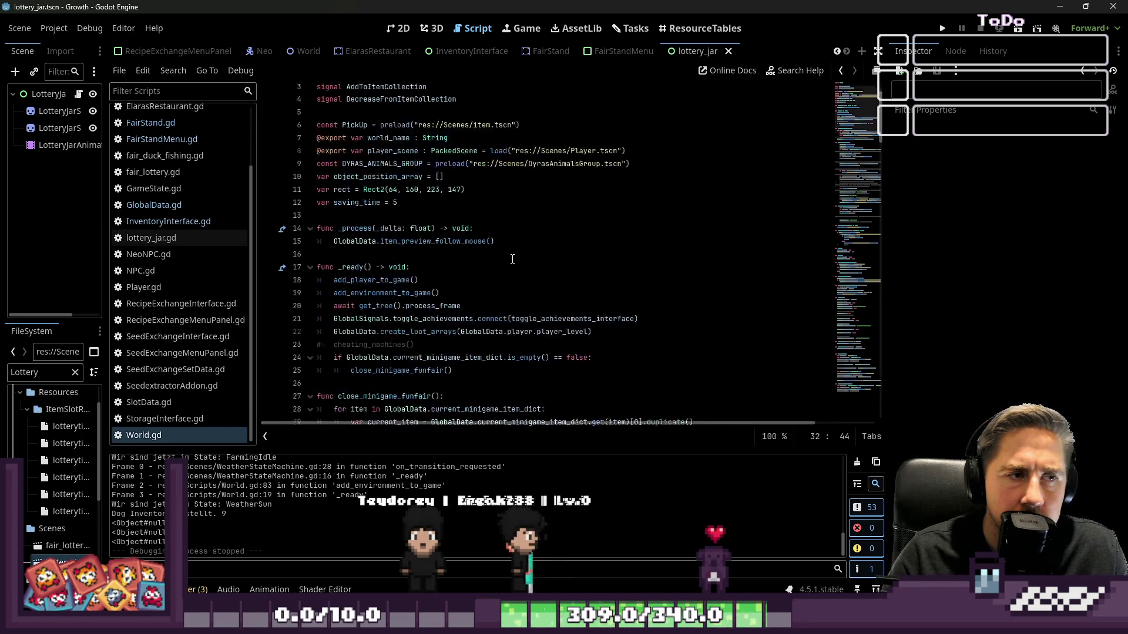
pyautogui.scroll(-3, 379, 274)
pyautogui.click(379, 272)
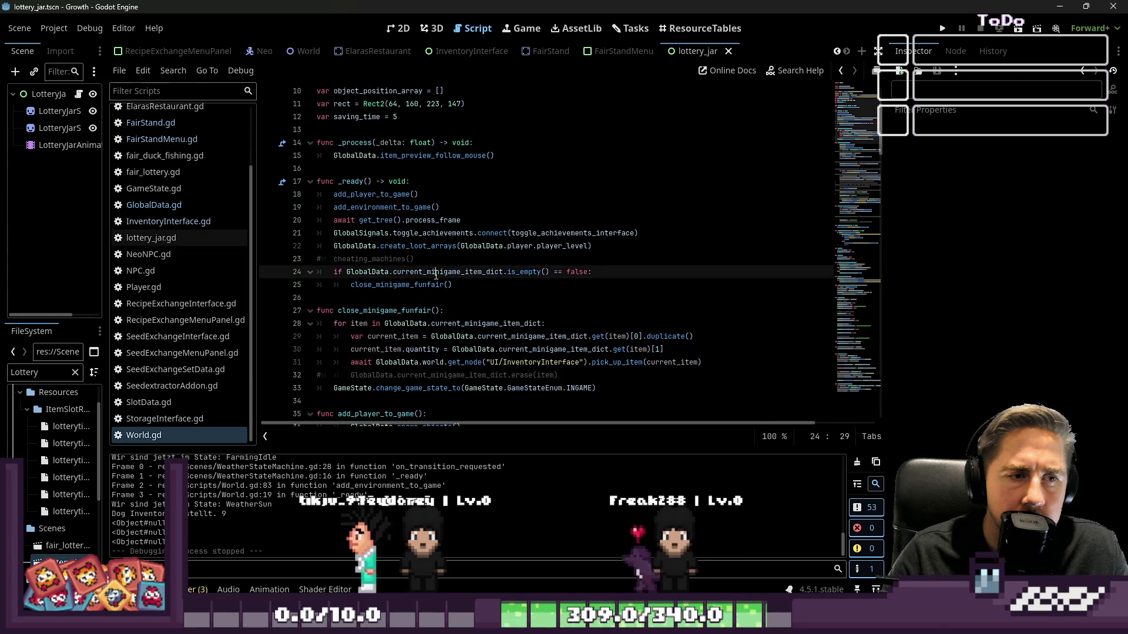
pyautogui.click(459, 285)
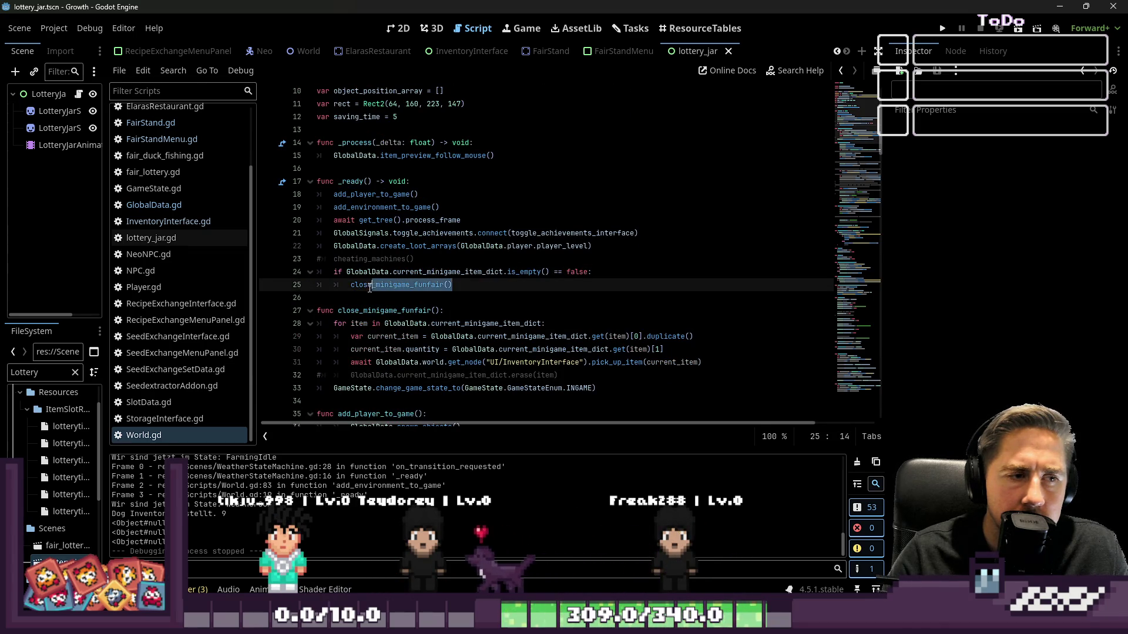
pyautogui.click(398, 272)
pyautogui.scroll(-2, 418, 309)
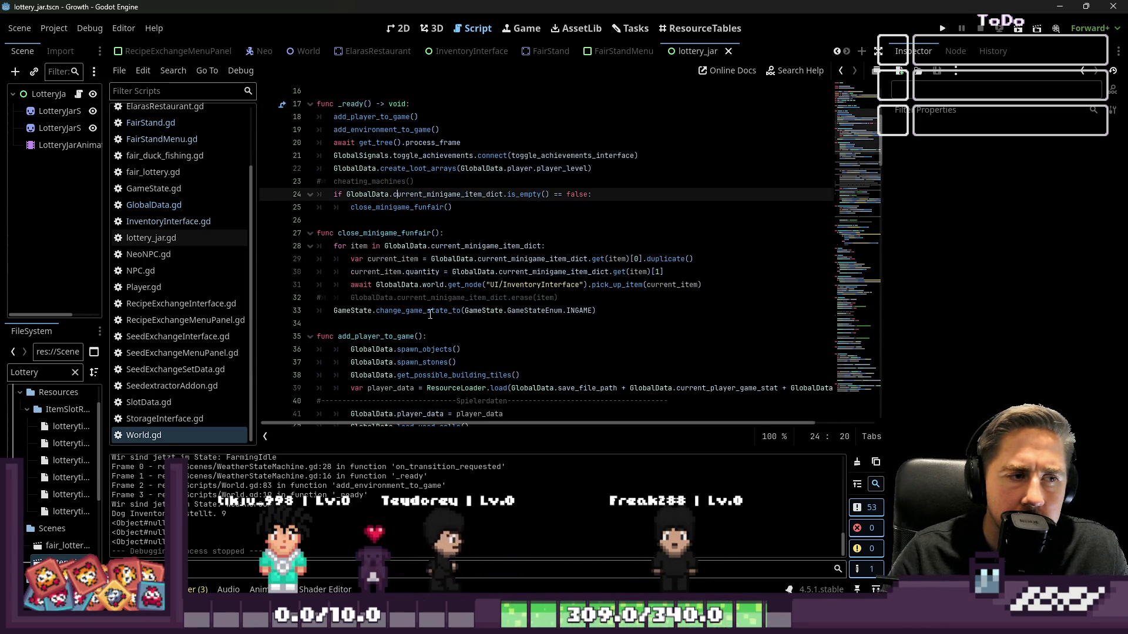
# Step: Move the change_game_state_to(INGAME) line into _ready after the funfair check, save, and run
pyautogui.moveTo(629, 309); pyautogui.dragTo(336, 316)
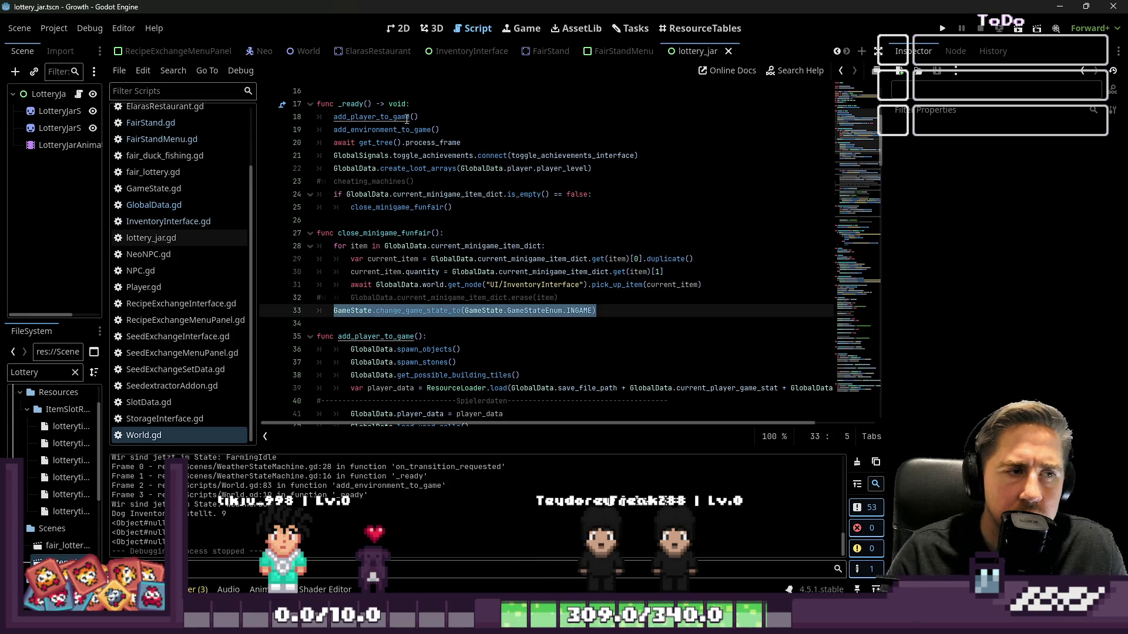
pyautogui.hotkey('ctrl', 'x')
pyautogui.press('BackSpace')
pyautogui.press('BackSpace')
pyautogui.press('BackSpace')
pyautogui.press('Up')
pyautogui.press('Up')
pyautogui.press('Up')
pyautogui.press('Return')
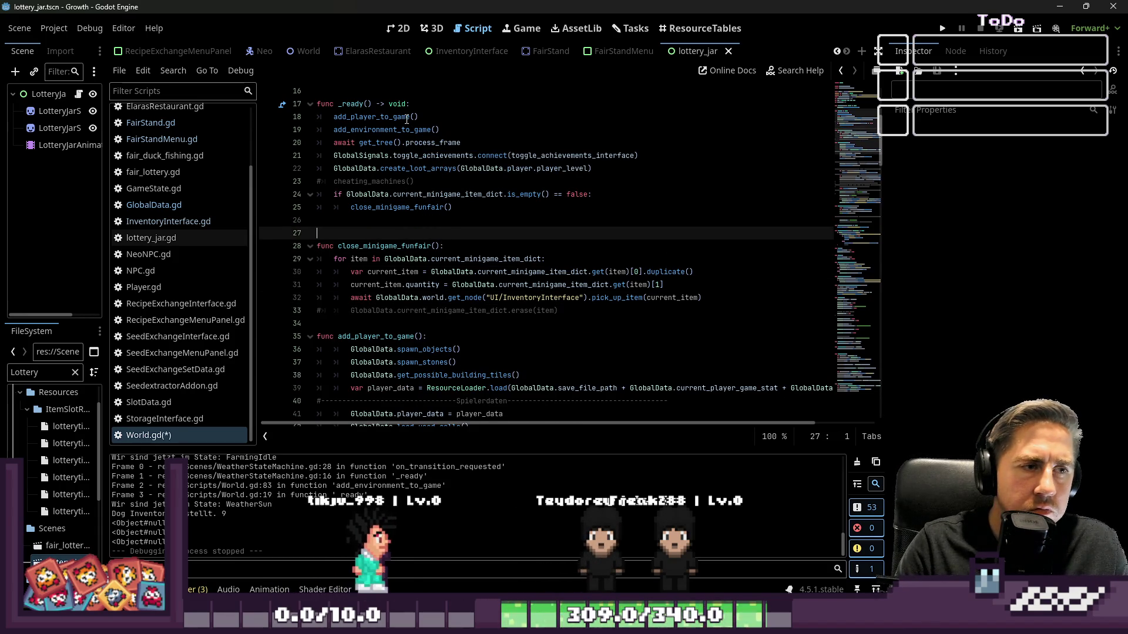
pyautogui.press('Up')
pyautogui.hotkey('ctrl', 'v')
pyautogui.press('Up')
pyautogui.hotkey('ctrl', 's')
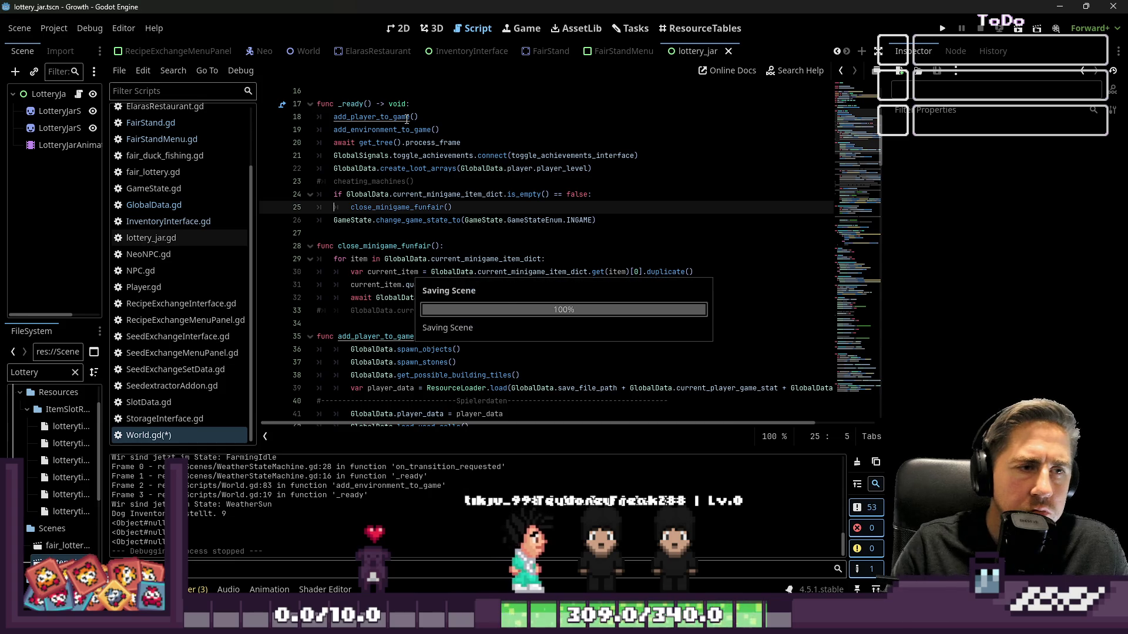
pyautogui.press('F5')
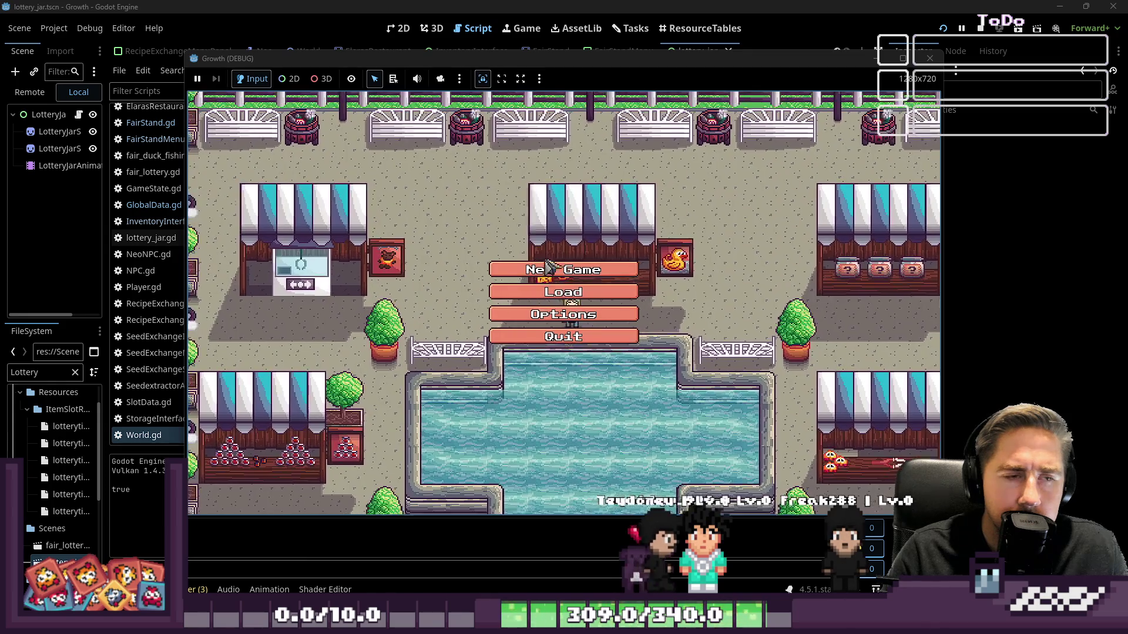
# Step: Create a new character, walk to the jar stall, buy 1 ticket, pick a jar, and stop the game
pyautogui.click(531, 271)
pyautogui.write('oxy')
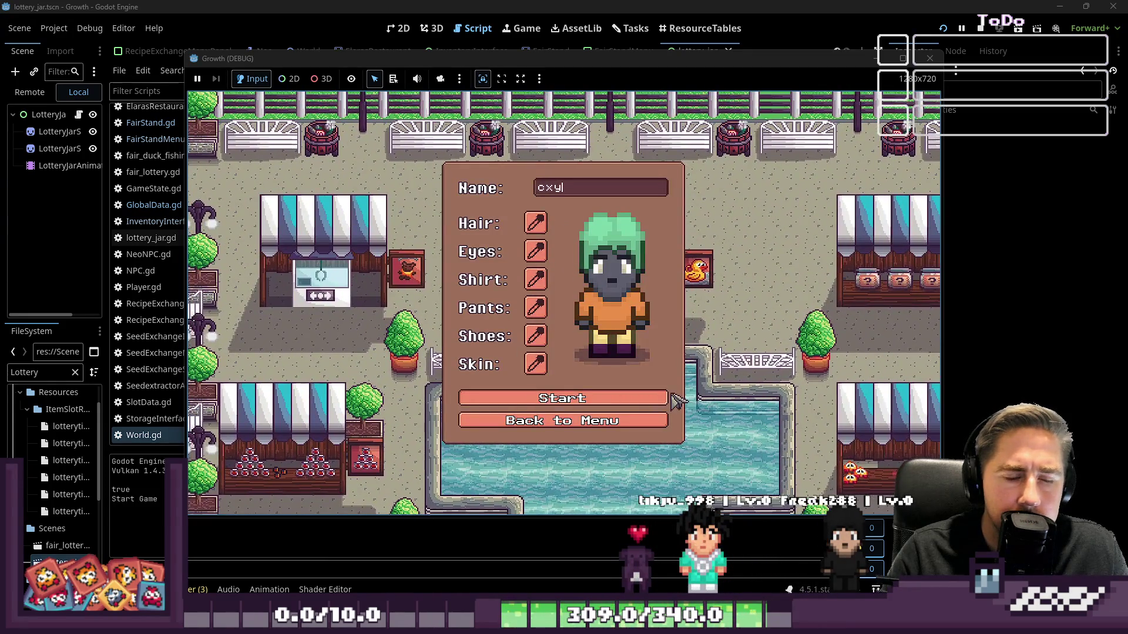
pyautogui.click(552, 399)
pyautogui.press('d')
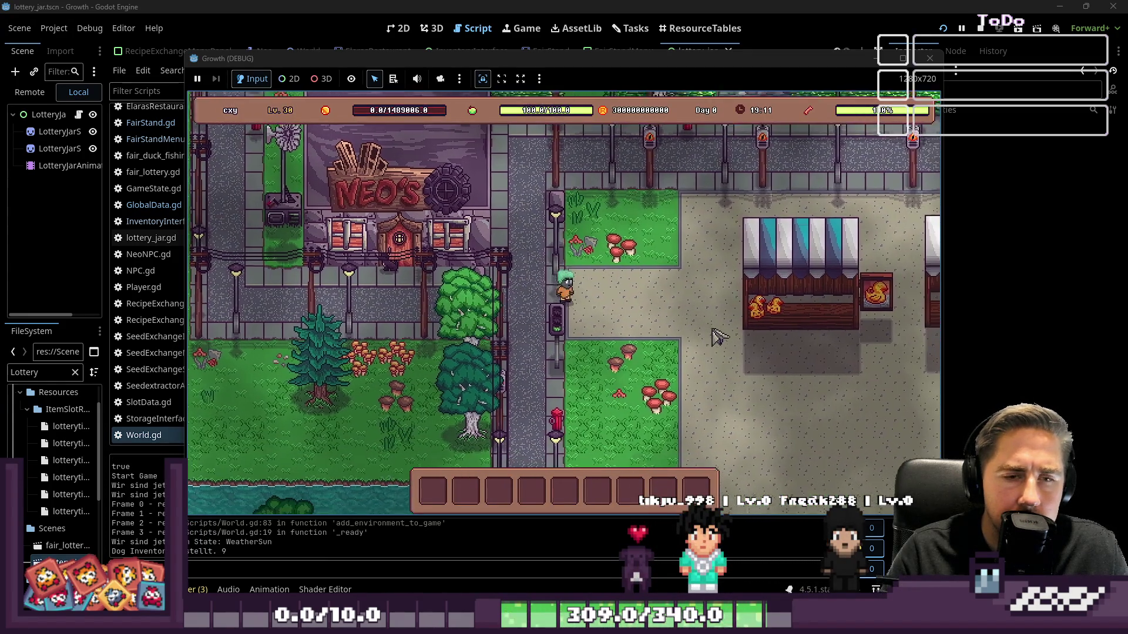
pyautogui.press('d')
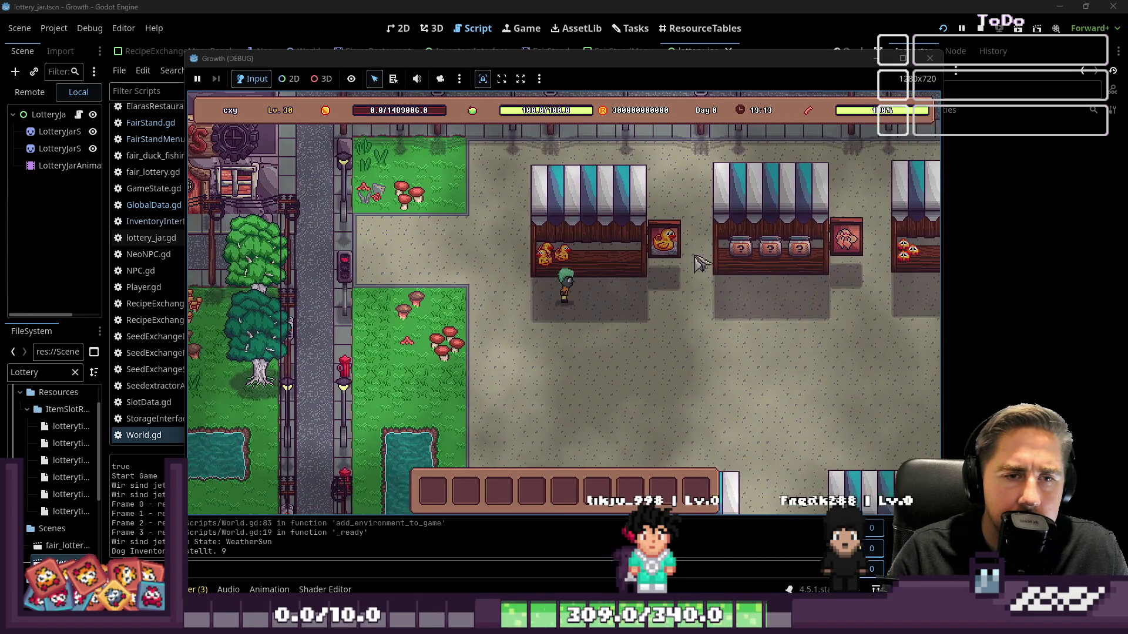
pyautogui.click(566, 259)
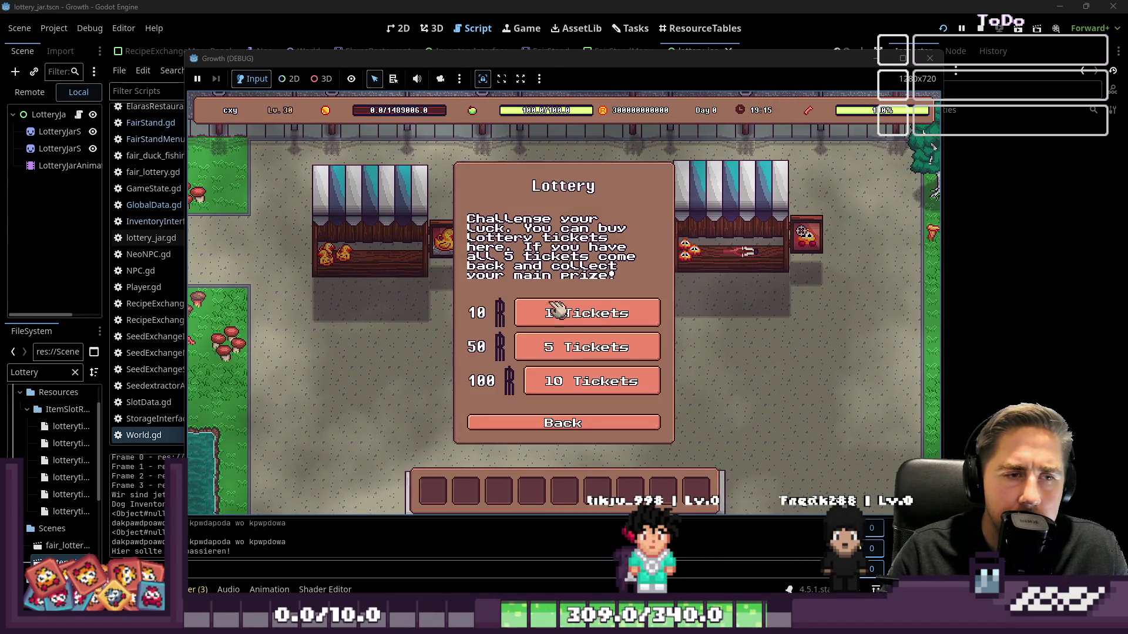
pyautogui.click(574, 314)
pyautogui.click(563, 305)
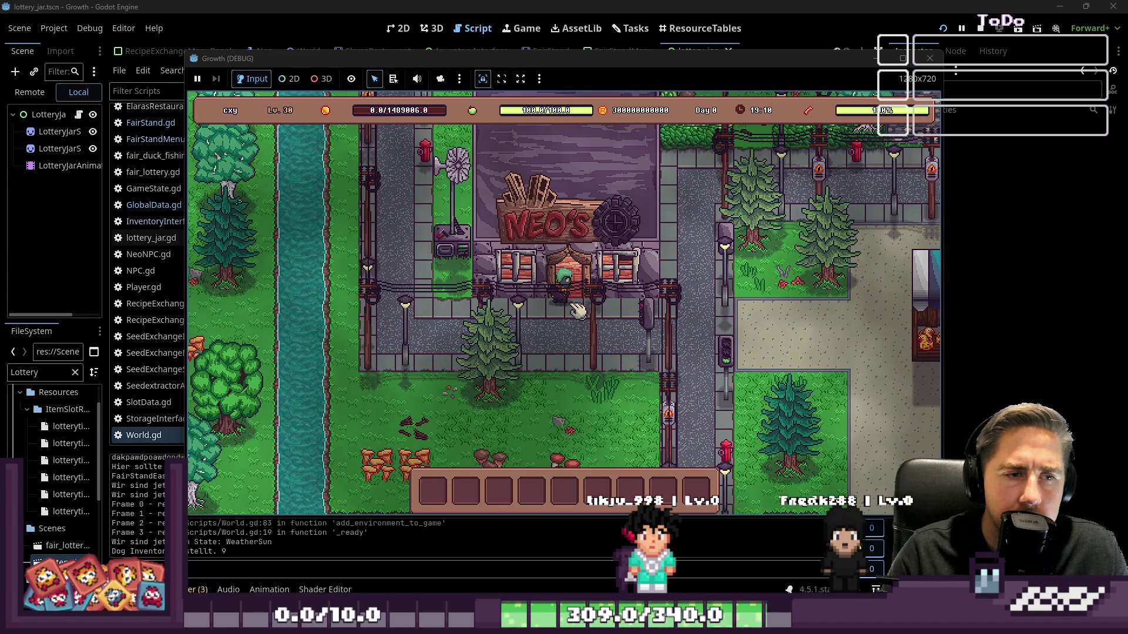
pyautogui.click(930, 58)
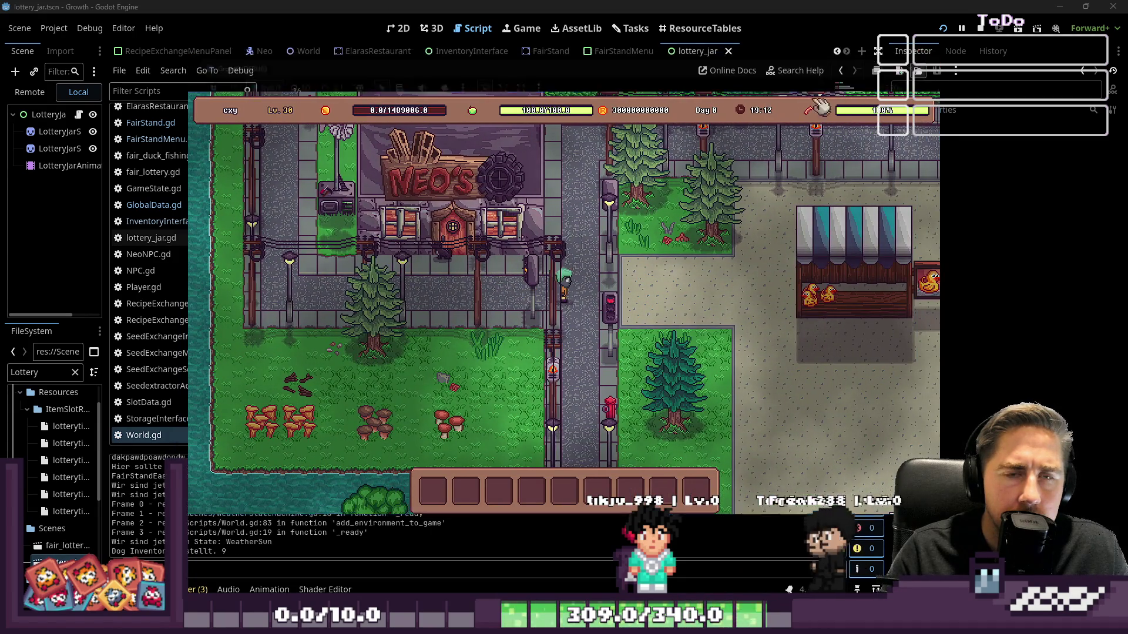
# Step: Inspect lottery_jar.gd's inventory check, ticket count increment, and buy_lottery_ticket function
pyautogui.click(173, 240)
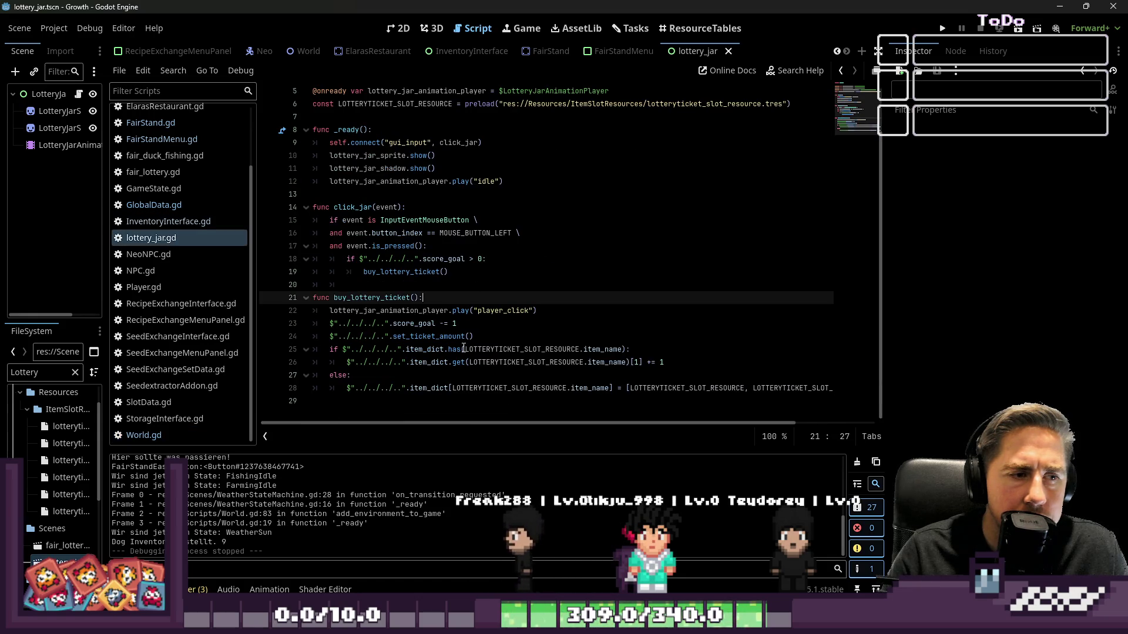
pyautogui.click(415, 348)
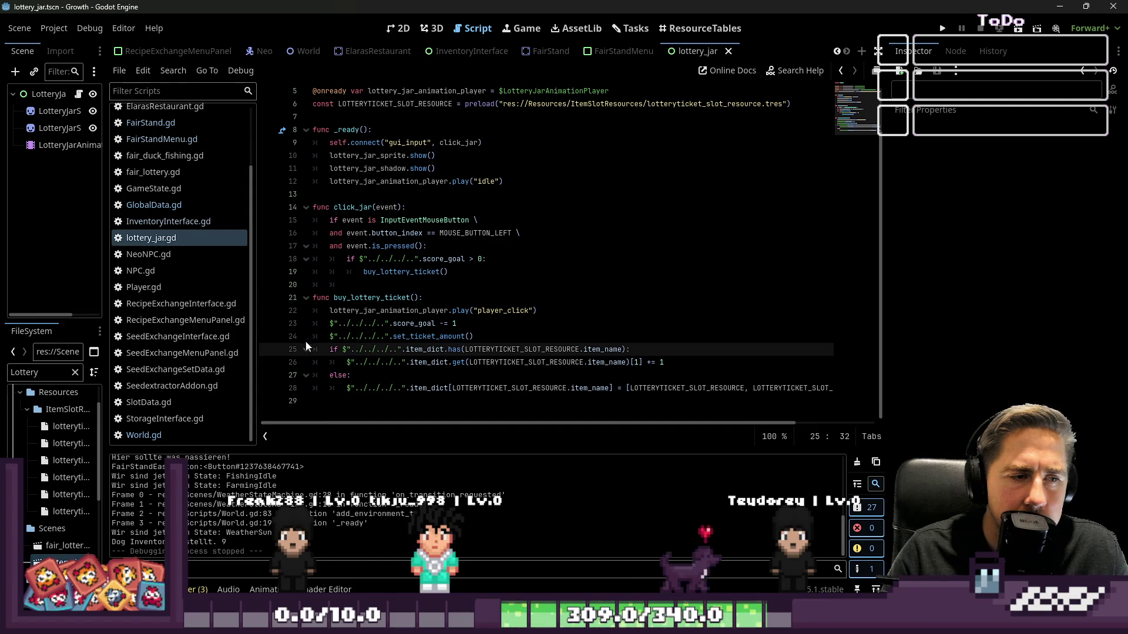
pyautogui.click(427, 363)
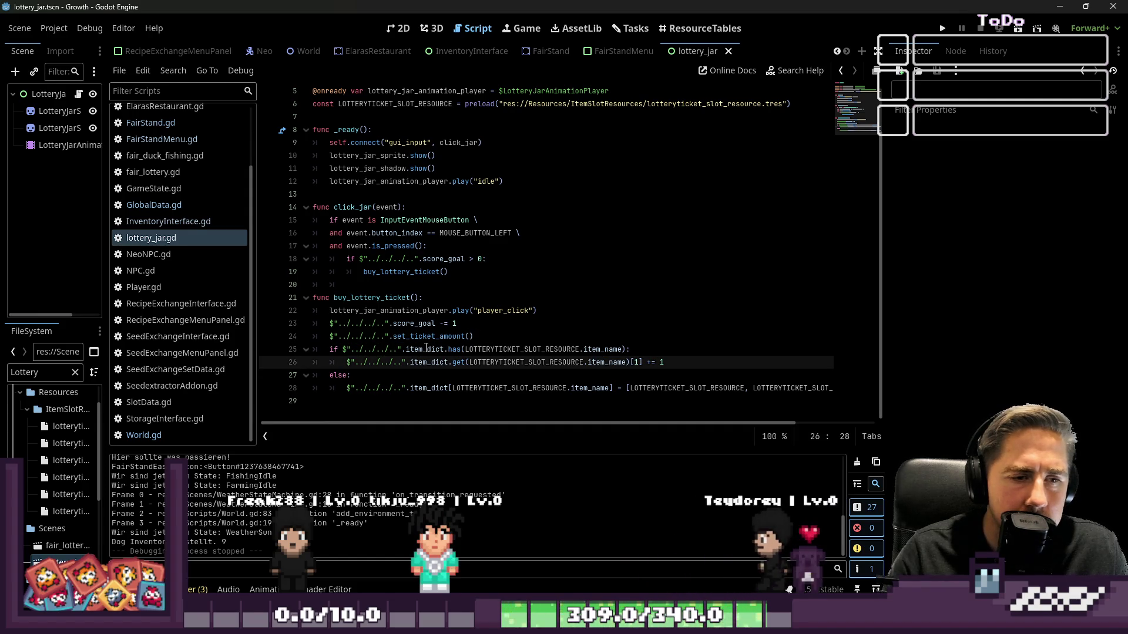
pyautogui.doubleClick(337, 299)
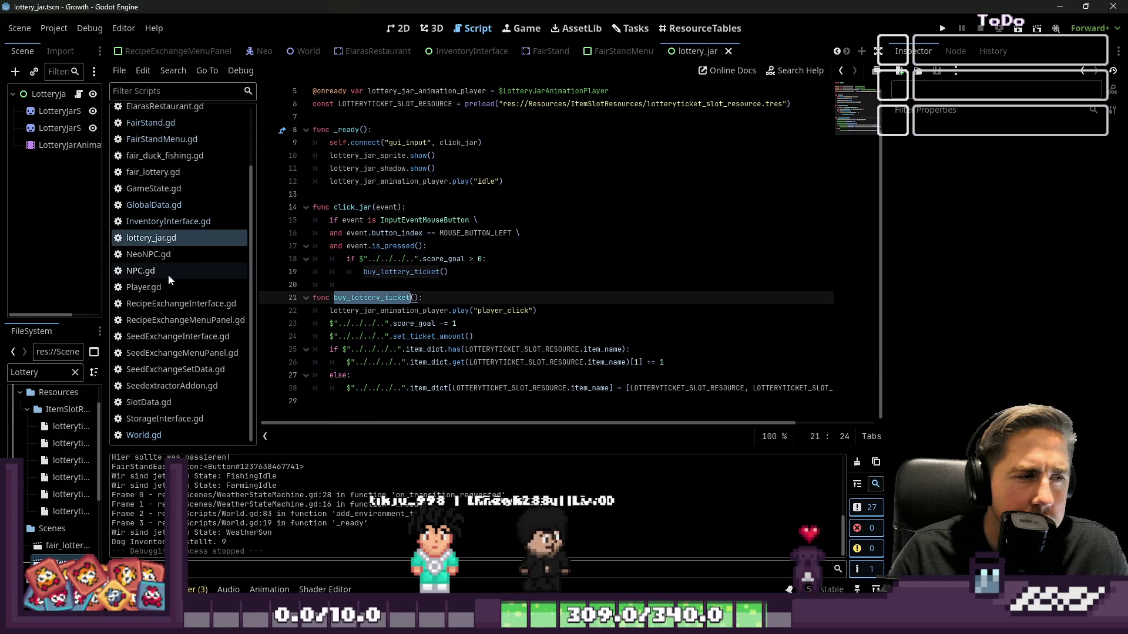
pyautogui.click(186, 223)
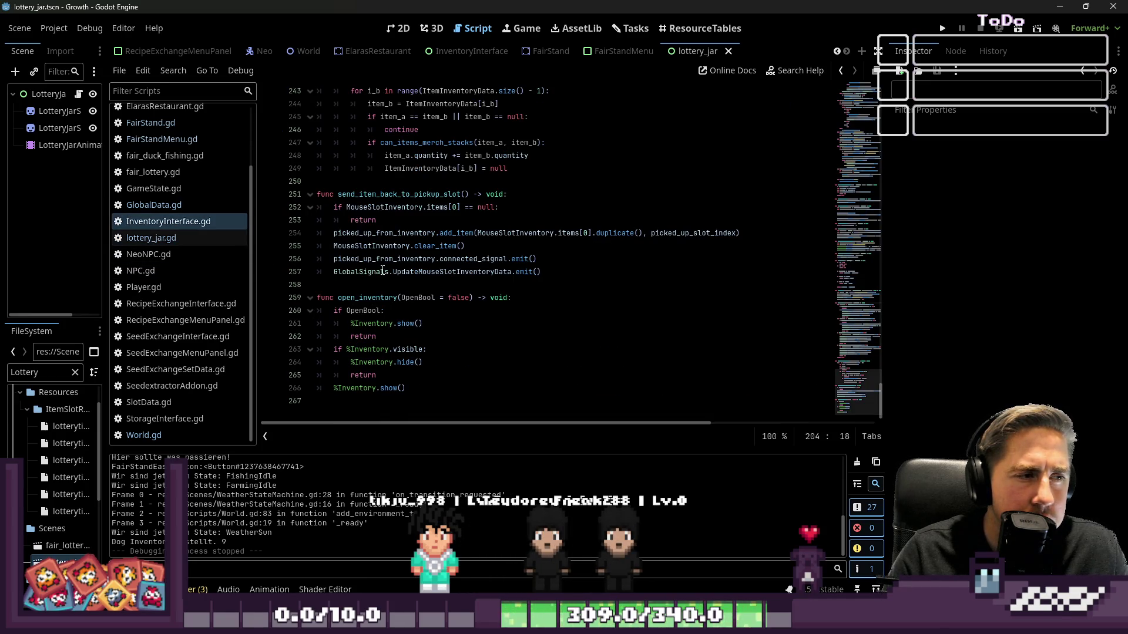
pyautogui.click(166, 239)
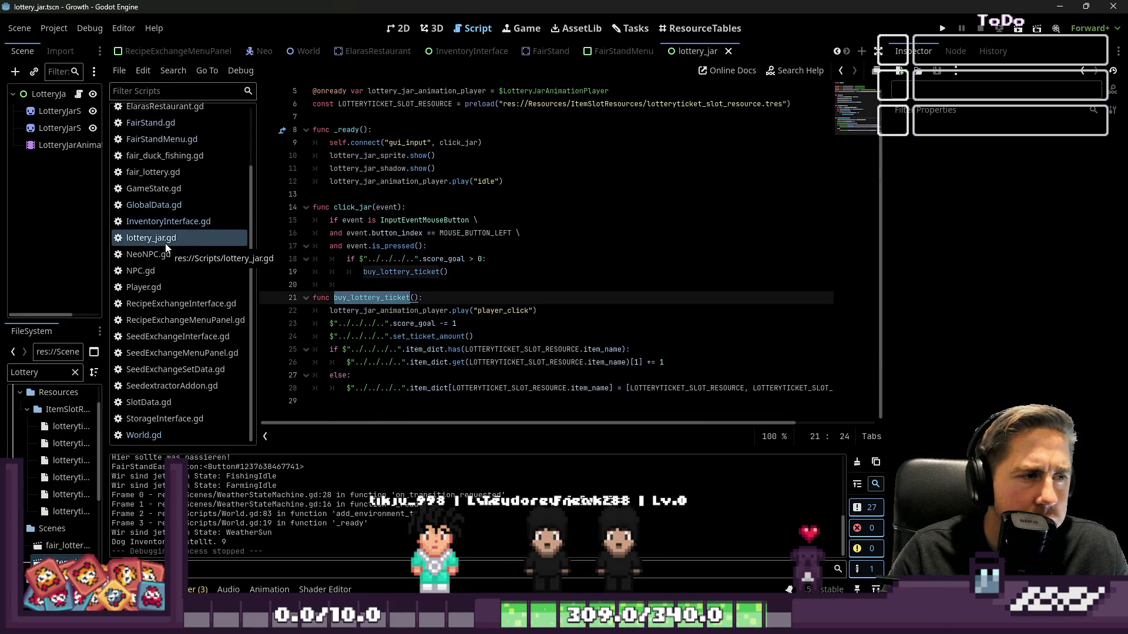
# Step: In fair_lottery.gd, examine back_button, set_ticket_amount, the score_goal check, and the item_dict lines
pyautogui.click(183, 173)
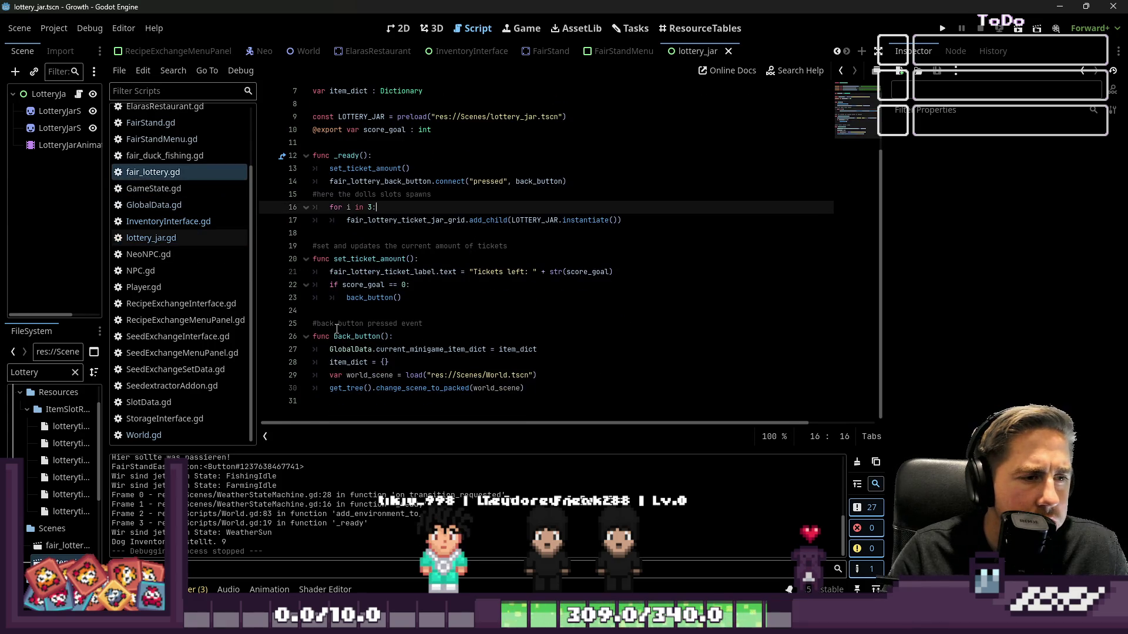
pyautogui.doubleClick(351, 335)
pyautogui.doubleClick(369, 259)
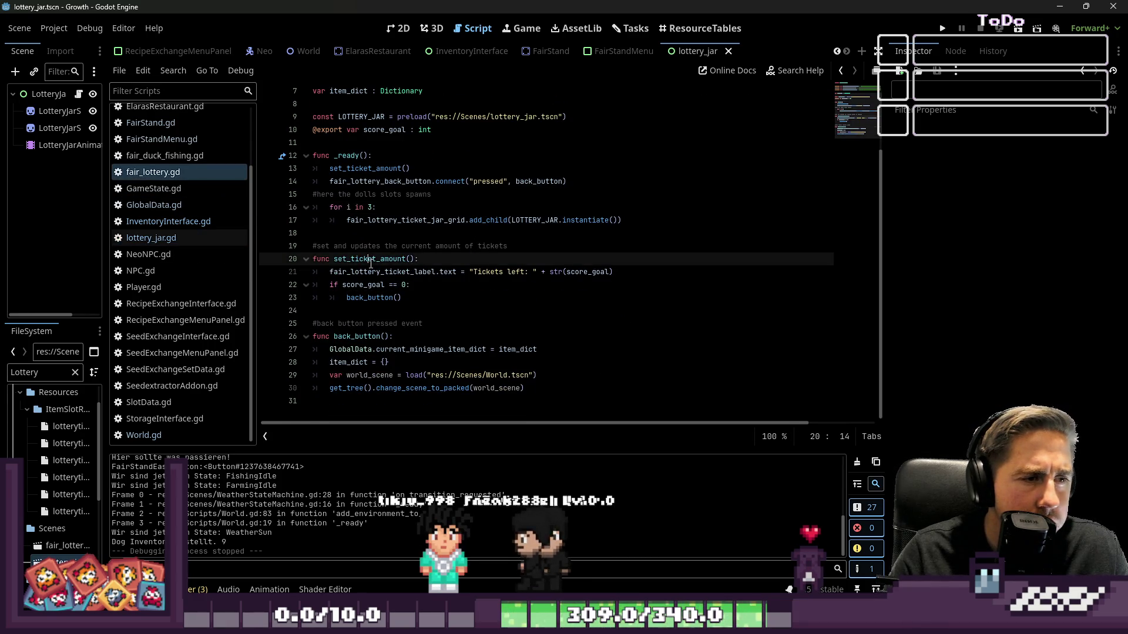
pyautogui.click(611, 272)
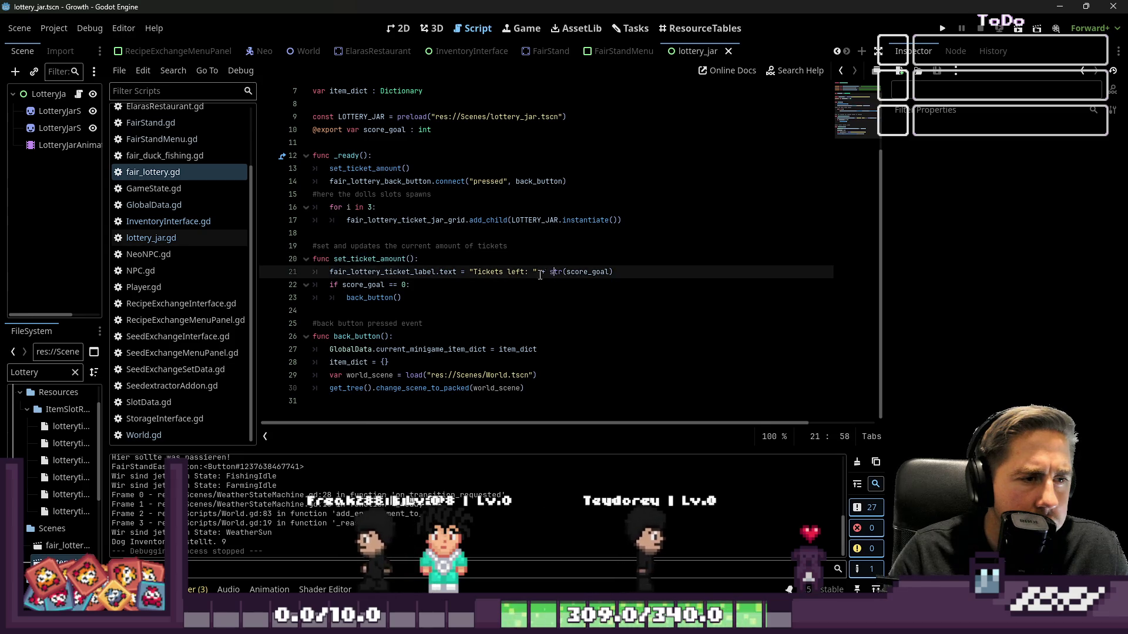
pyautogui.click(367, 287)
pyautogui.doubleClick(364, 298)
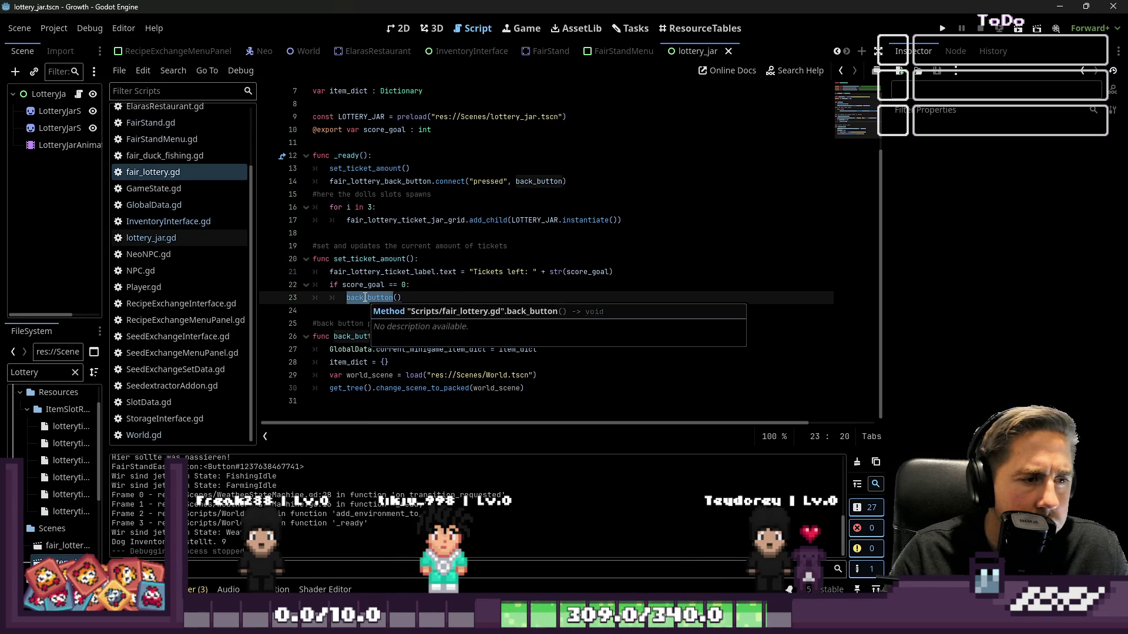
pyautogui.doubleClick(360, 364)
pyautogui.doubleClick(411, 350)
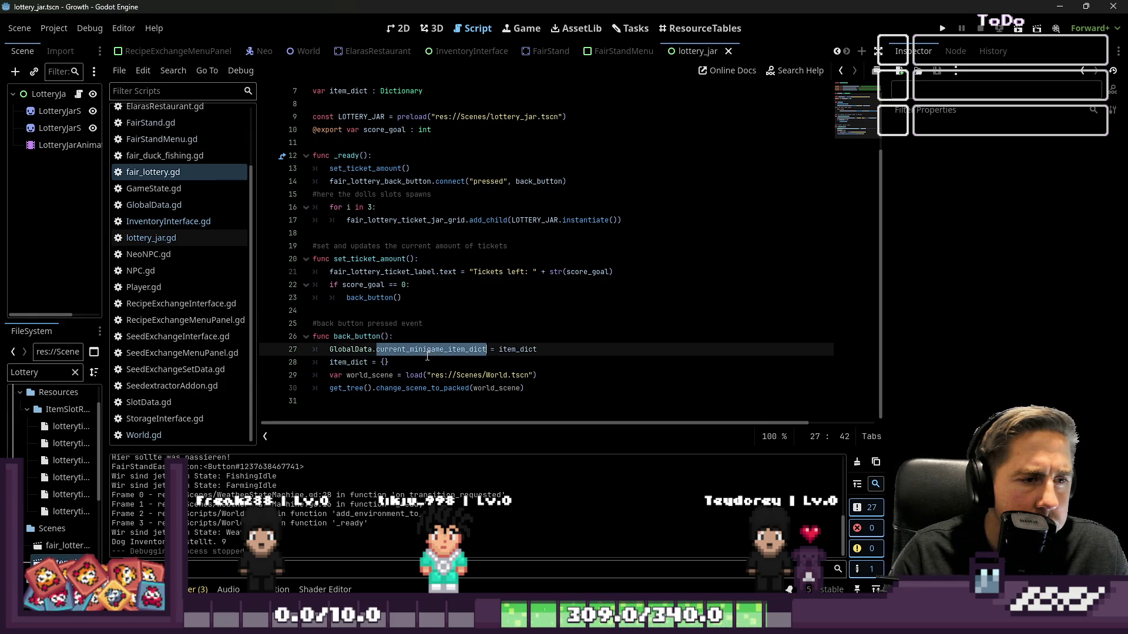
# Step: Check the item_dict declaration on line 7 of fair_lottery.gd, then open InventoryInterface.gd
pyautogui.scroll(1, 506, 346)
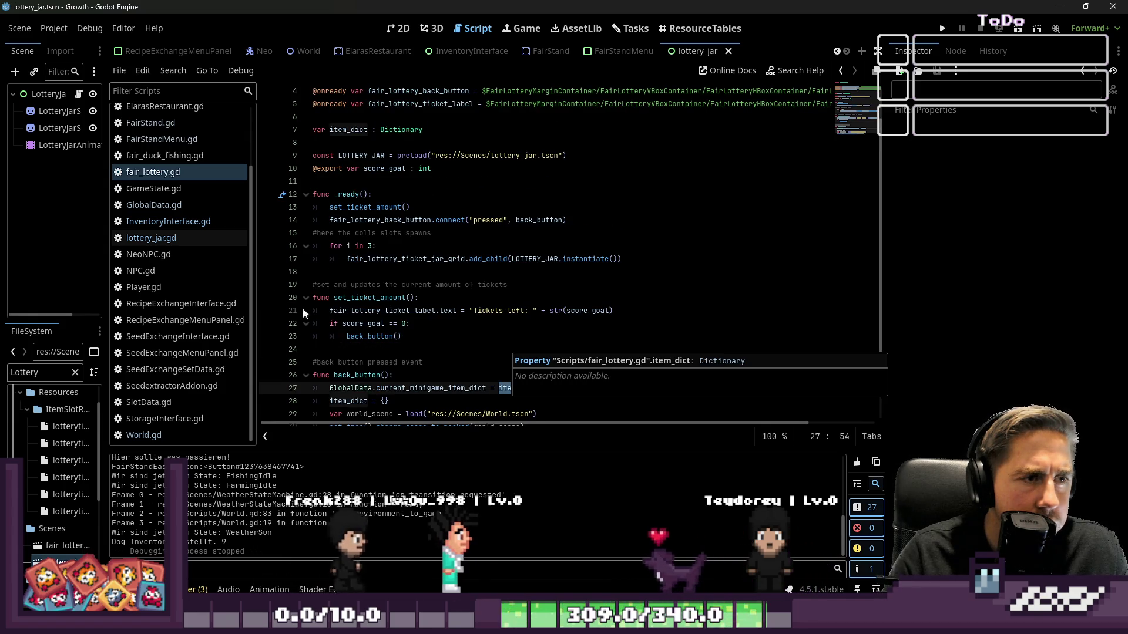
pyautogui.scroll(-1, 454, 290)
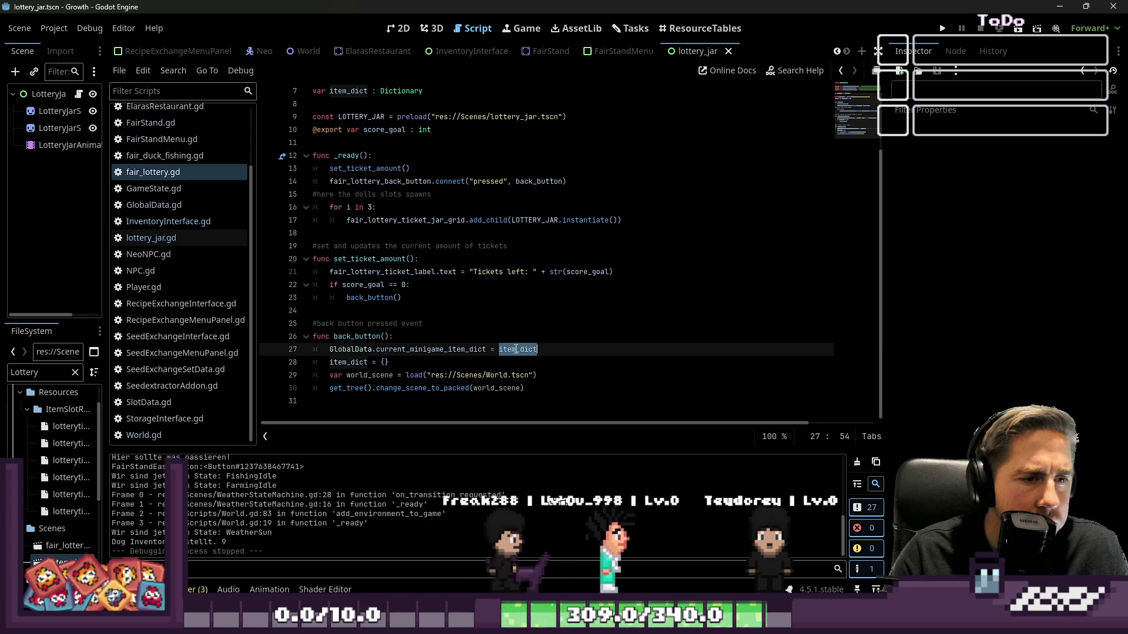
pyautogui.click(480, 336)
pyautogui.scroll(2, 480, 336)
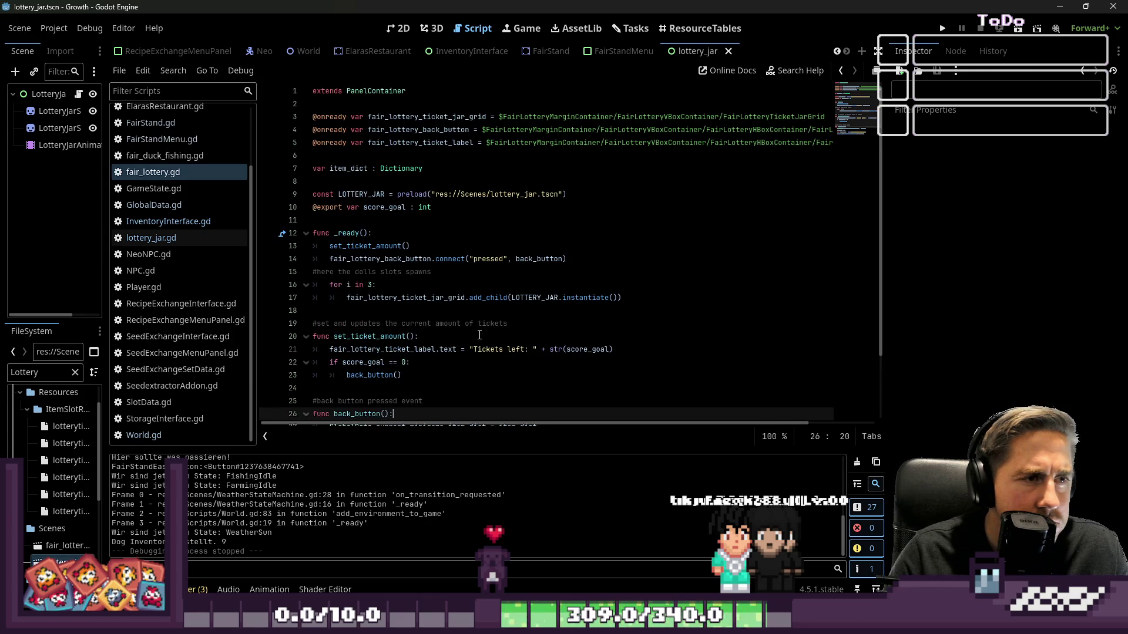
pyautogui.doubleClick(357, 168)
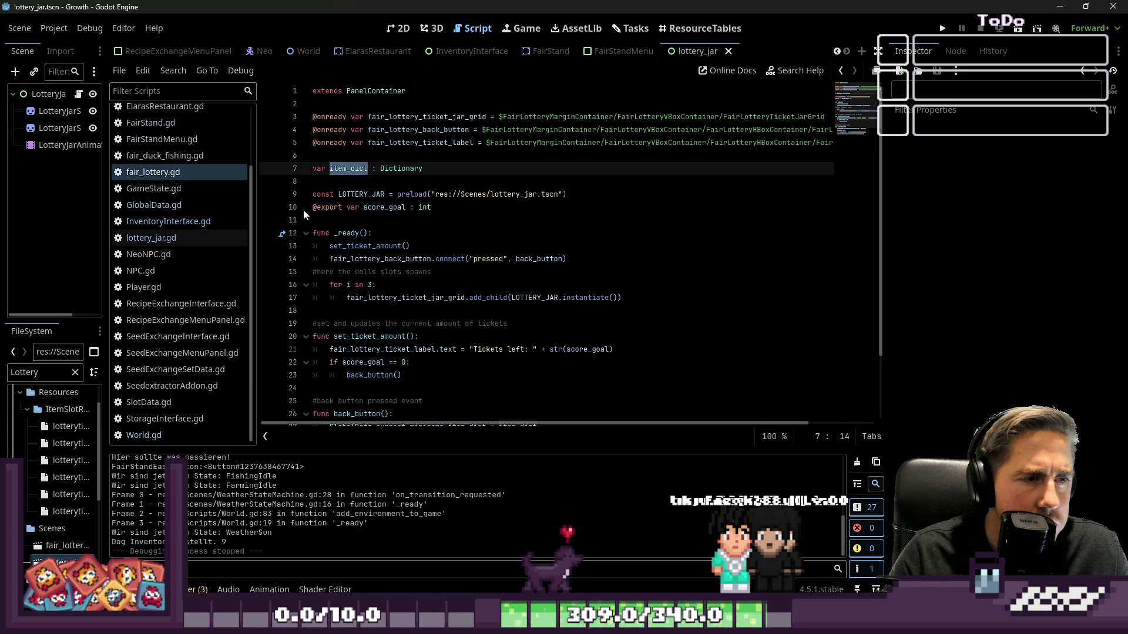
pyautogui.click(199, 228)
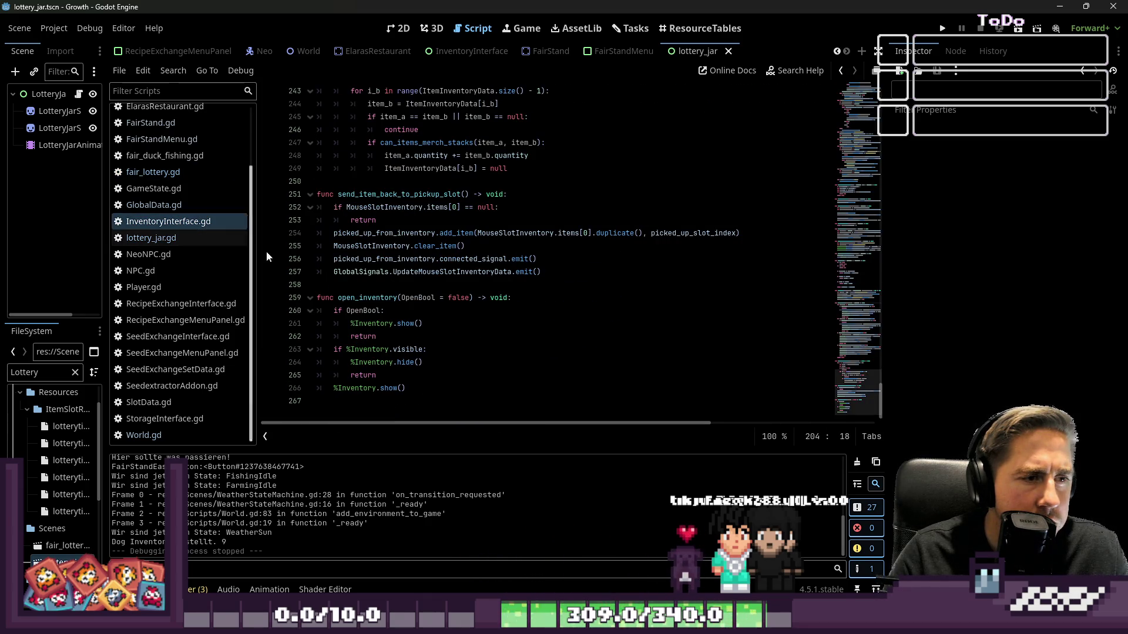
# Step: Insert await before the buy_lottery_ticket() call on line 19 of lottery_jar.gd and run the game
pyautogui.click(176, 237)
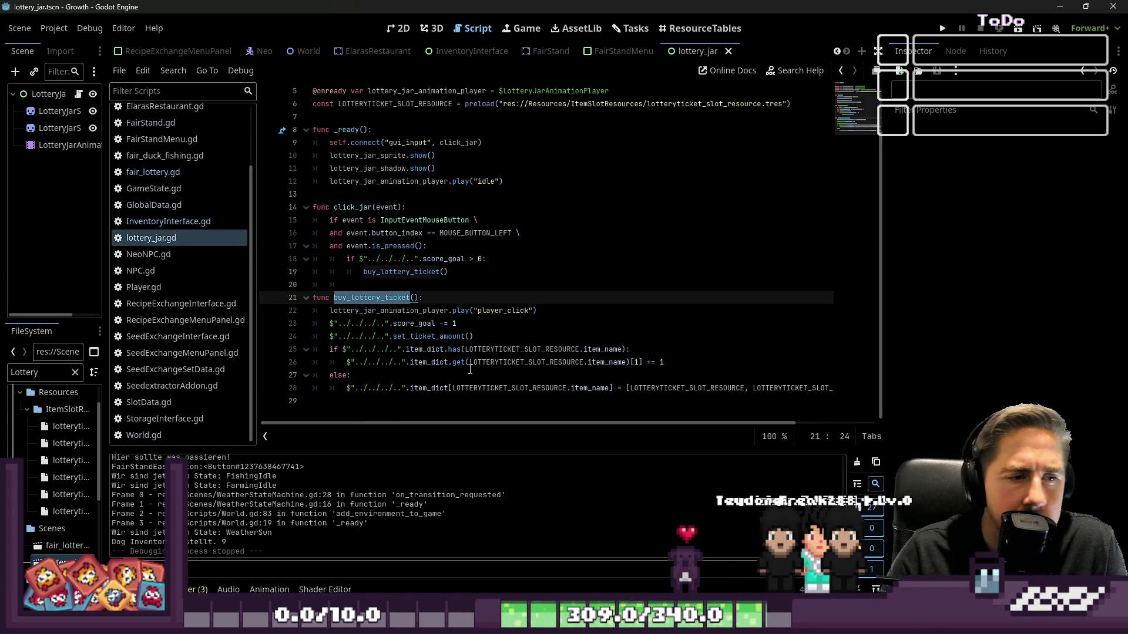
pyautogui.click(364, 276)
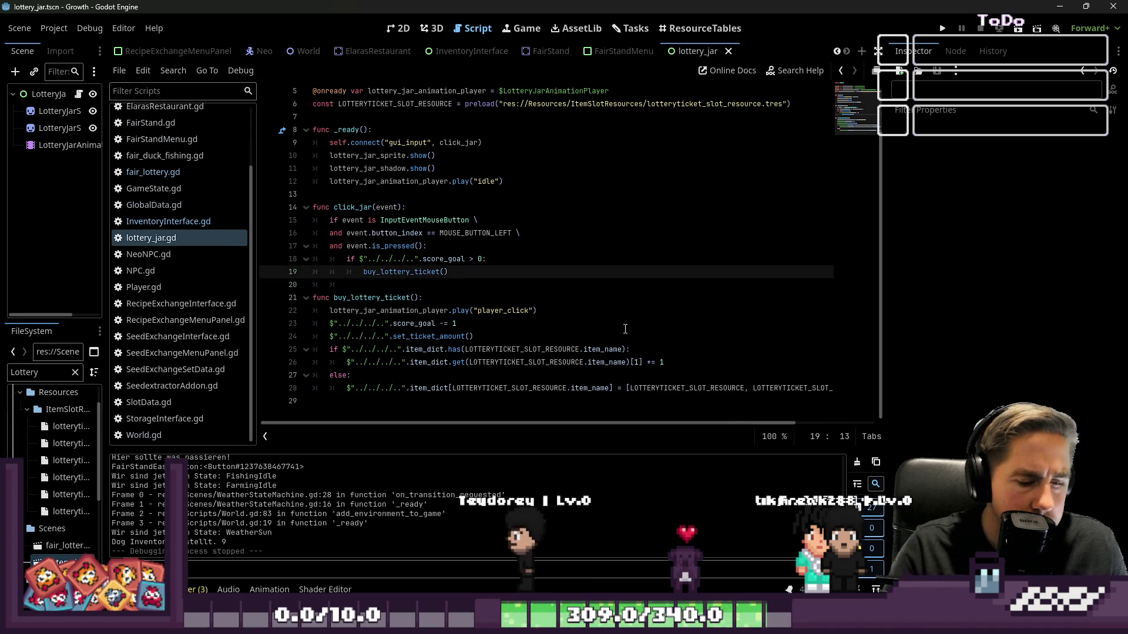
pyautogui.write('awi')
pyautogui.press('Return')
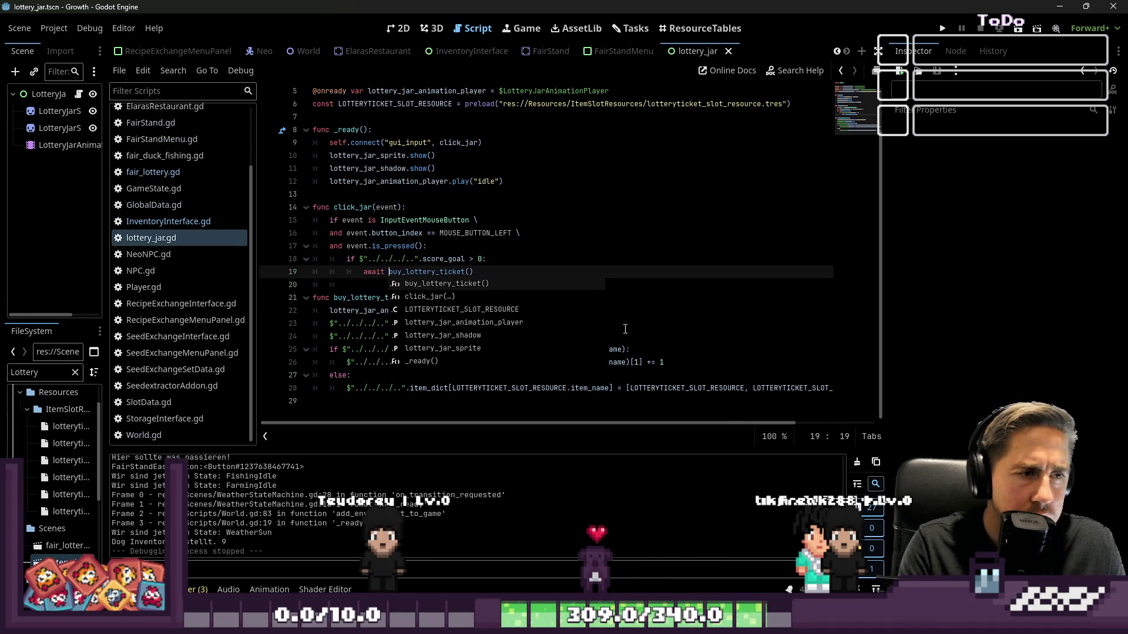
pyautogui.press('Escape')
pyautogui.click(640, 246)
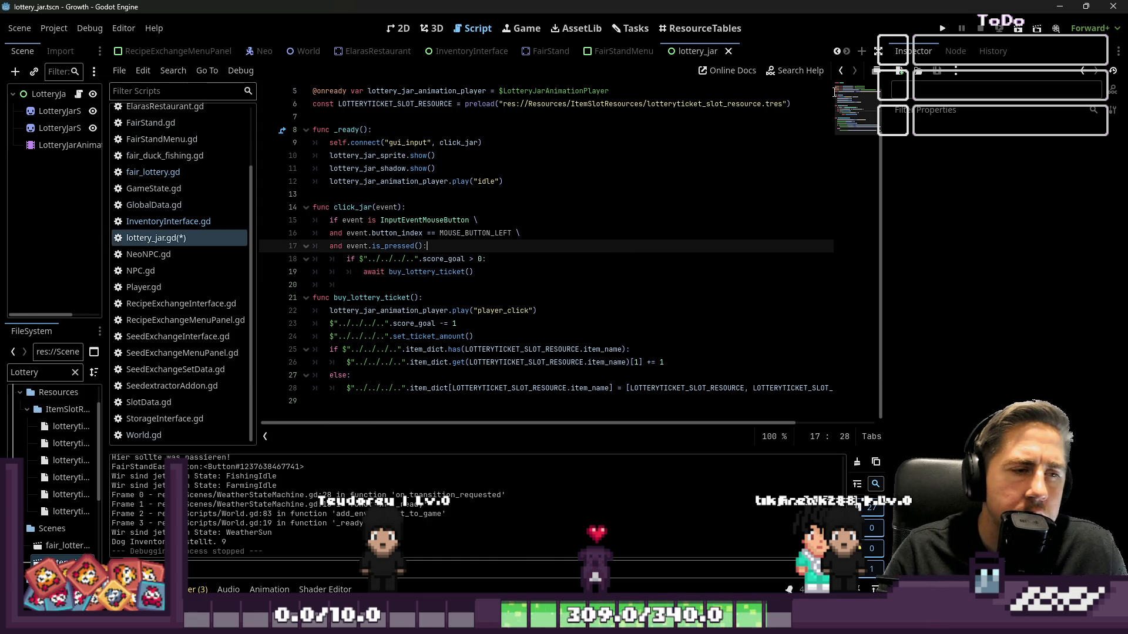
pyautogui.click(941, 30)
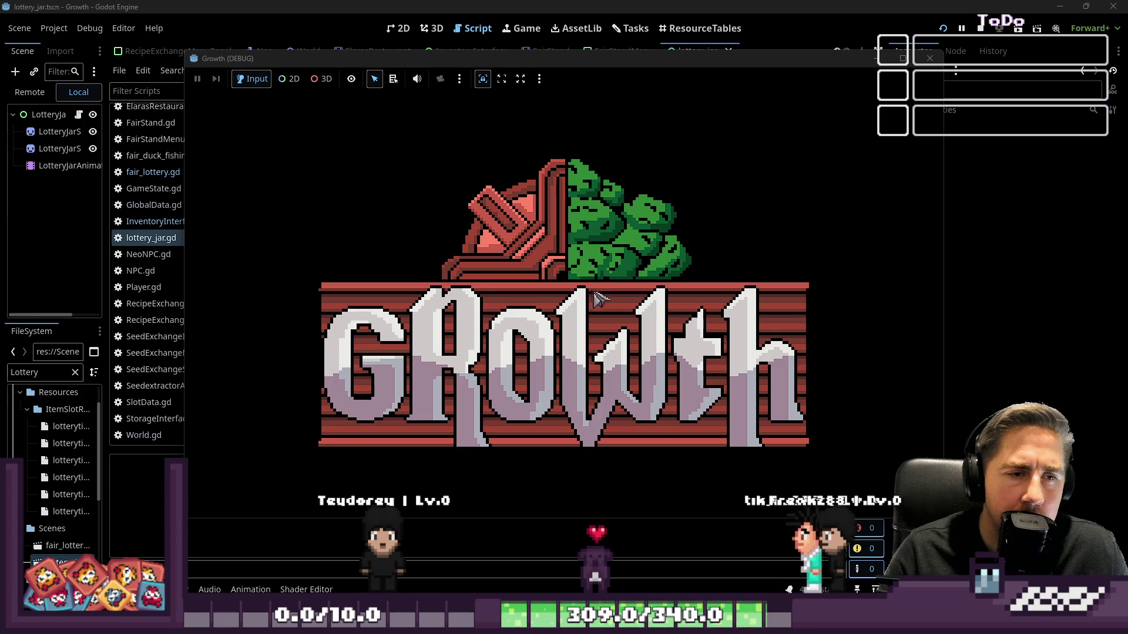
# Step: Delete two saved characters and start the game with a newly created character
pyautogui.click(595, 291)
pyautogui.click(603, 246)
pyautogui.click(603, 247)
pyautogui.click(604, 247)
pyautogui.click(581, 390)
pyautogui.click(566, 269)
pyautogui.write('sda')
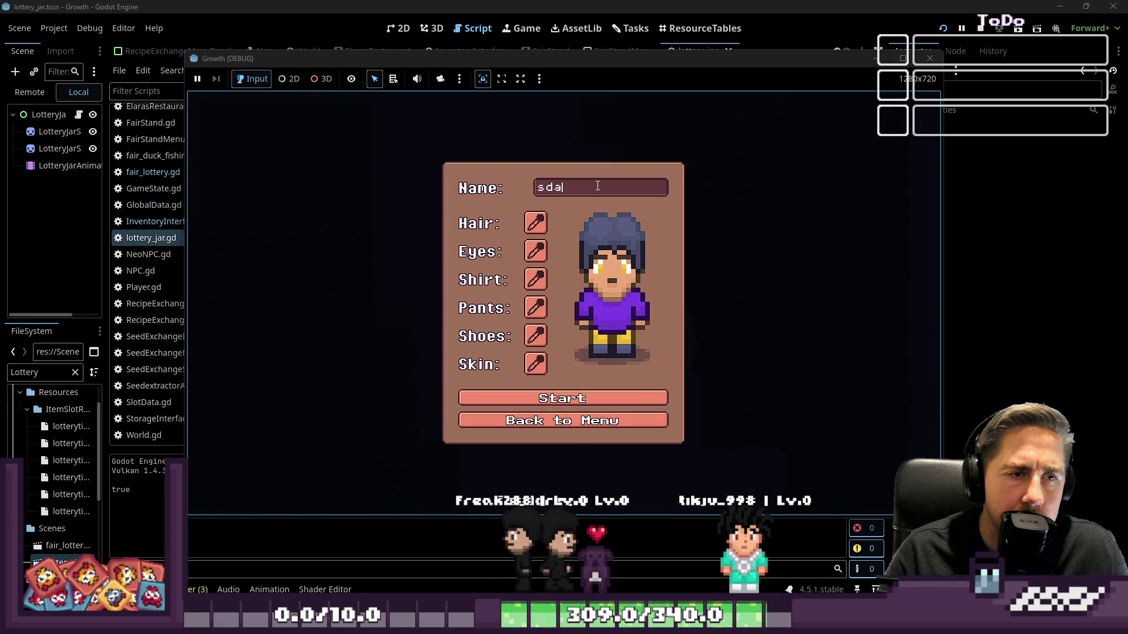
pyautogui.click(562, 404)
# Step: Walk to the Lottery booth, buy a single ticket, and stop the game with F8
pyautogui.press('d')
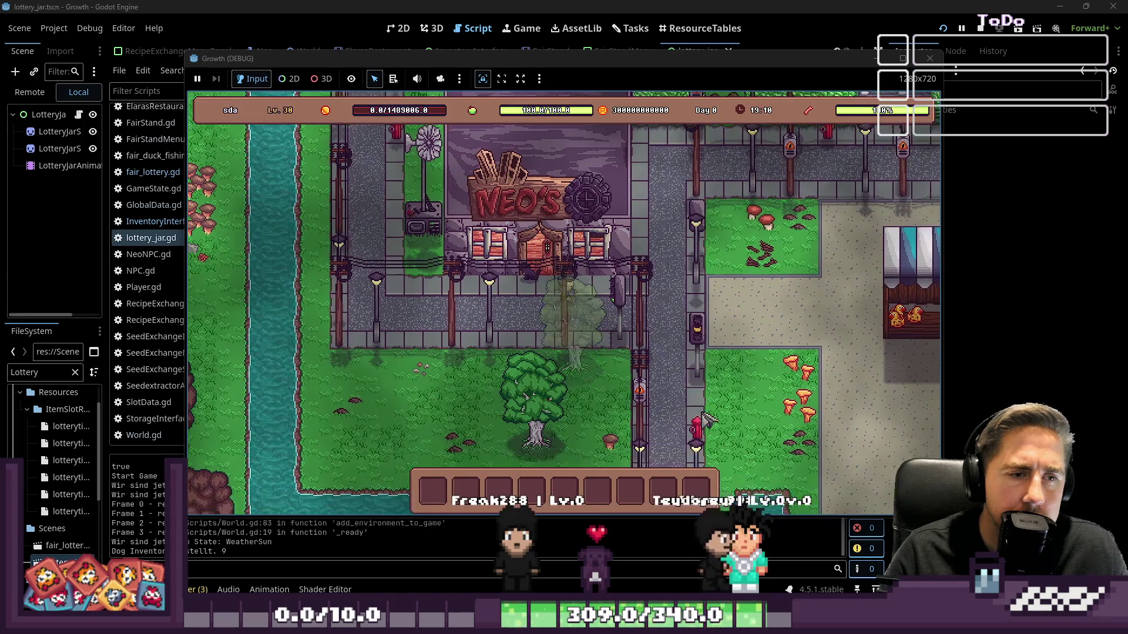
pyautogui.press('d')
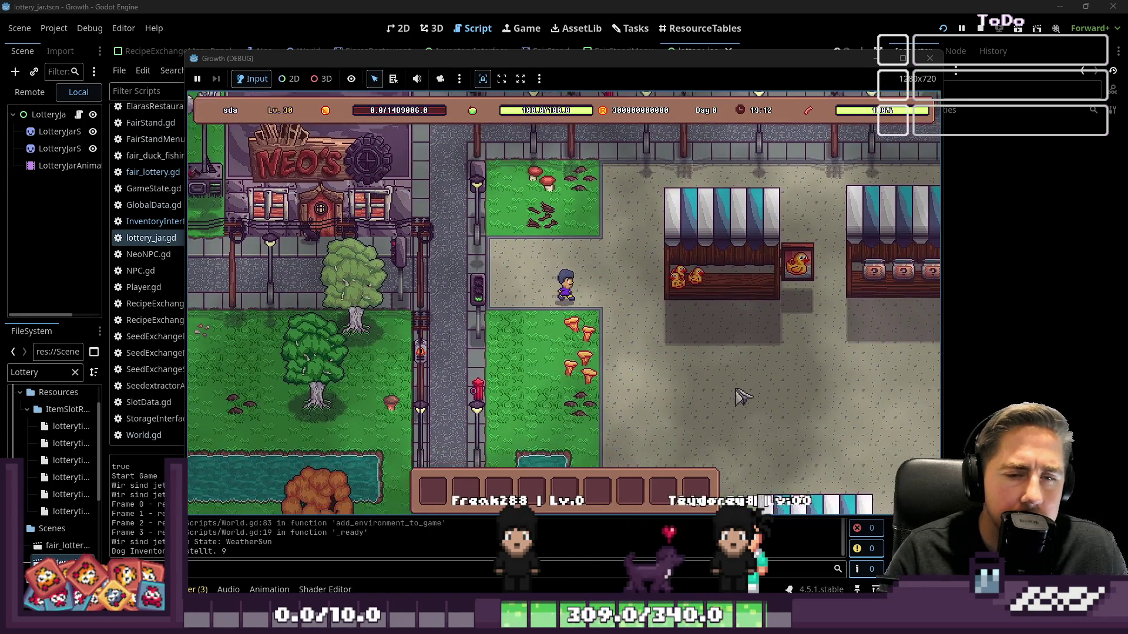
pyautogui.press('d')
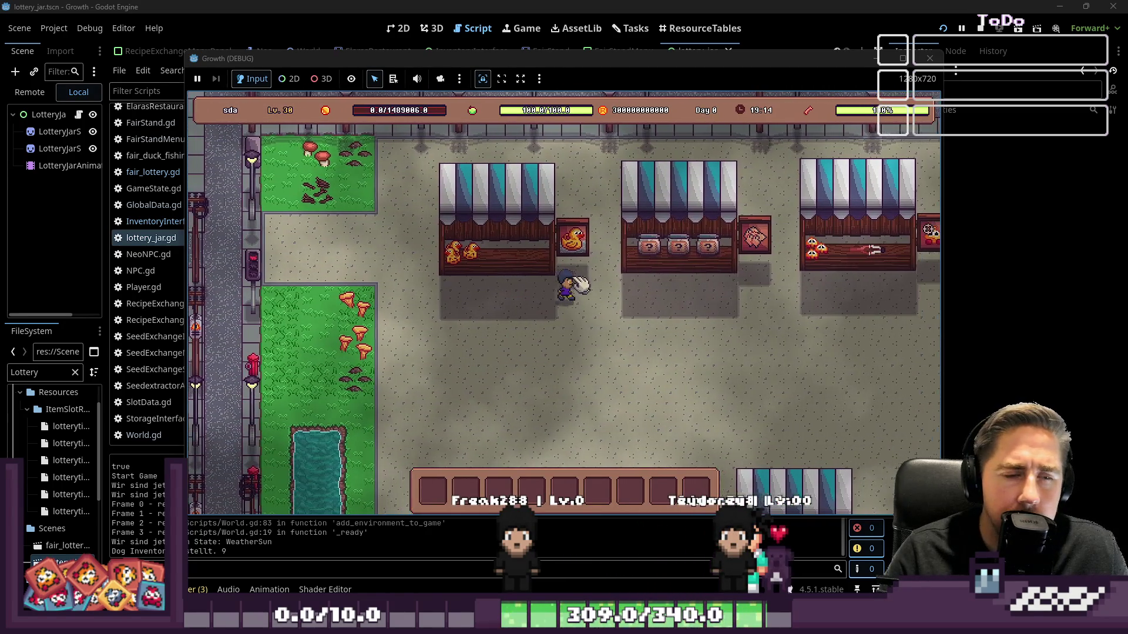
pyautogui.press('e')
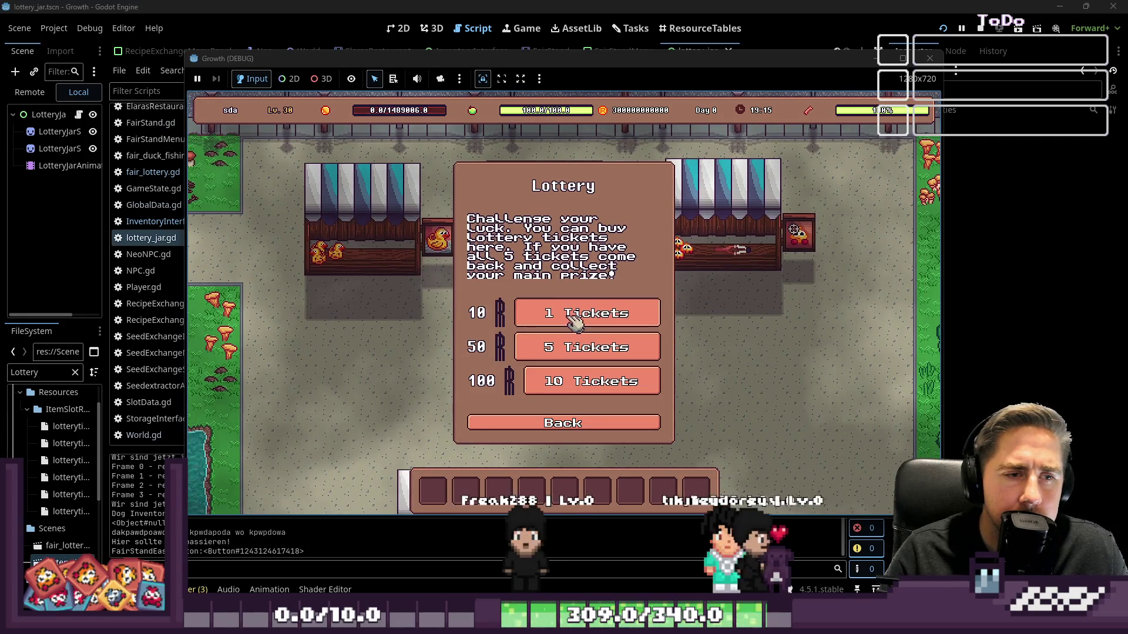
pyautogui.click(573, 320)
pyautogui.press('d')
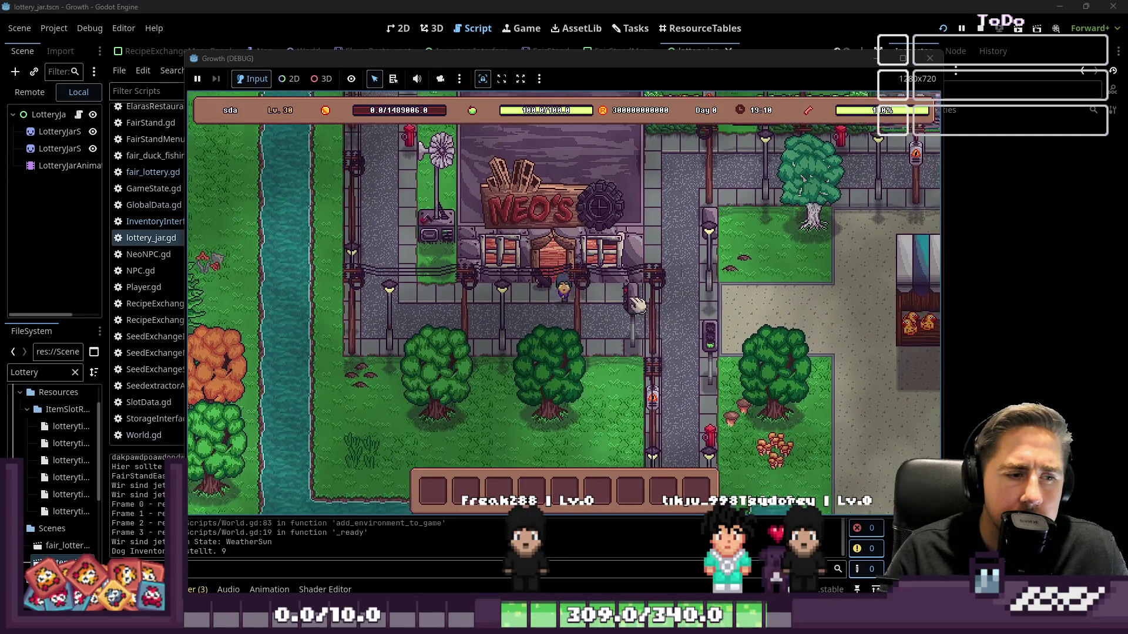
pyautogui.press('F8')
pyautogui.click(388, 272)
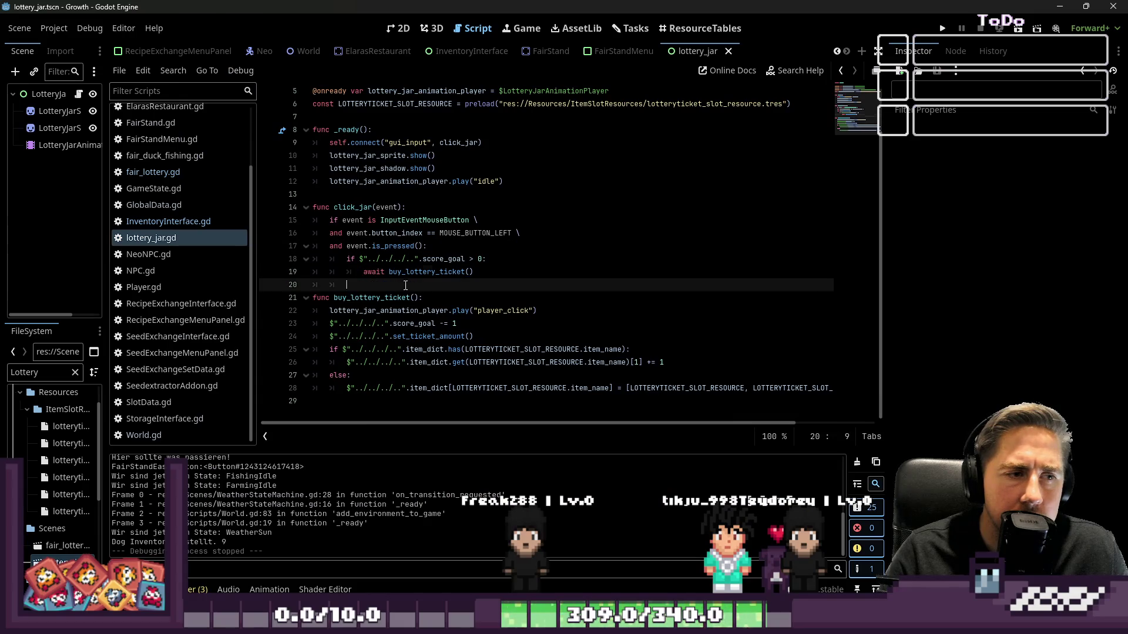
pyautogui.moveTo(389, 272); pyautogui.dragTo(374, 274)
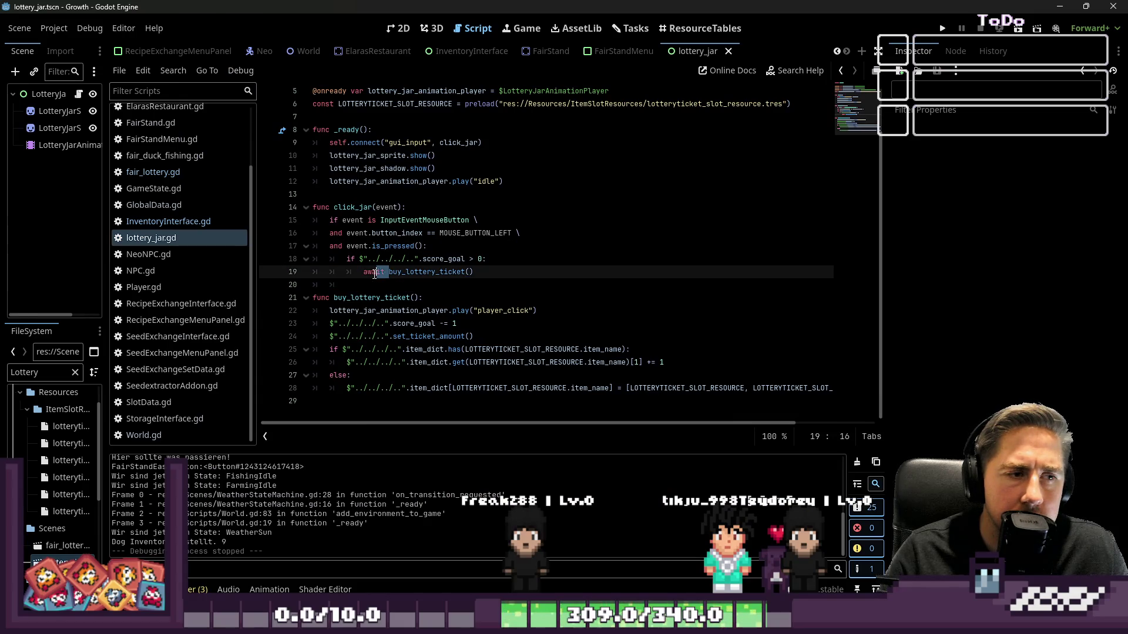
pyautogui.click(477, 259)
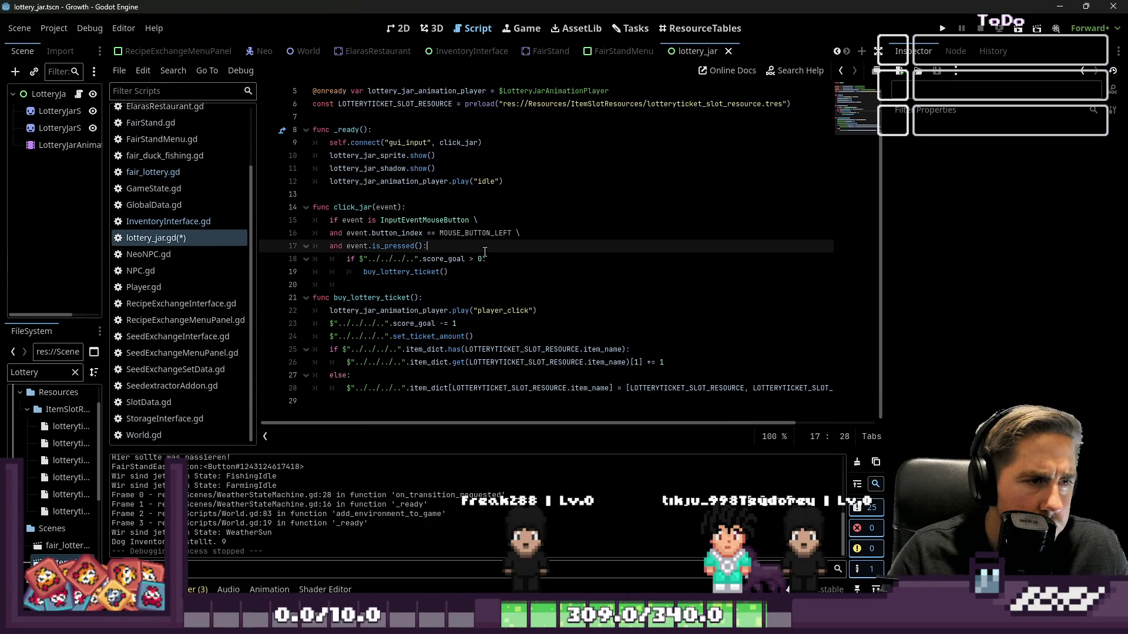
pyautogui.doubleClick(369, 207)
pyautogui.press('Up')
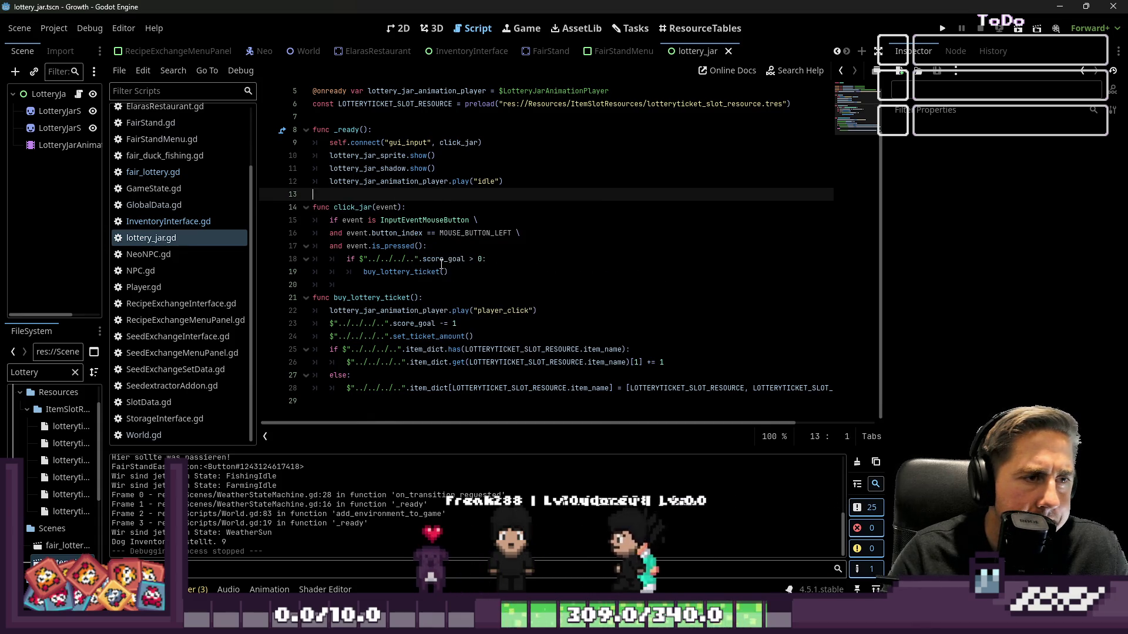
pyautogui.doubleClick(378, 297)
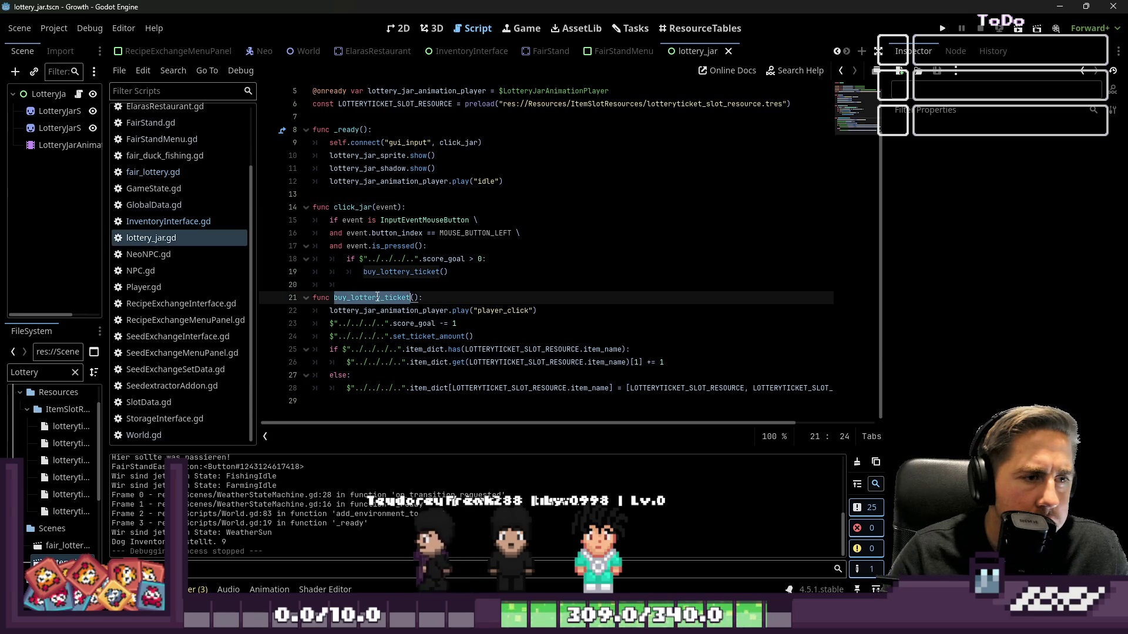
pyautogui.doubleClick(426, 336)
pyautogui.doubleClick(555, 350)
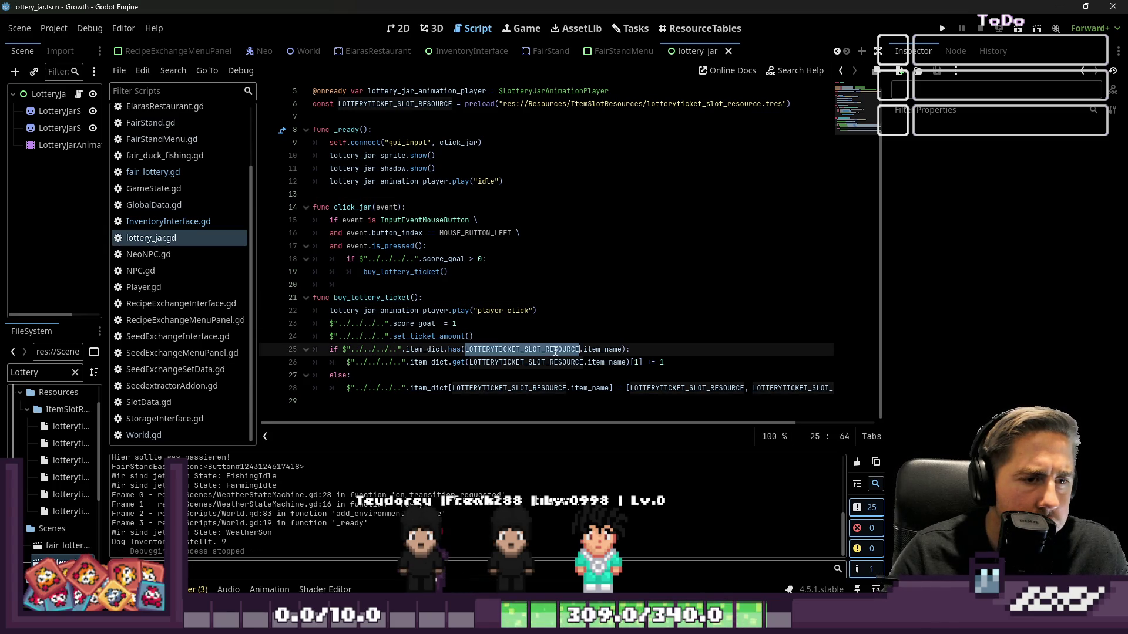
pyautogui.click(432, 349)
pyautogui.doubleClick(453, 349)
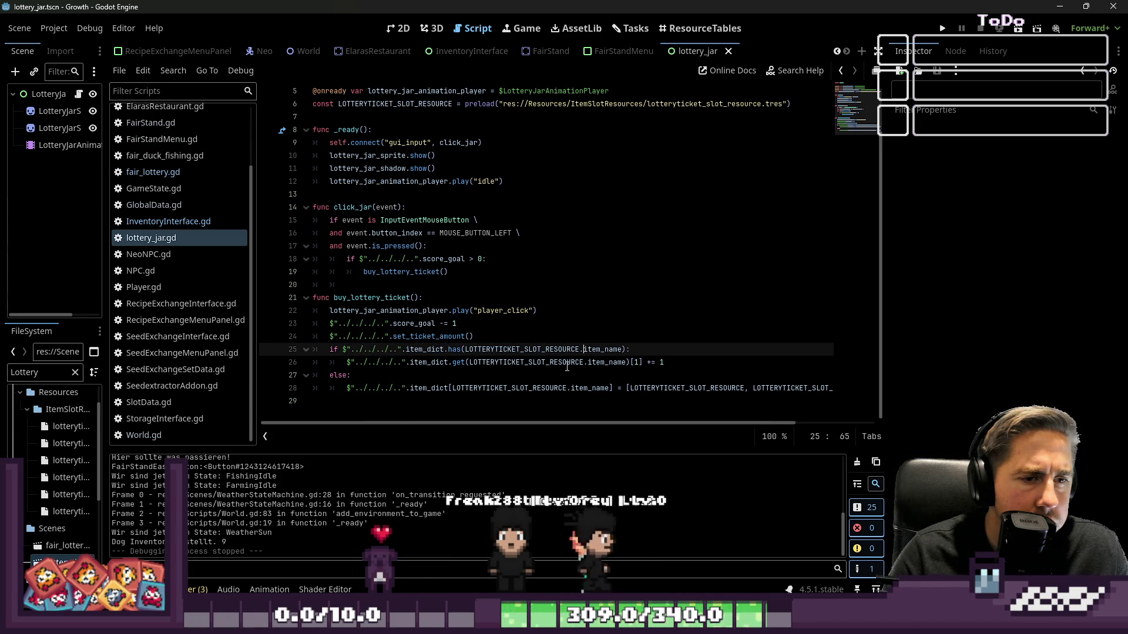
pyautogui.click(452, 363)
pyautogui.moveTo(541, 388); pyautogui.dragTo(841, 393)
pyautogui.moveTo(679, 376)
pyautogui.mouseDown()
pyautogui.moveTo(411, 363)
pyautogui.moveTo(411, 350)
pyautogui.mouseUp()
pyautogui.click(380, 324)
pyautogui.click(356, 298)
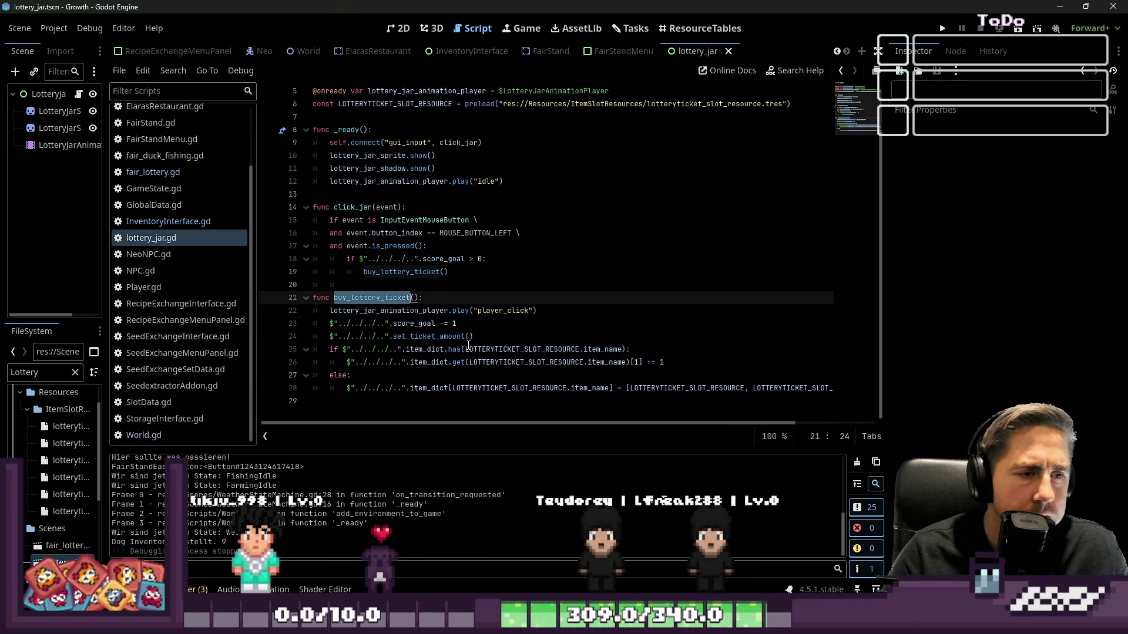
pyautogui.click(515, 339)
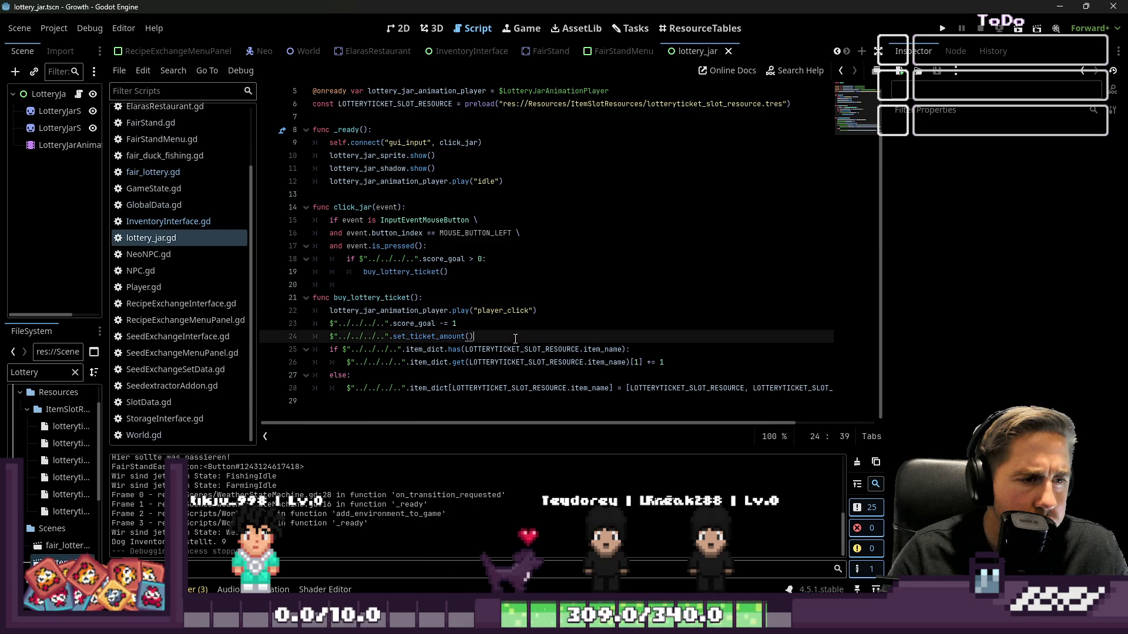
# Step: Compare fair_lottery.gd's set_ticket_amount definition with its call on line 24 of lottery_jar.gd
pyautogui.click(179, 224)
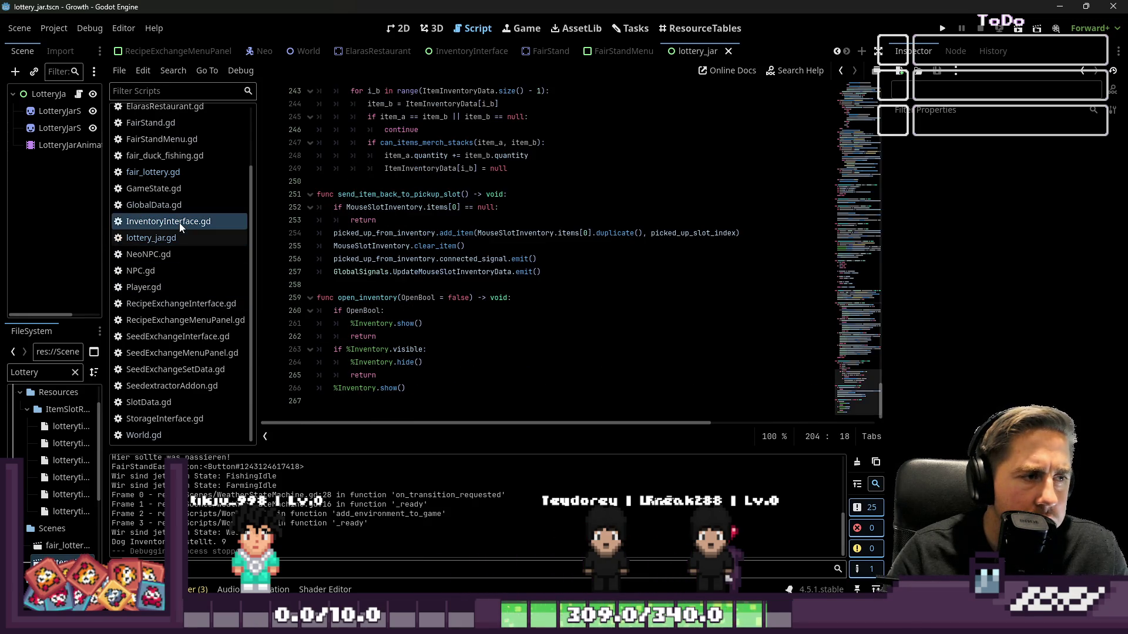
pyautogui.click(153, 172)
pyautogui.doubleClick(368, 245)
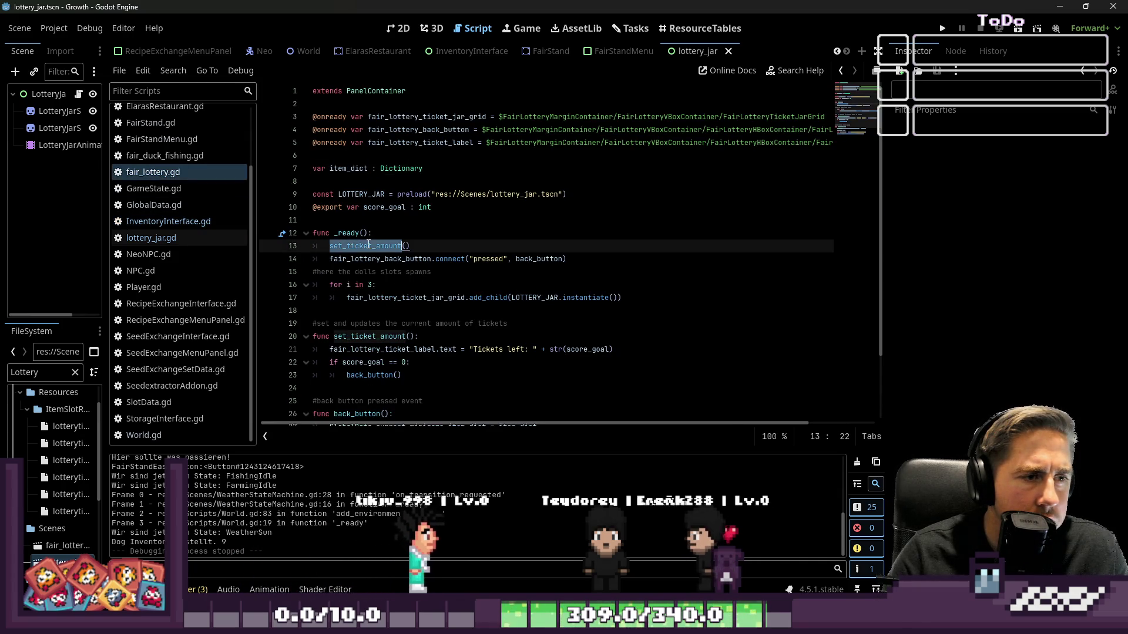
pyautogui.keyDown('ctrl'); pyautogui.click(369, 245); pyautogui.keyUp('ctrl')
pyautogui.click(363, 363)
pyautogui.moveTo(402, 375); pyautogui.dragTo(319, 363)
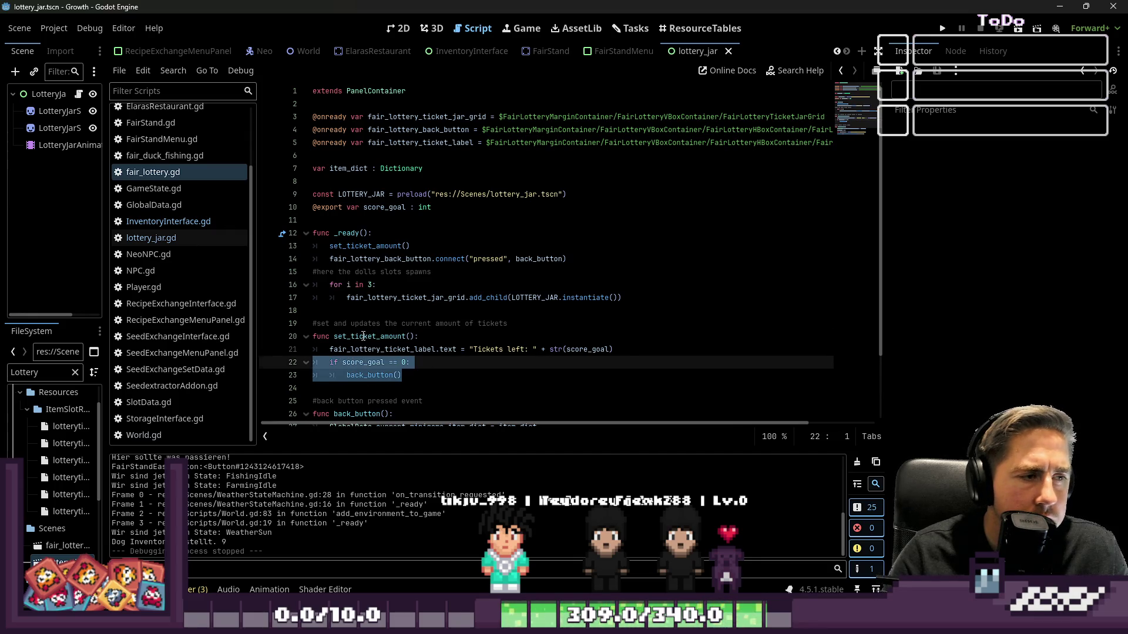
pyautogui.click(152, 238)
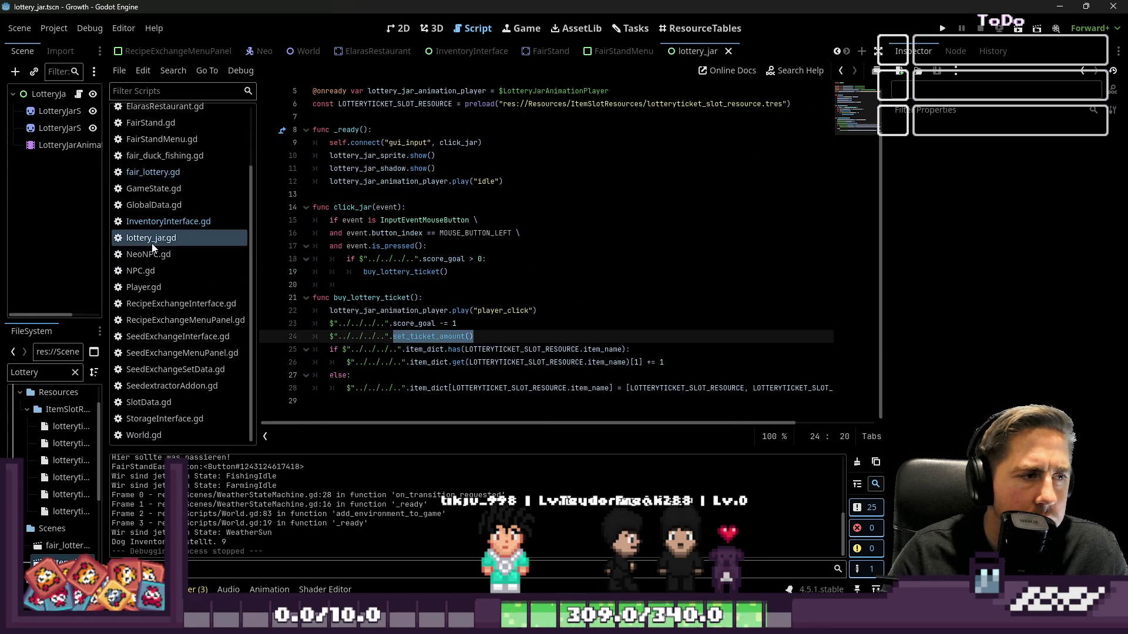
pyautogui.click(429, 363)
pyautogui.doubleClick(440, 337)
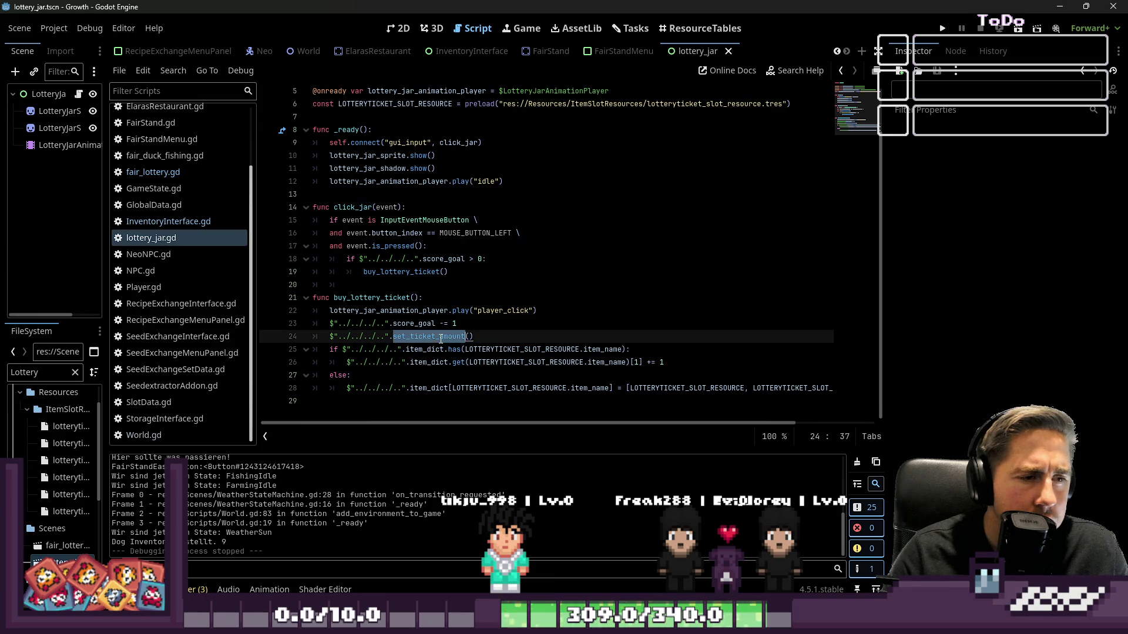
pyautogui.click(174, 221)
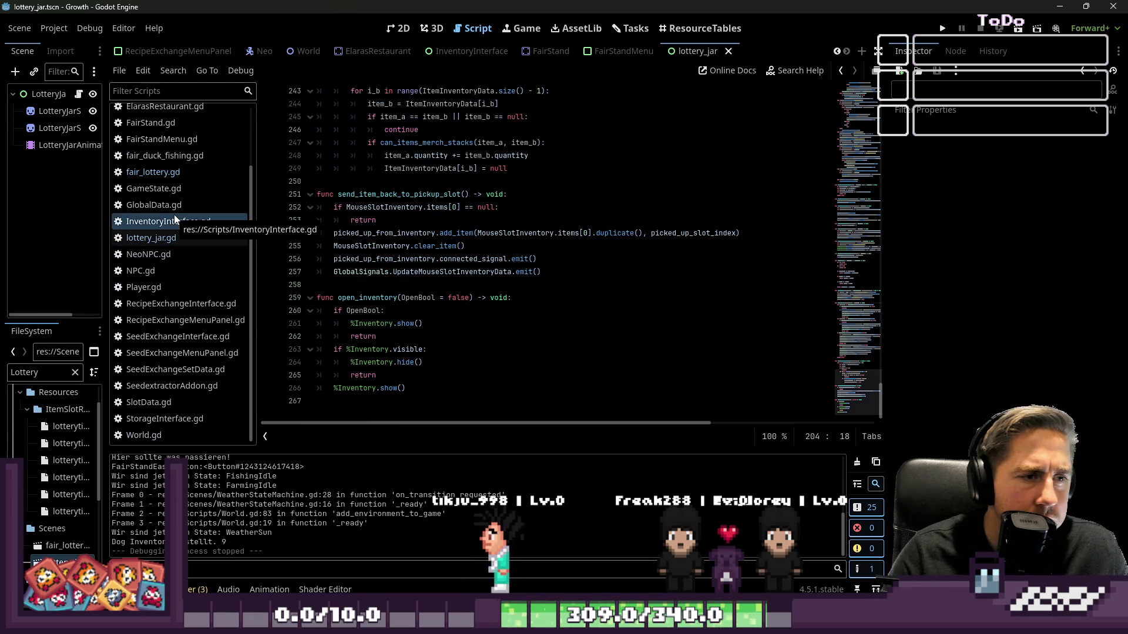
pyautogui.click(170, 238)
# Step: Move the set_ticket_amount() call from line 24 to line 28 after the if/else, indented, and run
pyautogui.moveTo(474, 336); pyautogui.dragTo(328, 339)
pyautogui.moveTo(474, 336); pyautogui.dragTo(419, 336)
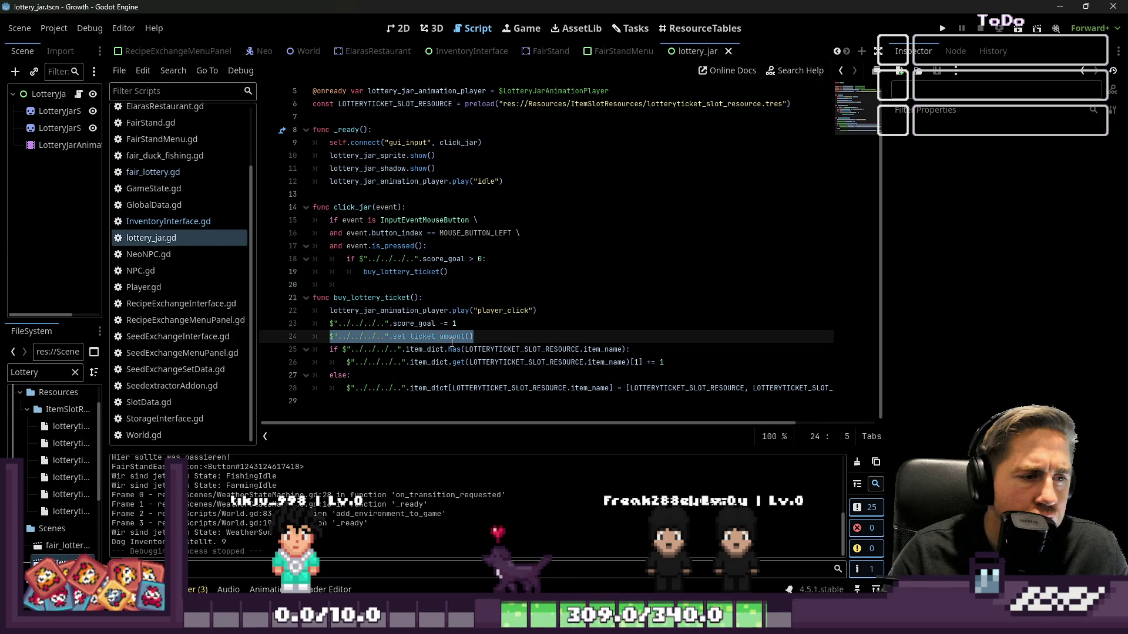
pyautogui.press('BackSpace')
pyautogui.press('BackSpace')
pyautogui.press('BackSpace')
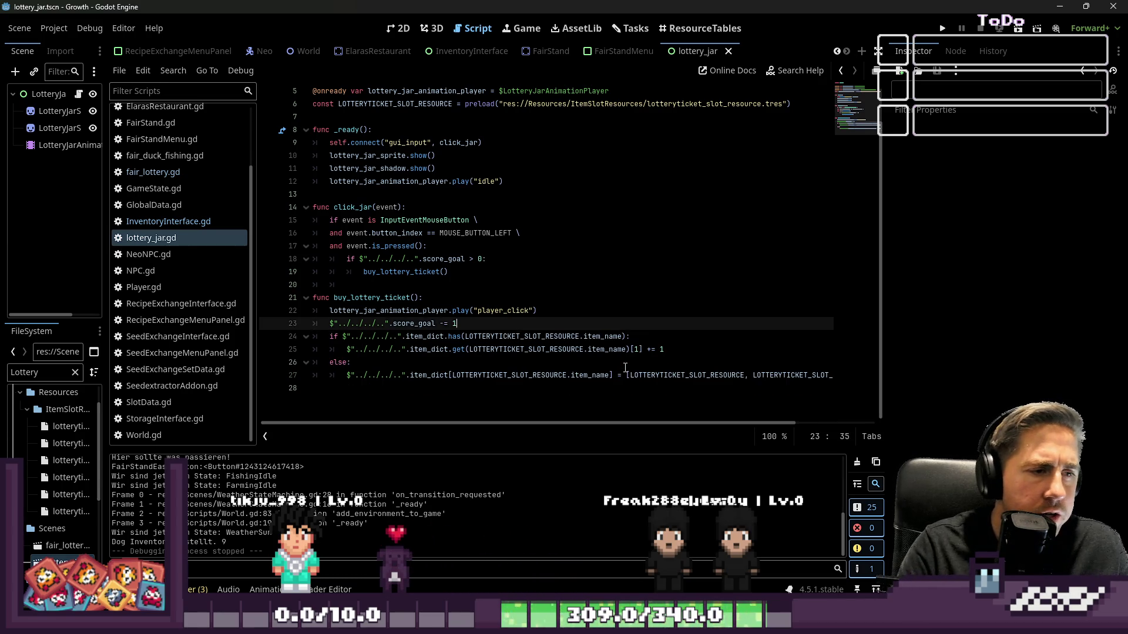
pyautogui.press('Down')
pyautogui.press('Down')
pyautogui.press('Down')
pyautogui.press('Up')
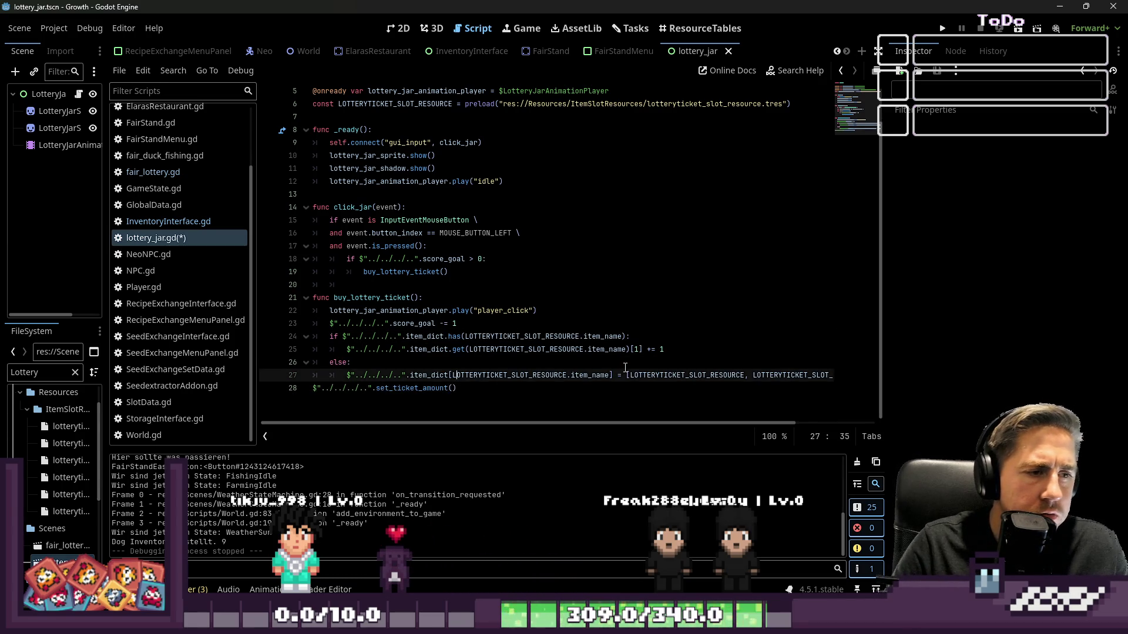
pyautogui.press('Down')
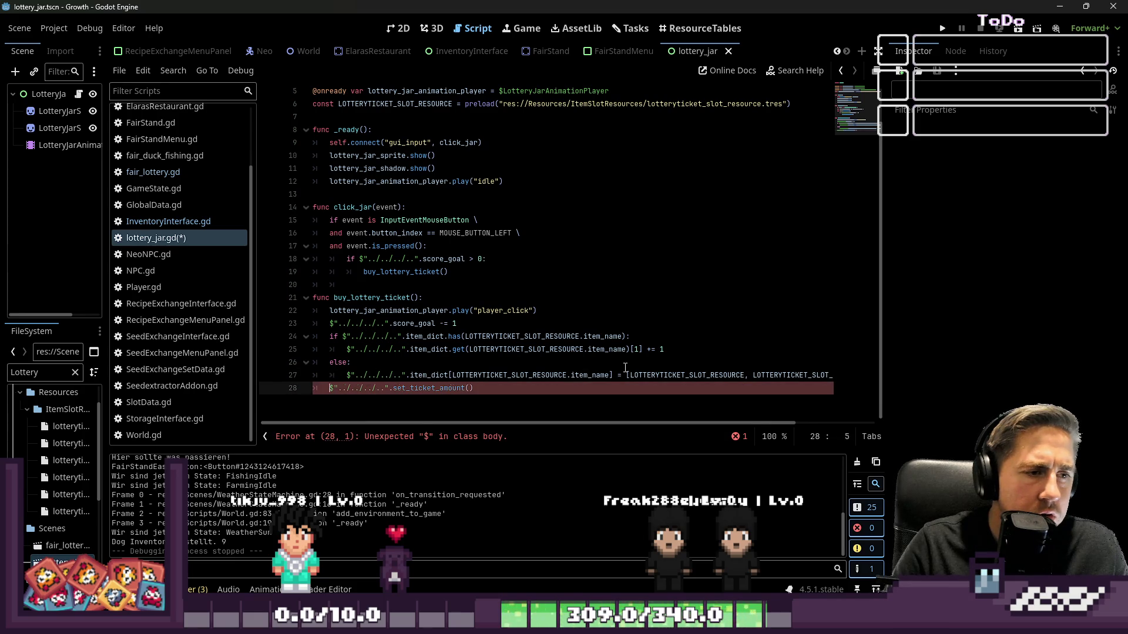
pyautogui.press('Tab')
pyautogui.press('Up')
pyautogui.press('Up')
pyautogui.press('F5')
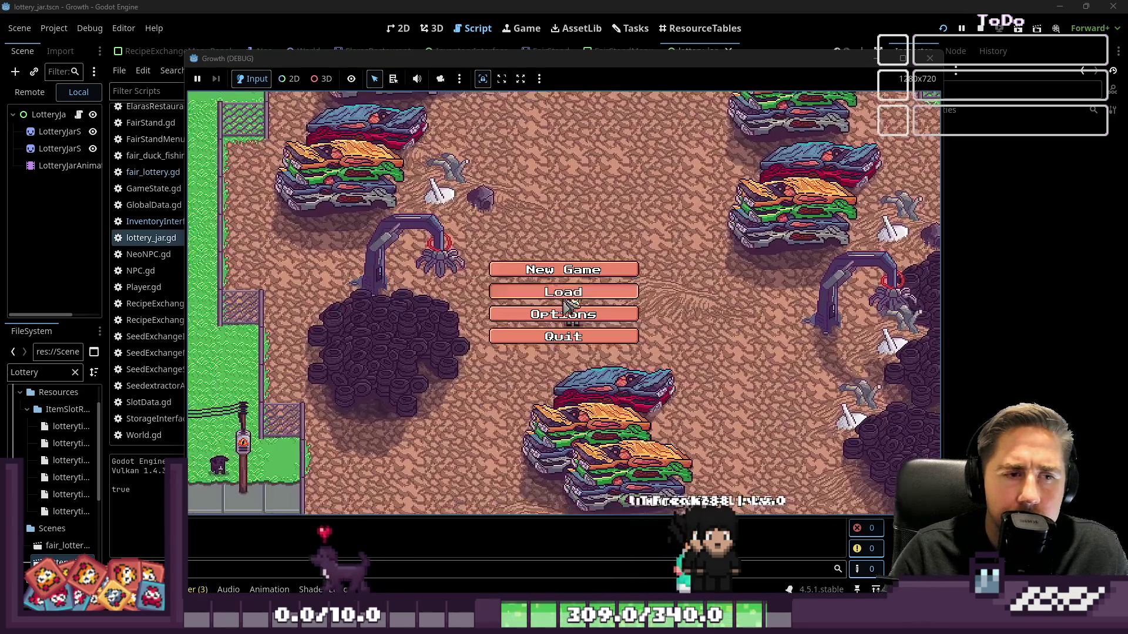
# Step: Try loading an existing save, then relaunch the game after the World.gd crash
pyautogui.click(564, 300)
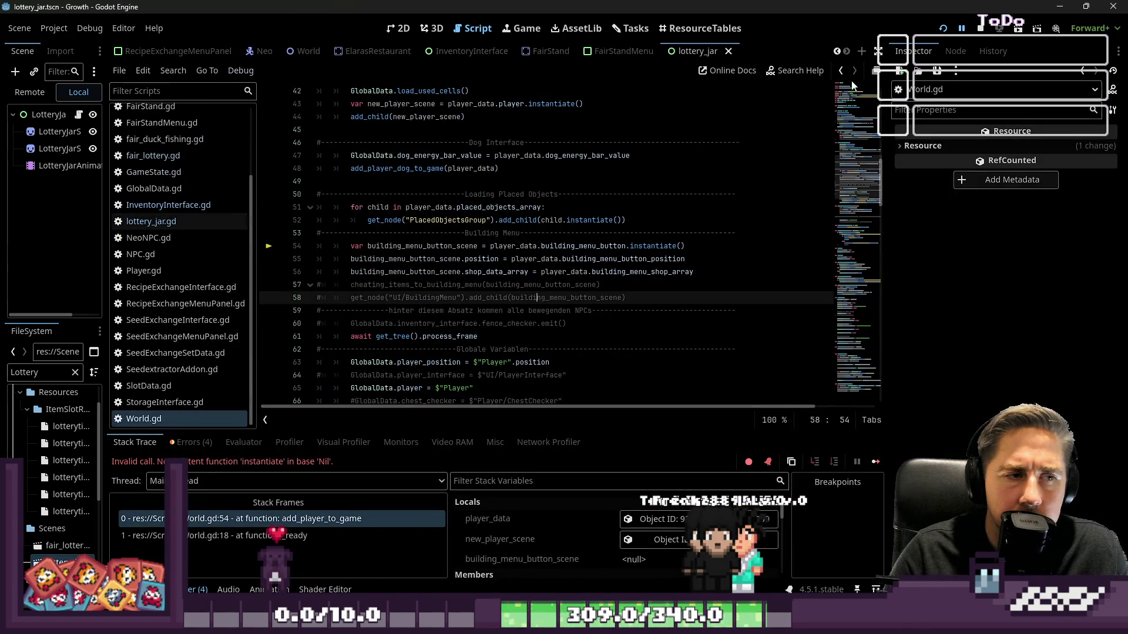
pyautogui.click(942, 29)
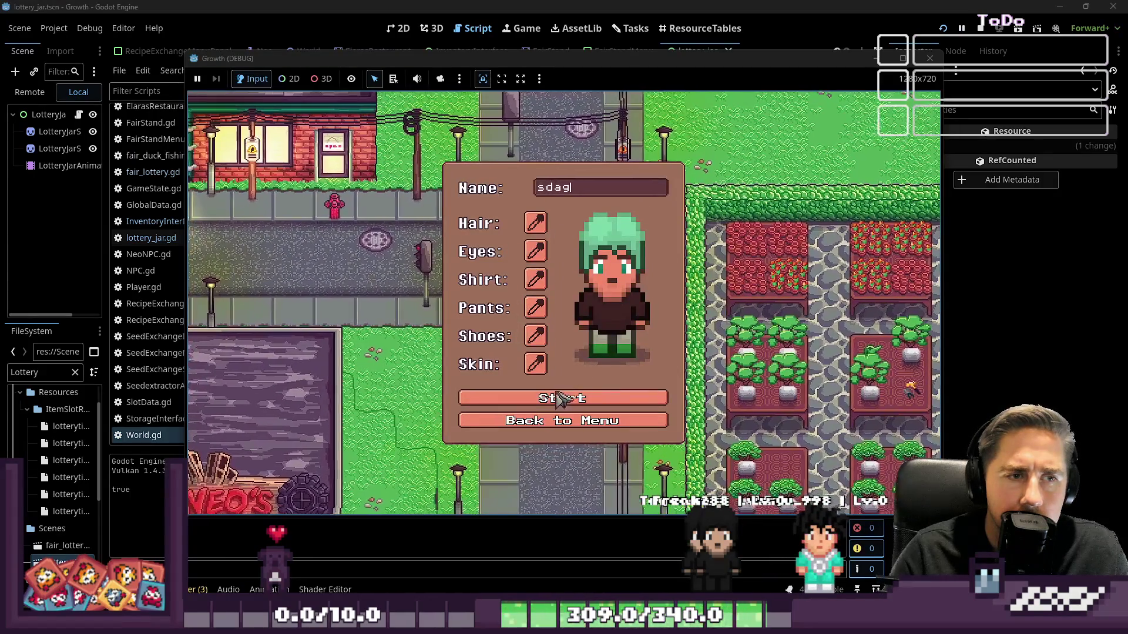
# Step: Walk to the jar stall, buy 5 tickets, and pick the left jar
pyautogui.press('d')
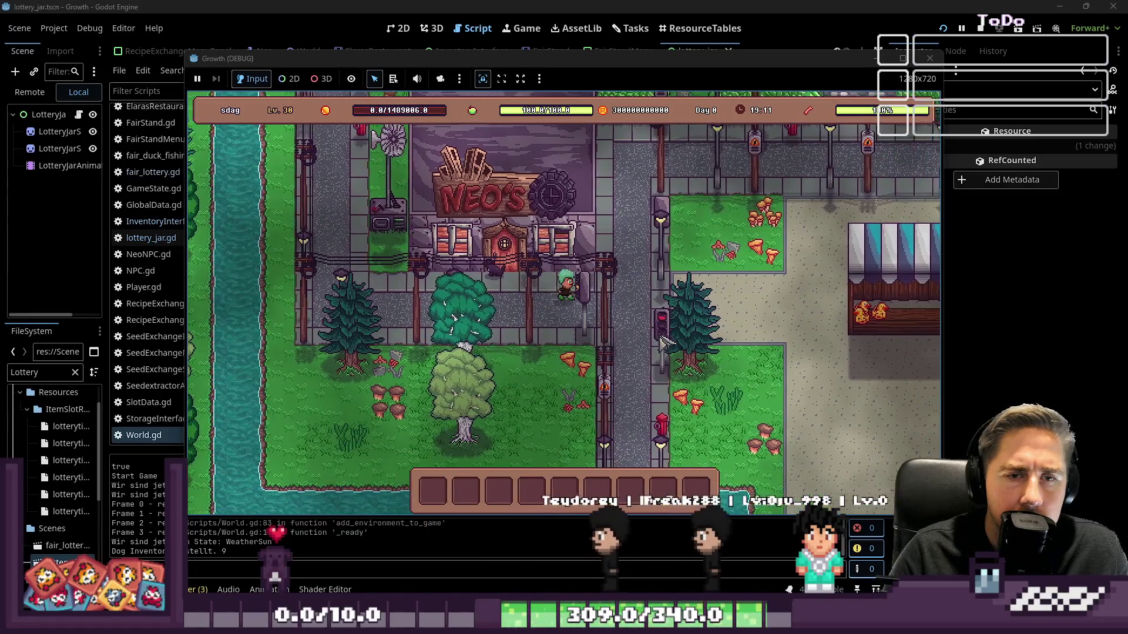
pyautogui.press('s')
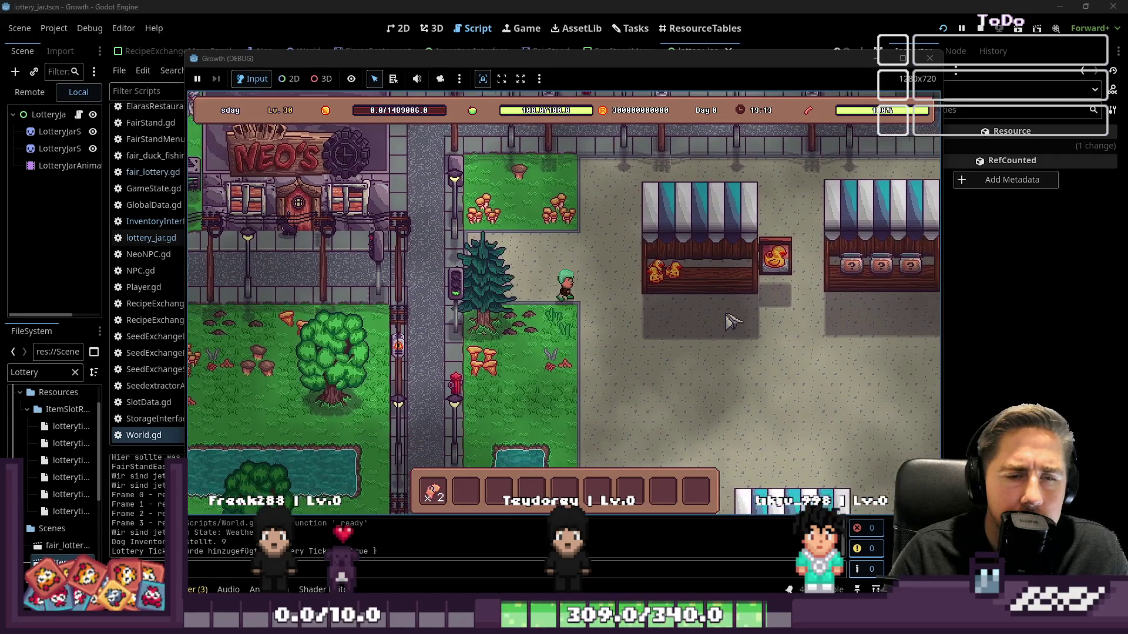
pyautogui.press('d')
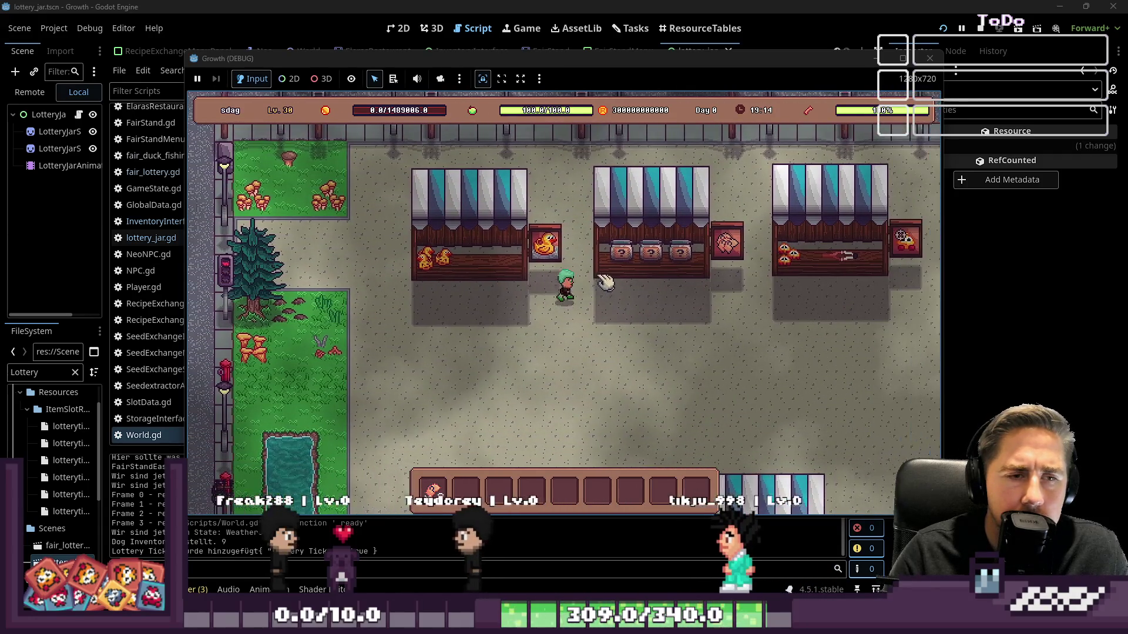
pyautogui.press('e')
pyautogui.click(569, 348)
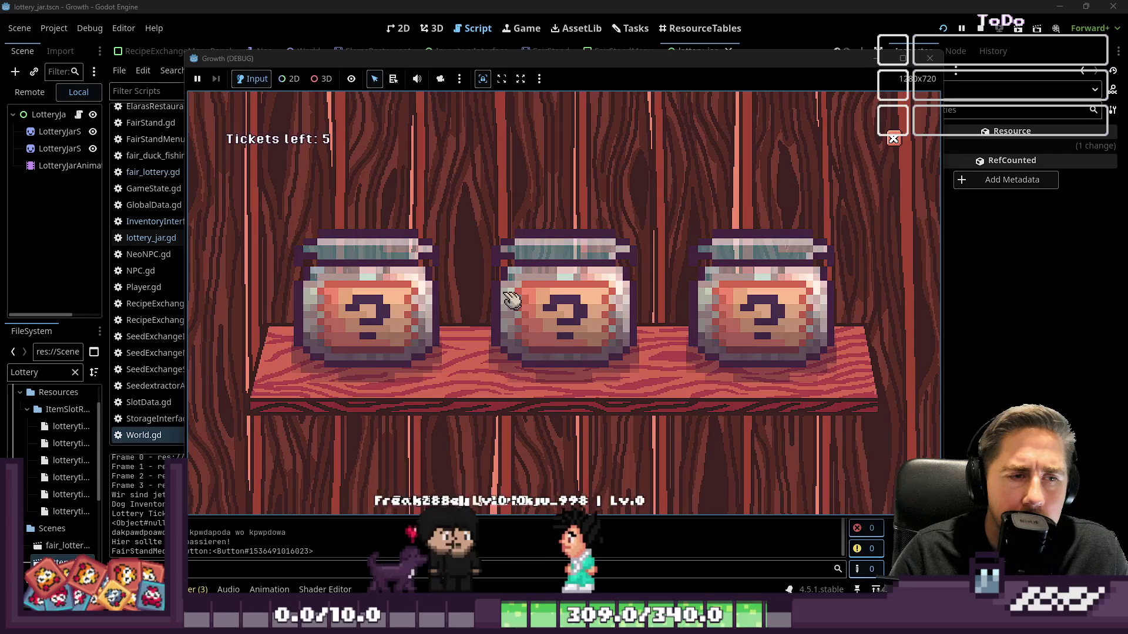
pyautogui.click(364, 305)
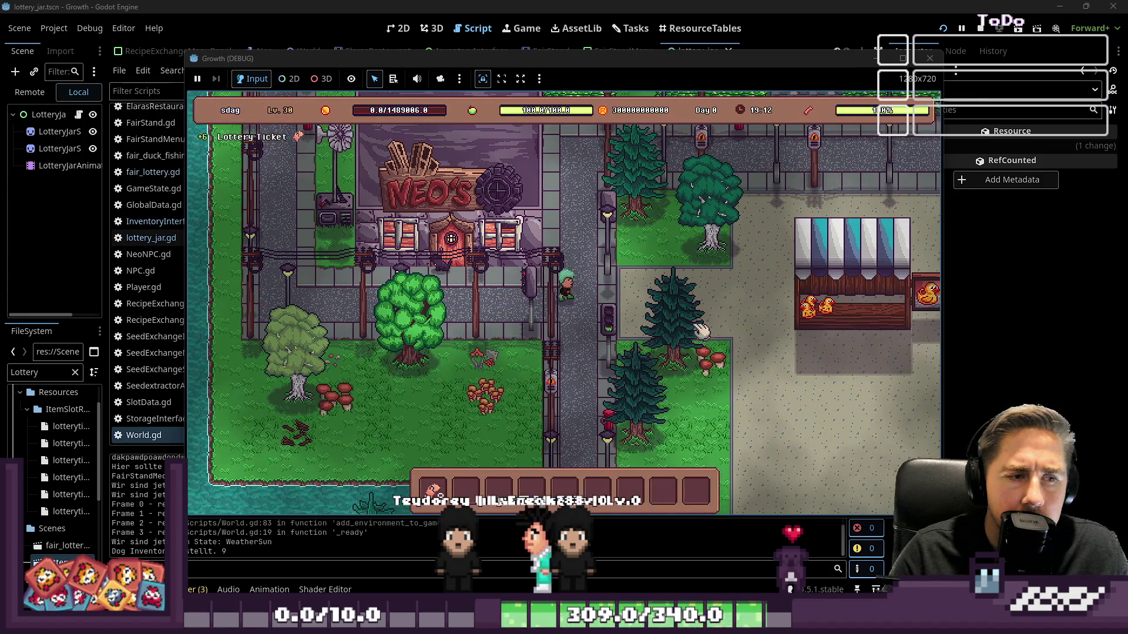
# Step: Return to the jar stall, start another 5-ticket round, and spend every ticket on jars
pyautogui.press('s')
pyautogui.press('d')
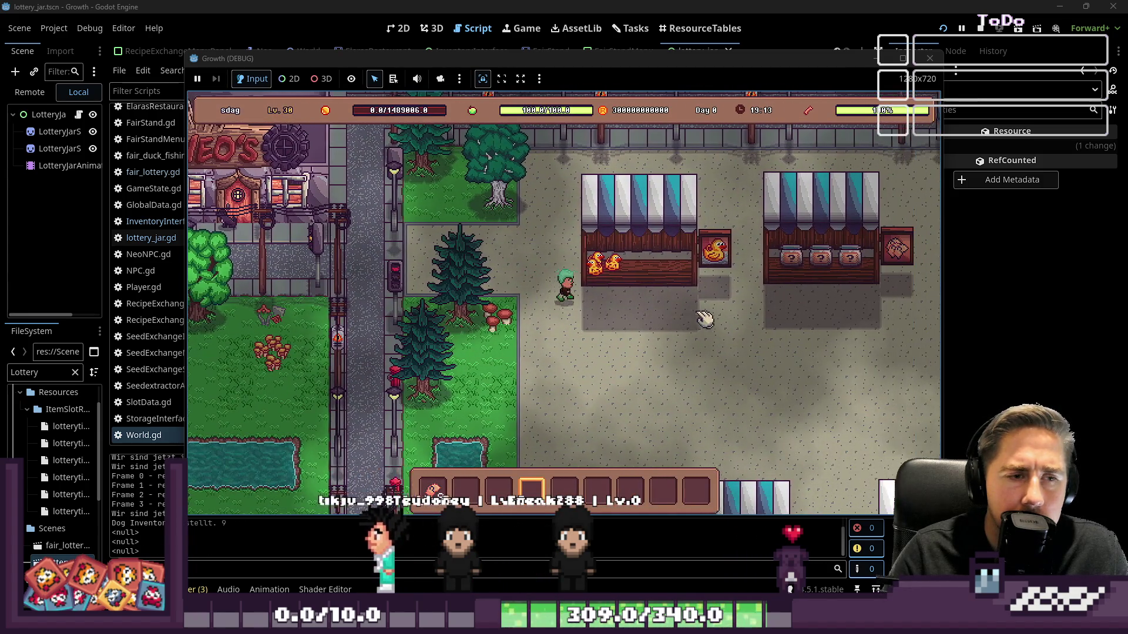
pyautogui.press('d')
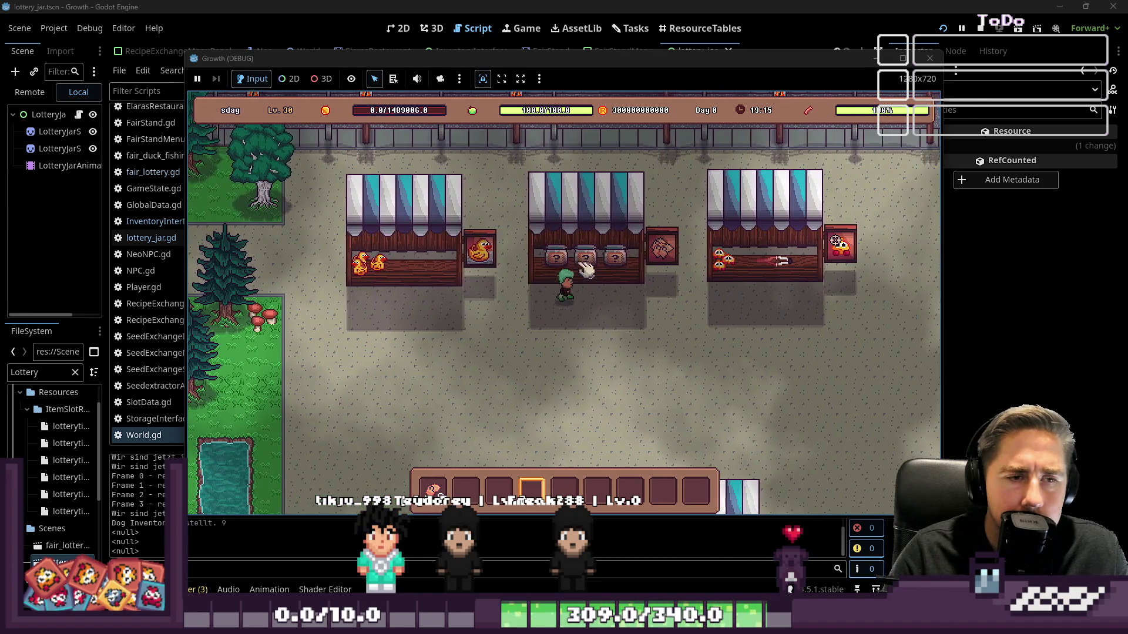
pyautogui.press('e')
pyautogui.click(579, 345)
pyautogui.click(579, 323)
pyautogui.click(579, 323)
pyautogui.click(579, 323)
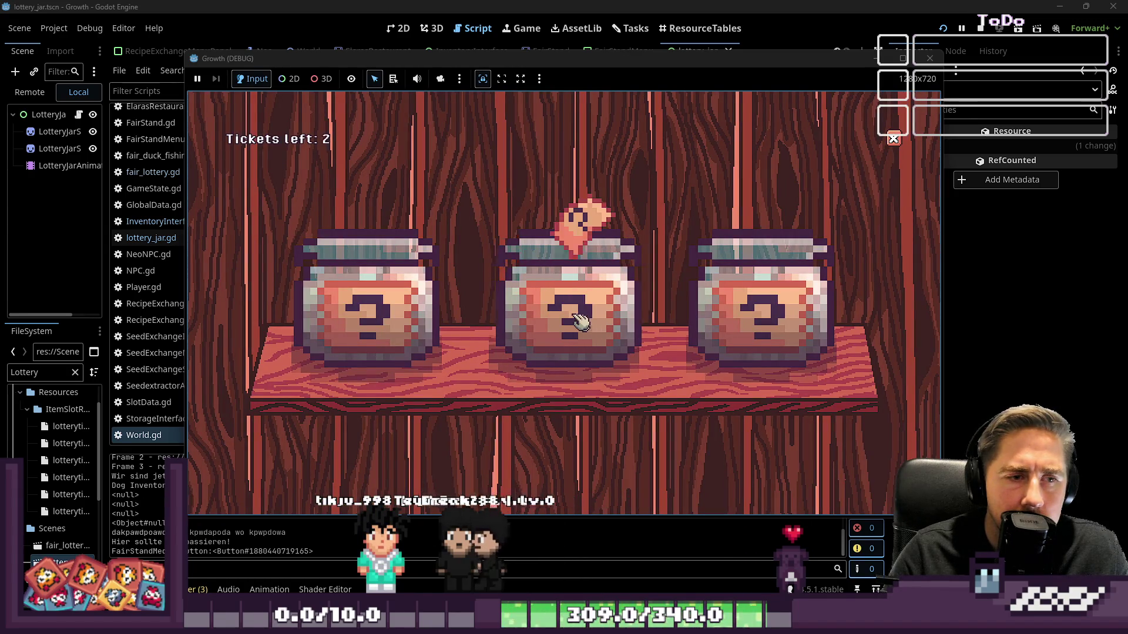
pyautogui.click(576, 321)
pyautogui.click(576, 320)
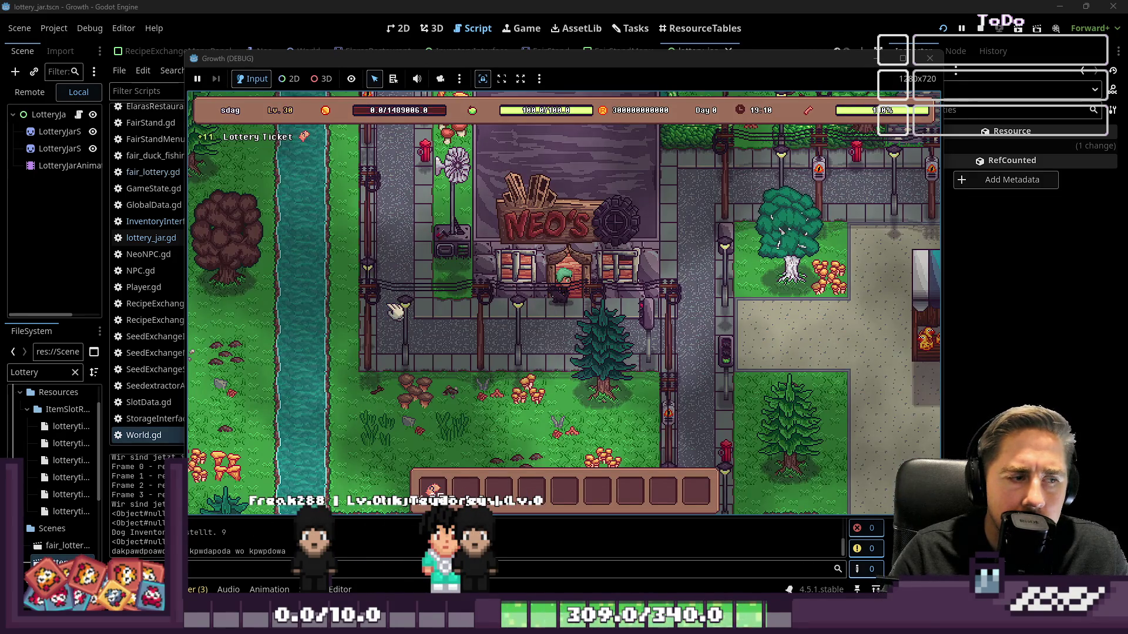
# Step: Walk to the jar stall, buy 5 tickets and draw jars until none remain
pyautogui.press('d')
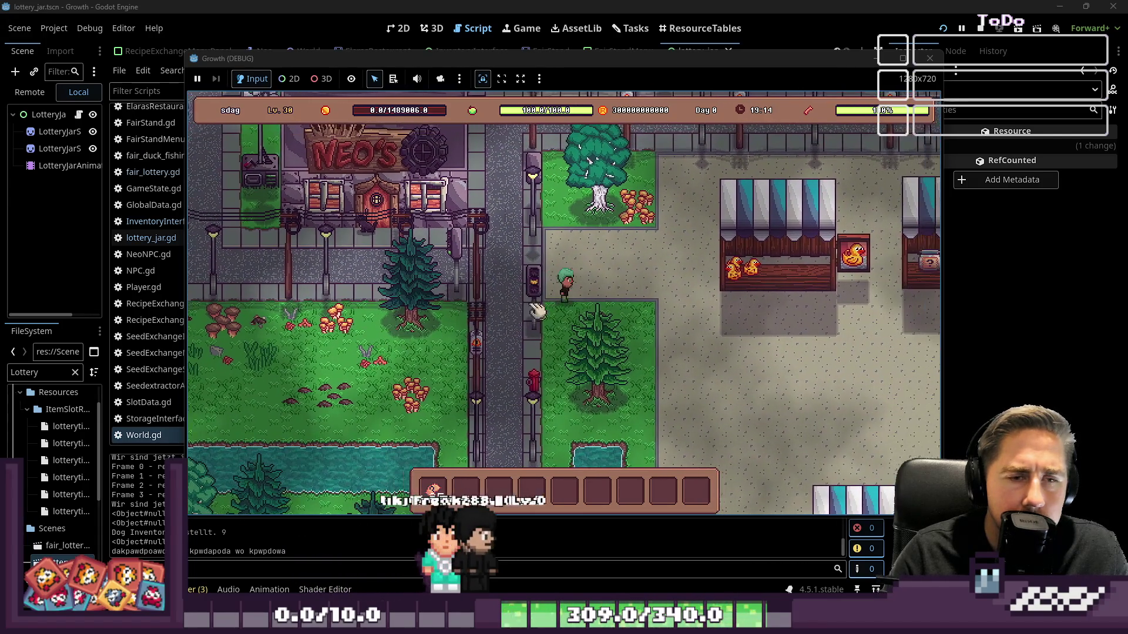
pyautogui.press('d')
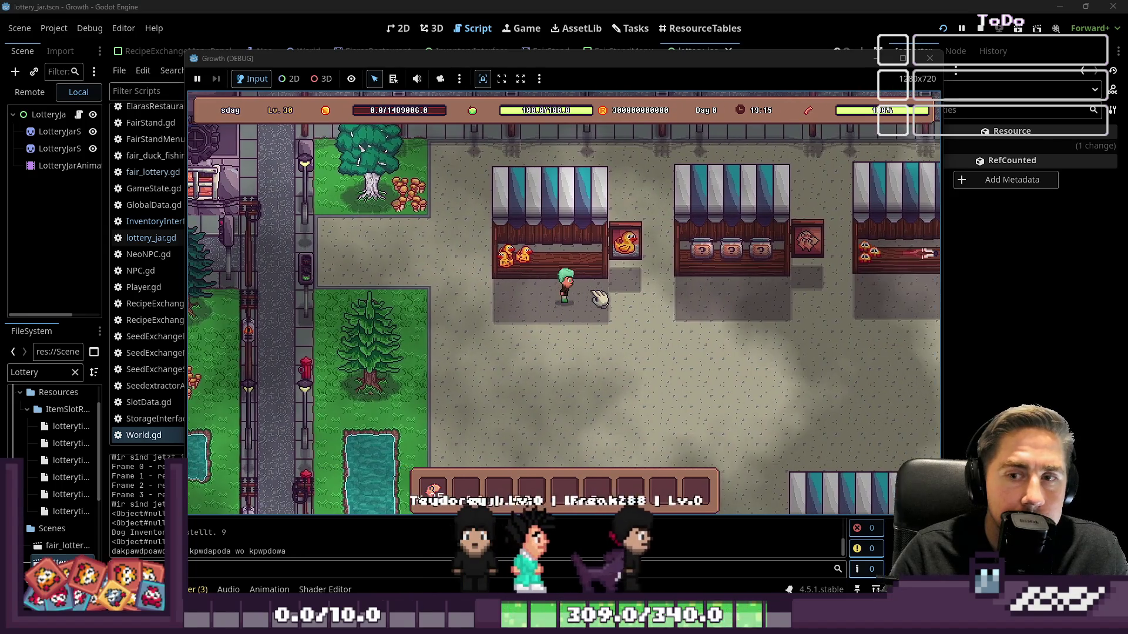
pyautogui.press('d')
pyautogui.press('e')
pyautogui.click(574, 346)
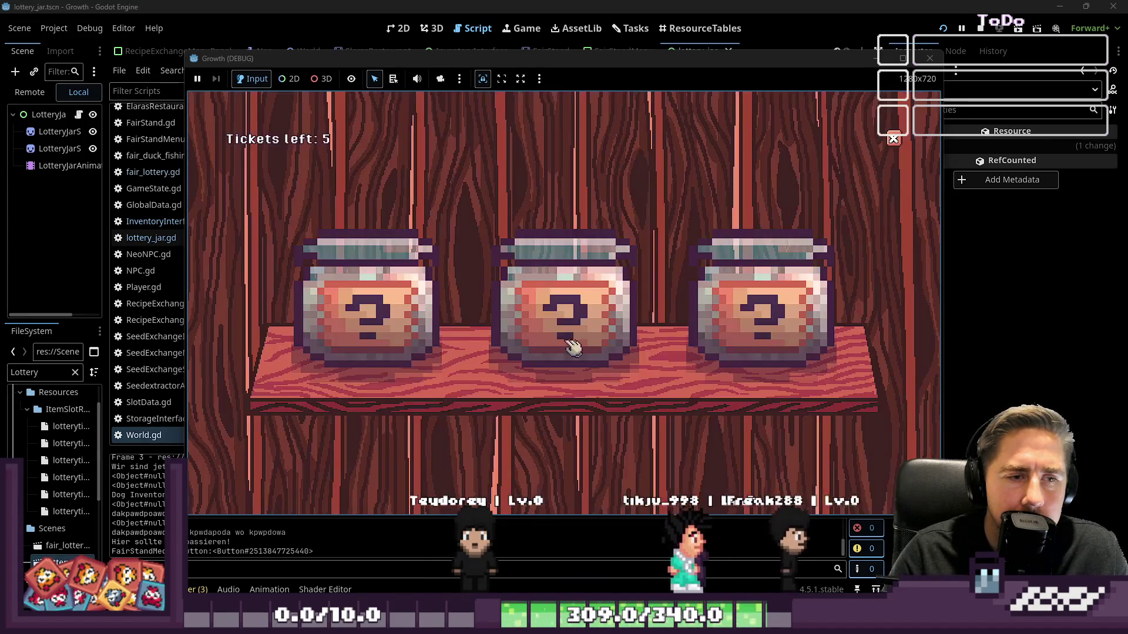
pyautogui.click(723, 315)
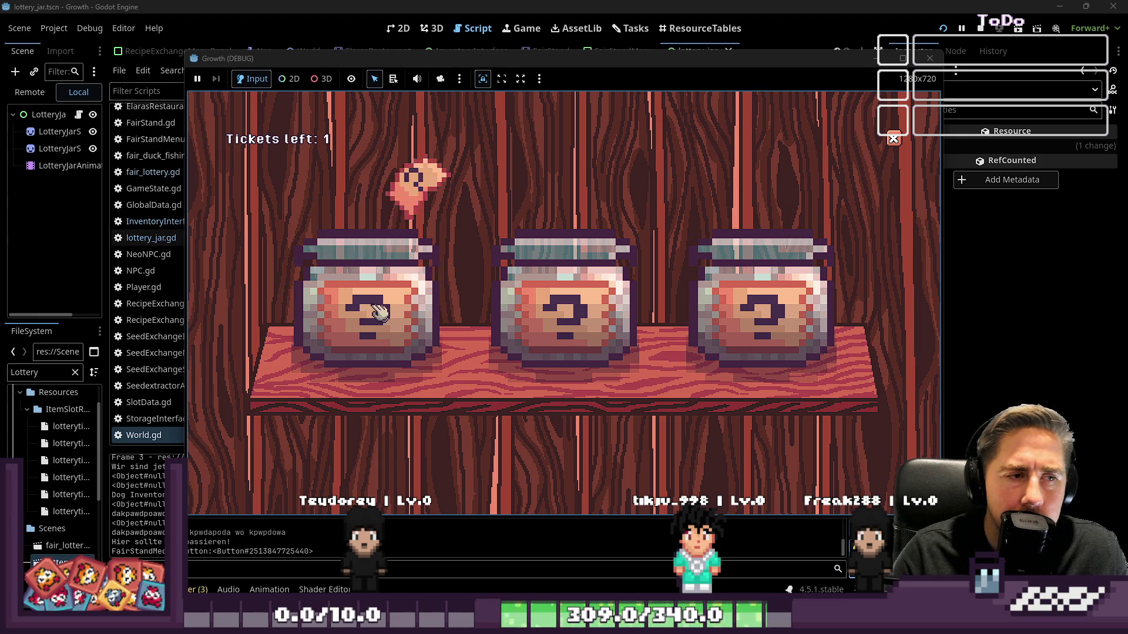
pyautogui.click(563, 312)
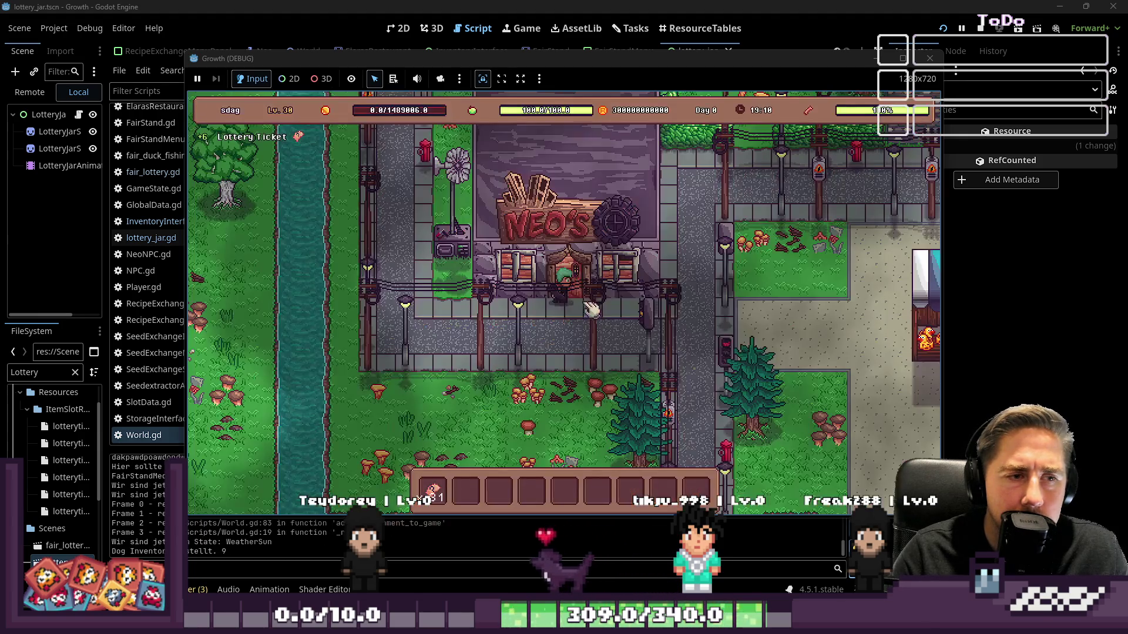
# Step: Play a second jar round, drawing three times from the middle jar
pyautogui.press('s')
pyautogui.press('d')
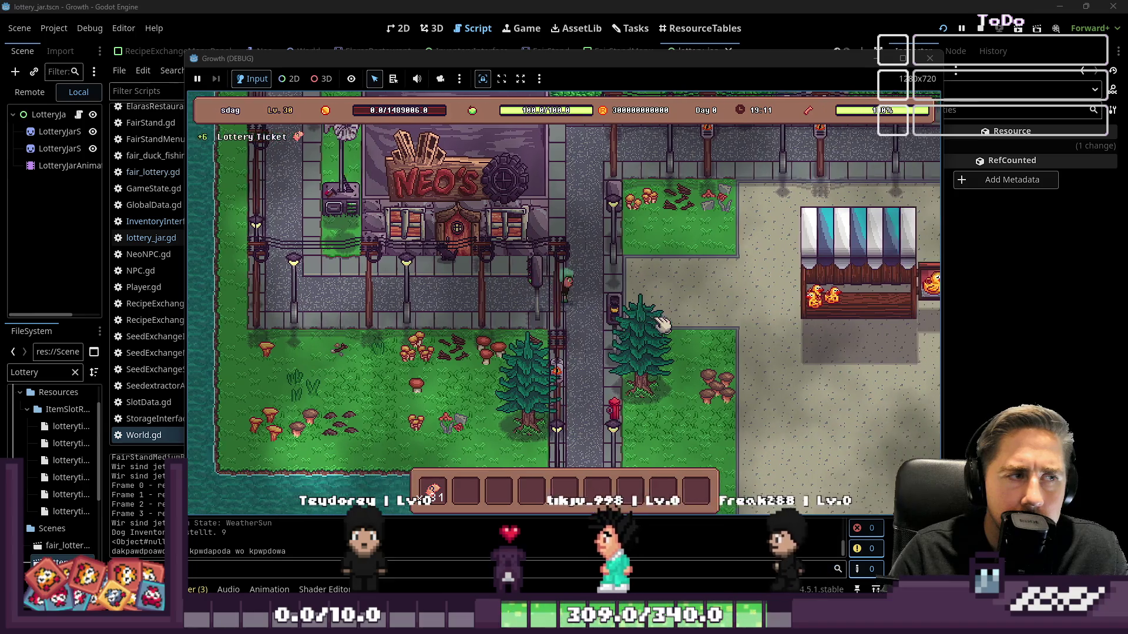
pyautogui.press('d')
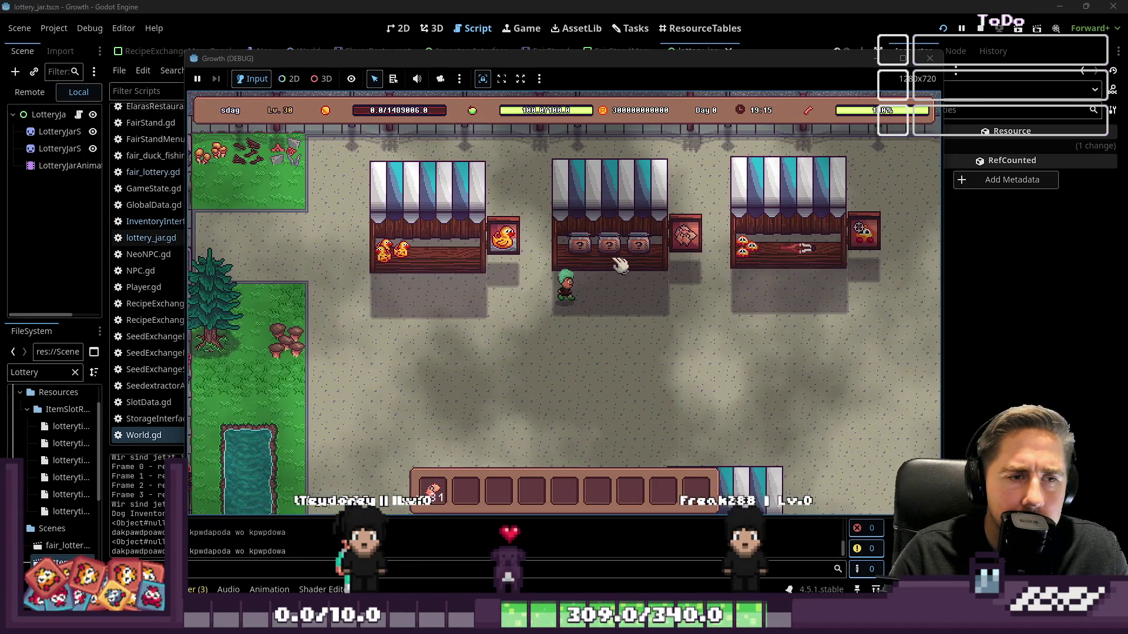
pyautogui.press('d')
pyautogui.press('w')
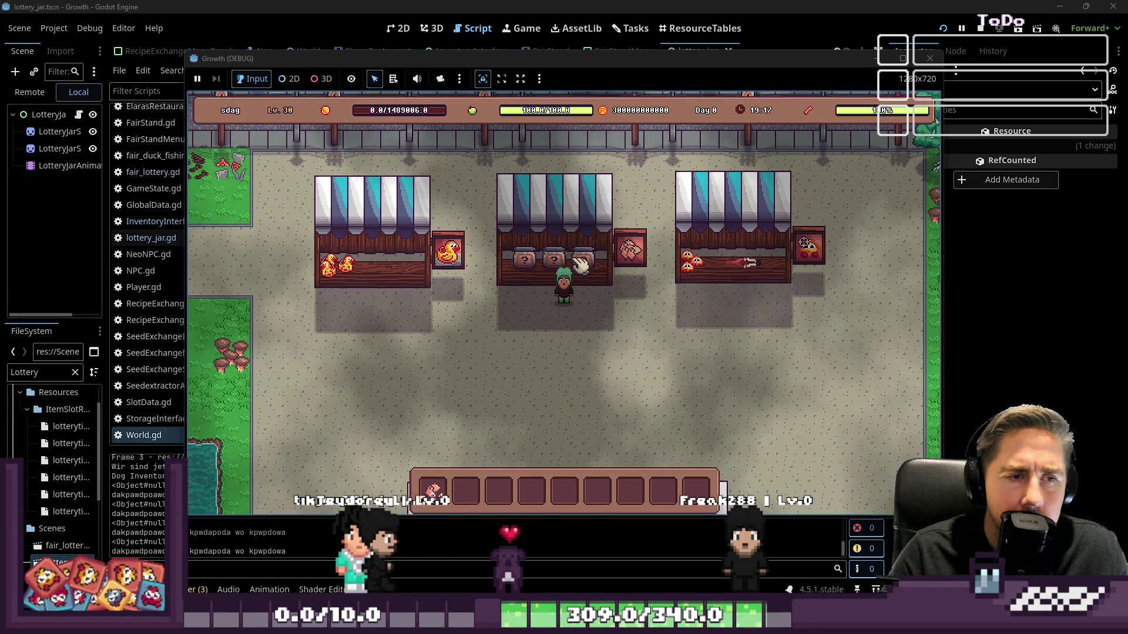
pyautogui.press('e')
pyautogui.click(554, 345)
pyautogui.click(558, 320)
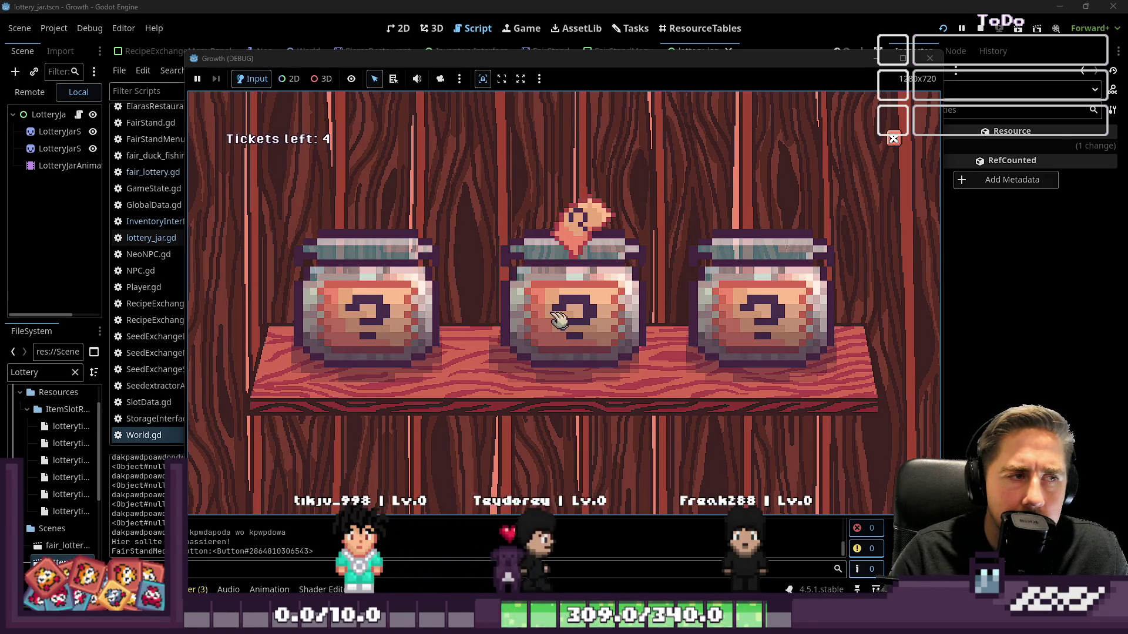
pyautogui.click(558, 320)
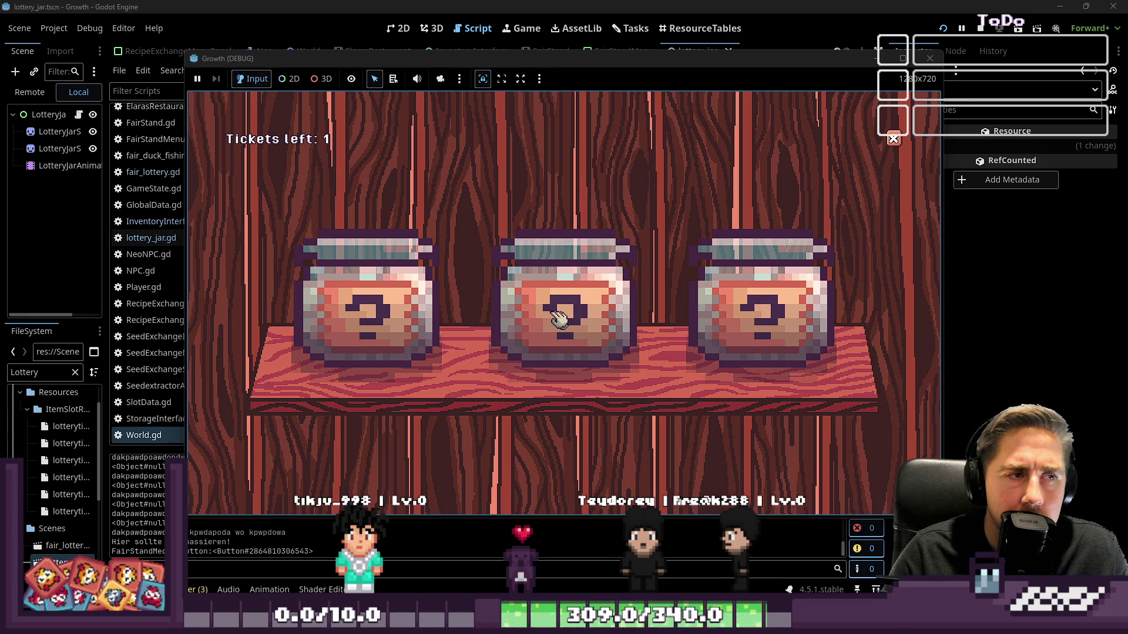
pyautogui.click(558, 320)
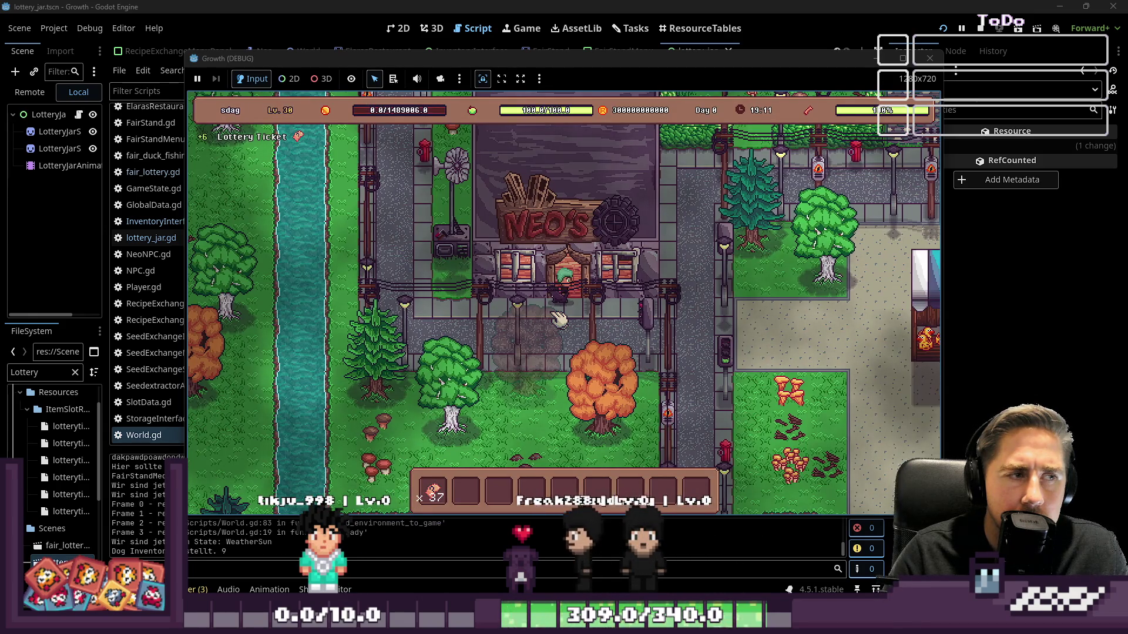
# Step: Play another 5-ticket jar round, drawing four times from the left jar, then exit to town
pyautogui.press('d')
pyautogui.press('s')
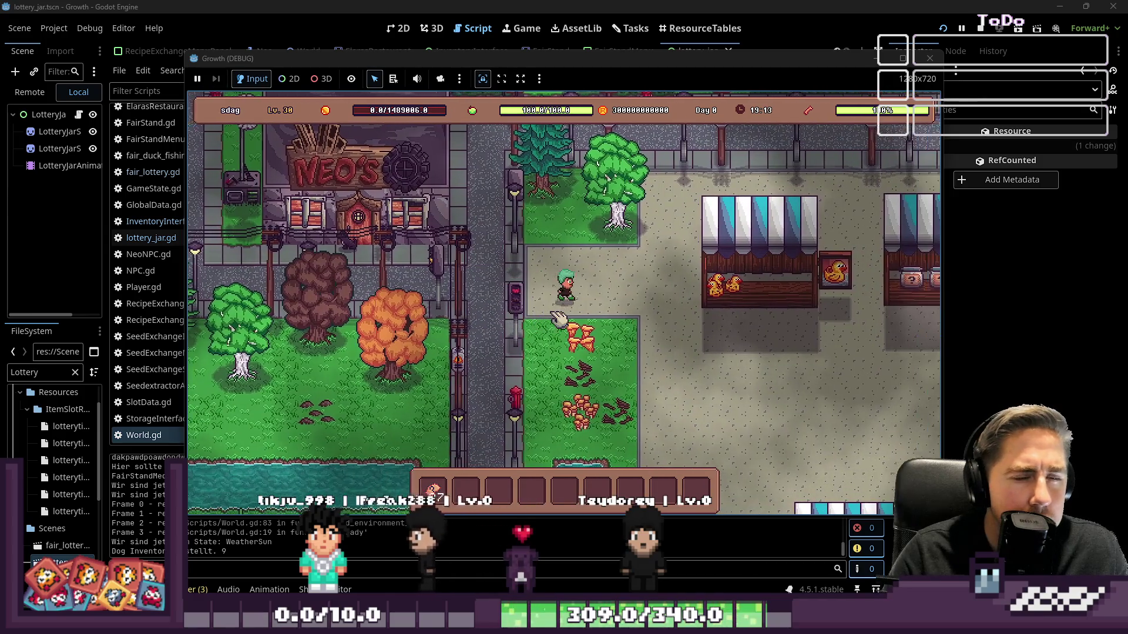
pyautogui.press('d')
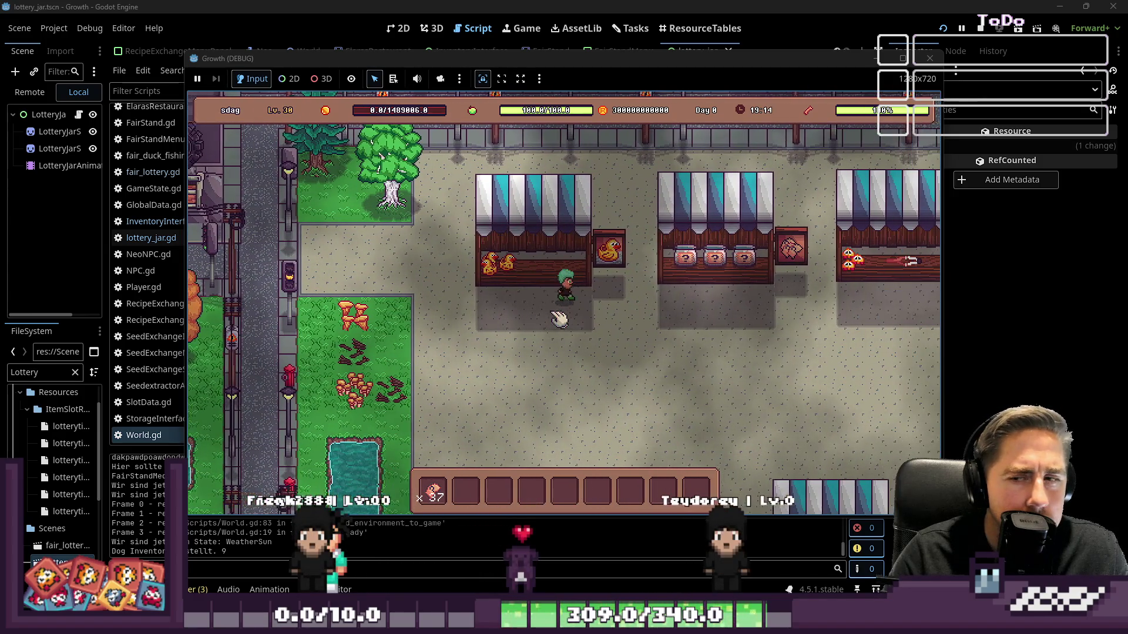
pyautogui.press('d')
pyautogui.press('e')
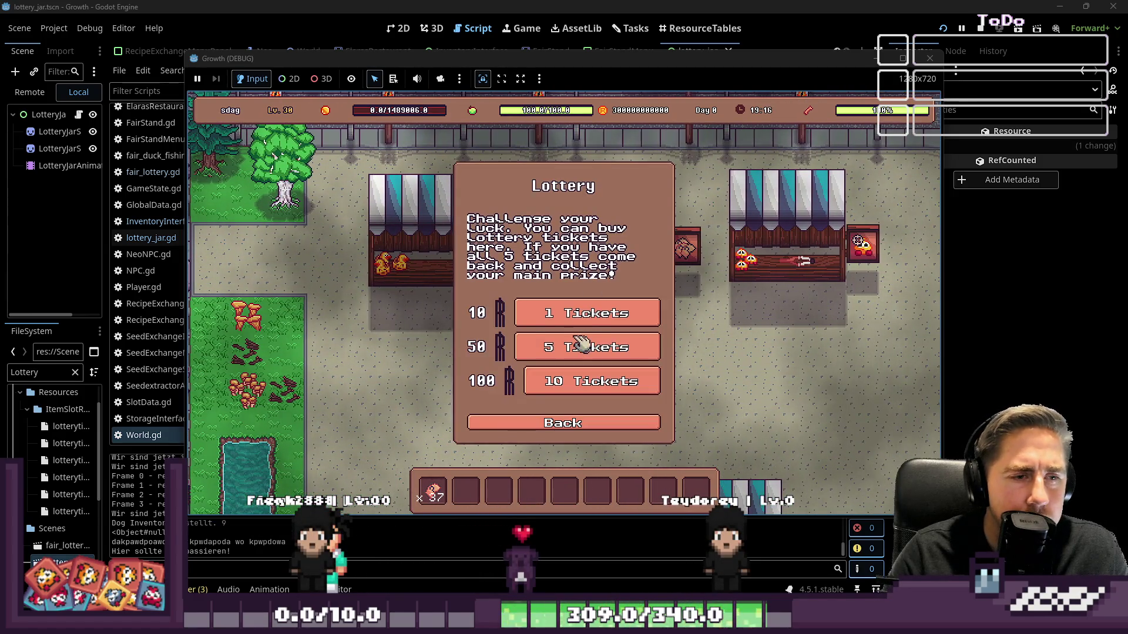
pyautogui.click(580, 344)
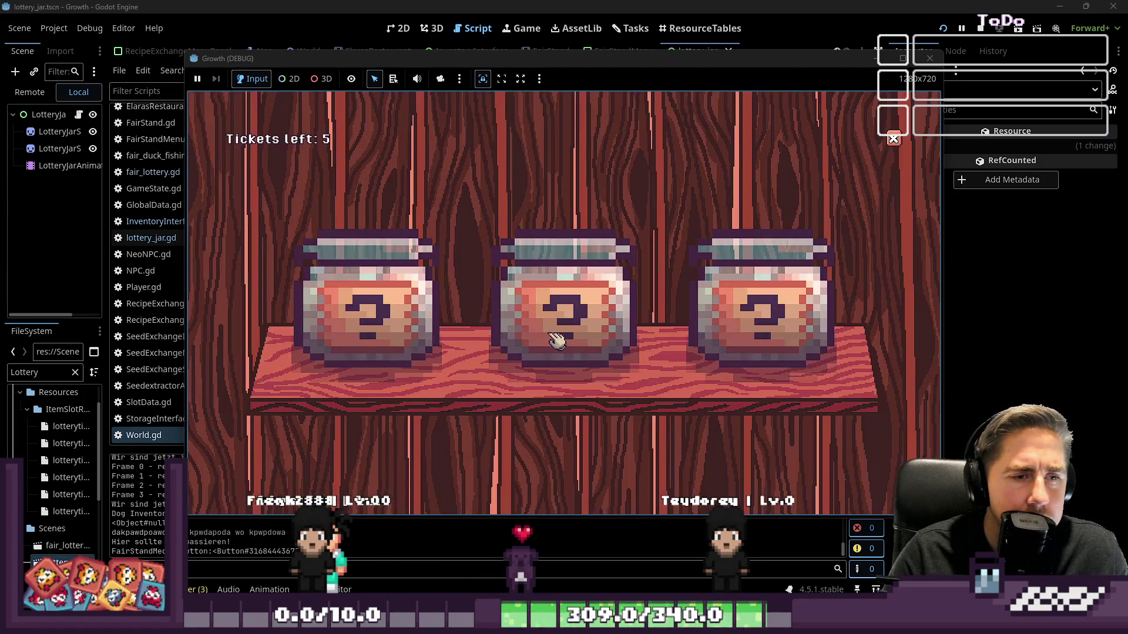
pyautogui.click(380, 304)
pyautogui.click(377, 301)
pyautogui.click(379, 303)
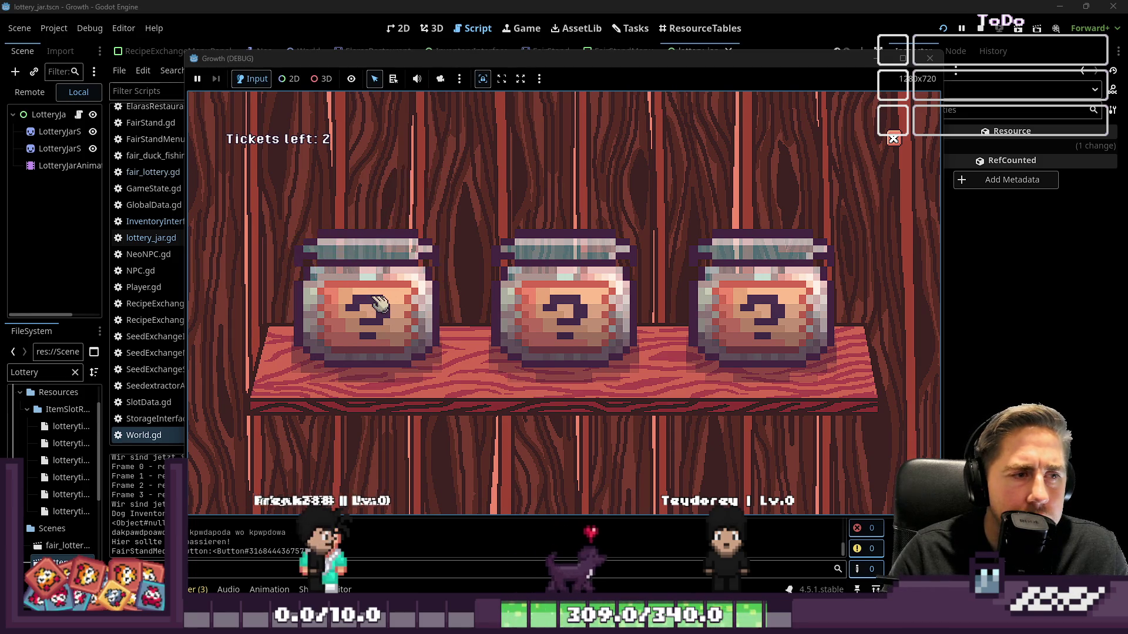
pyautogui.click(379, 302)
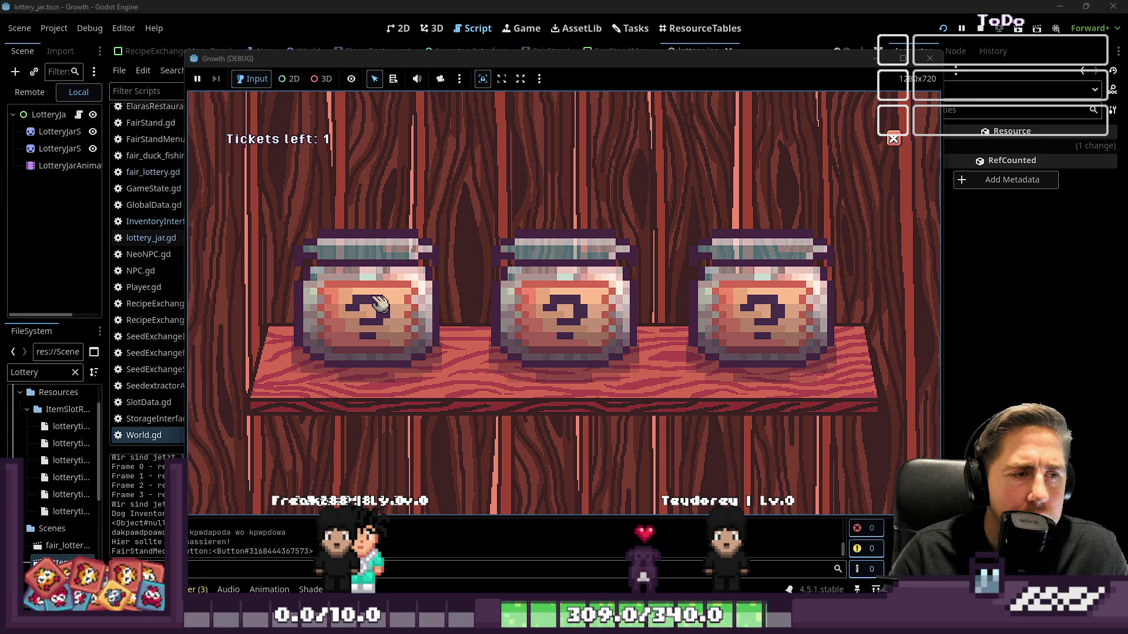
pyautogui.press('Escape')
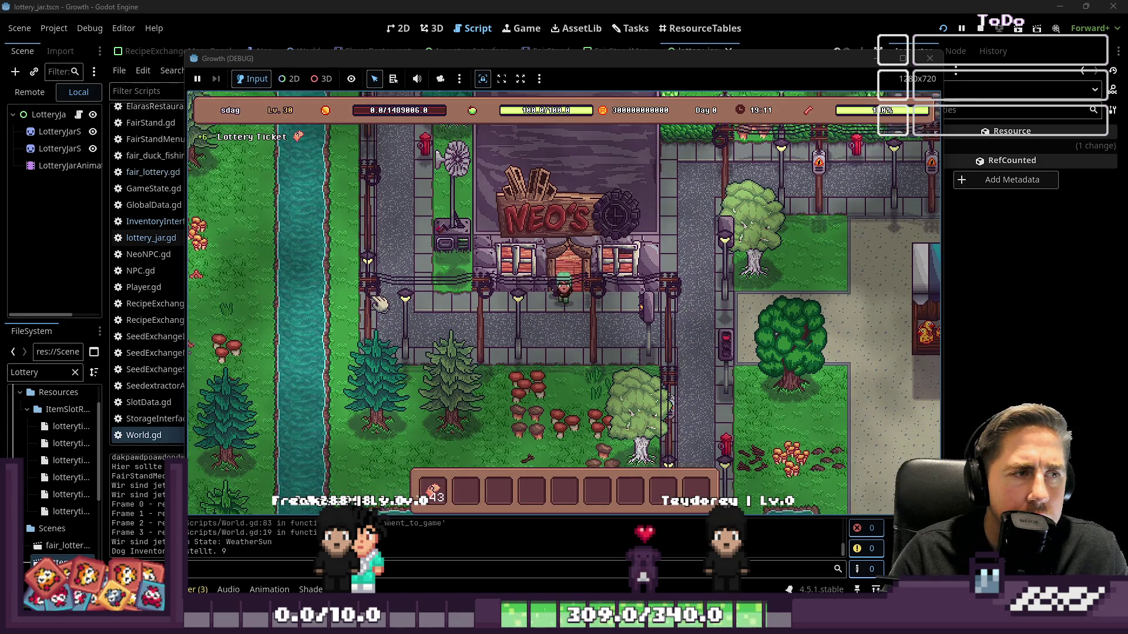
# Step: Check the inventory for the added Lottery Tickets, then return to World.gd
pyautogui.press('d')
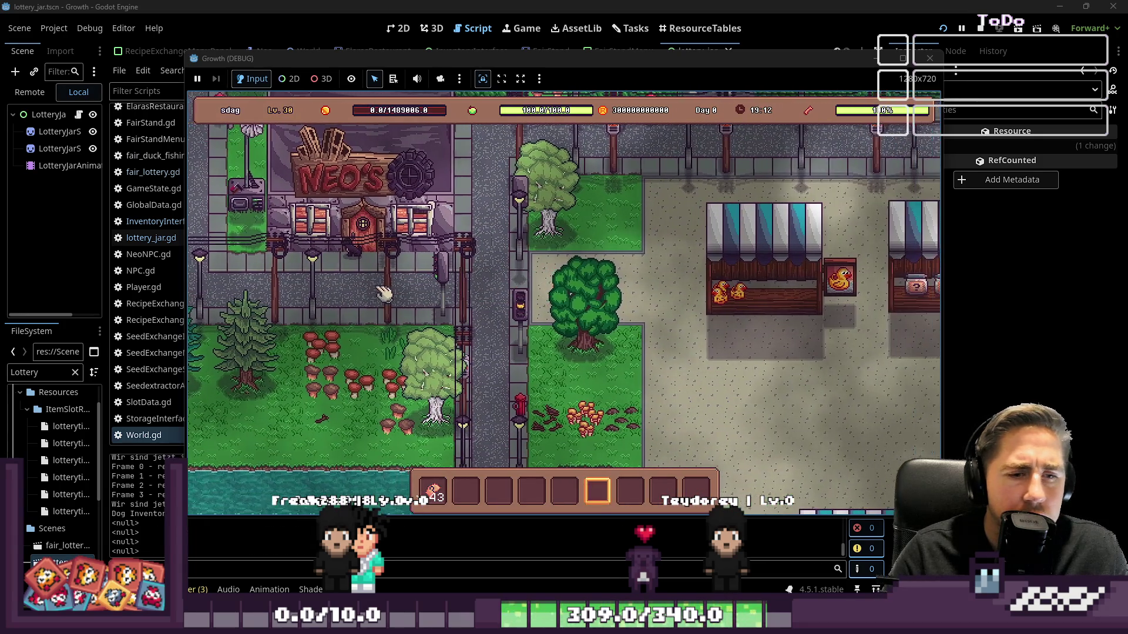
pyautogui.press('6')
pyautogui.moveTo(440, 496)
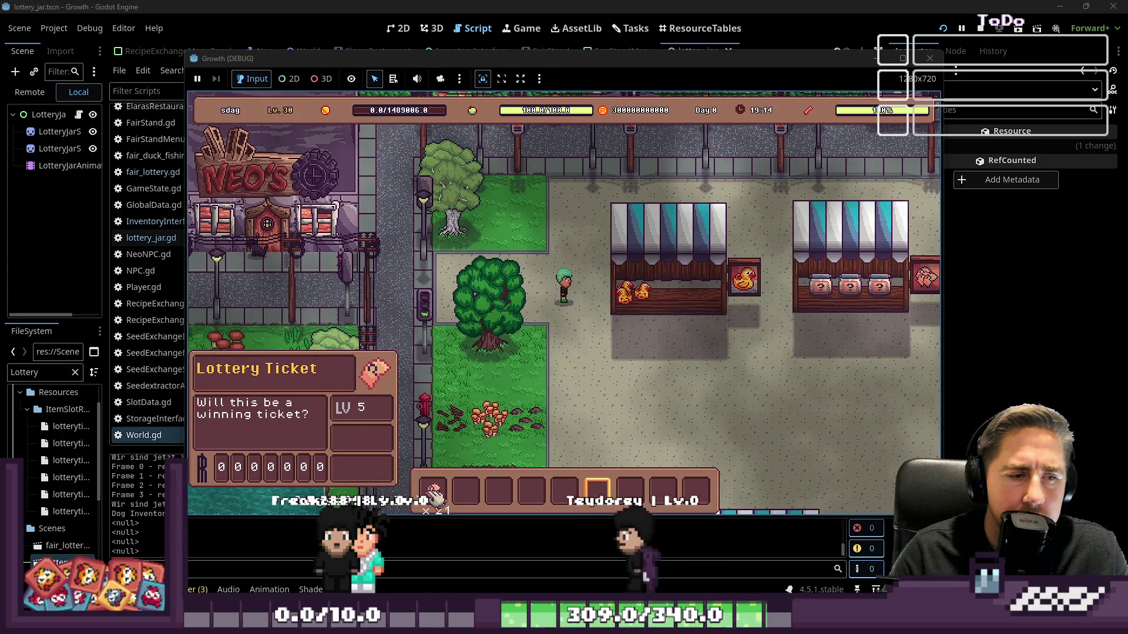
pyautogui.press('i')
pyautogui.press('i')
pyautogui.click(582, 51)
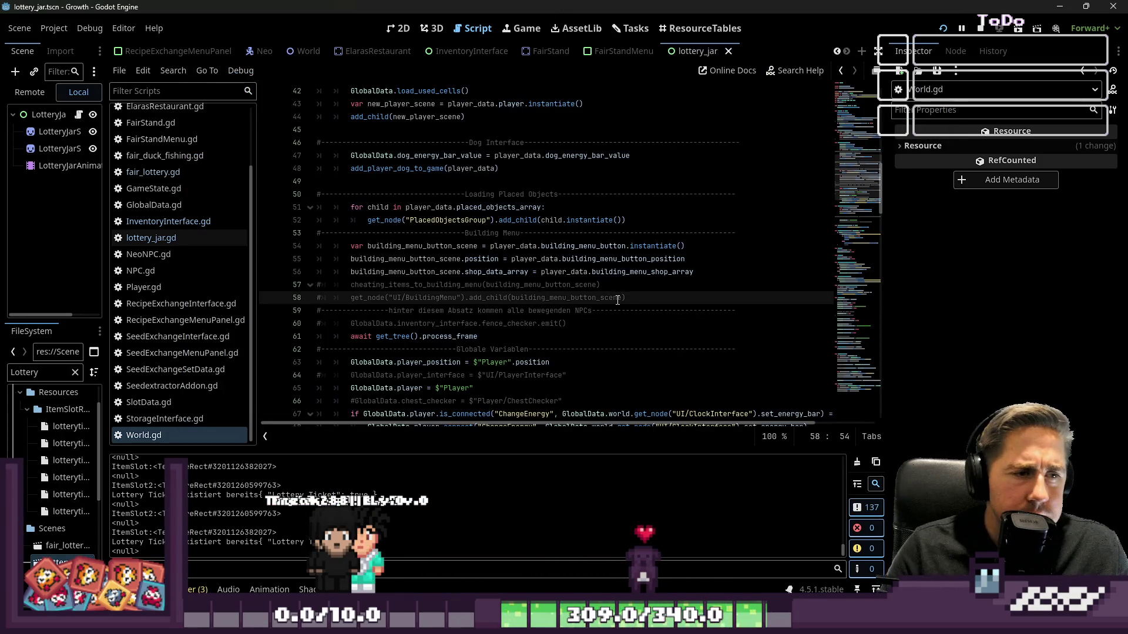
# Step: Open lottery_jar.gd and inspect the ticket code on lines 24–28
pyautogui.scroll(-1, 617, 300)
pyautogui.click(151, 238)
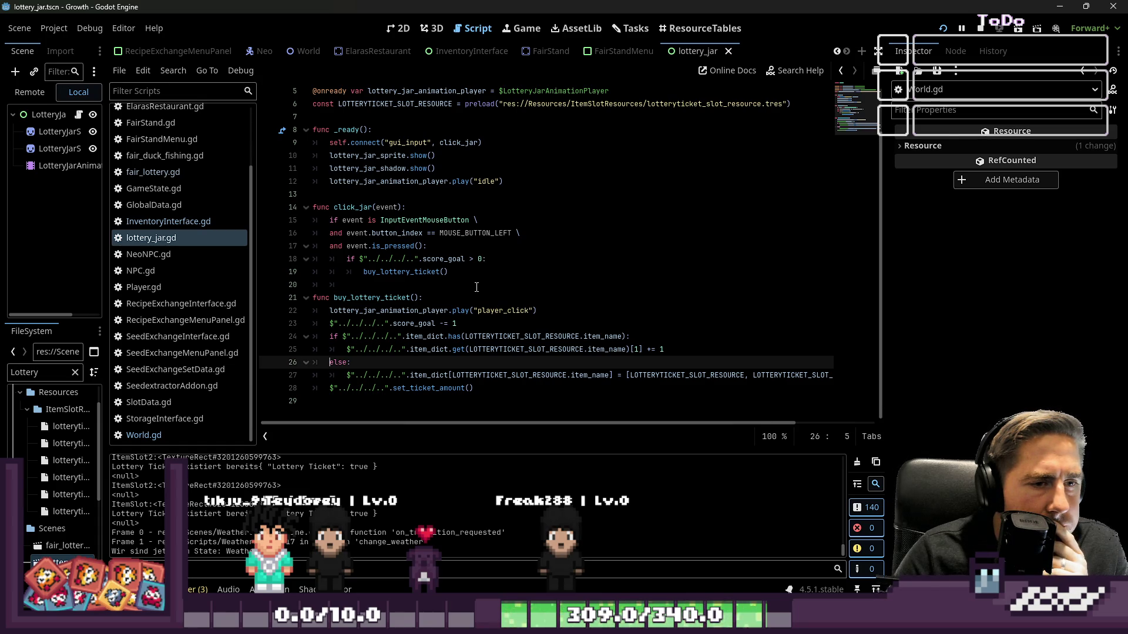
pyautogui.click(369, 351)
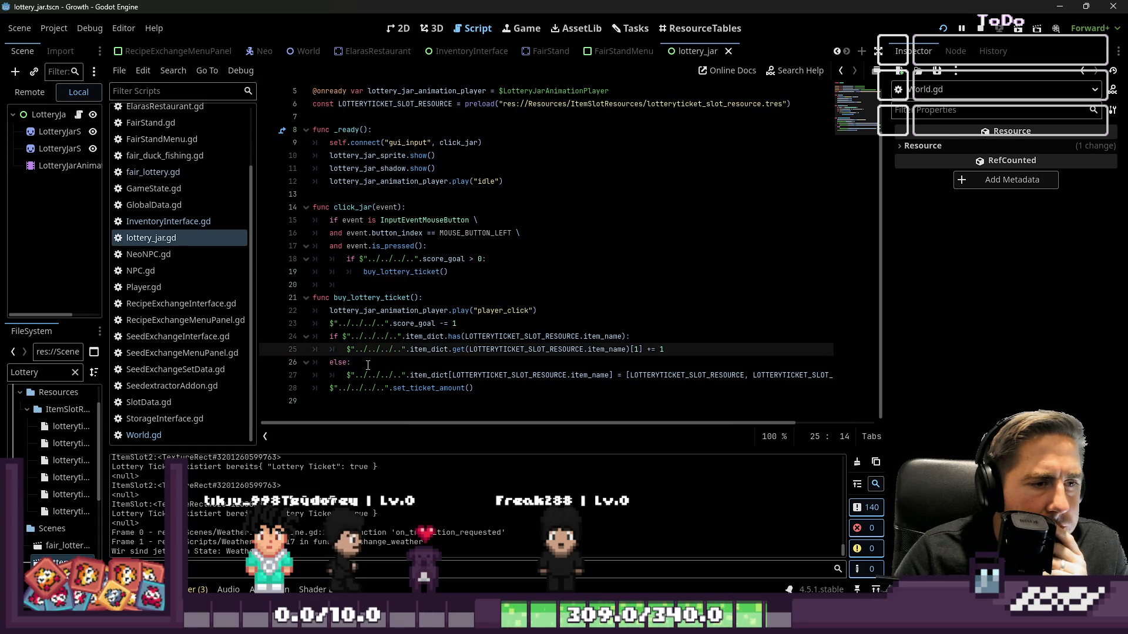
pyautogui.moveTo(431, 336); pyautogui.dragTo(477, 341)
pyautogui.click(586, 336)
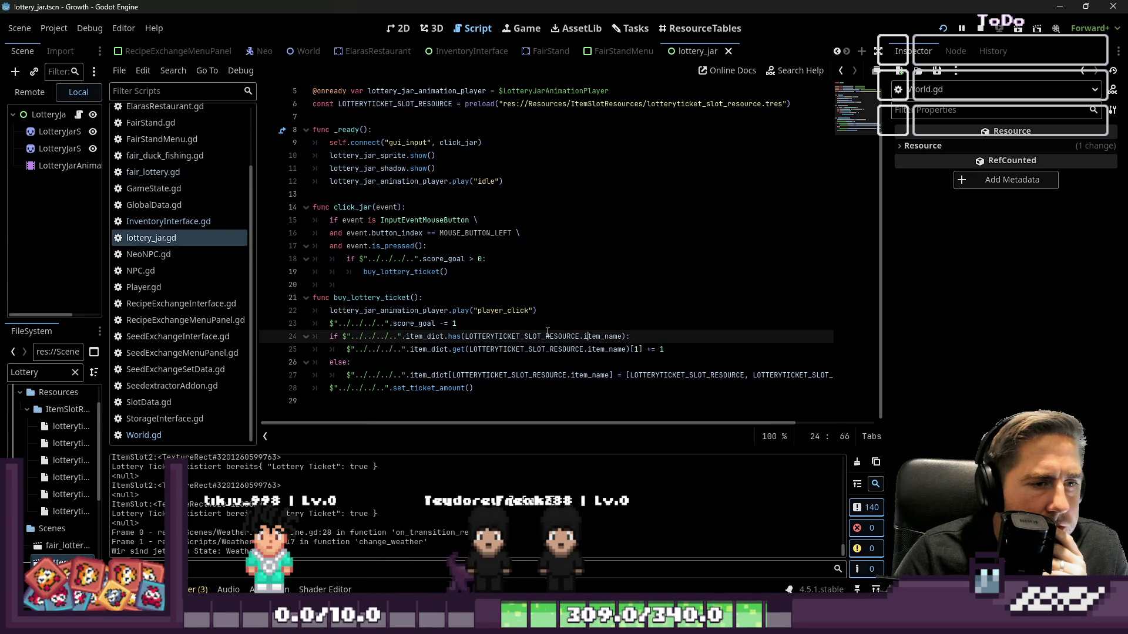
pyautogui.doubleClick(423, 388)
pyautogui.moveTo(717, 423)
pyautogui.mouseDown()
pyautogui.moveTo(796, 423)
pyautogui.moveTo(692, 413)
pyautogui.moveTo(627, 376)
pyautogui.mouseUp()
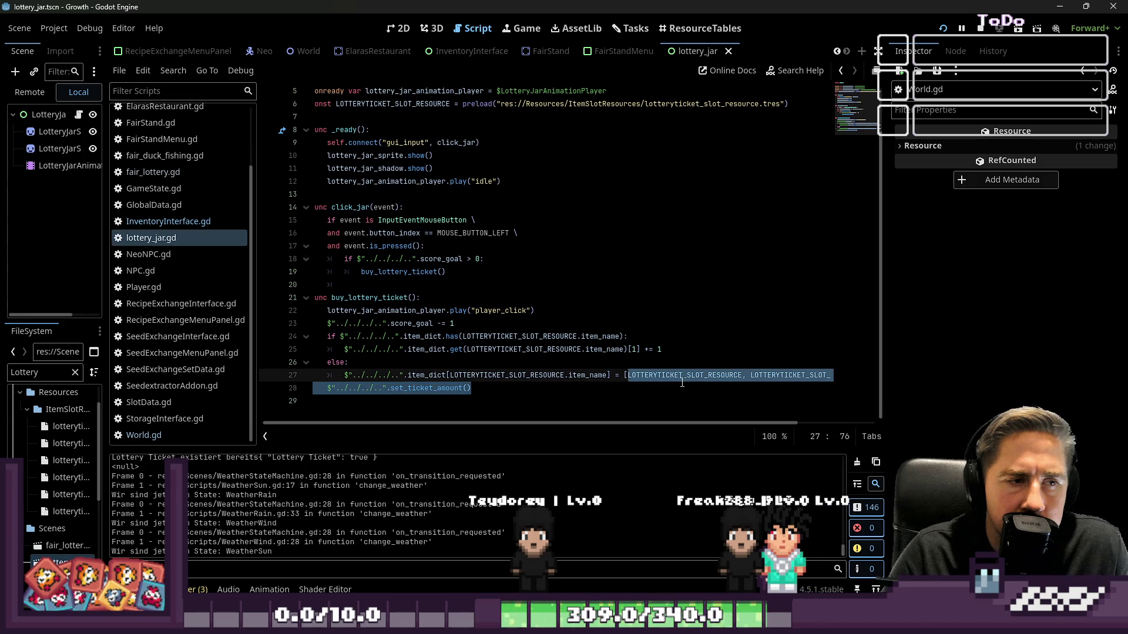
pyautogui.doubleClick(682, 379)
# Step: Examine the += 1 ticket increment on line 25
pyautogui.scroll(1, 448, 316)
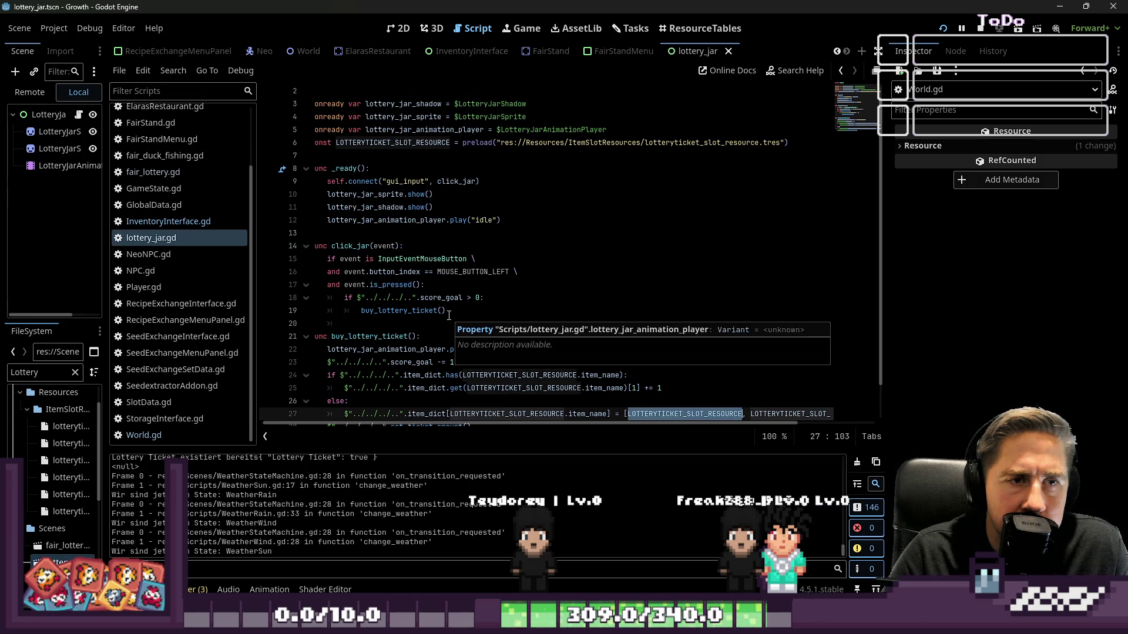
pyautogui.scroll(-1, 449, 315)
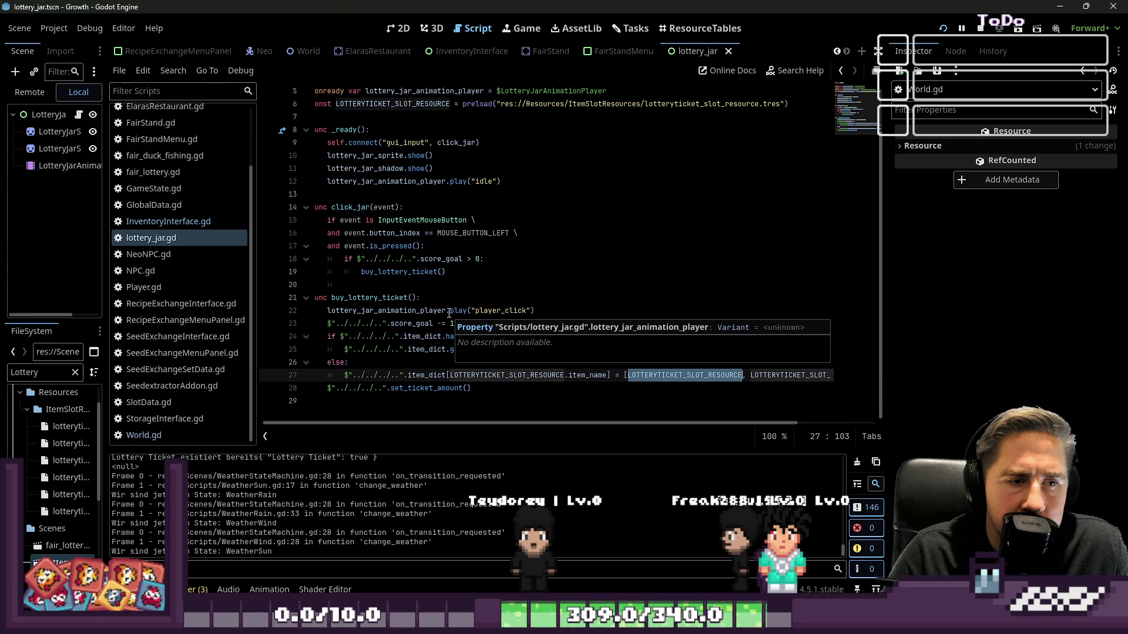
pyautogui.moveTo(538, 424); pyautogui.dragTo(657, 435)
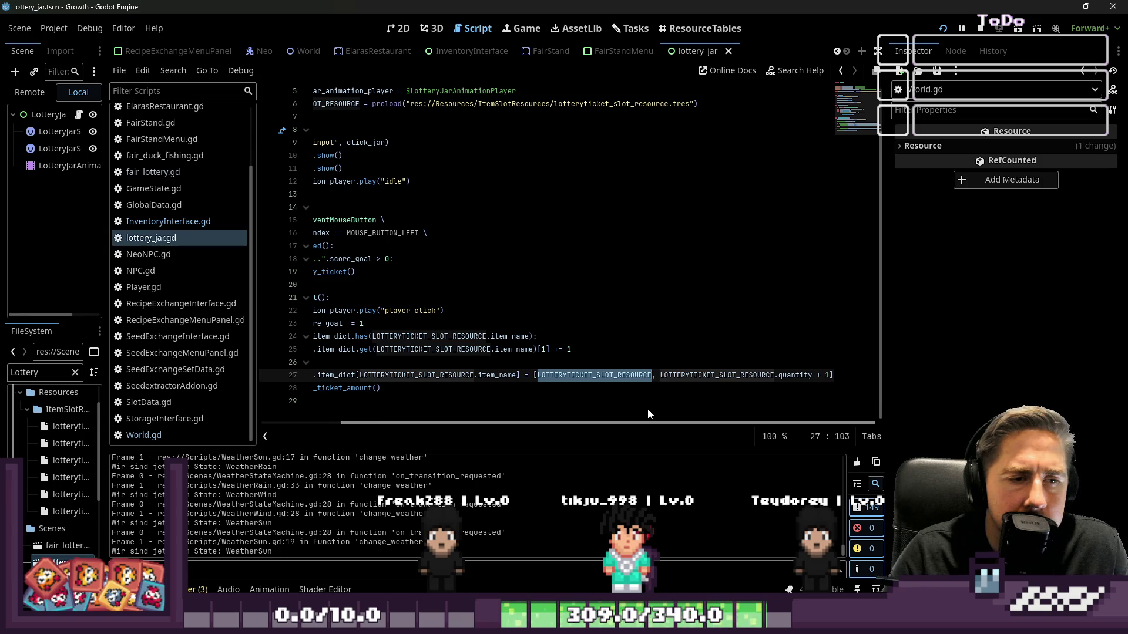
pyautogui.hscroll(-2, 625, 410)
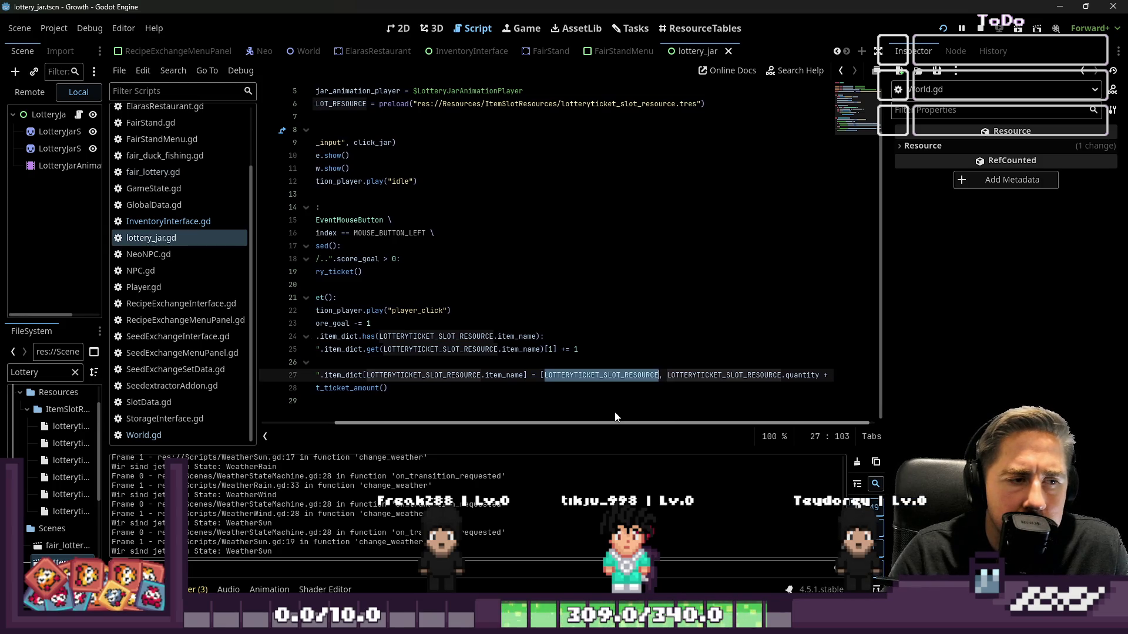
pyautogui.hscroll(-3, 595, 419)
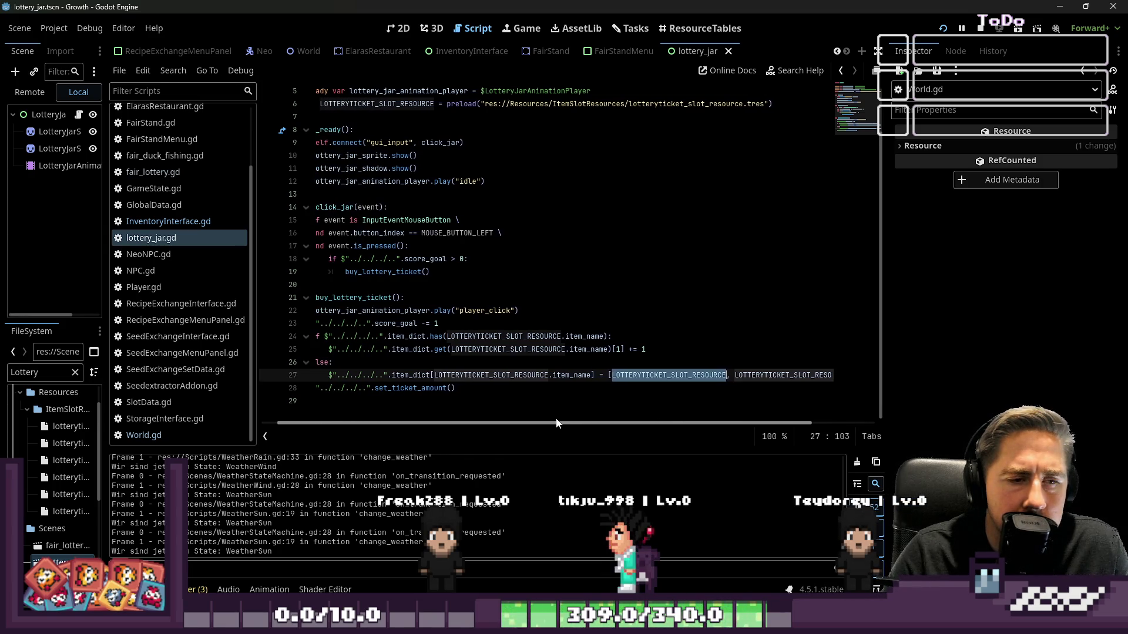
pyautogui.click(647, 350)
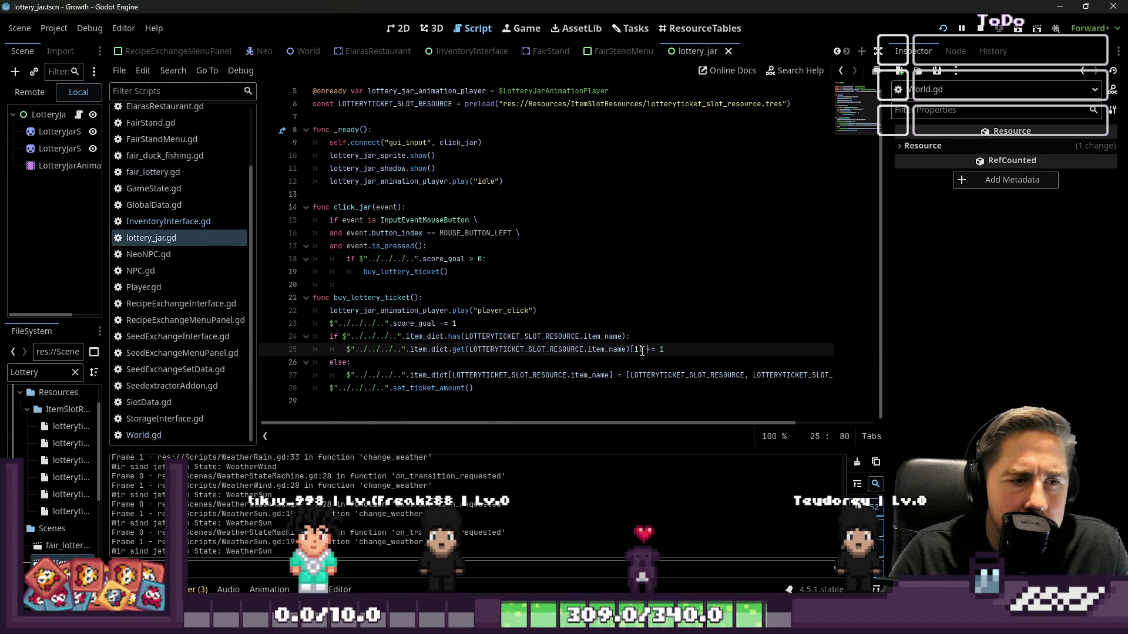
pyautogui.moveTo(655, 351); pyautogui.dragTo(664, 351)
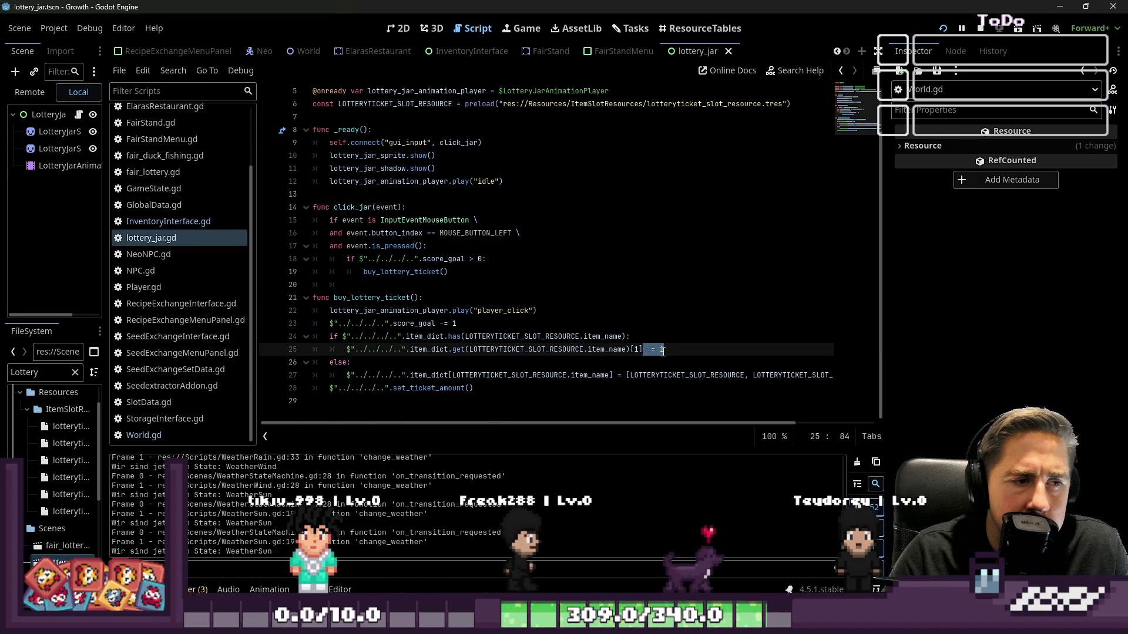
pyautogui.click(648, 351)
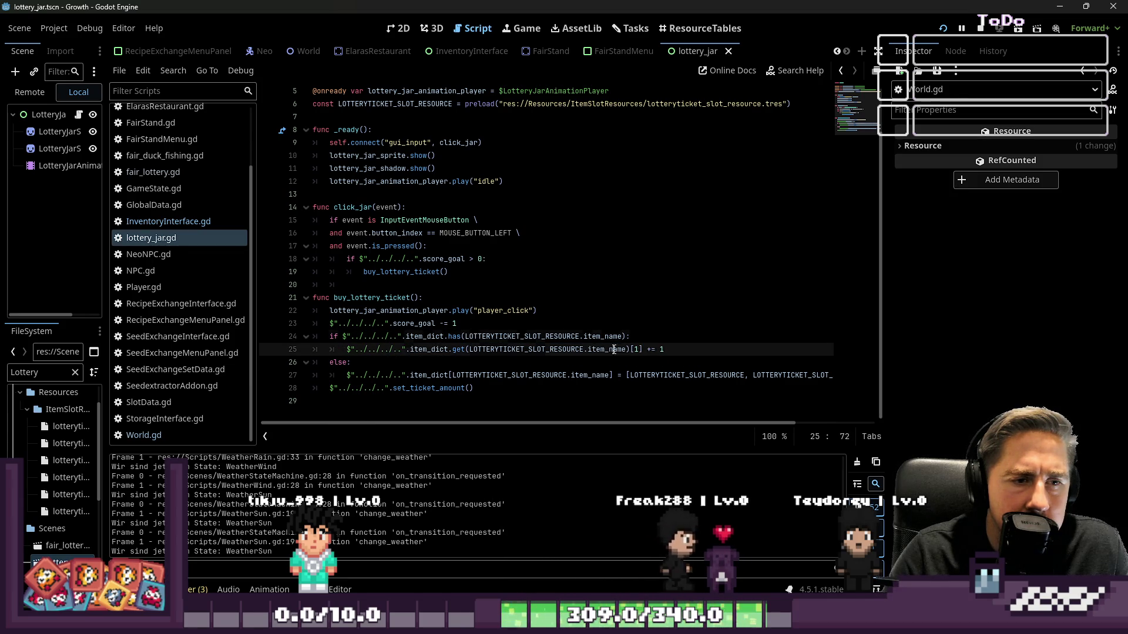
pyautogui.moveTo(648, 351); pyautogui.dragTo(665, 351)
# Step: Delete the trailing ' + 1' from line 27 and relaunch the game
pyautogui.hscroll(3, 747, 434)
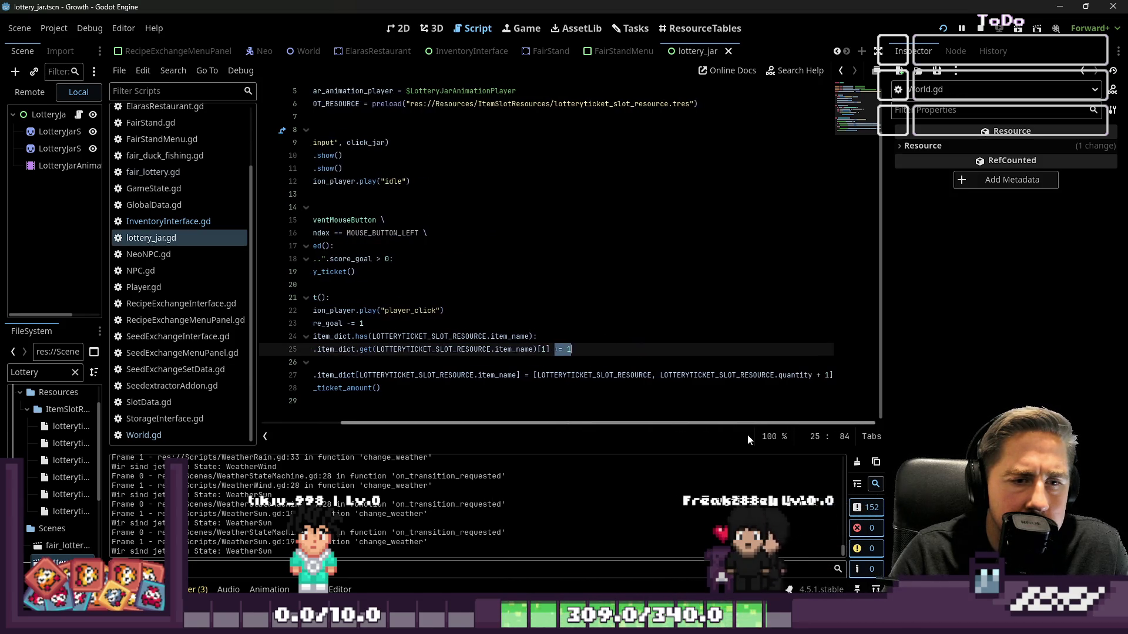
pyautogui.moveTo(813, 374); pyautogui.dragTo(829, 375)
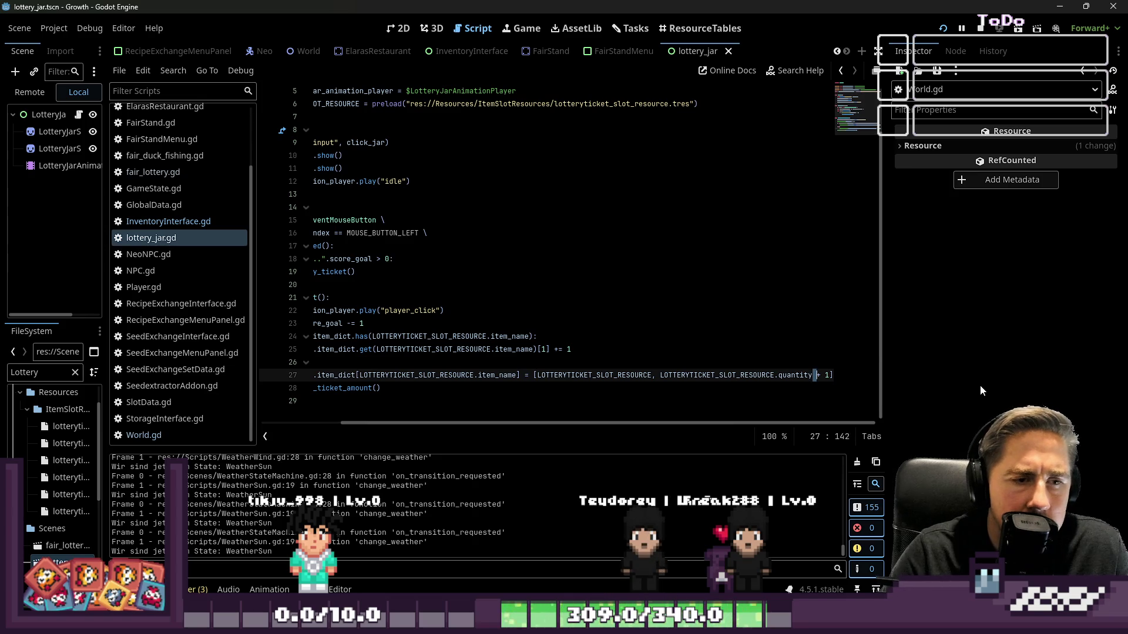
pyautogui.hotkey('shift', 'Right')
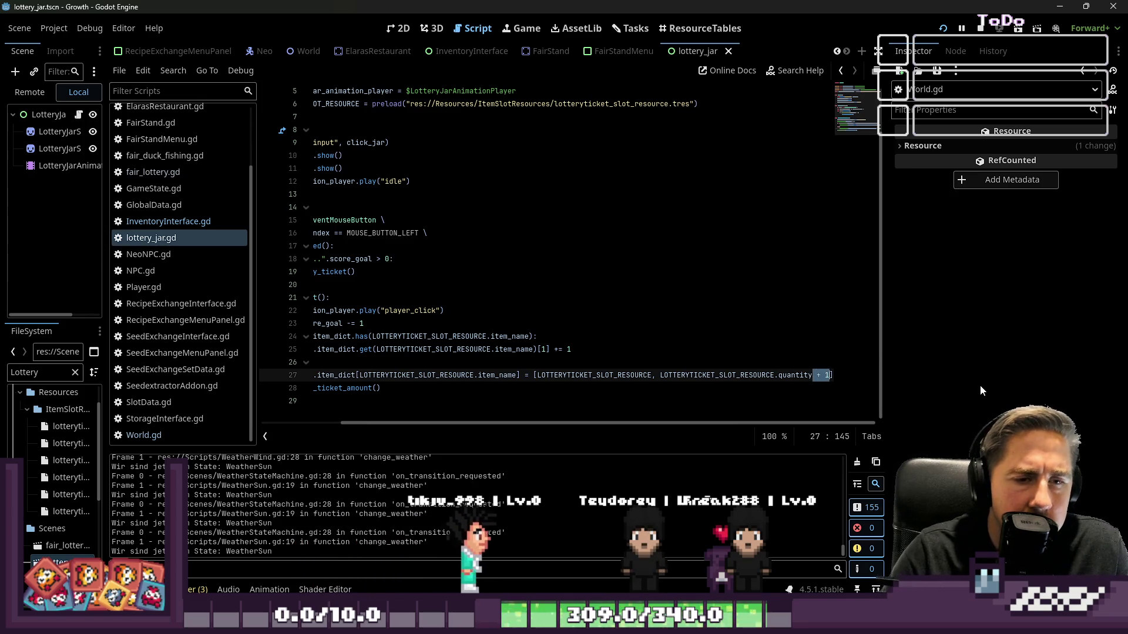
pyautogui.press('Right')
pyautogui.hotkey('shift', 'Left')
pyautogui.hotkey('shift', 'Left')
pyautogui.hotkey('shift', 'Left')
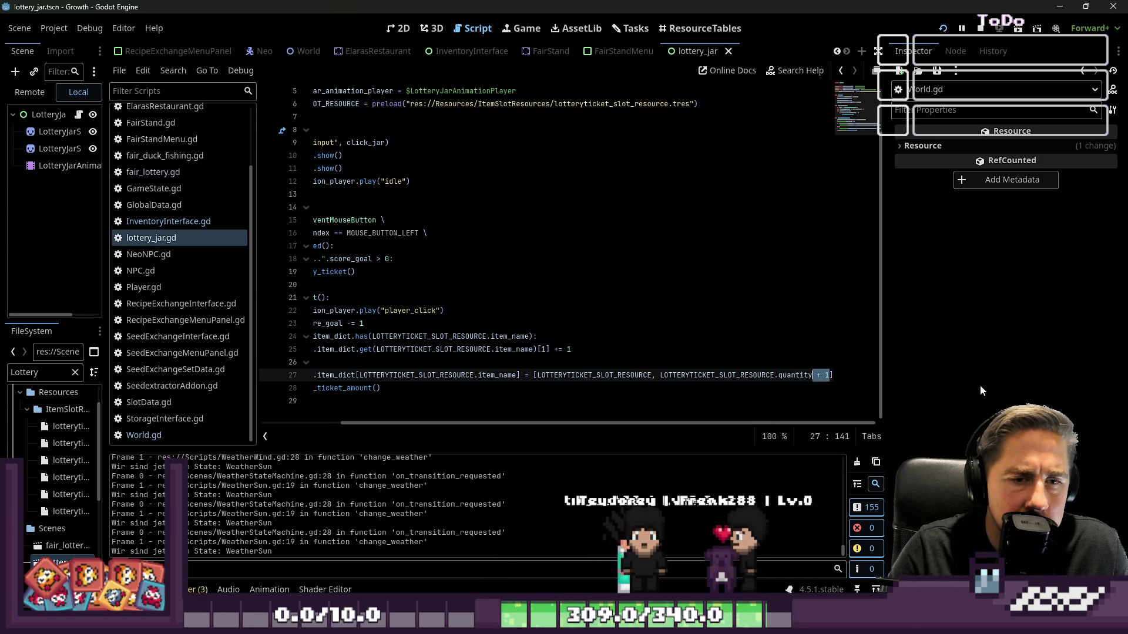
pyautogui.press('BackSpace')
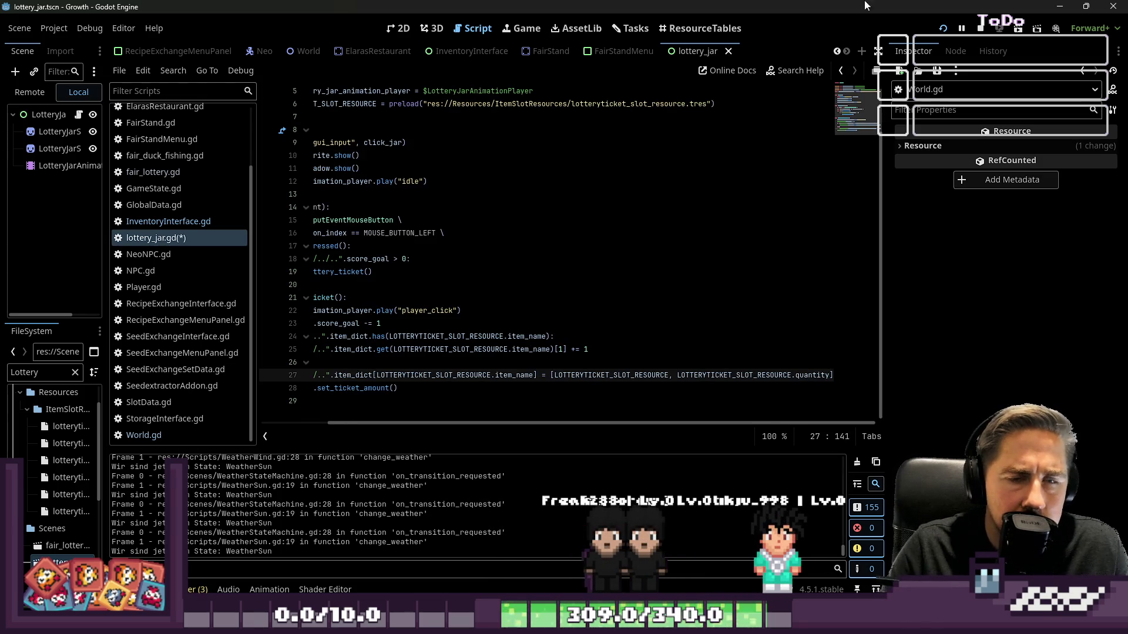
pyautogui.click(963, 27)
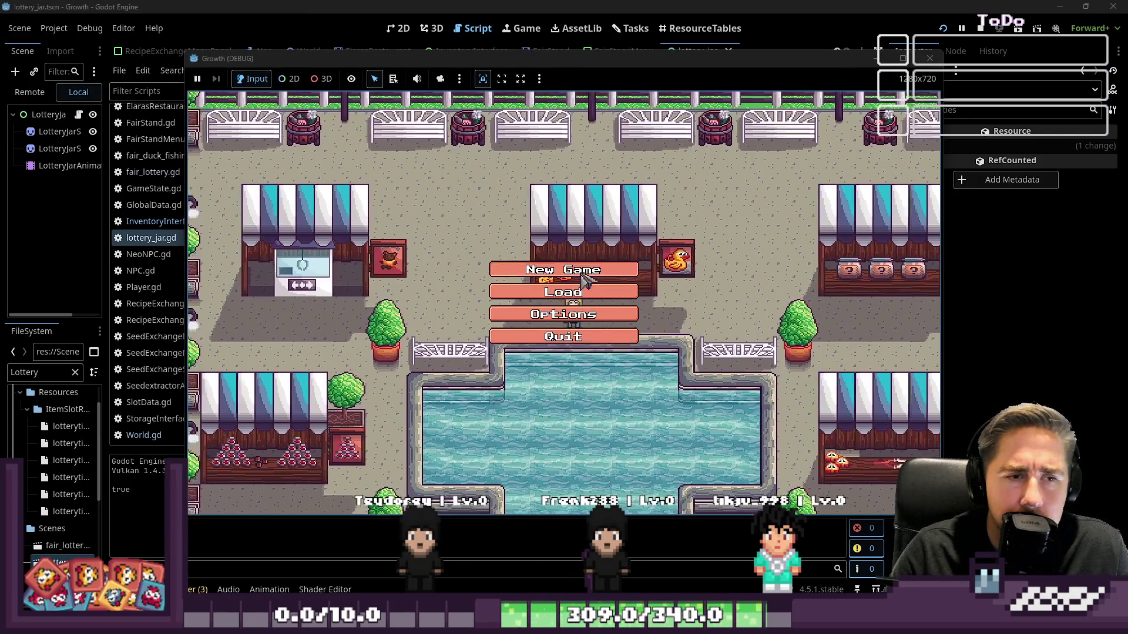
# Step: Start a new game with a character named 'asd'
pyautogui.click(590, 326)
pyautogui.write('asd')
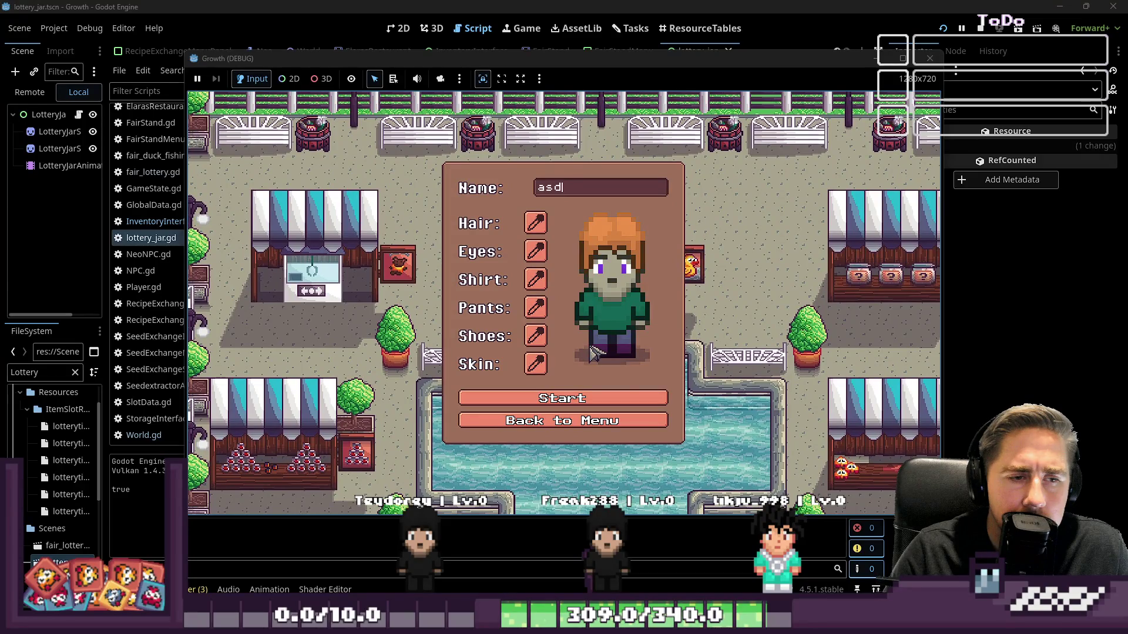
pyautogui.click(521, 5)
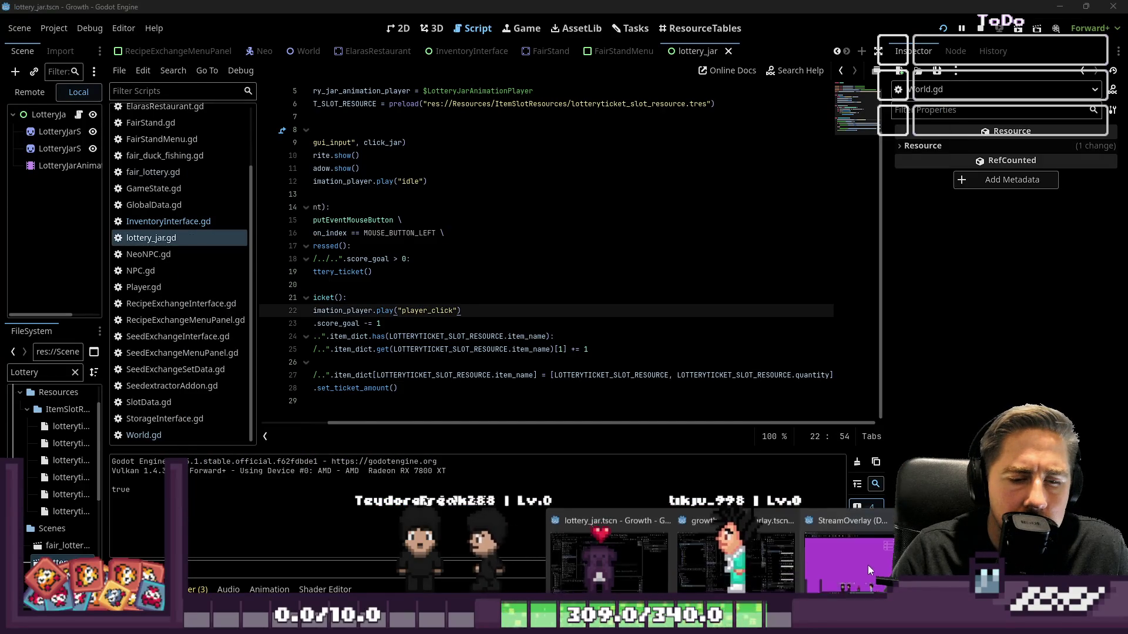
pyautogui.hotkey('alt', 'Tab')
pyautogui.click(592, 398)
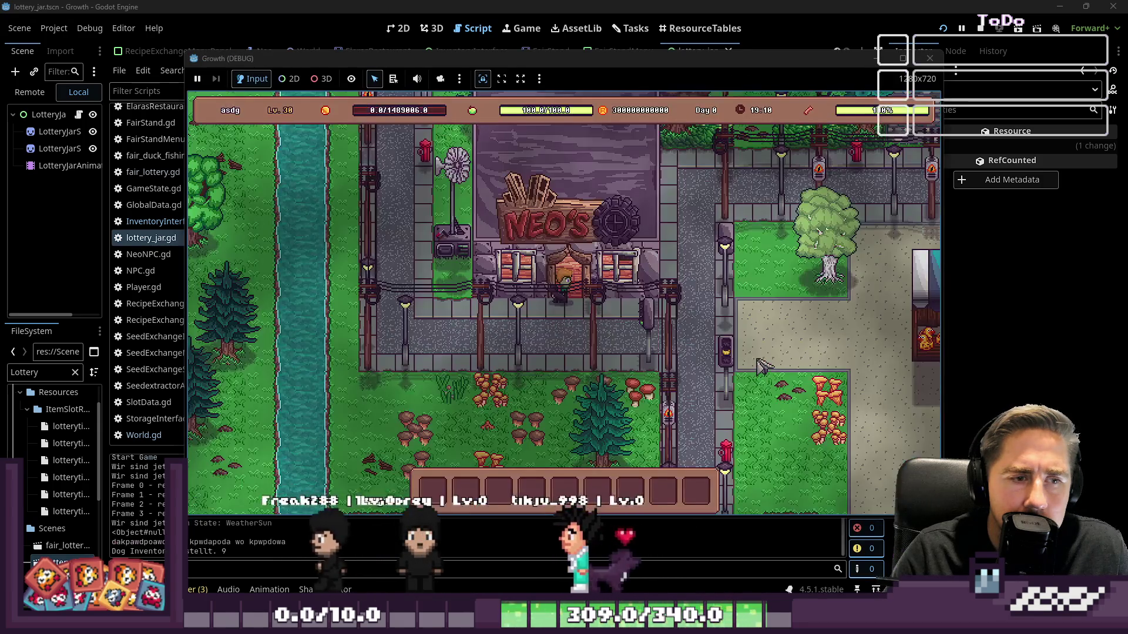
# Step: Walk to the fair, buy a single lottery ticket and pick a jar
pyautogui.press('d')
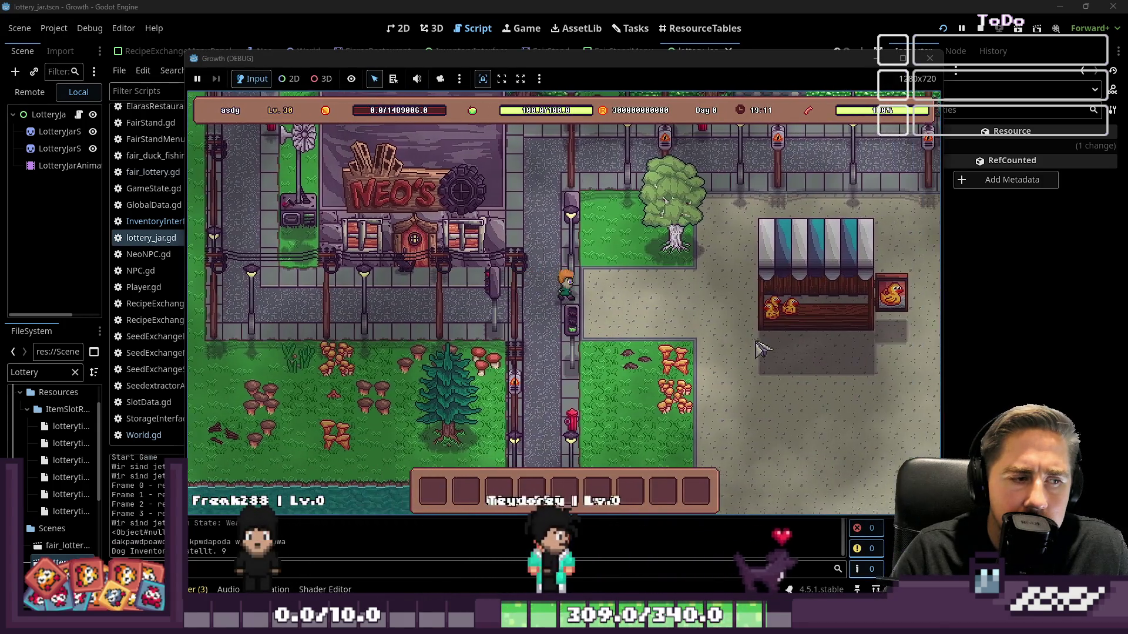
pyautogui.press('d')
pyautogui.press('s')
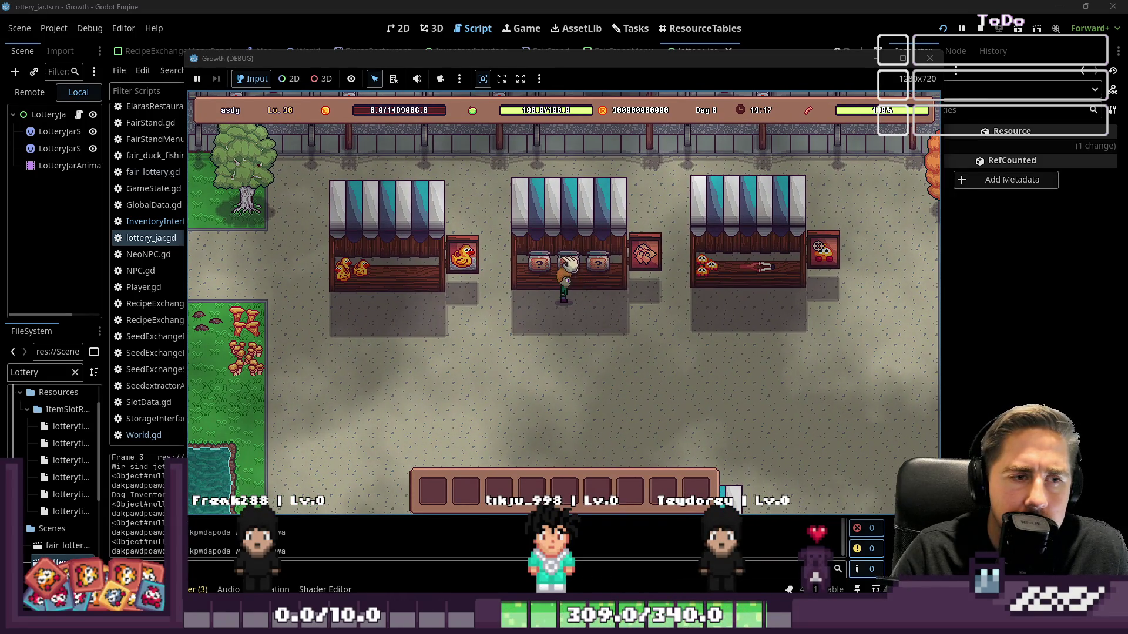
pyautogui.click(578, 301)
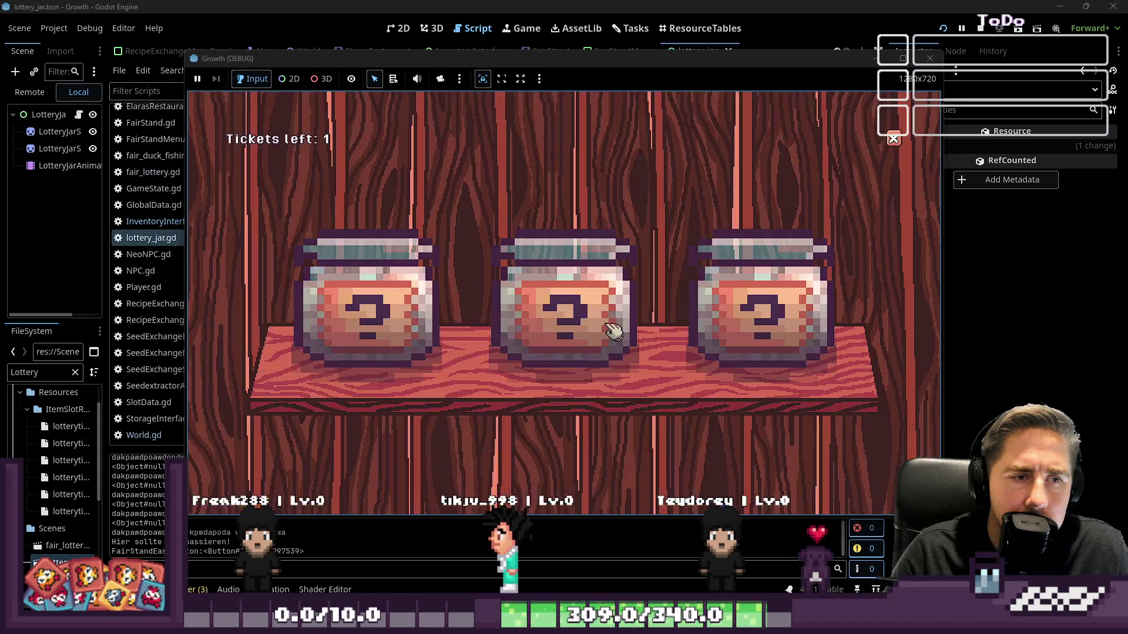
pyautogui.click(551, 317)
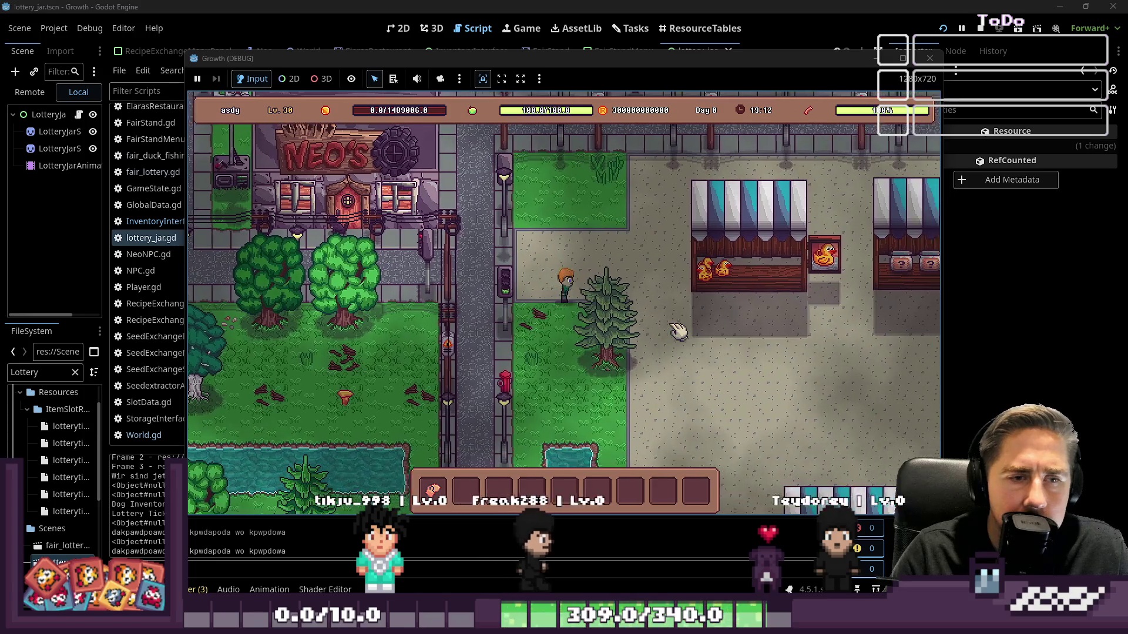
# Step: Play a 5-ticket jar round at the stall, then close the running game
pyautogui.press('d')
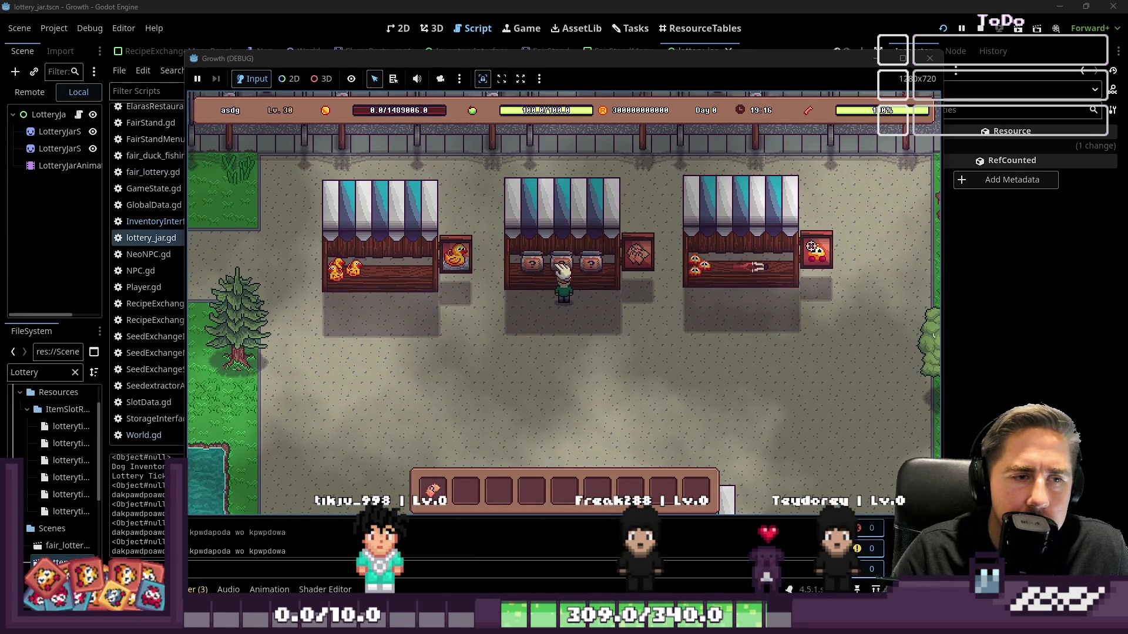
pyautogui.click(564, 263)
pyautogui.click(570, 345)
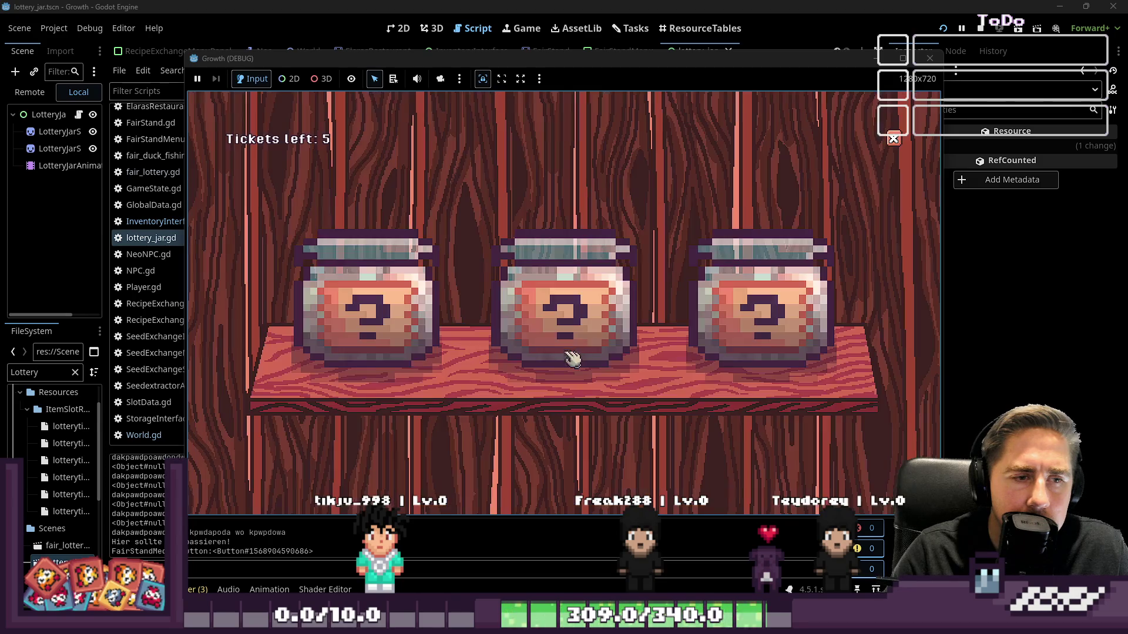
pyautogui.click(552, 324)
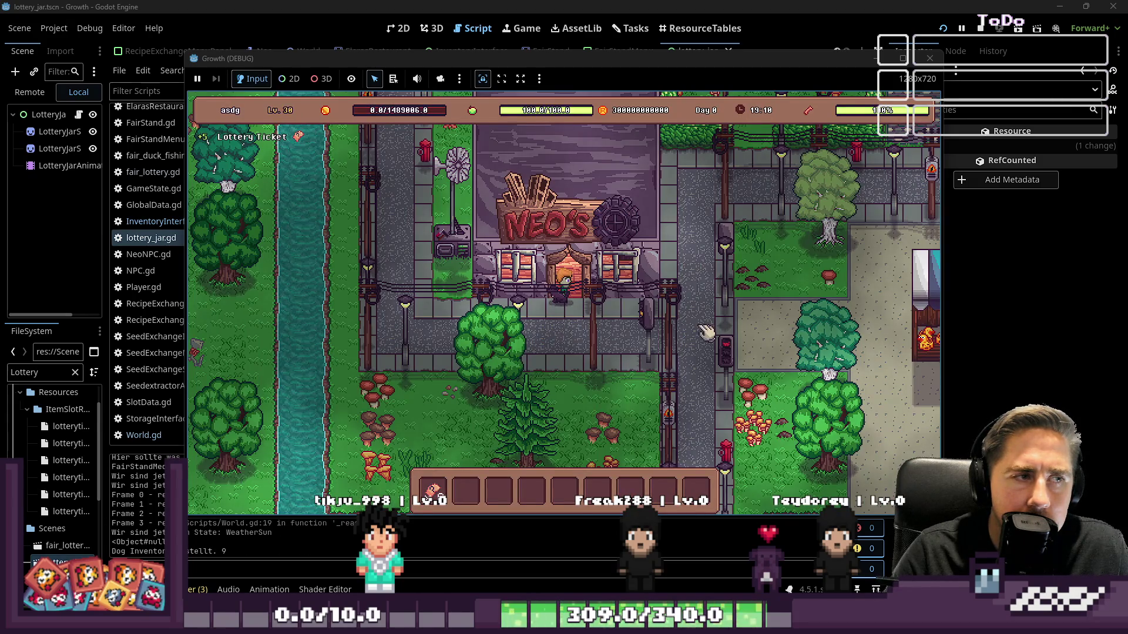
pyautogui.press('d')
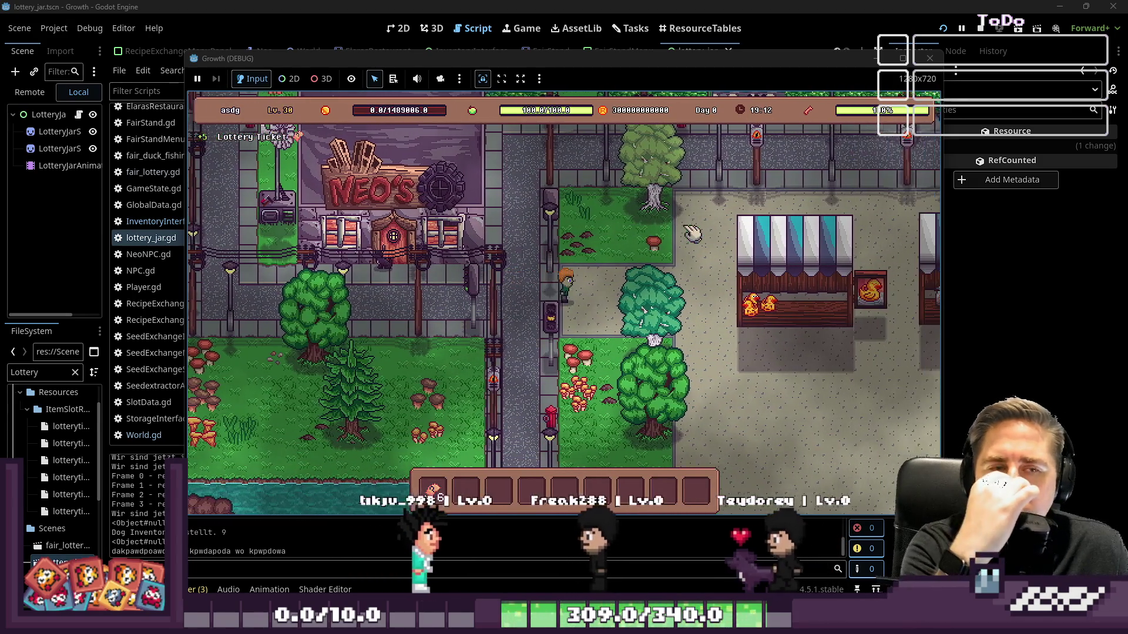
pyautogui.click(930, 58)
pyautogui.click(205, 239)
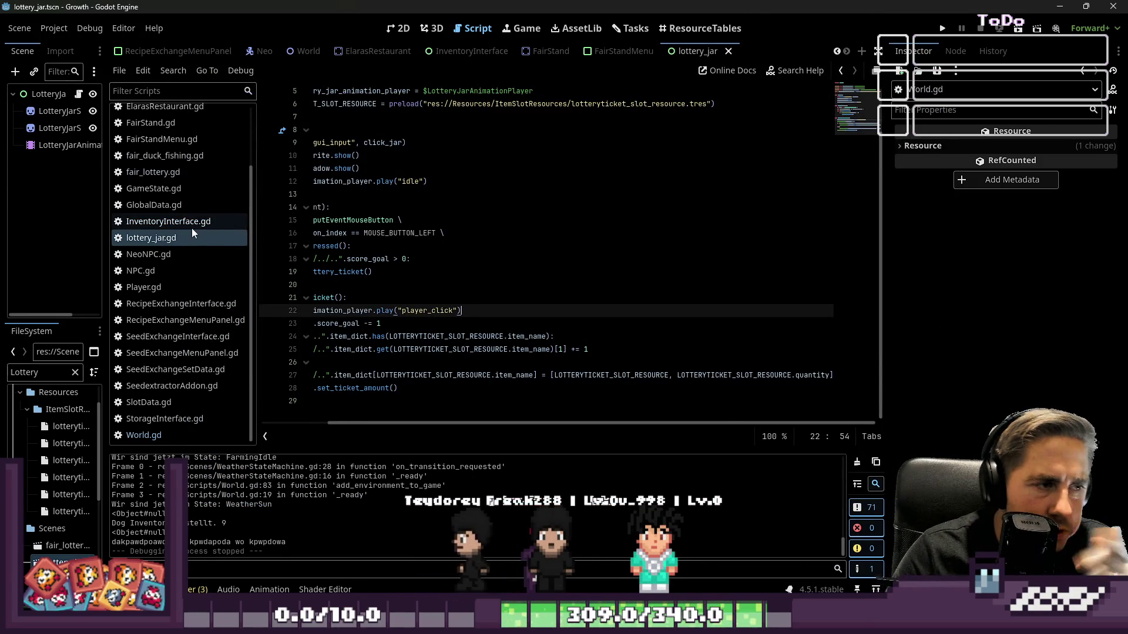
pyautogui.moveTo(405, 422); pyautogui.dragTo(339, 423)
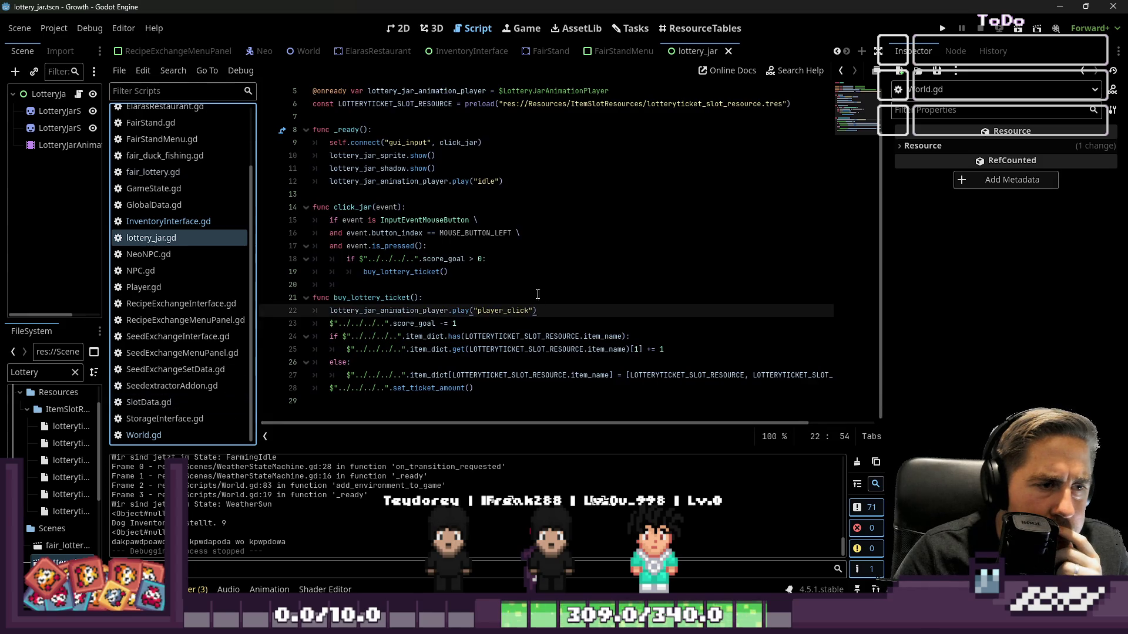
pyautogui.moveTo(427, 245); pyautogui.dragTo(492, 233)
pyautogui.doubleClick(373, 295)
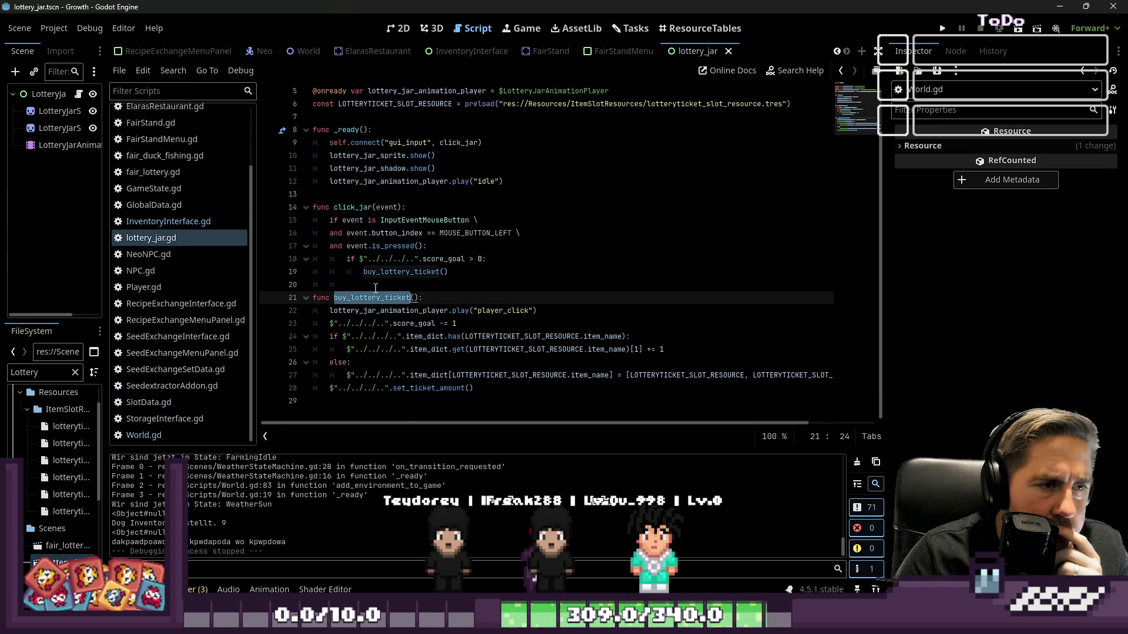
pyautogui.click(442, 235)
pyautogui.click(469, 273)
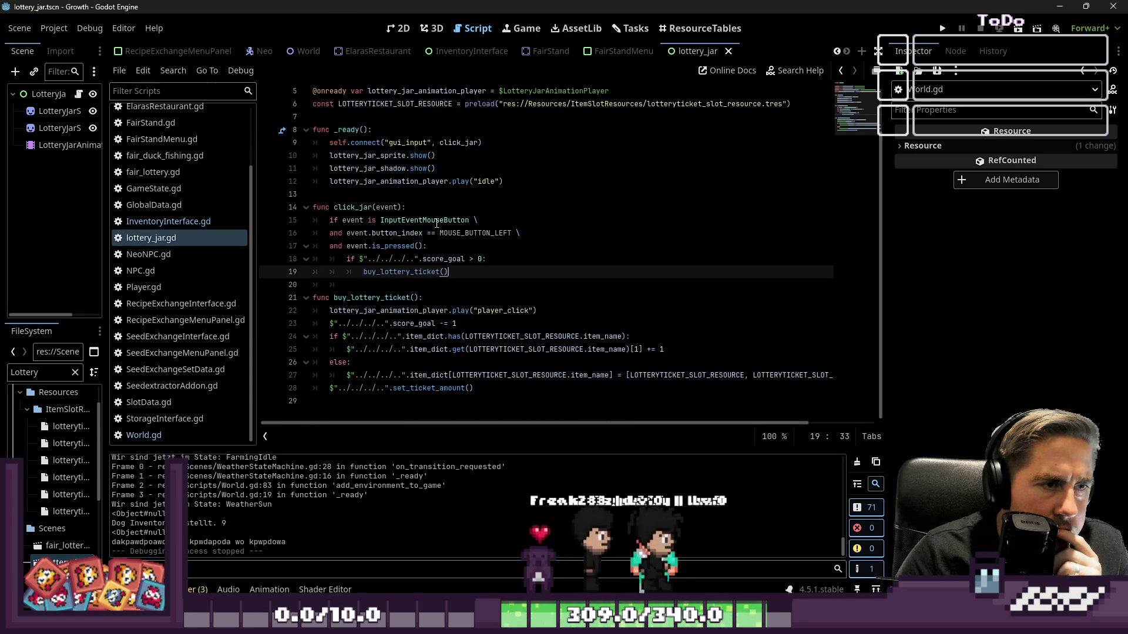
pyautogui.moveTo(503, 181); pyautogui.dragTo(250, 181)
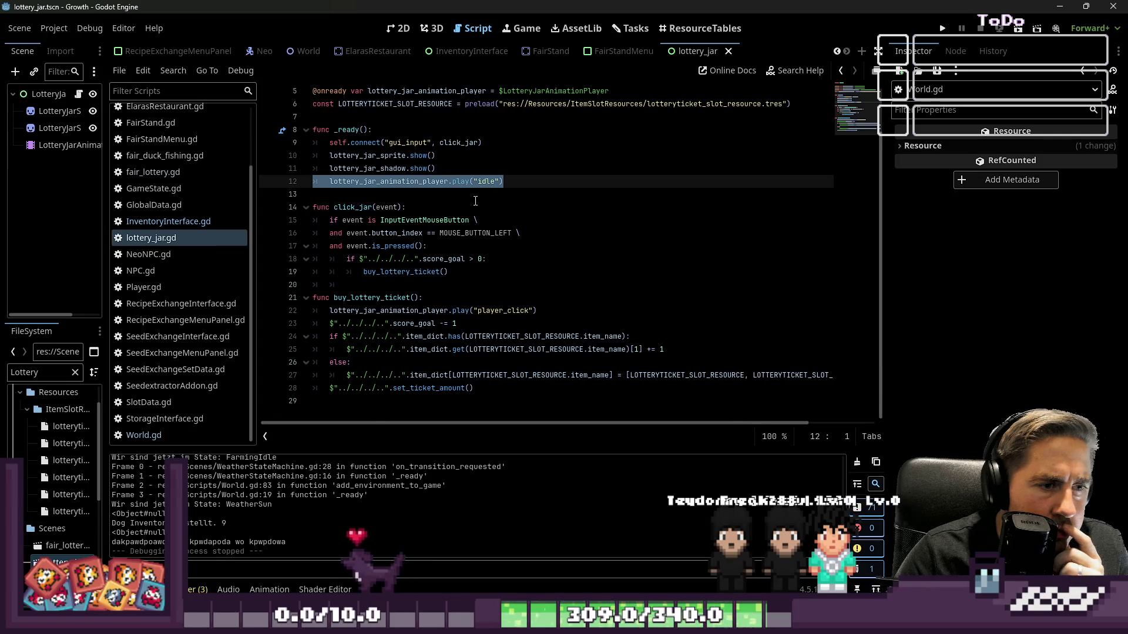
pyautogui.scroll(2, 545, 255)
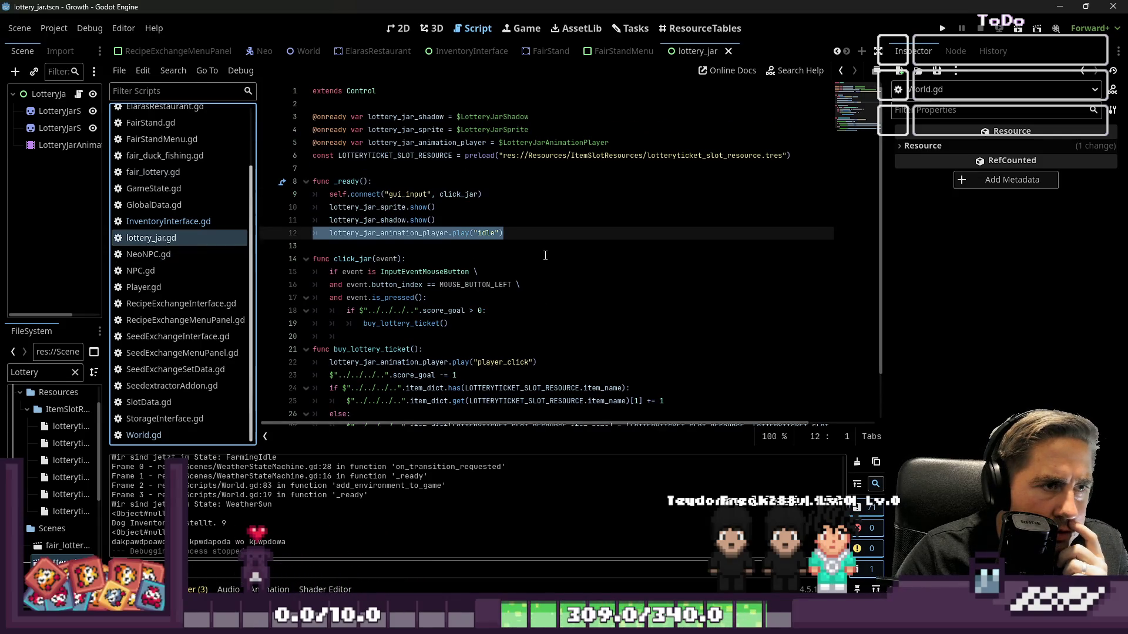
pyautogui.scroll(-1, 544, 255)
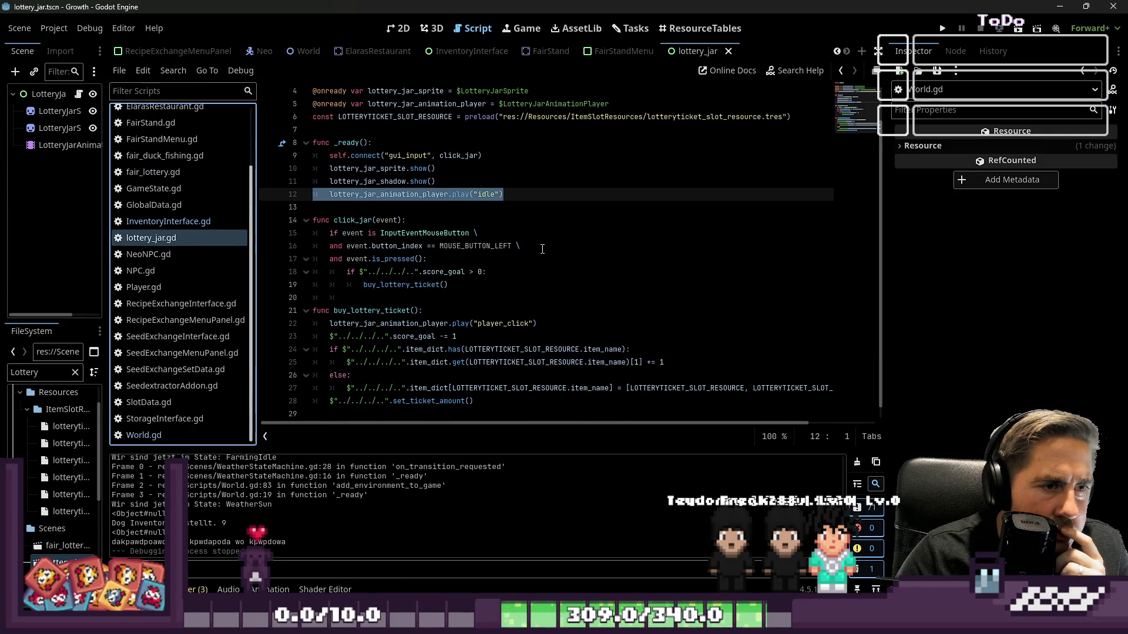
pyautogui.doubleClick(405, 285)
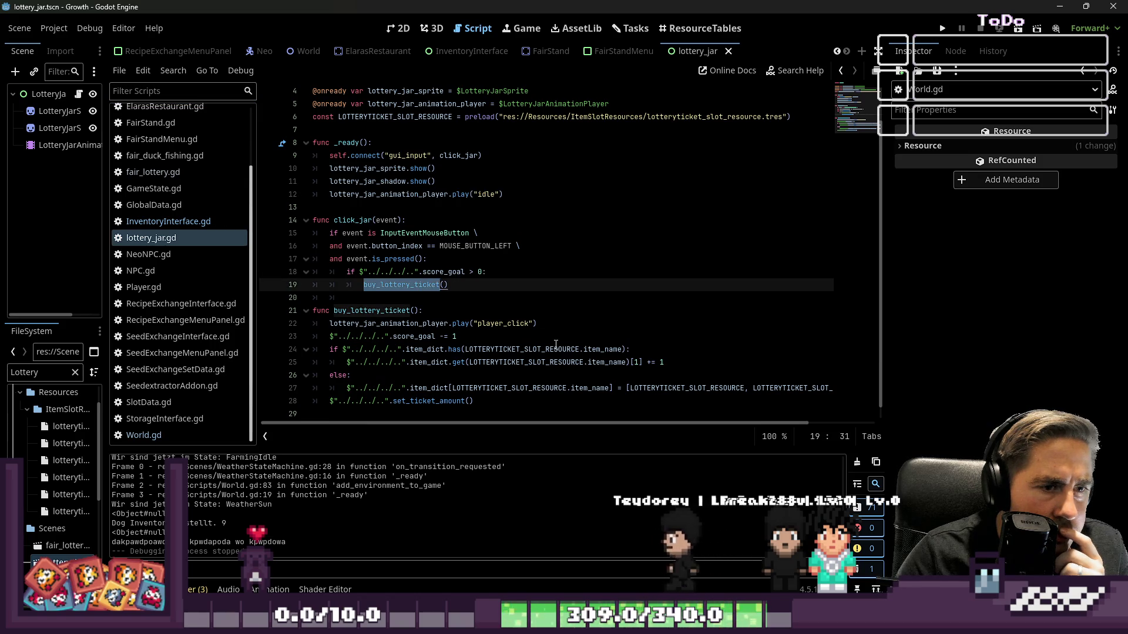
pyautogui.click(558, 349)
pyautogui.click(521, 318)
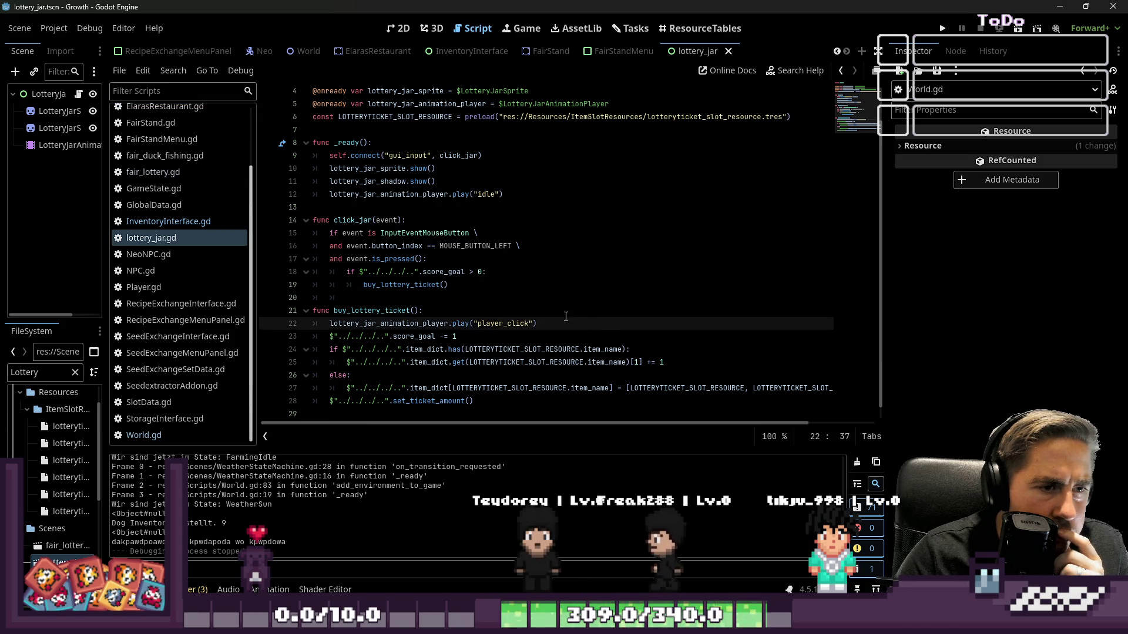
pyautogui.press('Up')
pyautogui.click(329, 324)
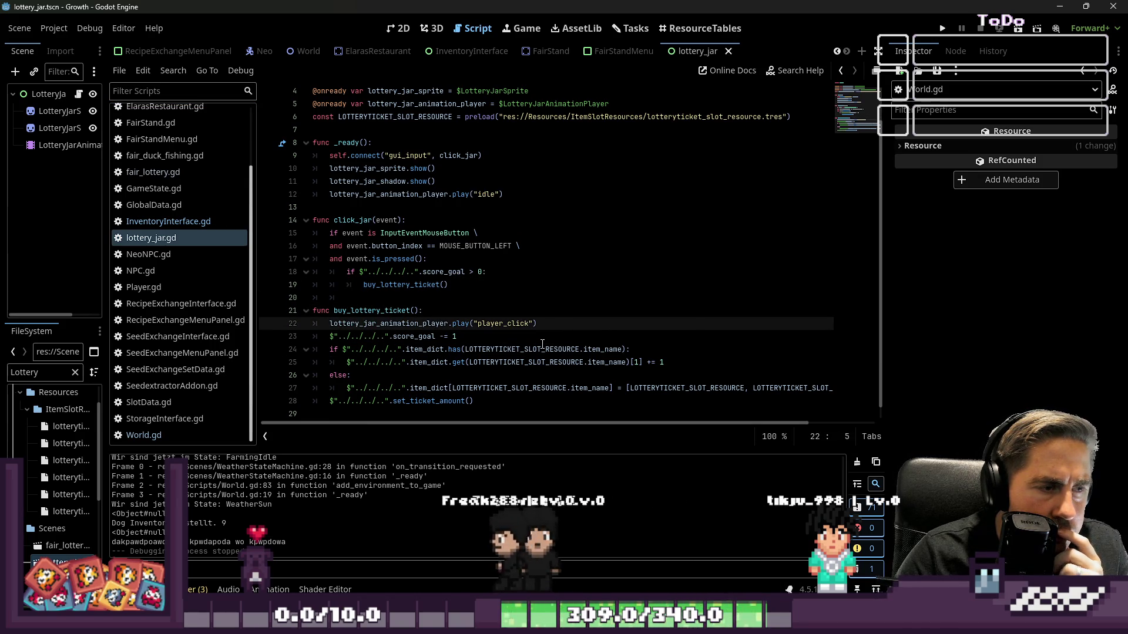
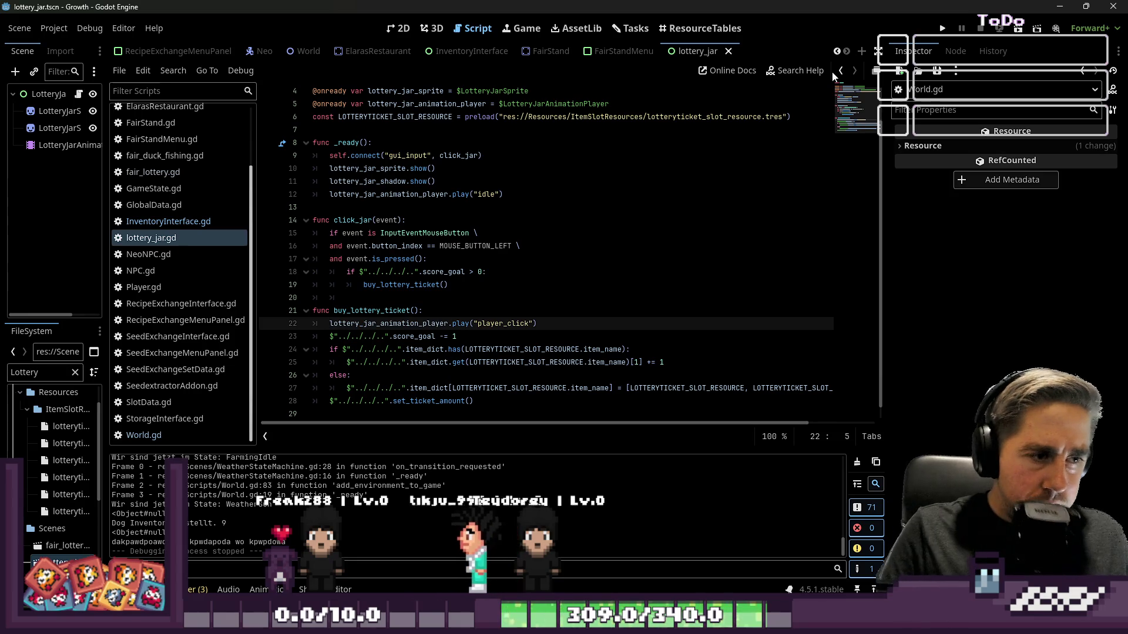
# Step: Declare 'is_clickable : bool = true' below the constant declarations in lottery_jar.gd
pyautogui.press('Down')
pyautogui.press('Down')
pyautogui.press('Down')
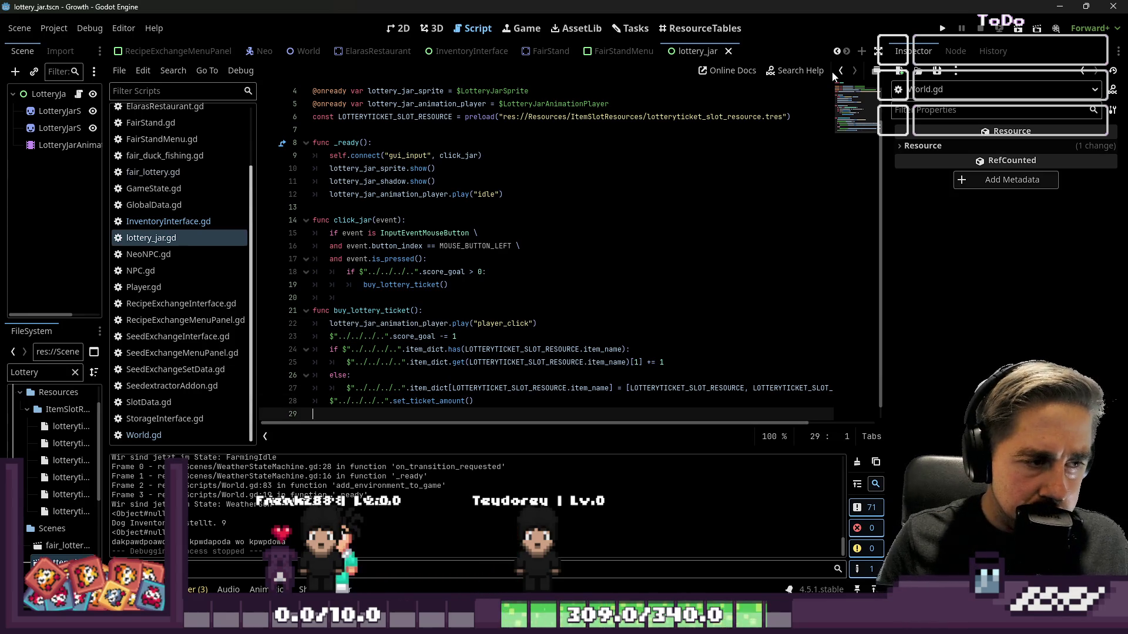
pyautogui.press('Return')
pyautogui.press('Return')
pyautogui.press('Up')
pyautogui.press('Up')
pyautogui.press('Up')
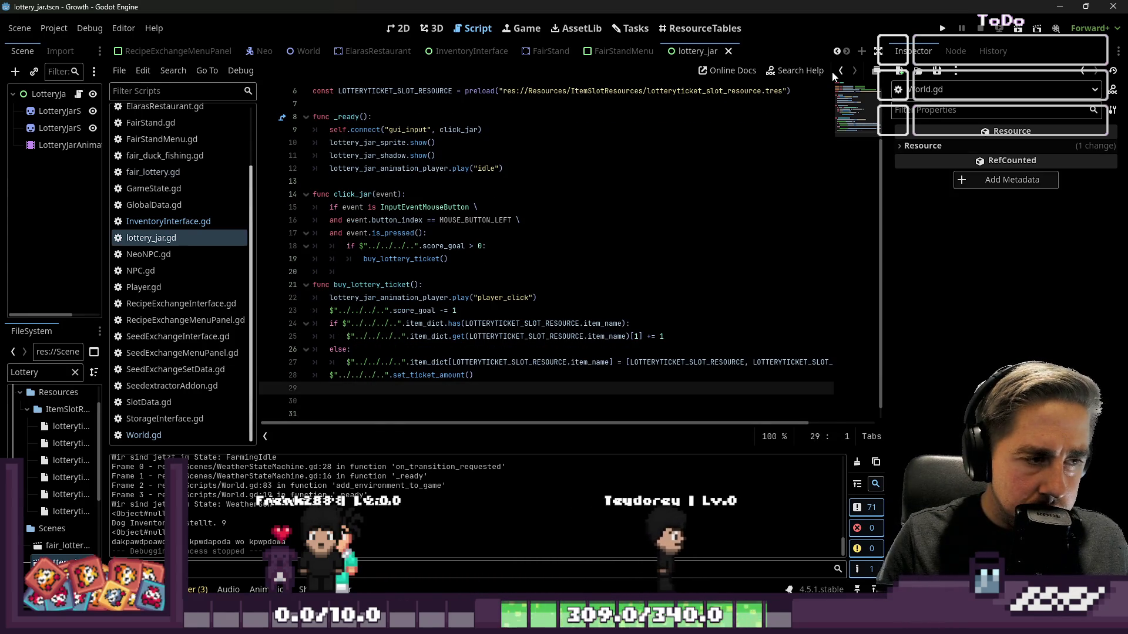
pyautogui.press('Return')
pyautogui.press('Up')
pyautogui.press('Tab')
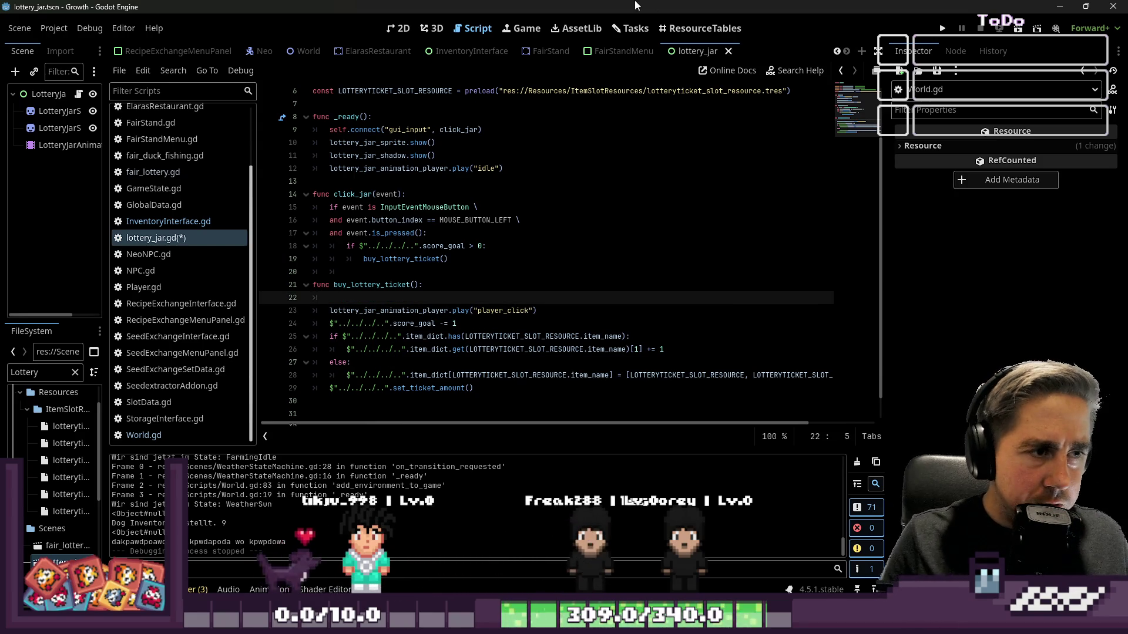
pyautogui.scroll(2, 575, 212)
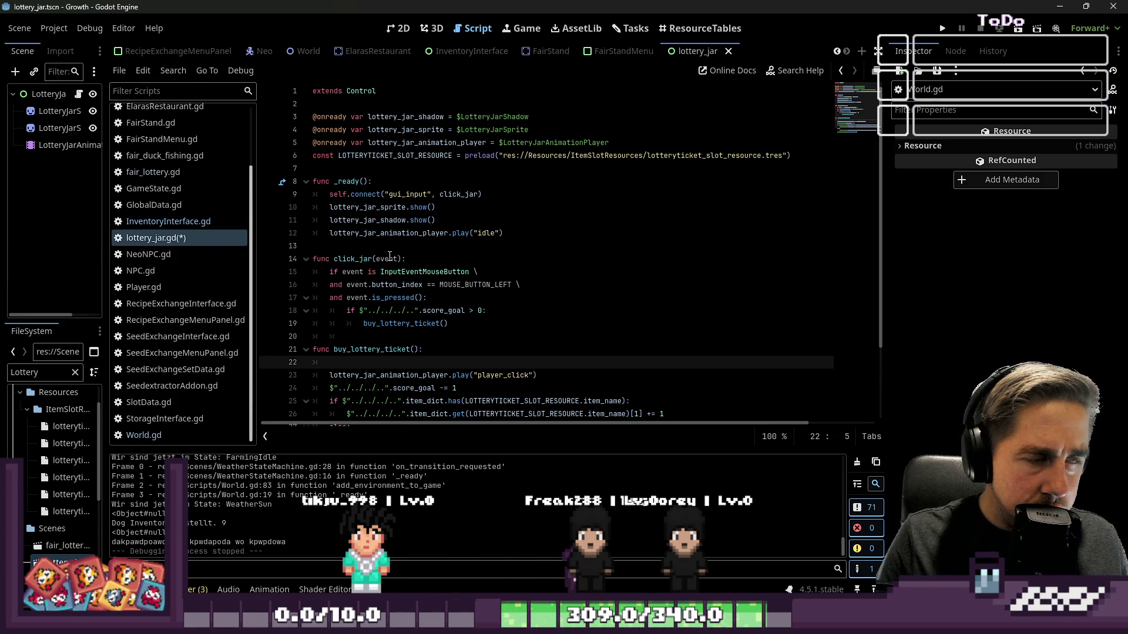
pyautogui.click(356, 168)
pyautogui.press('Return')
pyautogui.press('Return')
pyautogui.press('Up')
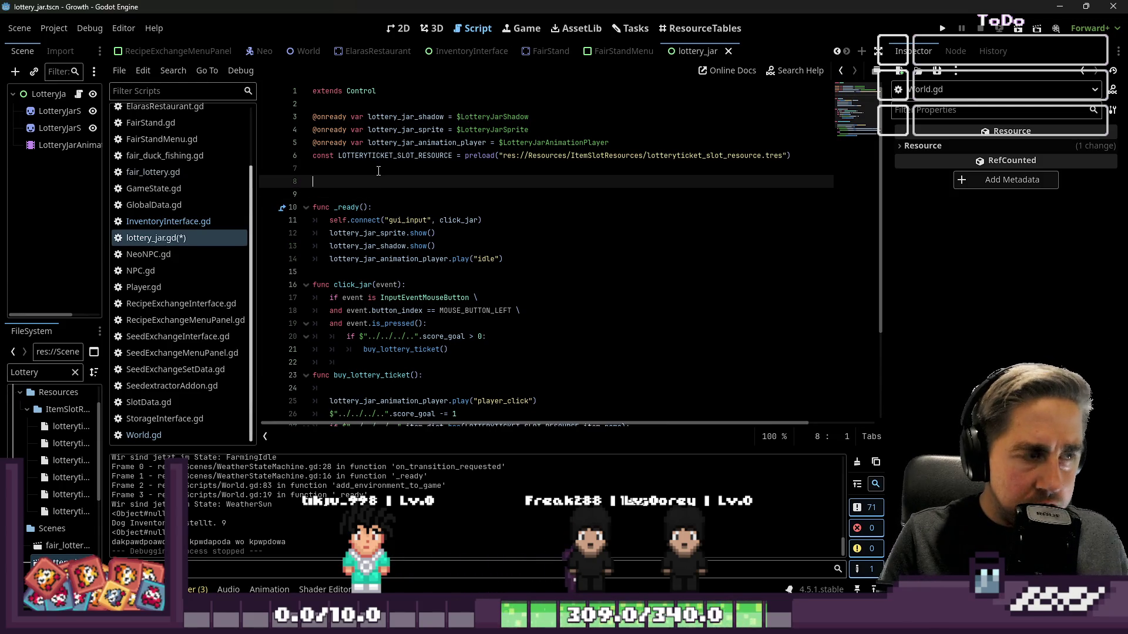
pyautogui.write('var i')
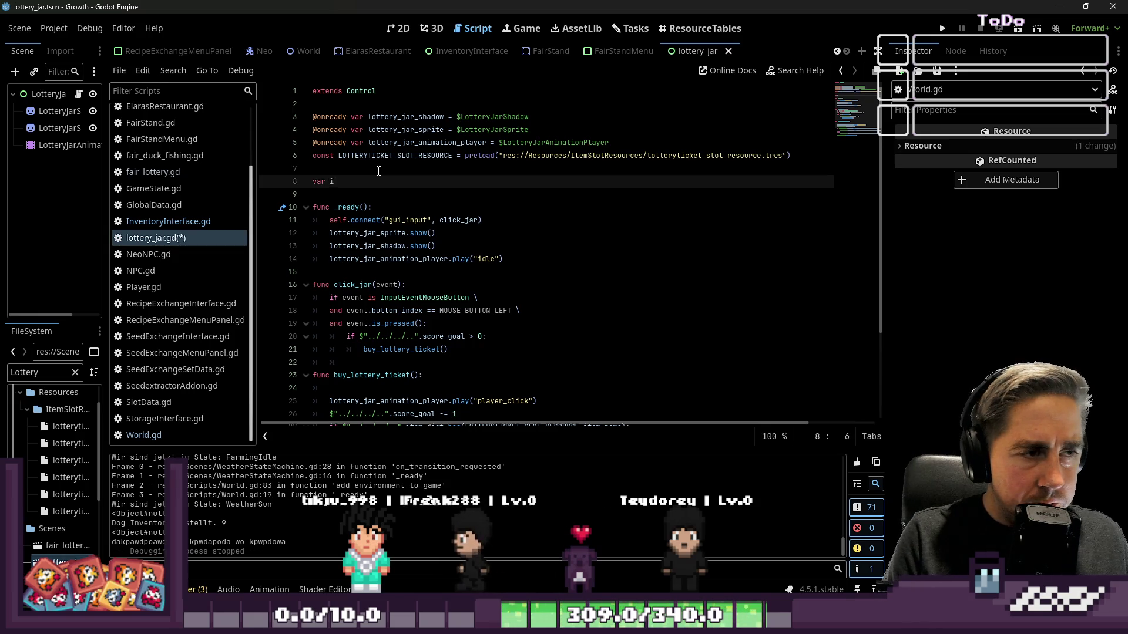
pyautogui.write('s_clickable : ')
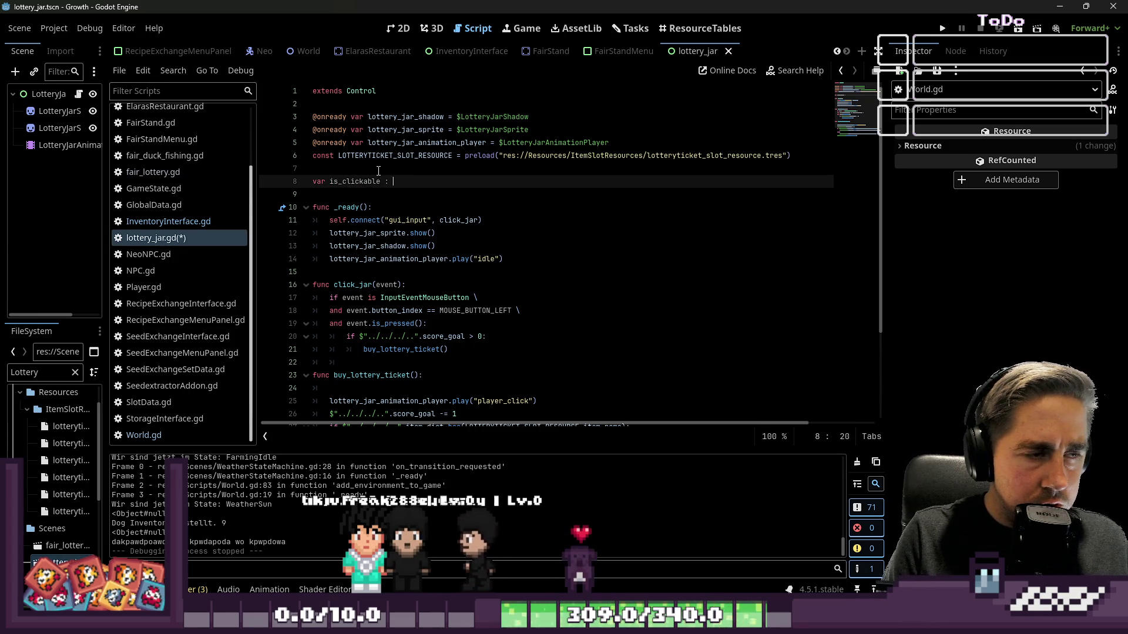
pyautogui.write('bool = ')
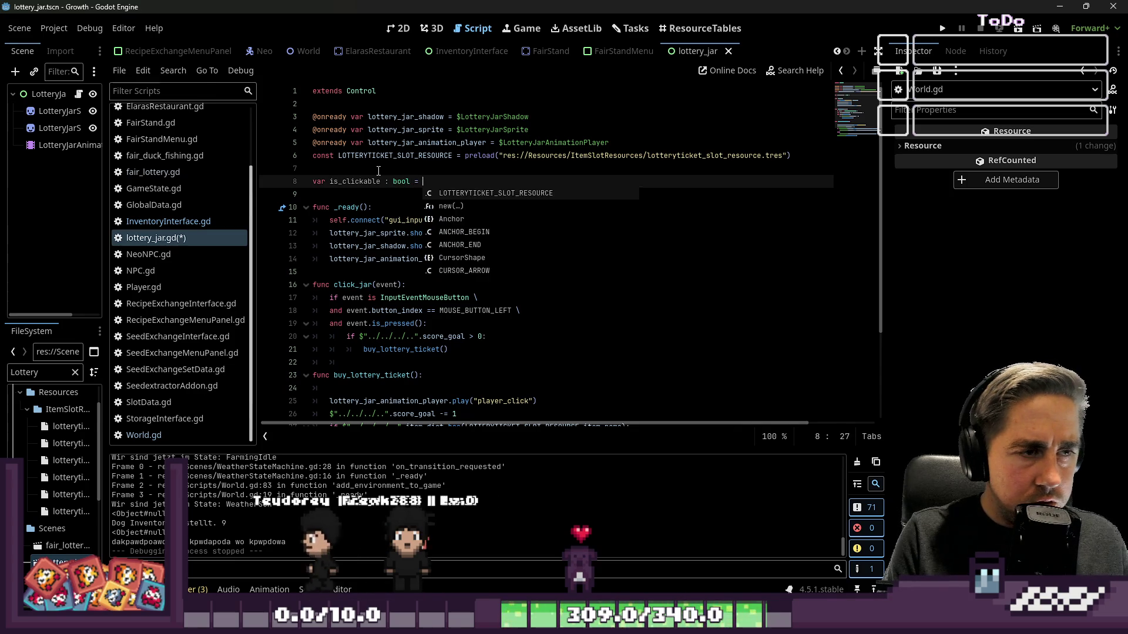
pyautogui.write('true')
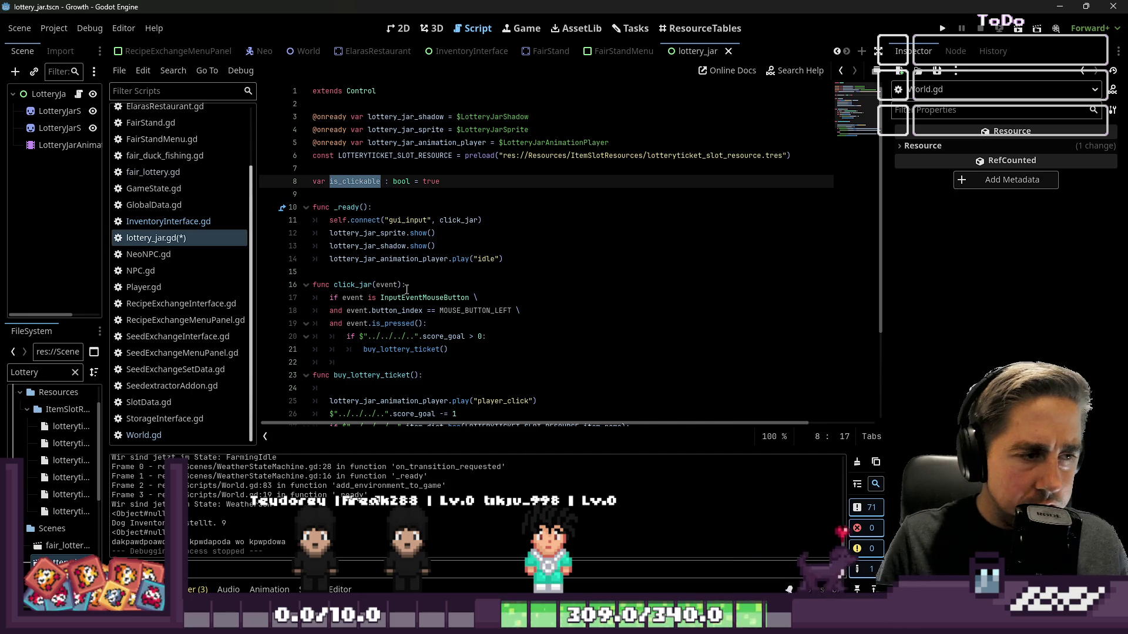
# Step: Set is_clickable = false at the top of buy_lottery_ticket
pyautogui.scroll(-2, 405, 286)
pyautogui.click(393, 311)
pyautogui.write('is_clickable = false')
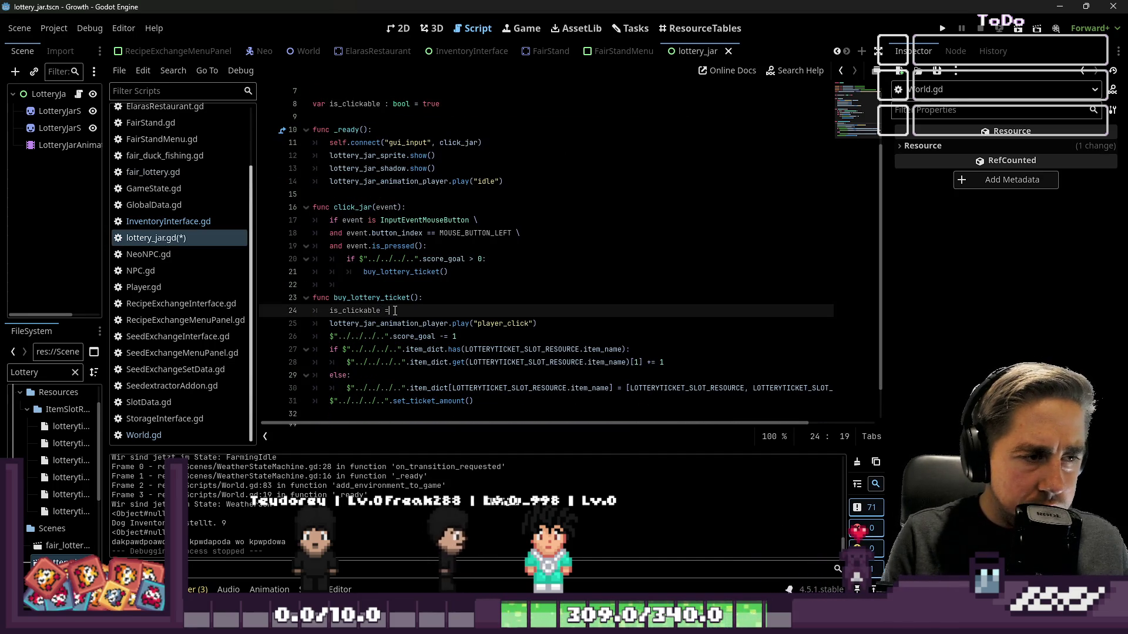
pyautogui.press('Down')
pyautogui.press('Down')
pyautogui.press('Down')
pyautogui.press('Down')
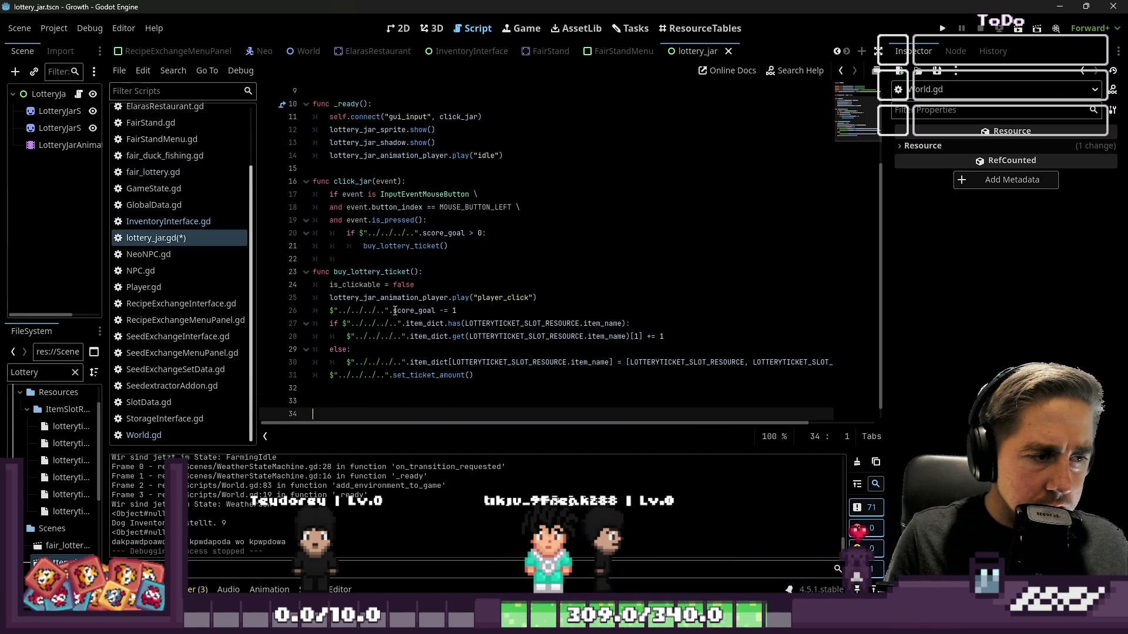
pyautogui.press('BackSpace')
pyautogui.press('BackSpace')
pyautogui.press('Tab')
# Step: Await the animation player's animation_finished signal, then set is_clickable back to true
pyautogui.write('a')
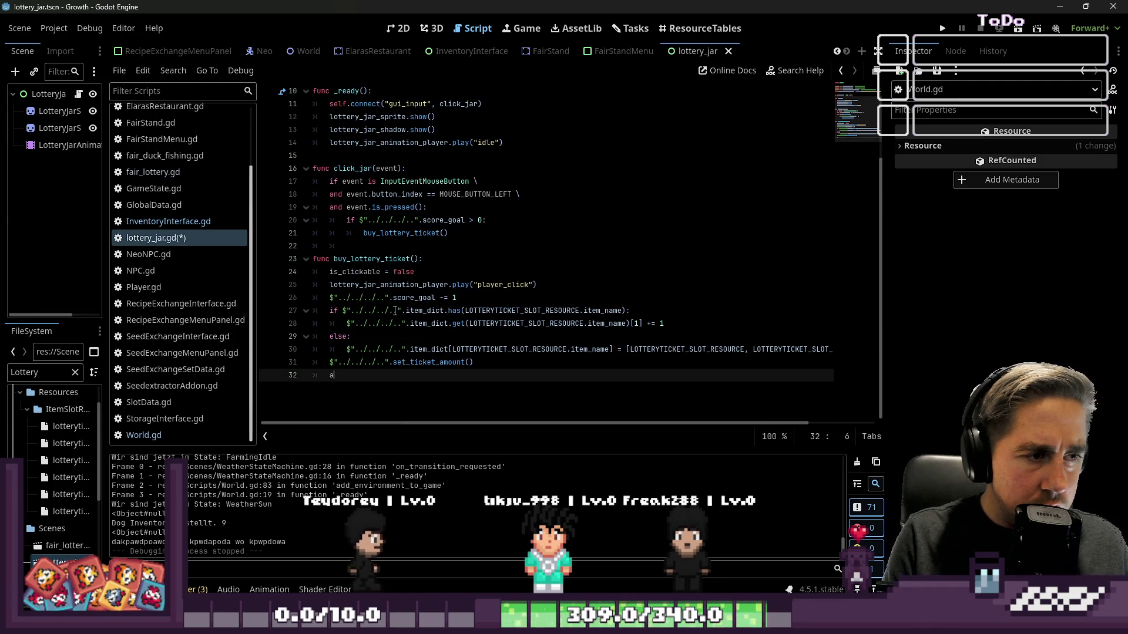
pyautogui.write('wait lo')
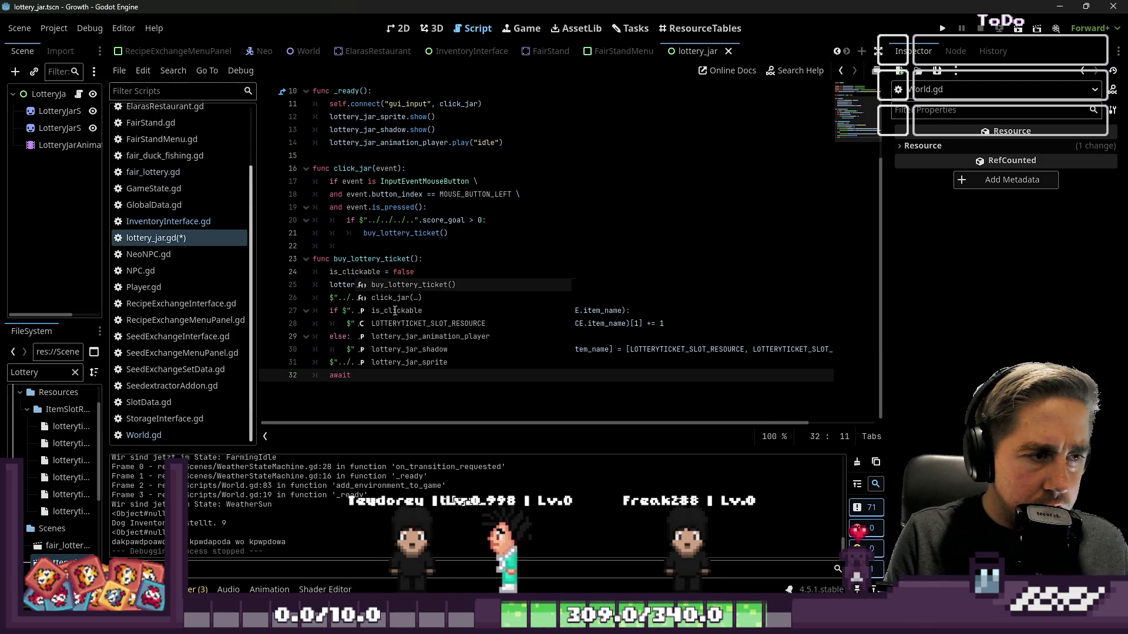
pyautogui.press('Return')
pyautogui.write('.')
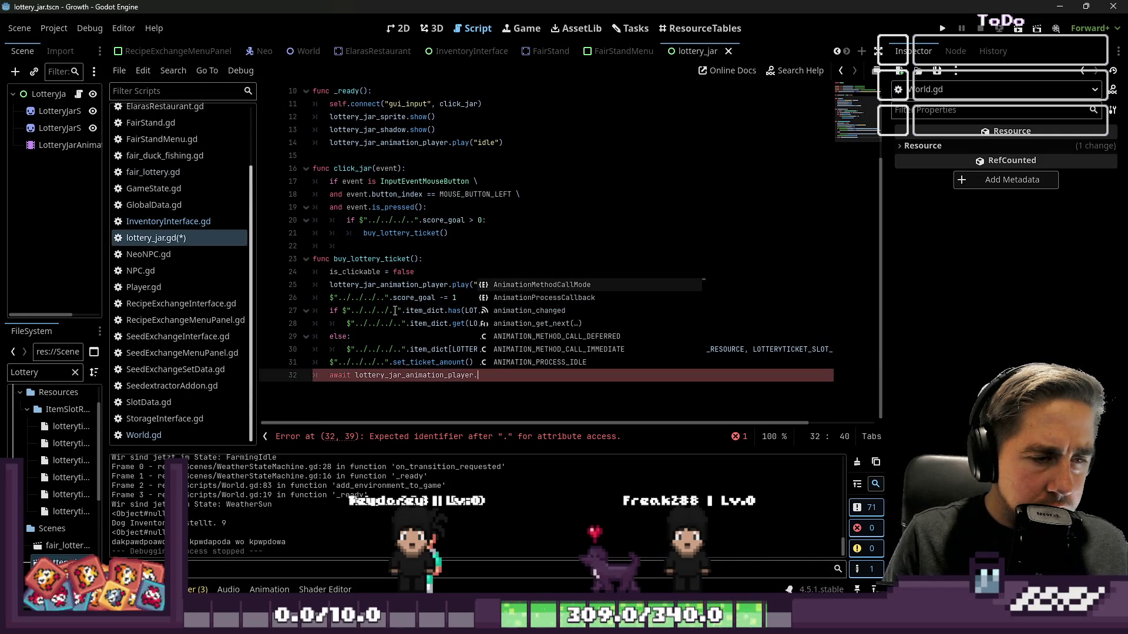
pyautogui.press('Down')
pyautogui.press('Down')
pyautogui.press('Down')
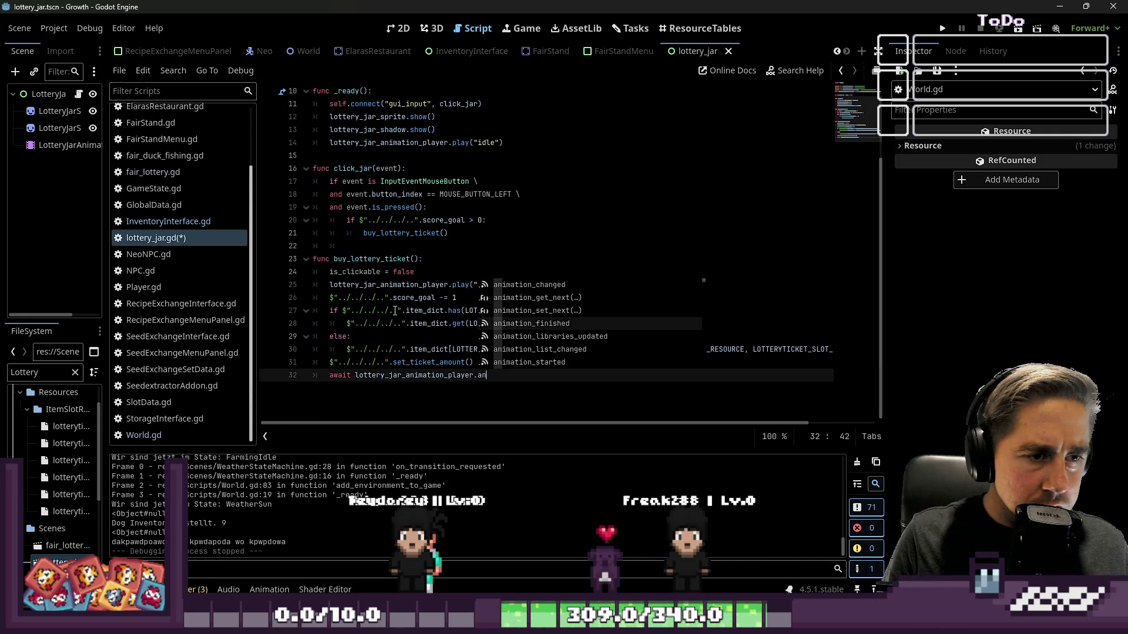
pyautogui.write('#')
pyautogui.write('ima')
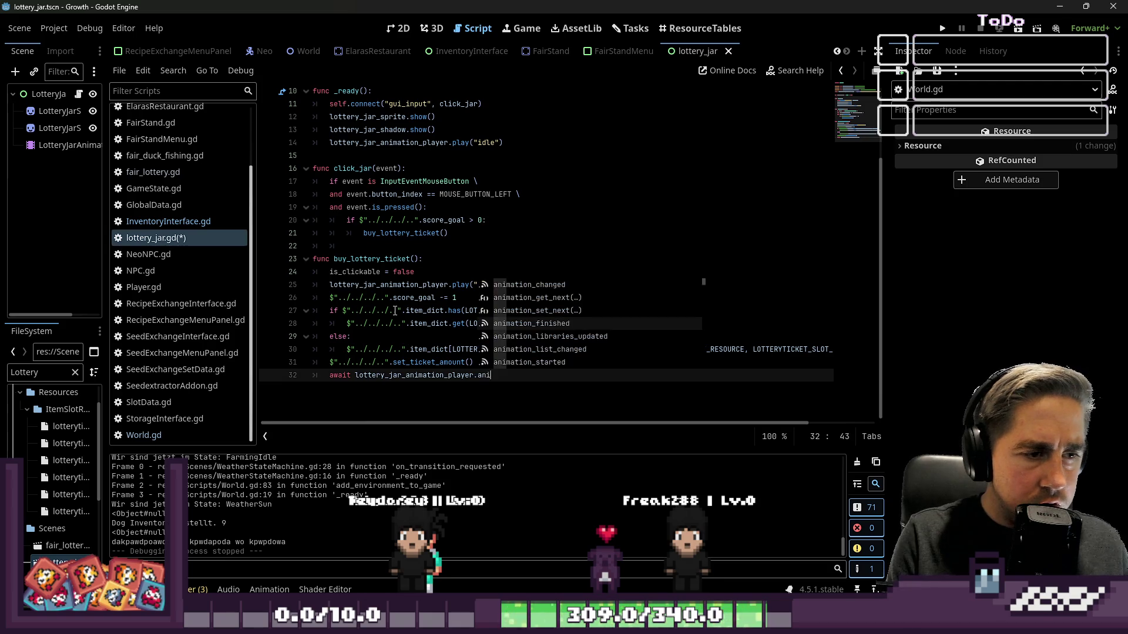
pyautogui.press('Return')
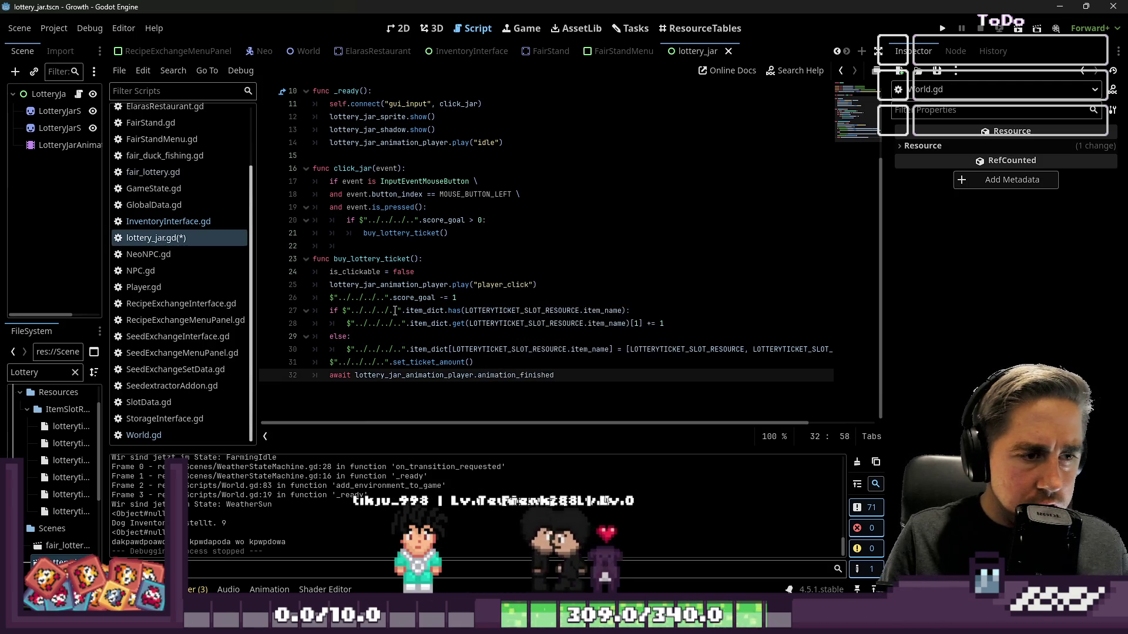
pyautogui.press('Return')
pyautogui.write('is_clickable')
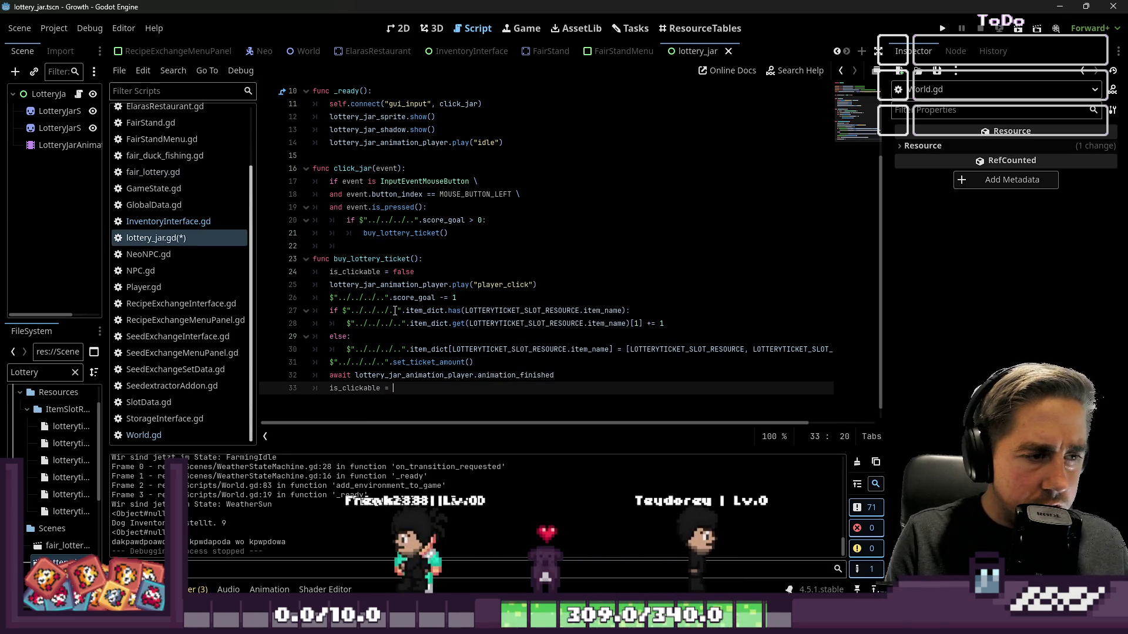
pyautogui.write(' = true')
pyautogui.click(399, 376)
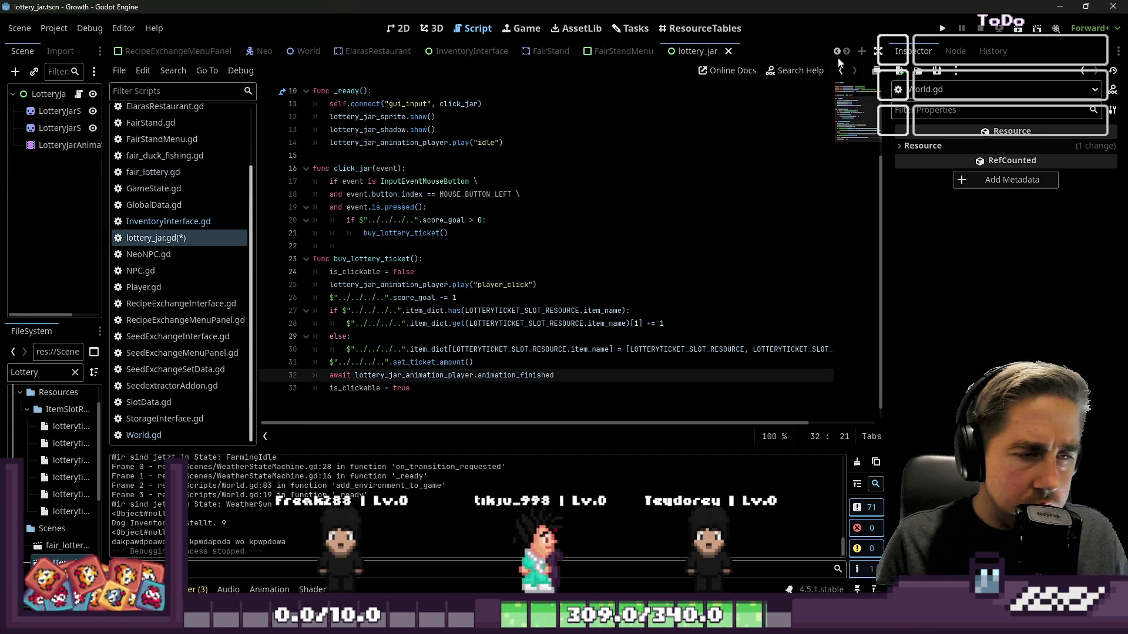
# Step: Run the game and start a new game with a newly named character
pyautogui.click(941, 29)
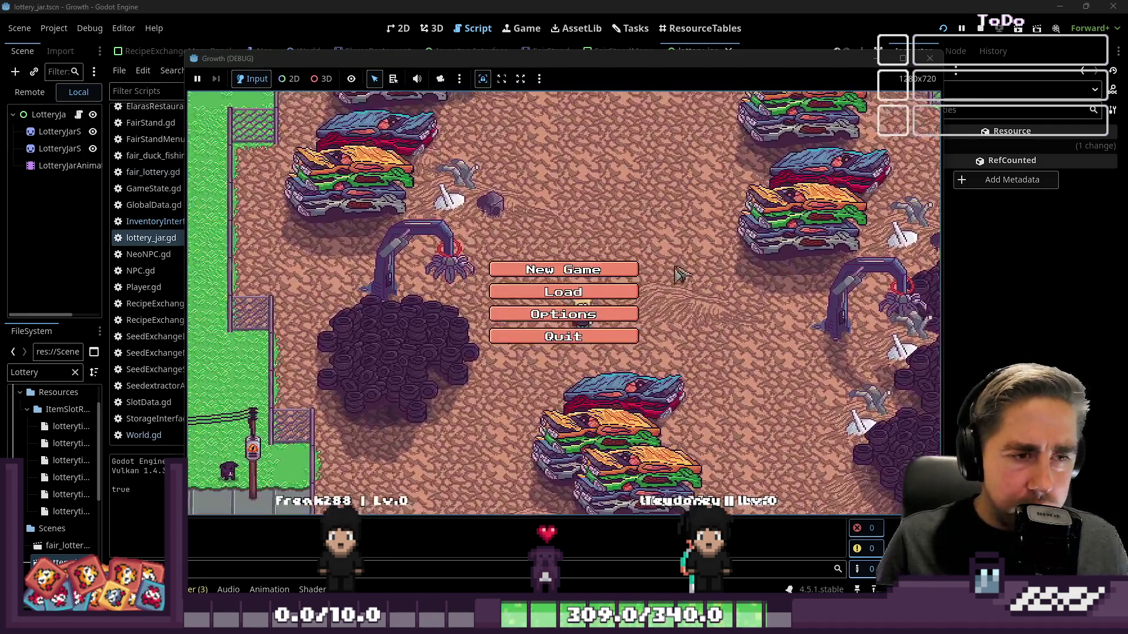
pyautogui.click(622, 270)
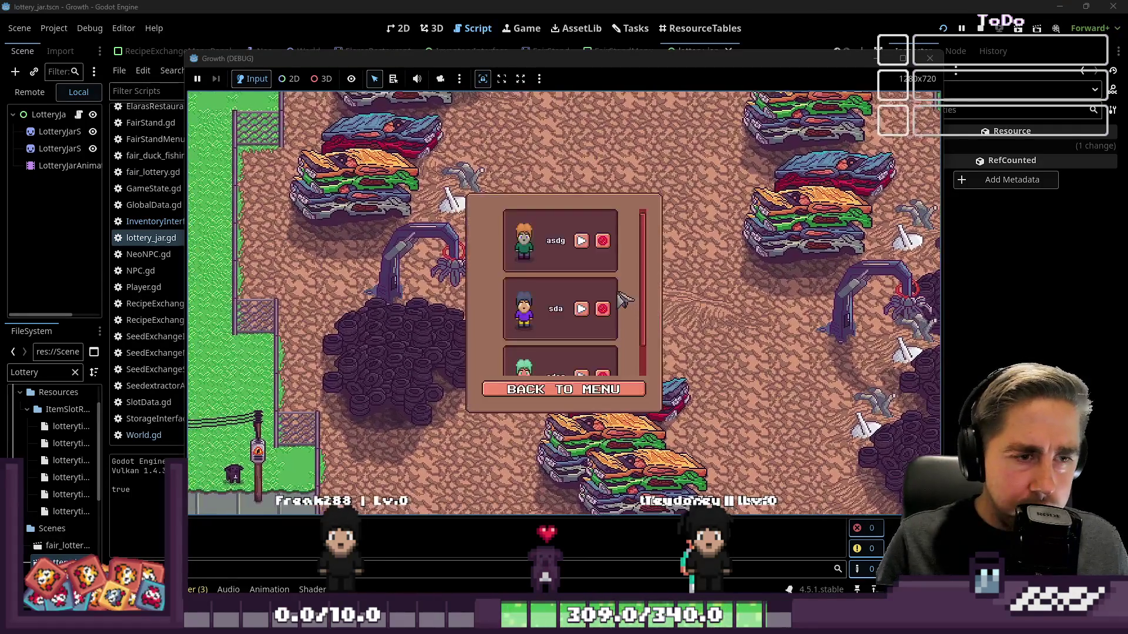
pyautogui.click(540, 390)
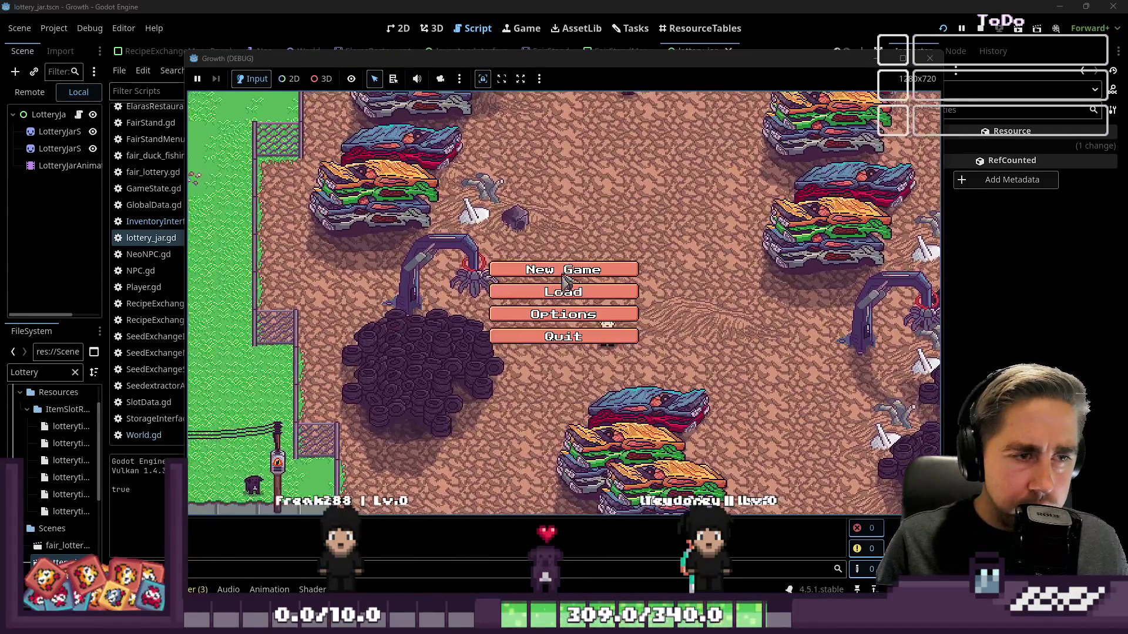
pyautogui.click(564, 269)
pyautogui.write('sadg')
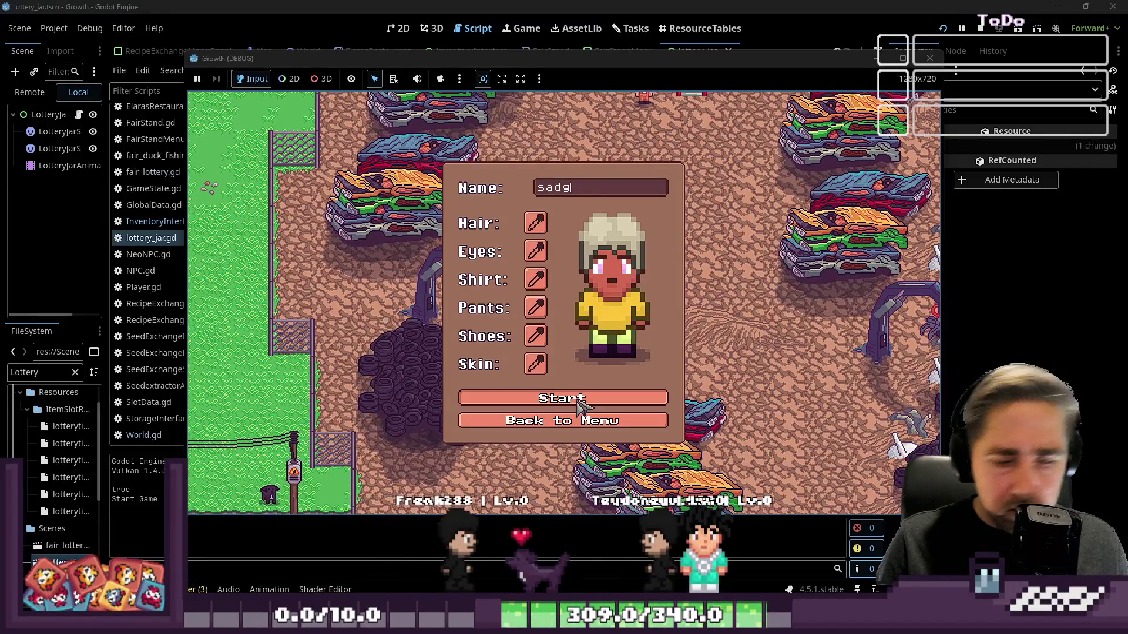
pyautogui.click(578, 401)
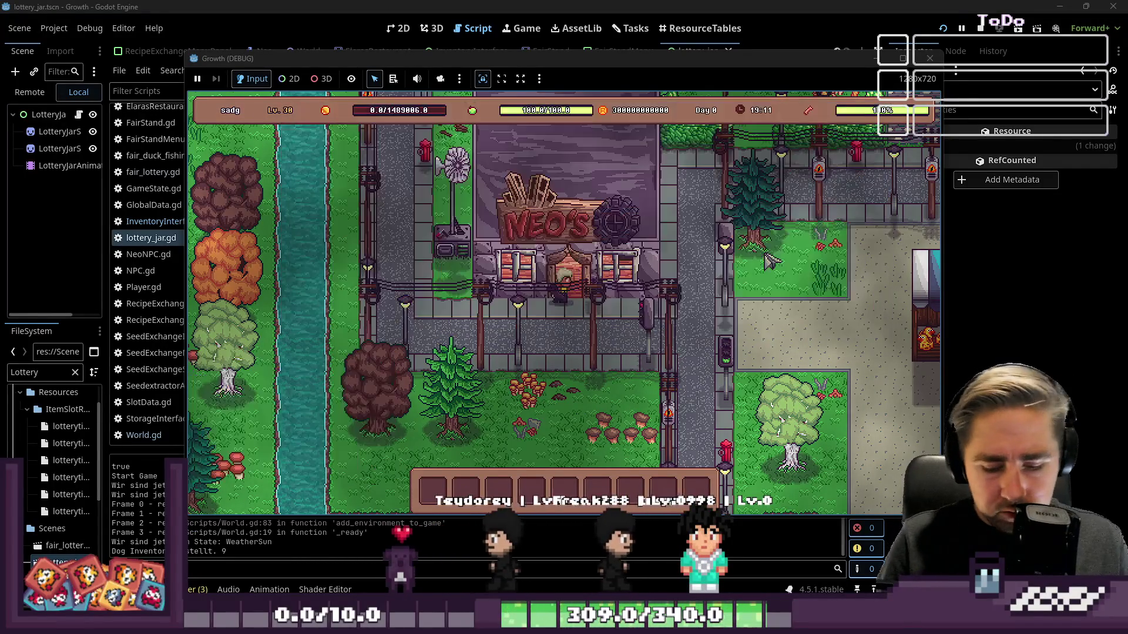
# Step: Walk to the lottery stall, buy a ticket and open the middle jar
pyautogui.press('d')
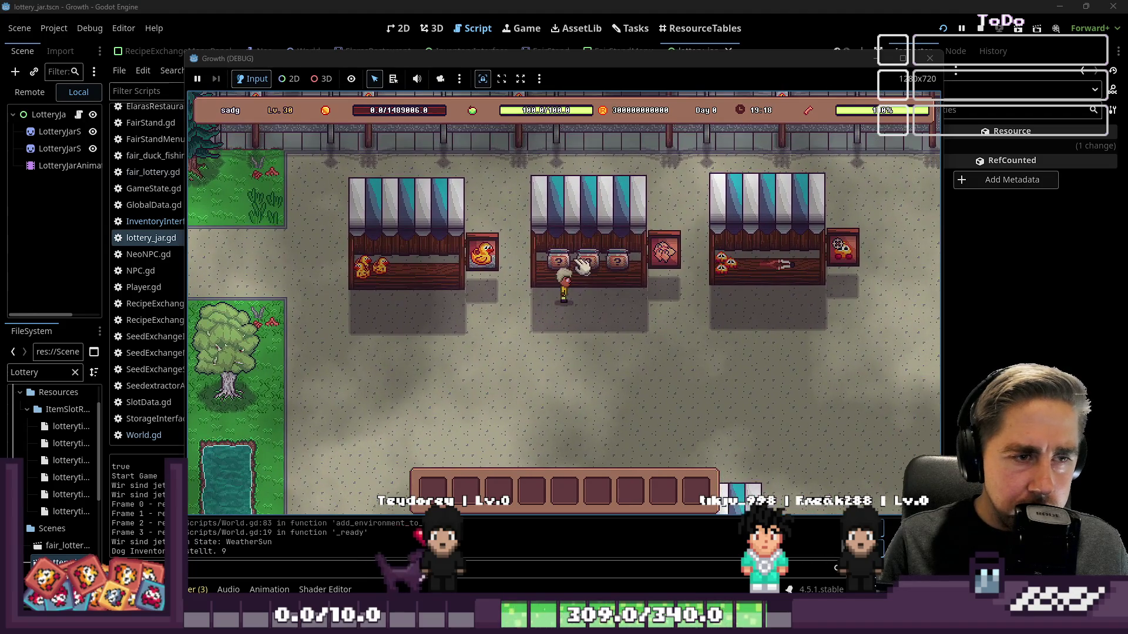
pyautogui.click(584, 268)
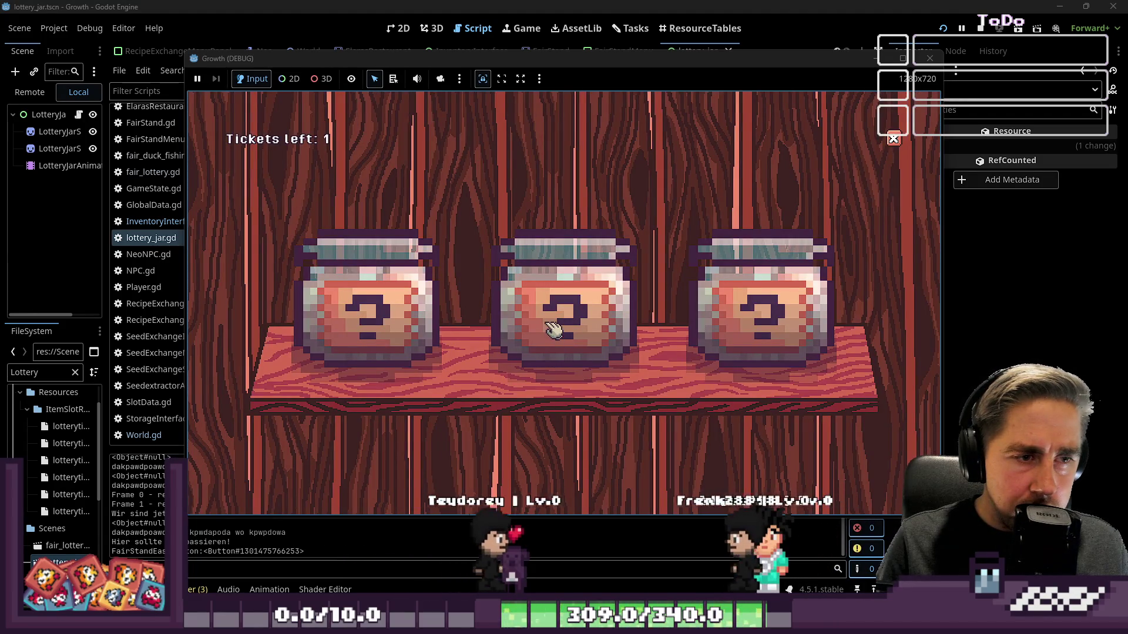
pyautogui.click(552, 329)
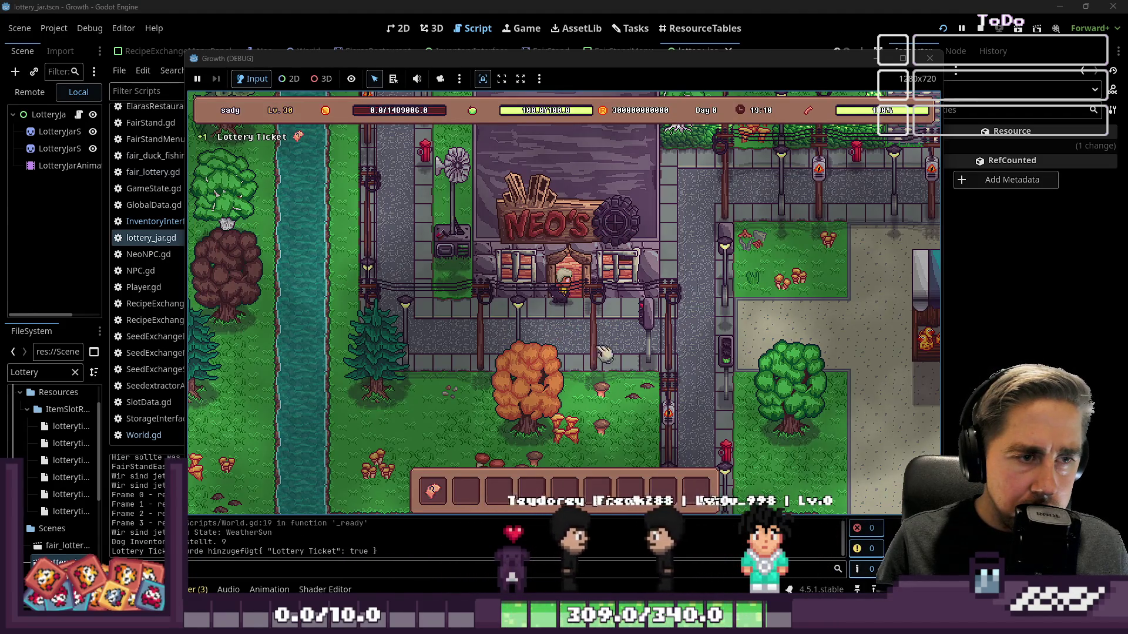
pyautogui.press('d')
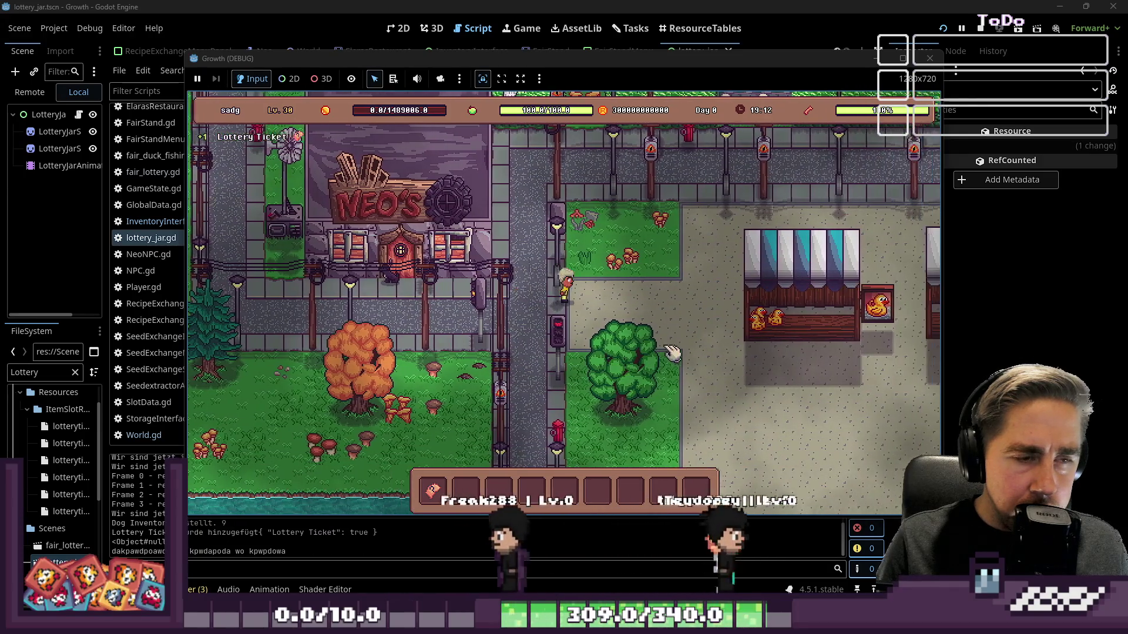
pyautogui.press('s')
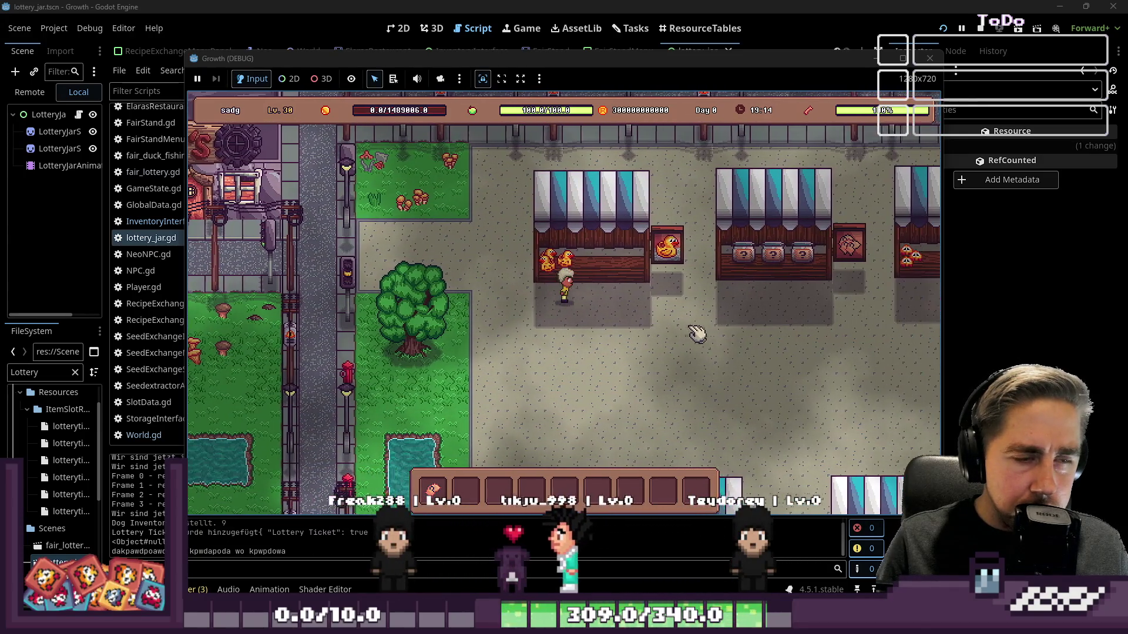
pyautogui.press('d')
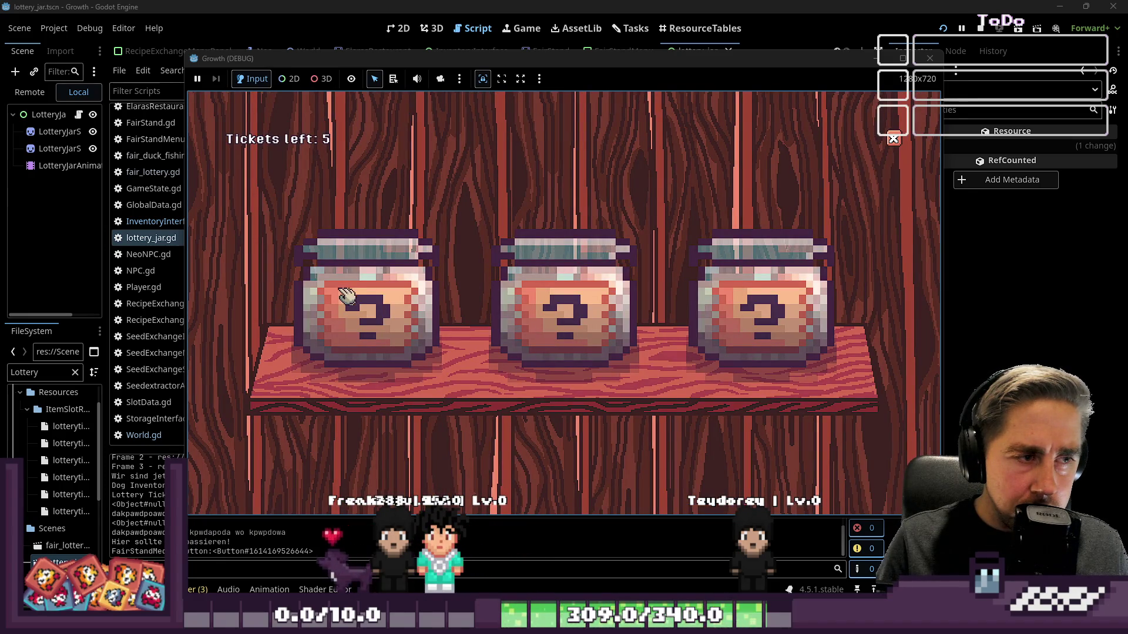
pyautogui.click(554, 325)
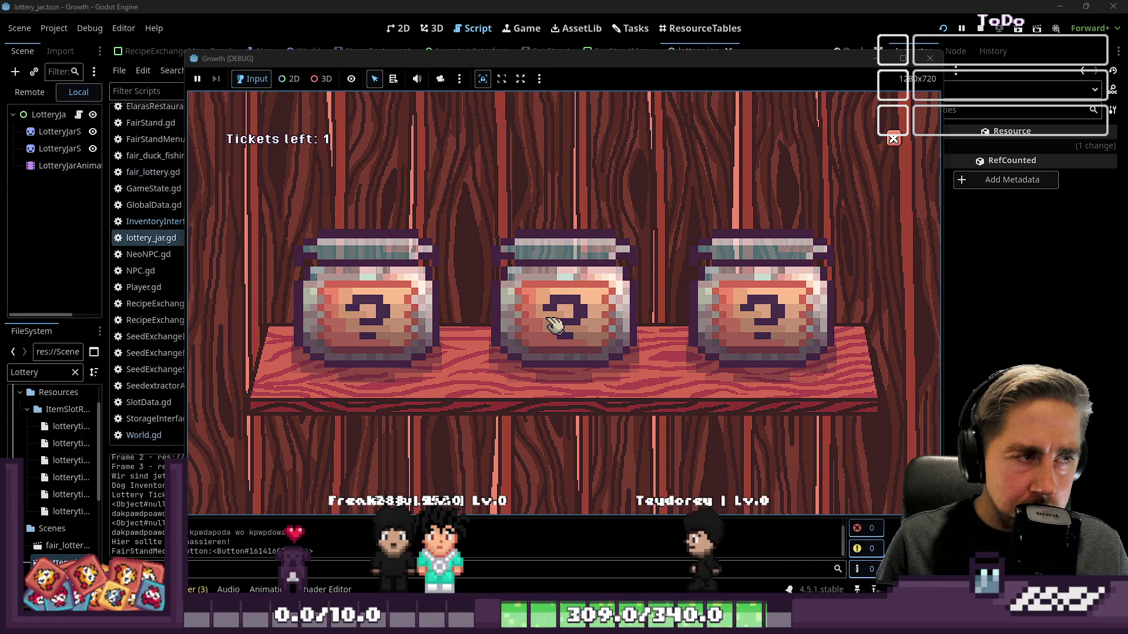
# Step: Walk away from the jars and return to lottery_jar.gd at line 20
pyautogui.press('d')
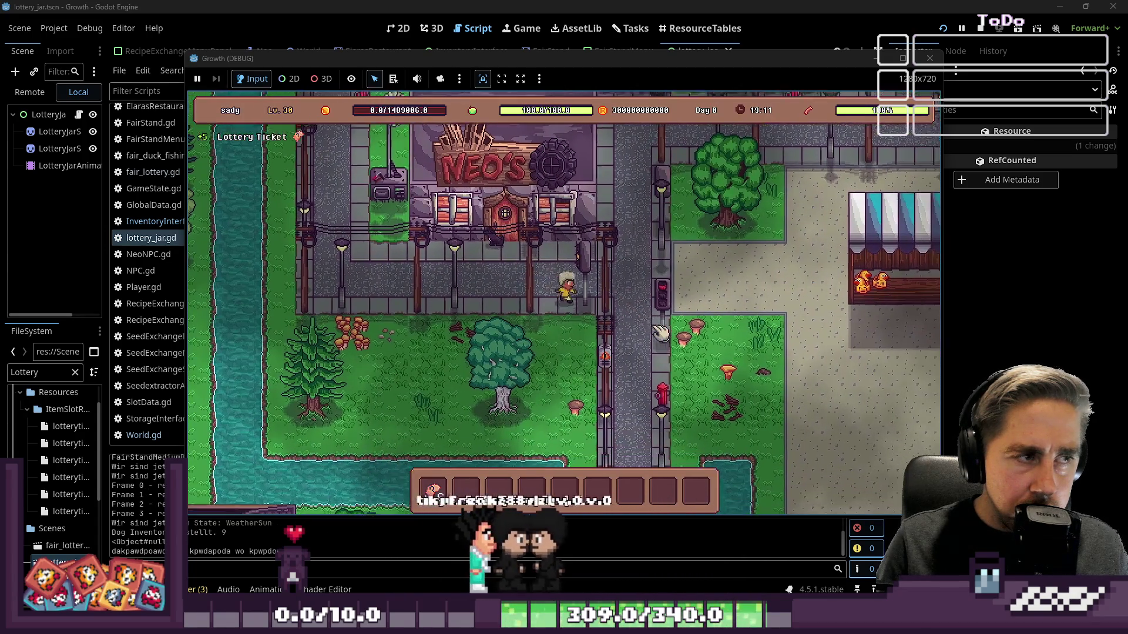
pyautogui.press('d')
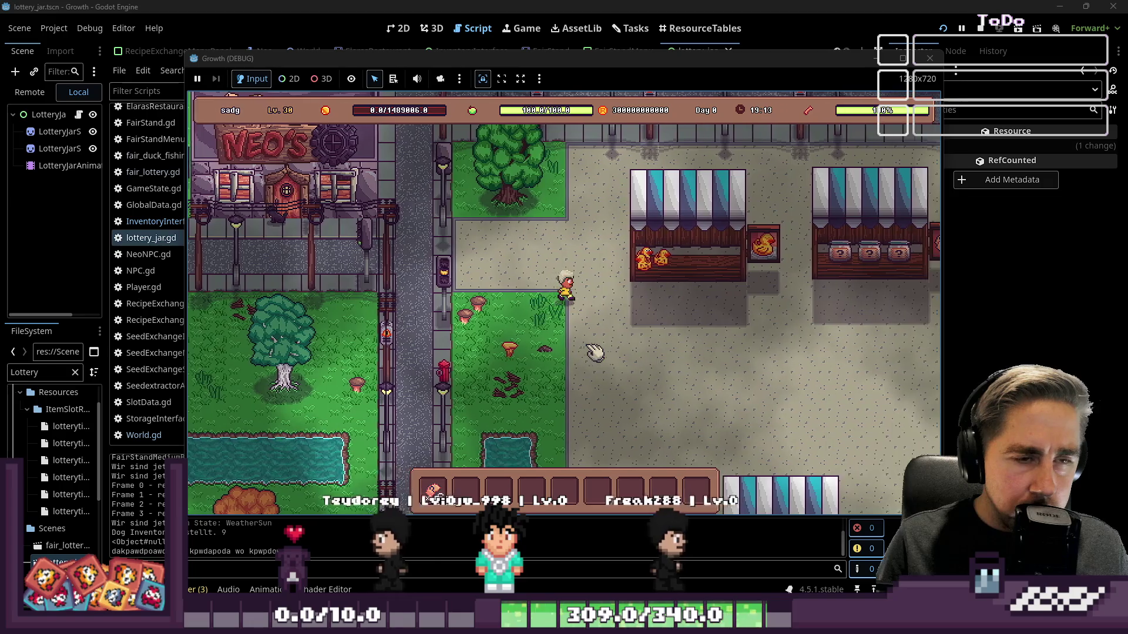
pyautogui.hotkey('alt', 'Tab')
pyautogui.click(469, 221)
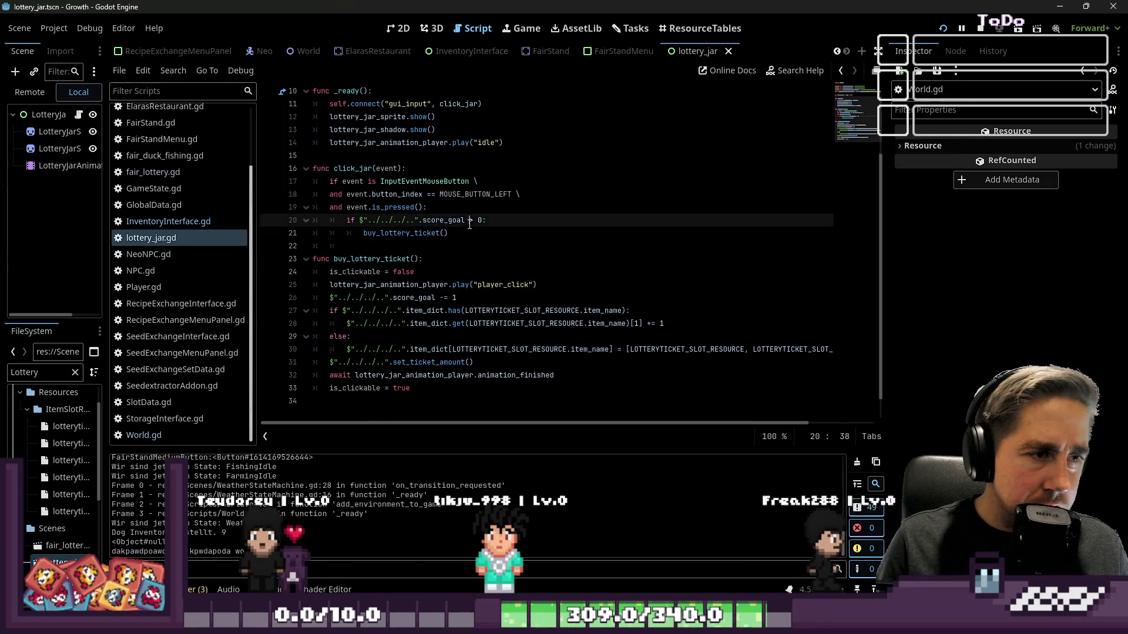
# Step: Insert an 'if not is_clickable' condition under the click_jar header
pyautogui.click(475, 220)
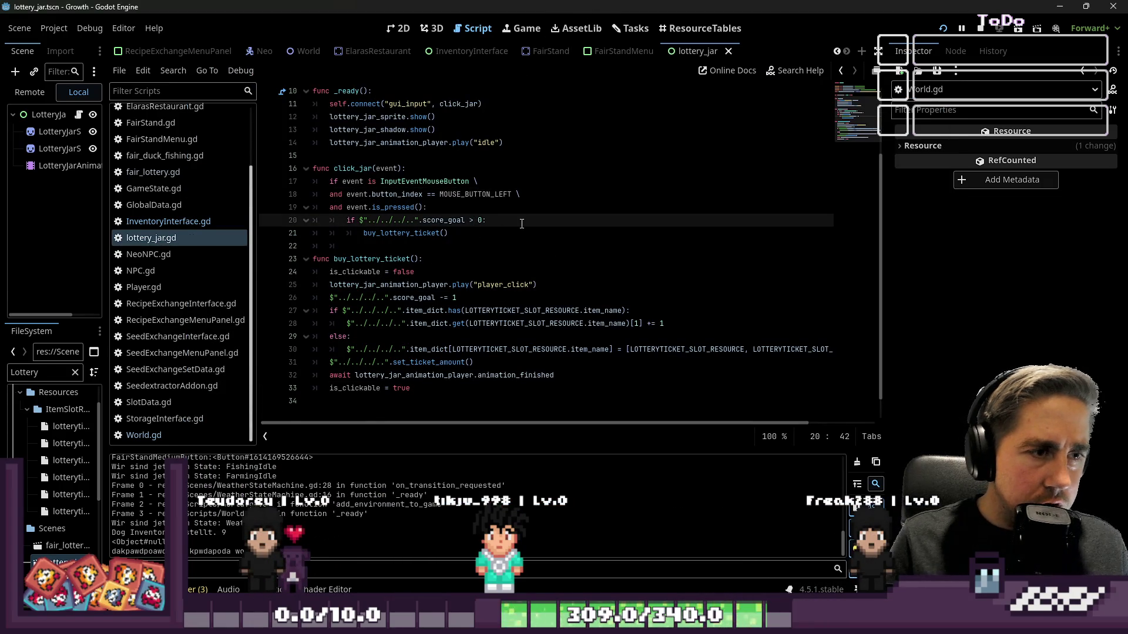
pyautogui.press('Return')
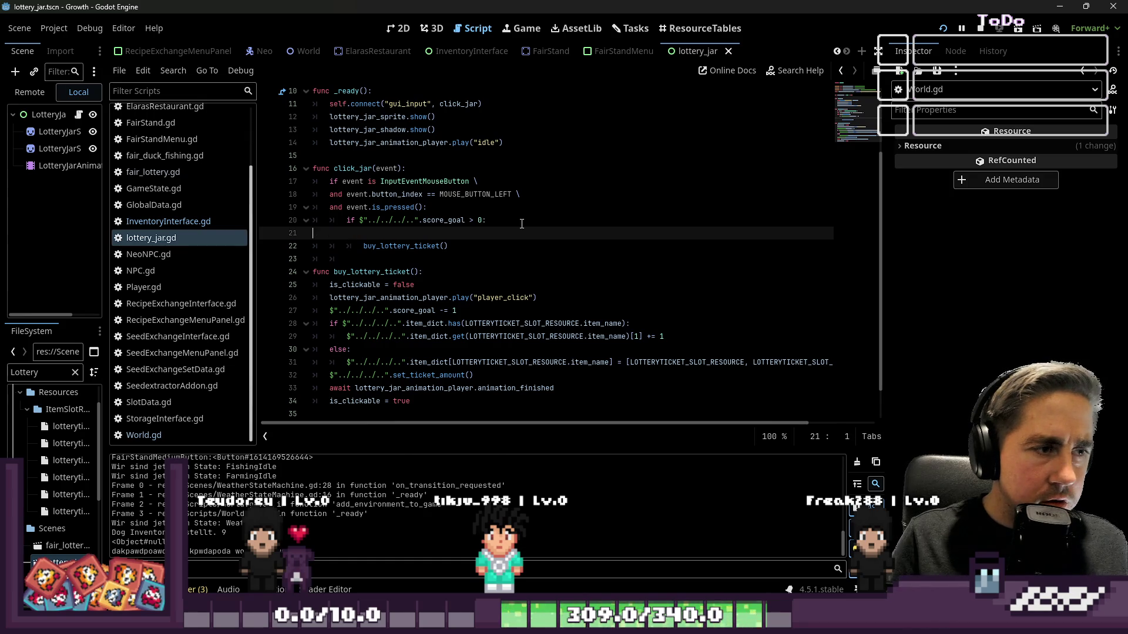
pyautogui.hotkey('ctrl', 'z')
pyautogui.press('Up')
pyautogui.press('Up')
pyautogui.press('Up')
pyautogui.press('Return')
pyautogui.write('i')
pyautogui.write('f is_clickable')
pyautogui.hotkey('ctrl', 'Left')
pyautogui.write('not')
pyautogui.press('End')
# Step: Finish the guard with a colon and an indented return, then save lottery_jar.gd
pyautogui.press('Down')
pyautogui.press('Up')
pyautogui.write(':')
pyautogui.press('Return')
pyautogui.write('return')
pyautogui.hotkey('shift', 'Up')
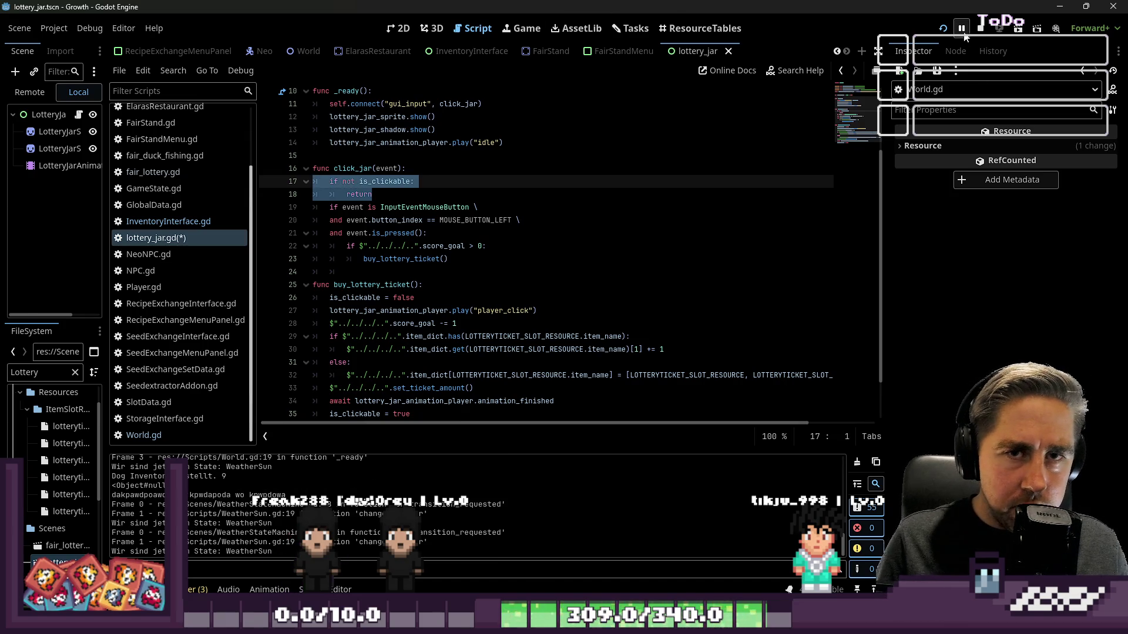
pyautogui.click(682, 191)
pyautogui.hotkey('ctrl', 's')
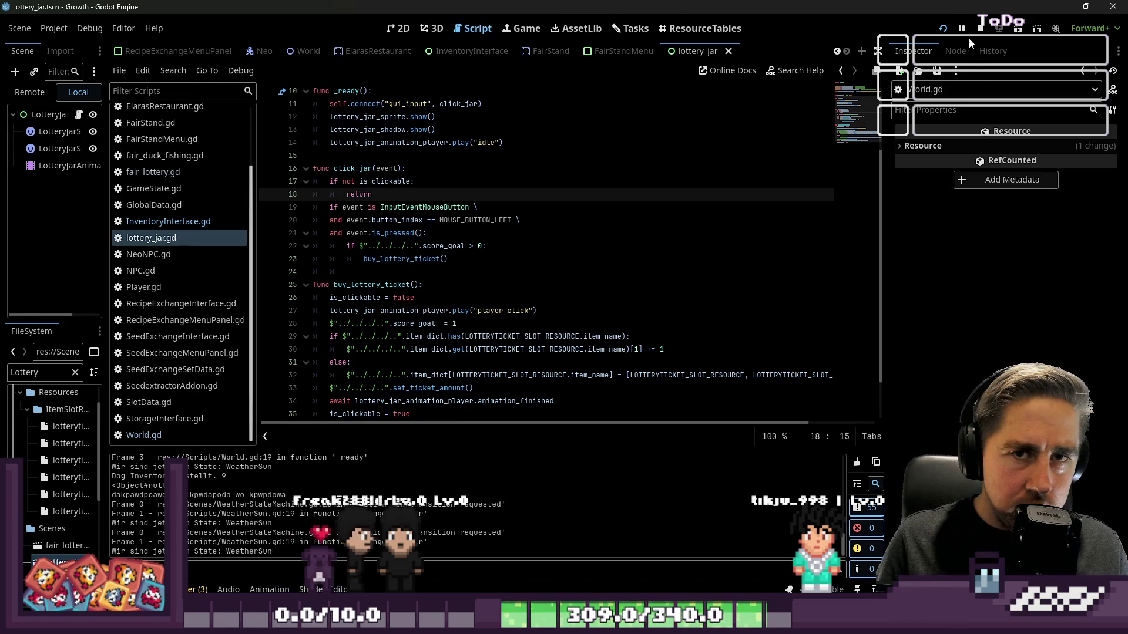
pyautogui.click(980, 28)
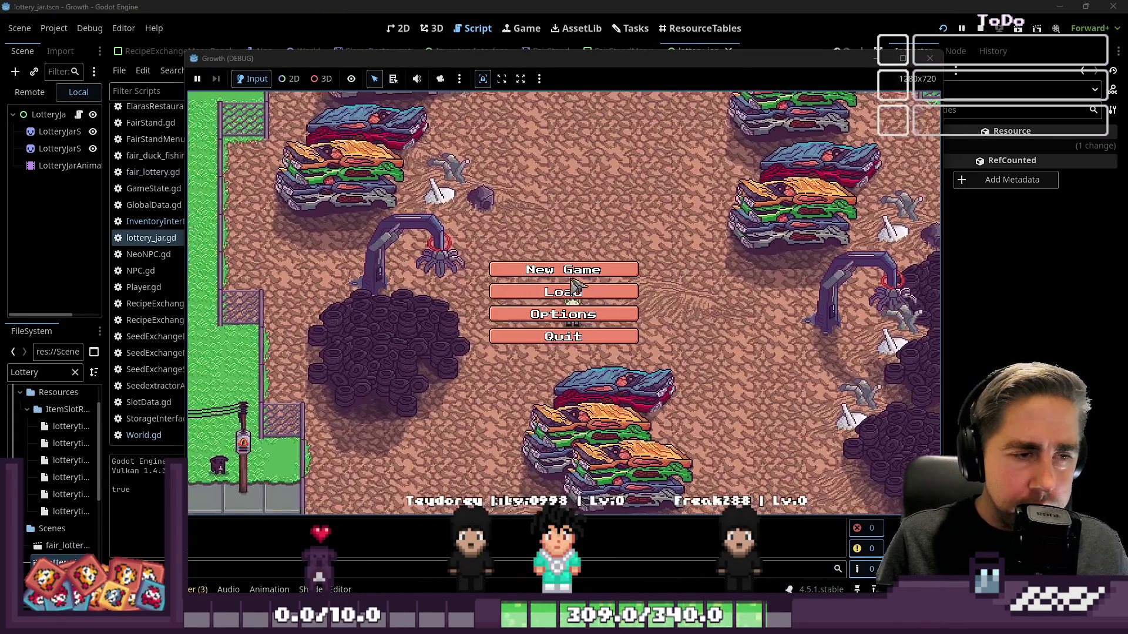
# Step: Start a new game with a newly named character and walk right across the market
pyautogui.click(574, 284)
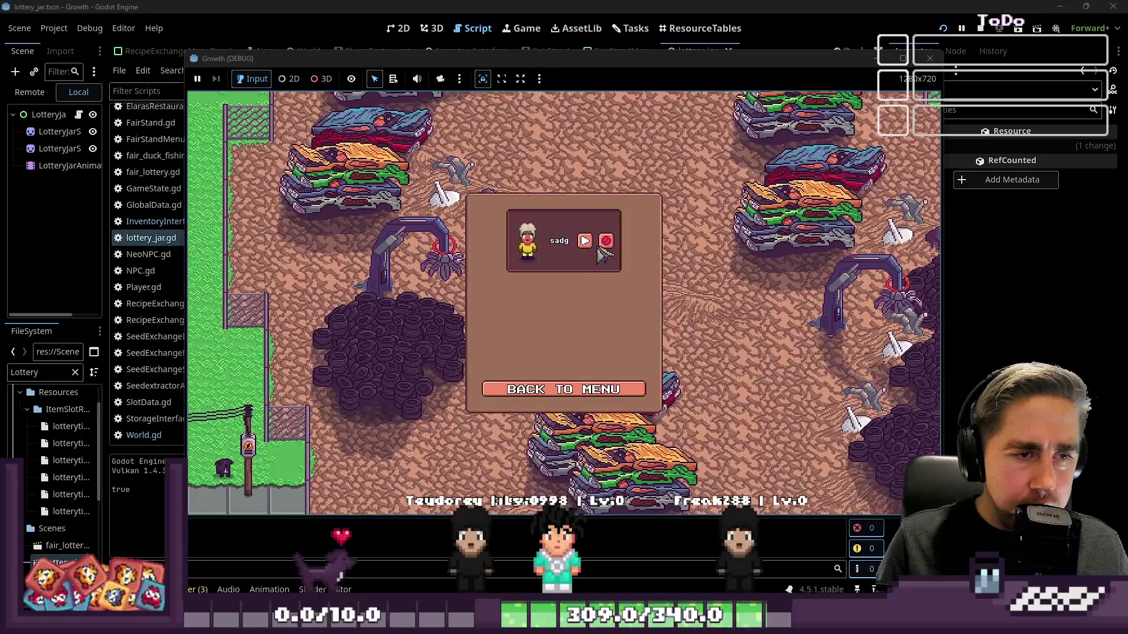
pyautogui.click(564, 390)
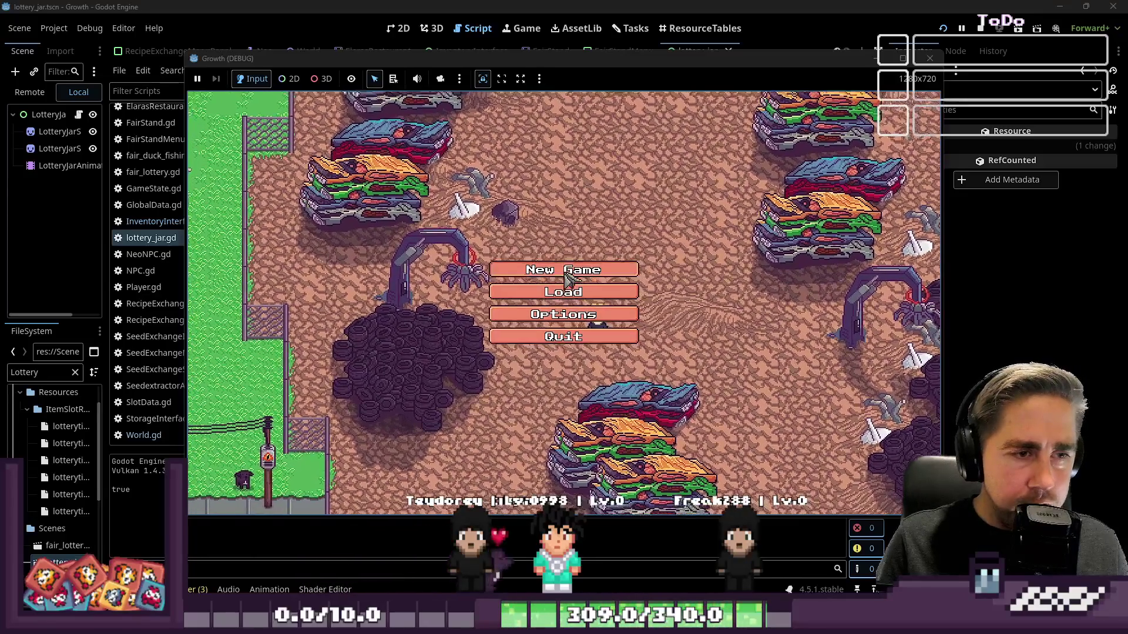
pyautogui.click(567, 265)
pyautogui.write('cxydsal')
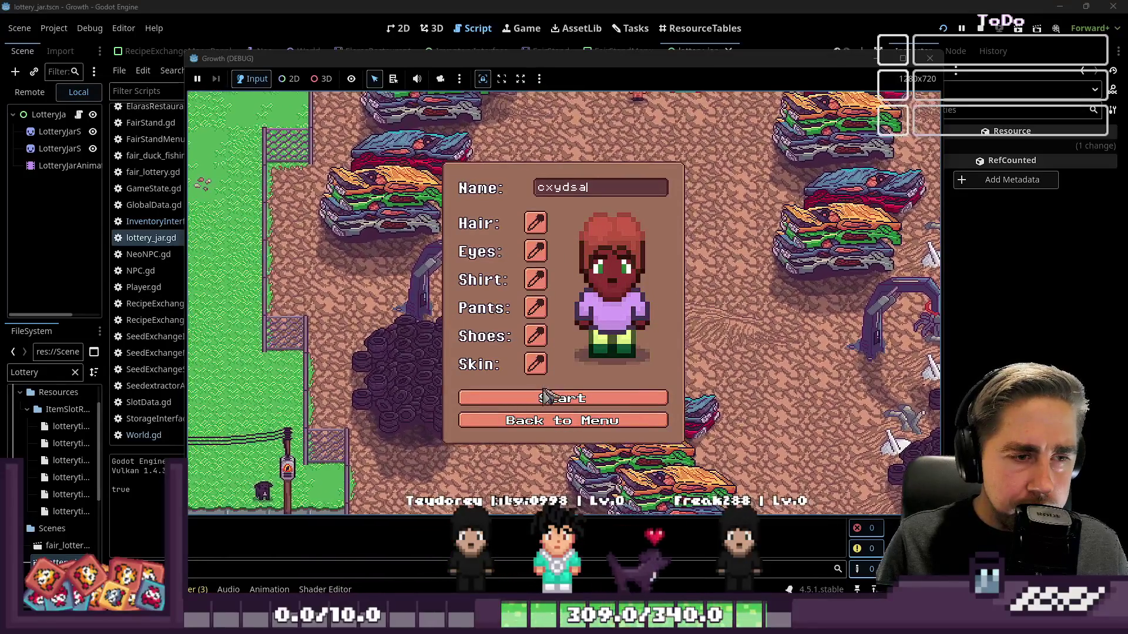
pyautogui.click(539, 400)
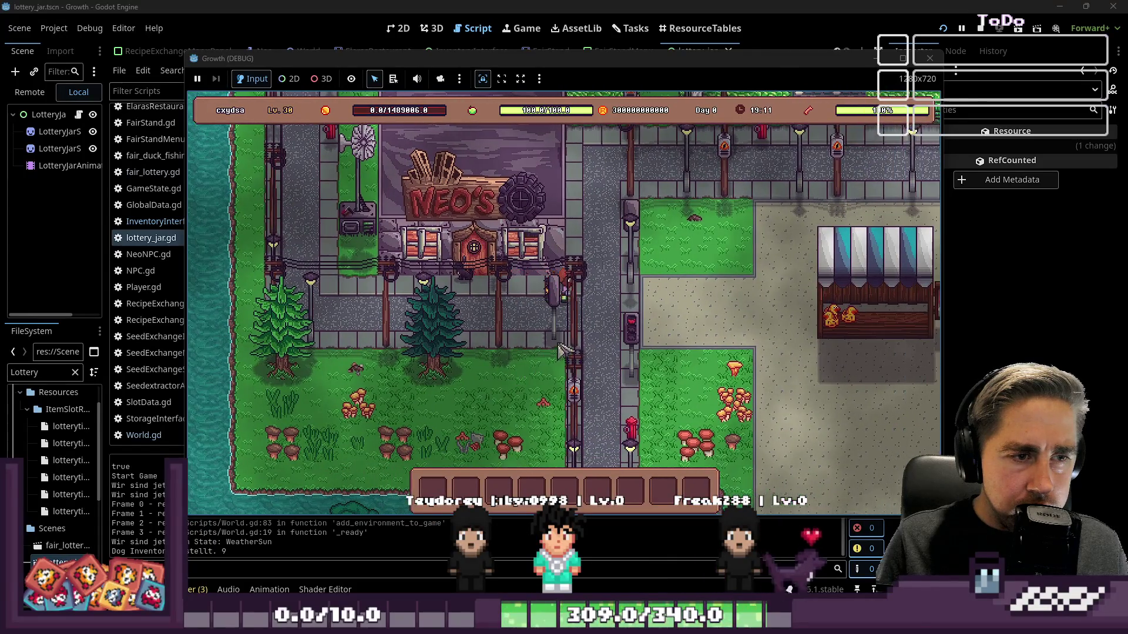
pyautogui.press('d')
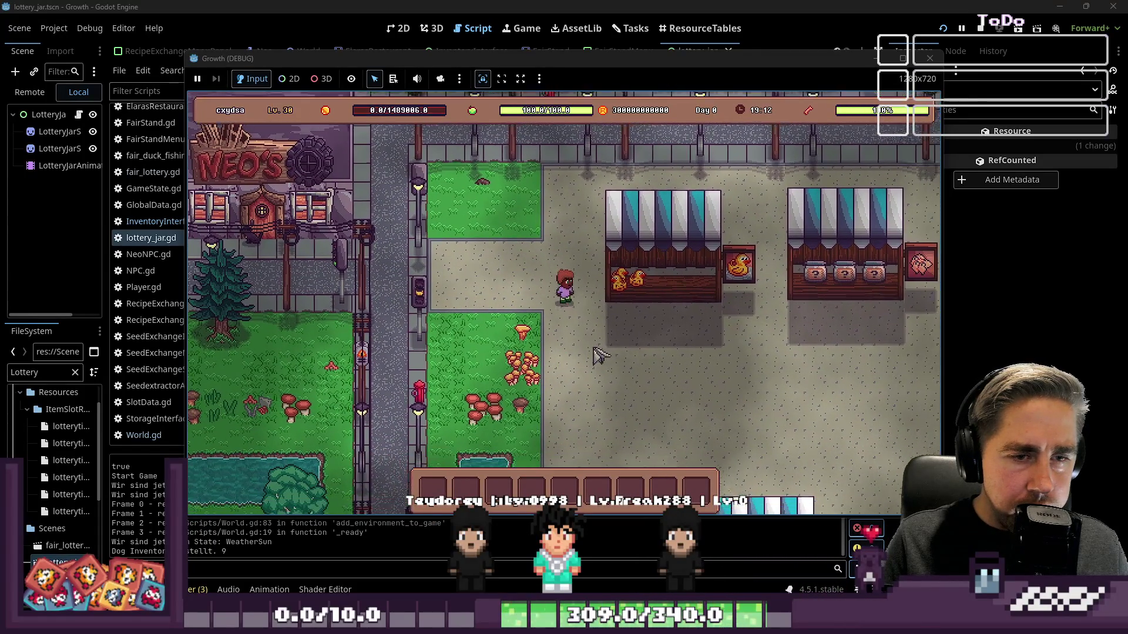
pyautogui.press('F5')
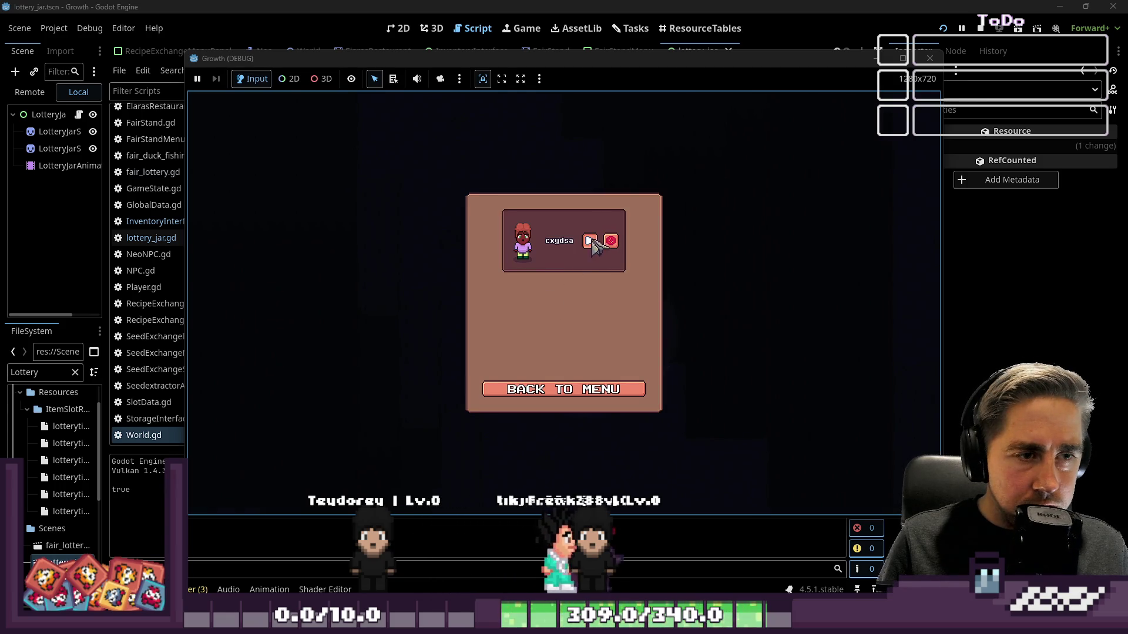
# Step: Load the new save, check the World.gd error, and relaunch the game to start a new game
pyautogui.click(590, 241)
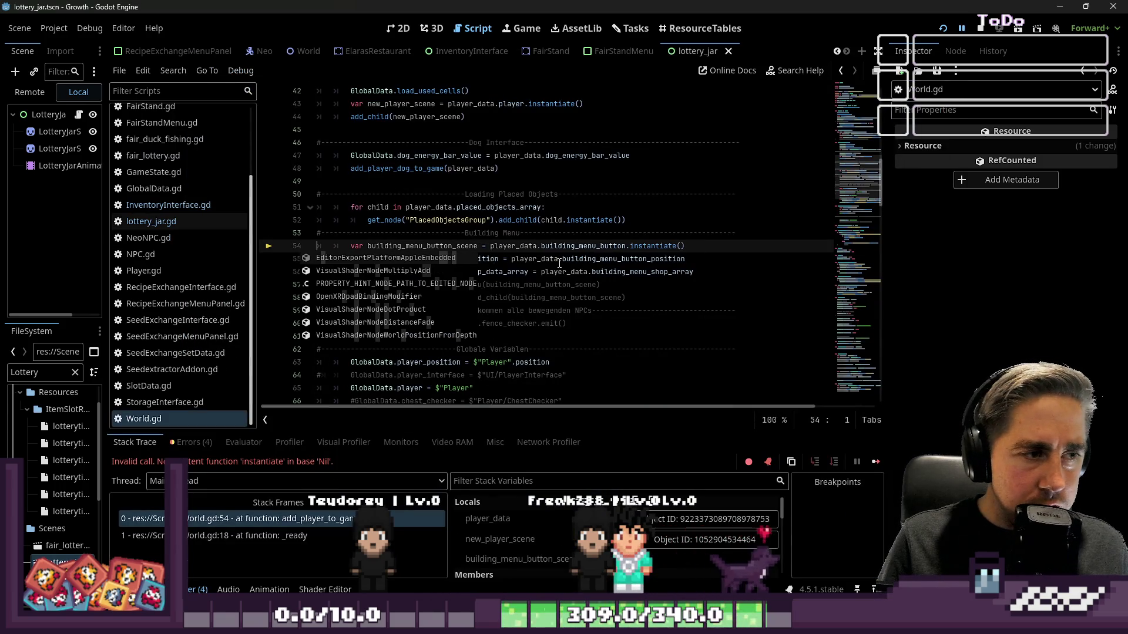
pyautogui.click(592, 199)
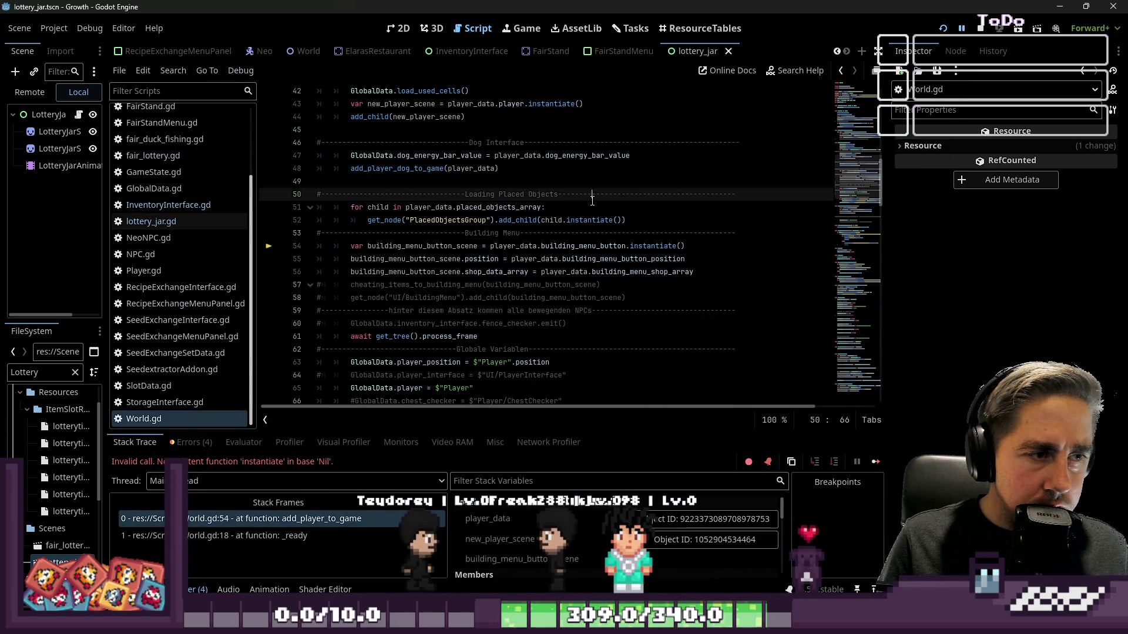
pyautogui.click(979, 30)
pyautogui.press('F5')
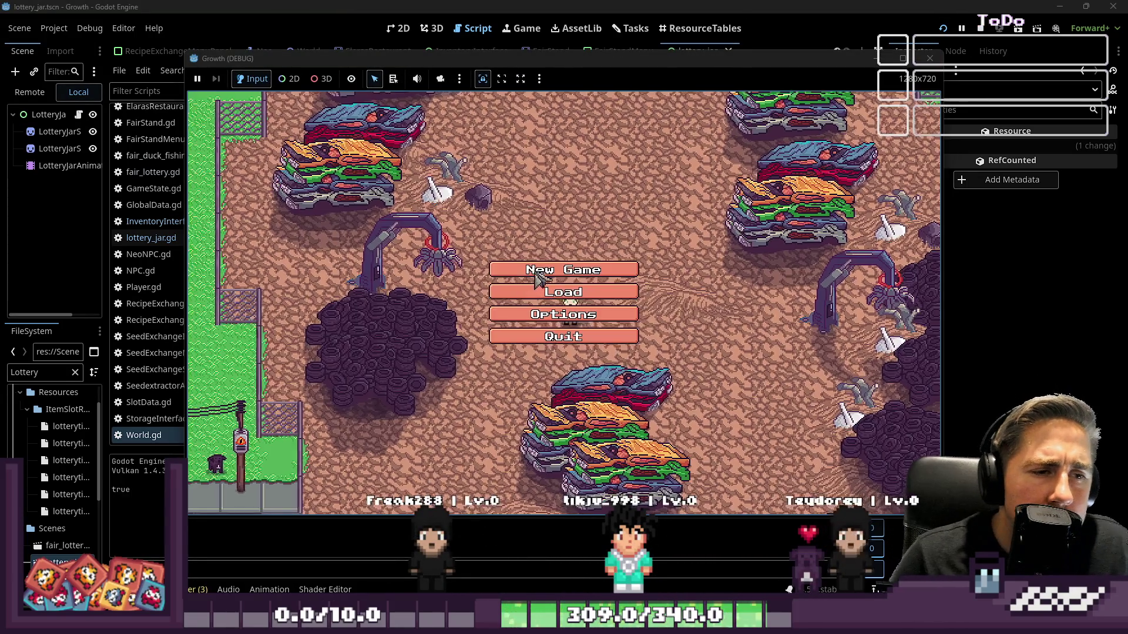
pyautogui.click(562, 266)
# Step: Start a new game as 'das', walk to the duck stall and buy 5 fishing attempts
pyautogui.write('das')
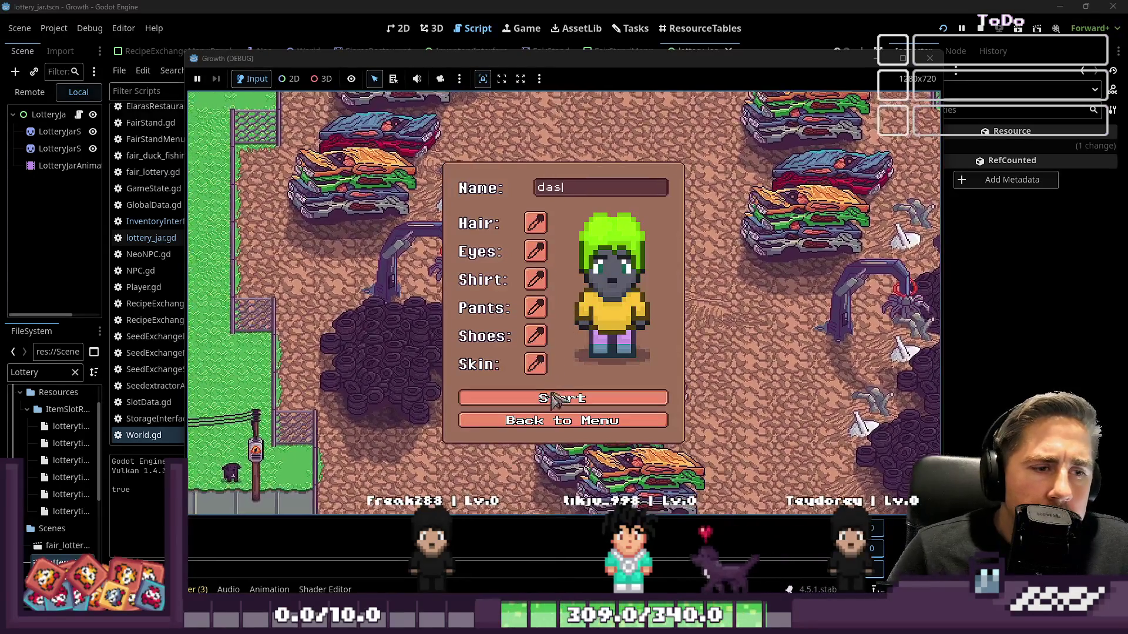
pyautogui.click(554, 400)
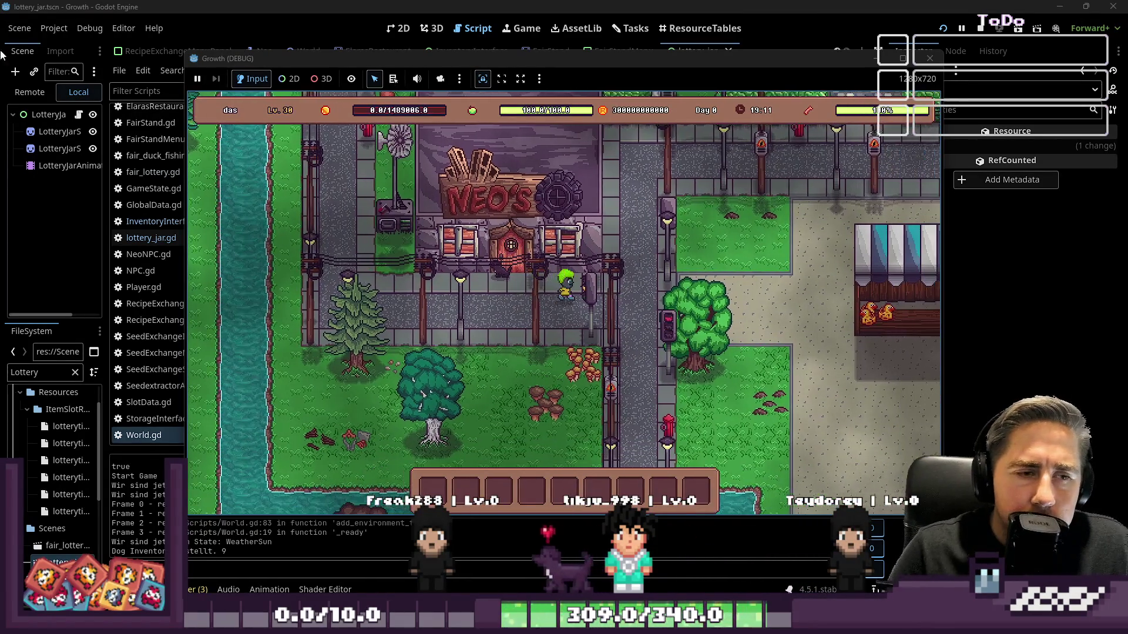
pyautogui.press('d')
pyautogui.press('s')
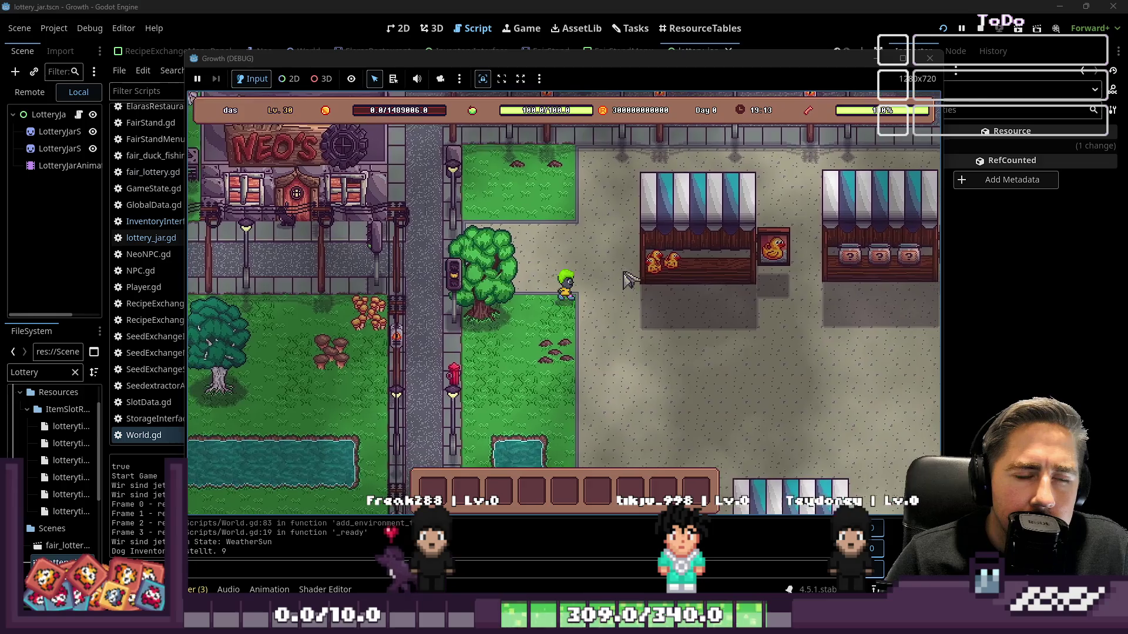
pyautogui.press('d')
pyautogui.press('w')
pyautogui.press('e')
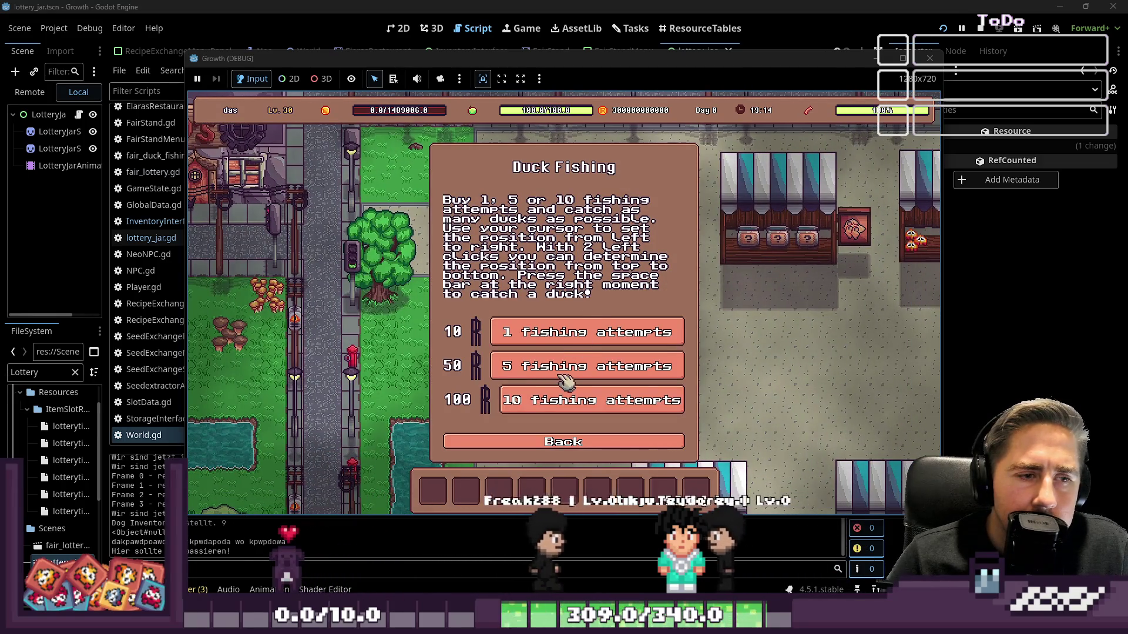
pyautogui.click(567, 379)
pyautogui.press('a')
pyautogui.press('Down')
pyautogui.press('Up')
pyautogui.press('Up')
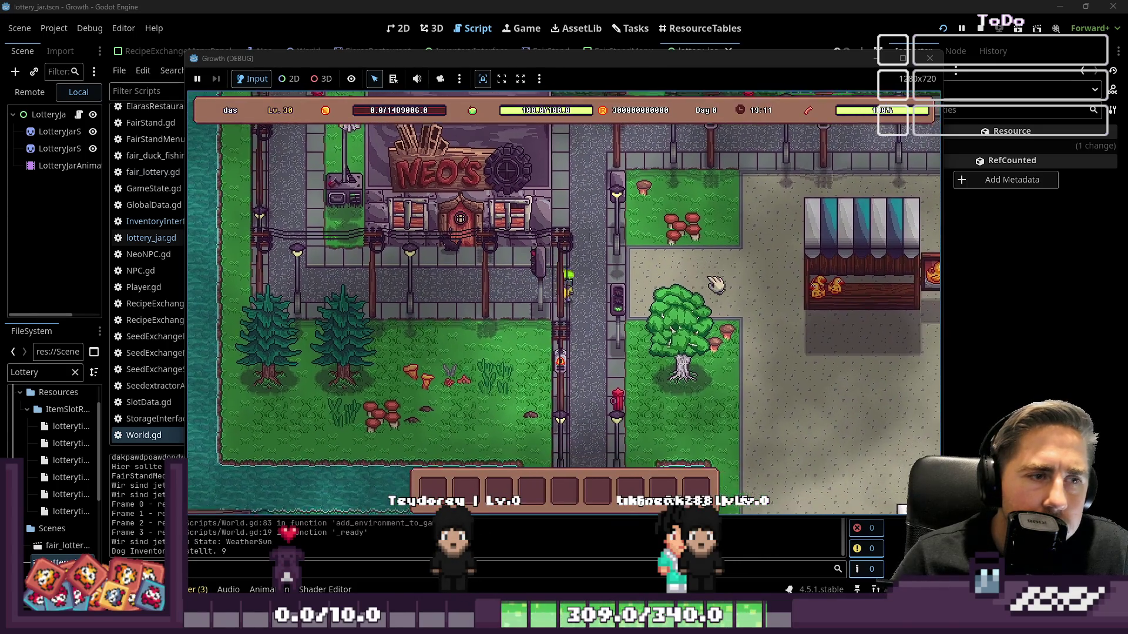
# Step: Walk to the lottery stall and enter the jar screen with five tickets
pyautogui.press('d')
pyautogui.press('s')
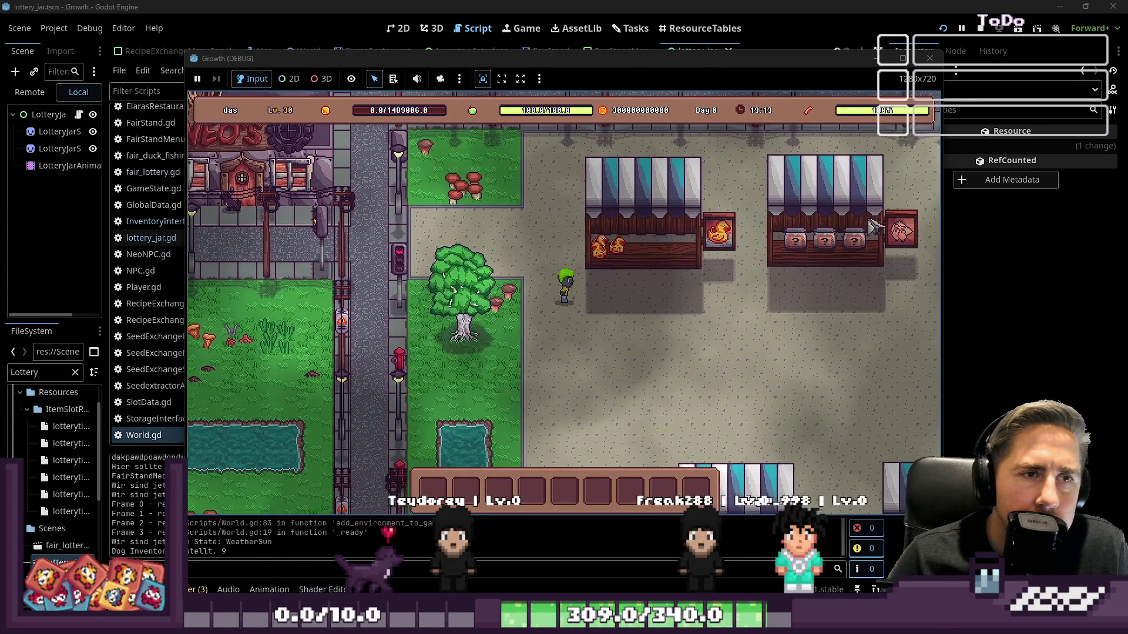
pyautogui.click(654, 217)
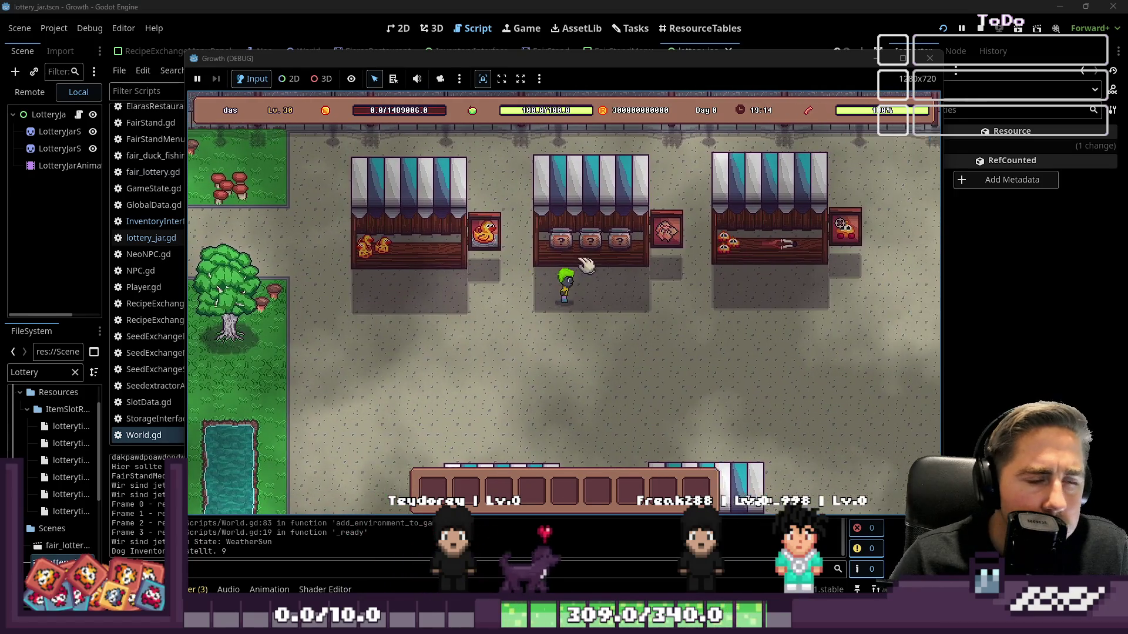
pyautogui.click(535, 355)
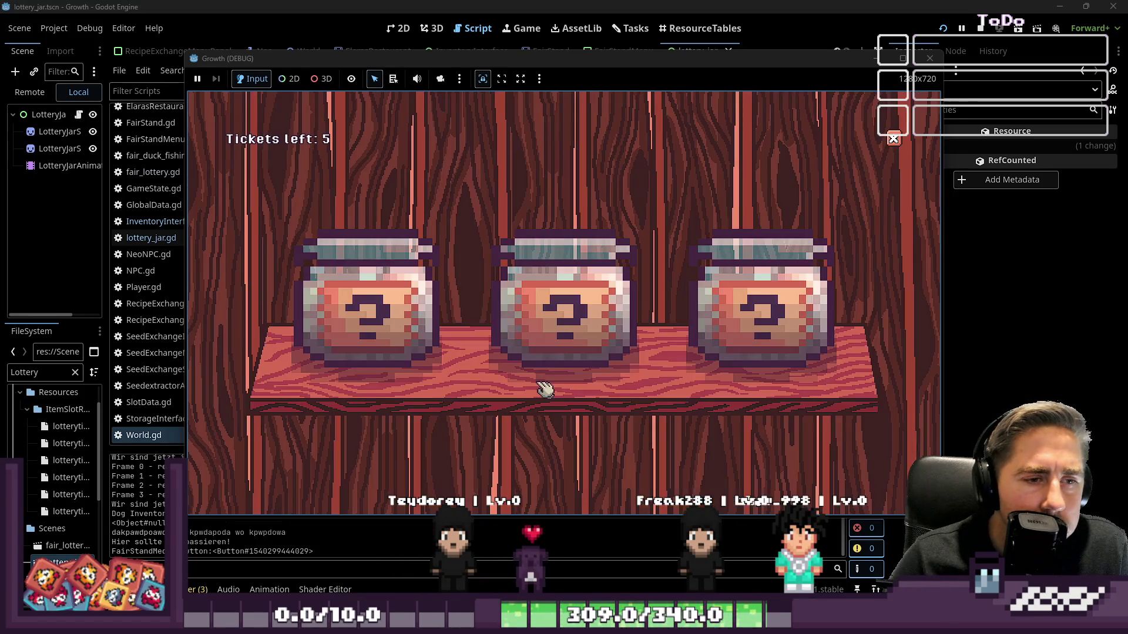
# Step: Open two jars for prizes, walk to the stalls, and open then close the Lottery menu
pyautogui.click(566, 299)
pyautogui.click(379, 315)
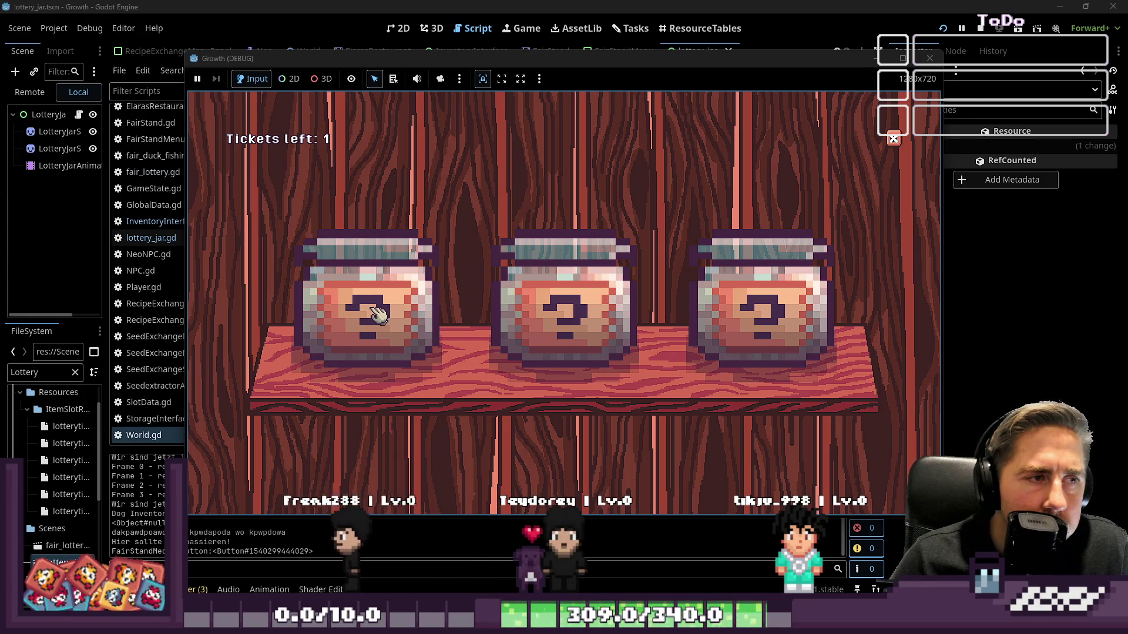
pyautogui.click(379, 315)
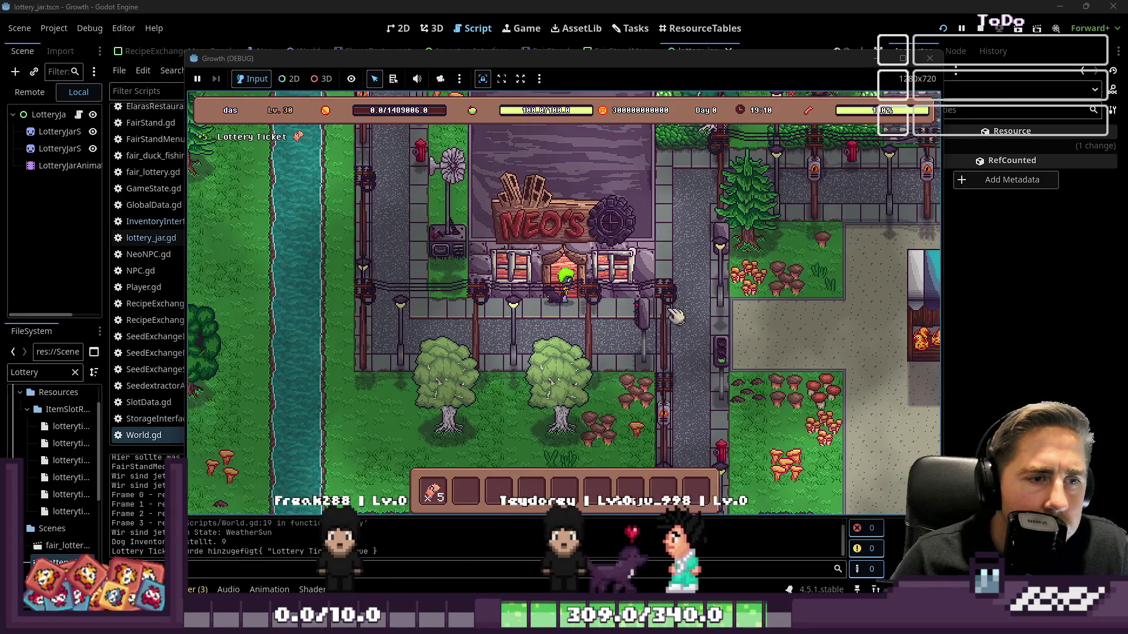
pyautogui.press('d')
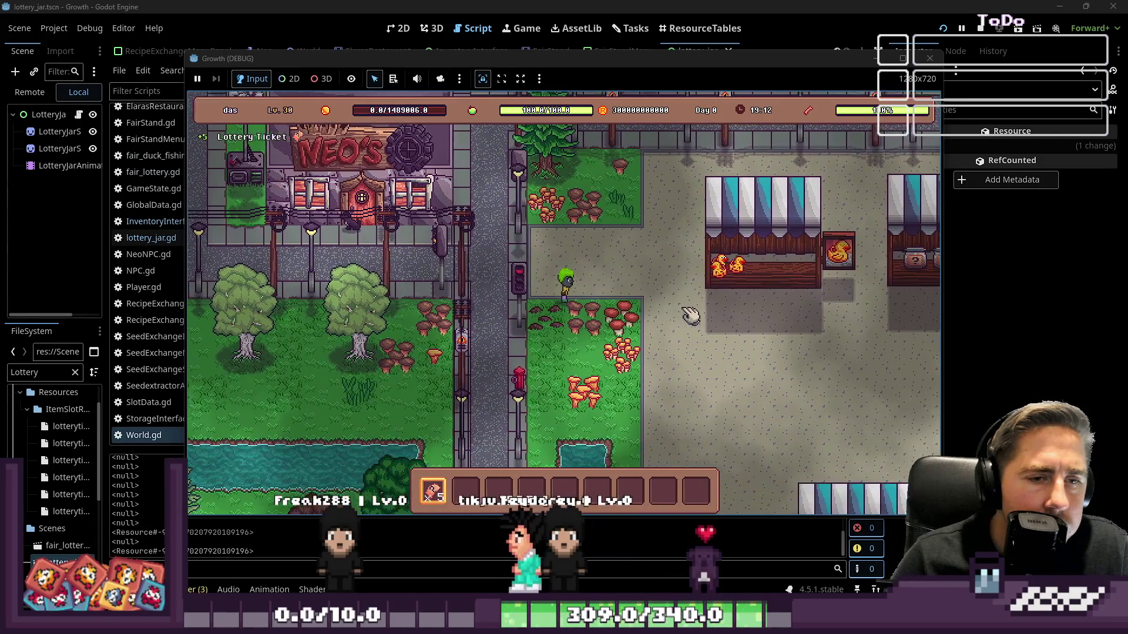
pyautogui.press('d')
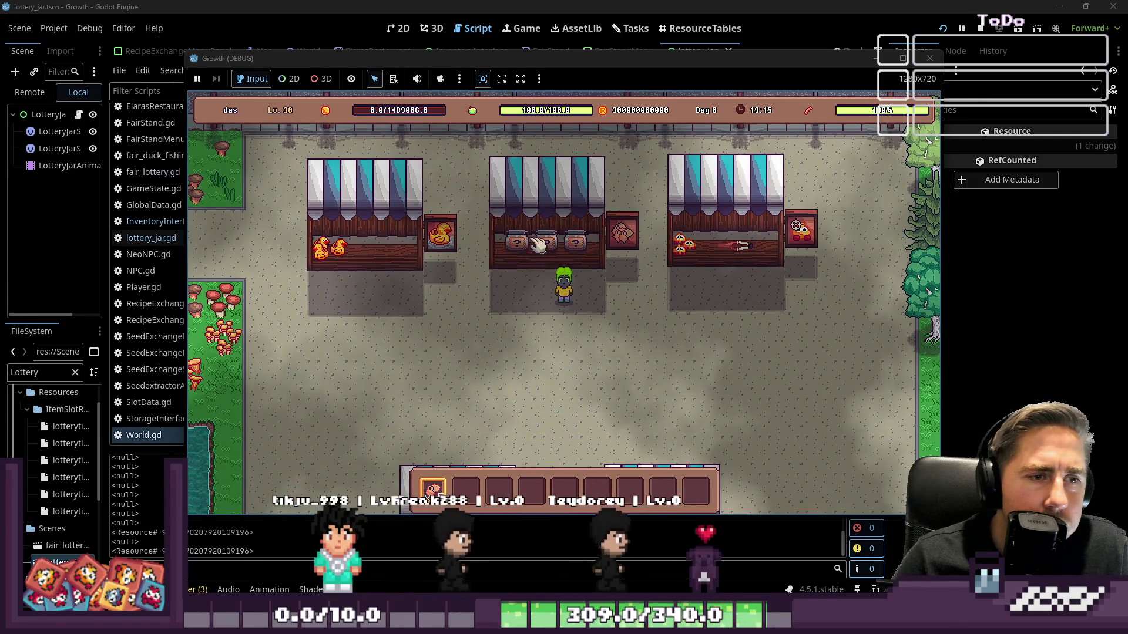
pyautogui.click(536, 244)
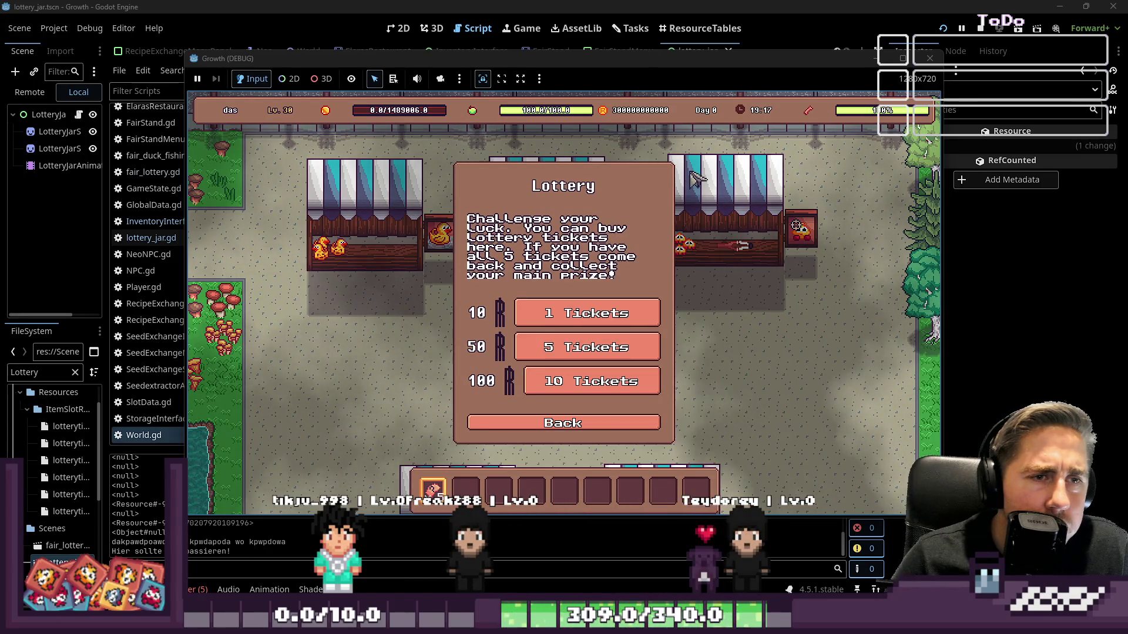
pyautogui.click(577, 430)
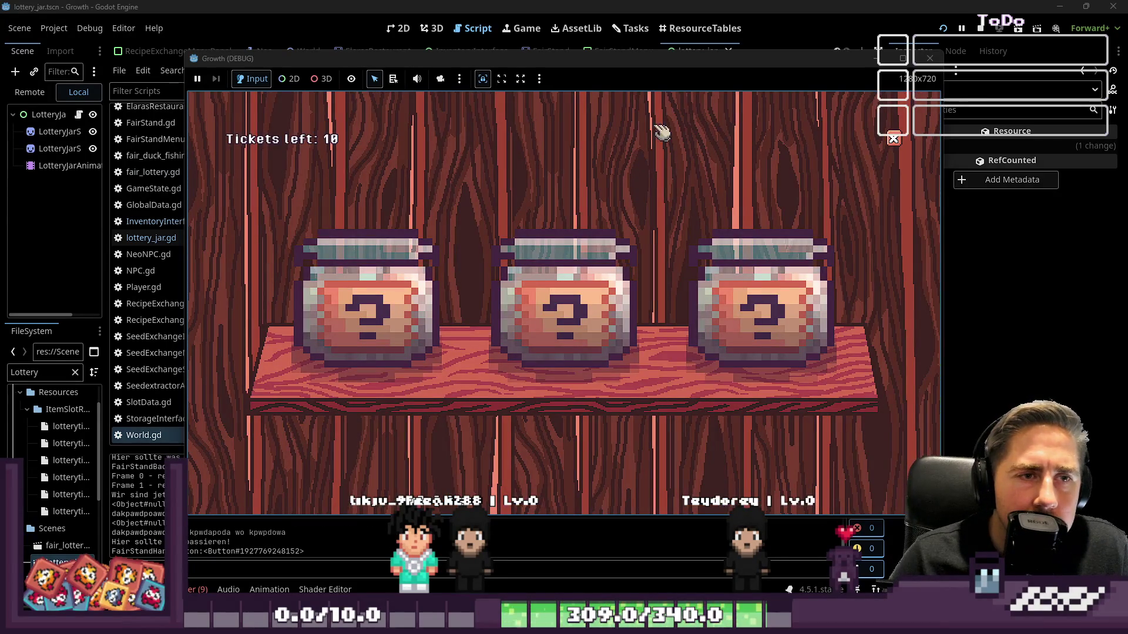
# Step: Walk to the third stall and open it, triggering the FairStandMenu.gd line 42 error
pyautogui.click(893, 143)
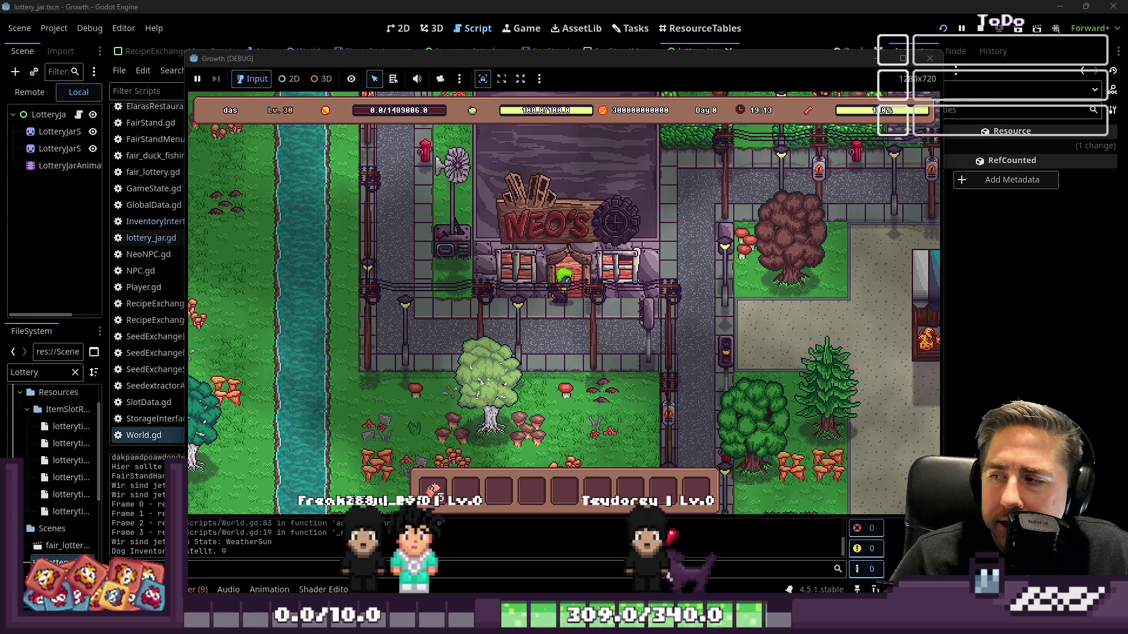
pyautogui.press('d')
pyautogui.moveTo(437, 500)
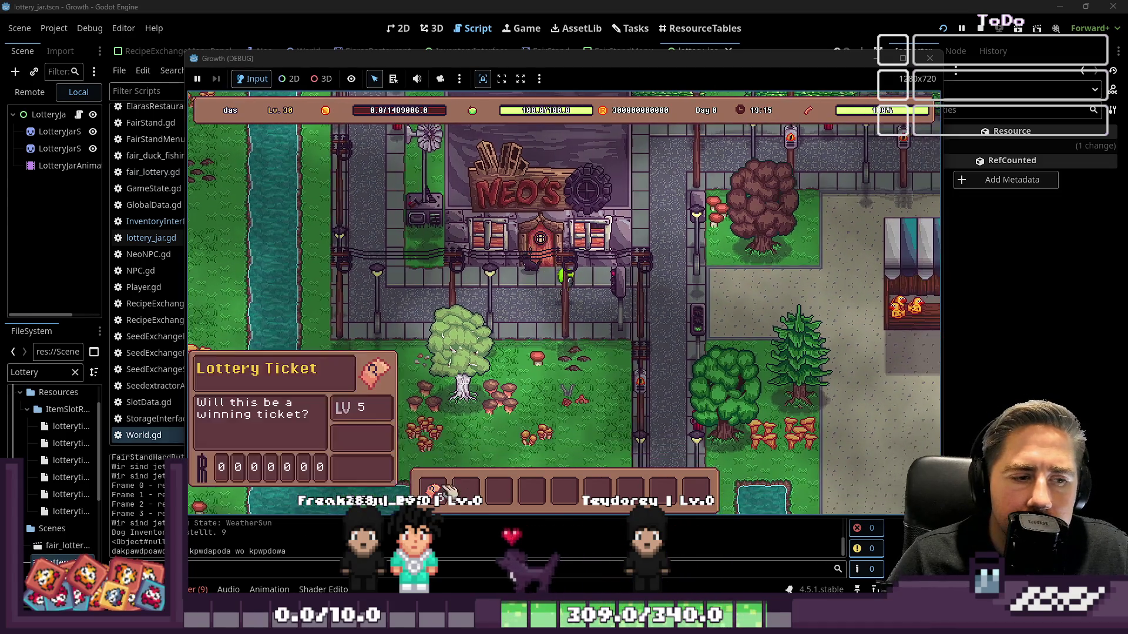
pyautogui.press('d')
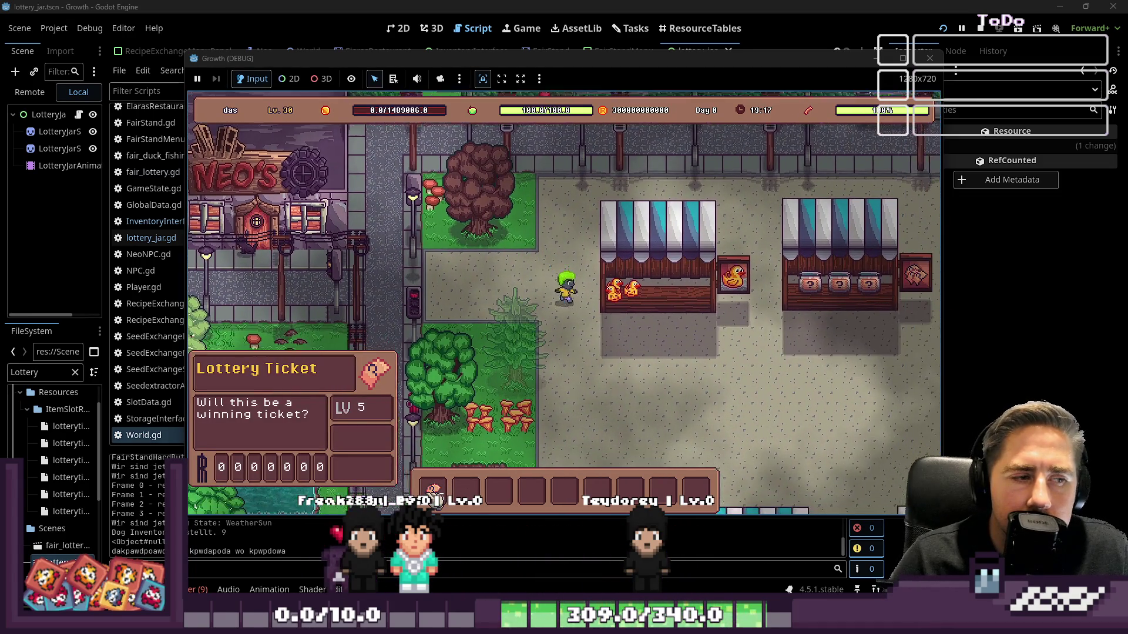
pyautogui.press('d')
pyautogui.press('s')
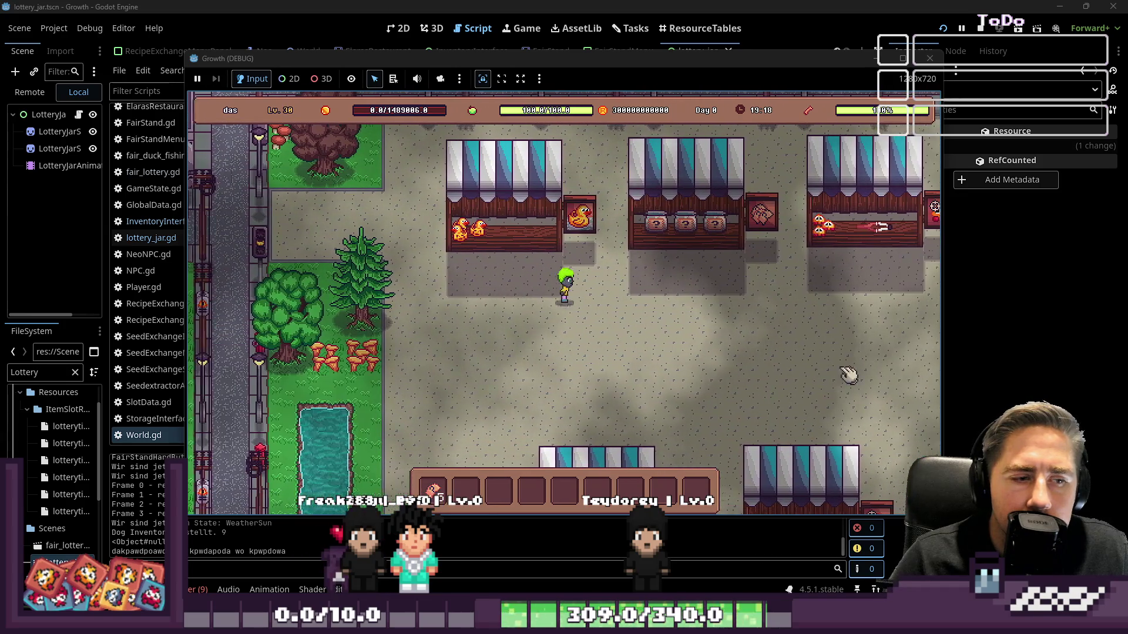
pyautogui.press('d')
pyautogui.press('w')
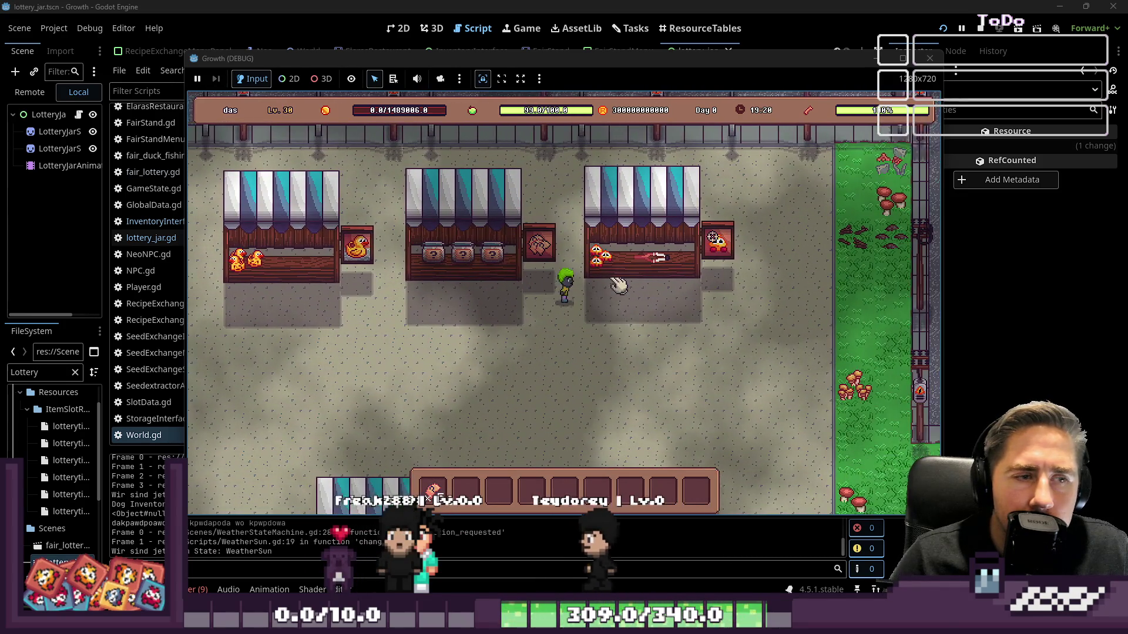
pyautogui.click(606, 271)
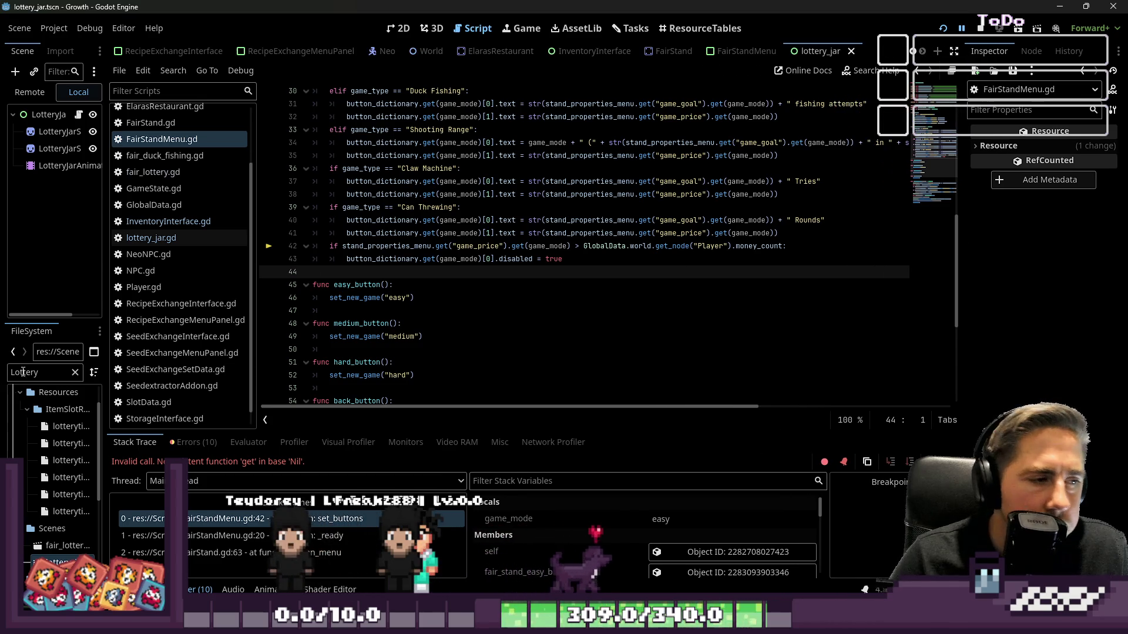
# Step: Filter the FileSystem for the shooting range files and widen the file list
pyautogui.press('BackSpace')
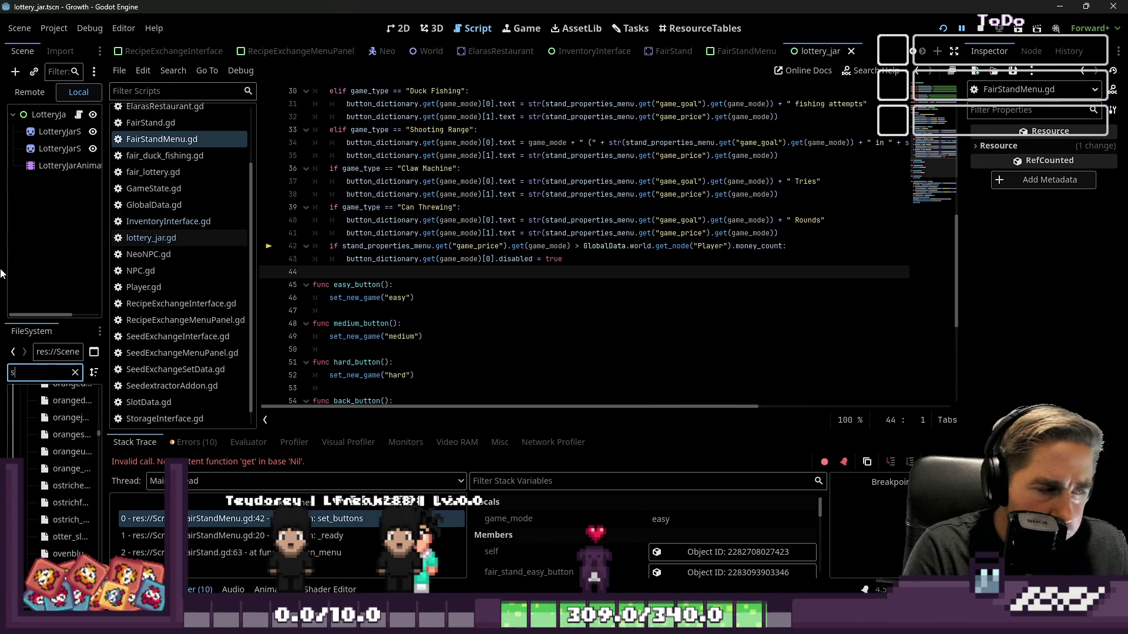
pyautogui.write('hooting')
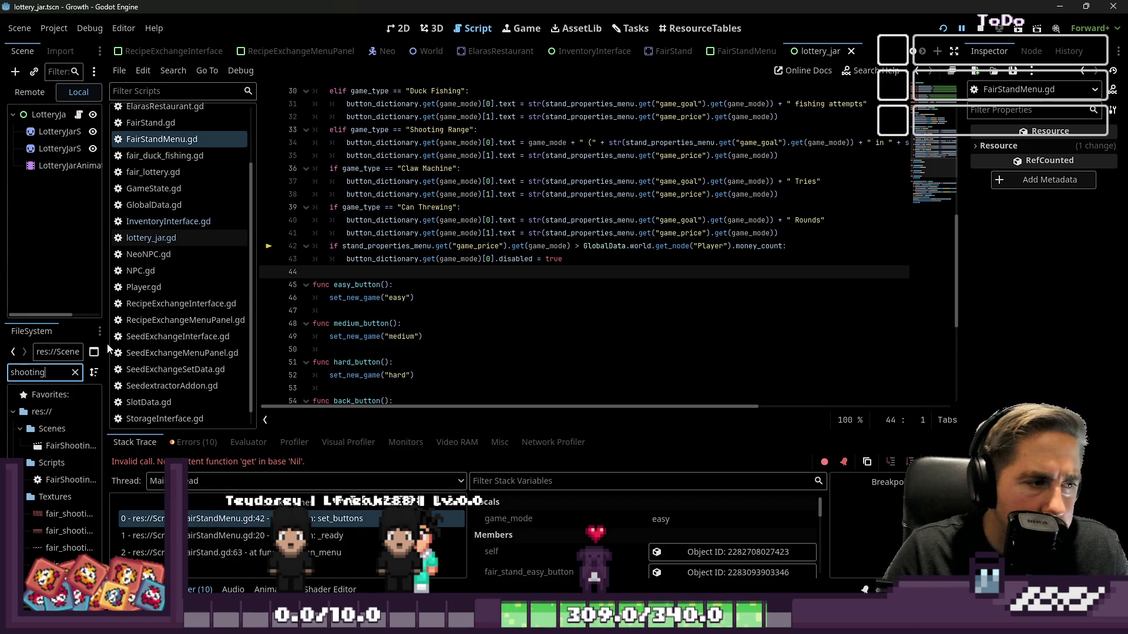
pyautogui.moveTo(108, 346); pyautogui.dragTo(238, 346)
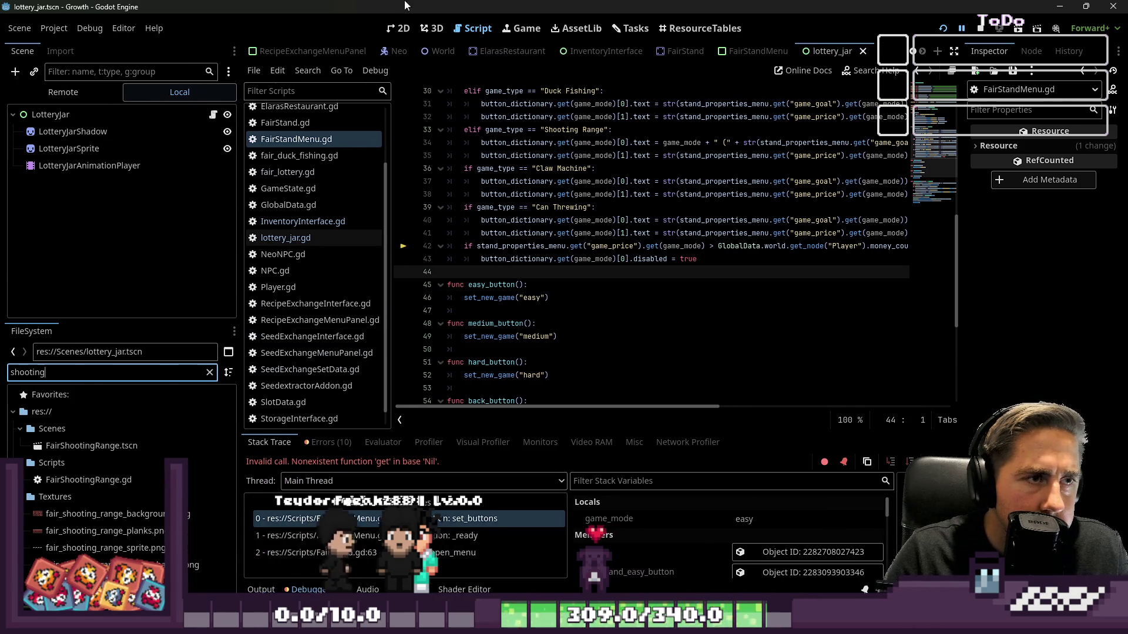
pyautogui.hotkey('ctrl', 'F1')
pyautogui.scroll(-5, 610, 234)
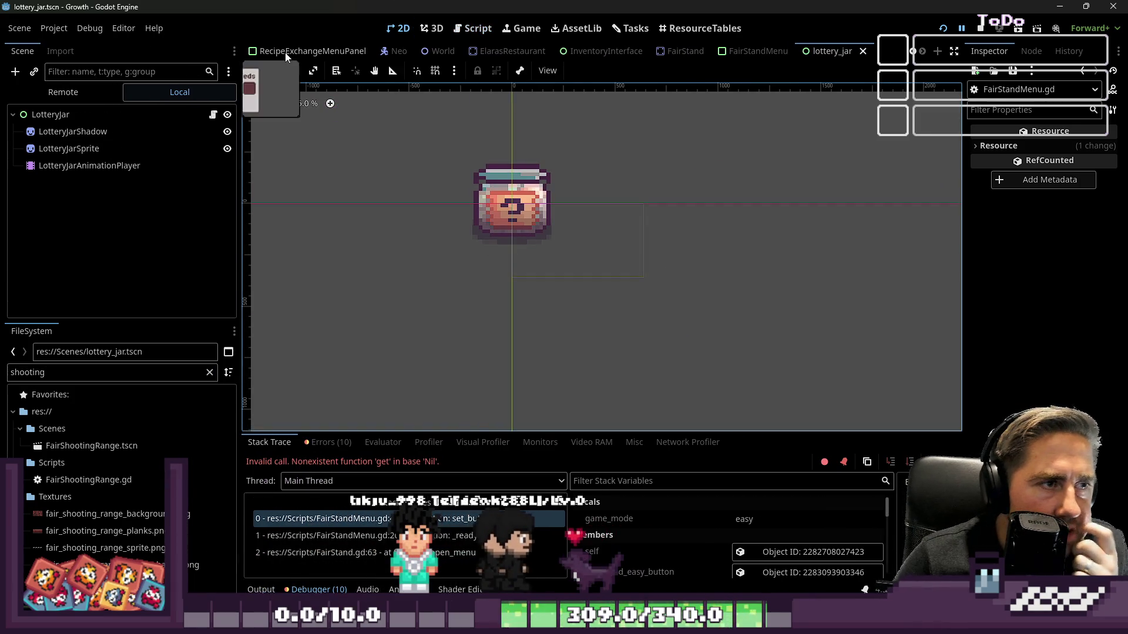
pyautogui.scroll(5, 284, 51)
pyautogui.scroll(-5, 457, 51)
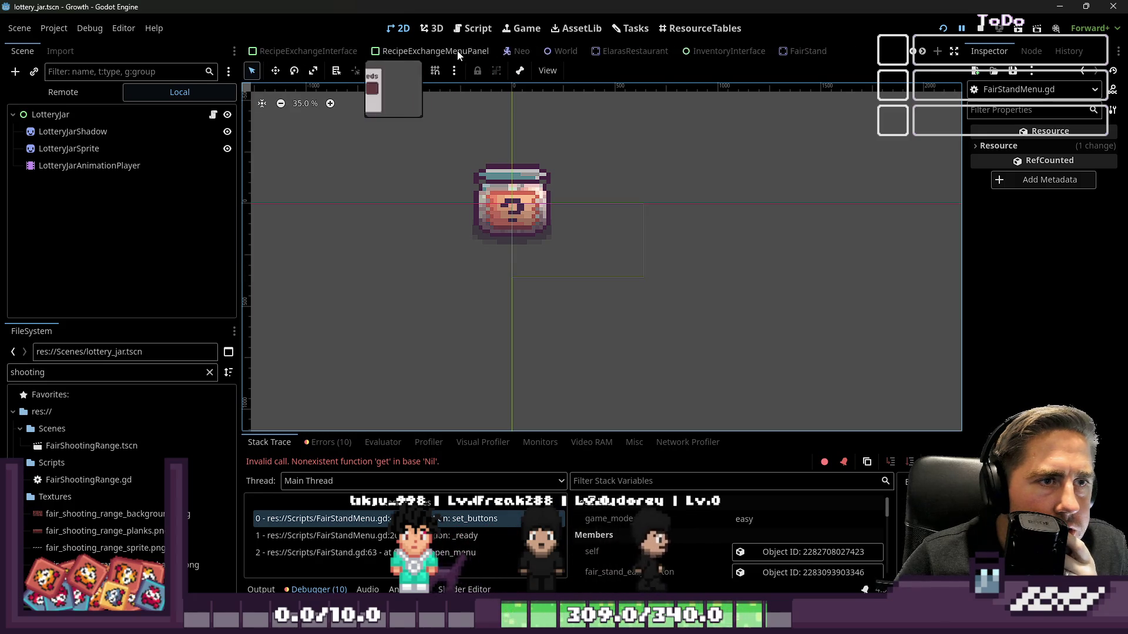
# Step: Open the World scene, inspect FairStand5's properties, then open FairShootingRange.tscn
pyautogui.click(440, 52)
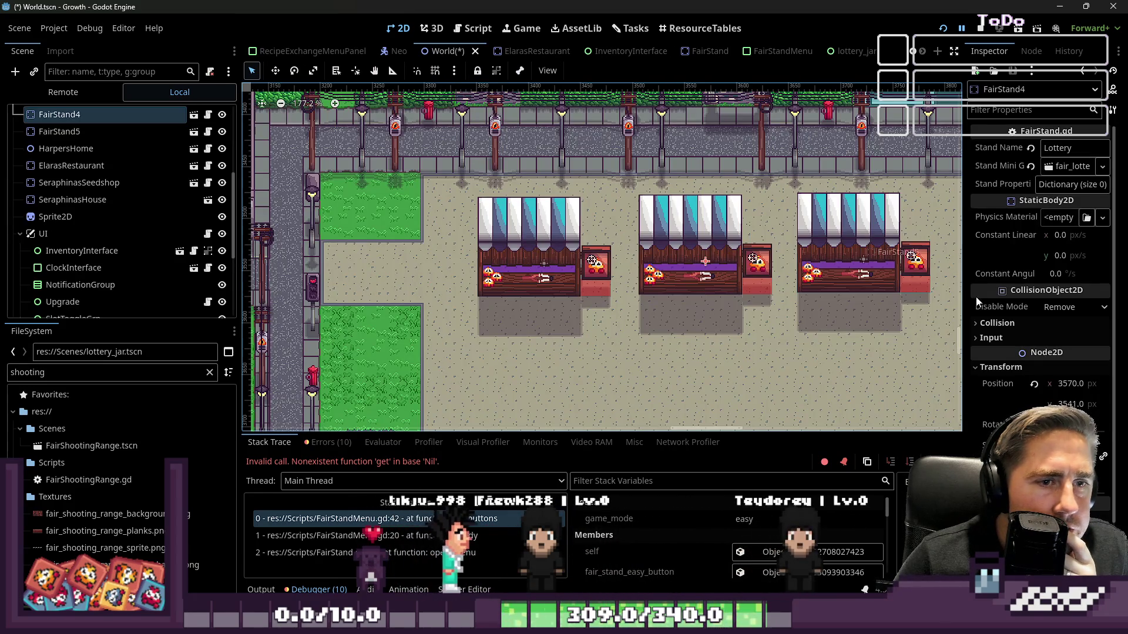
pyautogui.scroll(-2, 787, 260)
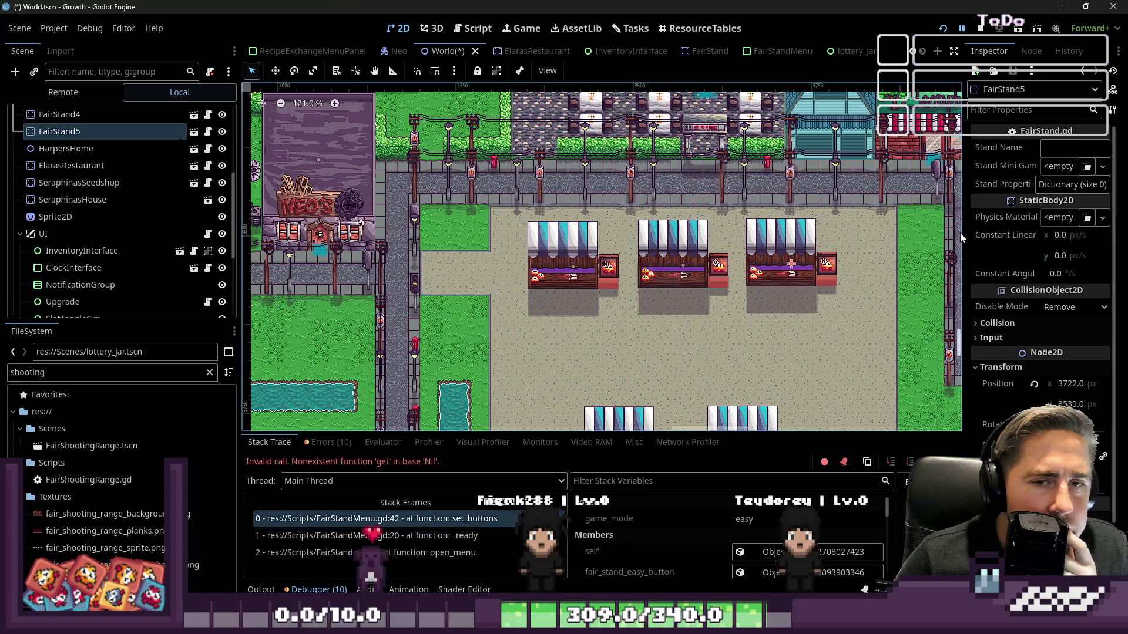
pyautogui.moveTo(962, 237); pyautogui.dragTo(855, 238)
pyautogui.hscroll(3, 604, 246)
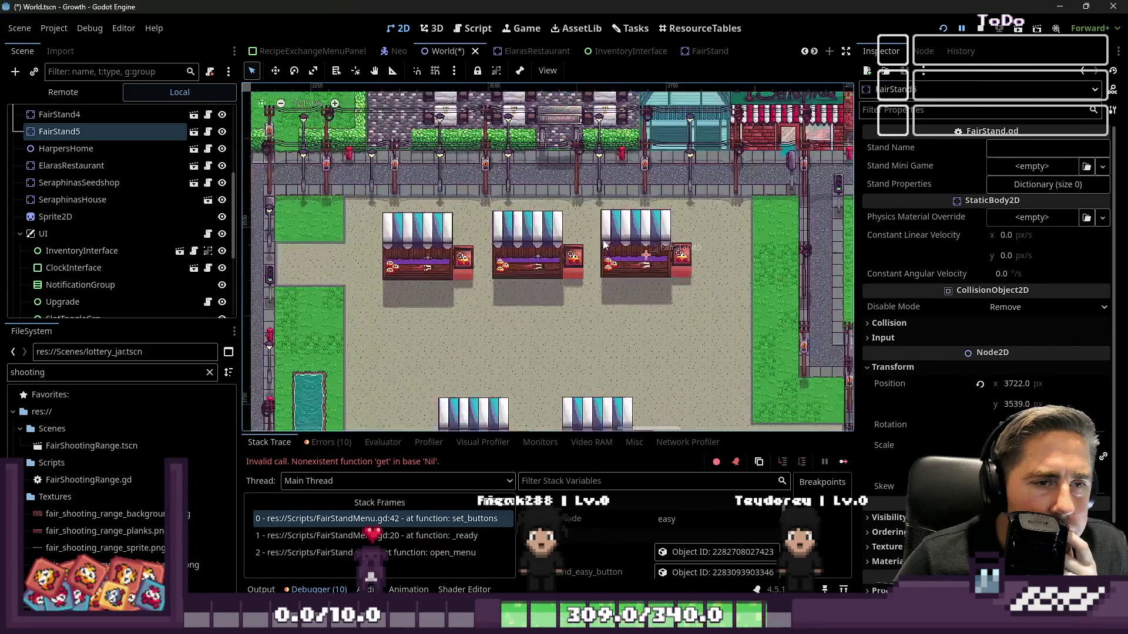
pyautogui.scroll(3, 604, 245)
pyautogui.click(97, 447)
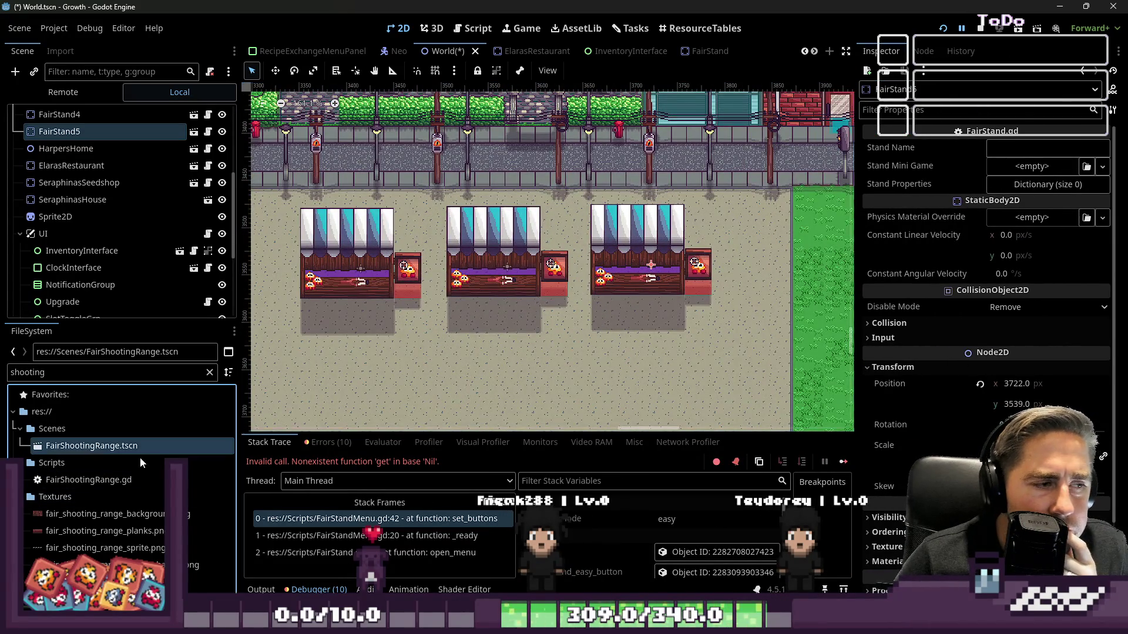
pyautogui.doubleClick(98, 450)
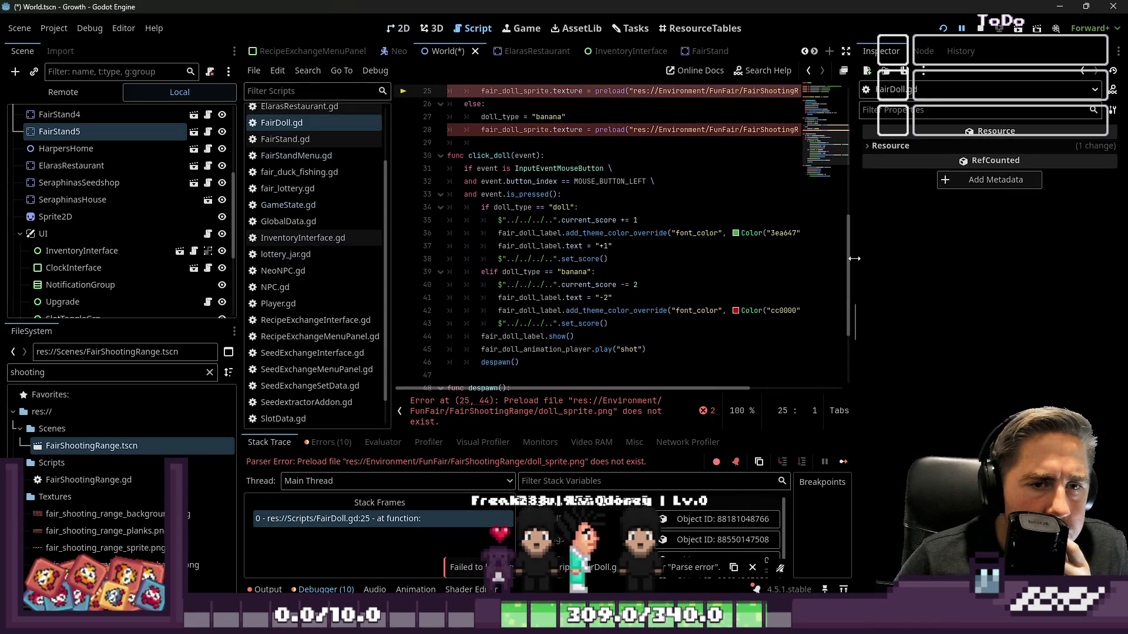
# Step: Change both doll sprite preload paths in FairDoll.gd to the res://Textures folder
pyautogui.moveTo(854, 258); pyautogui.dragTo(1122, 280)
pyautogui.scroll(3, 602, 112)
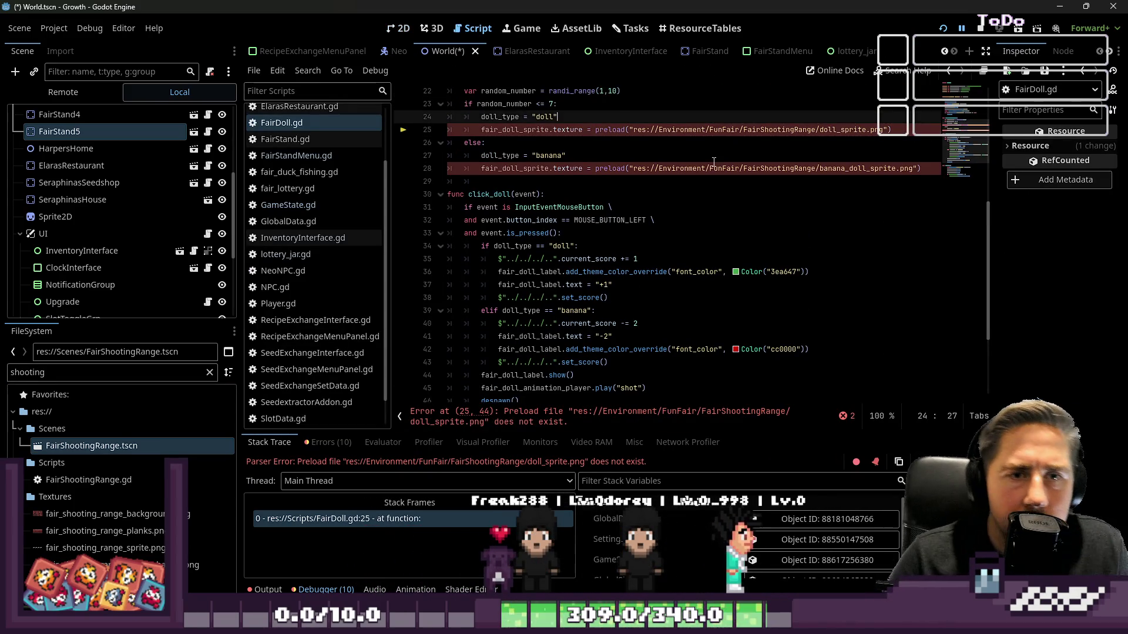
pyautogui.click(721, 141)
pyautogui.press('Up')
pyautogui.hotkey('ctrl', 'Right')
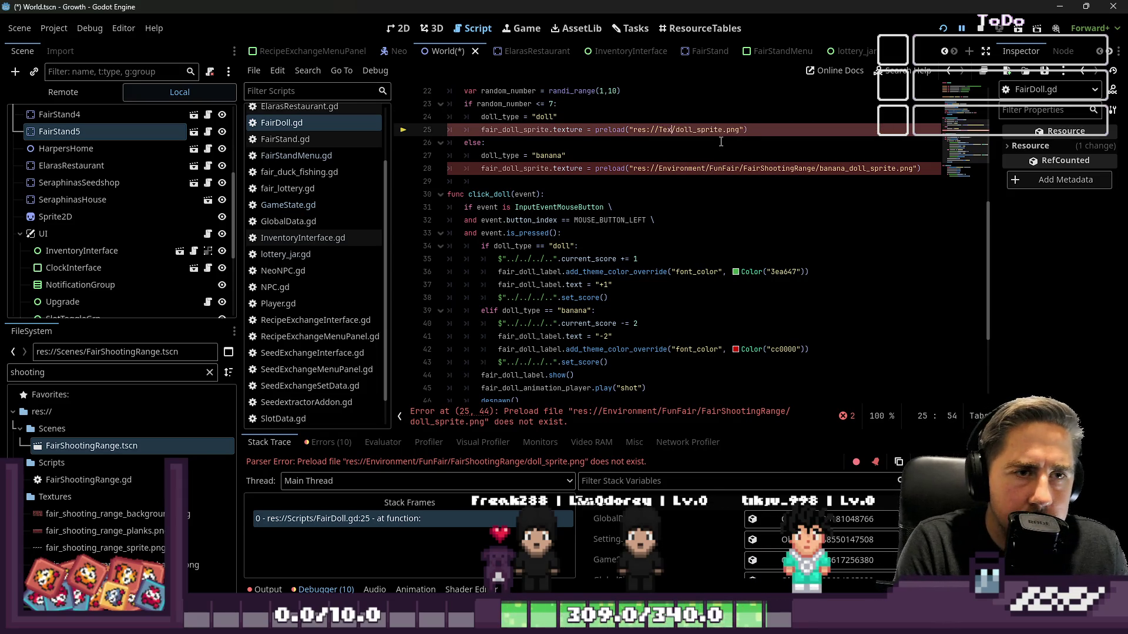
pyautogui.write('t')
pyautogui.write('s')
pyautogui.press('Down')
pyautogui.press('Down')
pyautogui.press('Down')
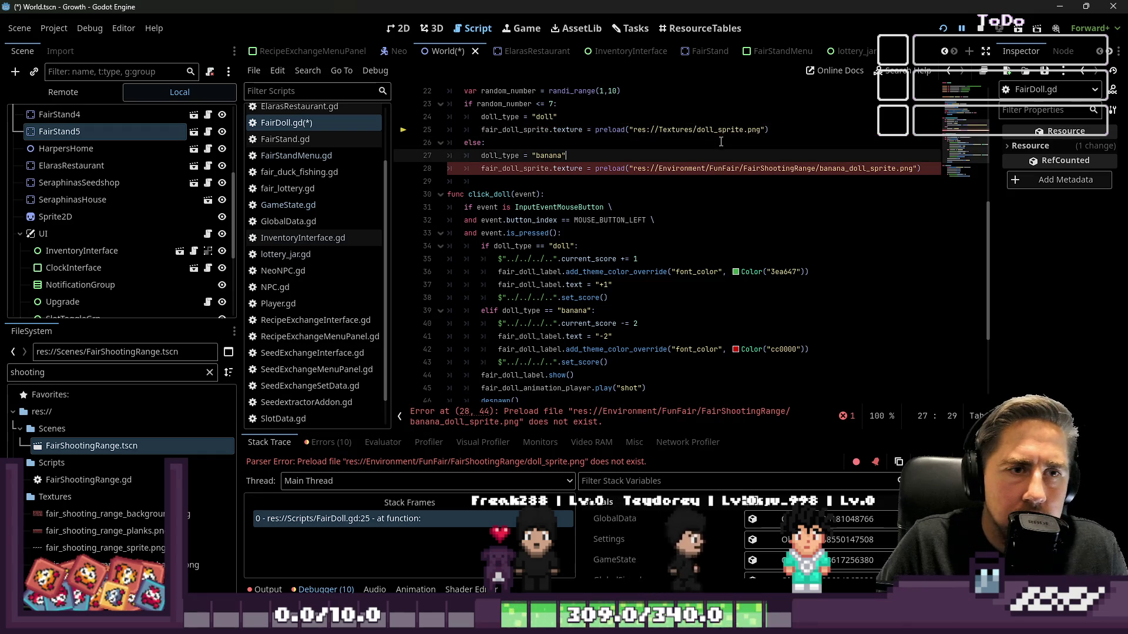
pyautogui.hotkey('ctrl', 'shift', 'Right')
pyautogui.hotkey('ctrl', 'shift', 'Right')
pyautogui.hotkey('ctrl', 'shift', 'Right')
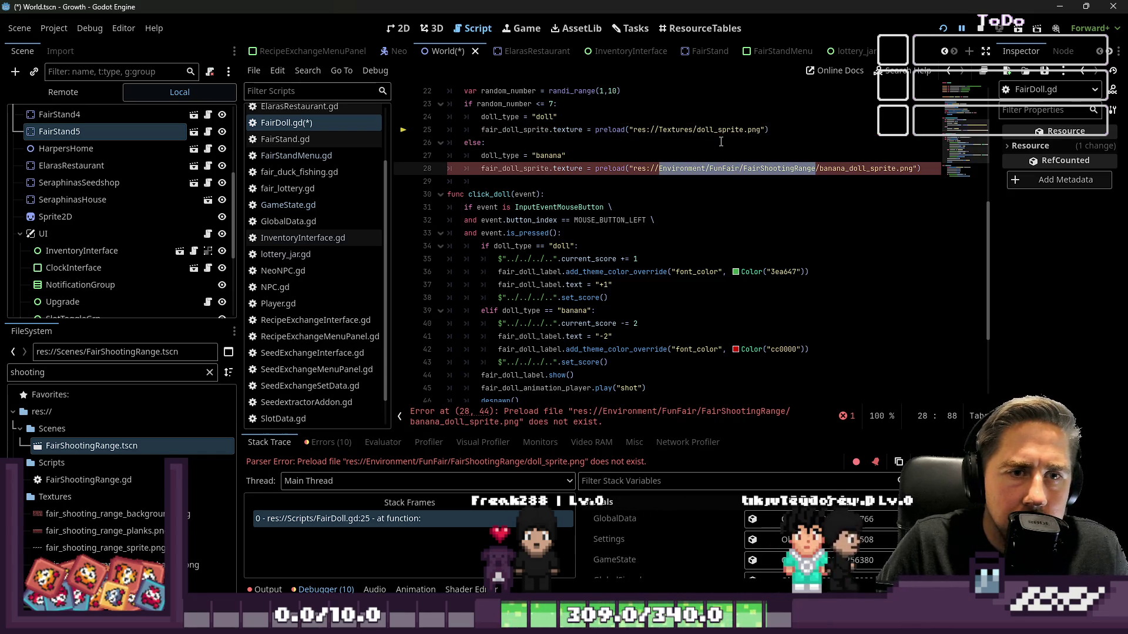
pyautogui.write('Textues')
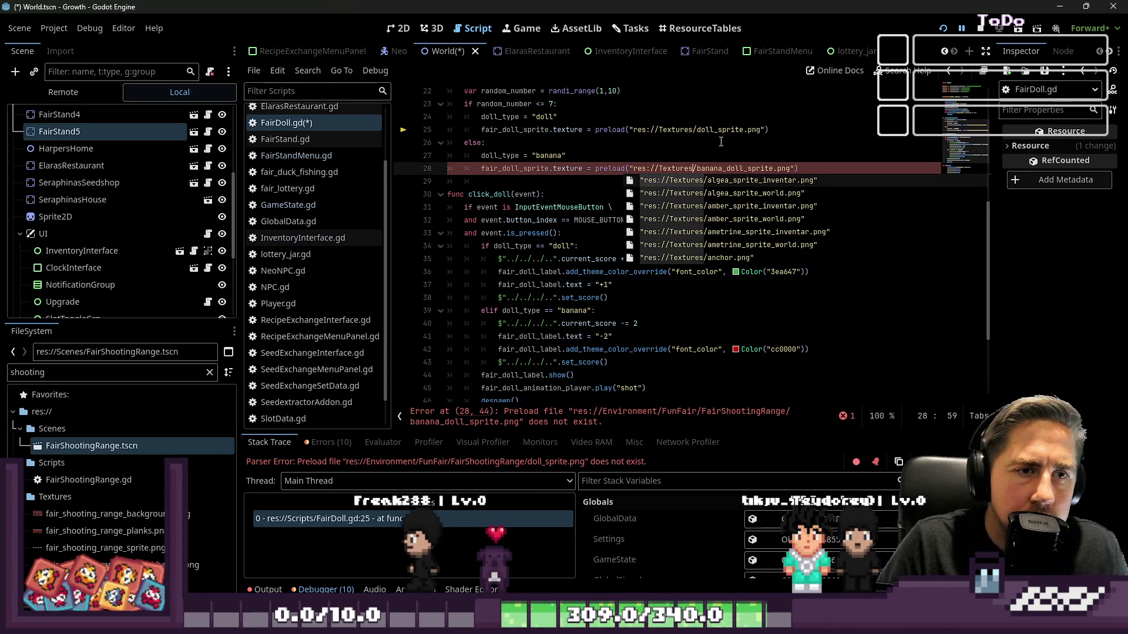
# Step: Save the scene and script, then select the FairStand5 node in the World scene
pyautogui.scroll(-2, 568, 209)
pyautogui.scroll(8, 568, 209)
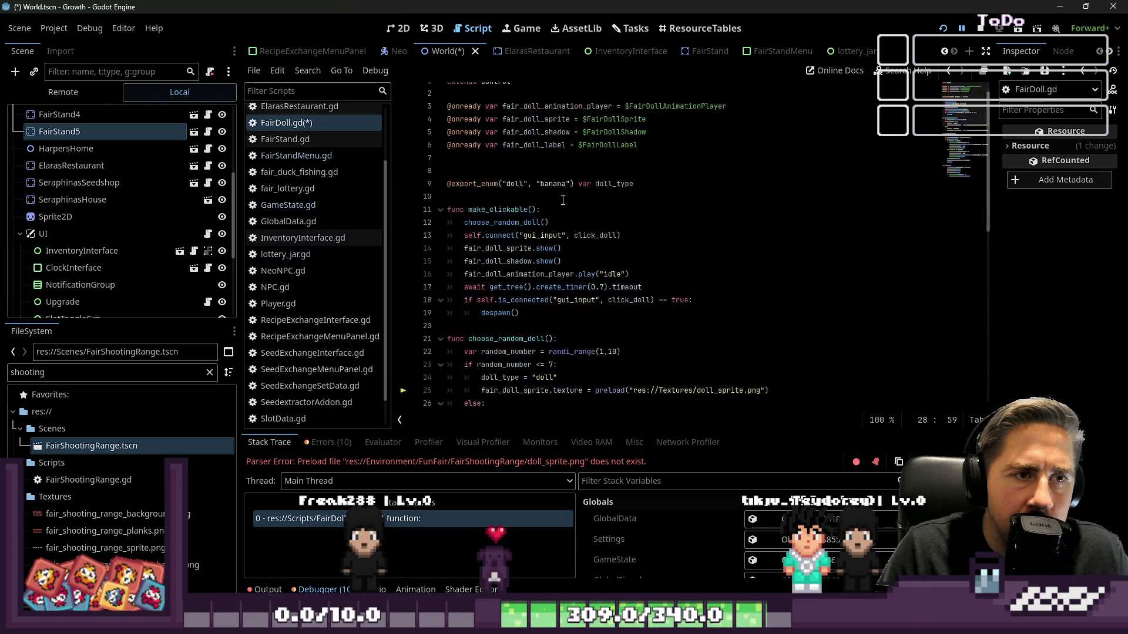
pyautogui.scroll(-3, 562, 202)
pyautogui.scroll(2, 562, 201)
pyautogui.click(563, 198)
pyautogui.hotkey('ctrl', 's')
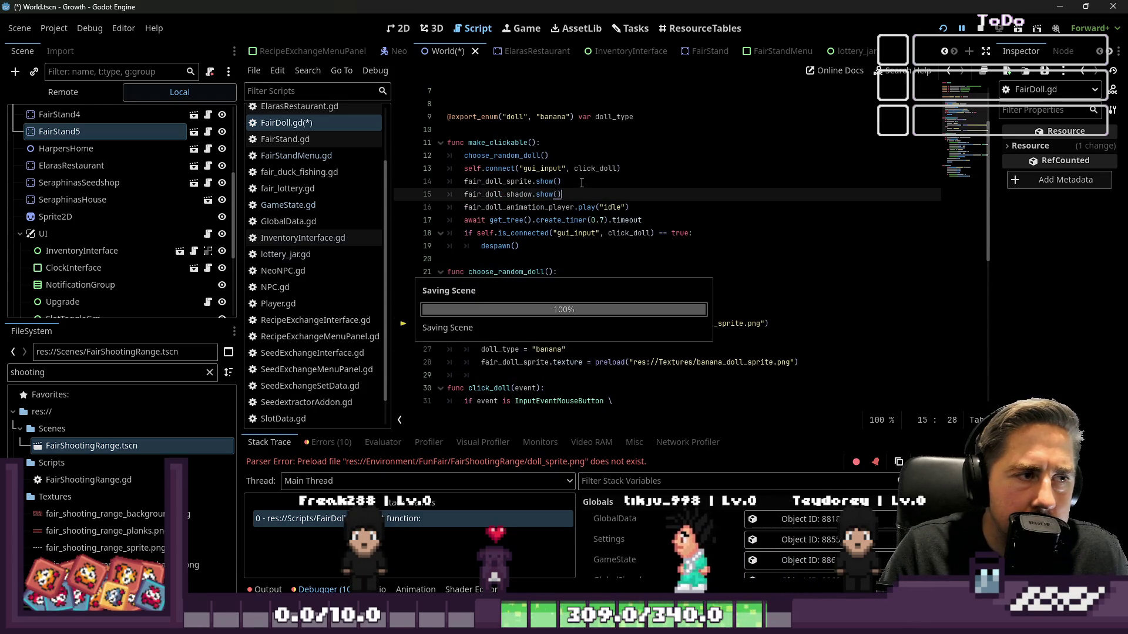
pyautogui.moveTo(998, 223); pyautogui.dragTo(829, 206)
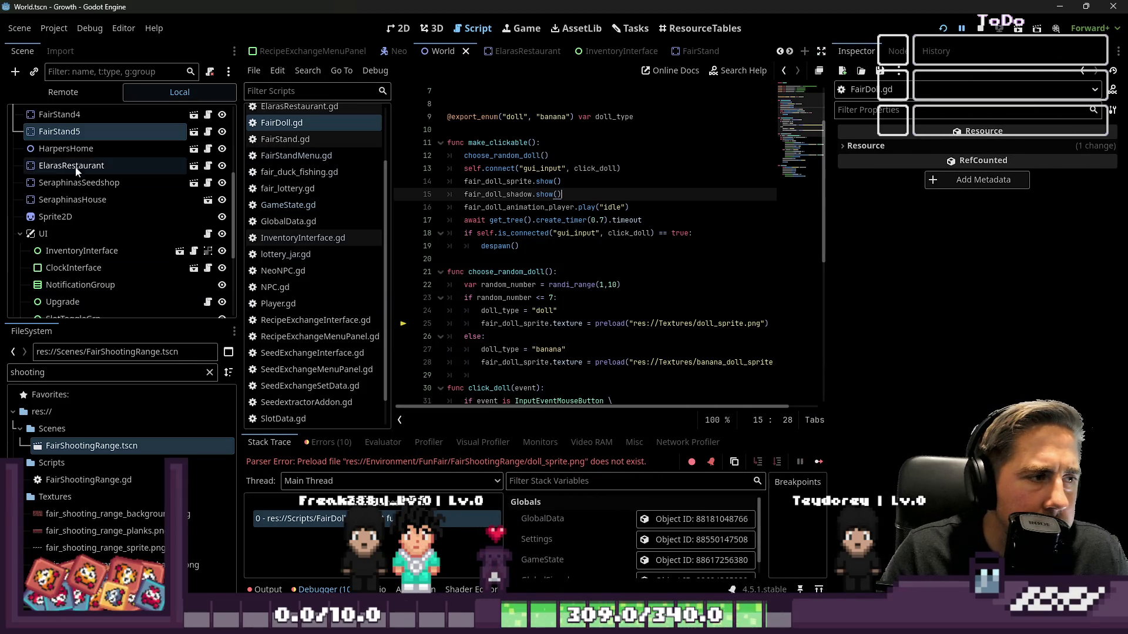
pyautogui.click(71, 132)
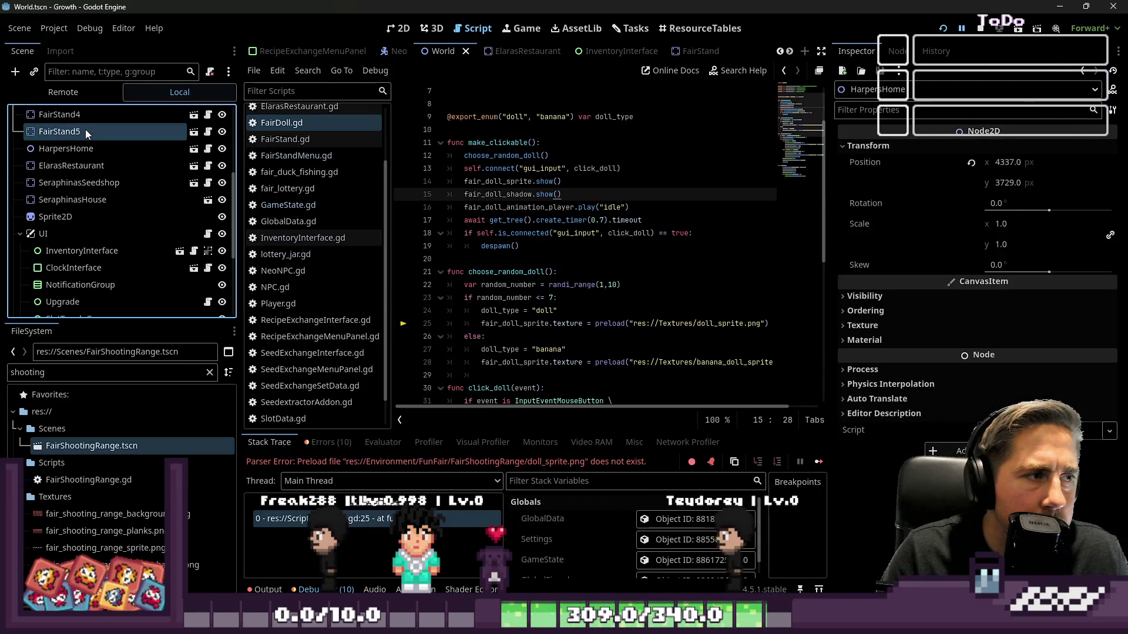
# Step: Set FairStand5's Stand Name to 'Fair Shooting Range', then stop the game, save World and relaunch
pyautogui.click(1027, 151)
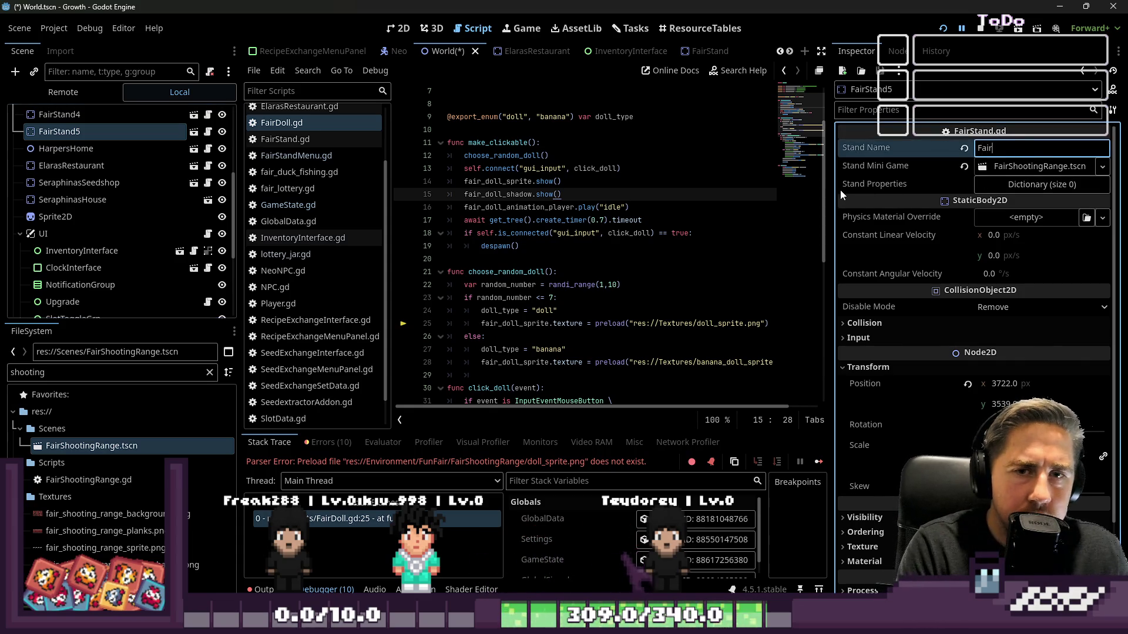
pyautogui.write('Fair Shooting Range')
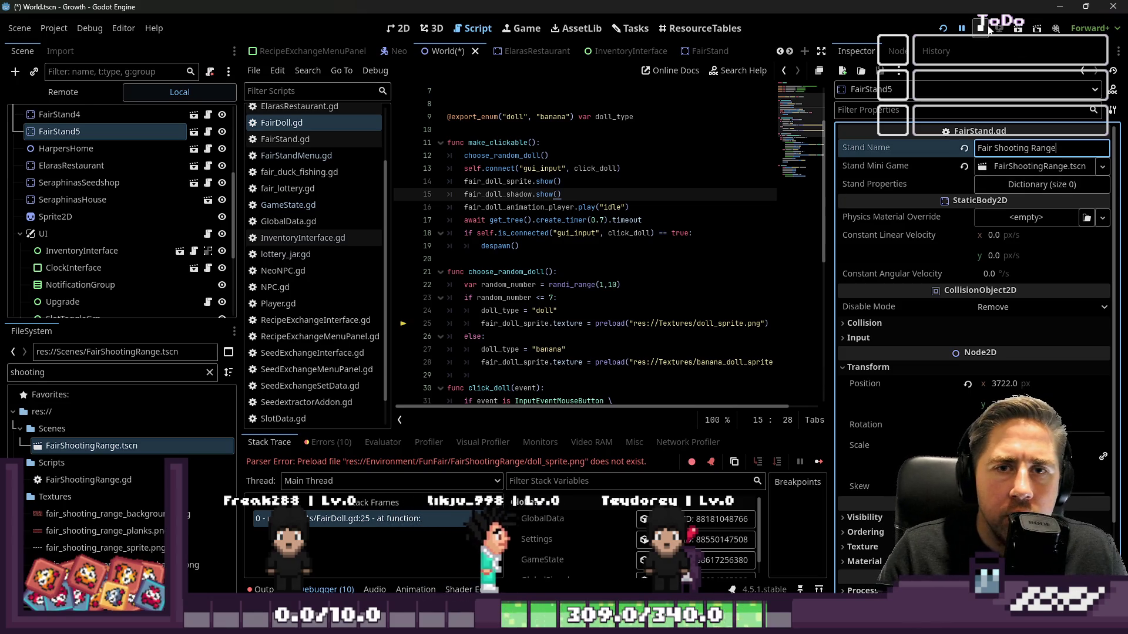
pyautogui.click(987, 29)
pyautogui.hotkey('ctrl', 's')
pyautogui.click(942, 29)
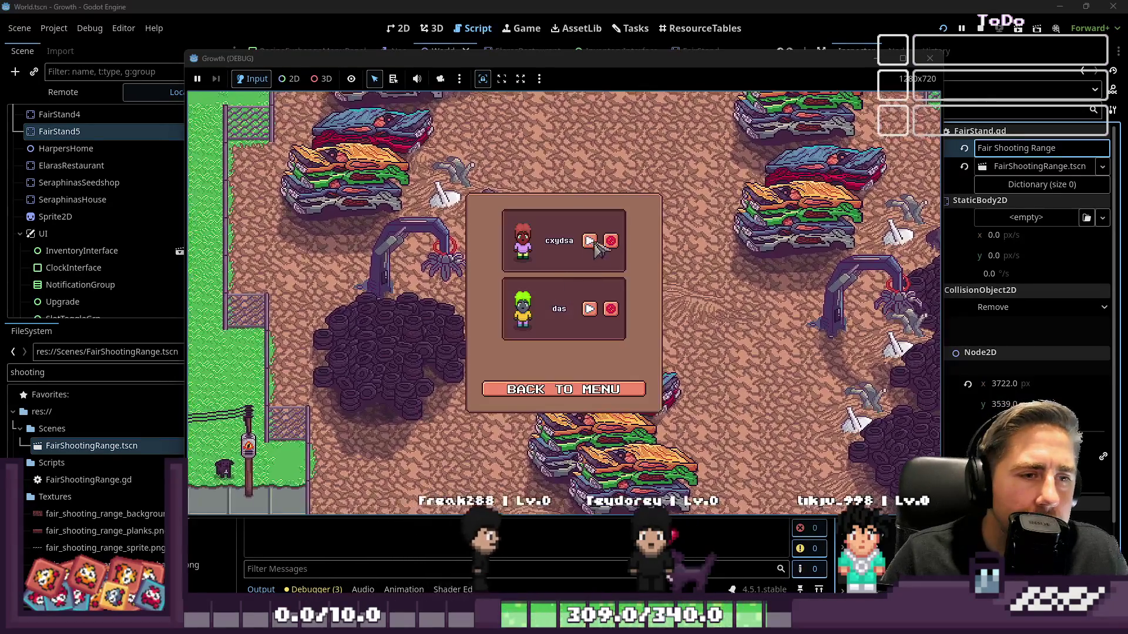
# Step: Delete the old save 'das' and start a new game with a character named 'sda'
pyautogui.click(604, 241)
pyautogui.click(582, 390)
pyautogui.click(564, 276)
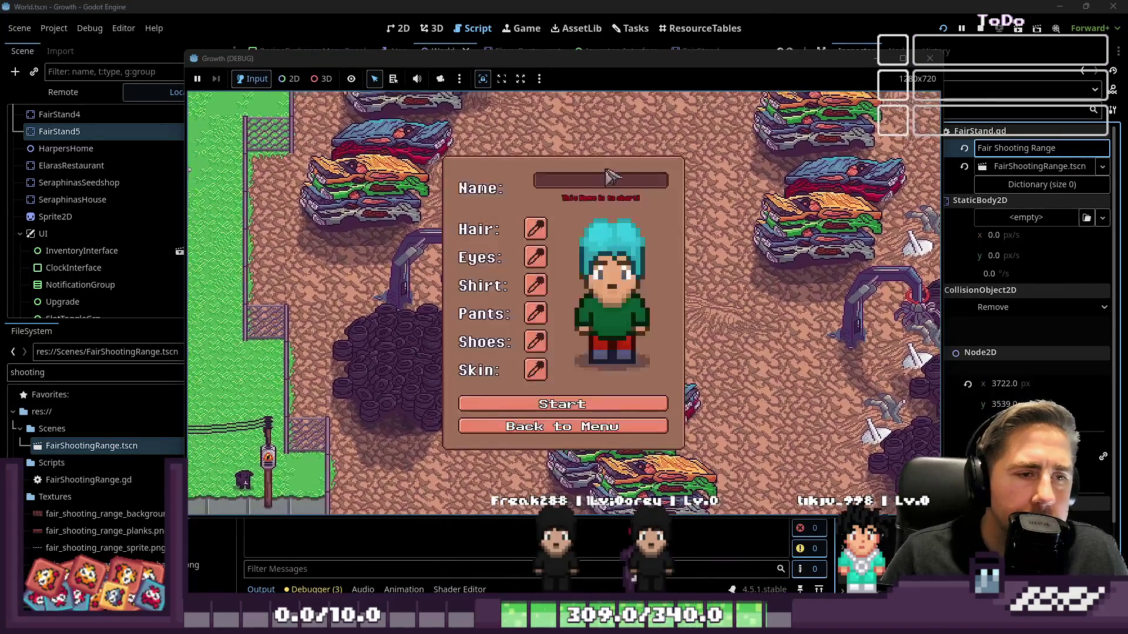
pyautogui.write('sda')
pyautogui.press('Return')
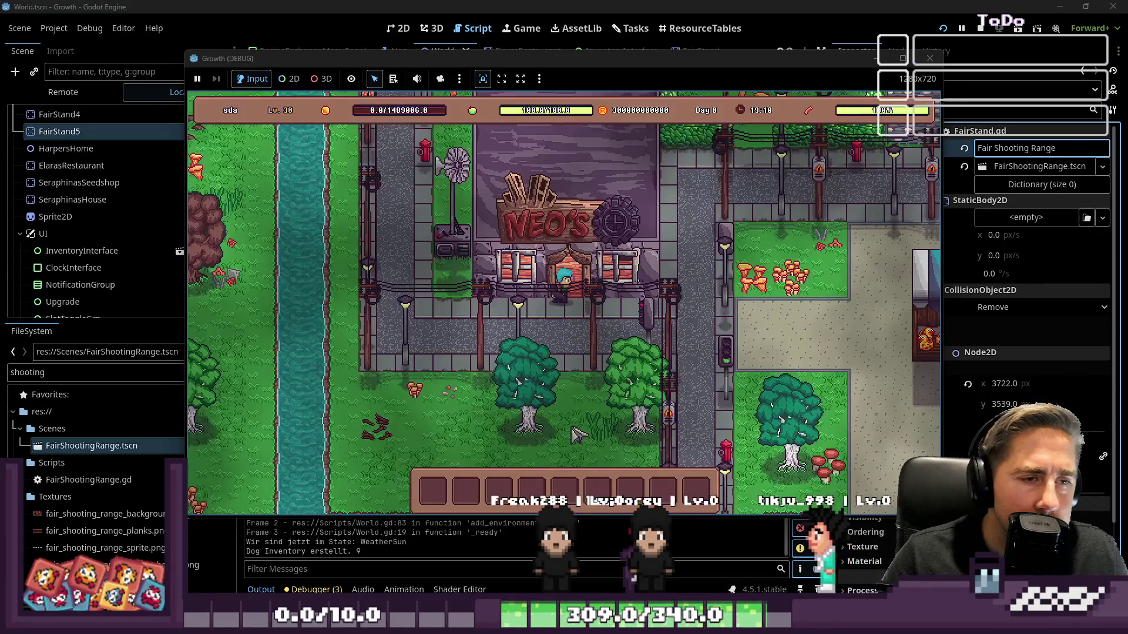
# Step: Walk the character to the shooting stand and interact with it, triggering the FairStandMenu.gd error
pyautogui.press('d')
pyautogui.press('s')
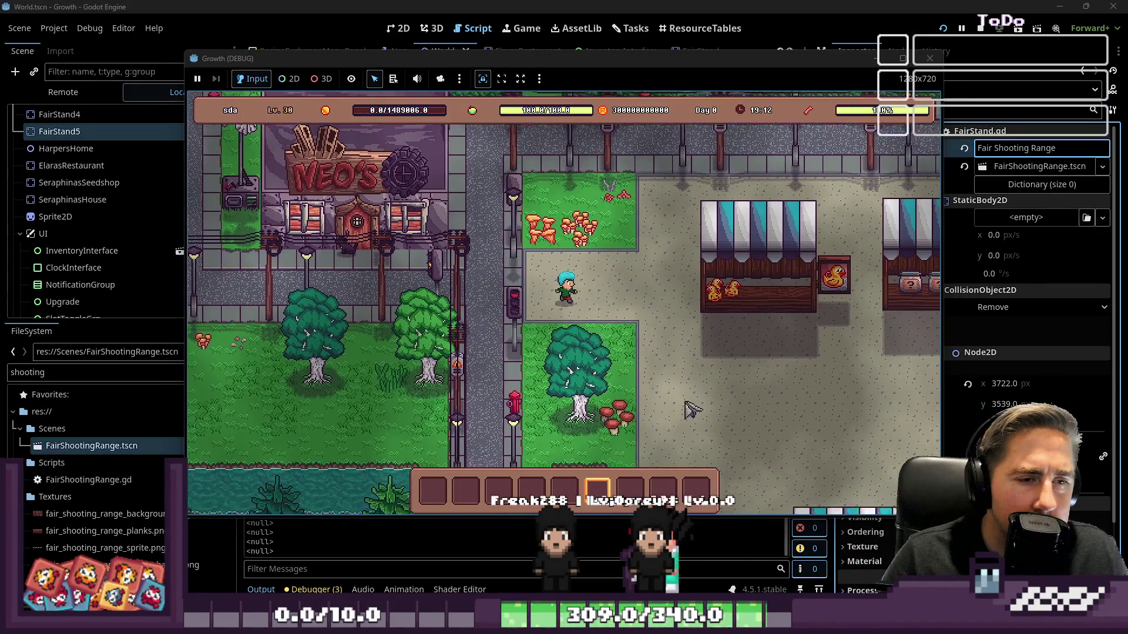
pyautogui.press('d')
pyautogui.press('s')
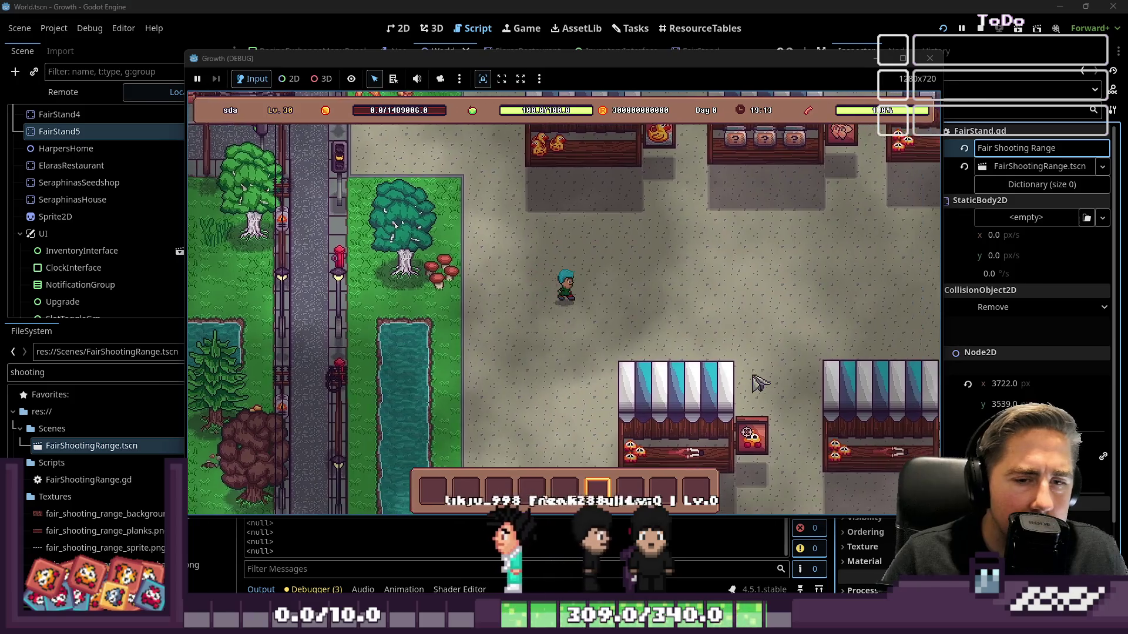
pyautogui.press('d')
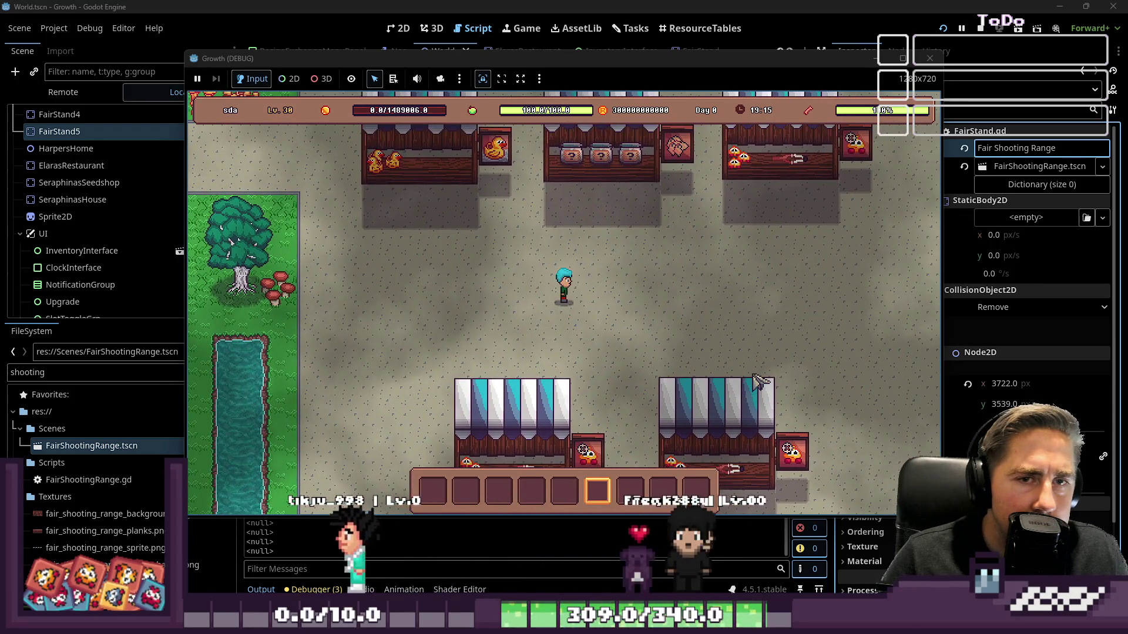
pyautogui.press('s')
pyautogui.press('d')
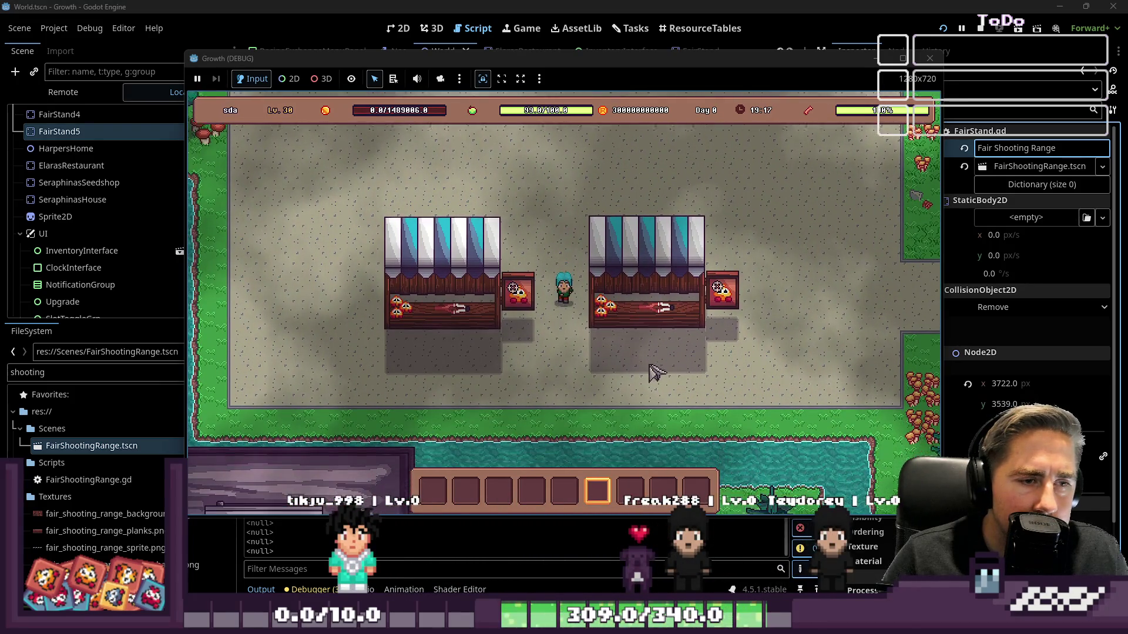
pyautogui.press('d')
pyautogui.press('e')
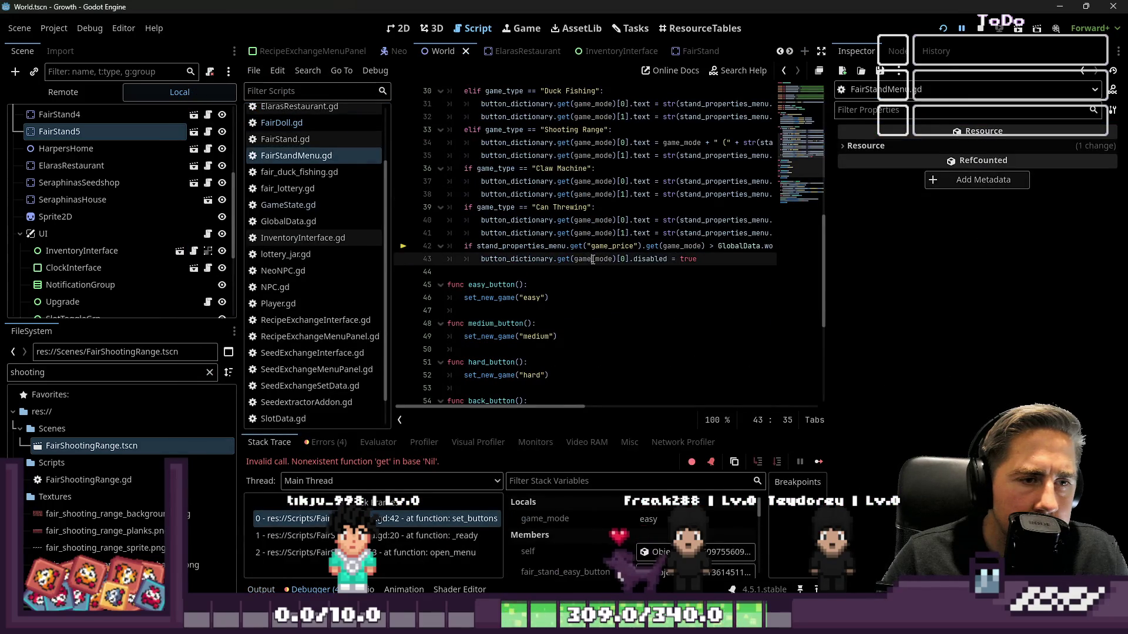
# Step: Widen the script editor and check the _ready and set_buttons frames in the call stack
pyautogui.moveTo(831, 295); pyautogui.dragTo(994, 302)
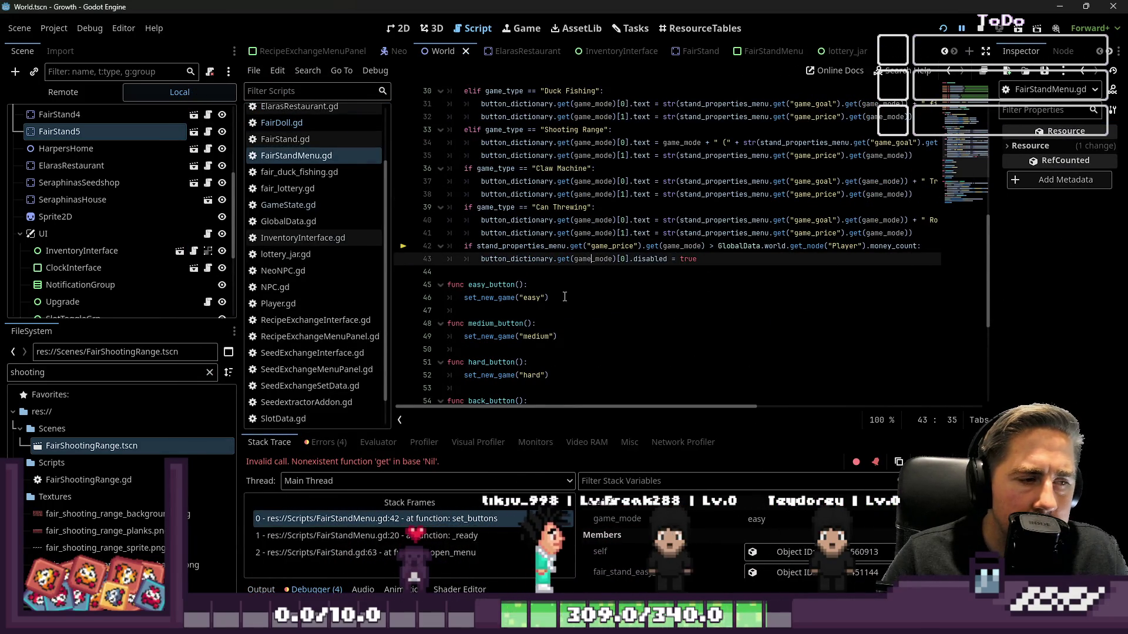
pyautogui.click(526, 534)
pyautogui.click(429, 516)
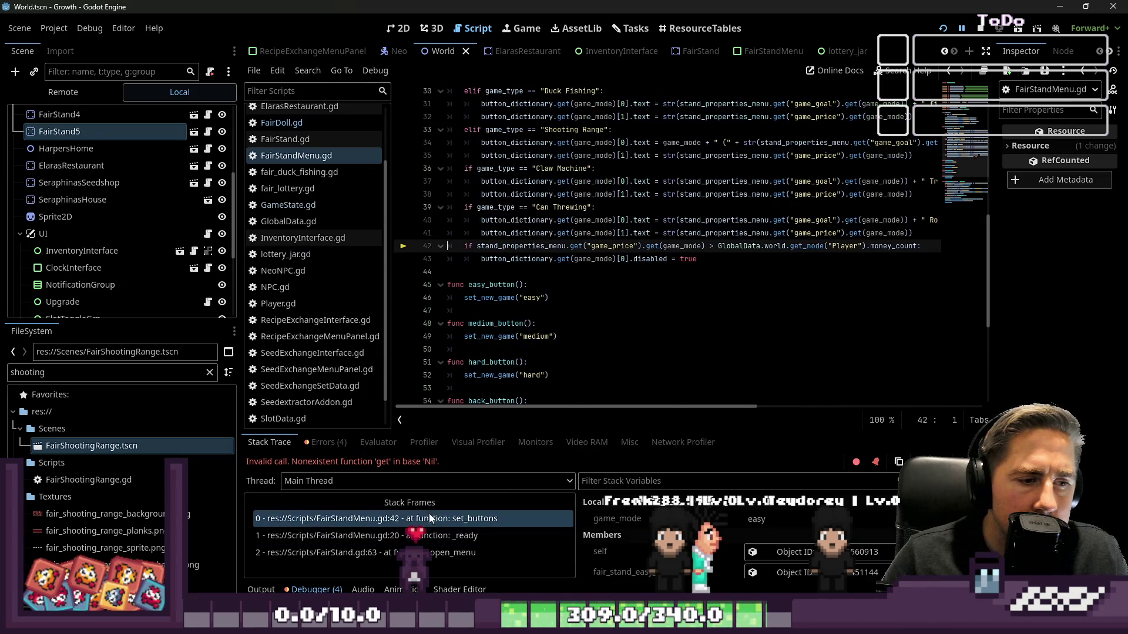
# Step: Stop the crashed game, return to the 2D view and relaunch Growth with F5
pyautogui.click(979, 28)
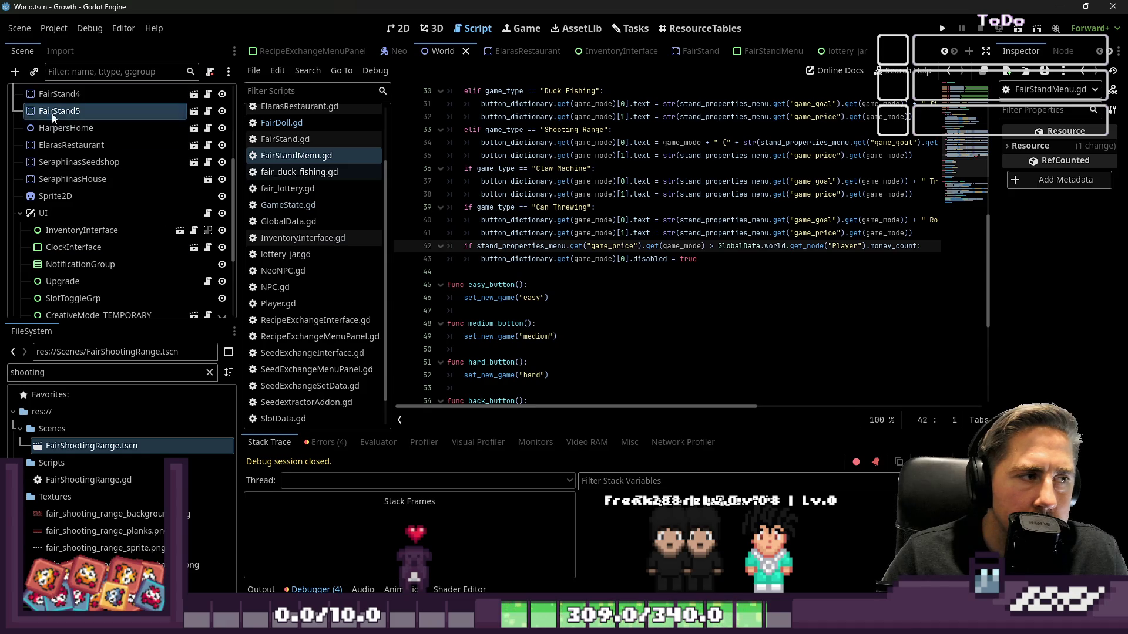
pyautogui.click(393, 25)
pyautogui.scroll(-3, 646, 259)
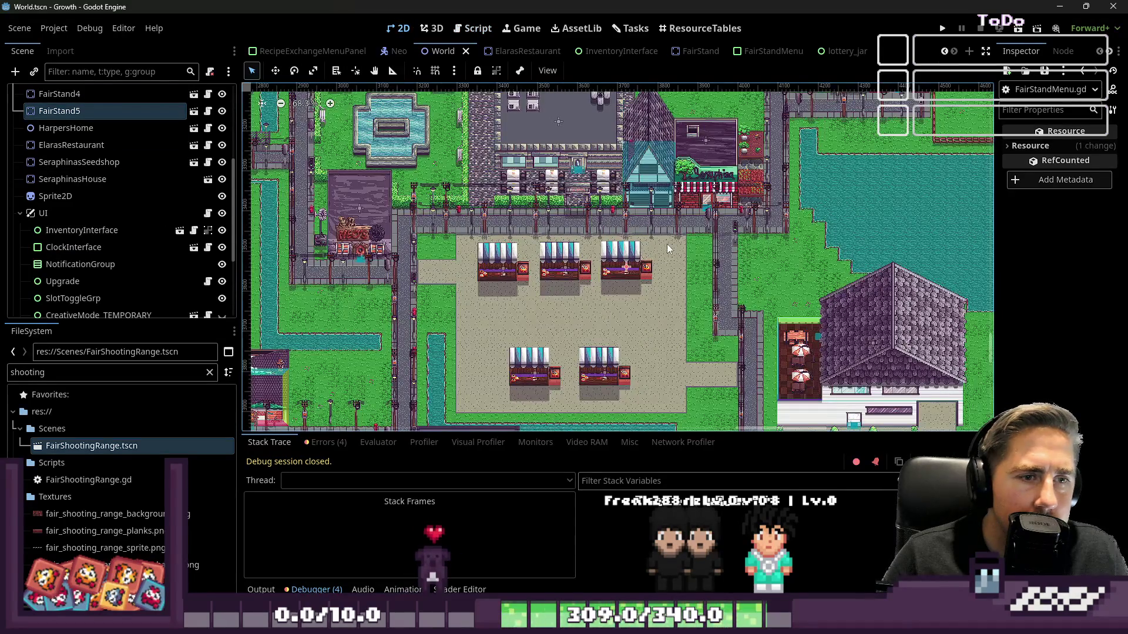
pyautogui.press('F5')
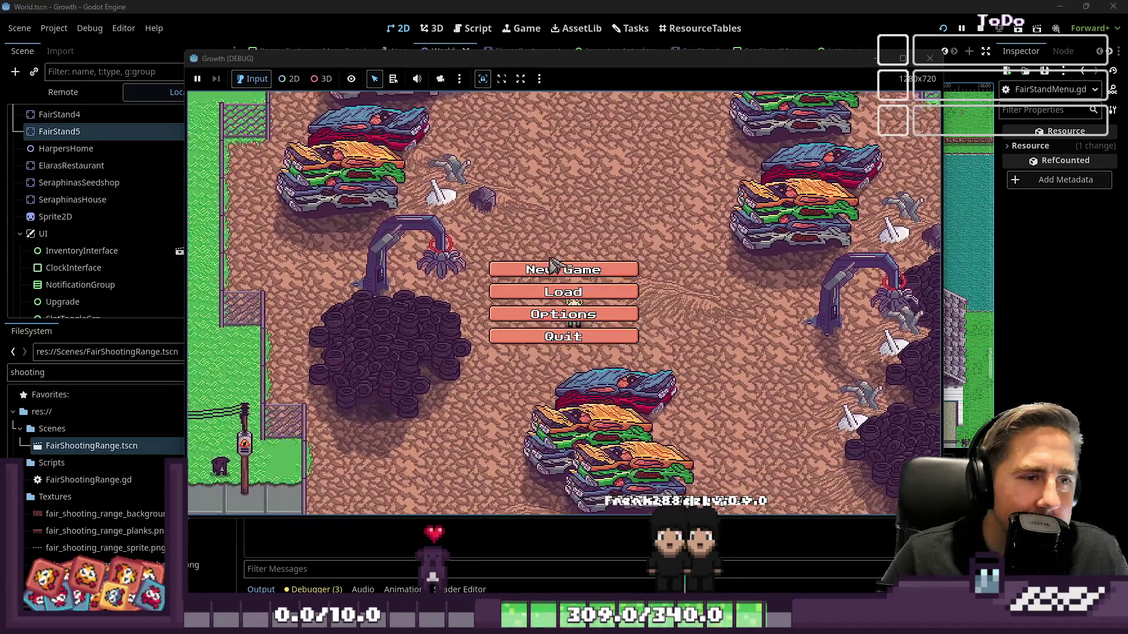
# Step: Start a new game with a character named 'sad'
pyautogui.click(564, 267)
pyautogui.click(601, 187)
pyautogui.write('sad')
pyautogui.click(572, 400)
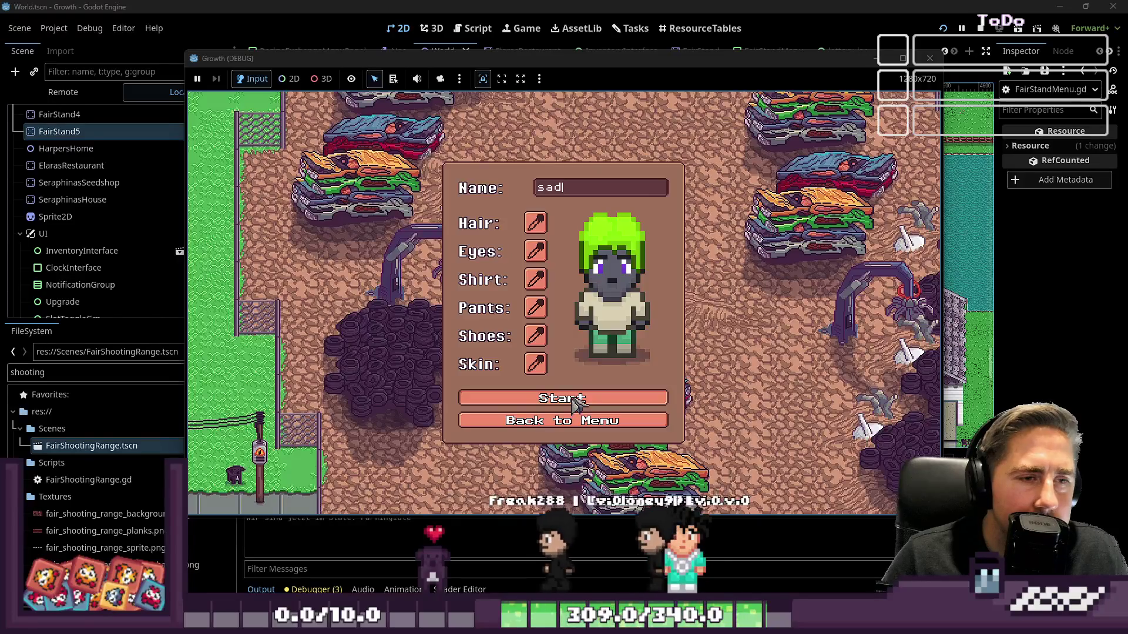
# Step: Walk right to the shooting stand and open it, then look at line 43 of the failing script
pyautogui.press('d')
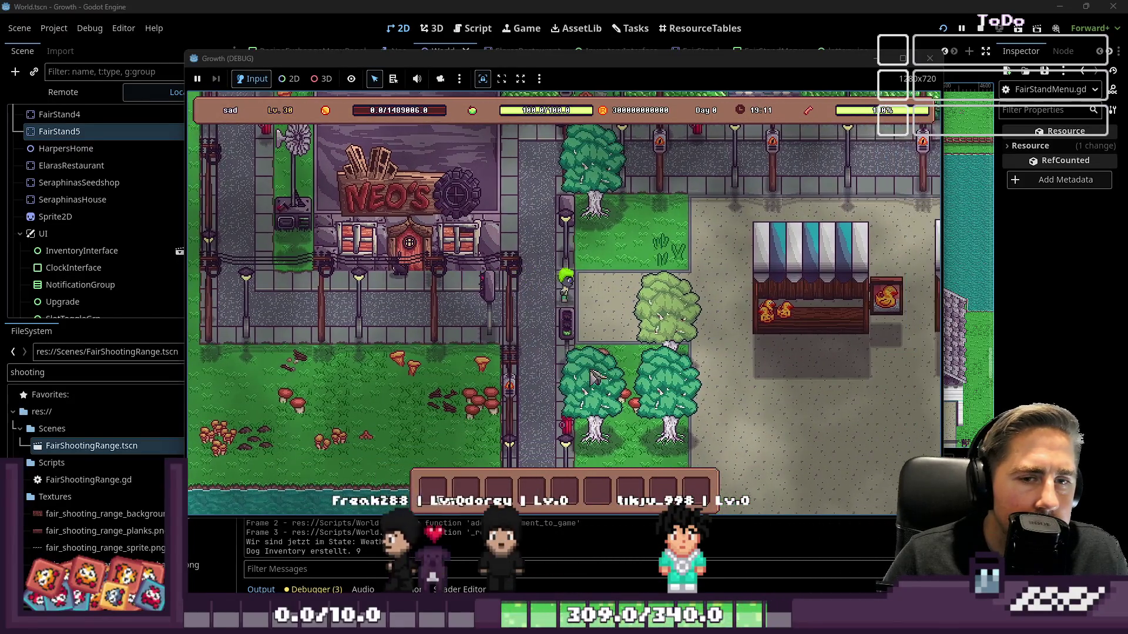
pyautogui.press('d')
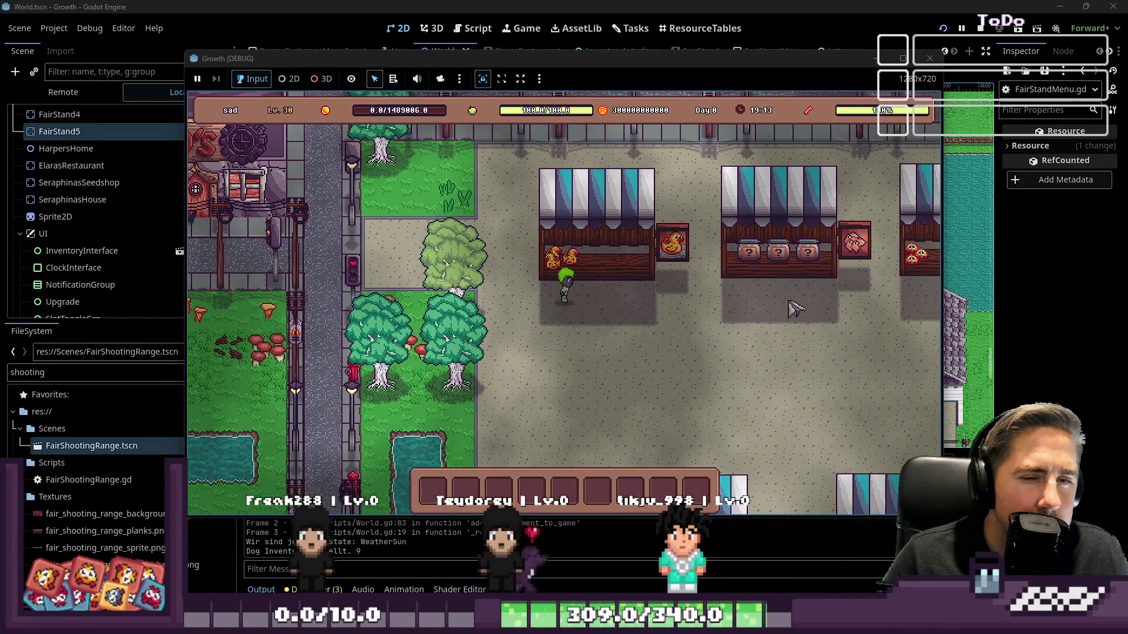
pyautogui.press('d')
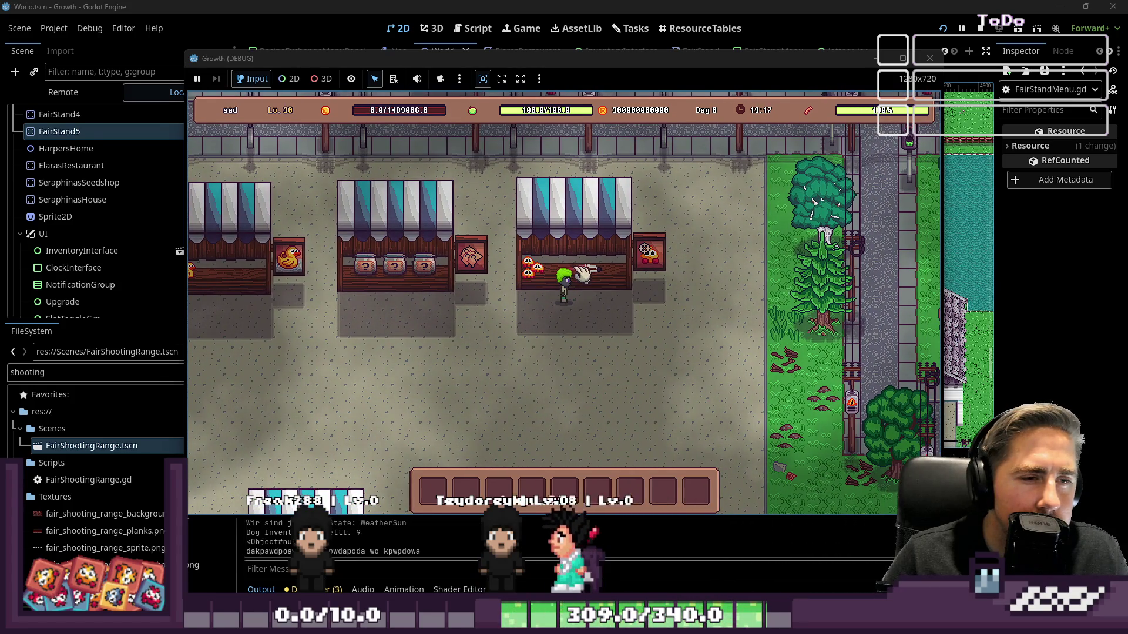
pyautogui.click(571, 247)
pyautogui.click(690, 259)
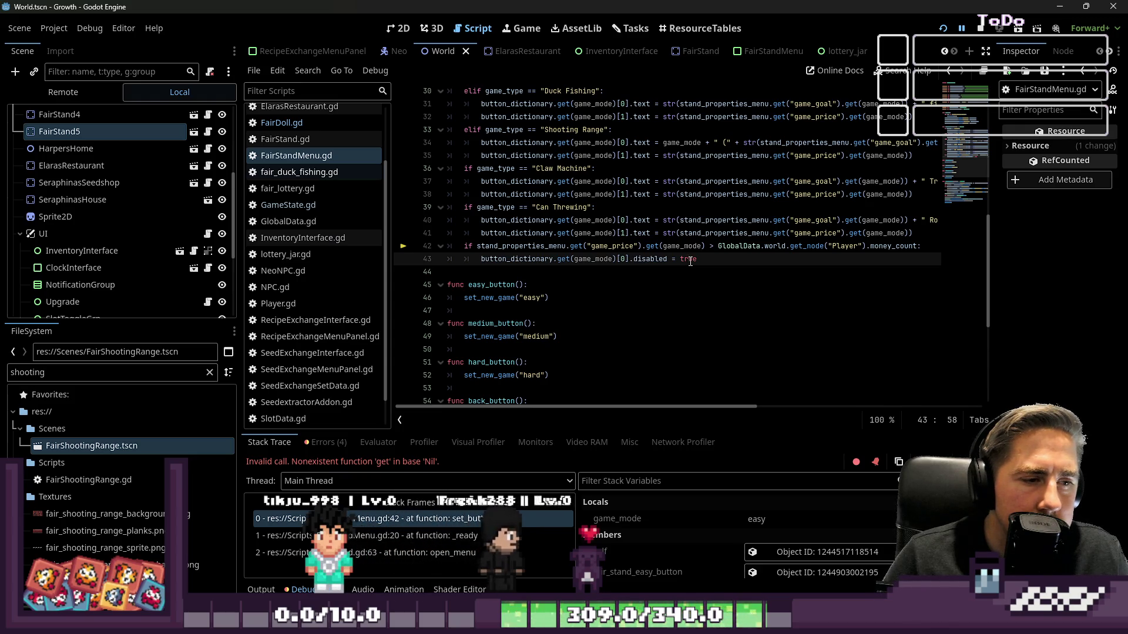
# Step: Open FairShootingRange.tscn and read its script down to line 67
pyautogui.doubleClick(92, 446)
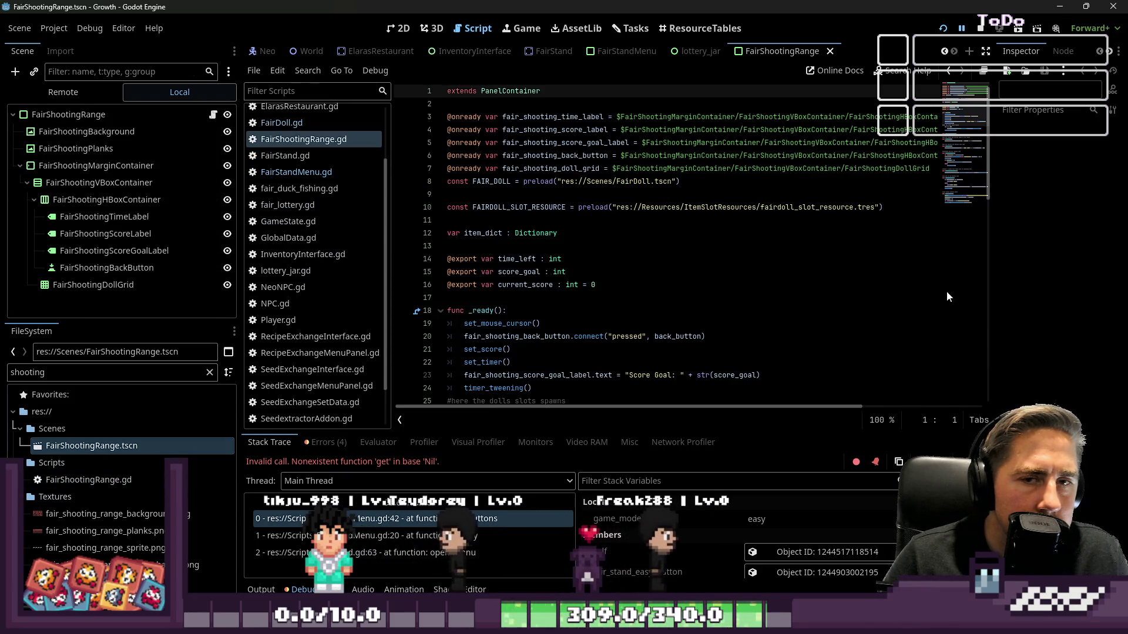
pyautogui.scroll(-5, 585, 278)
pyautogui.scroll(-1, 585, 279)
pyautogui.scroll(-9, 653, 266)
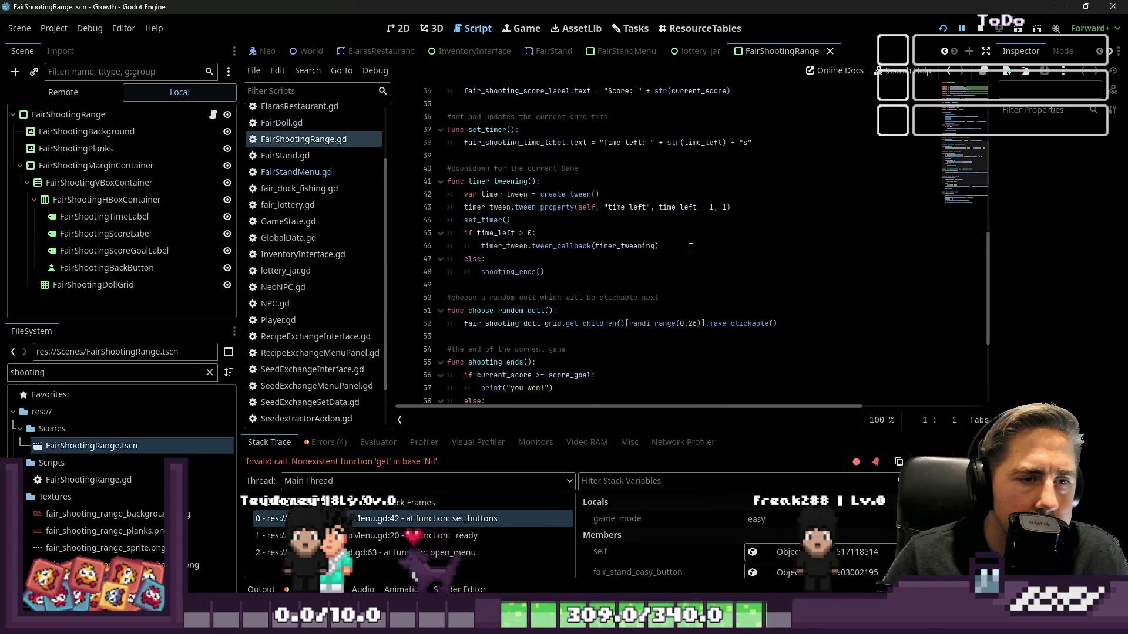
pyautogui.click(587, 349)
# Step: Narrow the script list and show the shooting range's labels and three shelves in 2D
pyautogui.scroll(13, 575, 168)
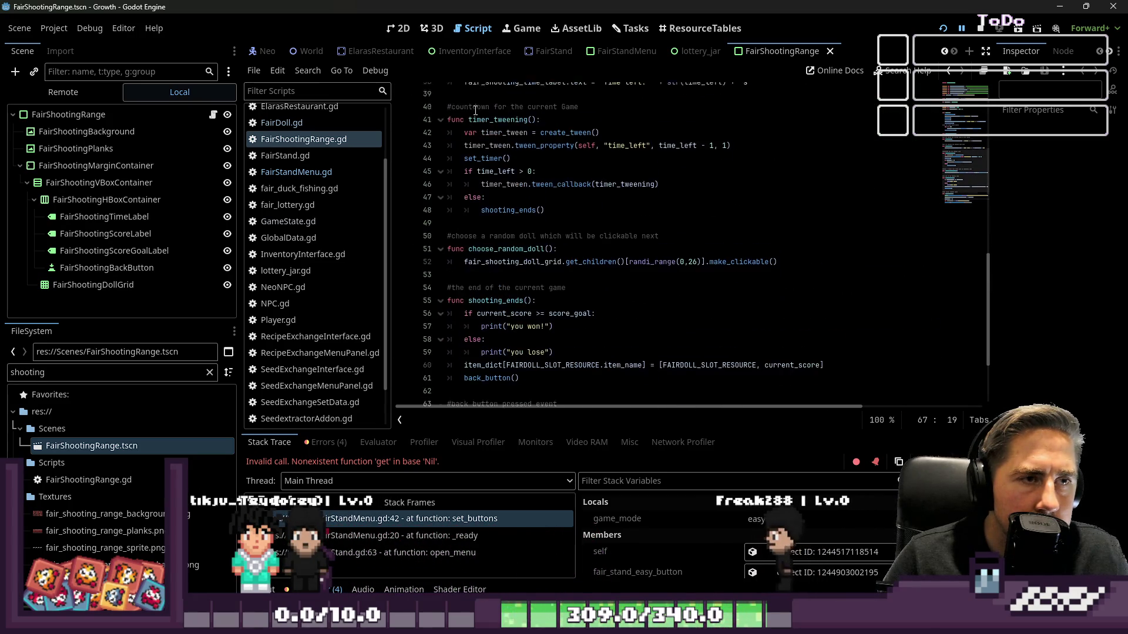
pyautogui.scroll(3, 575, 168)
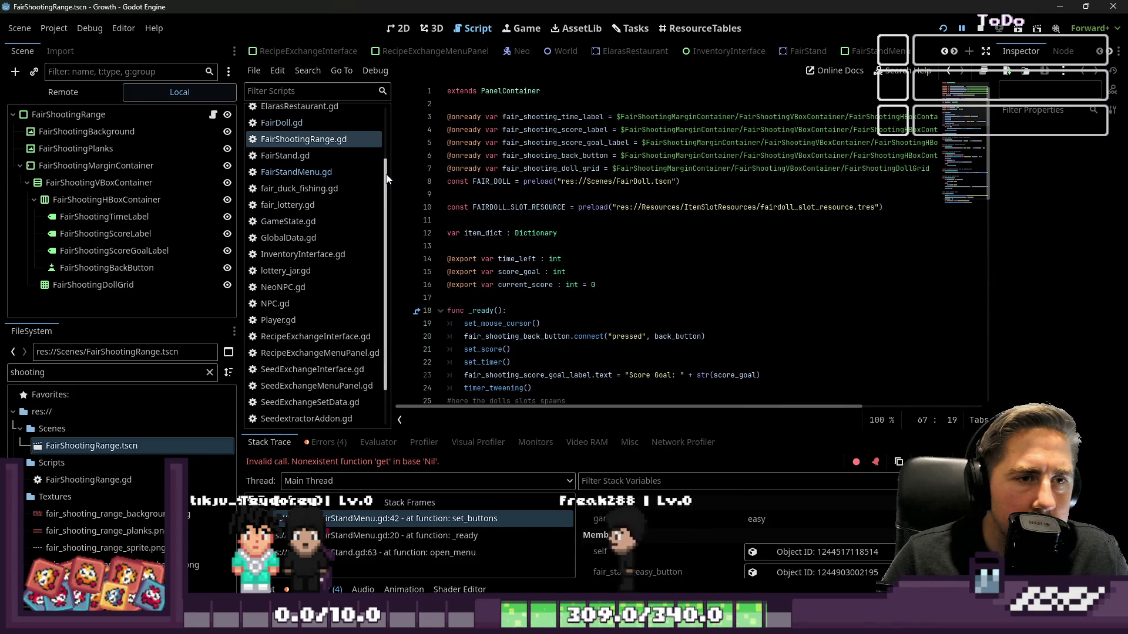
pyautogui.moveTo(387, 178); pyautogui.dragTo(320, 166)
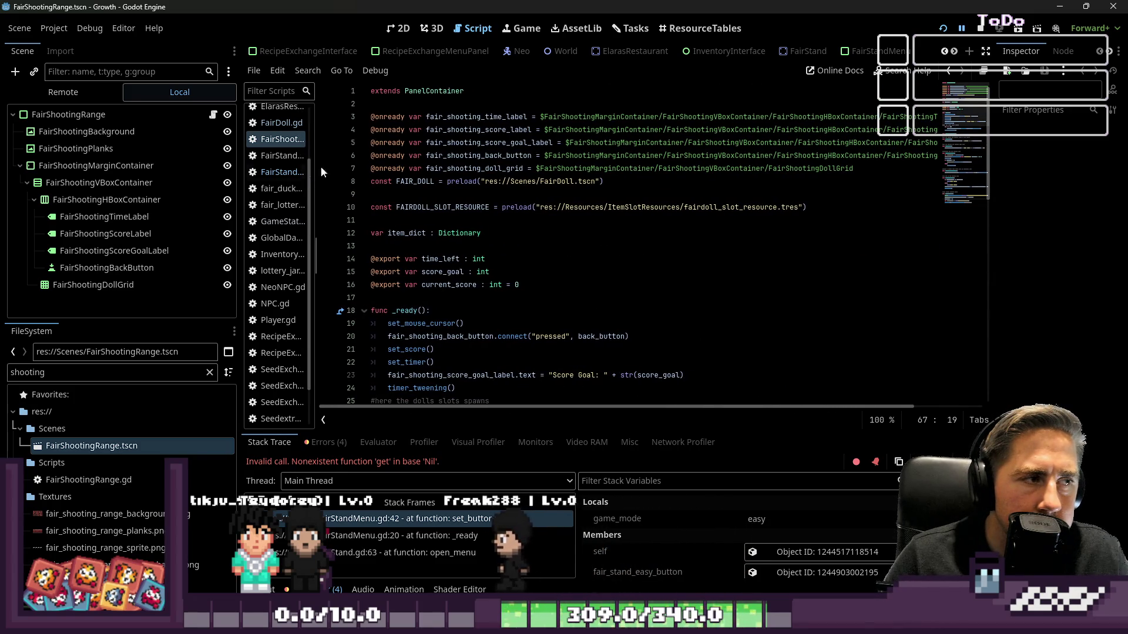
pyautogui.click(409, 37)
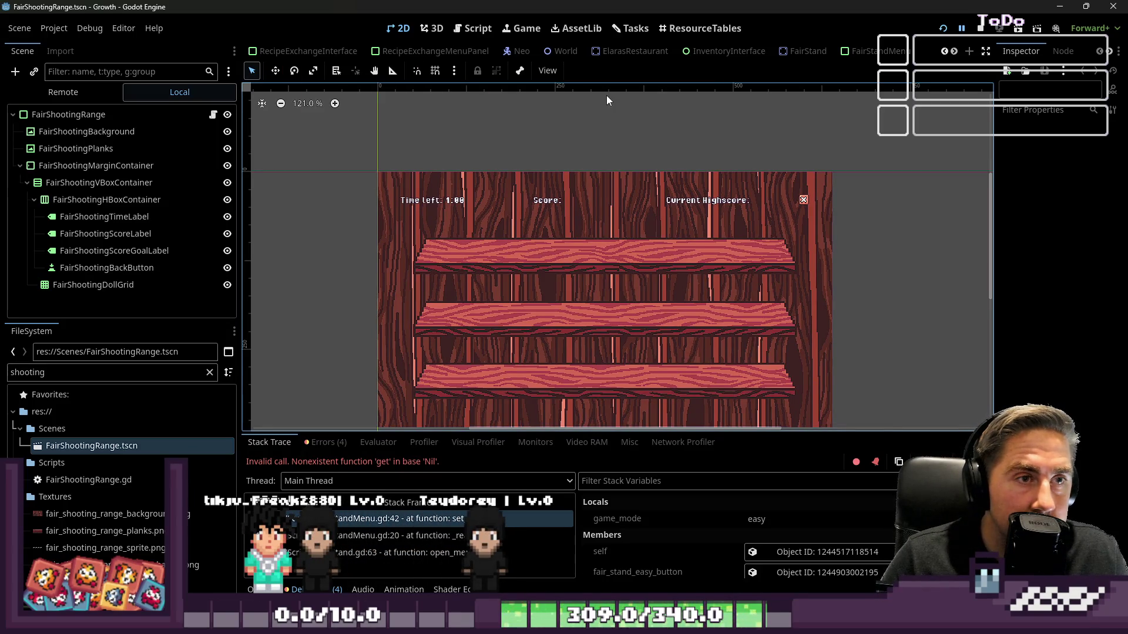
# Step: Look through the FairStandMenu and FairStand scenes and open the FairStand.gd script
pyautogui.click(887, 52)
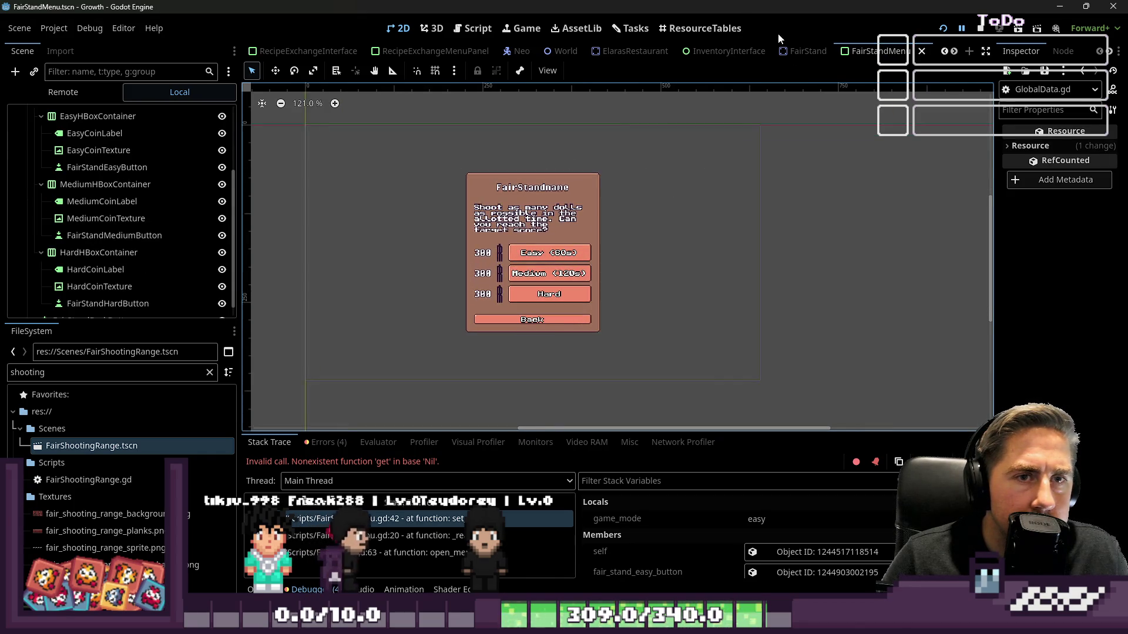
pyautogui.click(807, 51)
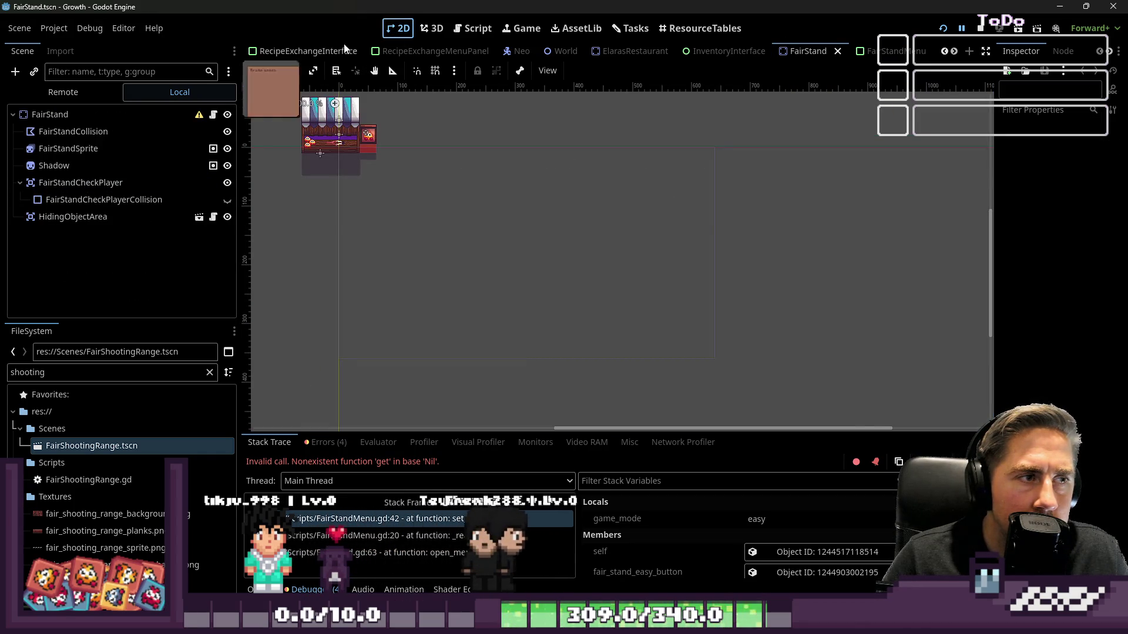
pyautogui.scroll(5, 364, 51)
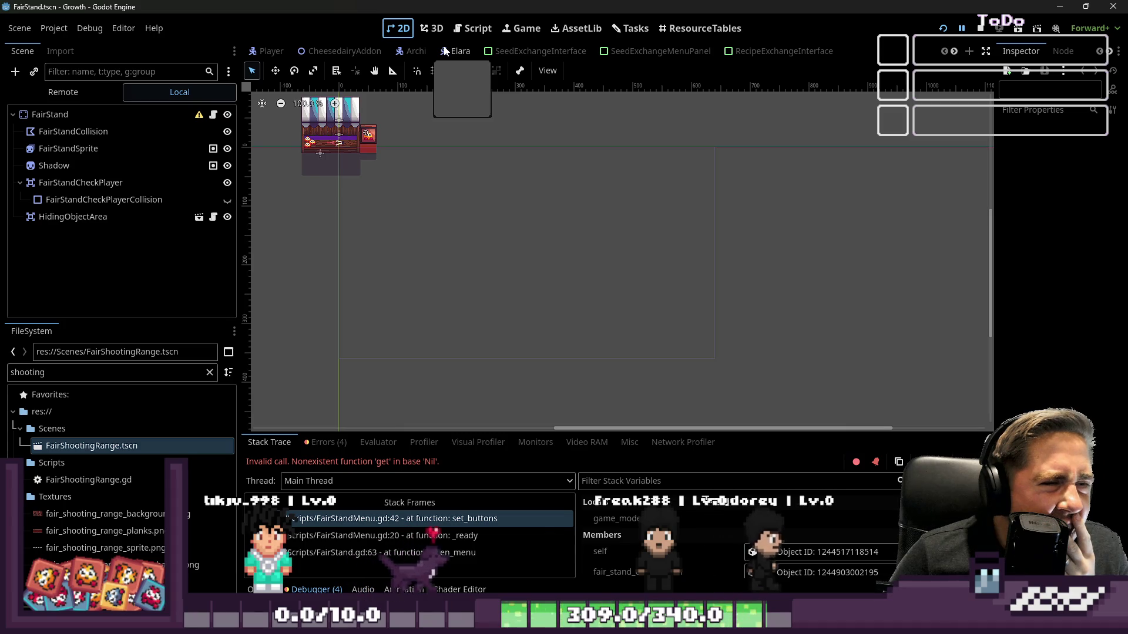
pyautogui.click(457, 30)
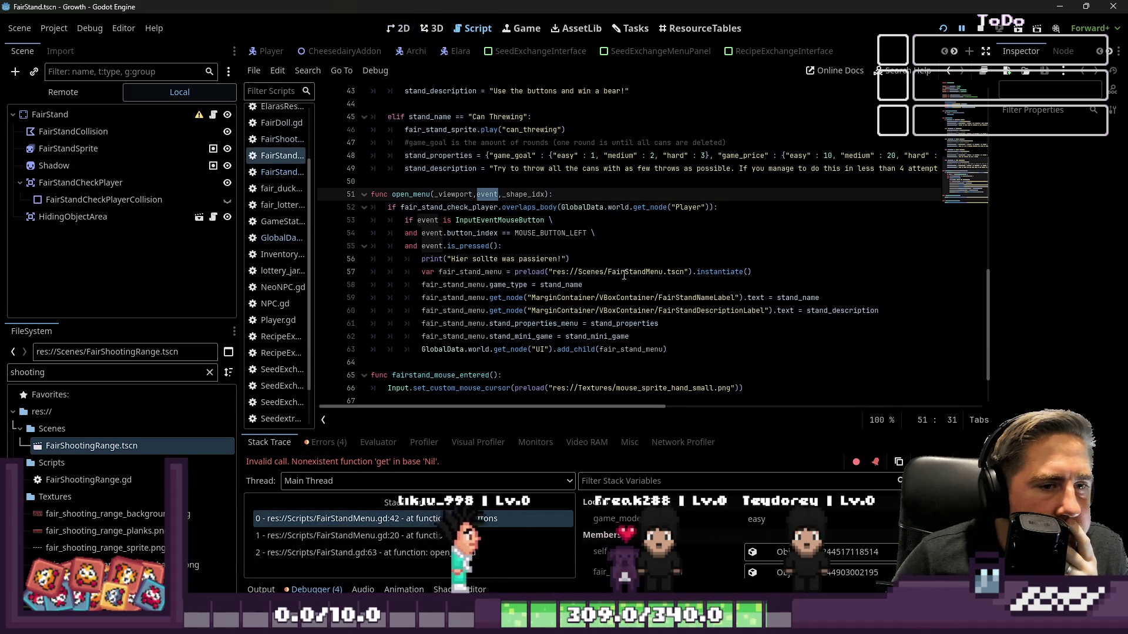
pyautogui.moveTo(624, 275)
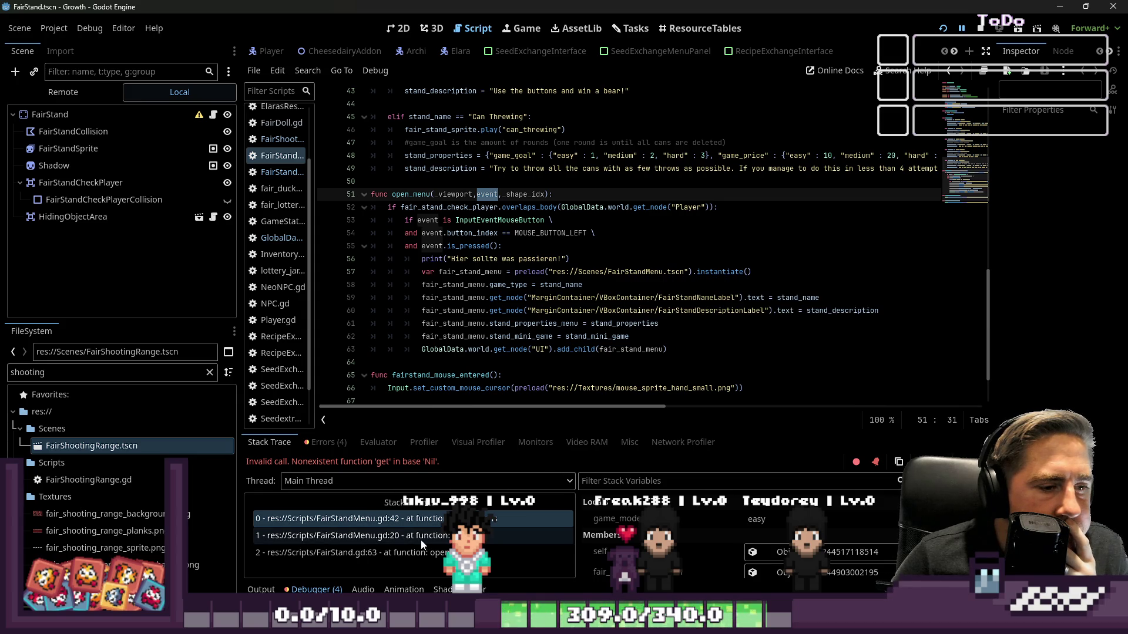
# Step: Widen the script list, open FairShootingRange.gd, then bring up the World scene's stall row in 2D
pyautogui.moveTo(316, 184); pyautogui.dragTo(385, 184)
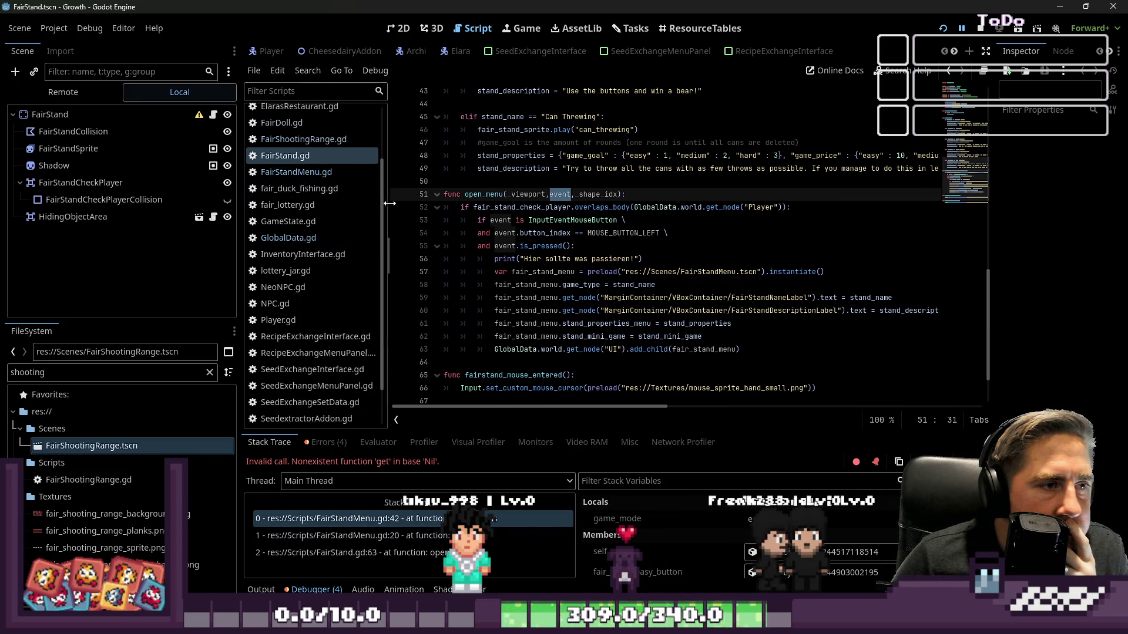
pyautogui.click(311, 142)
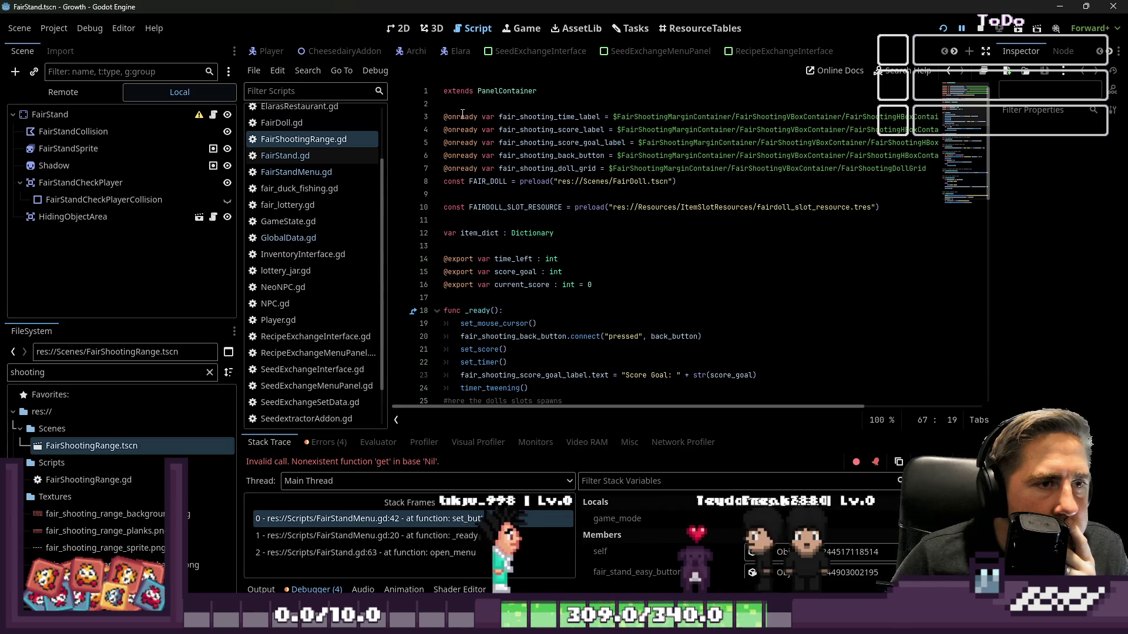
pyautogui.click(308, 145)
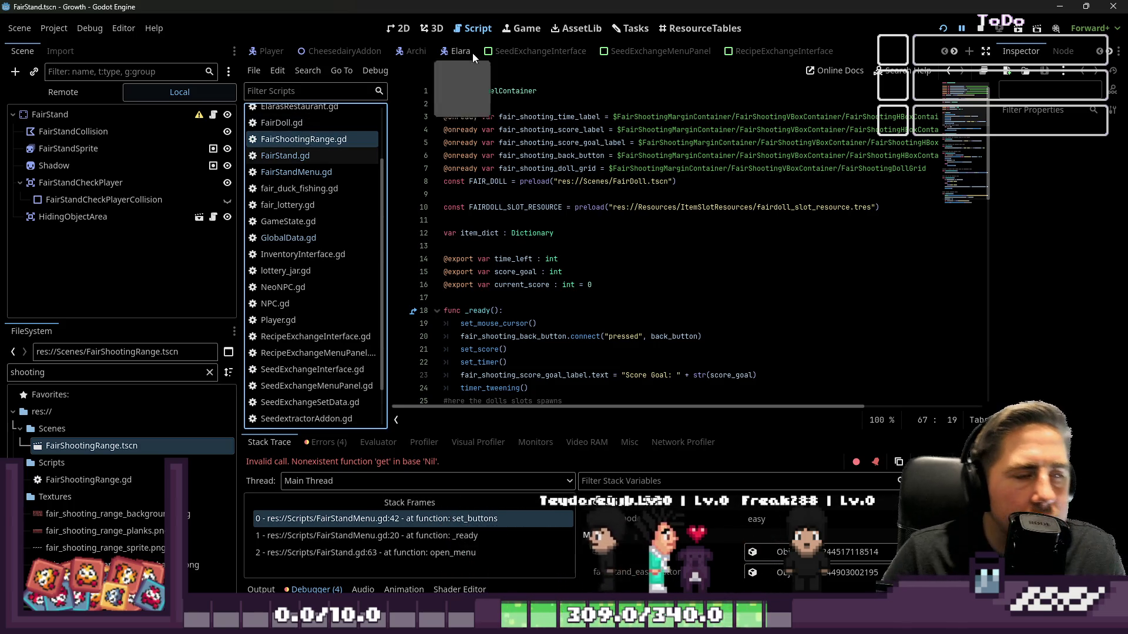
pyautogui.click(399, 28)
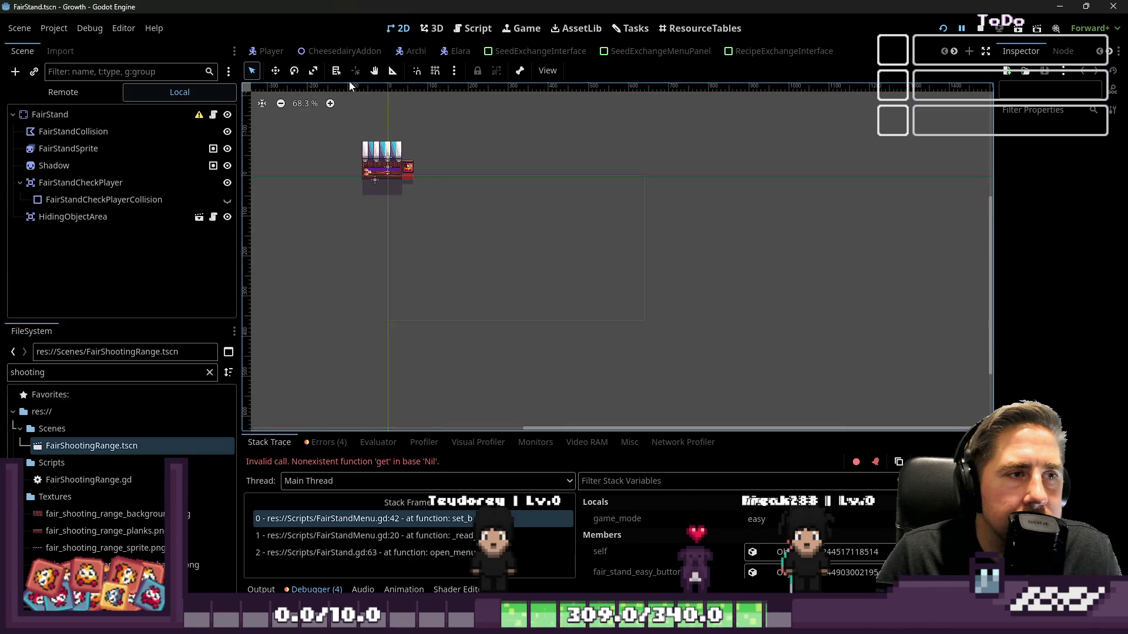
pyautogui.scroll(-5, 323, 51)
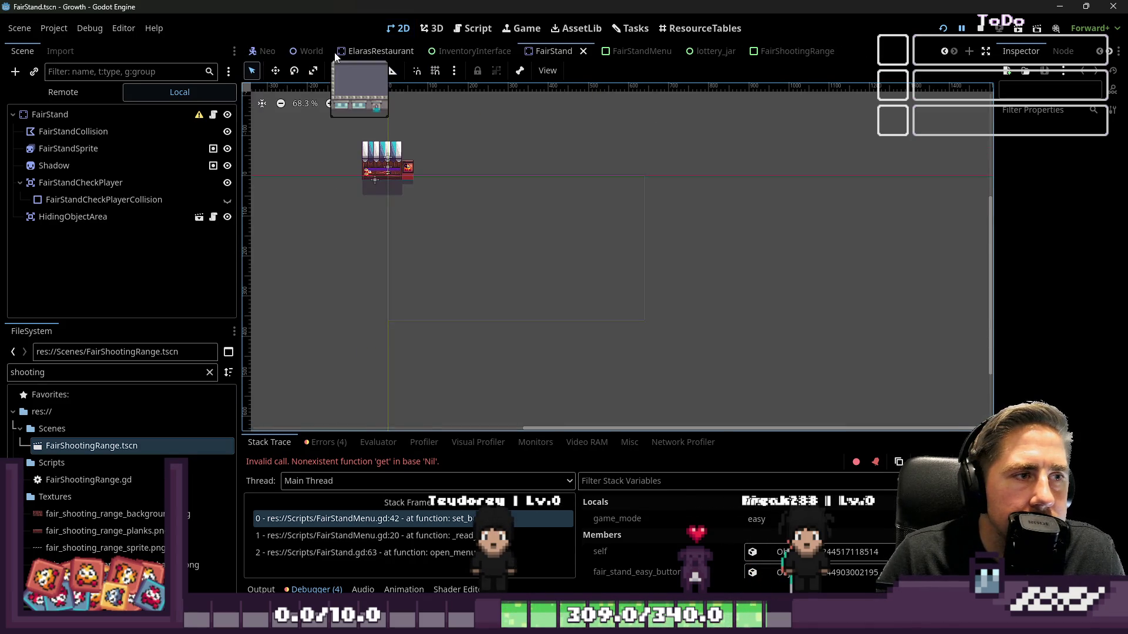
pyautogui.click(310, 52)
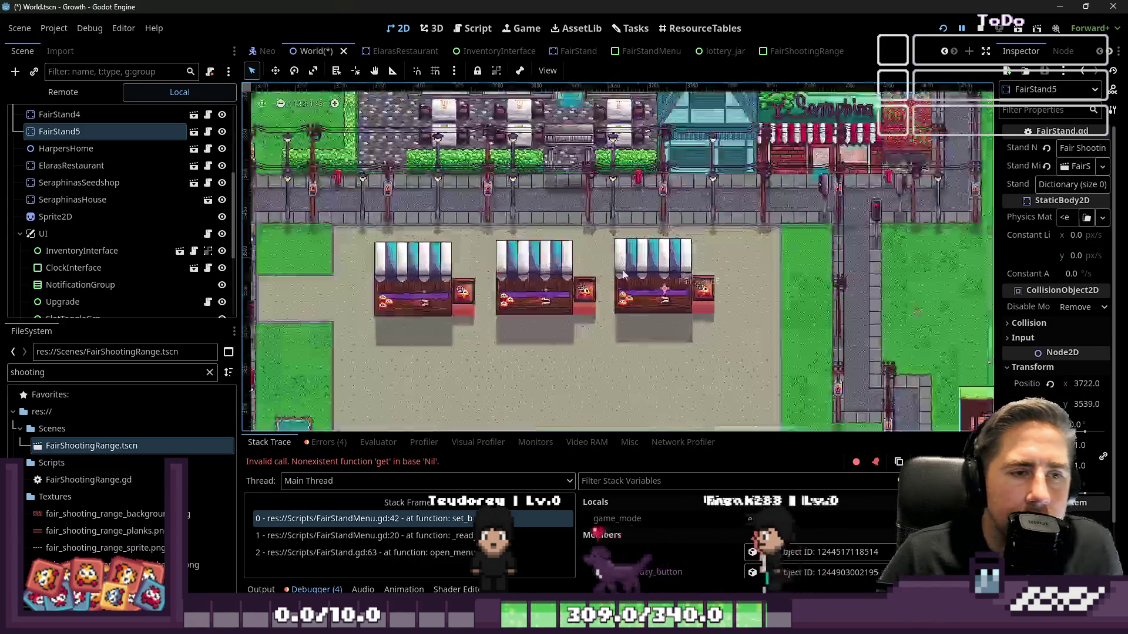
# Step: Widen the Inspector to read FairStand5's Stand Name and Stand Mini Game, then run the game
pyautogui.moveTo(994, 226); pyautogui.dragTo(657, 227)
pyautogui.click(910, 150)
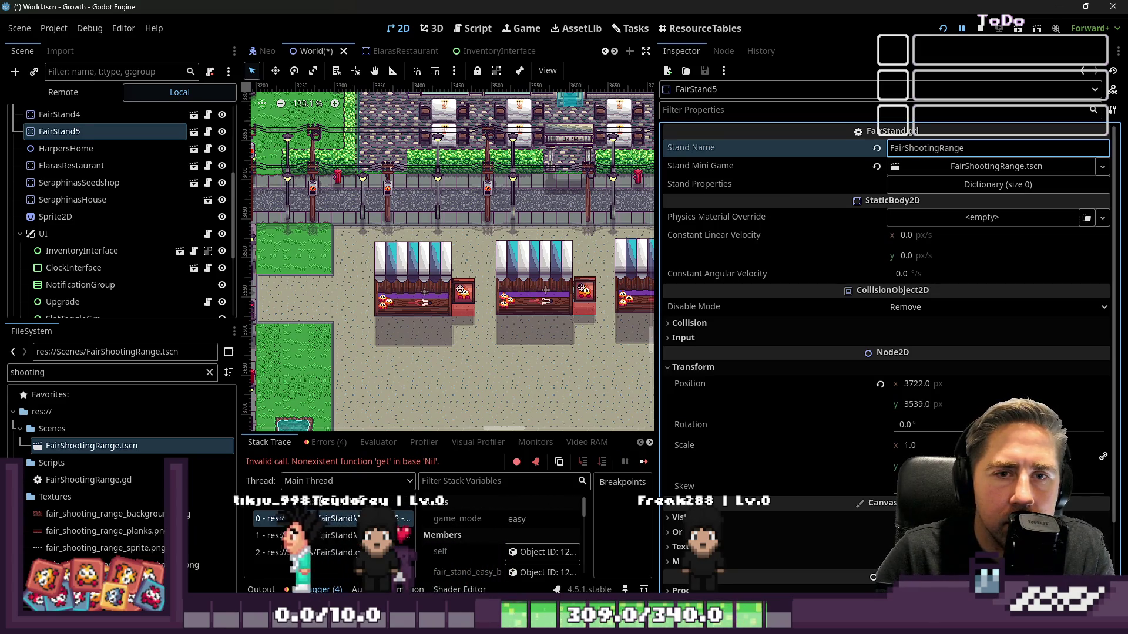
pyautogui.click(975, 29)
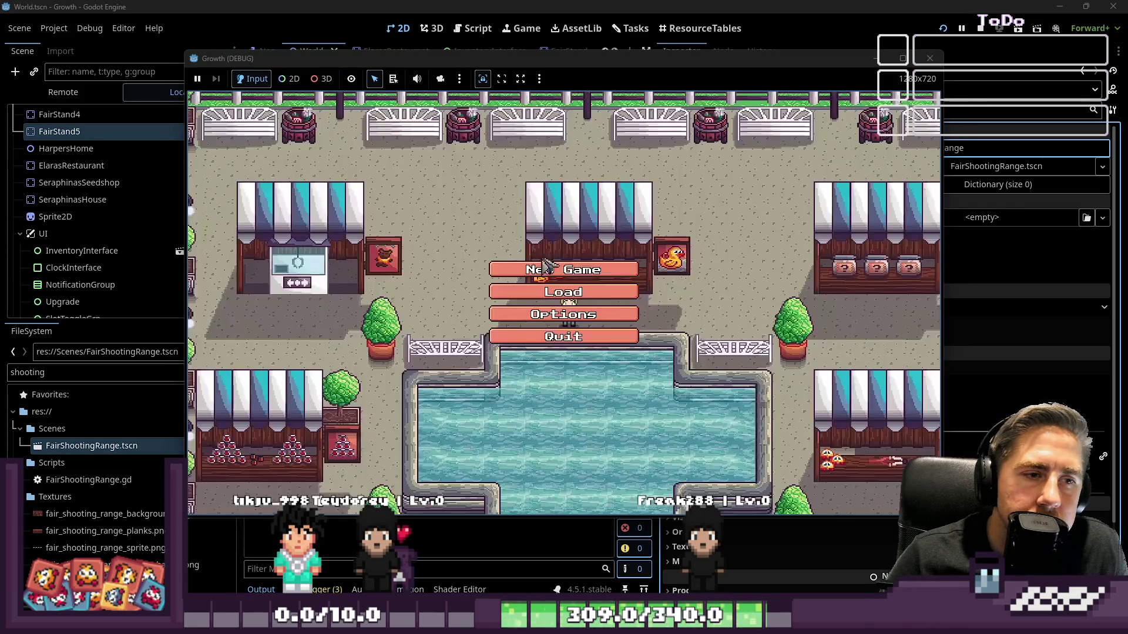
# Step: Load the first saved character, walk to the shooting-range stall and open it, reaching the line 42 error
pyautogui.click(564, 267)
pyautogui.click(582, 241)
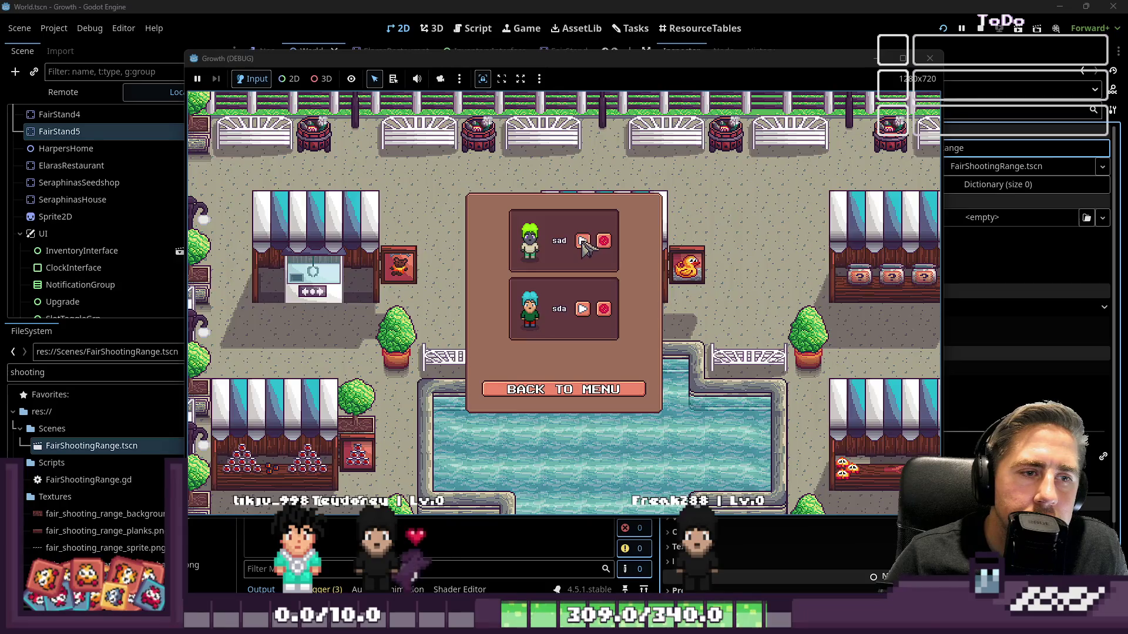
pyautogui.press('d')
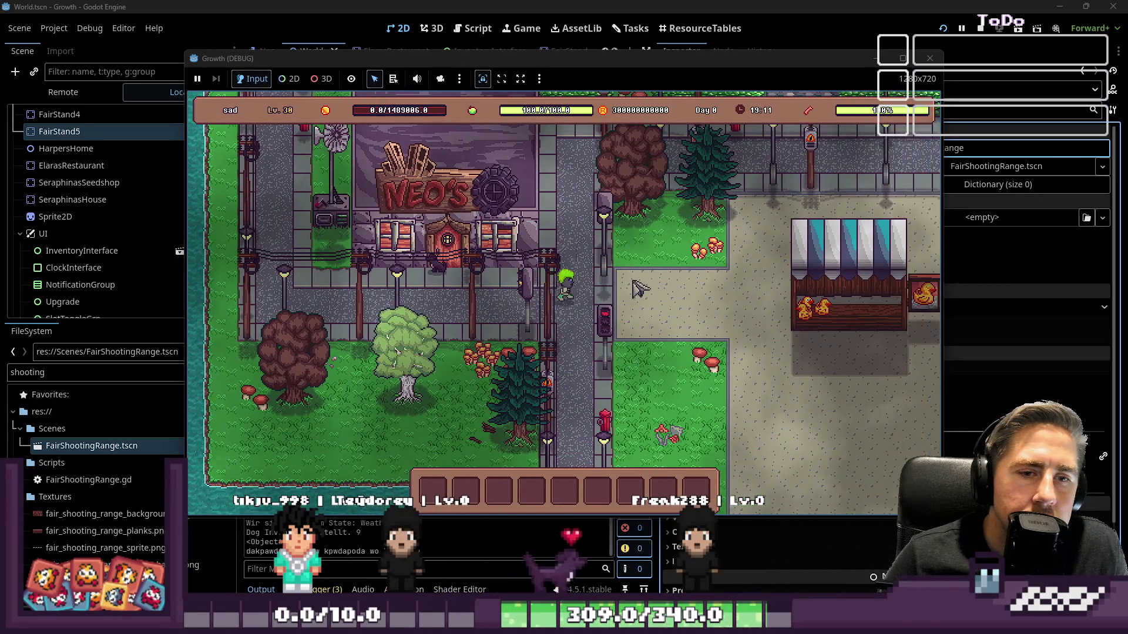
pyautogui.press('s')
pyautogui.press('d')
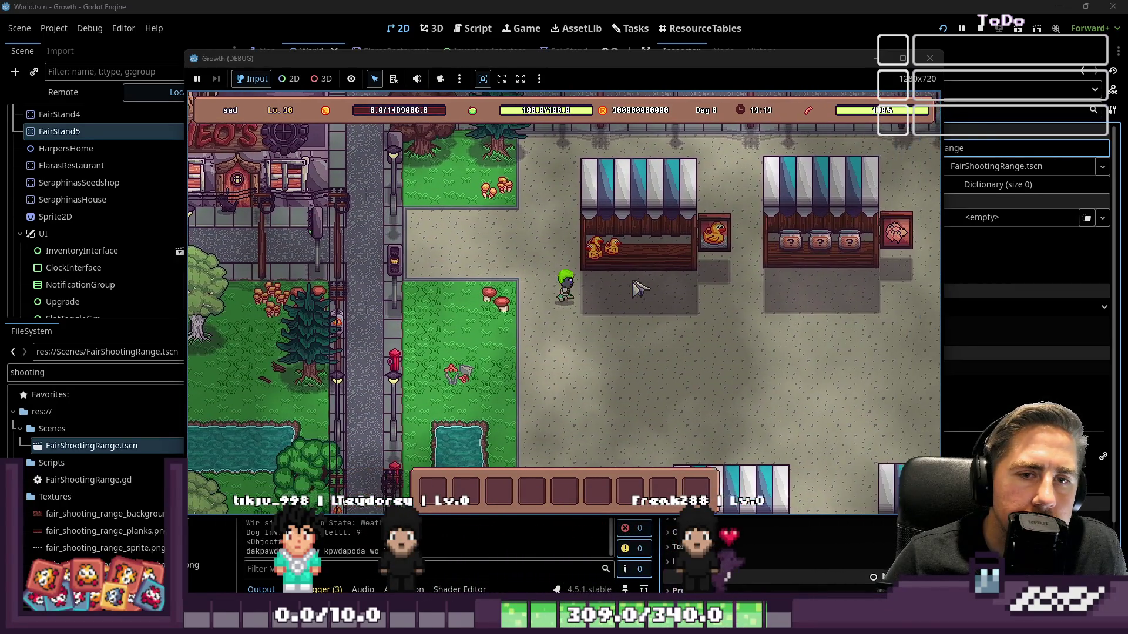
pyautogui.press('d')
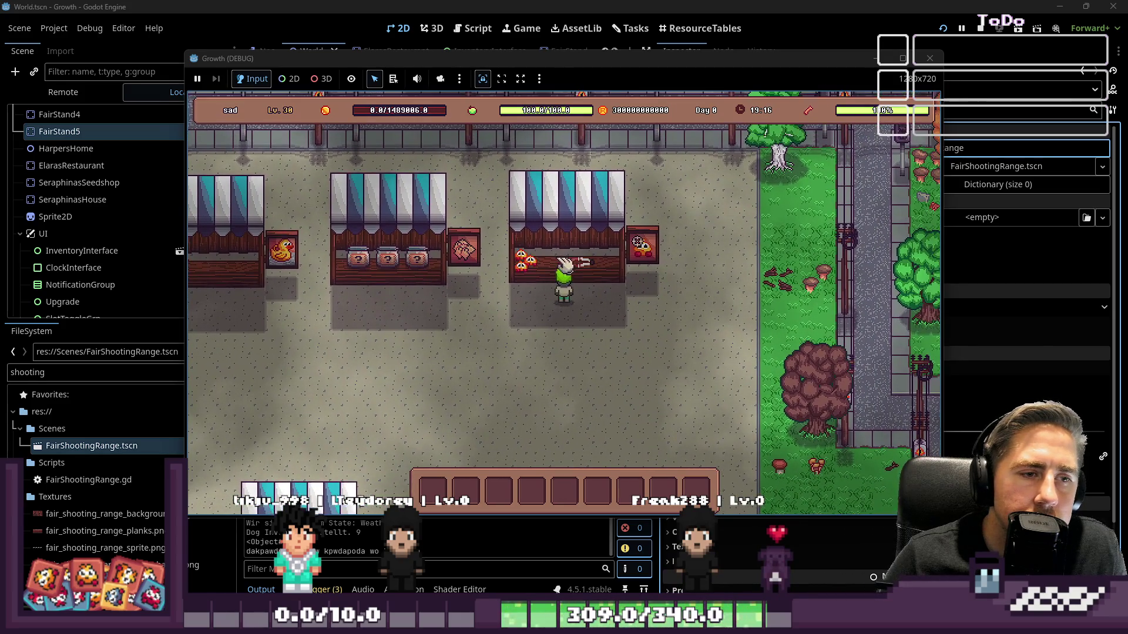
pyautogui.press('e')
pyautogui.moveTo(656, 280); pyautogui.dragTo(1008, 279)
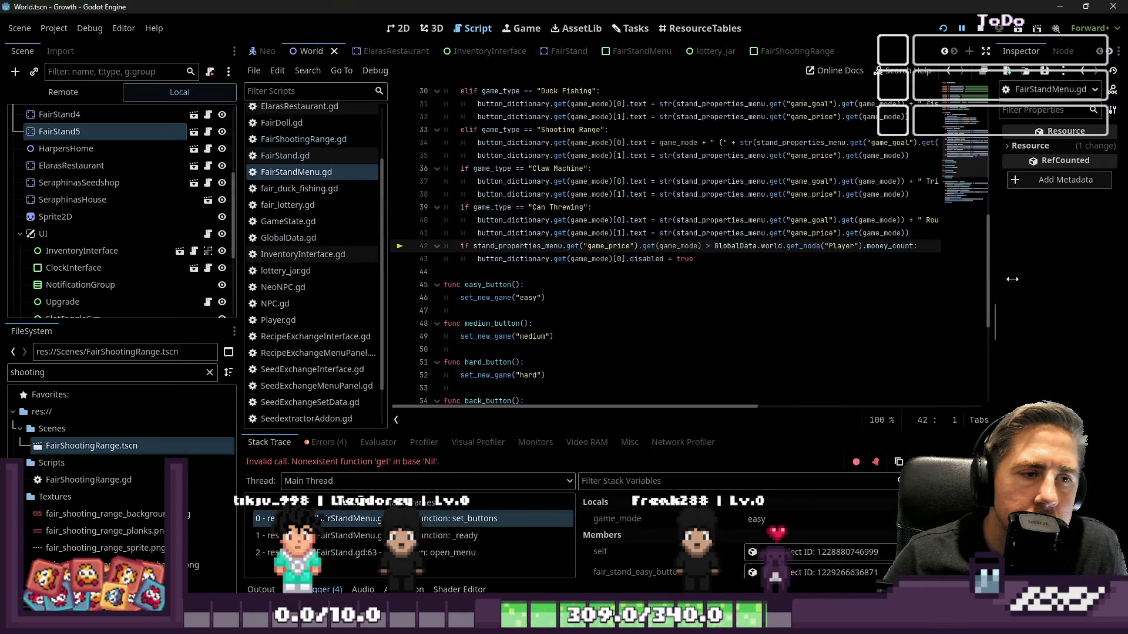
# Step: Examine the stand_properties_menu reference on line 42 and scroll through FairStandMenu.gd
pyautogui.scroll(1, 696, 304)
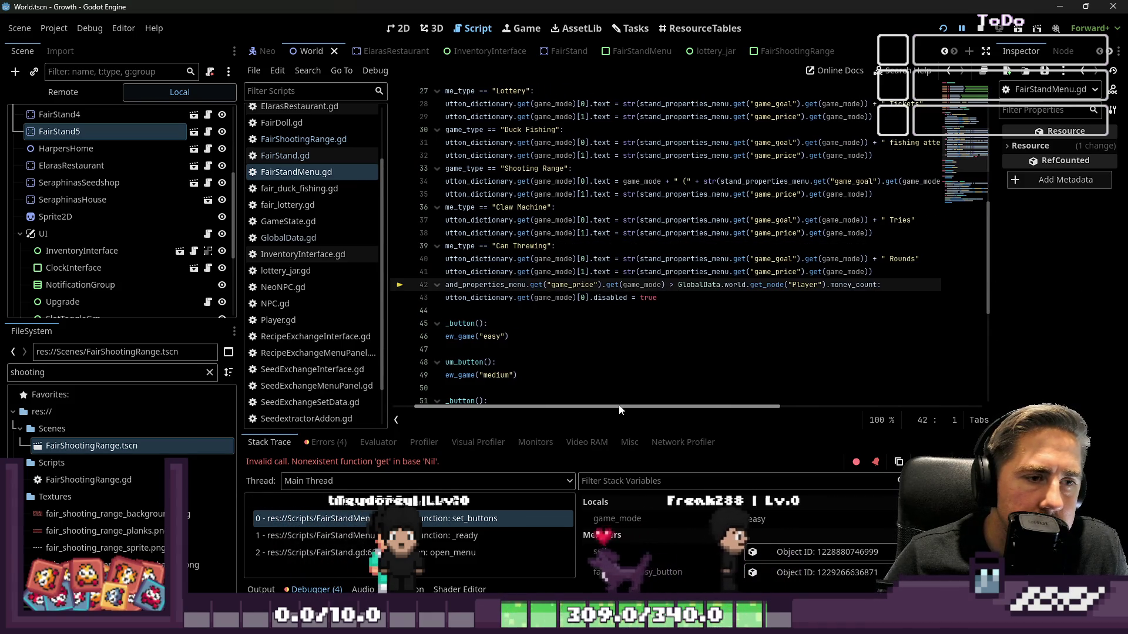
pyautogui.click(562, 285)
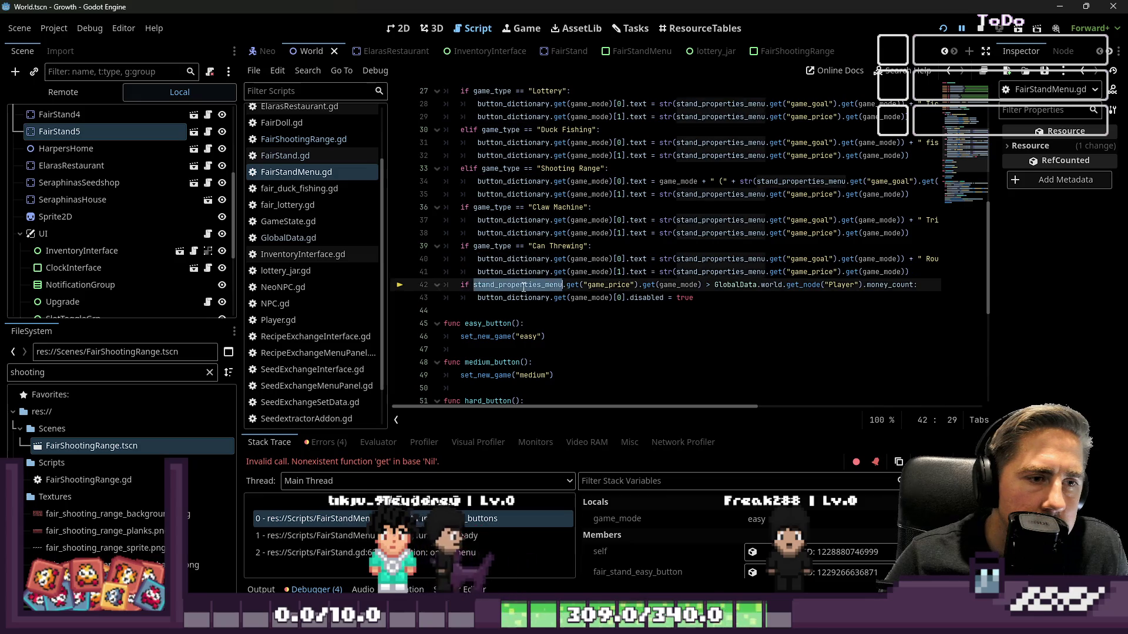
pyautogui.scroll(6, 620, 305)
pyautogui.scroll(3, 619, 323)
pyautogui.scroll(-3, 618, 317)
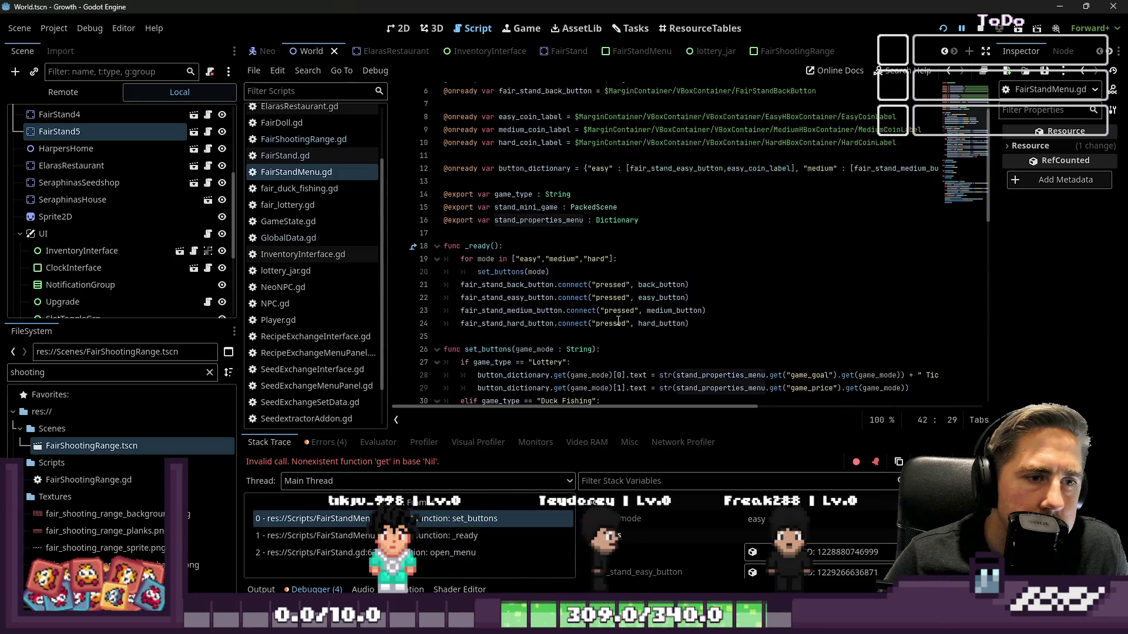
pyautogui.scroll(-5, 617, 316)
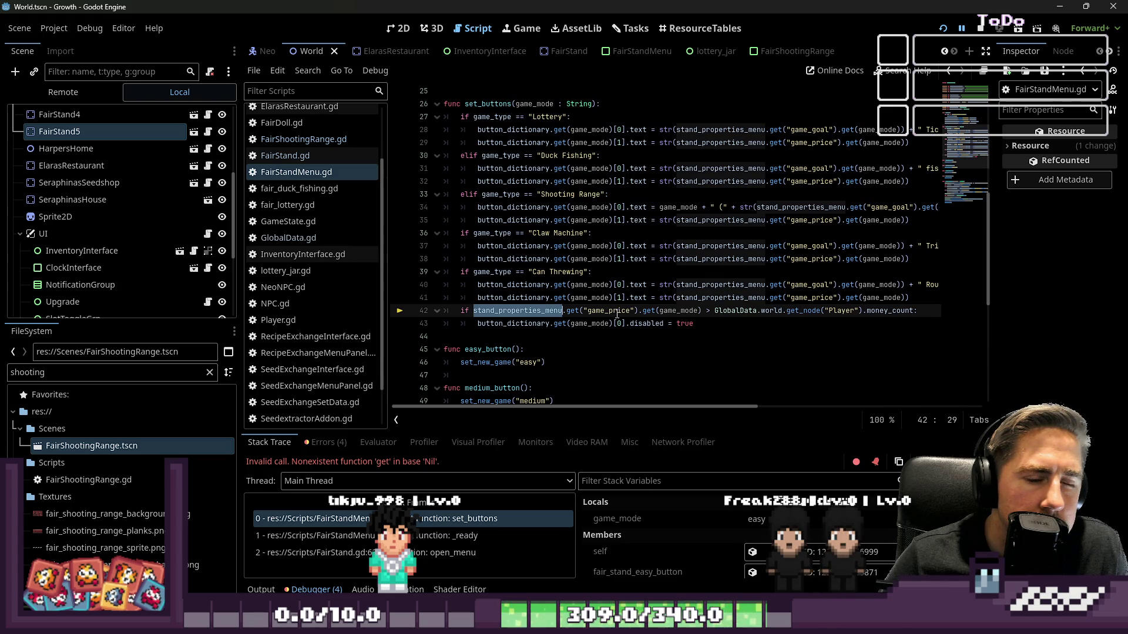
pyautogui.scroll(7, 632, 311)
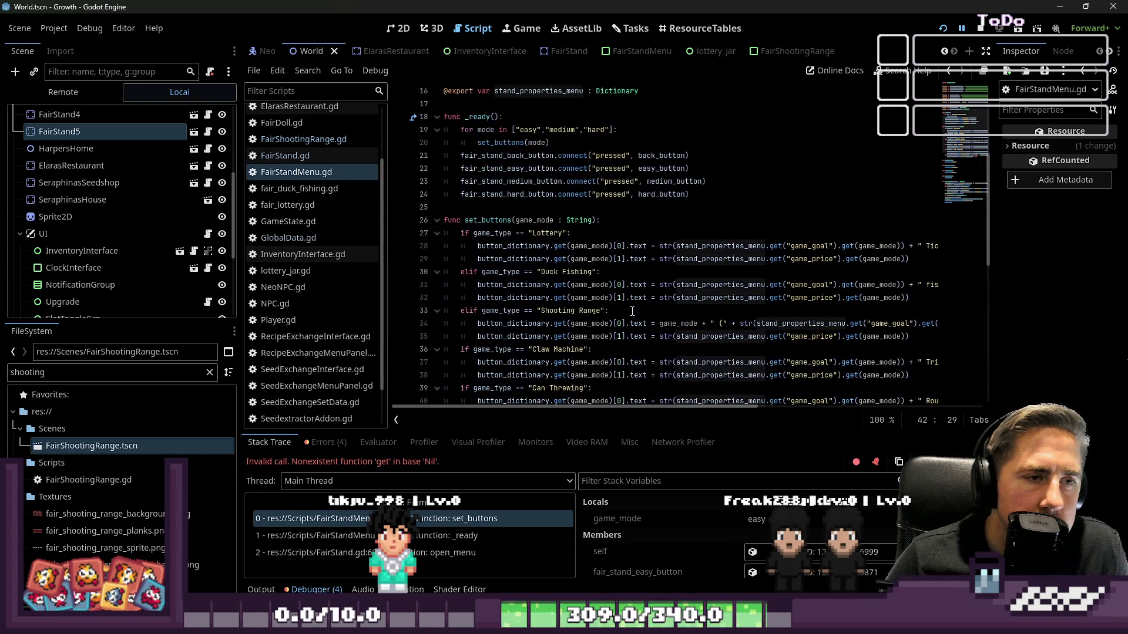
pyautogui.scroll(2, 632, 312)
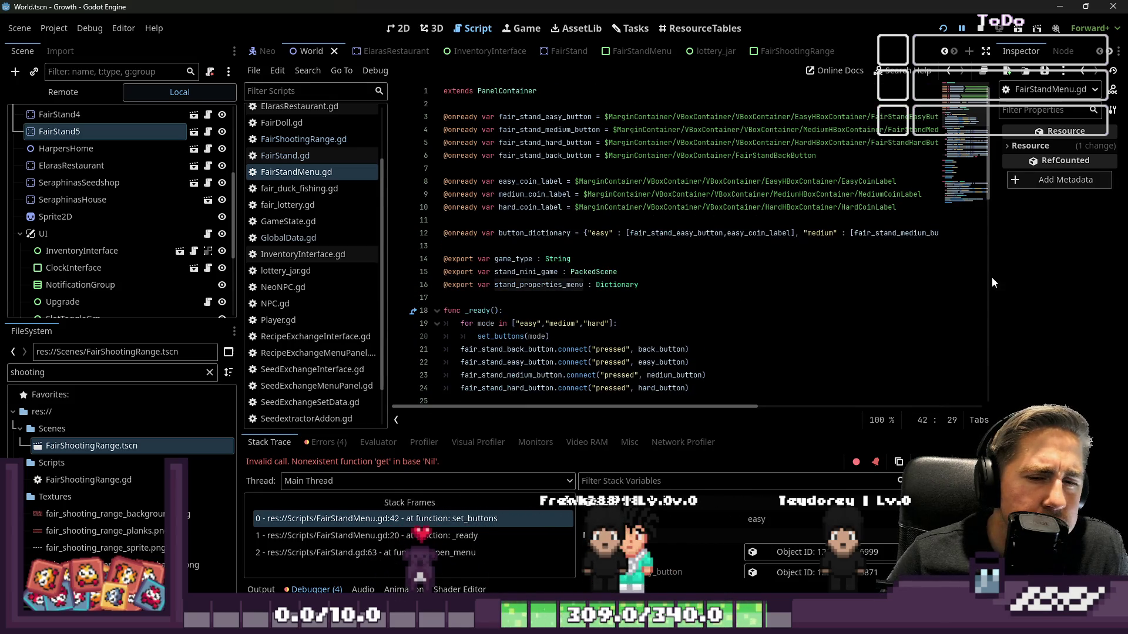
pyautogui.moveTo(996, 282); pyautogui.dragTo(940, 283)
pyautogui.scroll(-7, 771, 258)
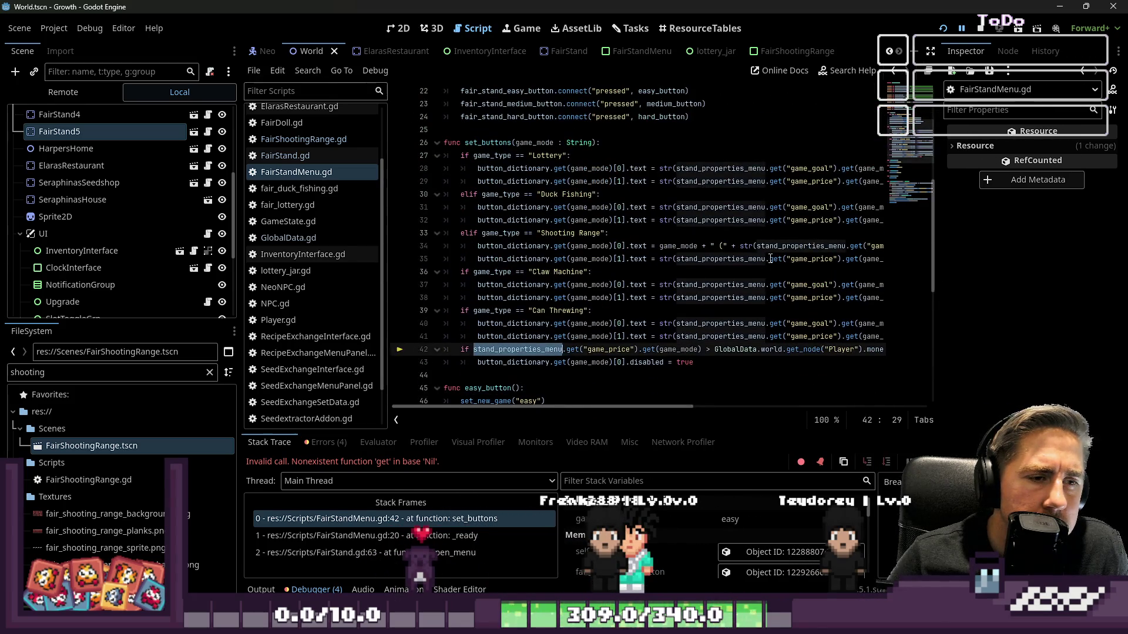
pyautogui.scroll(-1, 748, 227)
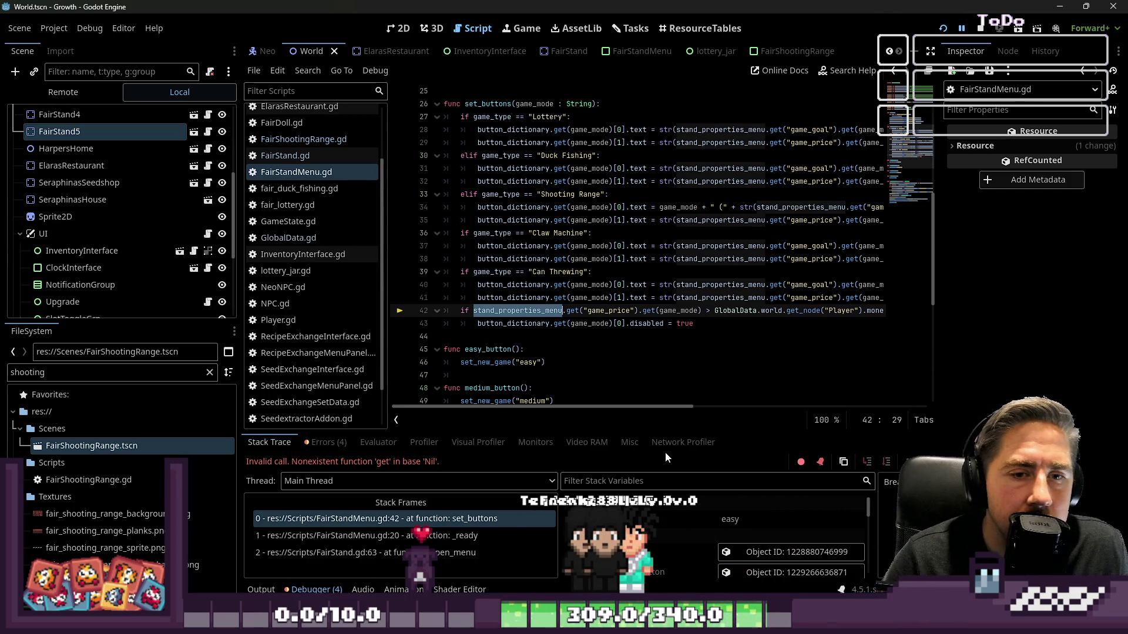
pyautogui.moveTo(667, 406)
pyautogui.mouseDown()
pyautogui.moveTo(711, 406)
pyautogui.moveTo(672, 410)
pyautogui.mouseUp()
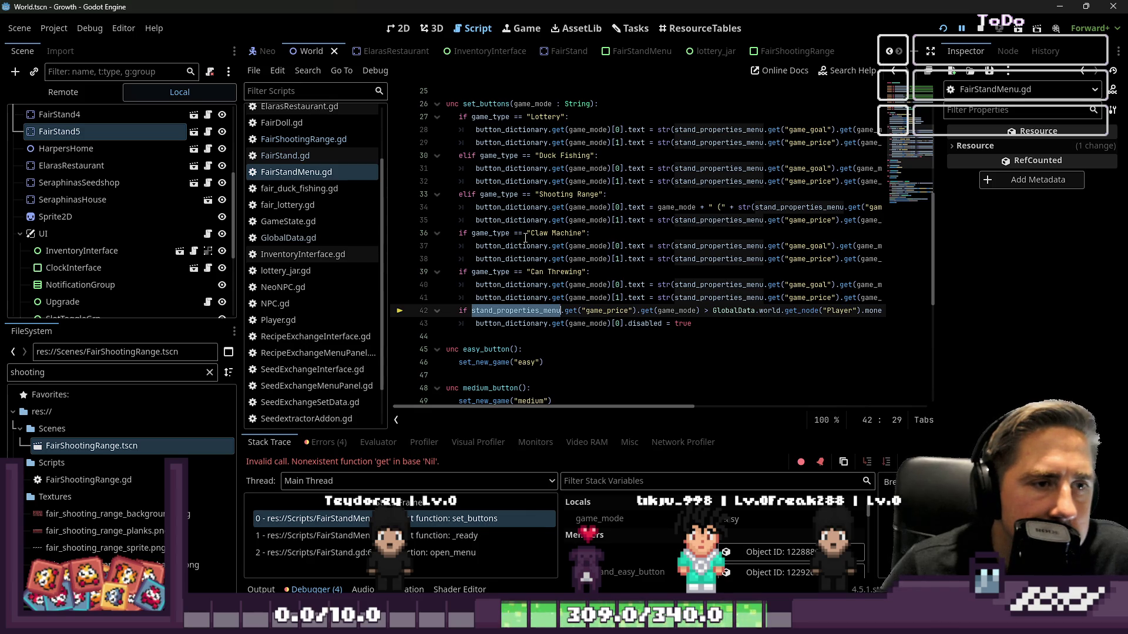
# Step: Edit the 'Duck Shooting Range' stand label on line 33 of the script
pyautogui.click(536, 196)
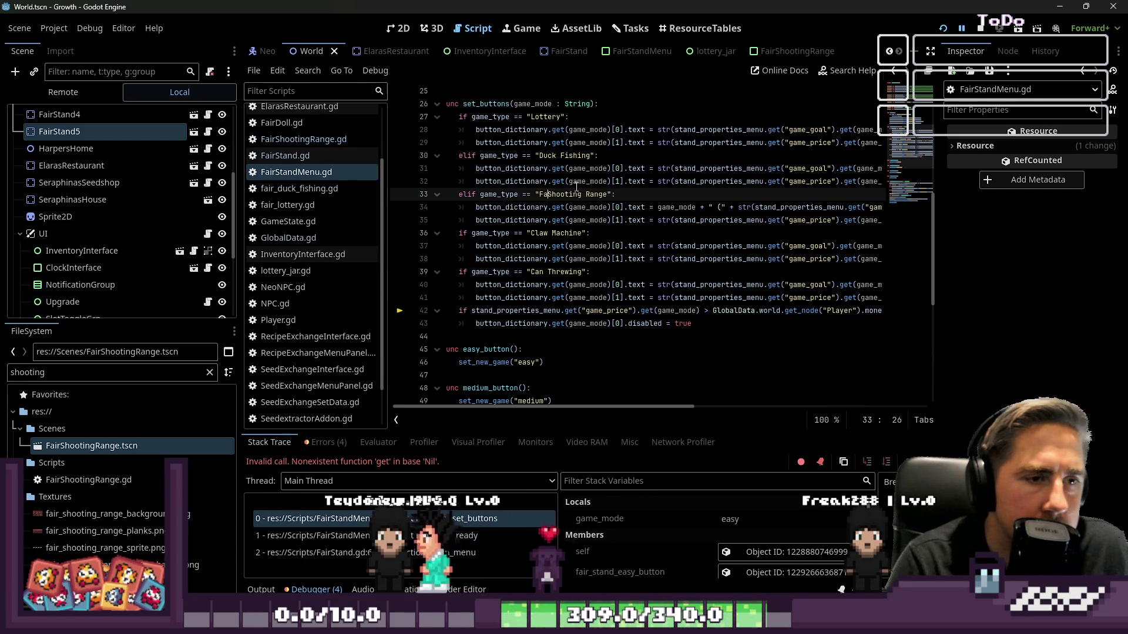
pyautogui.write('F')
pyautogui.press('BackSpace')
pyautogui.write('Duck')
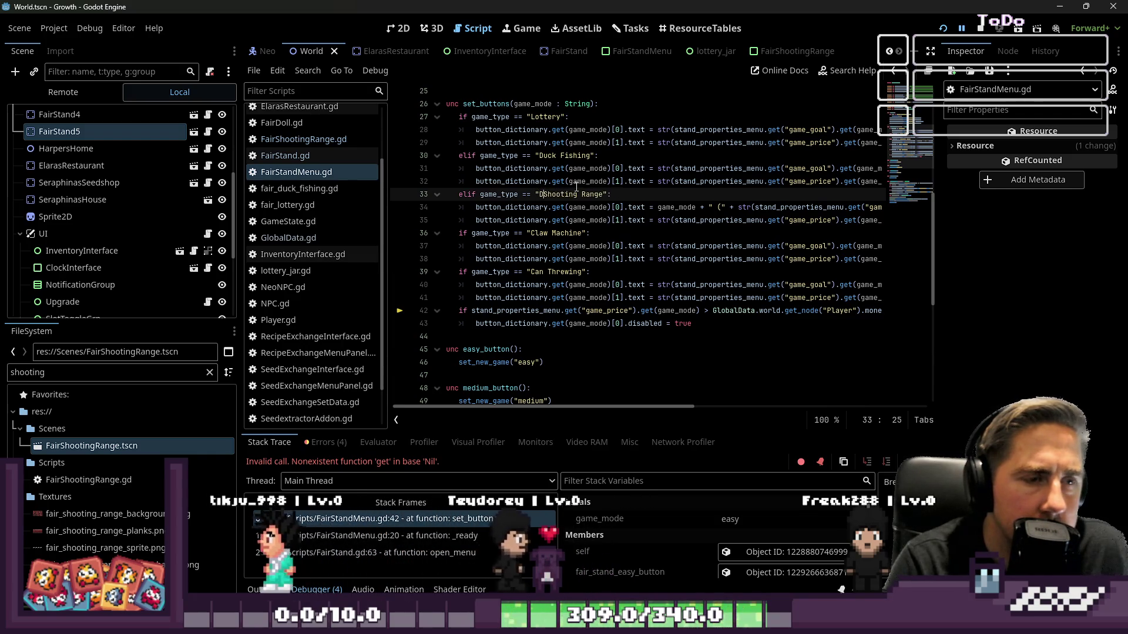
pyautogui.hotkey('ctrl', 'shift', 'Right')
pyautogui.hotkey('ctrl', 'shift', 'Right')
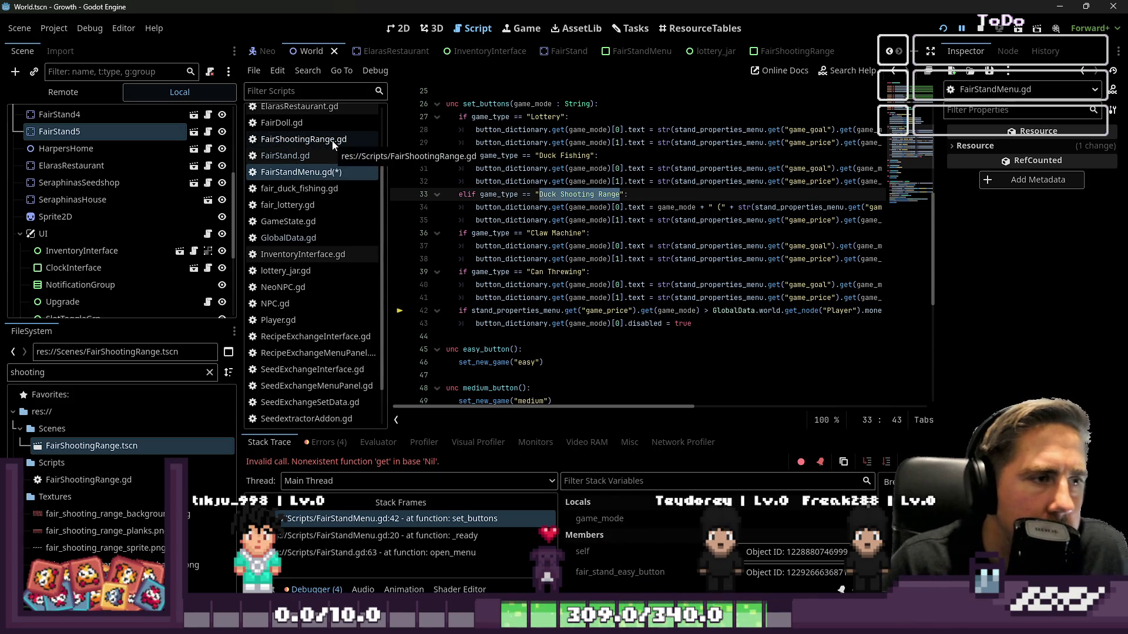
pyautogui.press('Left')
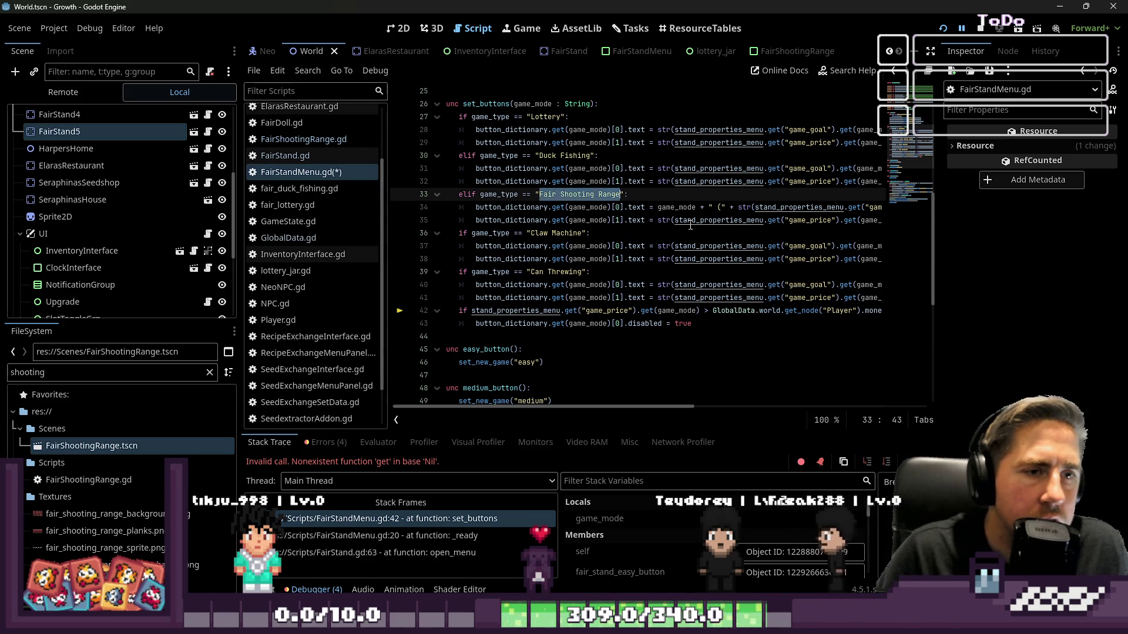
# Step: Paste 'Fair Shooting Range' into FairStand5's Stand Name, then save and run the game
pyautogui.click(93, 133)
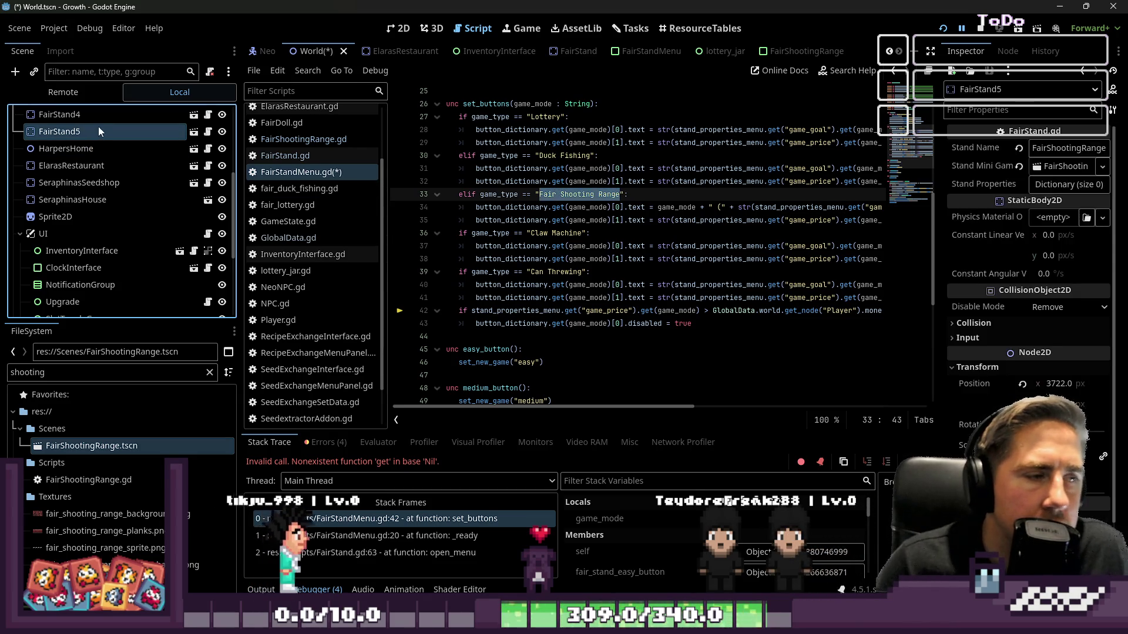
pyautogui.click(1076, 149)
pyautogui.hotkey('ctrl', 'v')
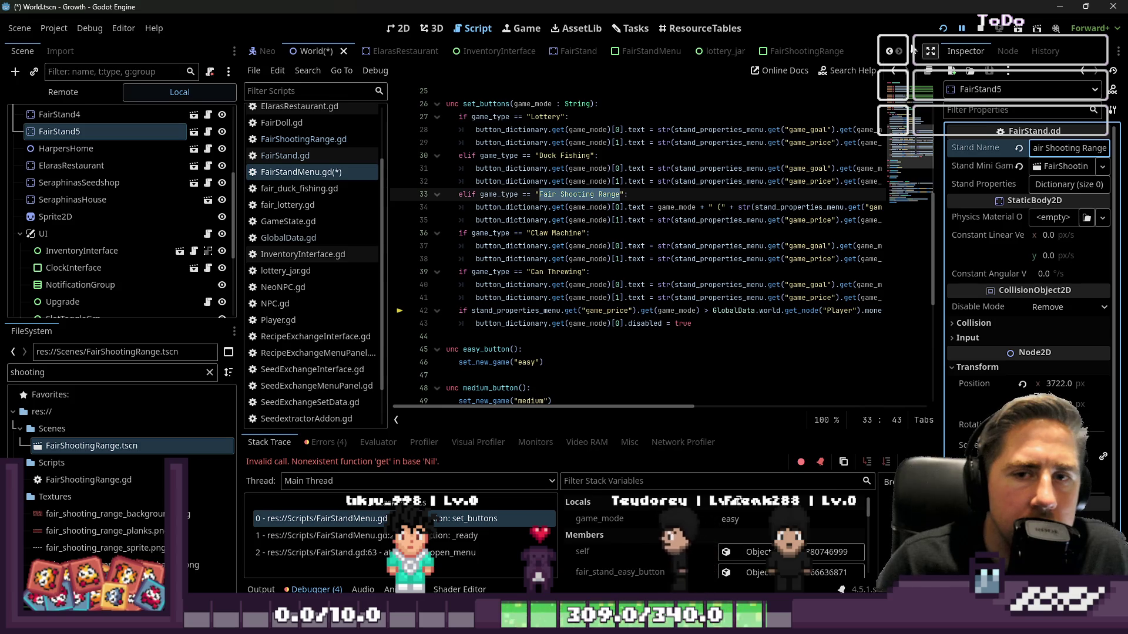
pyautogui.click(943, 28)
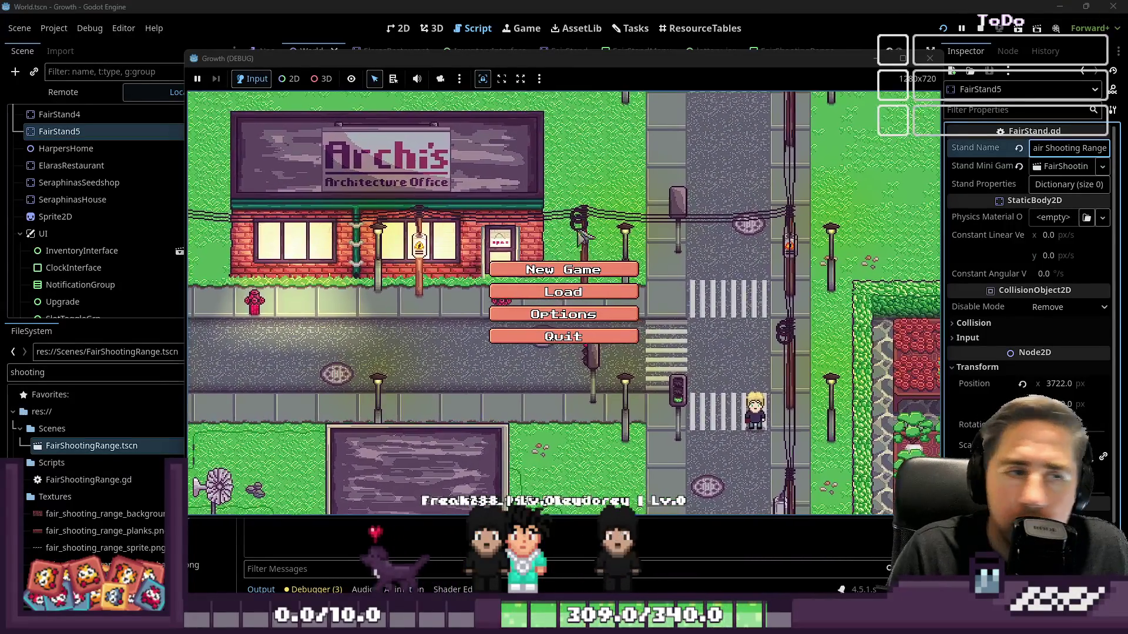
# Step: Start a new game with a character named 'g'
pyautogui.click(558, 270)
pyautogui.write('g')
pyautogui.press('Return')
# Step: Walk right to the shooting stand and interact, then inspect the code at the failing line
pyautogui.press('d')
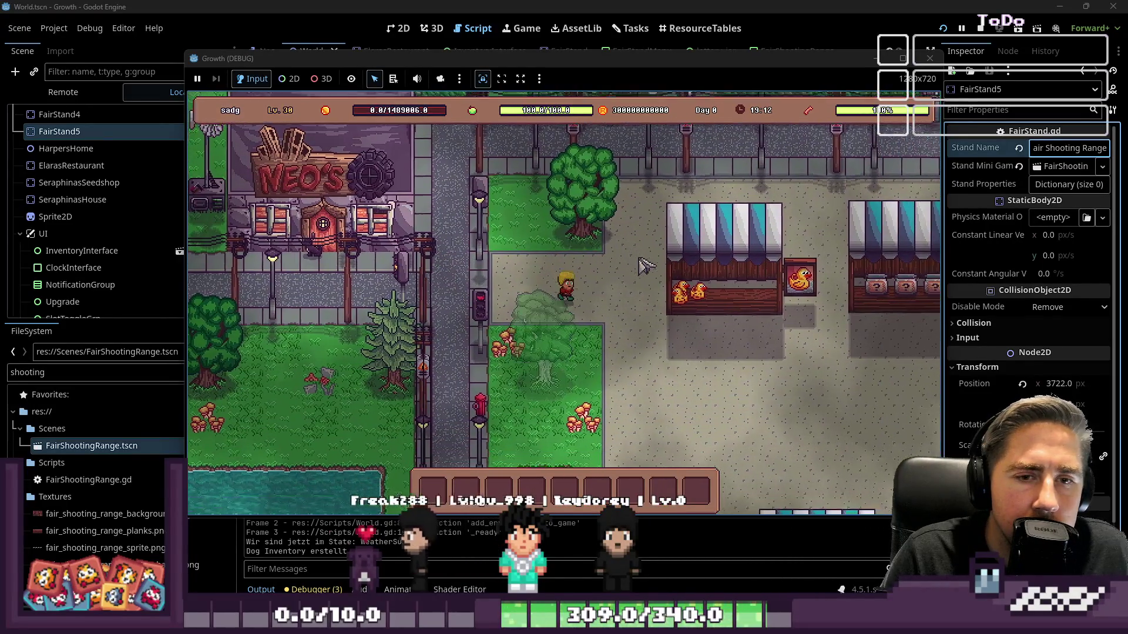
pyautogui.press('d')
pyautogui.press('s')
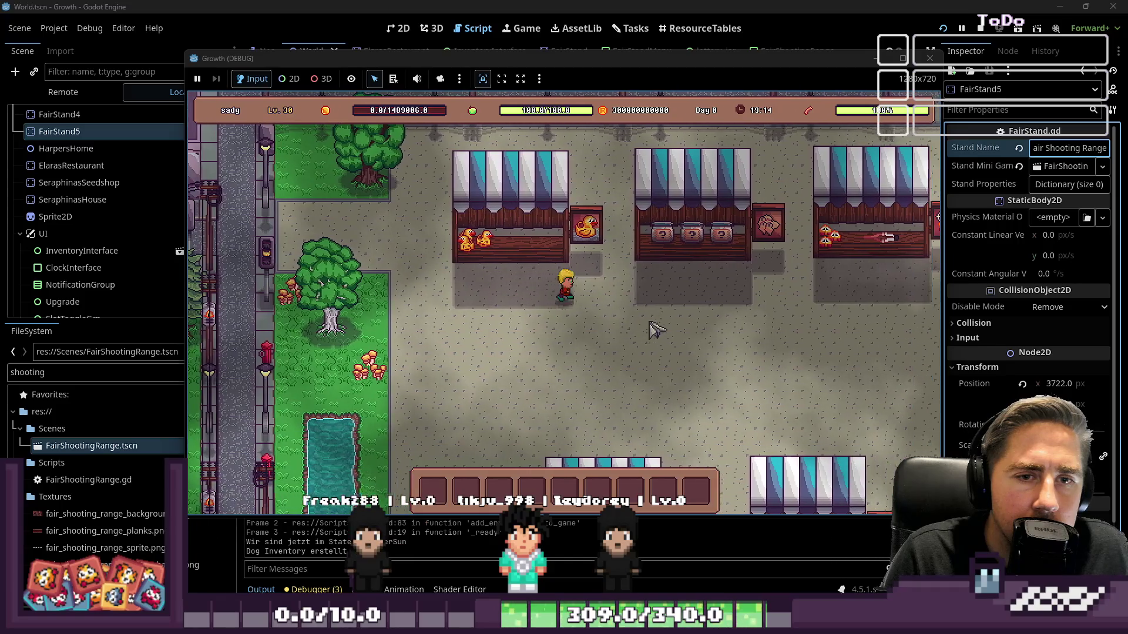
pyautogui.press('d')
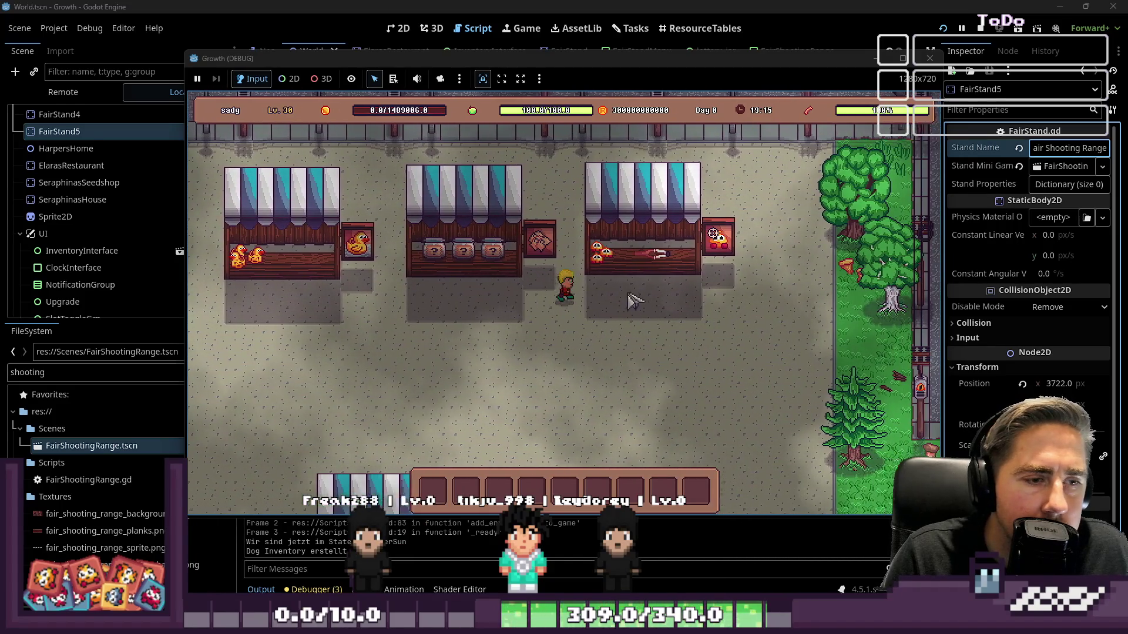
pyautogui.press('w')
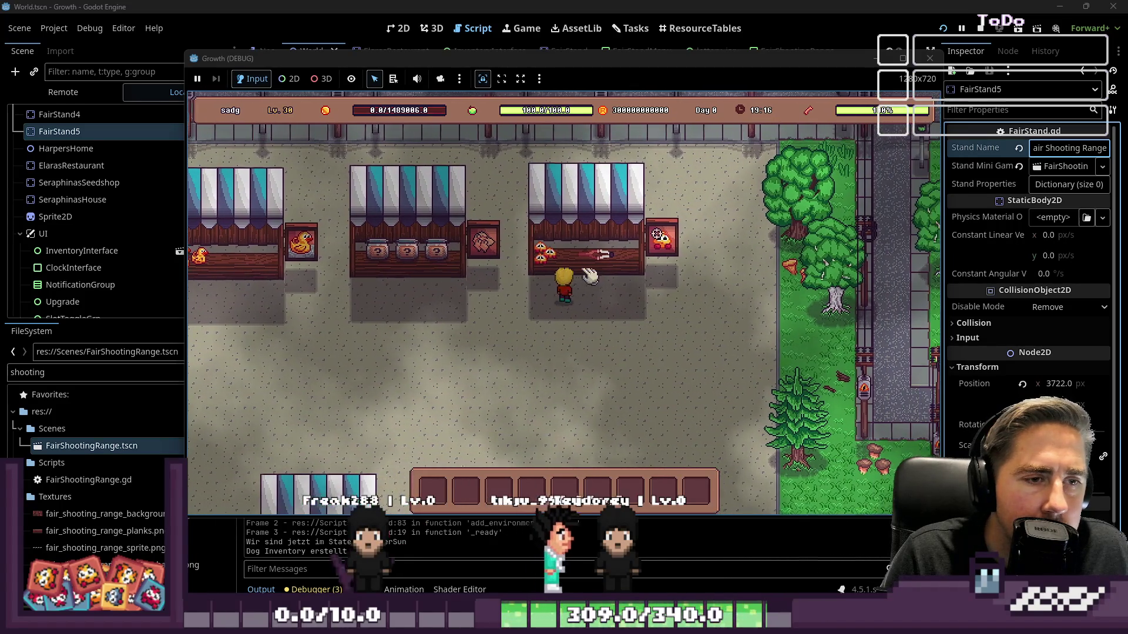
pyautogui.press('e')
pyautogui.click(558, 271)
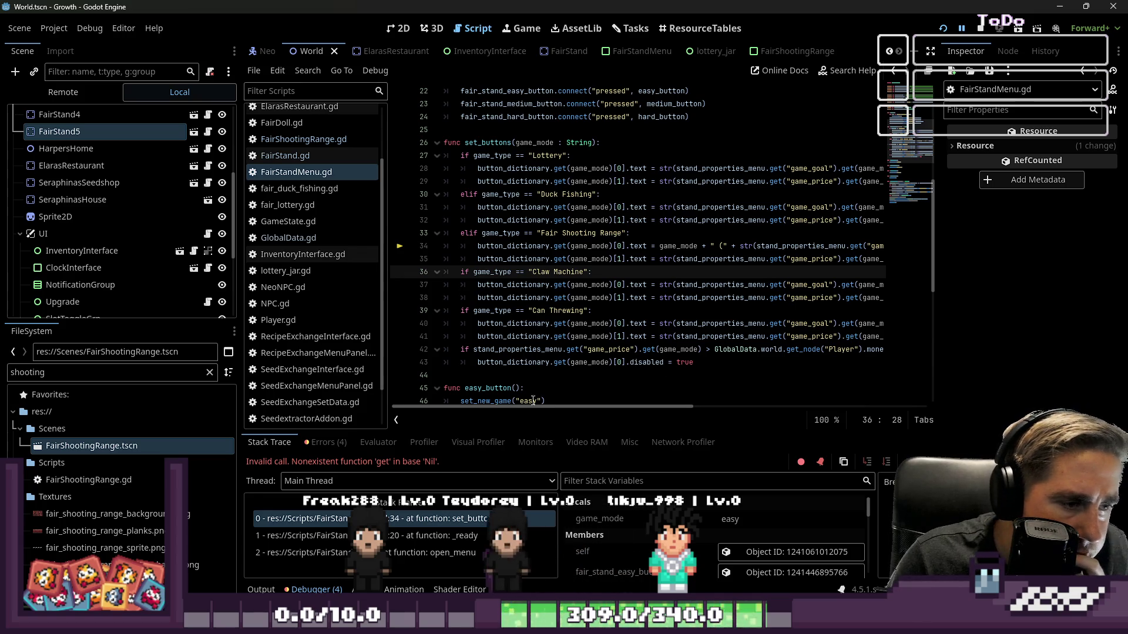
# Step: Change the stand-name check on line 33 of FairStandMenu.gd to "Shooting Range"
pyautogui.moveTo(518, 407)
pyautogui.mouseDown()
pyautogui.moveTo(621, 424)
pyautogui.moveTo(598, 428)
pyautogui.moveTo(779, 491)
pyautogui.moveTo(719, 498)
pyautogui.moveTo(552, 480)
pyautogui.moveTo(499, 470)
pyautogui.moveTo(545, 456)
pyautogui.moveTo(470, 453)
pyautogui.mouseUp()
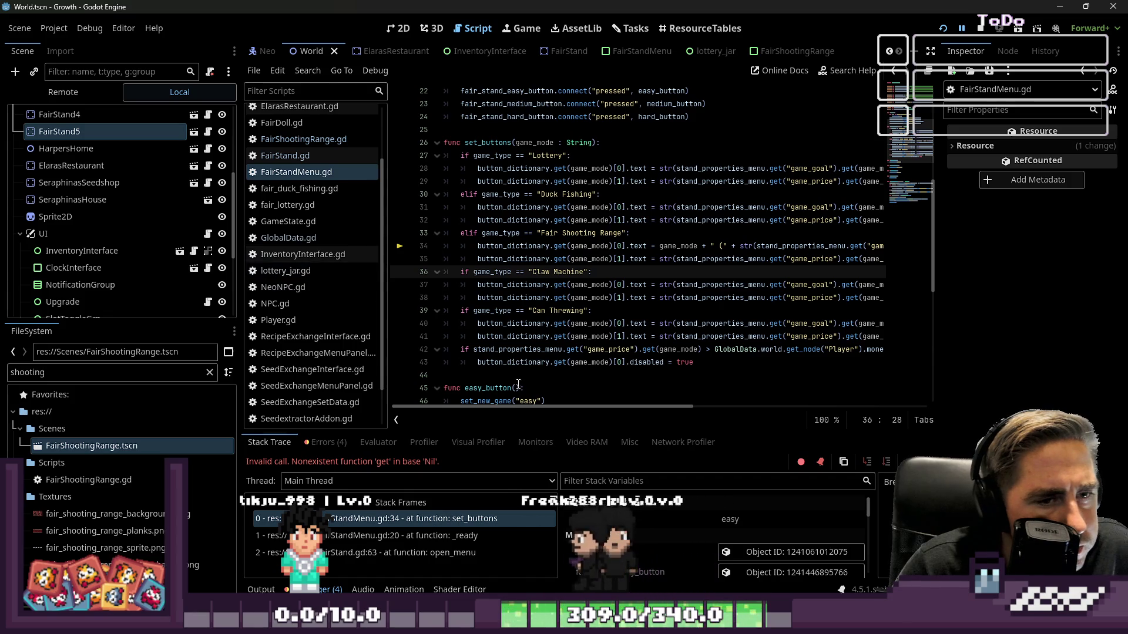
pyautogui.moveTo(559, 407)
pyautogui.mouseDown()
pyautogui.moveTo(578, 406)
pyautogui.moveTo(554, 408)
pyautogui.mouseUp()
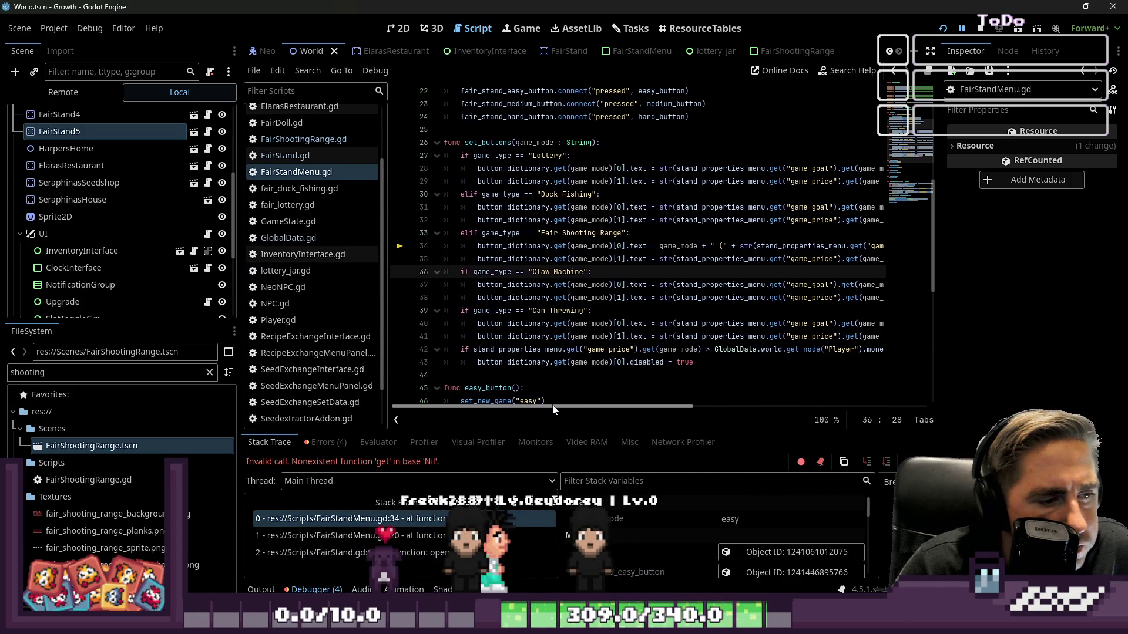
pyautogui.click(563, 234)
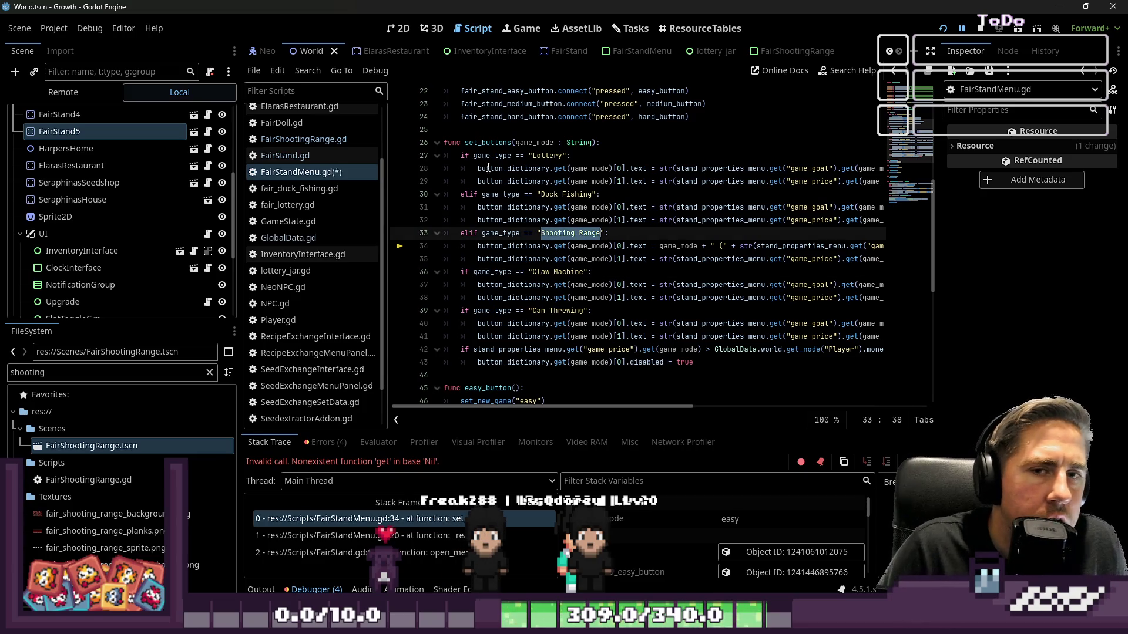
# Step: Rename FairStand5's Stand Name to "Shooting Range" by removing "Fair ", then save and relaunch
pyautogui.click(75, 135)
pyautogui.click(1056, 147)
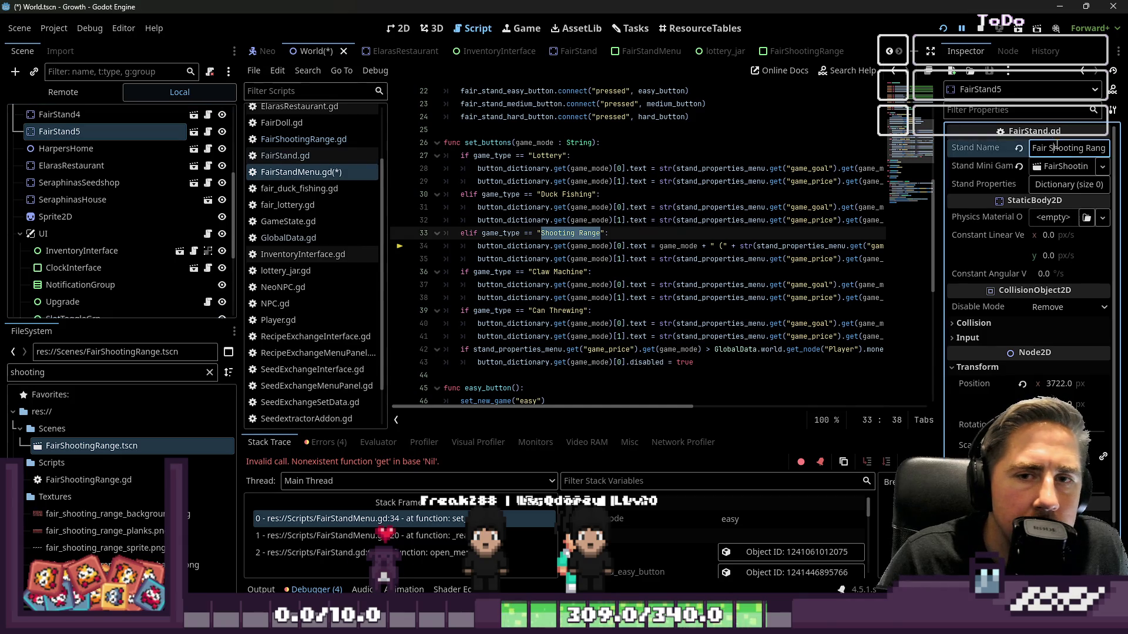
pyautogui.press('Home')
pyautogui.hotkey('ctrl', 'Delete')
pyautogui.click(952, 31)
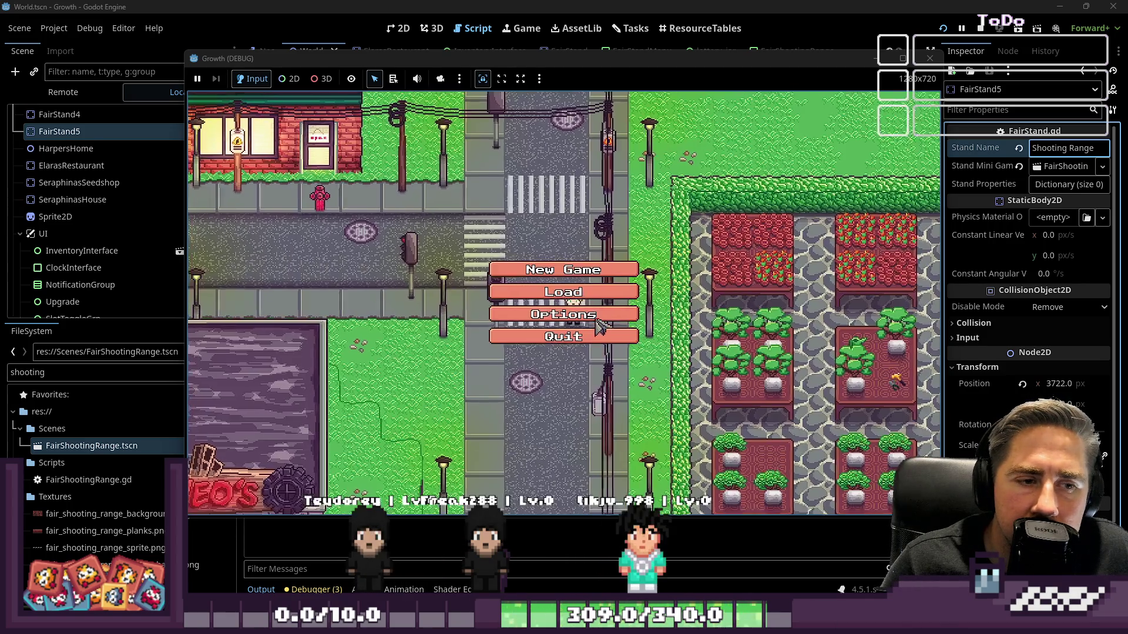
# Step: Delete the old save and start a new game with a character named "asd"
pyautogui.click(596, 317)
pyautogui.click(605, 241)
pyautogui.click(579, 389)
pyautogui.click(578, 329)
pyautogui.click(586, 188)
pyautogui.write('asd')
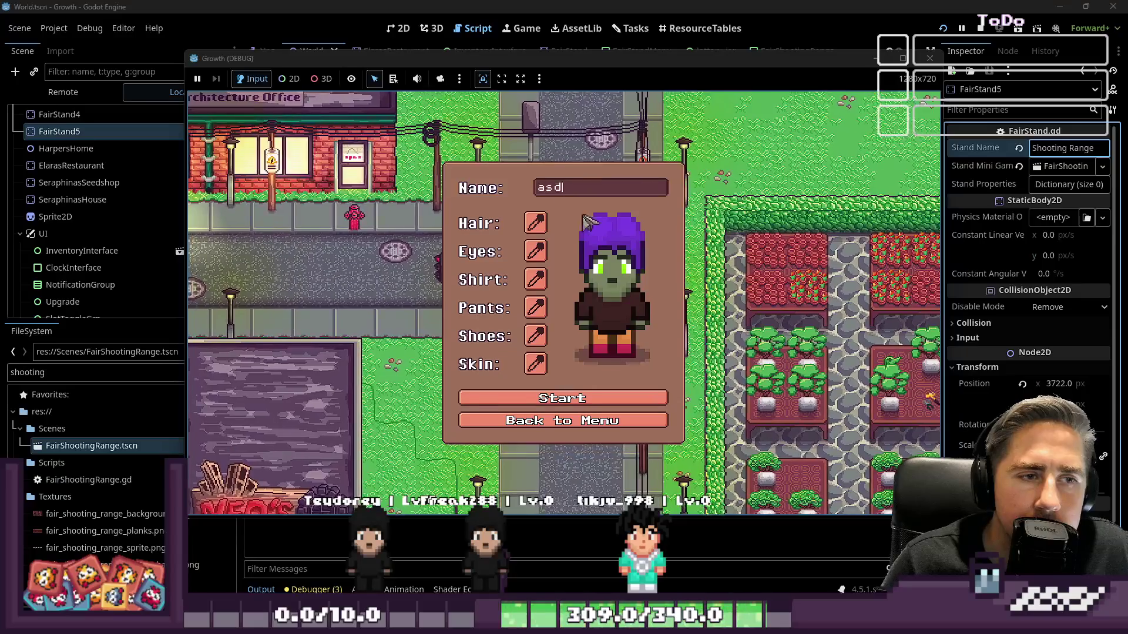
pyautogui.click(562, 399)
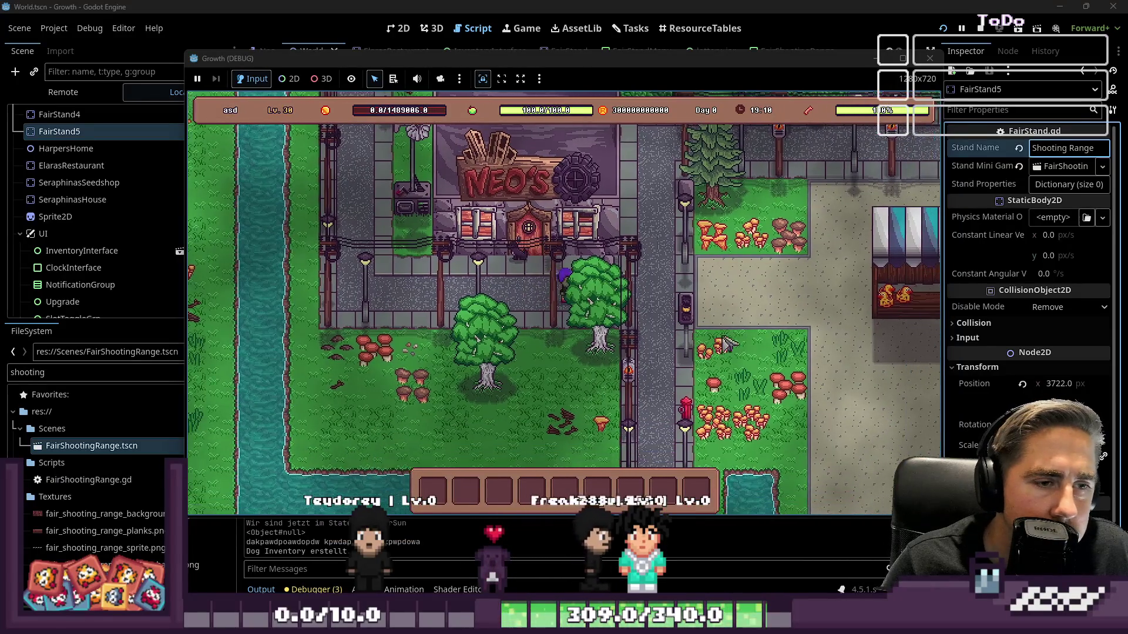
# Step: Walk through the fair to the shooting stand and start the easy Shooting Range round
pyautogui.press('d')
pyautogui.press('s')
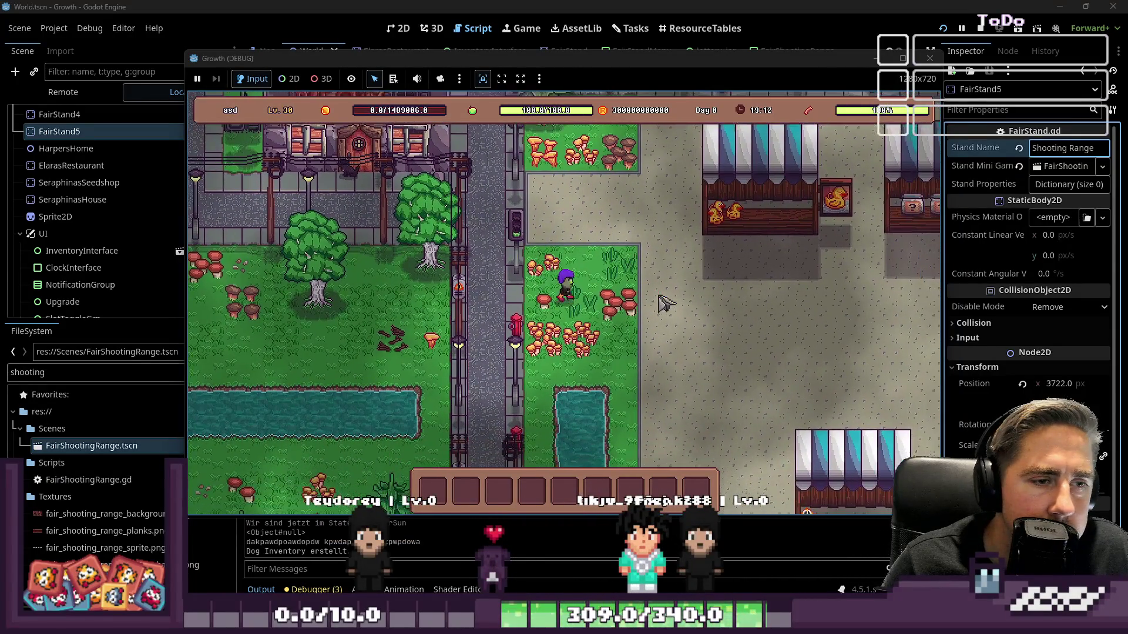
pyautogui.press('d')
pyautogui.press('w')
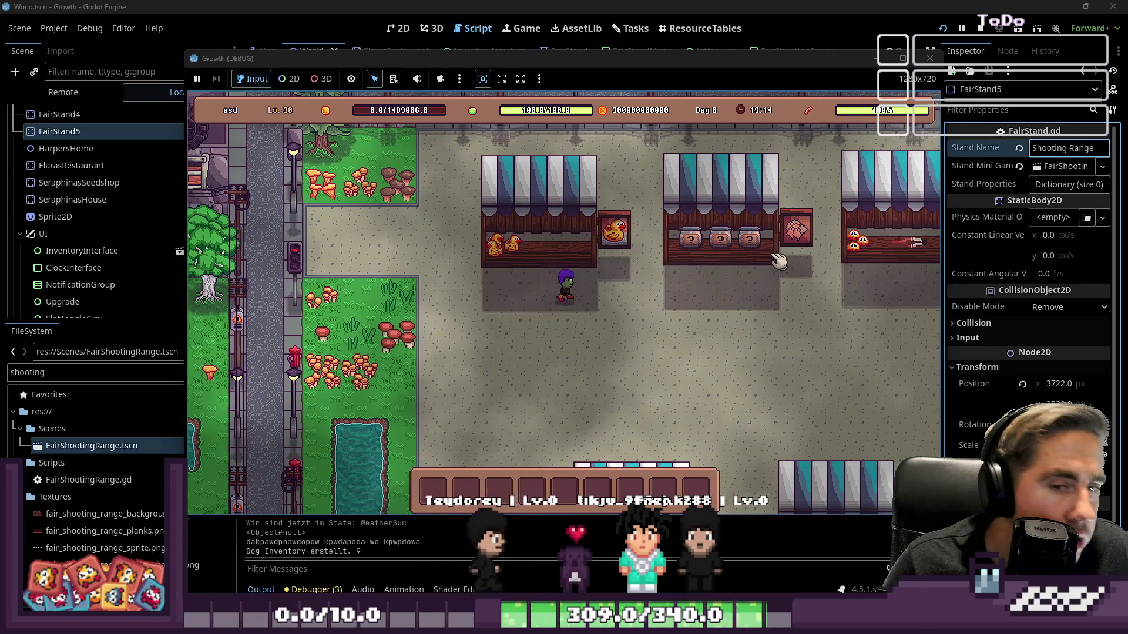
pyautogui.press('d')
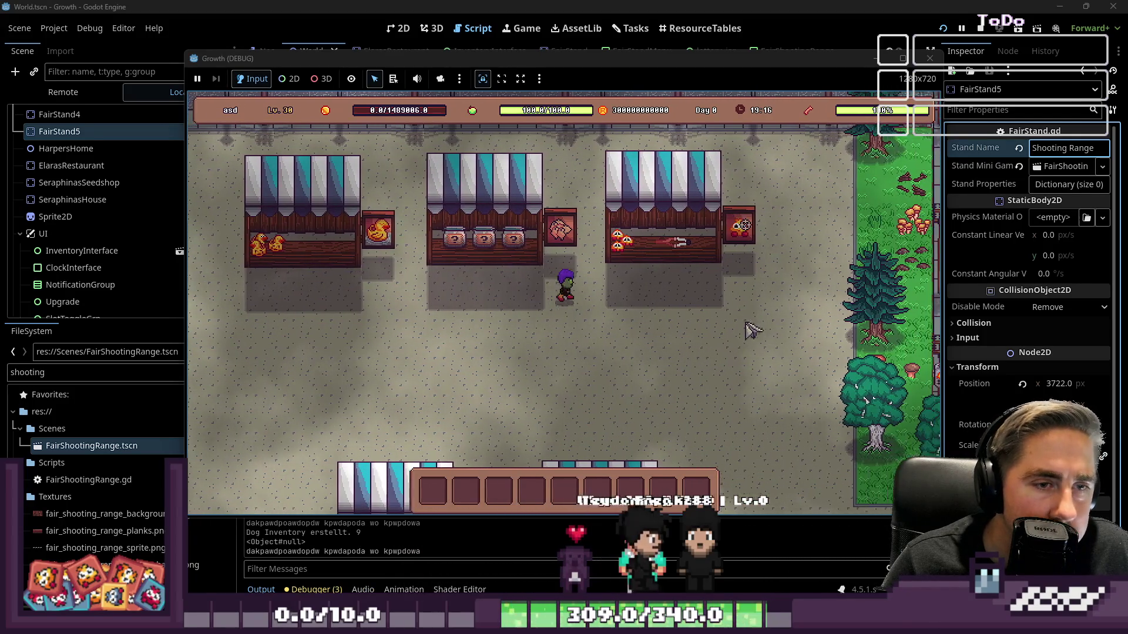
pyautogui.press('d')
pyautogui.click(590, 251)
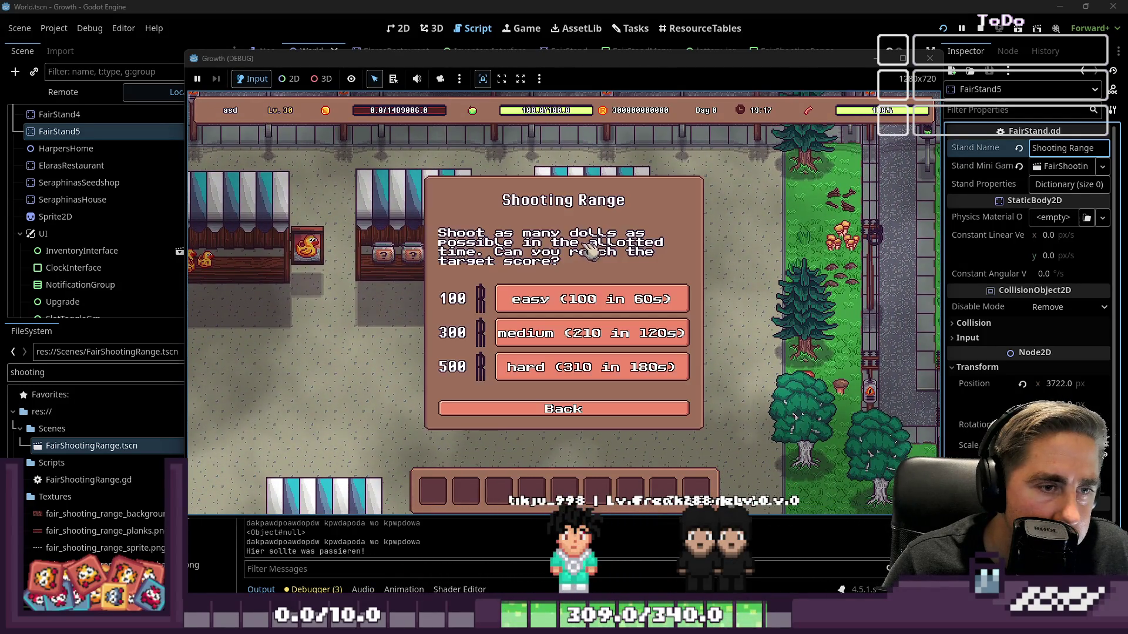
pyautogui.click(576, 301)
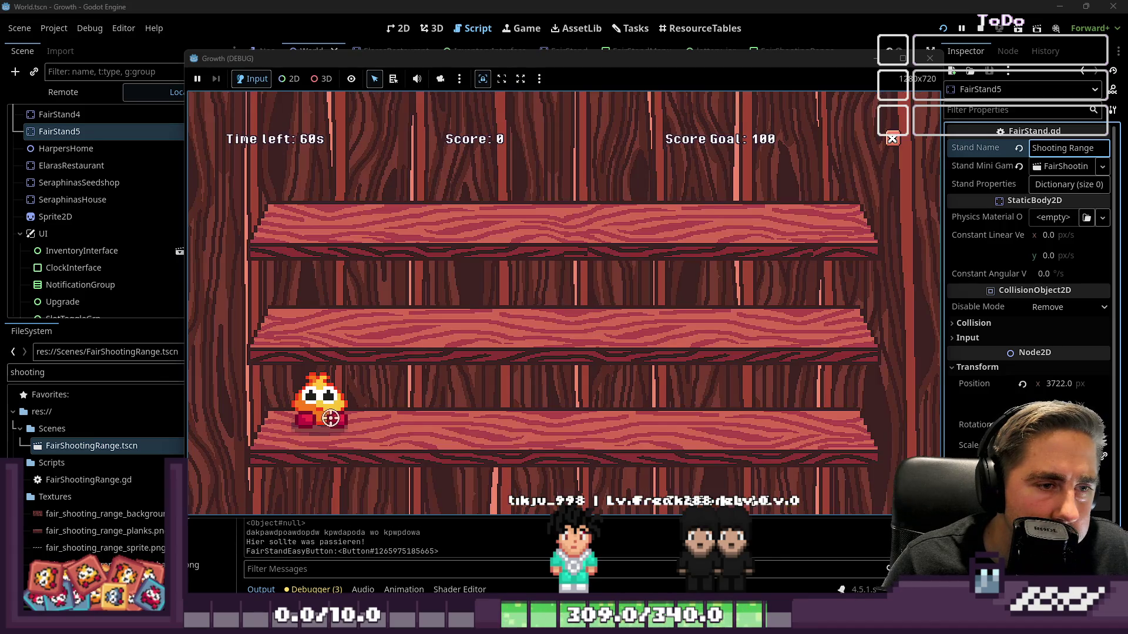
# Step: Shoot the target dolls until time runs out at 59 of 100 points, then close the game window
pyautogui.click(342, 406)
pyautogui.click(813, 194)
pyautogui.click(686, 405)
pyautogui.click(748, 403)
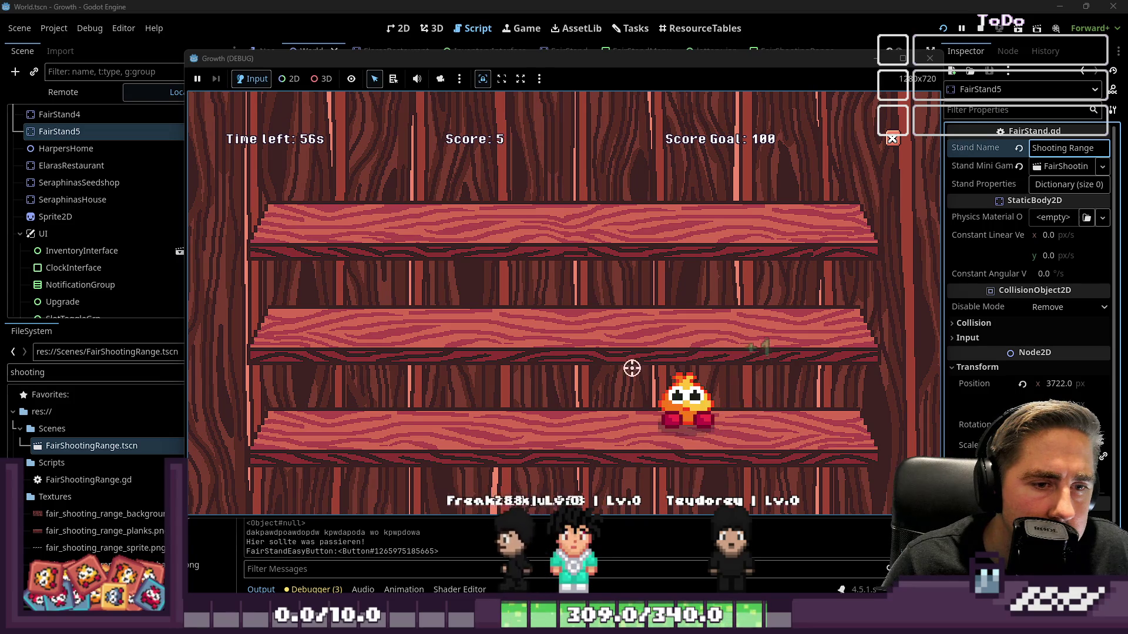
pyautogui.click(681, 299)
pyautogui.click(320, 301)
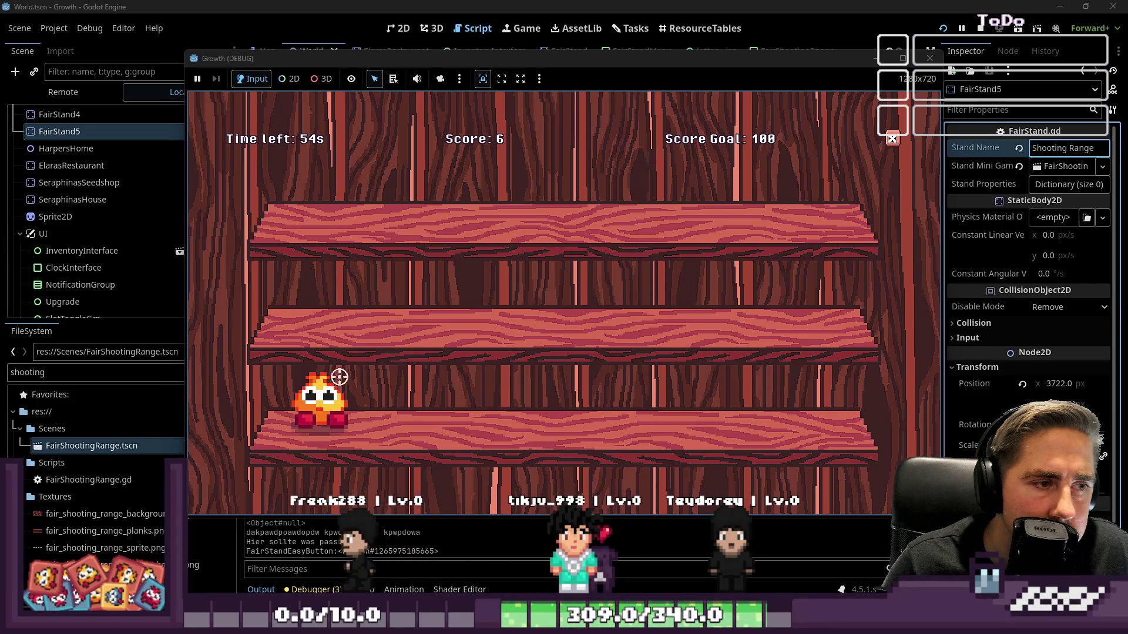
pyautogui.click(684, 195)
pyautogui.click(801, 405)
pyautogui.click(657, 316)
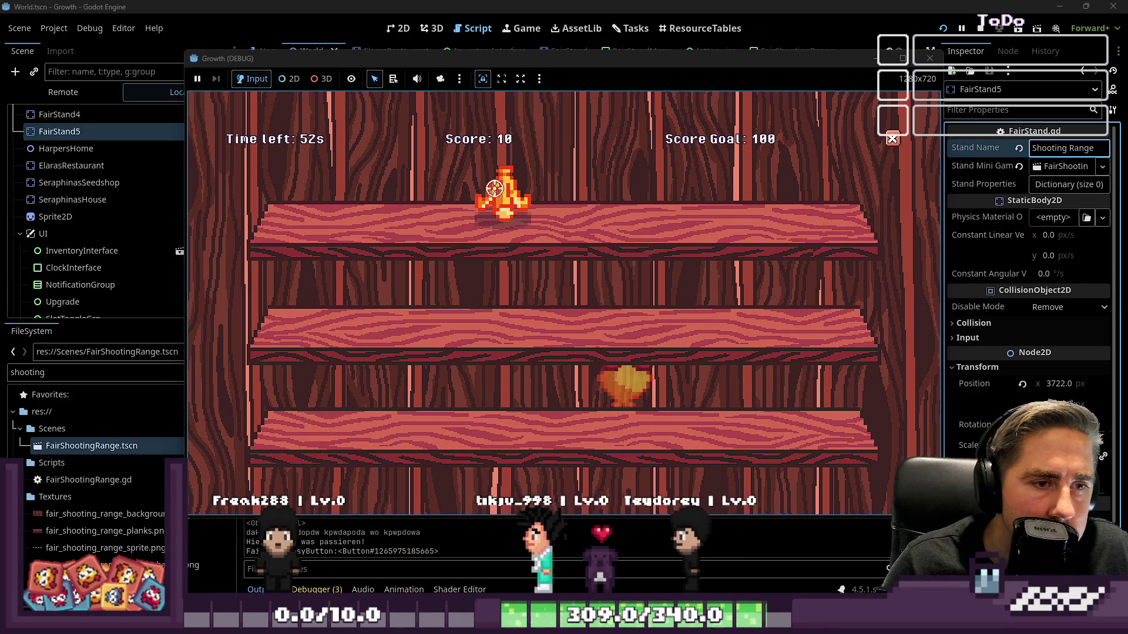
pyautogui.click(346, 404)
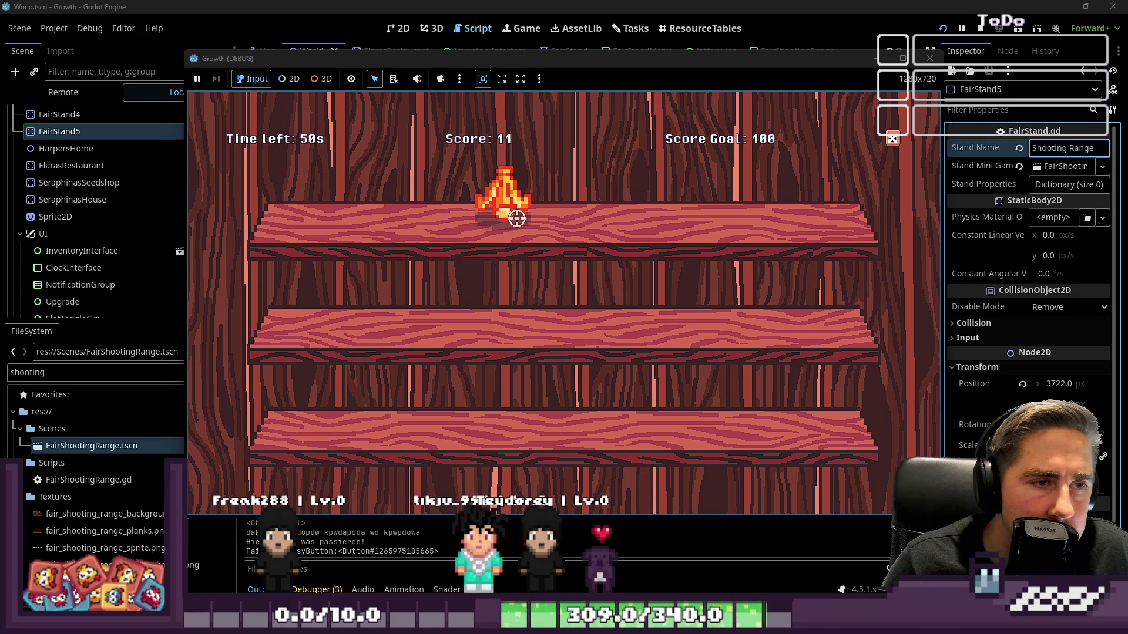
pyautogui.click(625, 197)
pyautogui.click(625, 400)
pyautogui.click(743, 400)
pyautogui.click(385, 402)
pyautogui.click(723, 183)
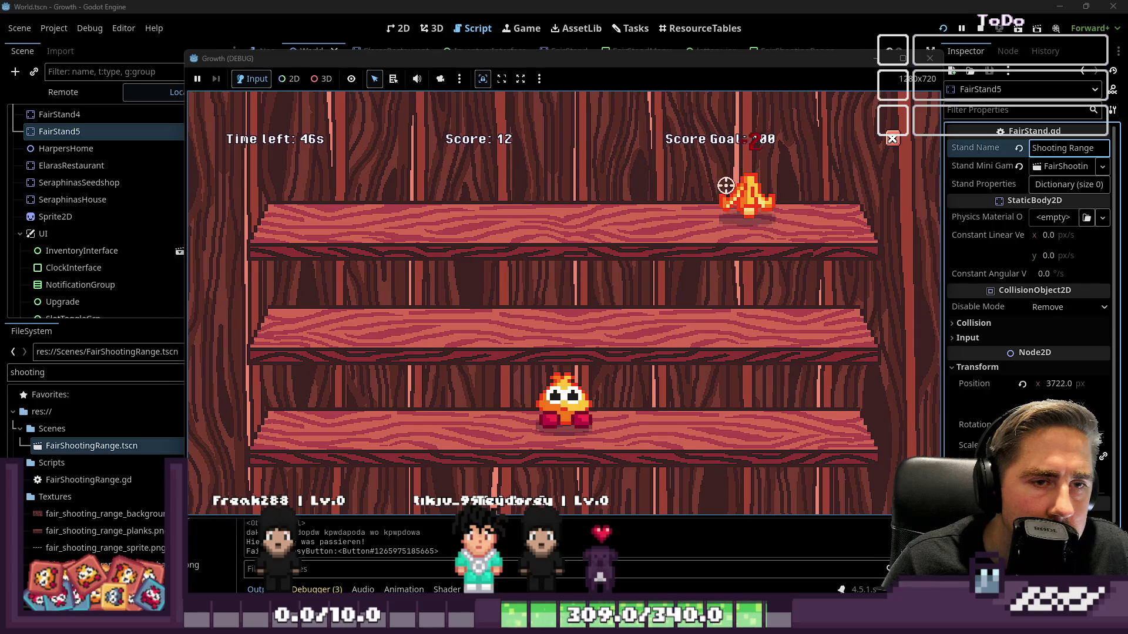
pyautogui.click(562, 408)
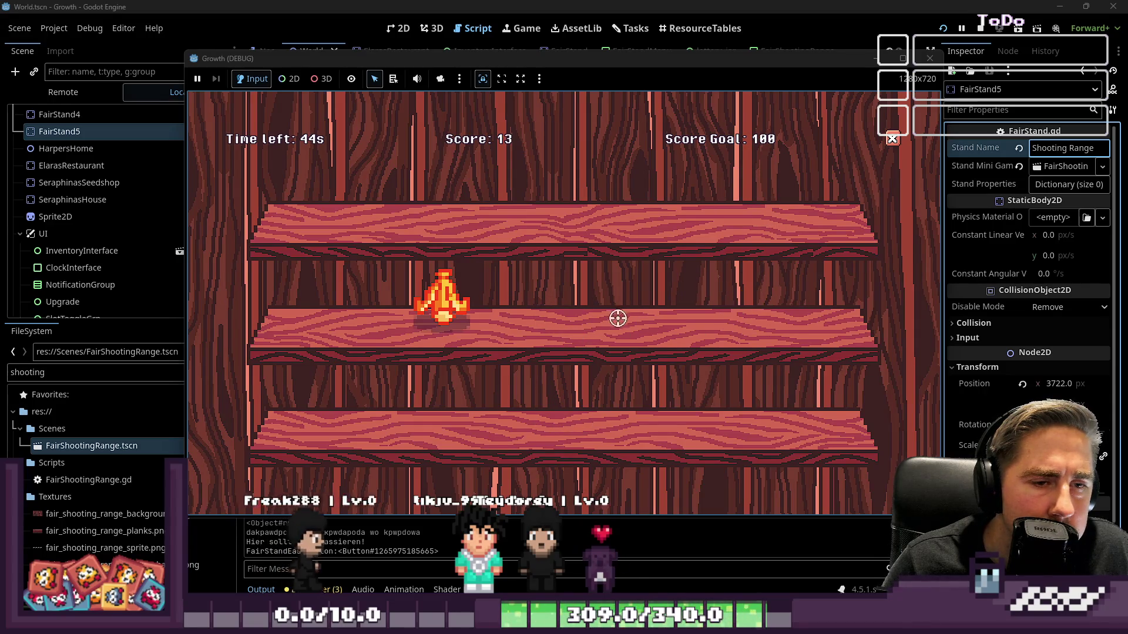
pyautogui.click(559, 376)
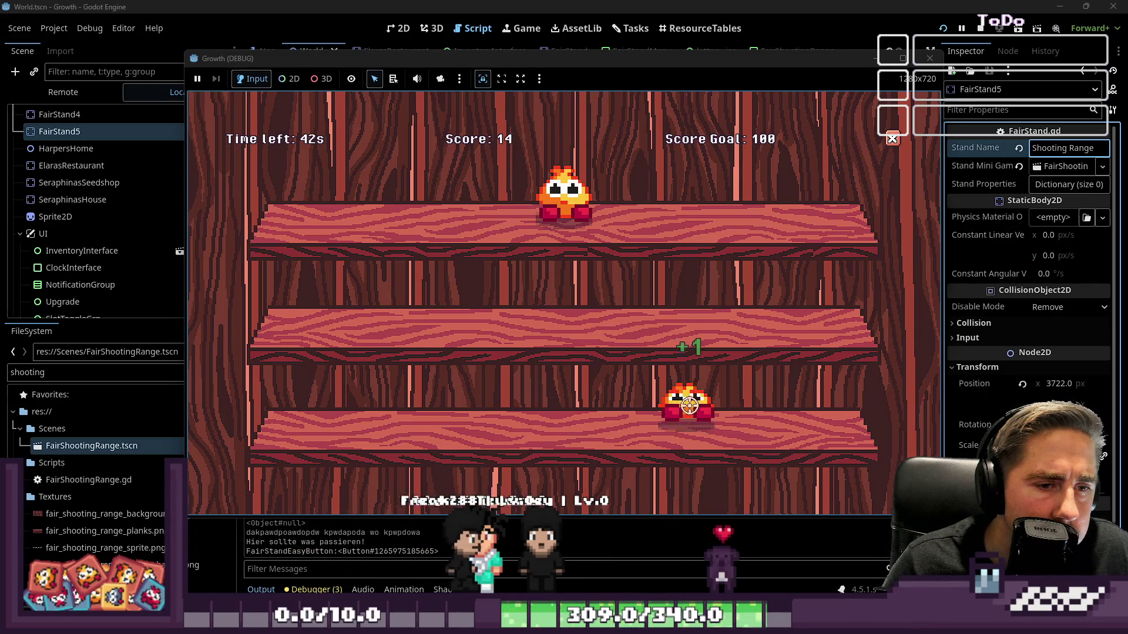
pyautogui.click(685, 381)
pyautogui.click(750, 411)
pyautogui.click(564, 405)
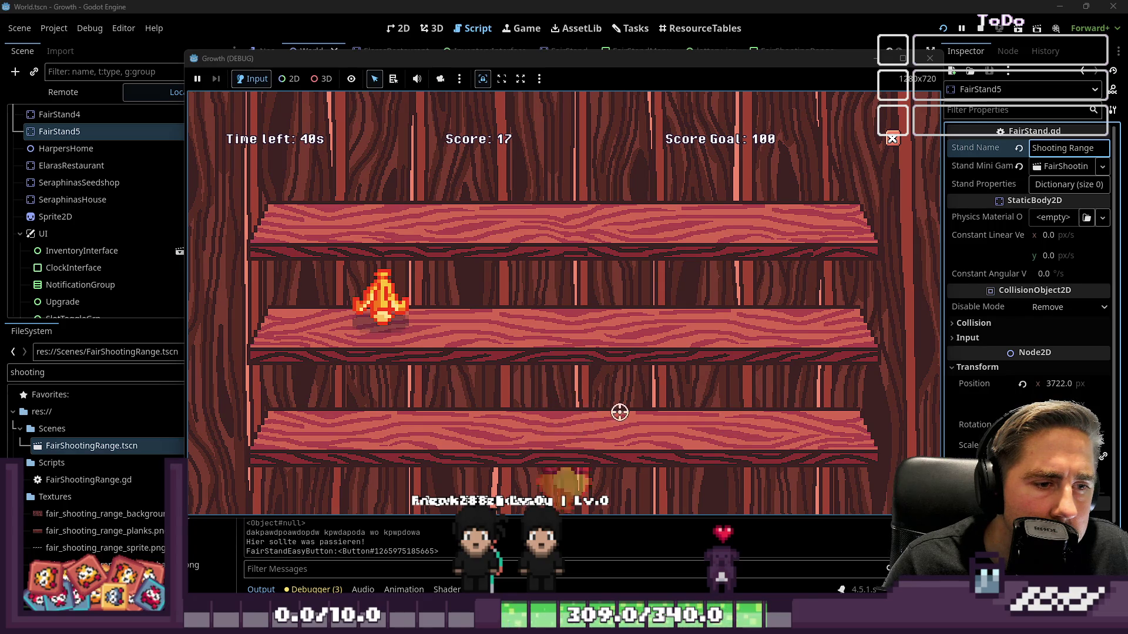
pyautogui.click(497, 407)
pyautogui.click(378, 297)
pyautogui.click(320, 297)
pyautogui.click(664, 199)
pyautogui.click(441, 200)
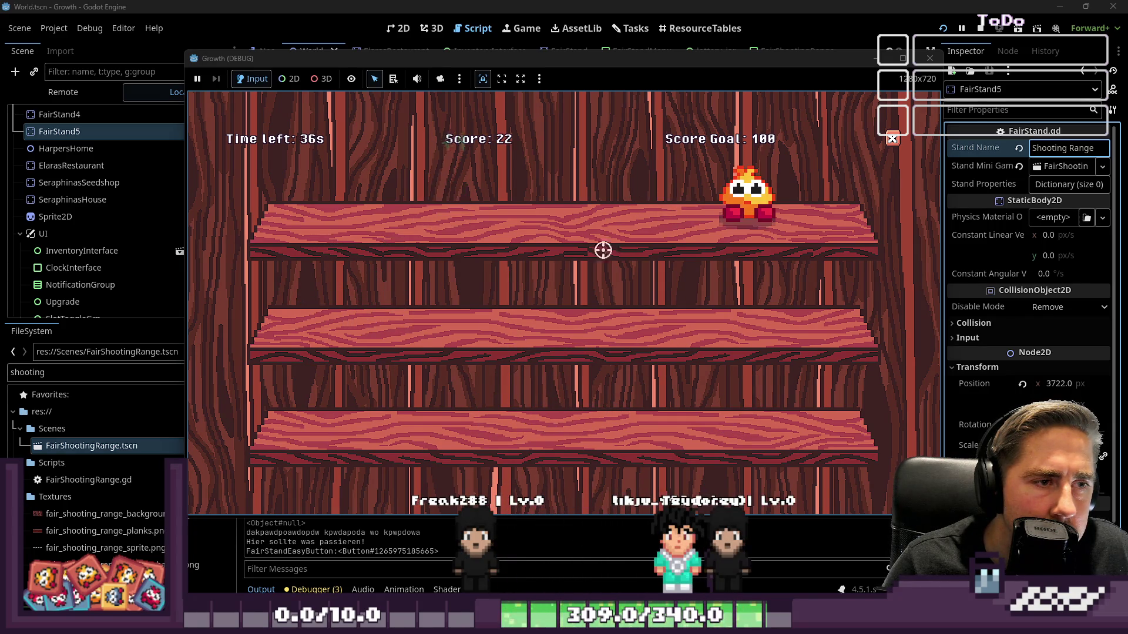
pyautogui.click(734, 200)
pyautogui.click(690, 305)
pyautogui.click(807, 404)
pyautogui.click(383, 203)
pyautogui.click(624, 298)
pyautogui.click(685, 196)
pyautogui.click(503, 404)
pyautogui.click(805, 304)
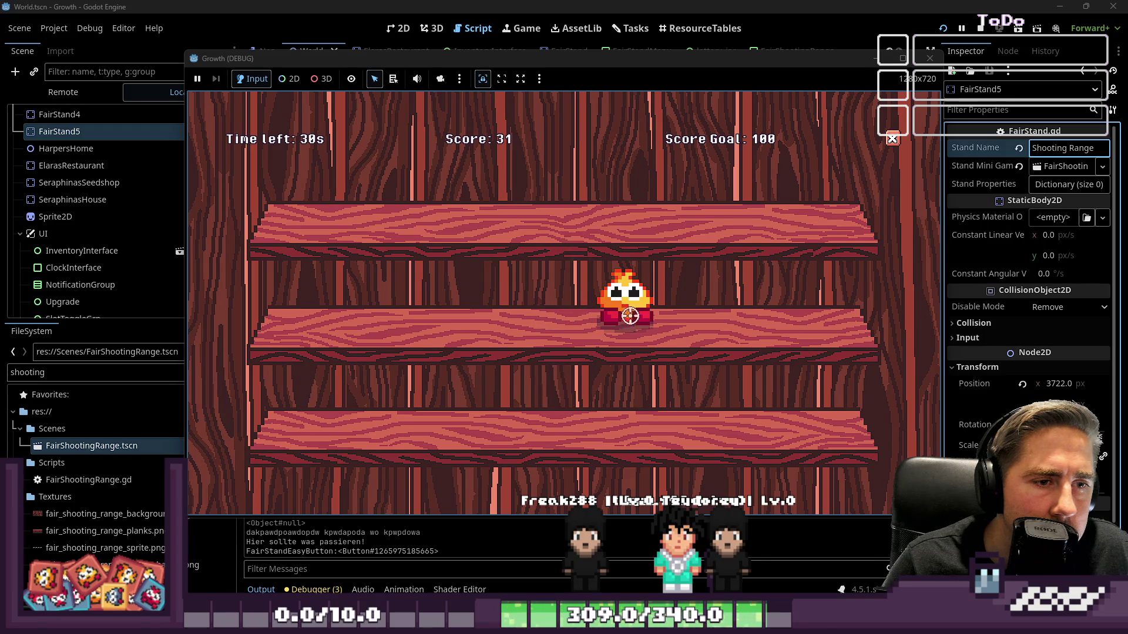
pyautogui.click(629, 312)
pyautogui.click(565, 399)
pyautogui.click(447, 403)
pyautogui.click(439, 215)
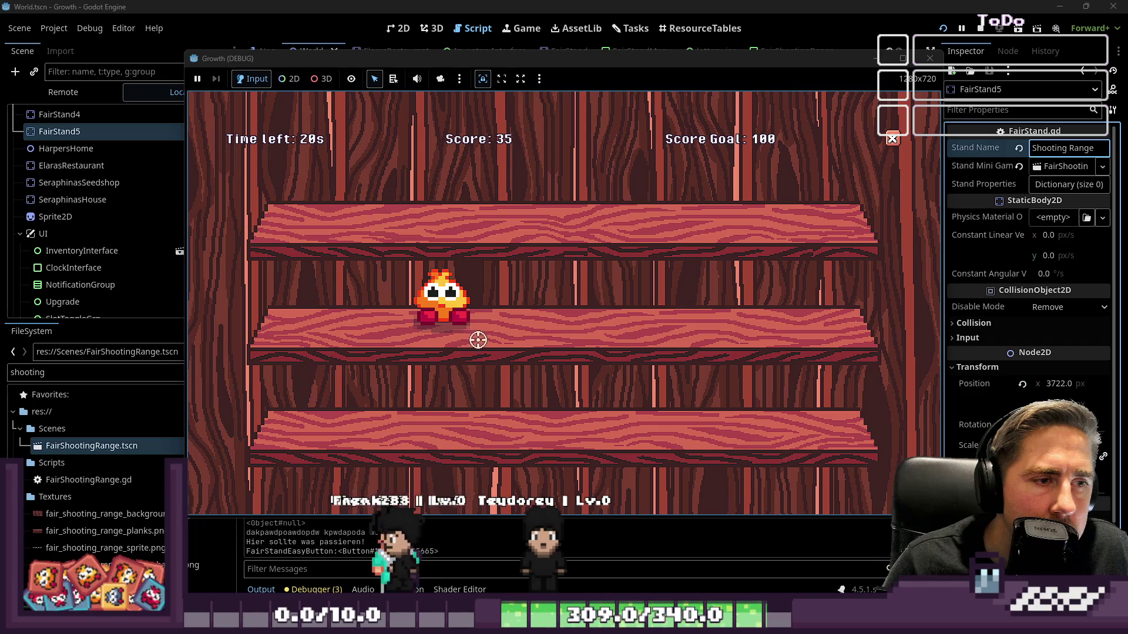
pyautogui.click(623, 306)
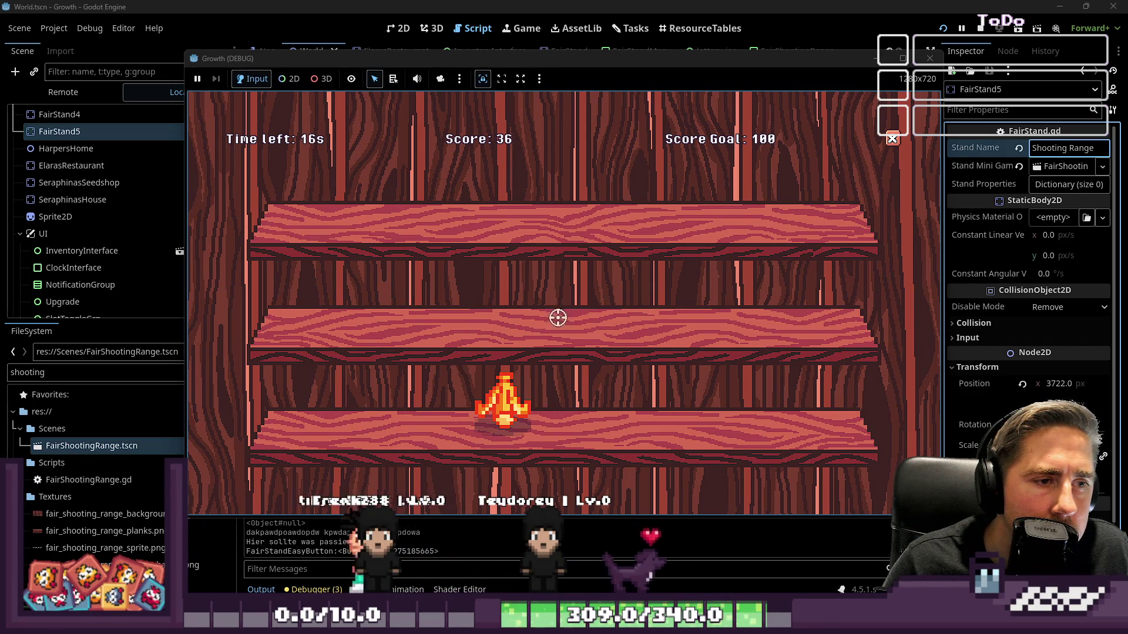
pyautogui.click(611, 382)
pyautogui.click(550, 217)
pyautogui.click(561, 390)
pyautogui.click(730, 302)
pyautogui.click(763, 300)
pyautogui.click(806, 299)
pyautogui.click(687, 299)
pyautogui.click(752, 405)
pyautogui.click(444, 199)
pyautogui.click(564, 391)
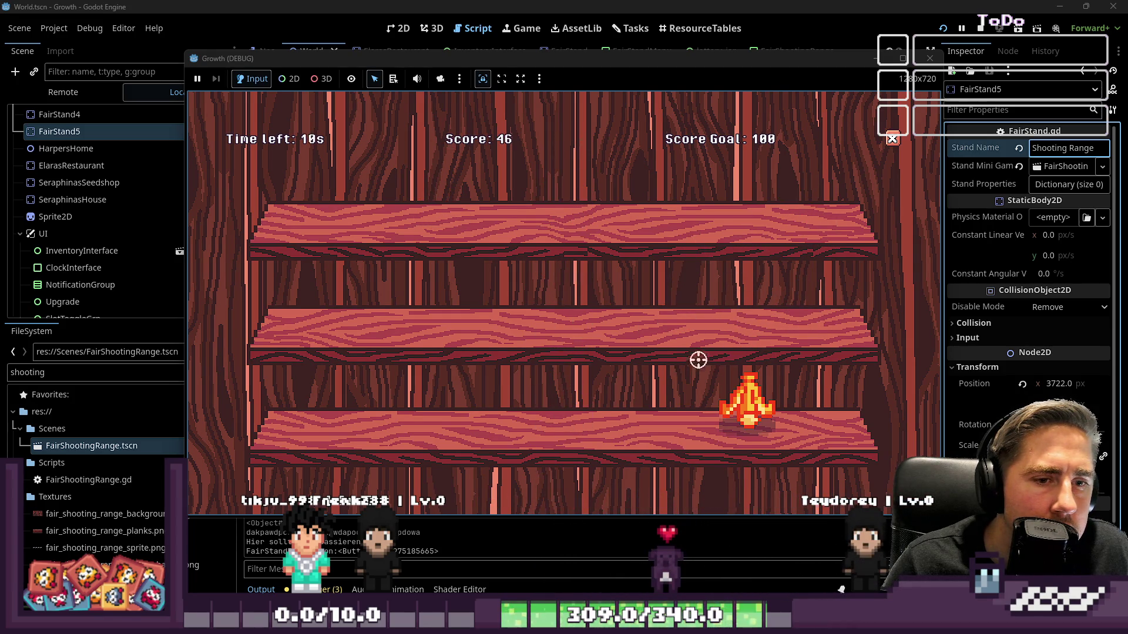
pyautogui.click(624, 306)
pyautogui.click(506, 214)
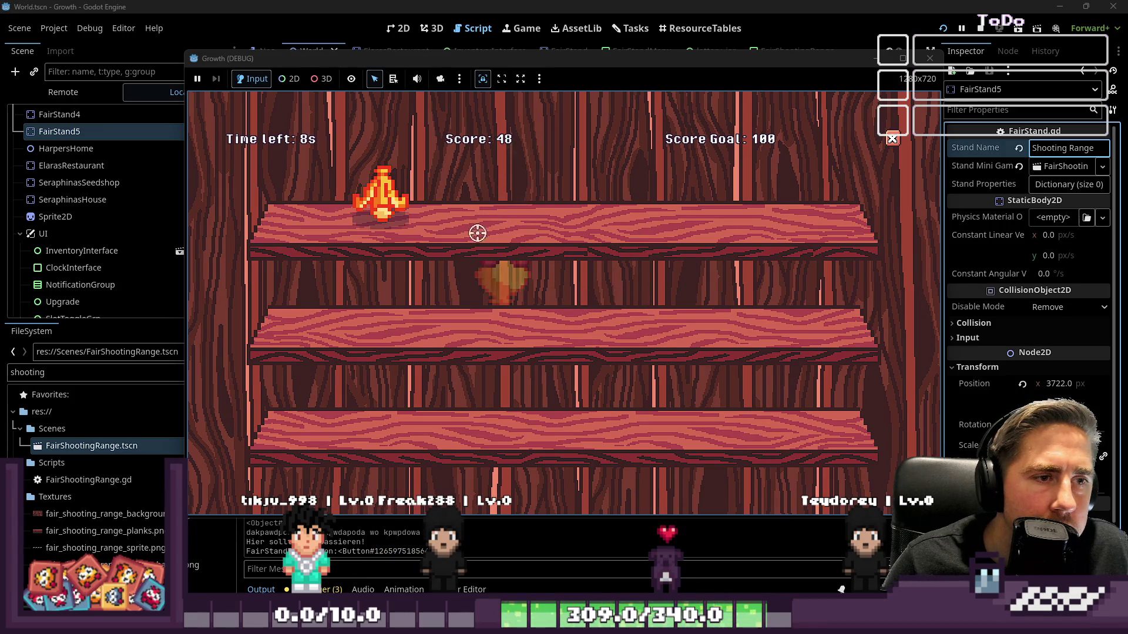
pyautogui.click(631, 298)
pyautogui.click(742, 299)
pyautogui.click(626, 296)
pyautogui.click(563, 211)
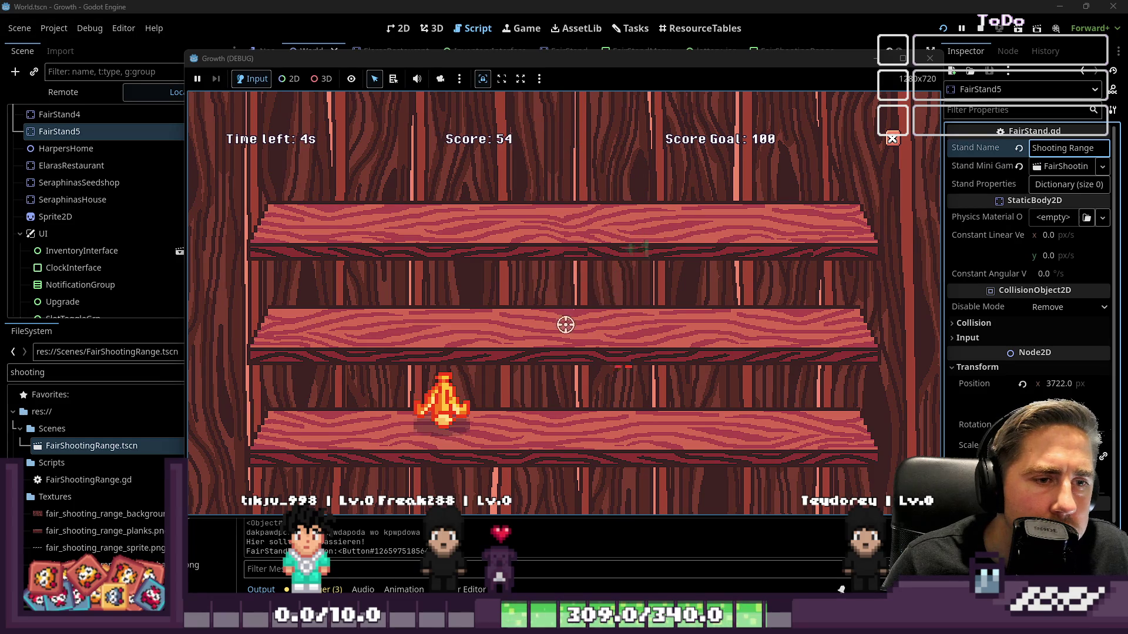
pyautogui.click(758, 400)
pyautogui.click(447, 200)
pyautogui.click(684, 200)
pyautogui.click(444, 297)
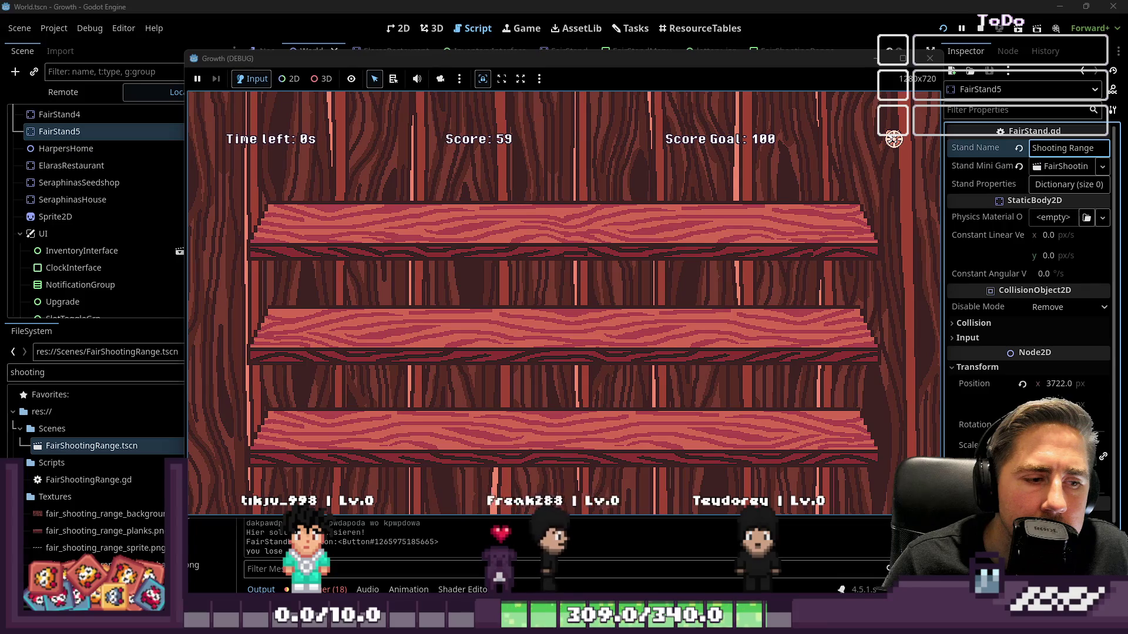
pyautogui.click(892, 139)
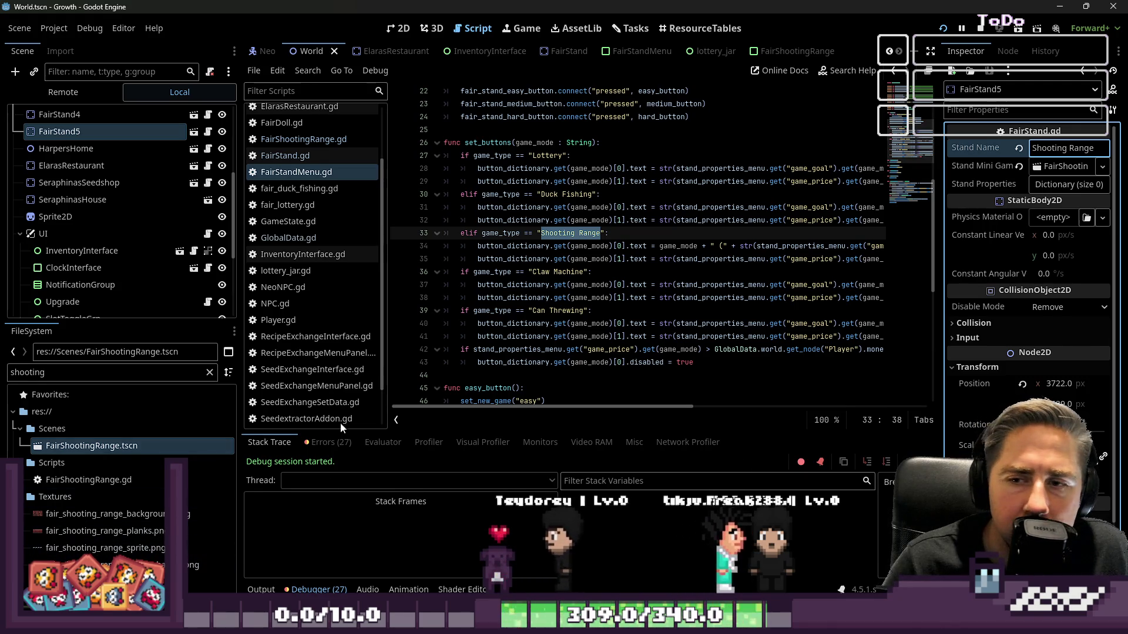
# Step: From the debugger's World.tscn error, correct line 68's load path to res://Scenes/World.tscn
pyautogui.click(588, 259)
pyautogui.scroll(-1, 590, 256)
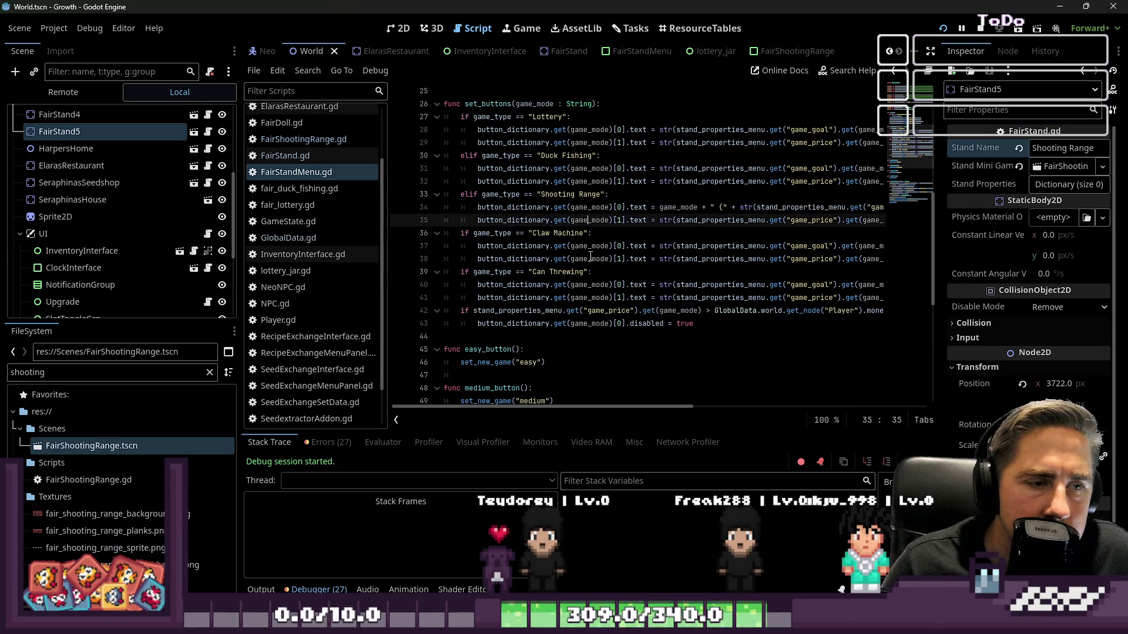
pyautogui.press('super')
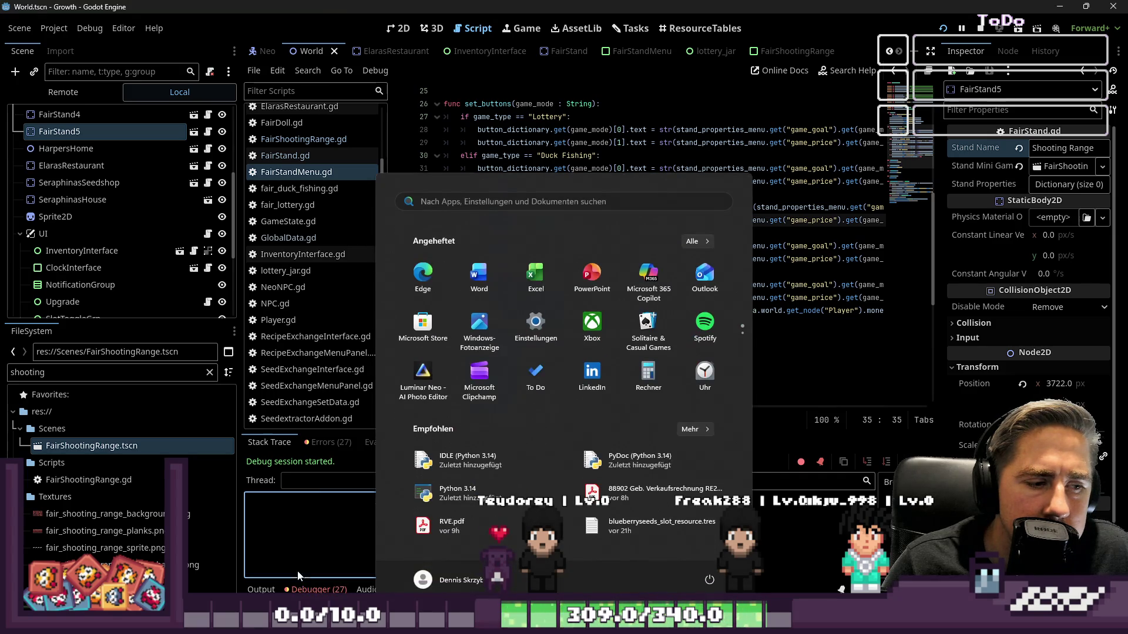
pyautogui.click(297, 576)
pyautogui.click(329, 442)
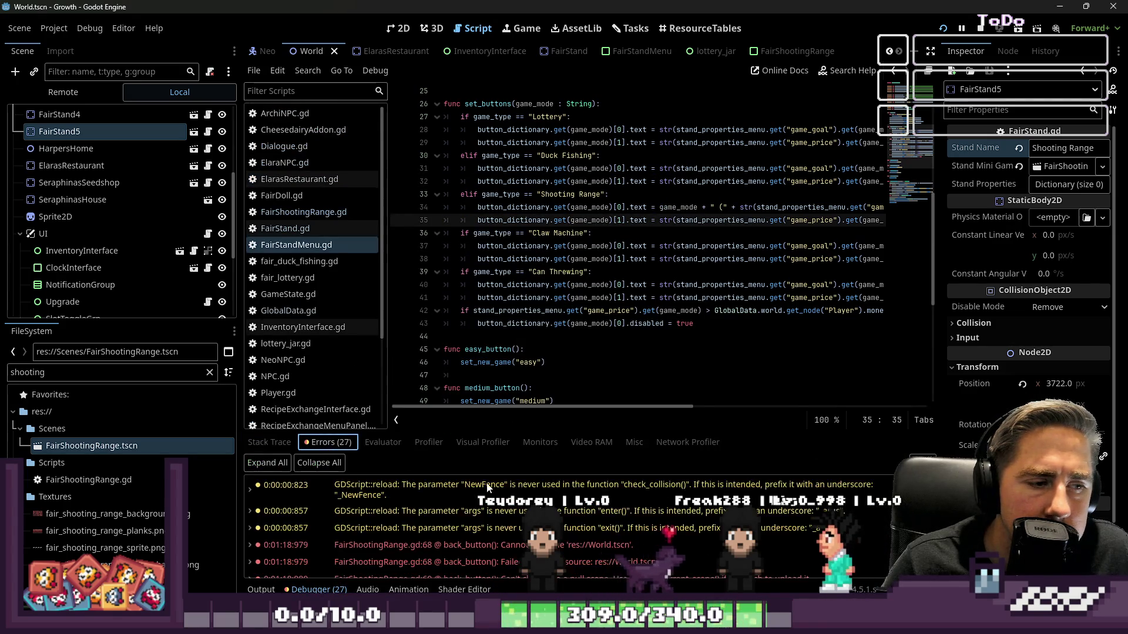
pyautogui.click(388, 523)
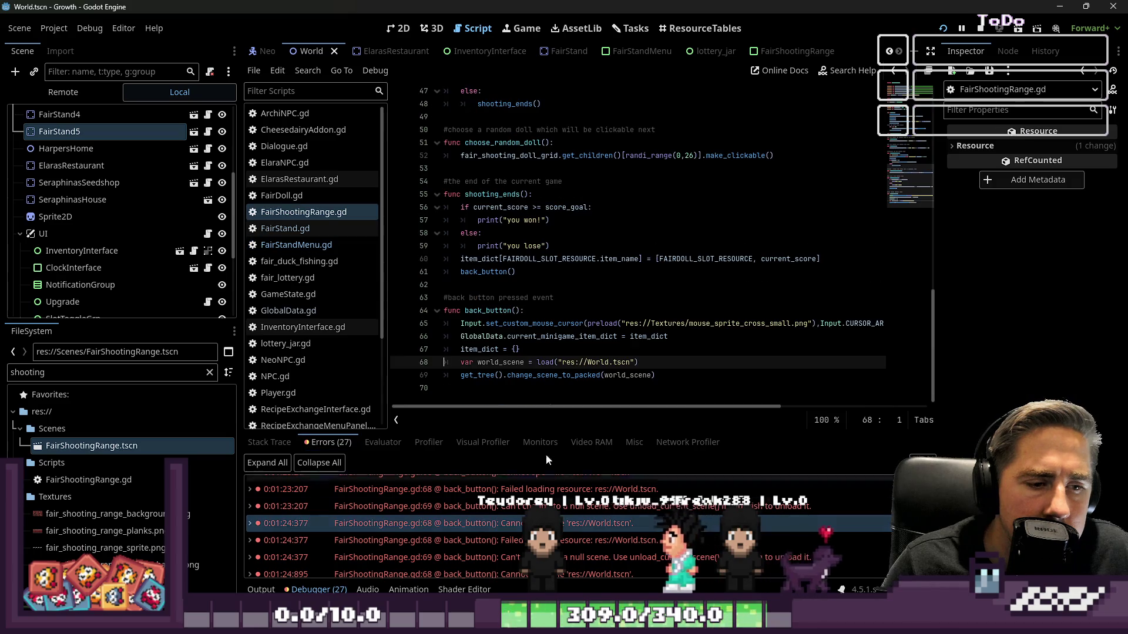
pyautogui.click(585, 362)
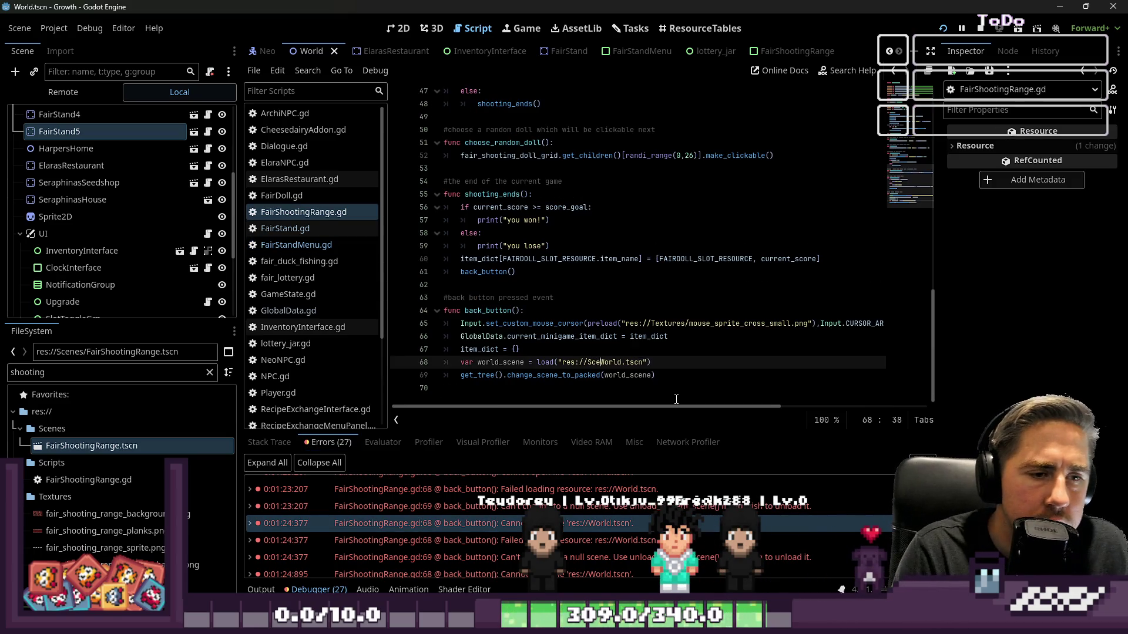
pyautogui.write('nes/')
pyautogui.press('Escape')
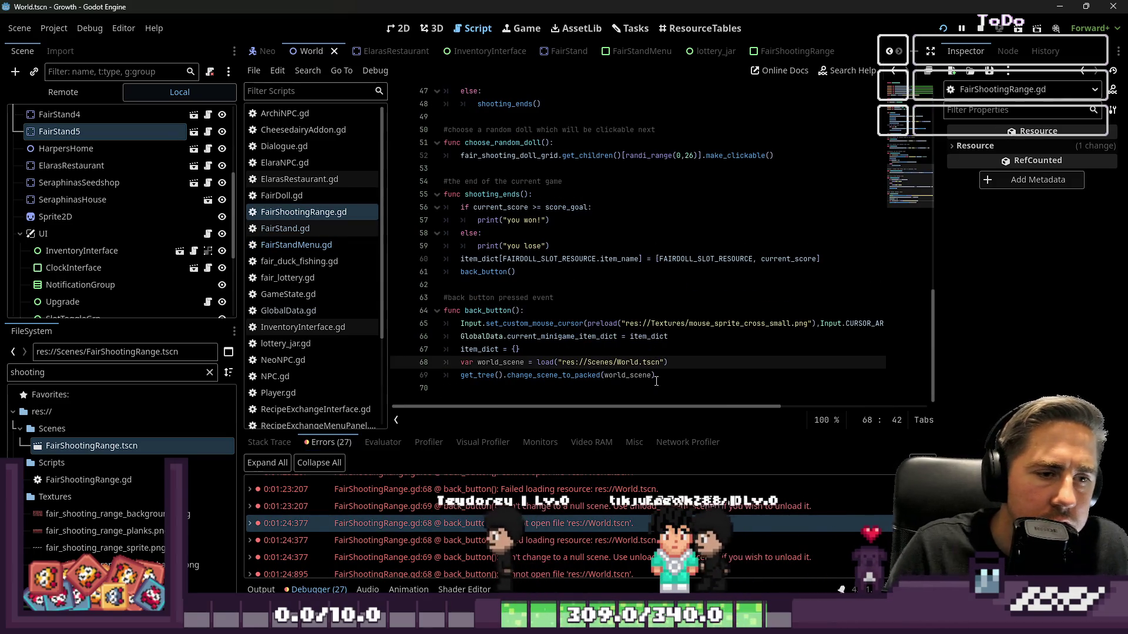
# Step: Save the script, stop the running game and relaunch it to the title menu
pyautogui.click(699, 258)
pyautogui.hotkey('ctrl', 's')
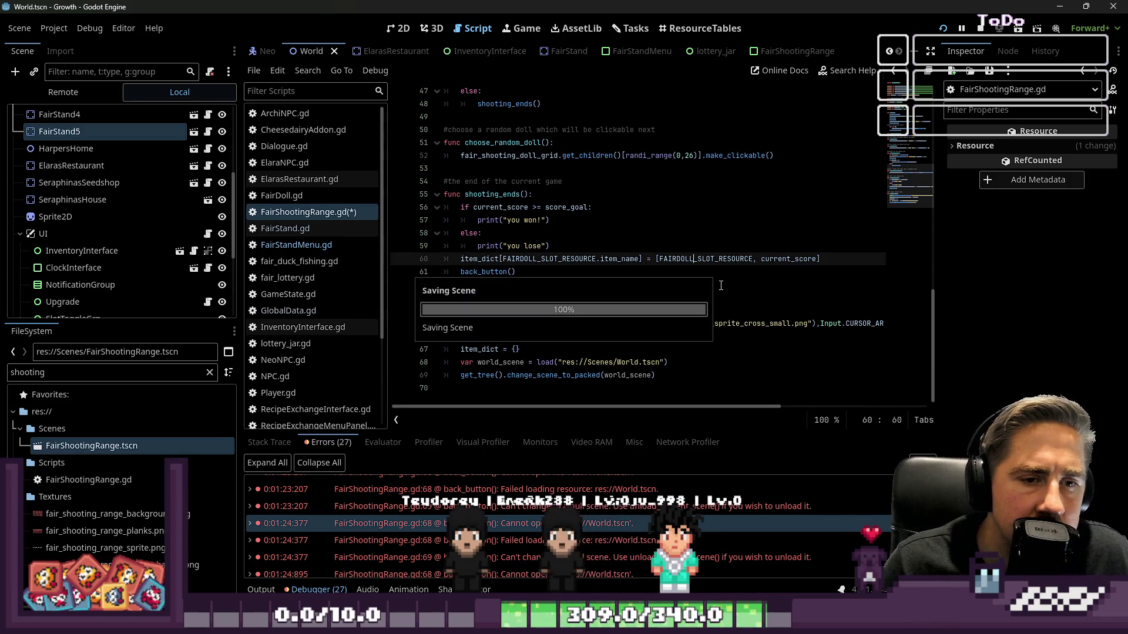
pyautogui.click(658, 323)
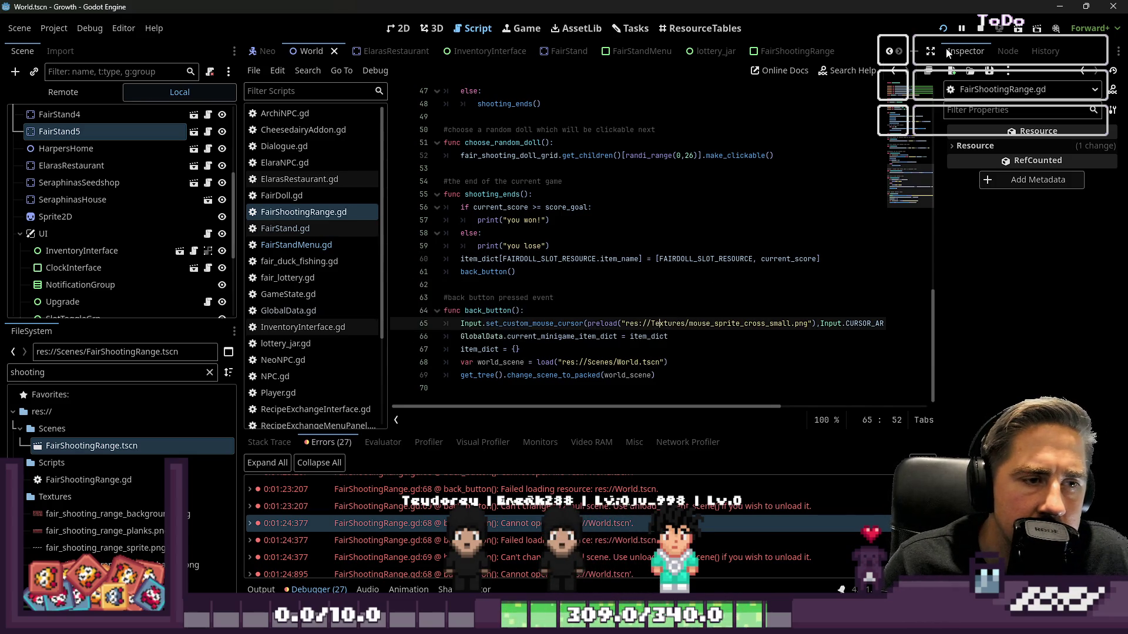
pyautogui.click(980, 28)
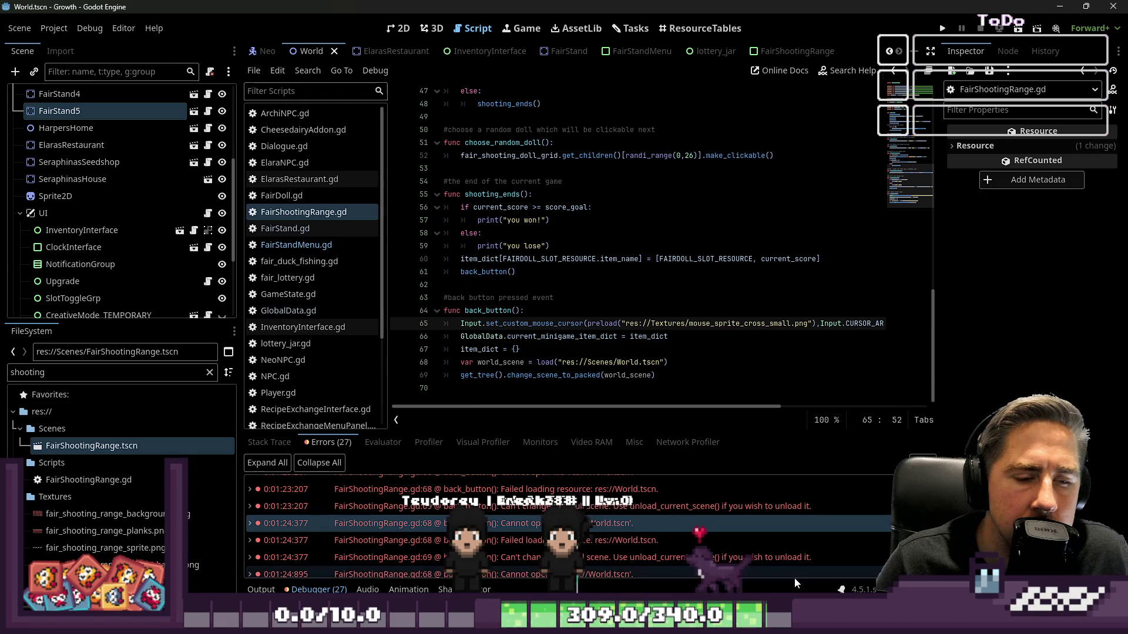
pyautogui.click(445, 116)
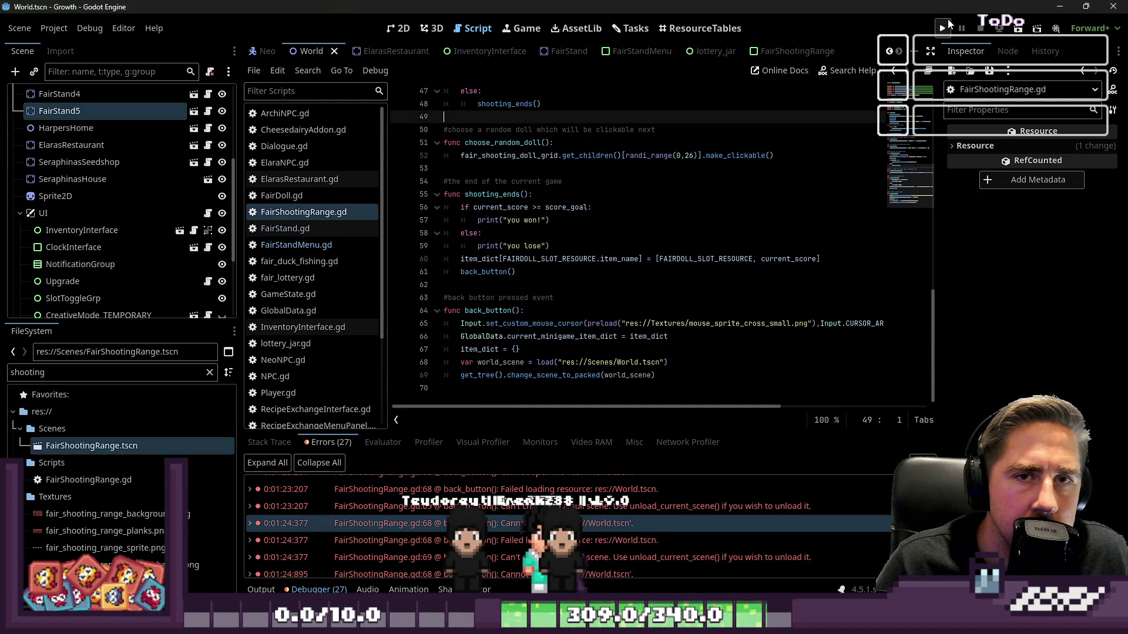
pyautogui.click(943, 27)
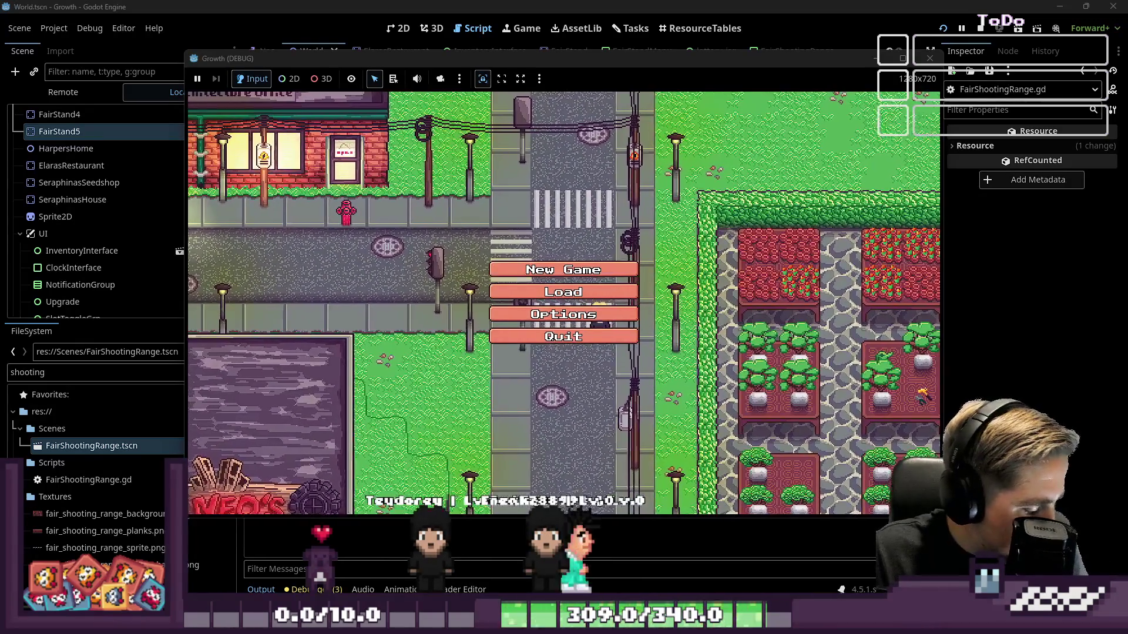
# Step: Load the saved game slot, check the code near the error line, then resume the game
pyautogui.click(582, 292)
pyautogui.click(584, 242)
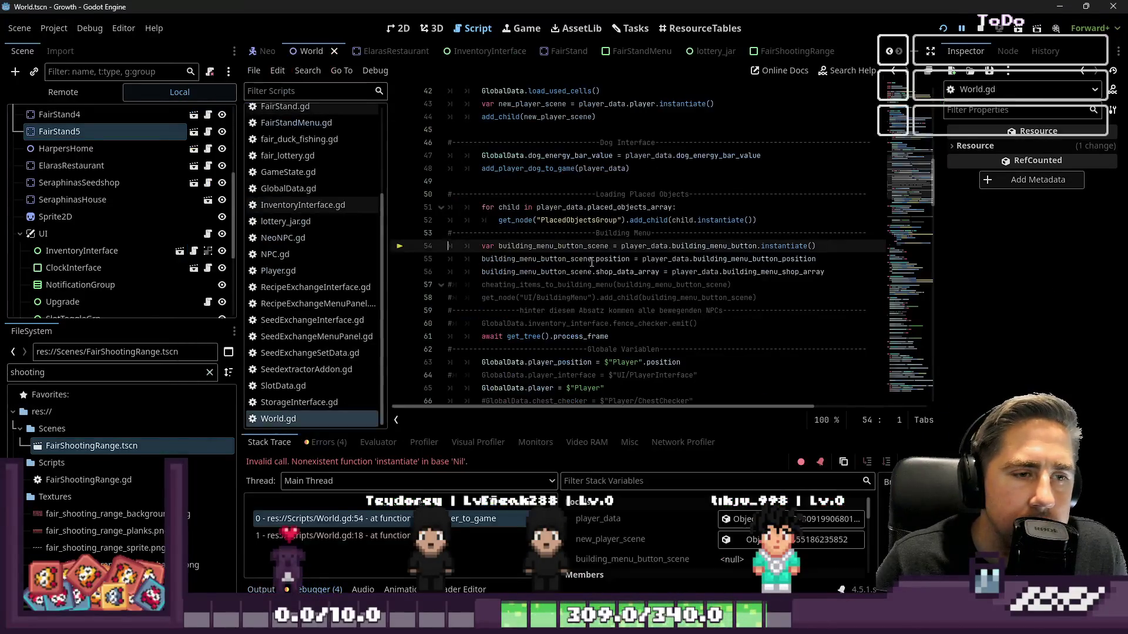
pyautogui.click(724, 220)
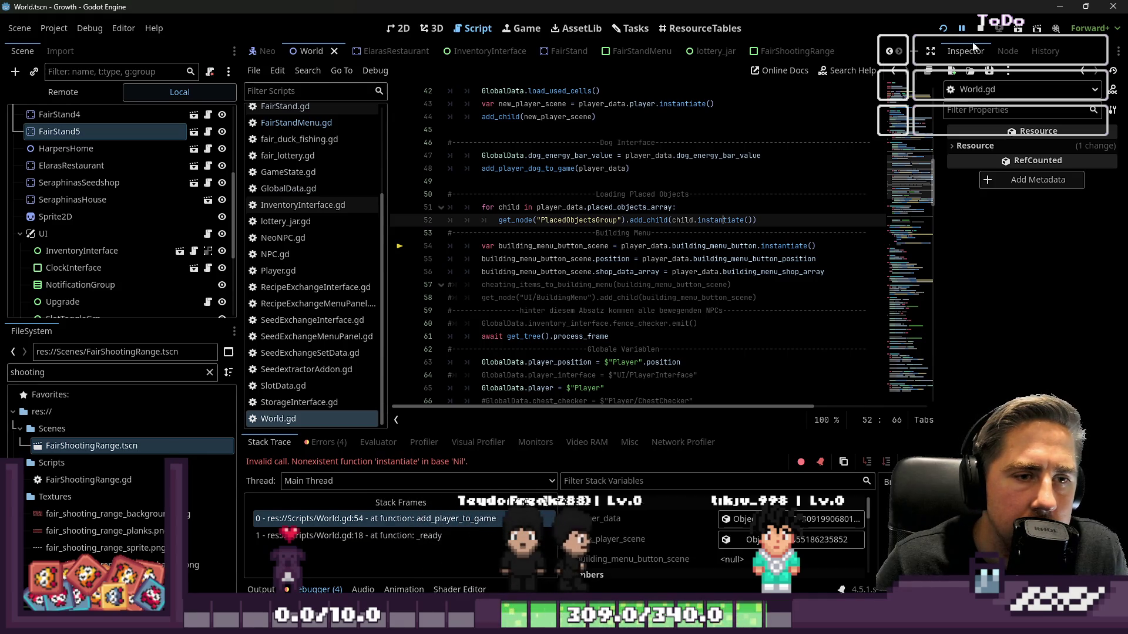
pyautogui.click(962, 28)
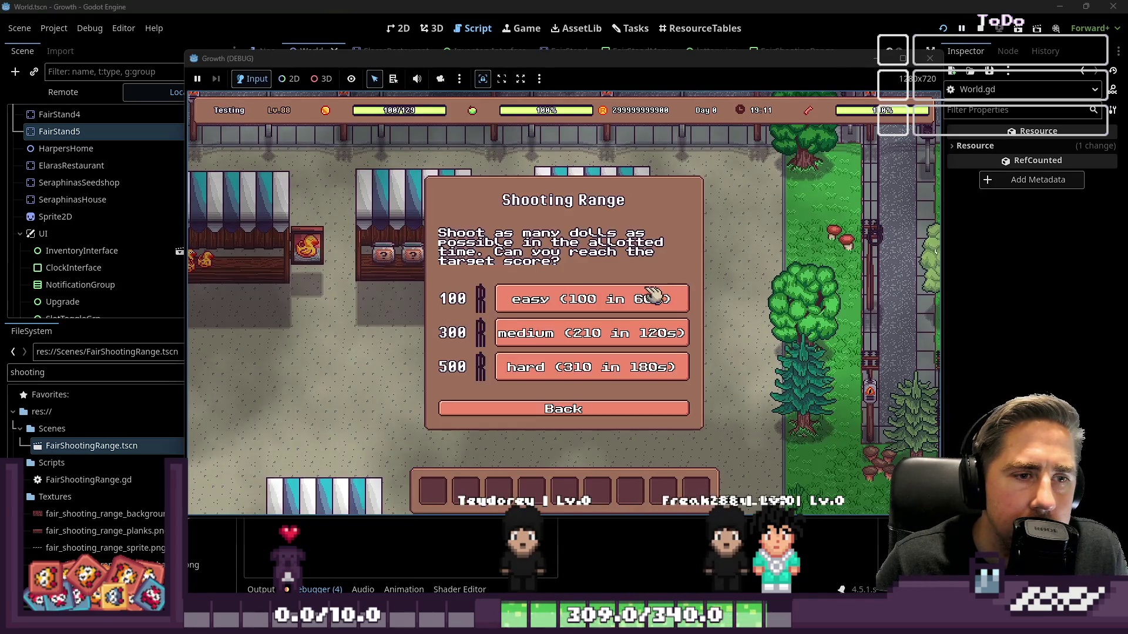
# Step: Start the easy Shooting Range round and shoot chicks on every shelf until the timer ends
pyautogui.click(594, 302)
pyautogui.click(516, 400)
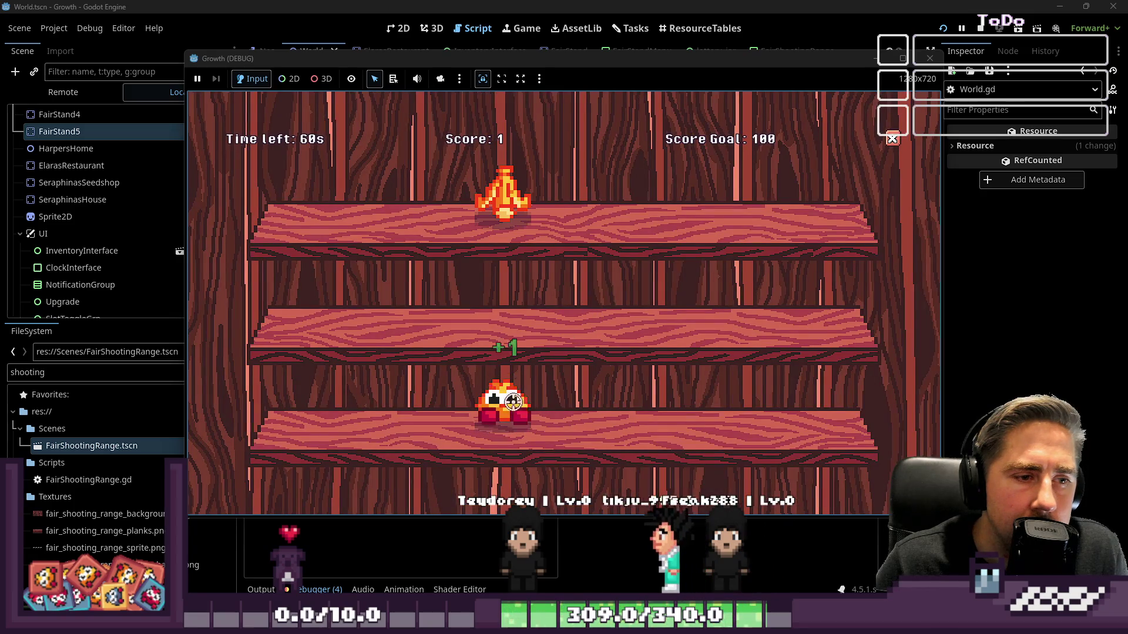
pyautogui.click(686, 197)
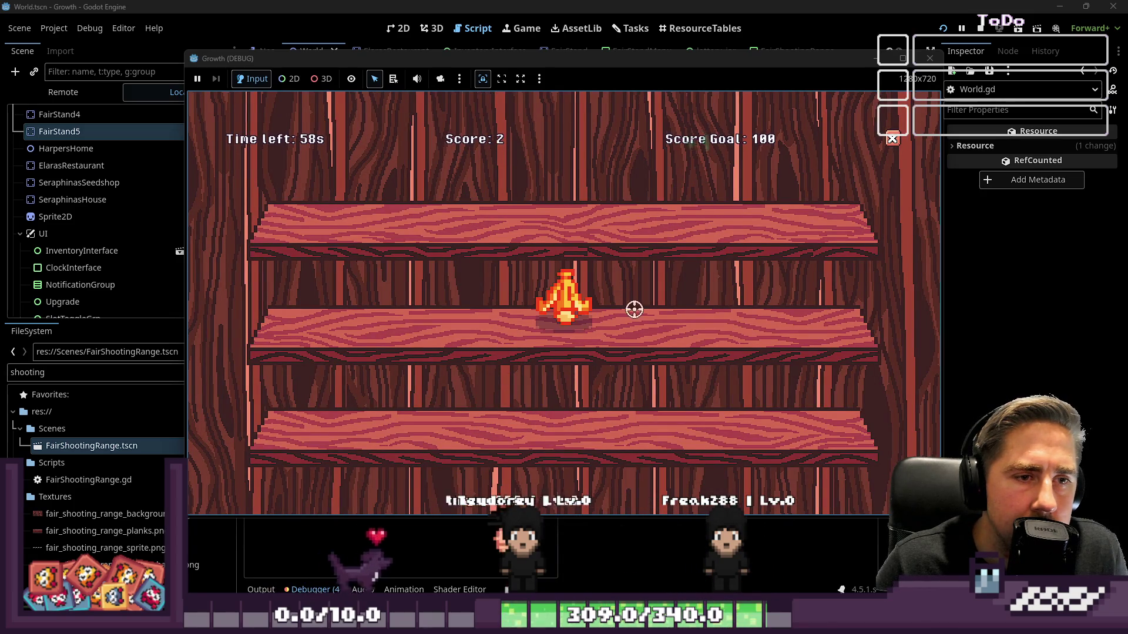
pyautogui.click(508, 309)
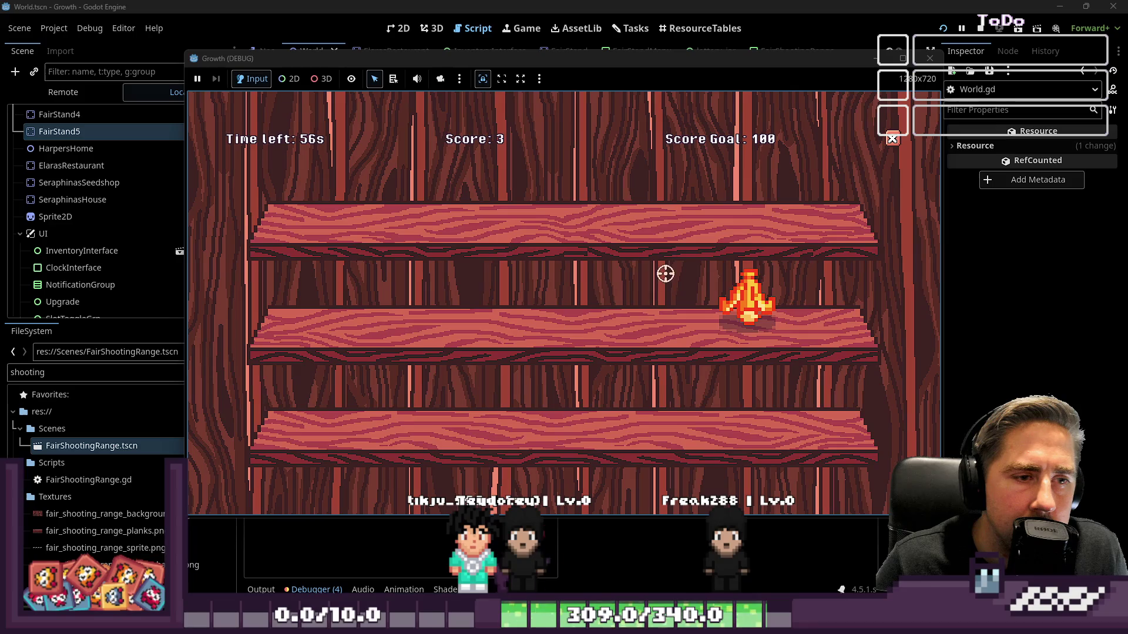
pyautogui.click(626, 300)
pyautogui.click(502, 305)
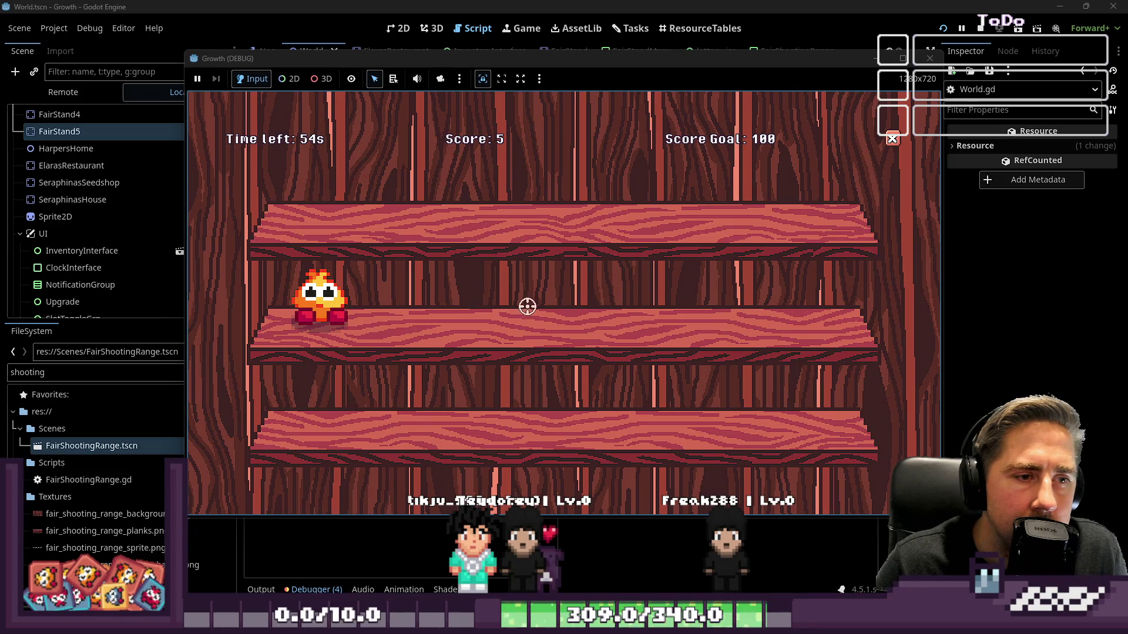
pyautogui.click(311, 314)
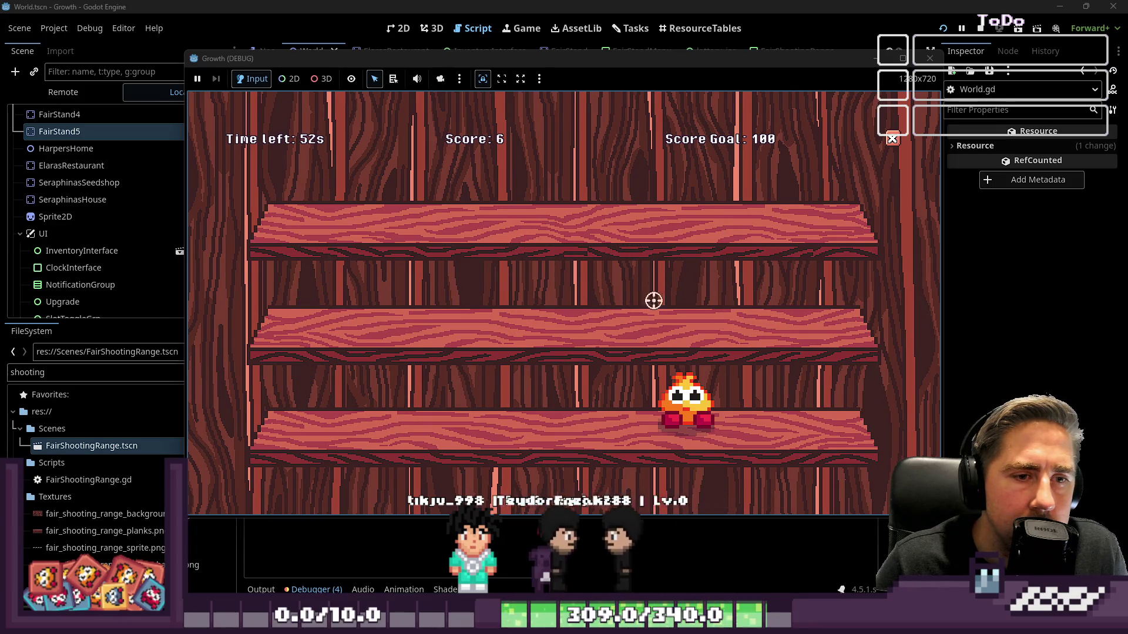
pyautogui.click(669, 397)
pyautogui.click(664, 308)
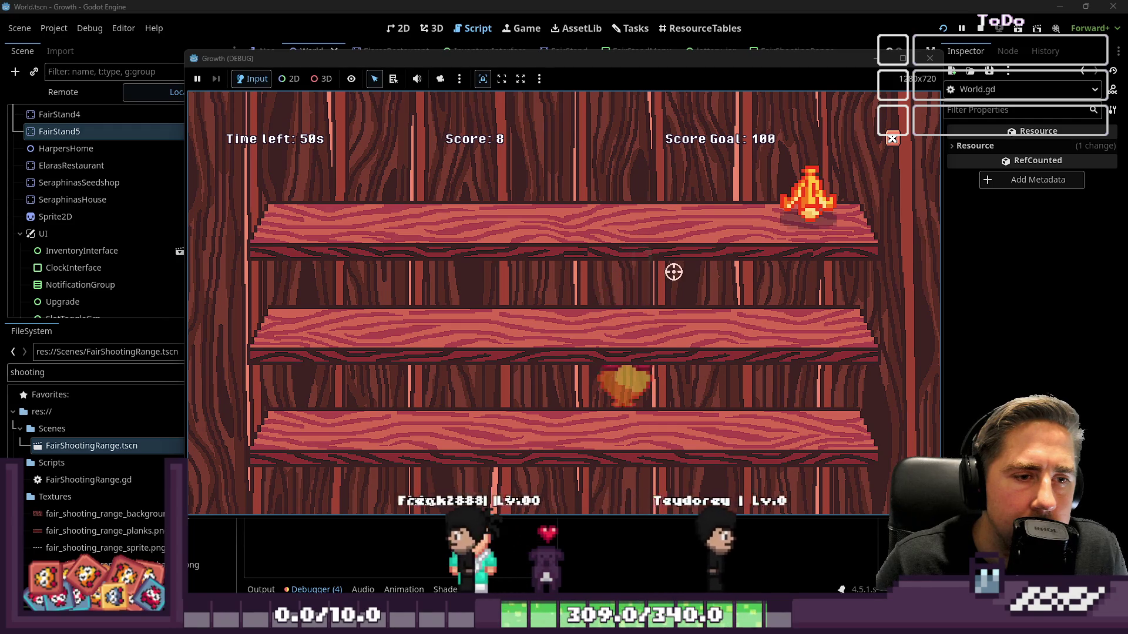
pyautogui.click(447, 399)
pyautogui.click(806, 197)
pyautogui.click(320, 297)
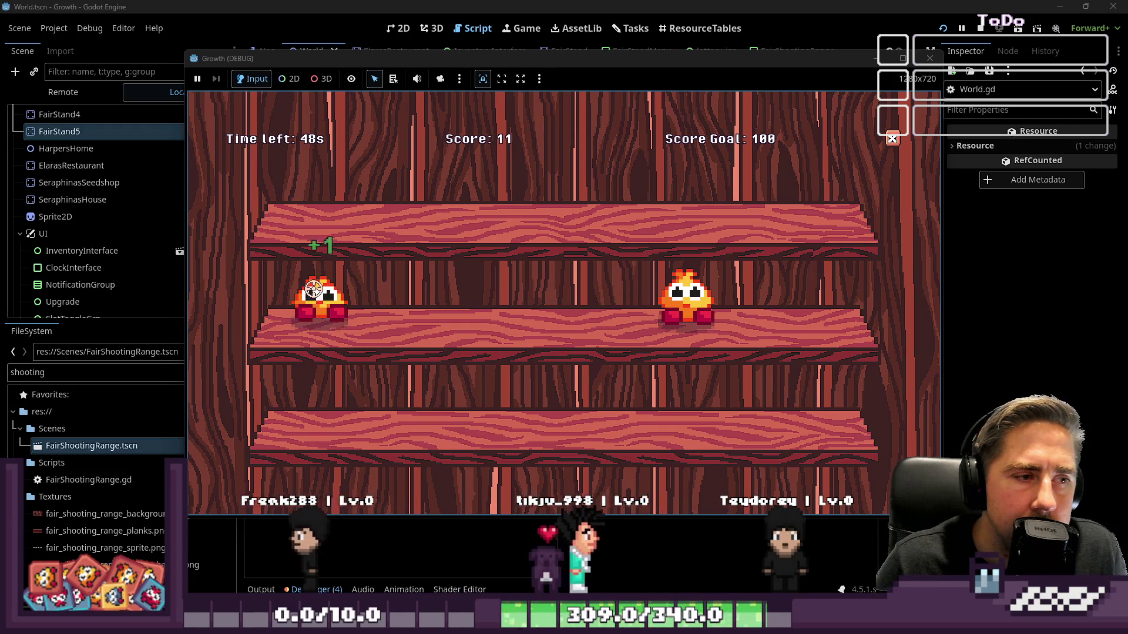
pyautogui.click(692, 295)
pyautogui.click(567, 405)
pyautogui.click(322, 300)
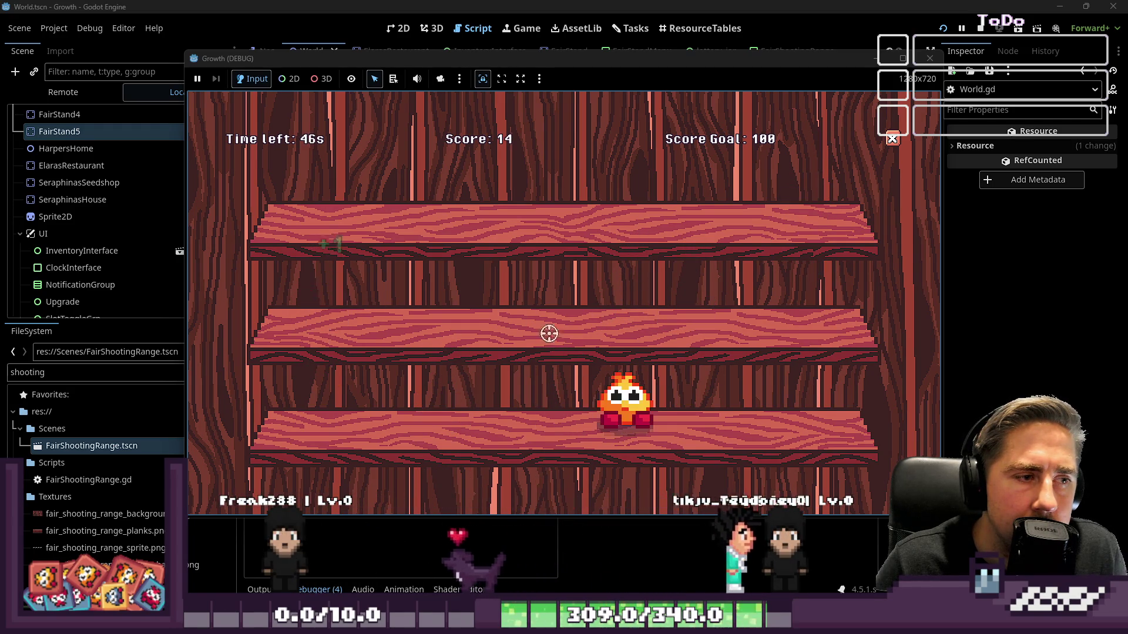
pyautogui.click(624, 404)
pyautogui.click(563, 197)
pyautogui.click(443, 399)
pyautogui.click(483, 174)
pyautogui.click(725, 292)
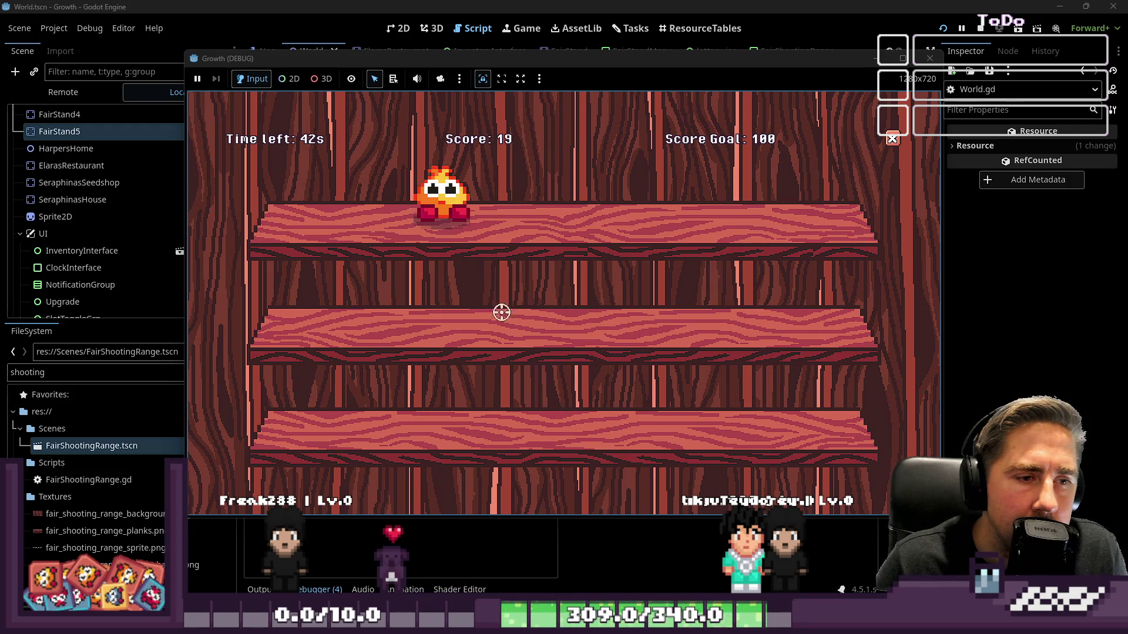
pyautogui.click(629, 203)
pyautogui.click(705, 274)
pyautogui.click(491, 425)
pyautogui.click(339, 212)
pyautogui.click(624, 393)
pyautogui.click(744, 184)
pyautogui.click(564, 193)
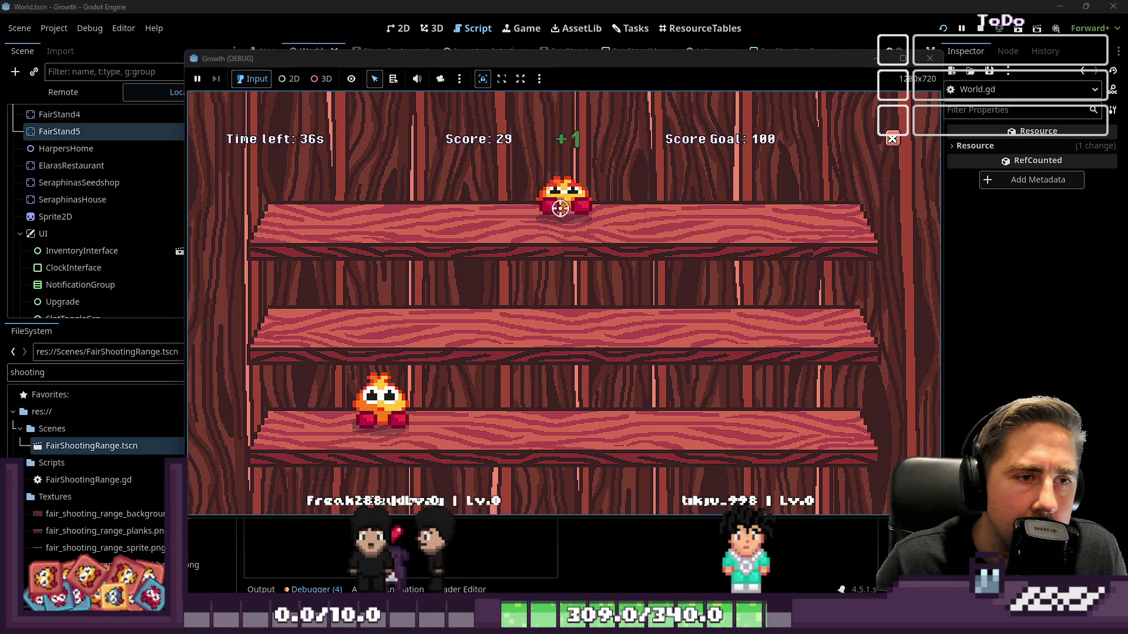
pyautogui.click(381, 405)
pyautogui.click(390, 206)
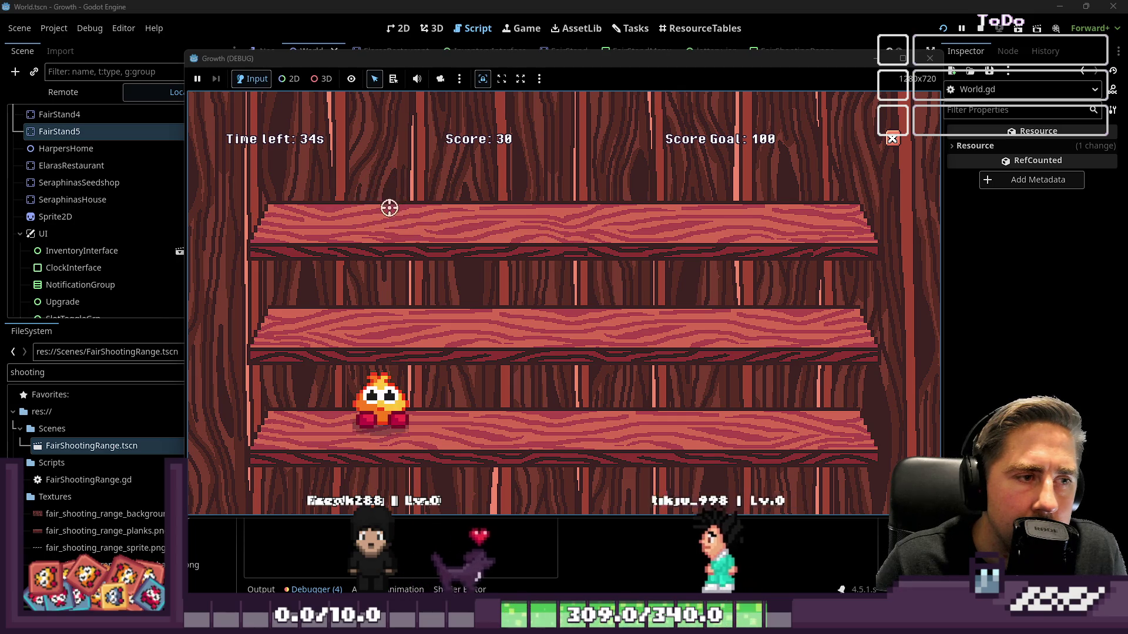
pyautogui.click(382, 205)
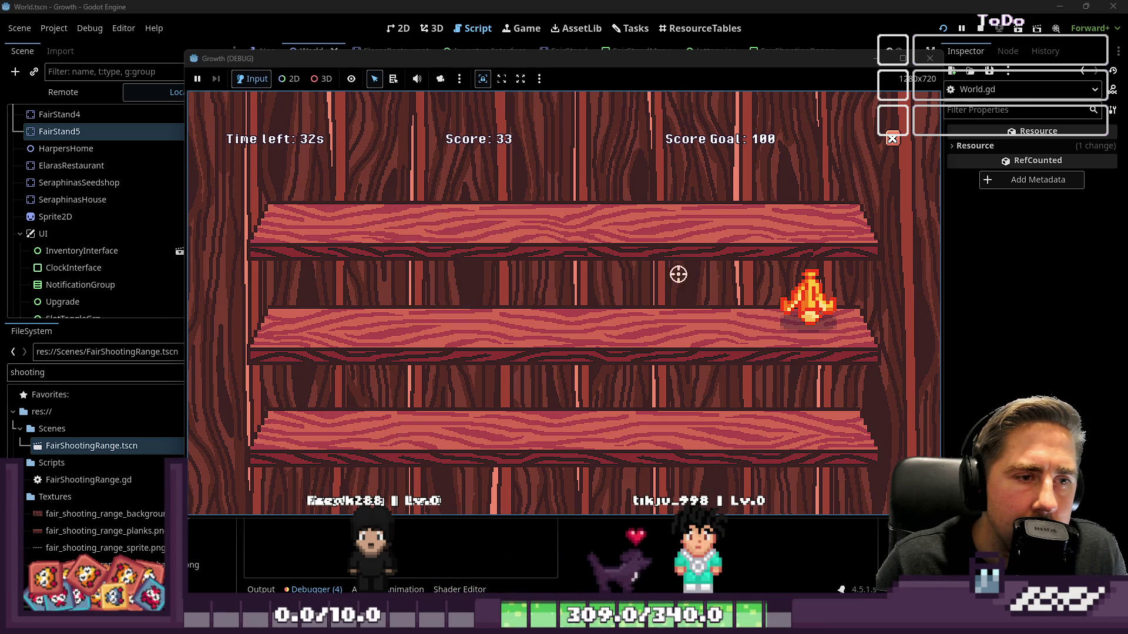
pyautogui.click(417, 198)
pyautogui.click(566, 421)
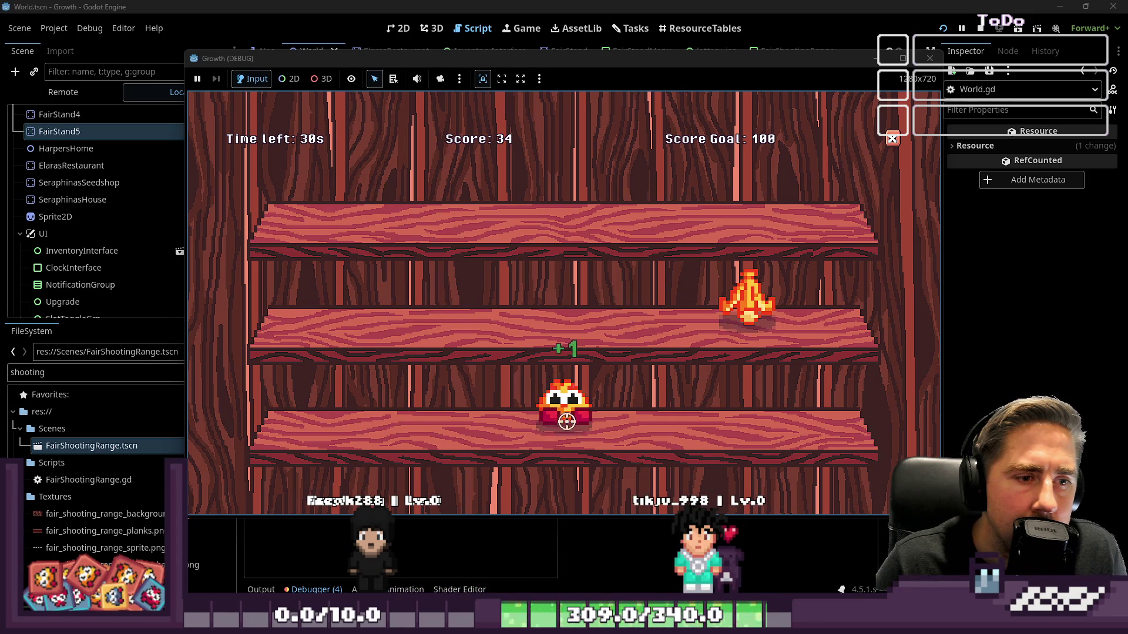
pyautogui.click(685, 298)
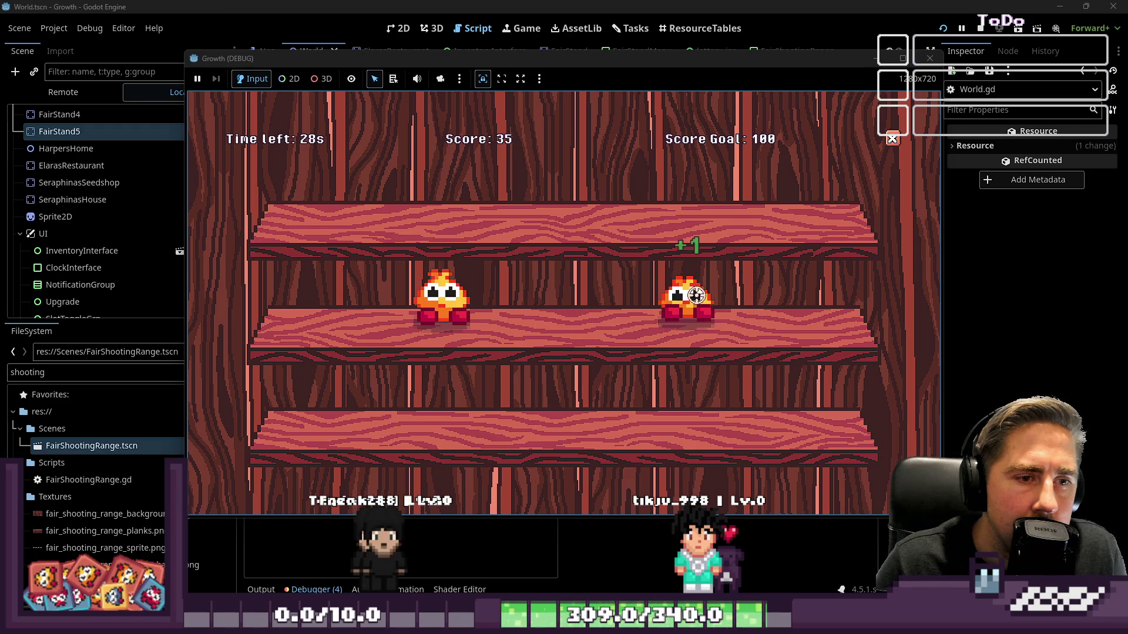
pyautogui.click(439, 305)
pyautogui.click(622, 411)
pyautogui.click(548, 308)
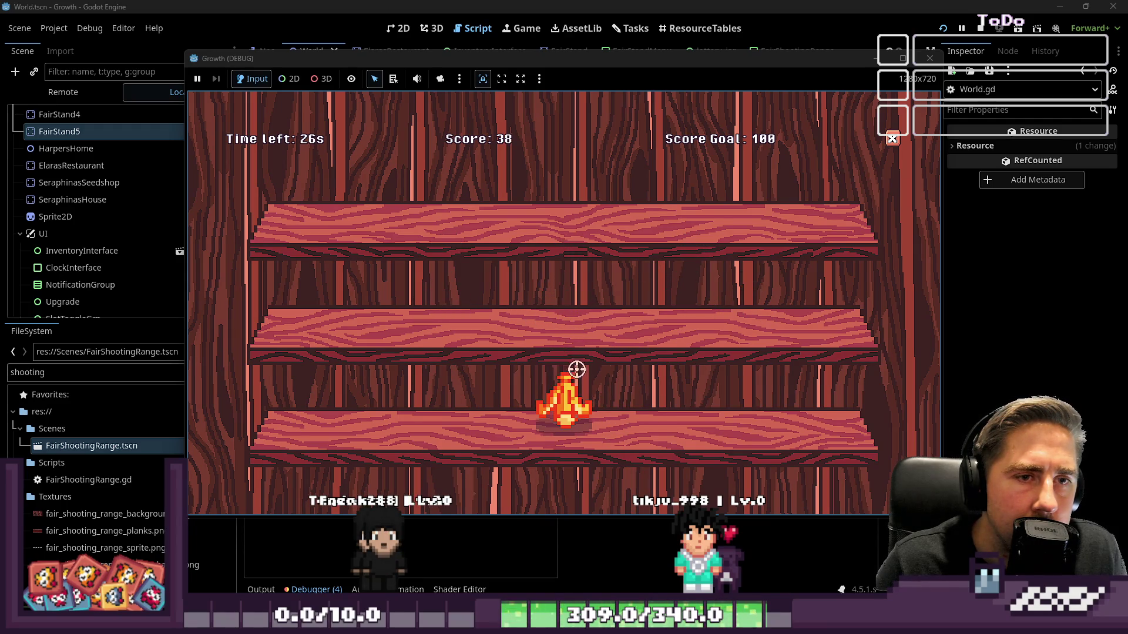
pyautogui.click(574, 294)
pyautogui.click(584, 199)
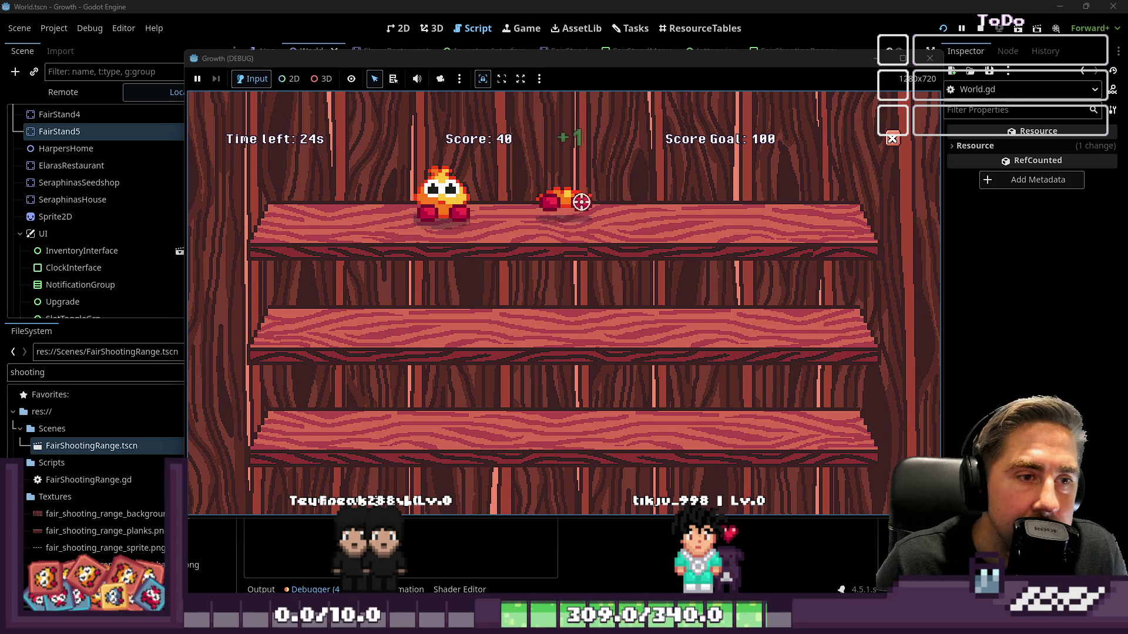
pyautogui.click(459, 203)
pyautogui.click(381, 300)
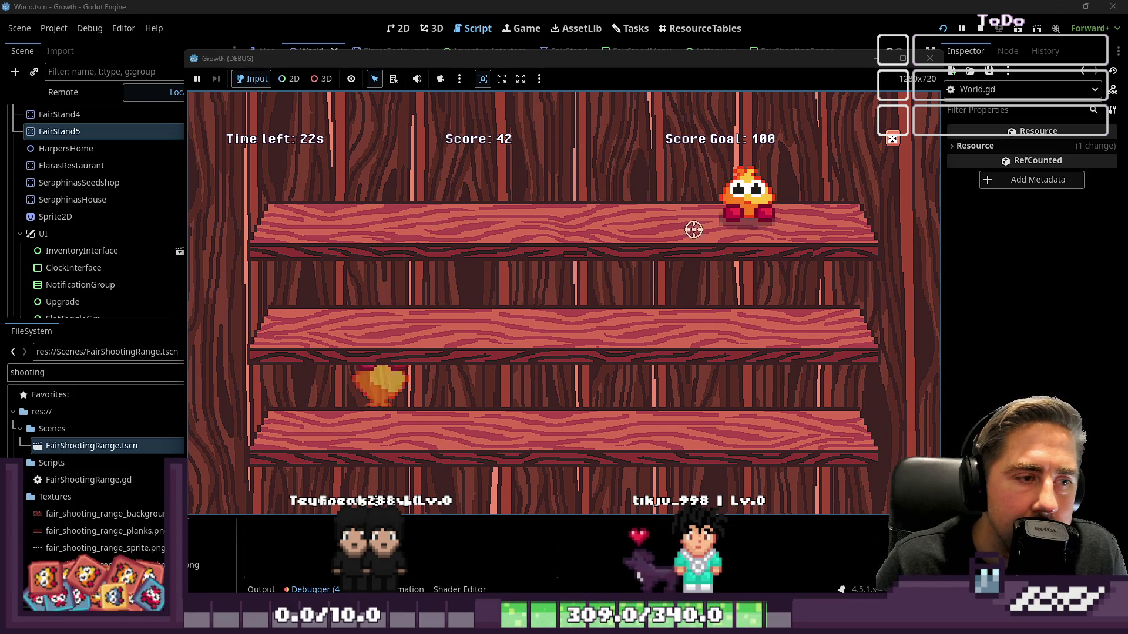
pyautogui.click(720, 217)
pyautogui.click(454, 389)
pyautogui.click(441, 297)
pyautogui.click(503, 297)
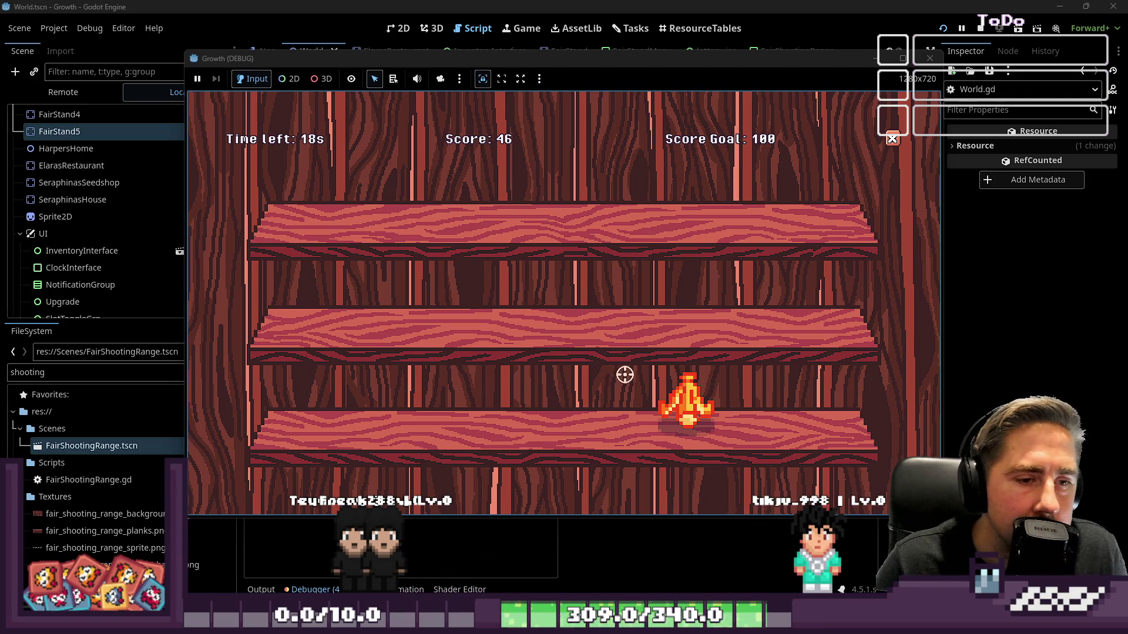
pyautogui.click(729, 209)
pyautogui.click(443, 311)
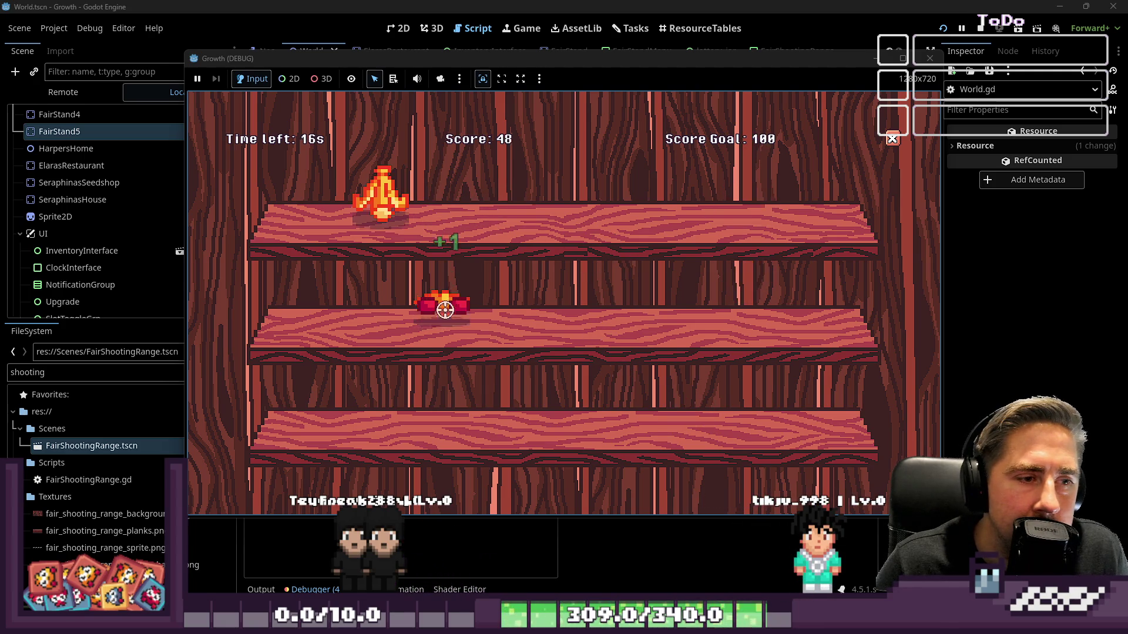
pyautogui.click(804, 299)
pyautogui.click(320, 405)
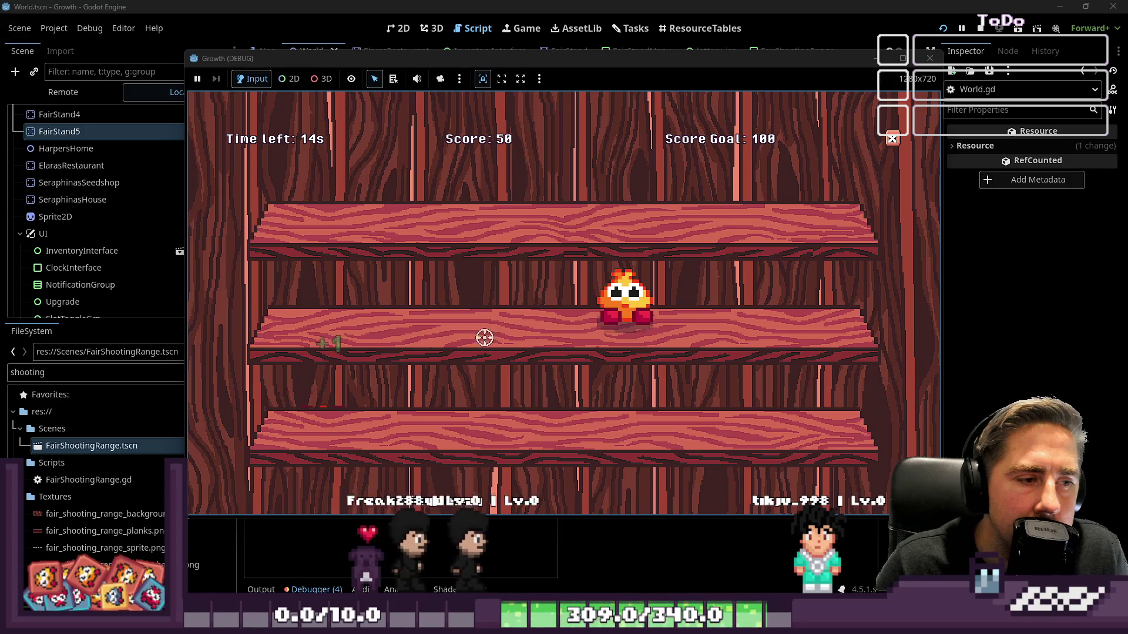
pyautogui.click(630, 294)
pyautogui.click(747, 197)
pyautogui.click(441, 197)
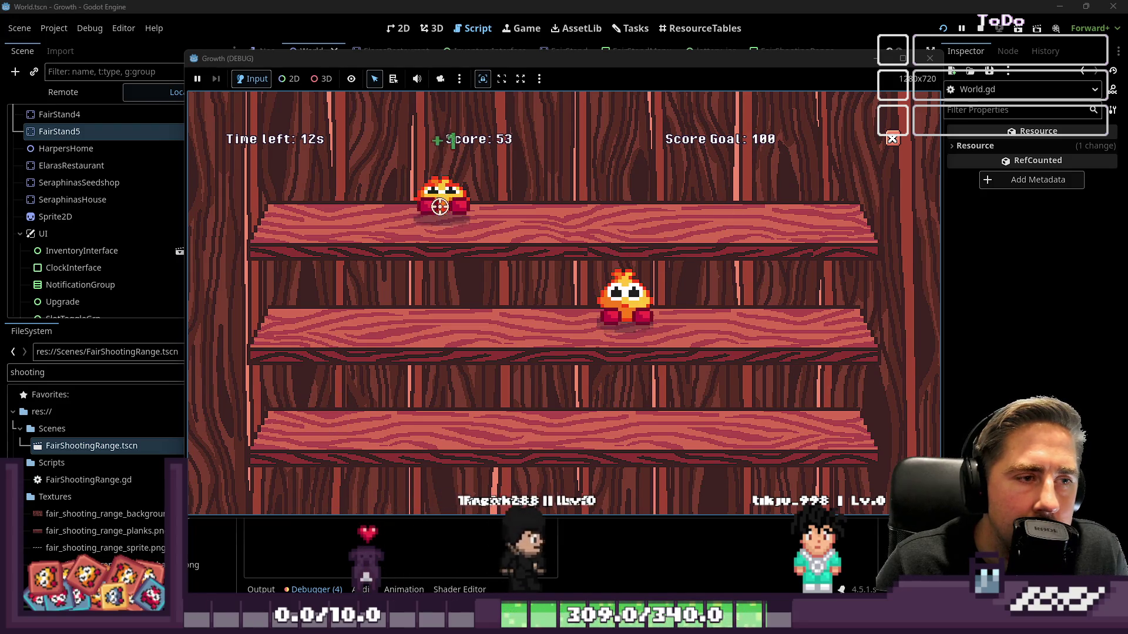
pyautogui.click(624, 297)
pyautogui.click(688, 194)
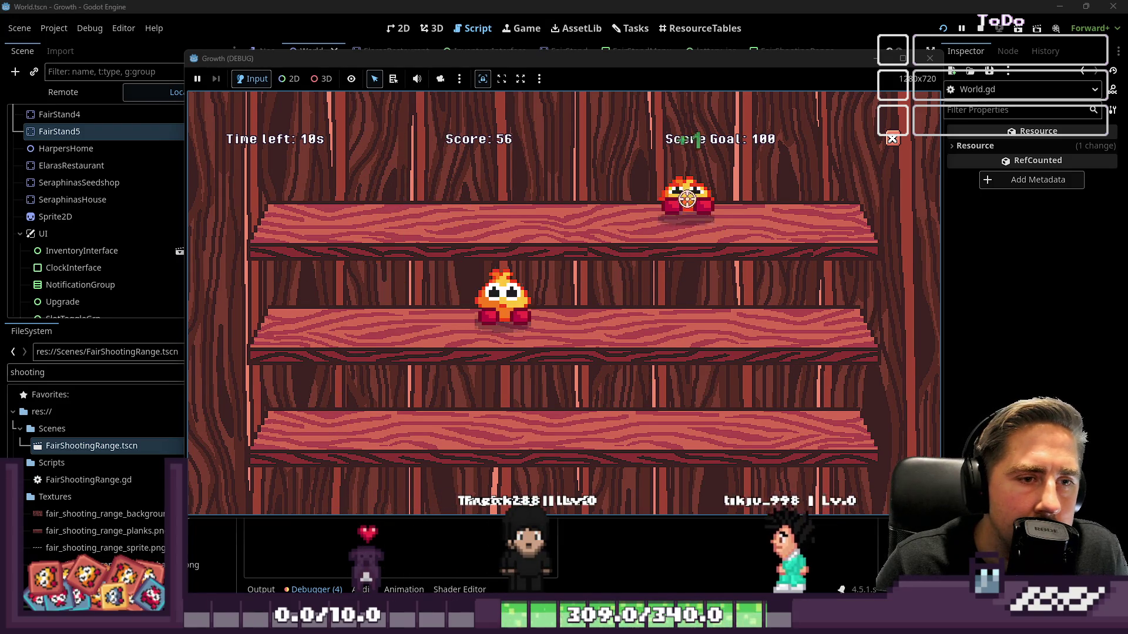
pyautogui.click(807, 405)
pyautogui.click(405, 309)
pyautogui.click(679, 200)
pyautogui.click(788, 200)
pyautogui.click(515, 298)
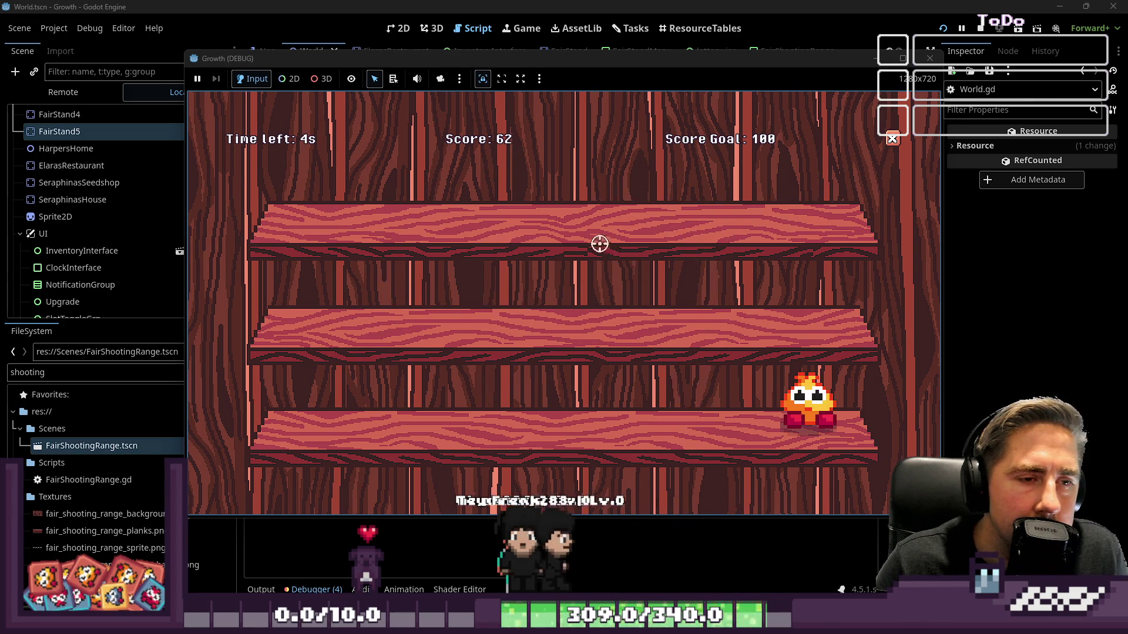
pyautogui.click(578, 399)
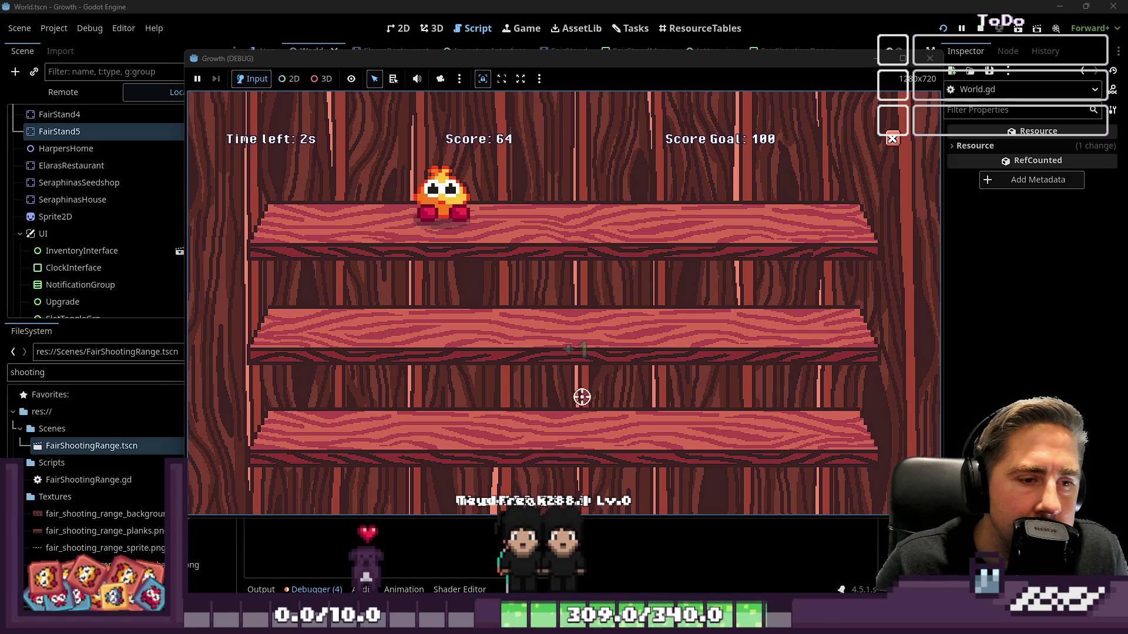
pyautogui.click(296, 413)
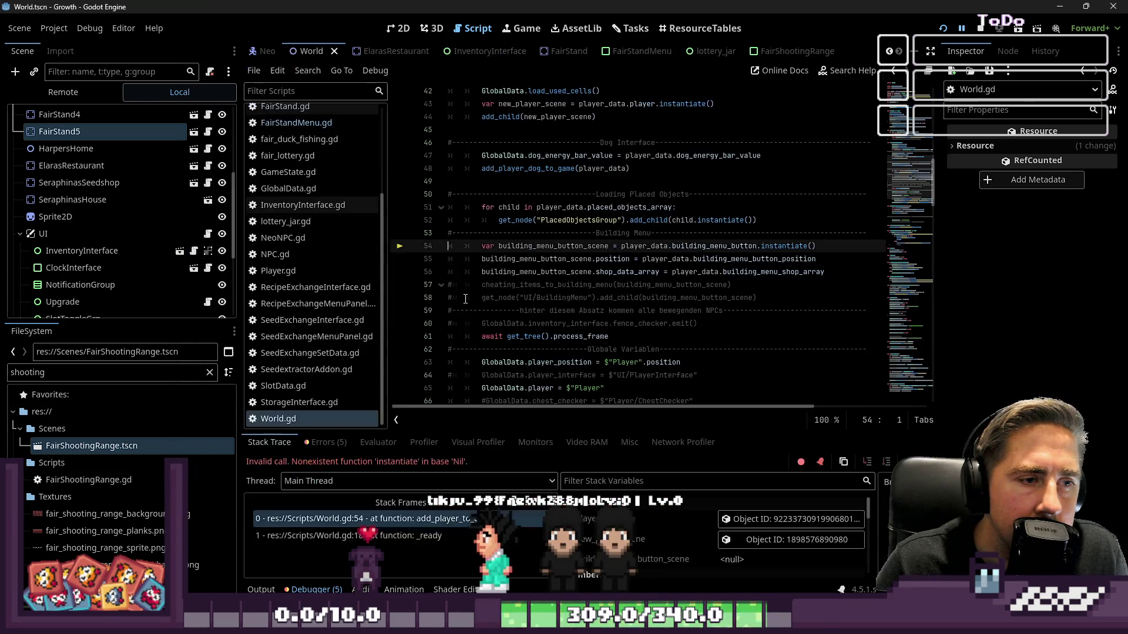
# Step: Comment out World.gd lines 54–56 with Ctrl+K
pyautogui.click(592, 264)
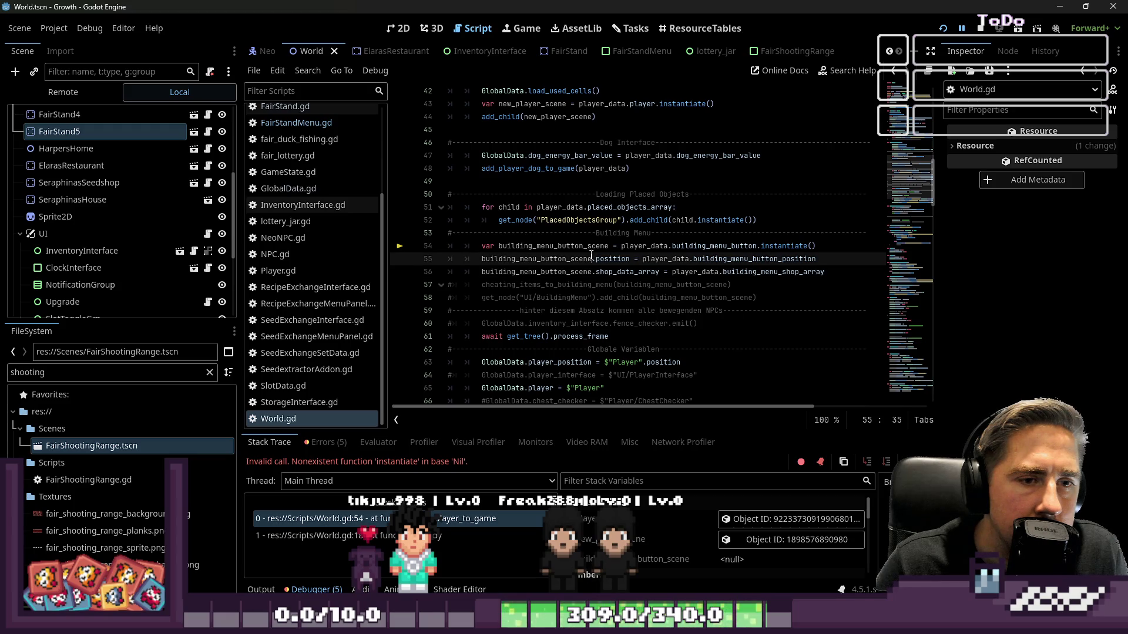
pyautogui.click(589, 247)
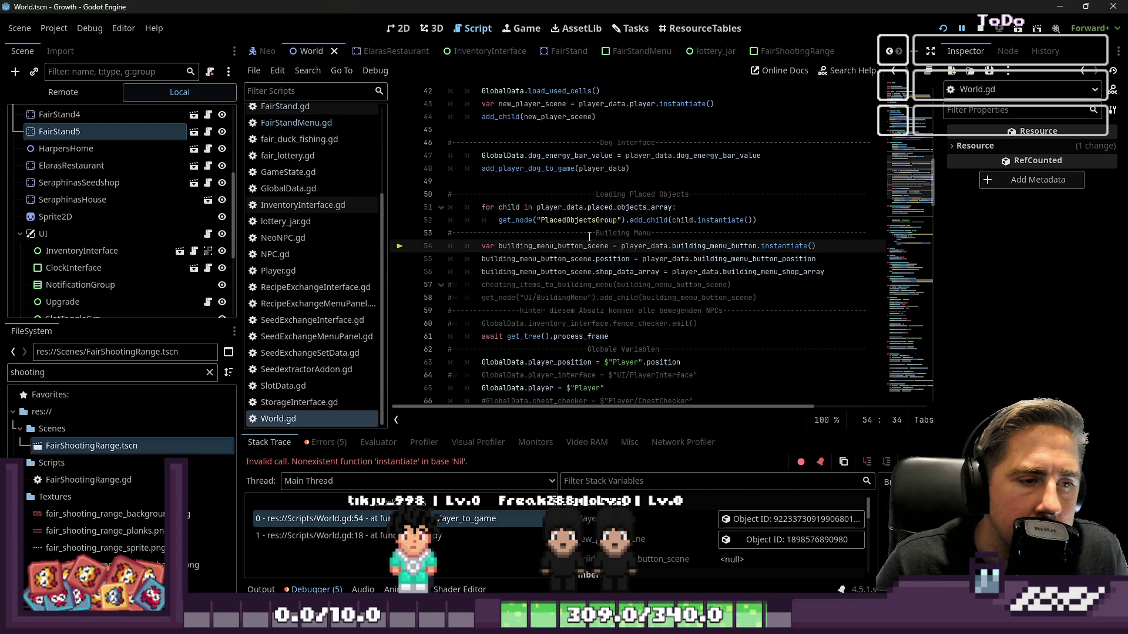
pyautogui.click(596, 272)
pyautogui.moveTo(846, 269); pyautogui.dragTo(386, 249)
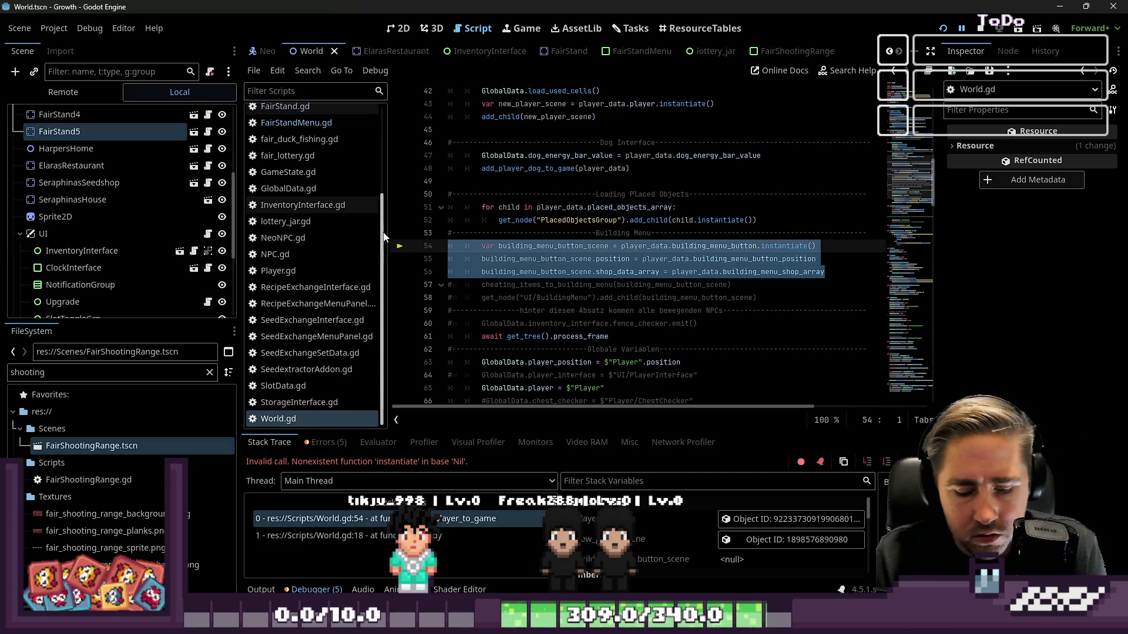
pyautogui.hotkey('ctrl', 'k')
pyautogui.click(752, 285)
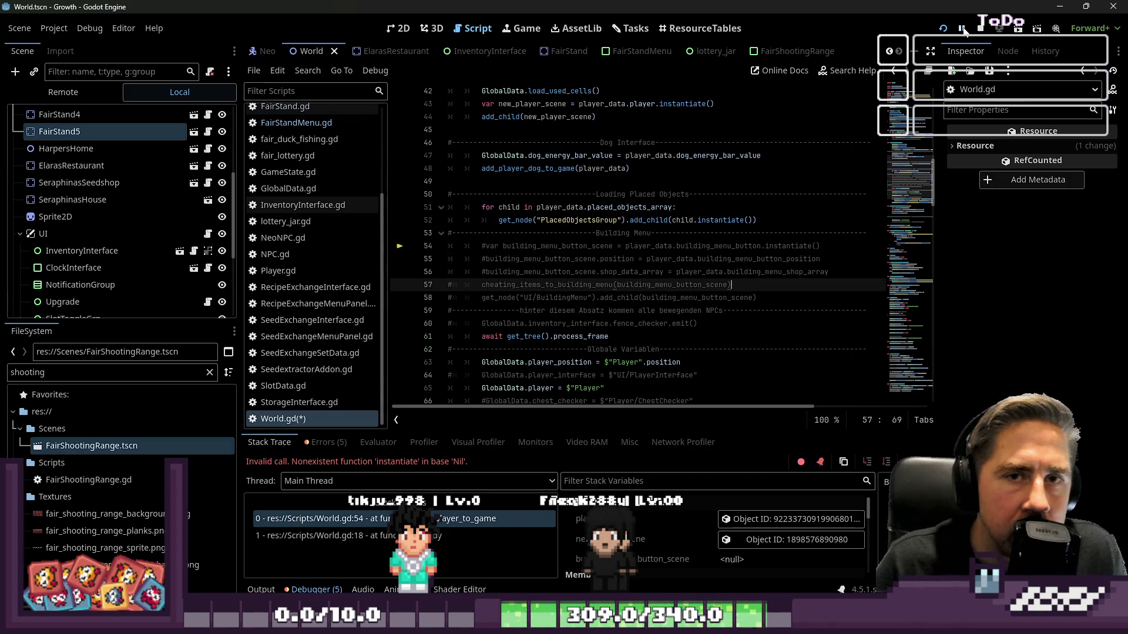
# Step: Resume the game, confirm the Shooting Range difficulty menu opens, then stop the game
pyautogui.click(963, 29)
pyautogui.click(599, 307)
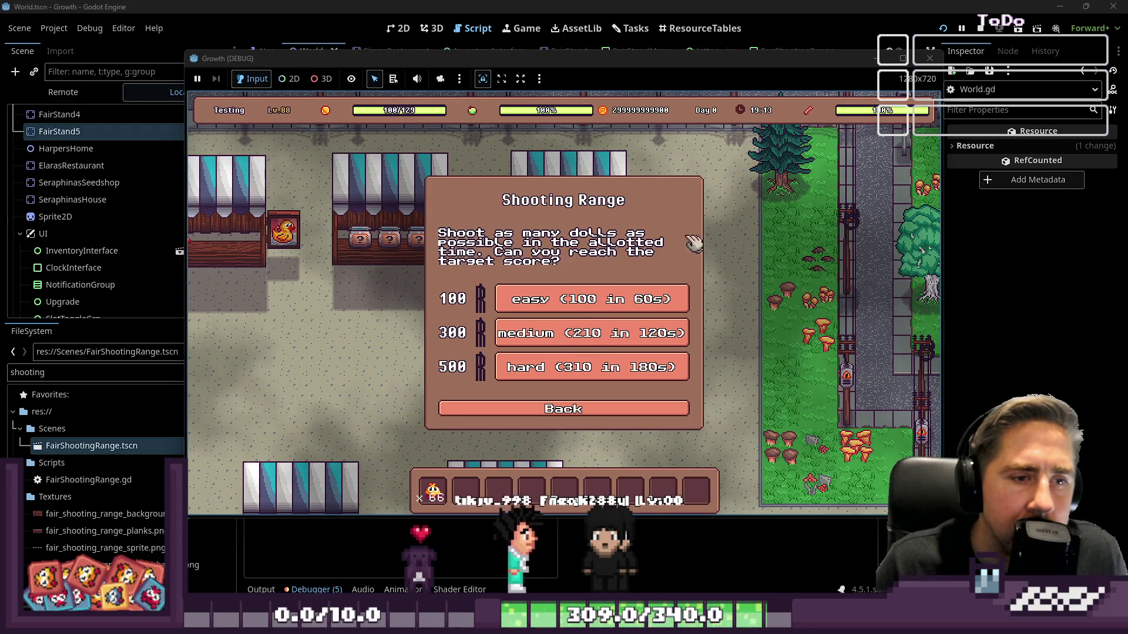
pyautogui.click(930, 58)
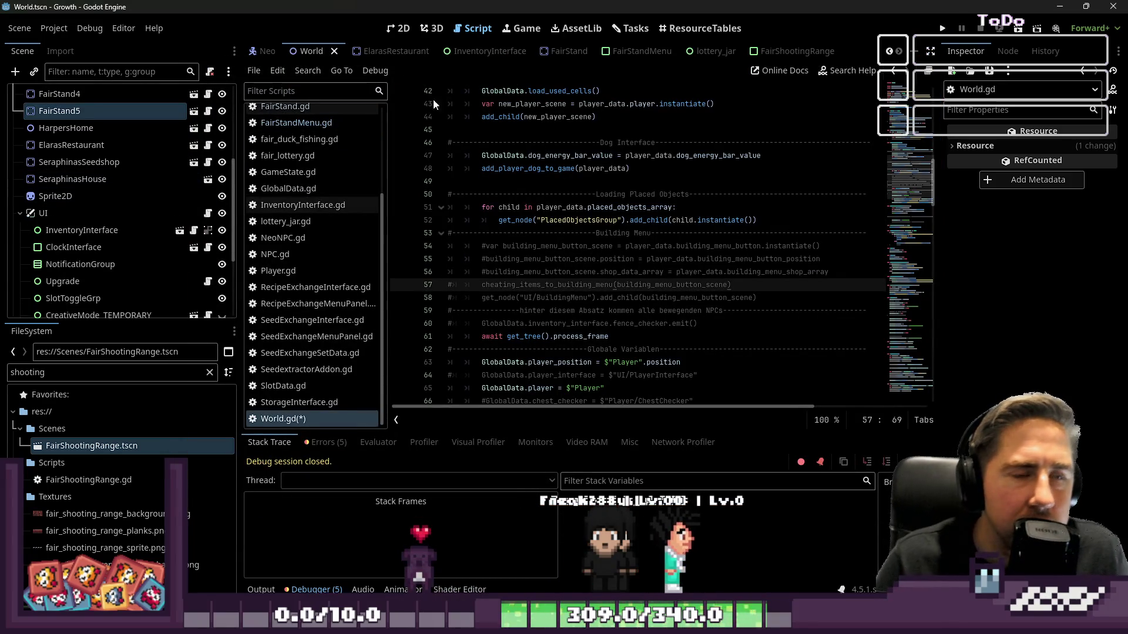
# Step: Switch to FairShootingRange.gd and narrow the script list and Scene/FileSystem docks
pyautogui.click(623, 54)
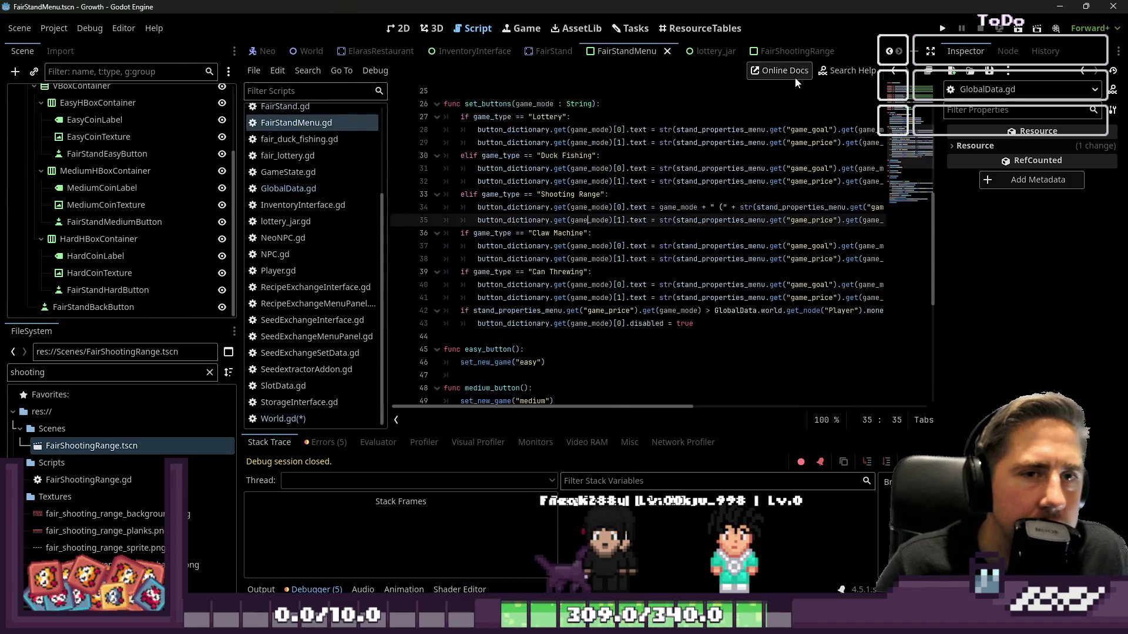
pyautogui.click(787, 52)
pyautogui.scroll(7, 649, 199)
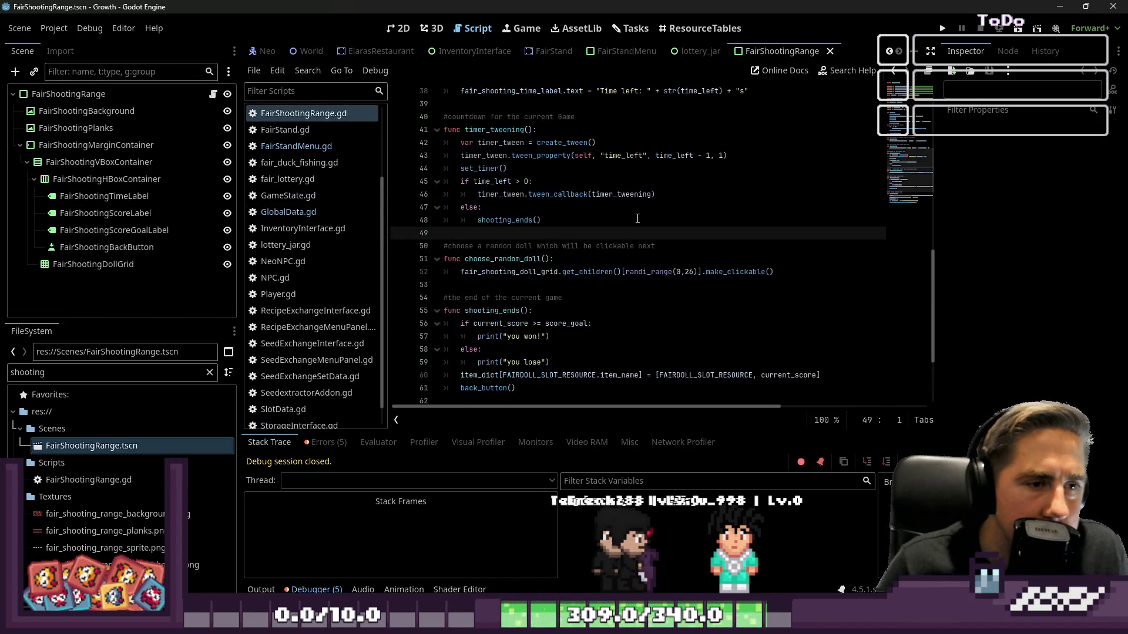
pyautogui.moveTo(385, 220); pyautogui.dragTo(326, 220)
pyautogui.moveTo(237, 235); pyautogui.dragTo(105, 235)
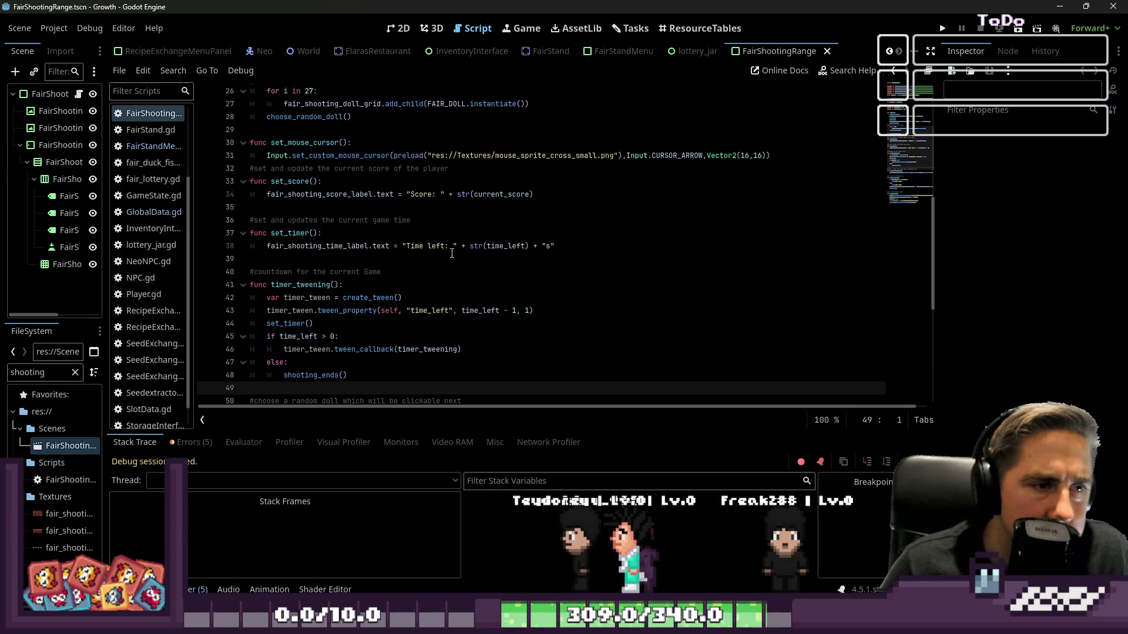
# Step: Scroll through the script's timer and doll code, ending in the randi_range call on line 52
pyautogui.scroll(5, 452, 254)
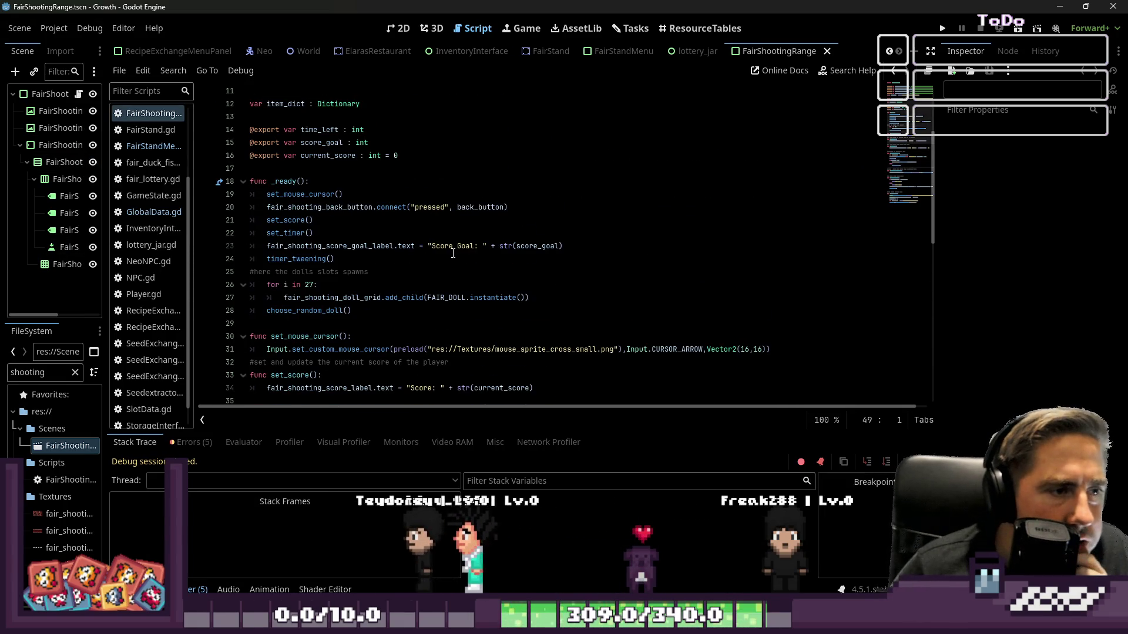
pyautogui.scroll(-2, 453, 253)
pyautogui.click(395, 181)
pyautogui.click(464, 169)
pyautogui.scroll(-3, 458, 191)
pyautogui.scroll(-5, 457, 191)
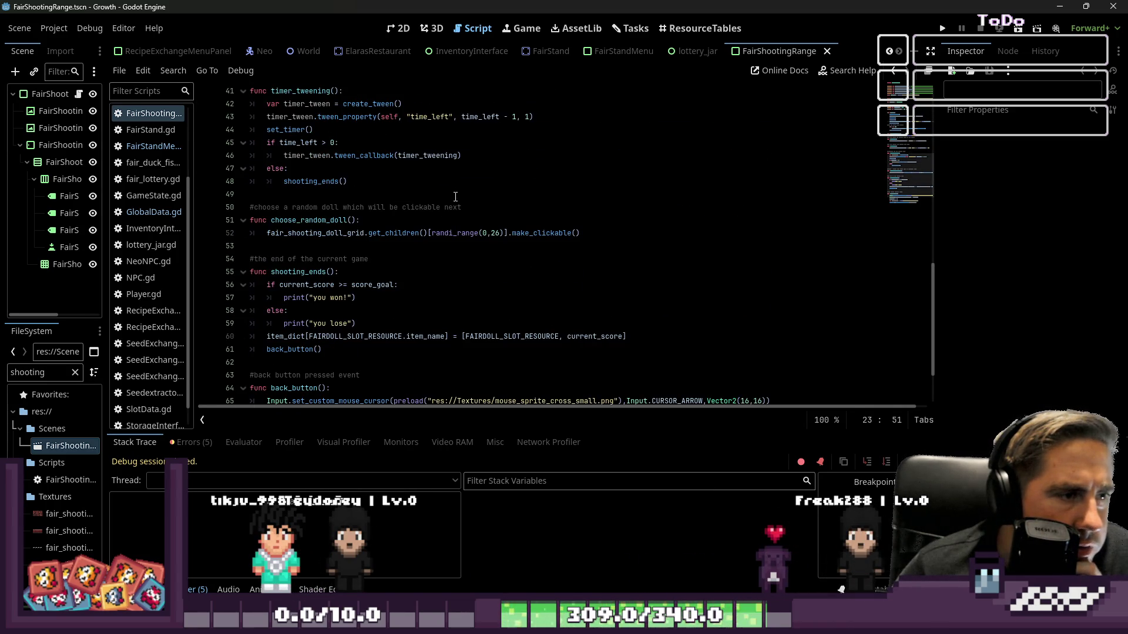
pyautogui.click(432, 237)
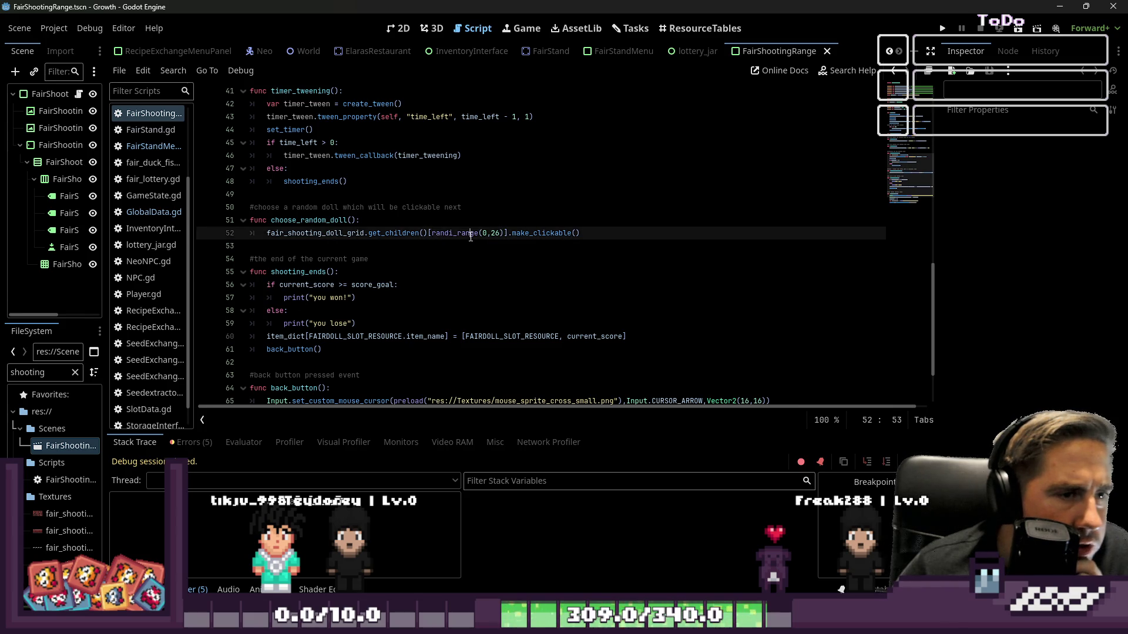